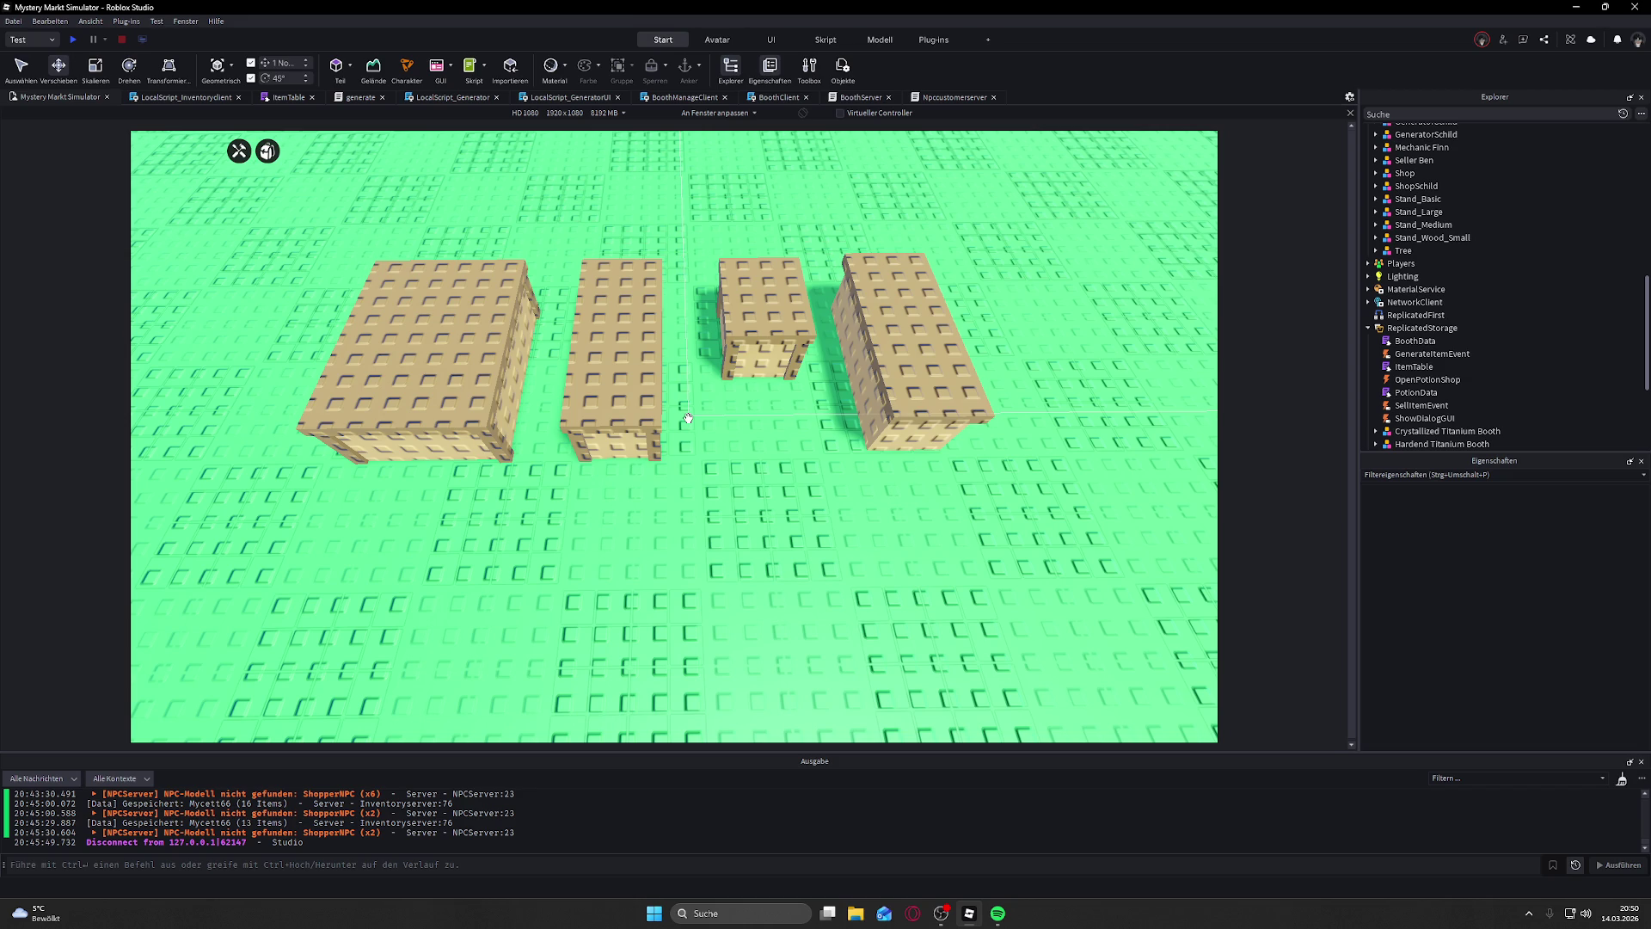
Step: Orbit and zoom the view to frame the four wooden stands on the baseplate
left_click(829, 456)
scroll(793, 458, "up", 2)
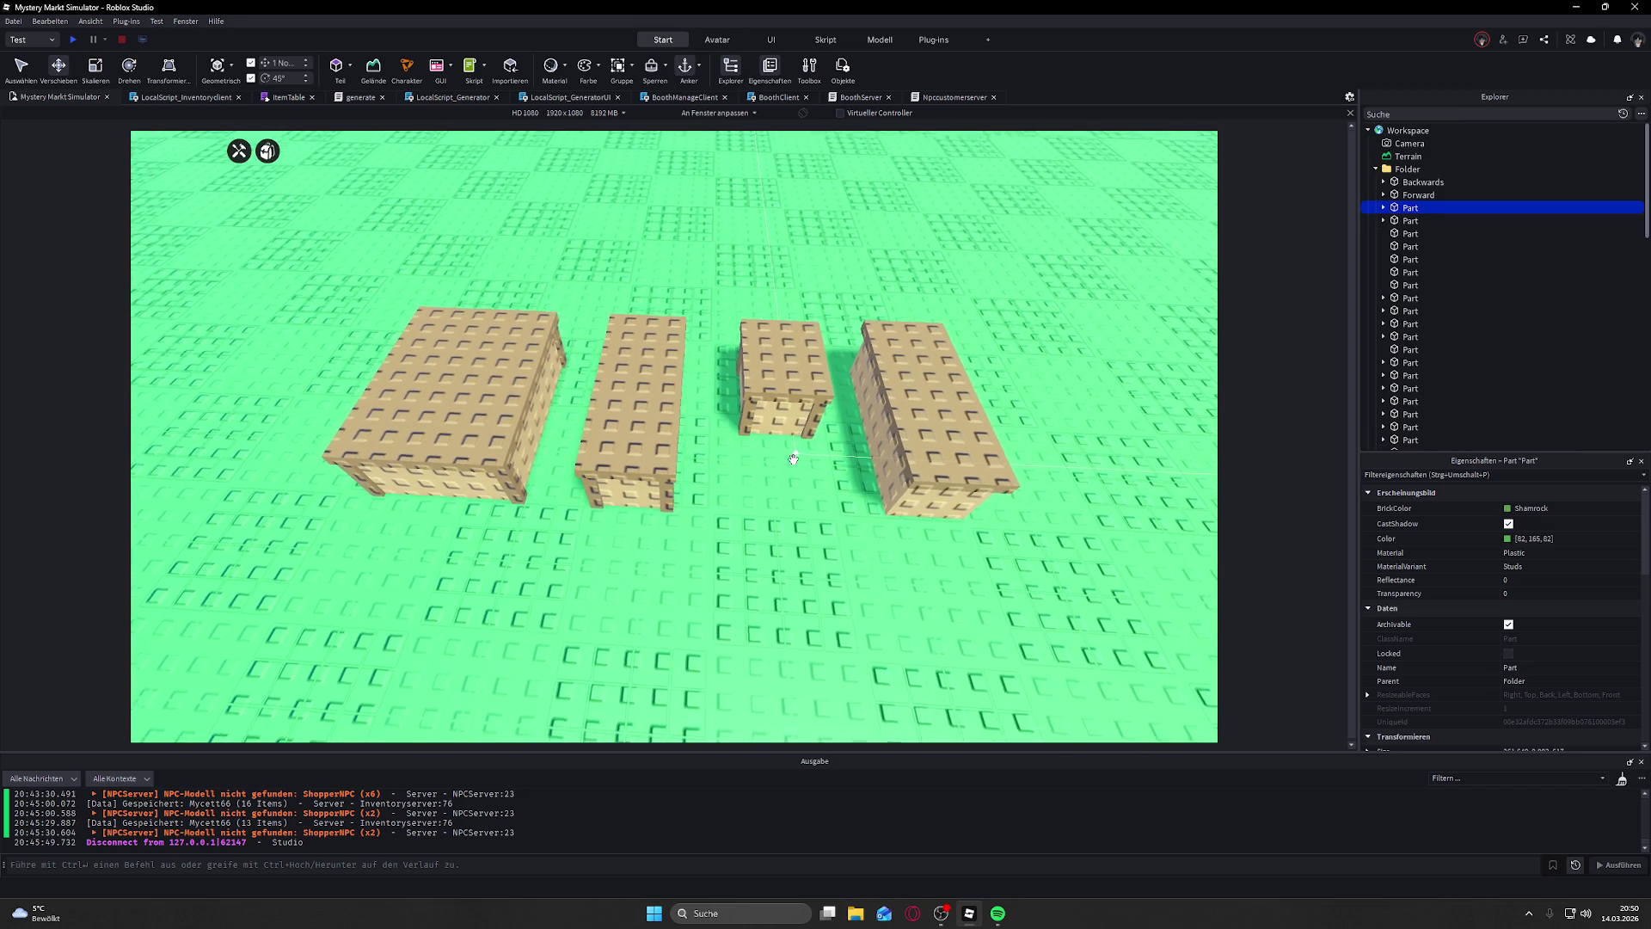
key("d")
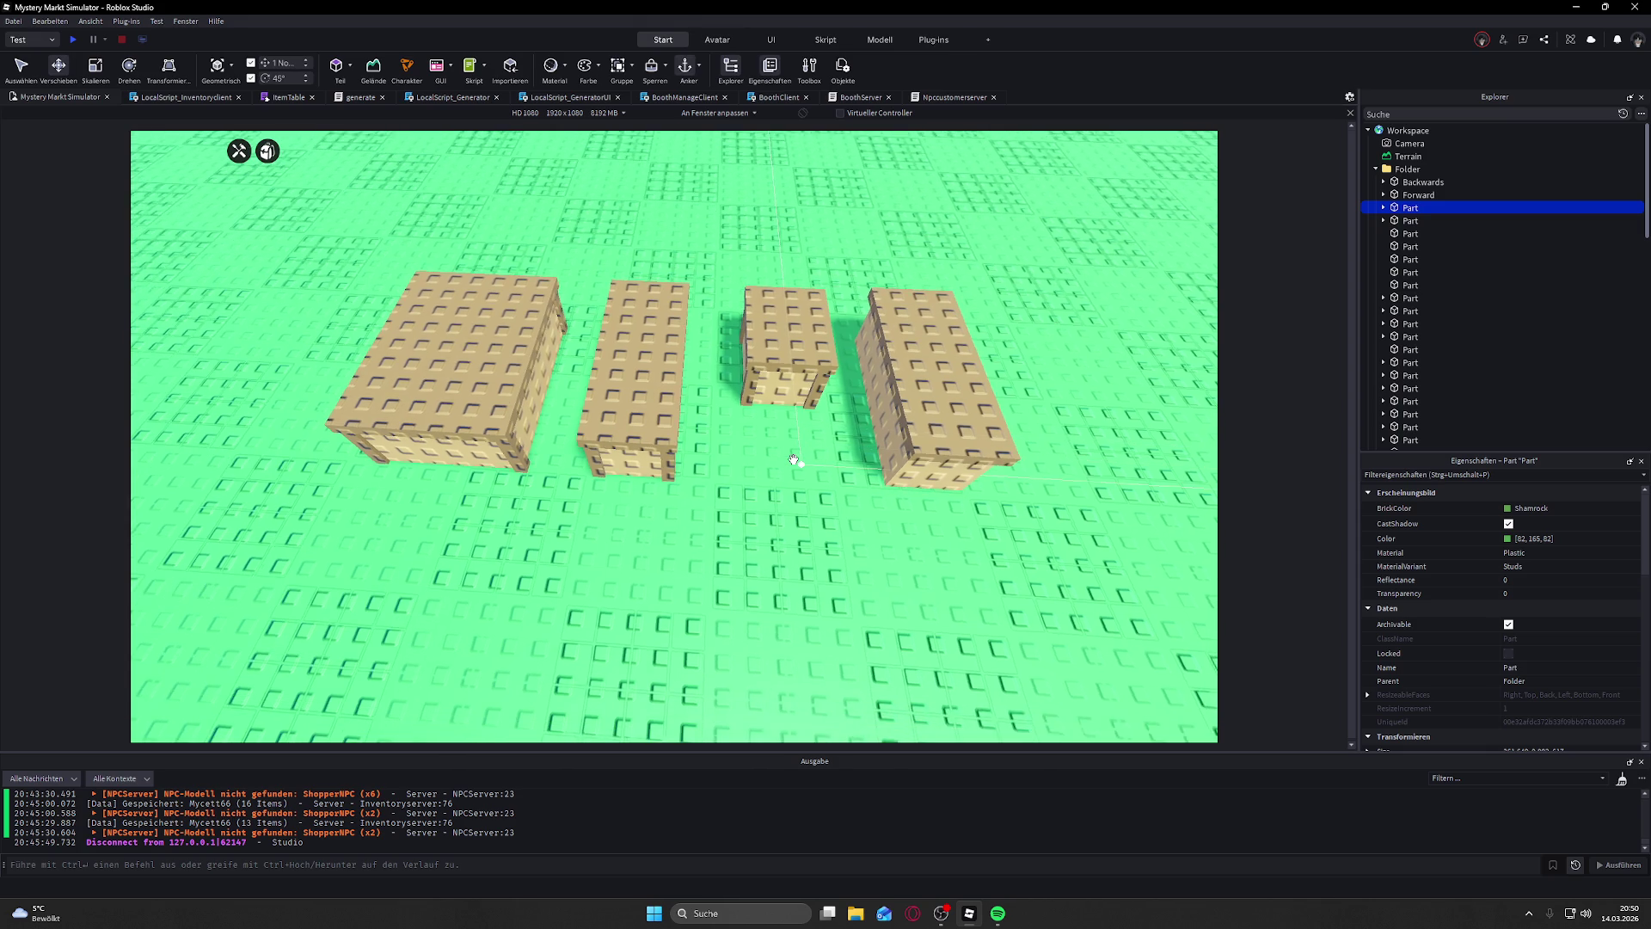
scroll(793, 458, "down", 3)
scroll(793, 459, "up", 2)
scroll(793, 458, "up", 2)
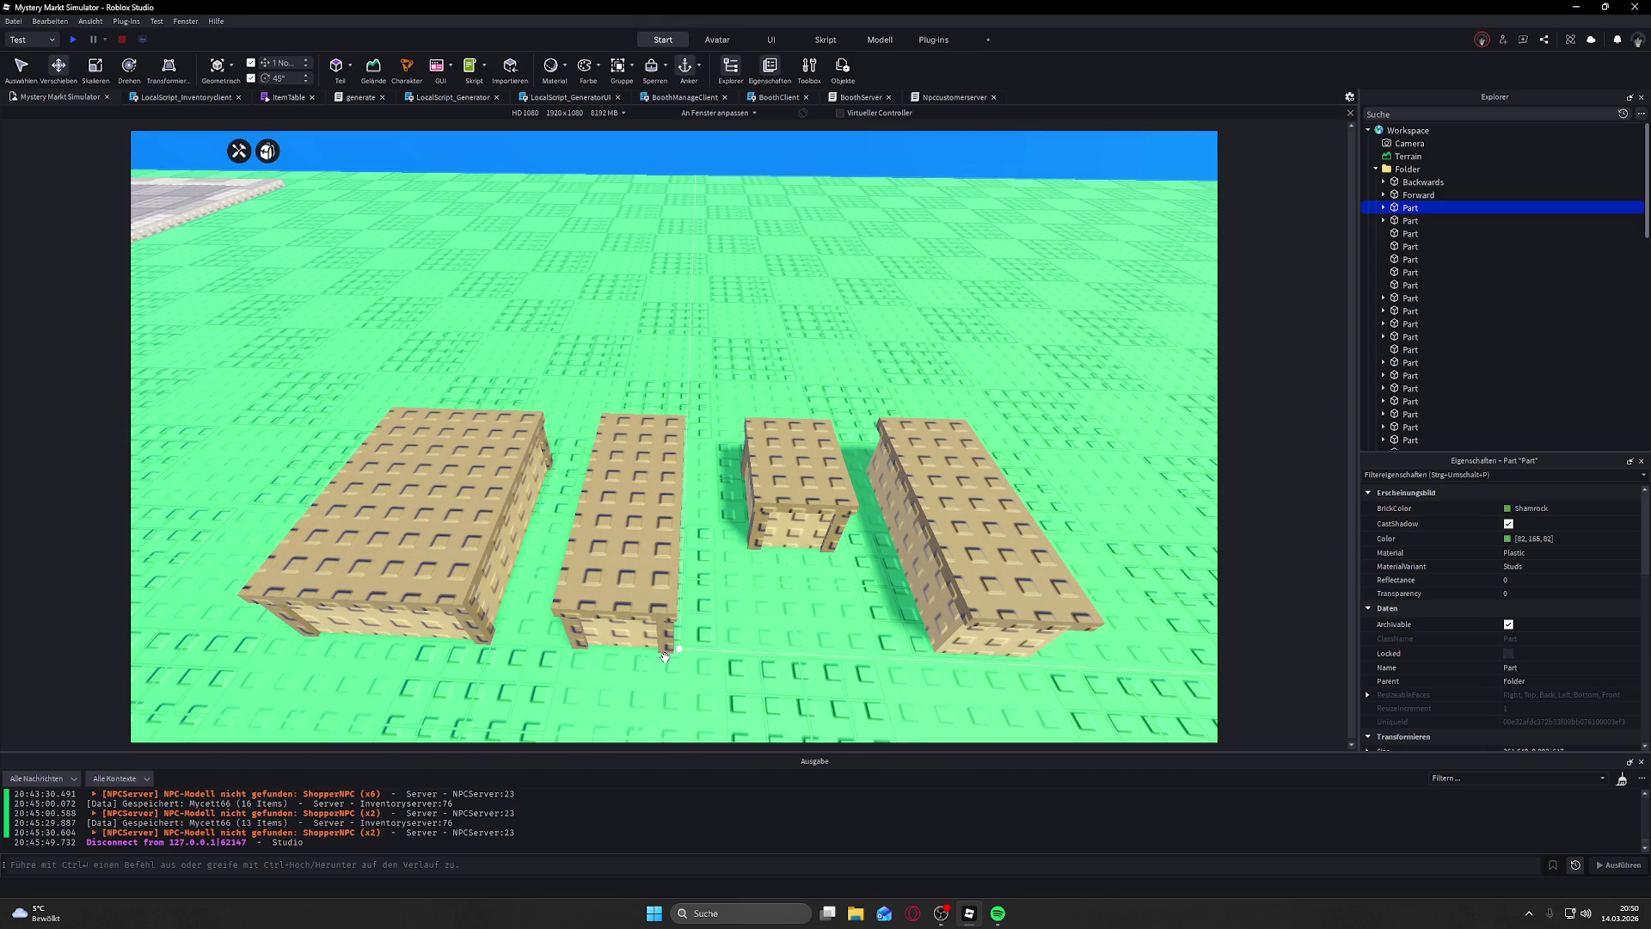
scroll(738, 653, "down", 2)
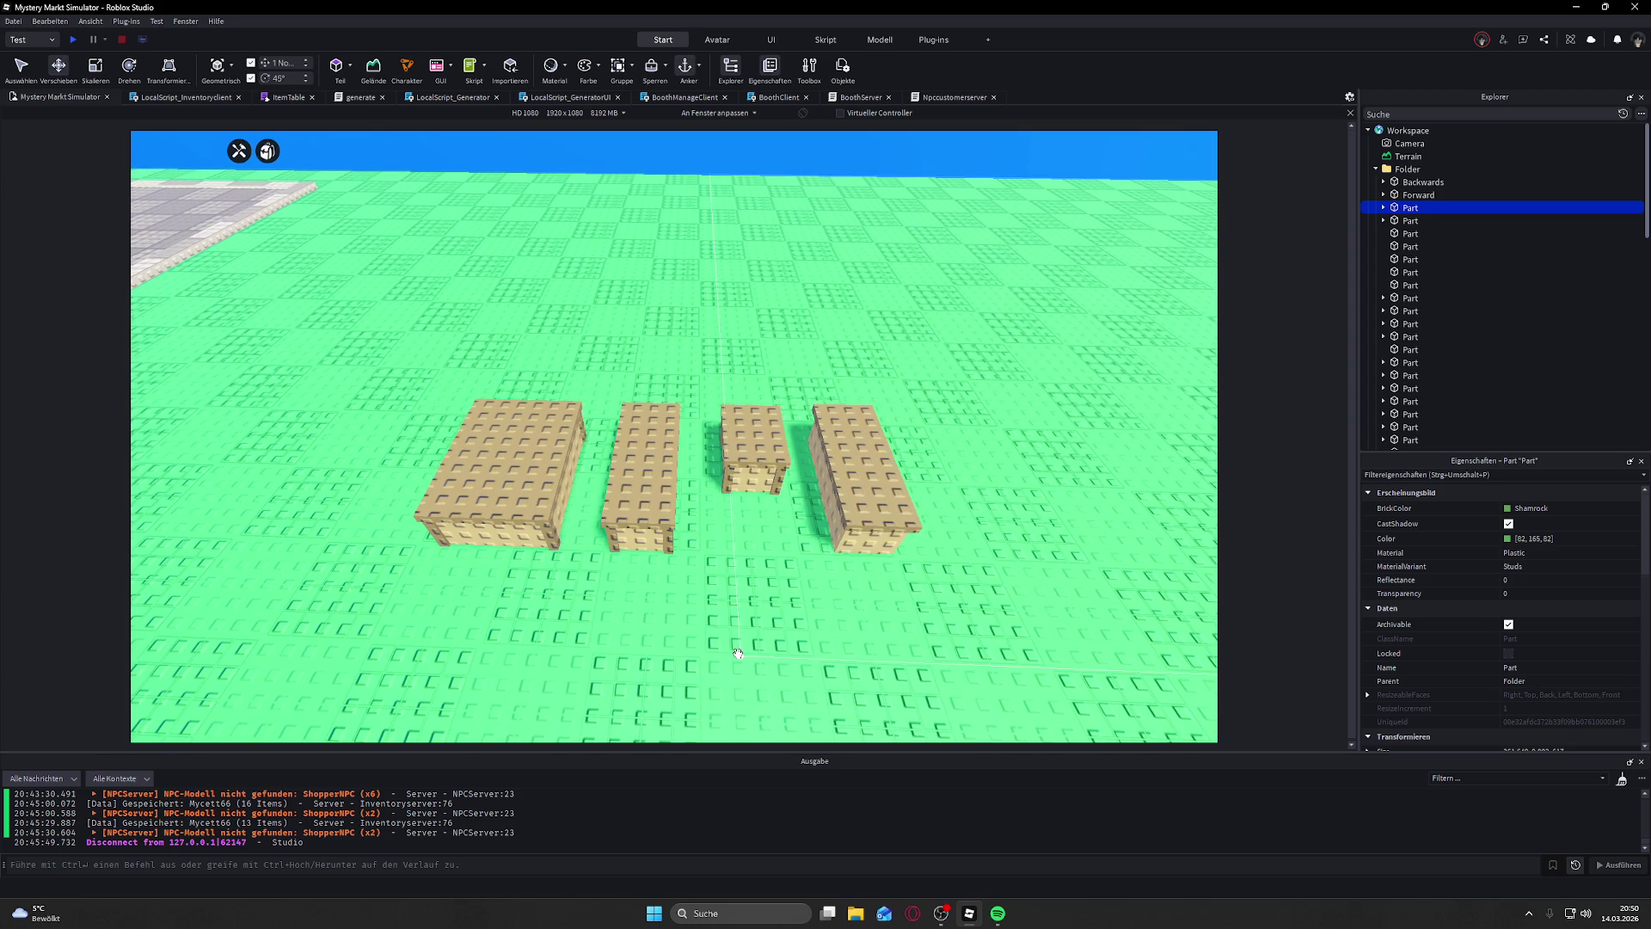
left_click_drag(738, 653, 722, 636)
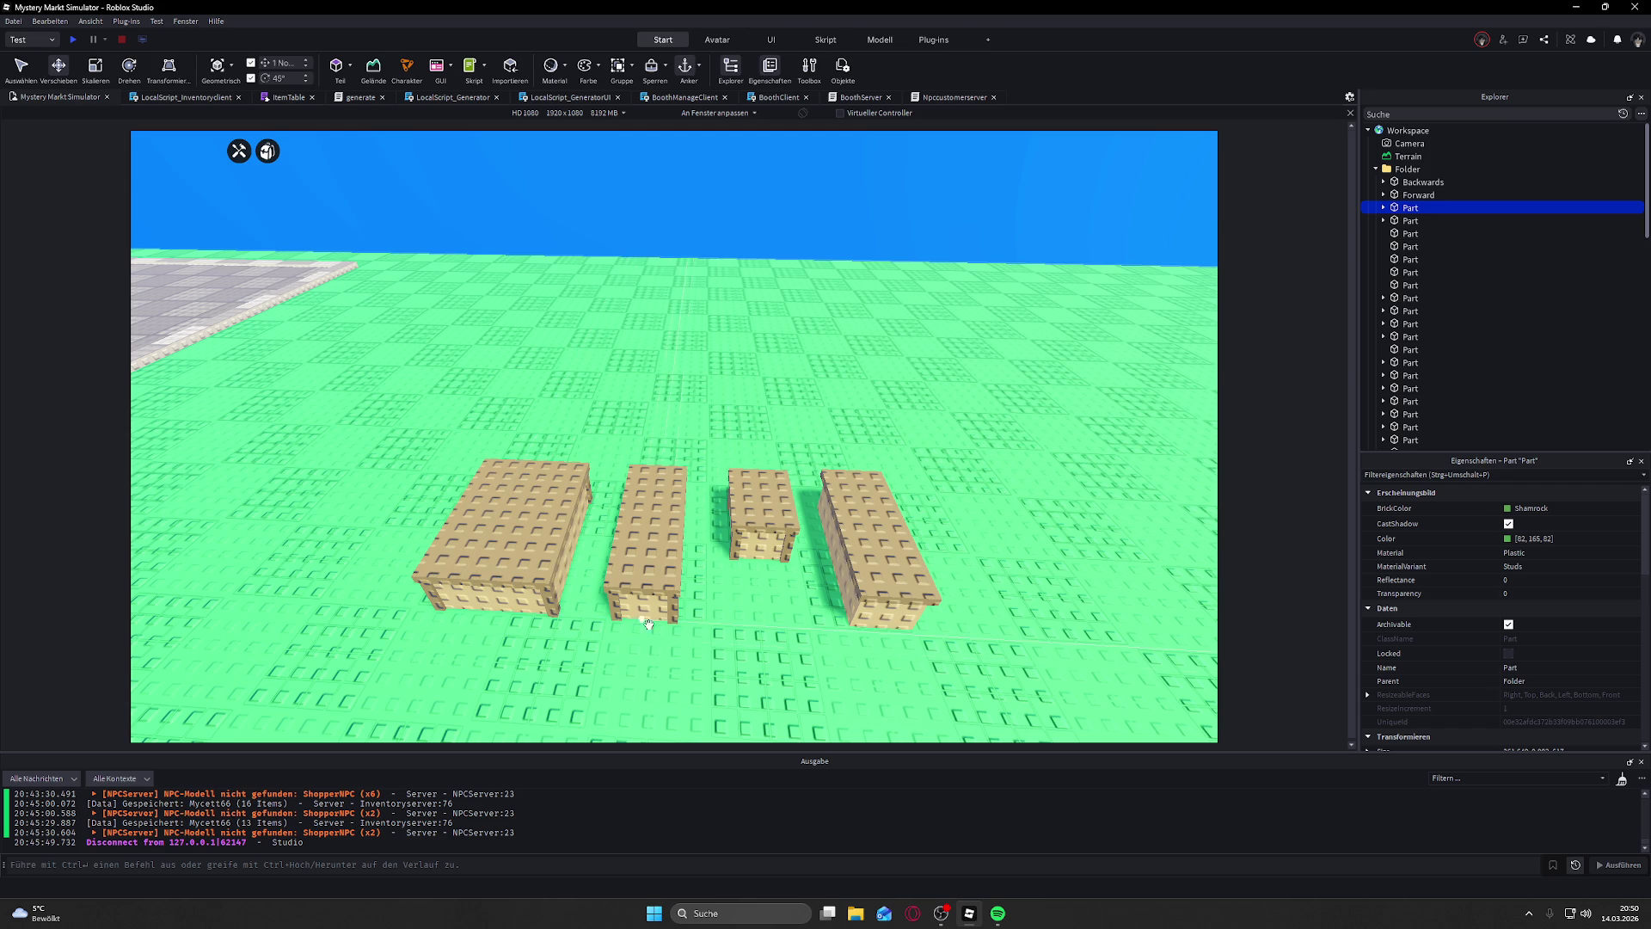
left_click_drag(763, 623, 785, 593)
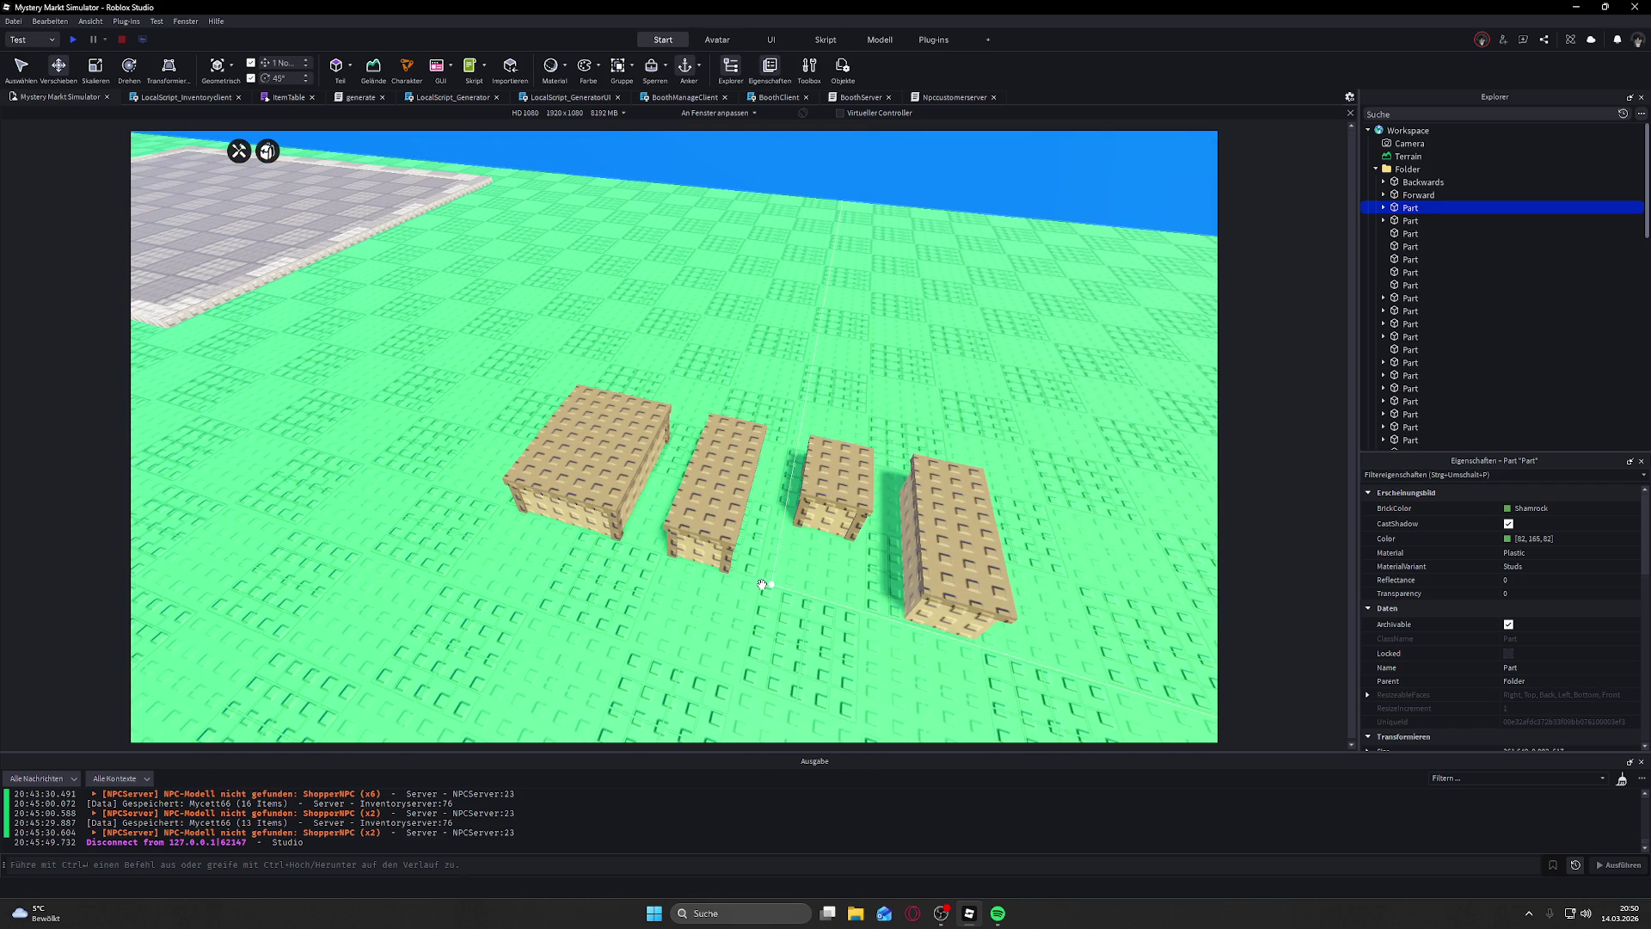
left_click_drag(755, 583, 769, 584)
scroll(770, 583, "up", 5)
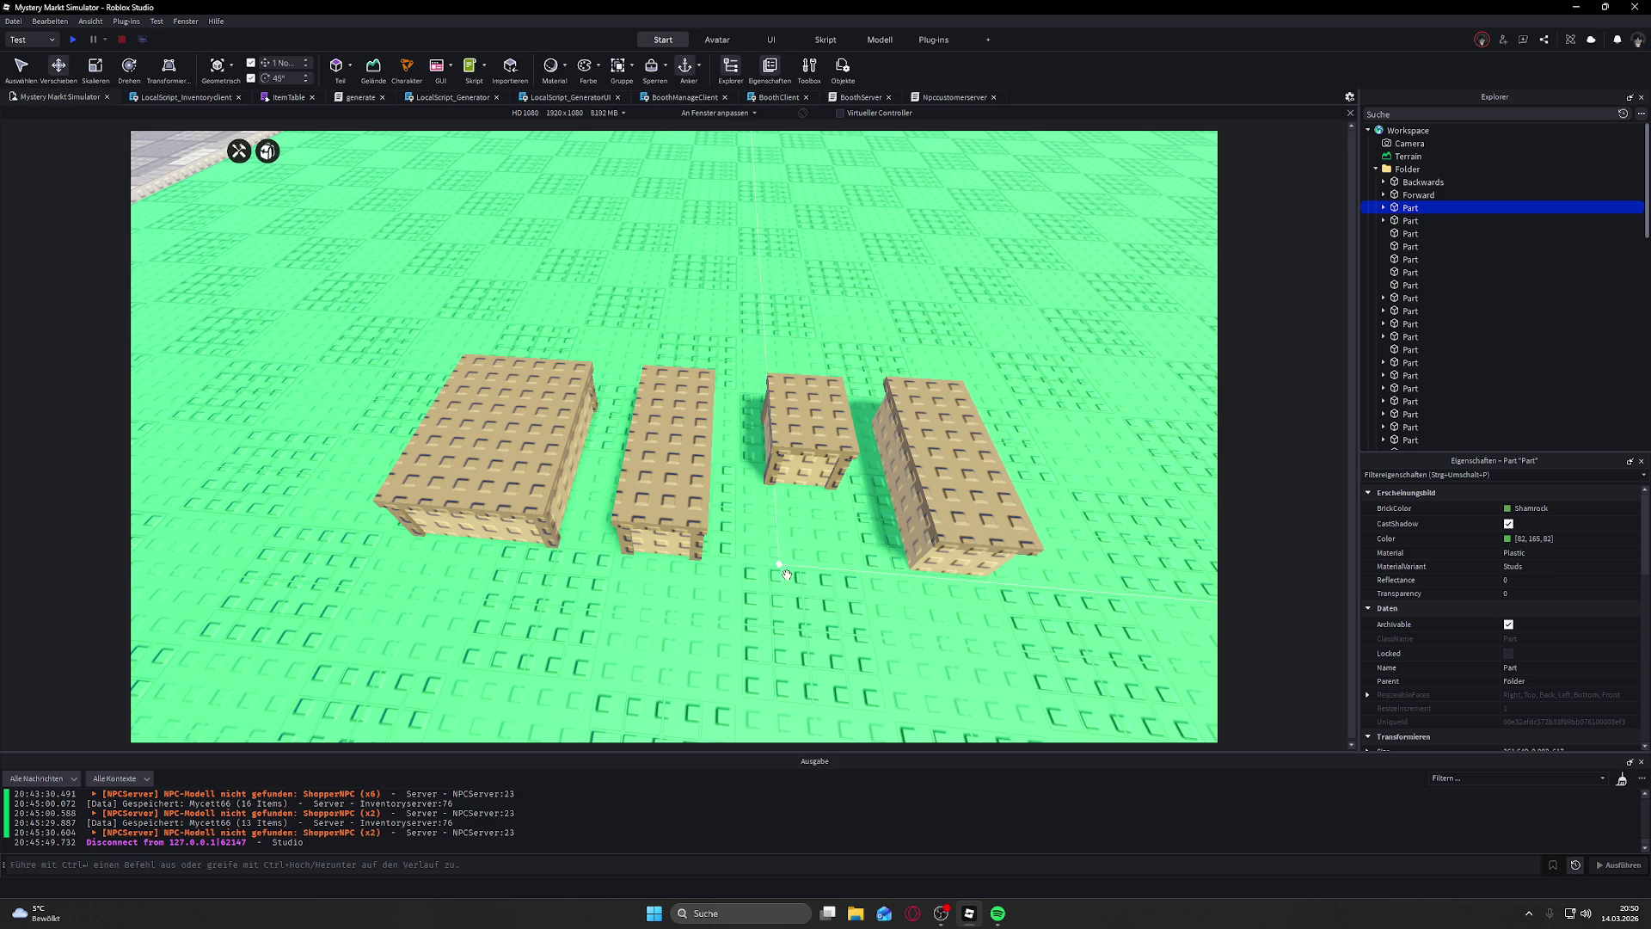
left_click_drag(763, 573, 727, 476)
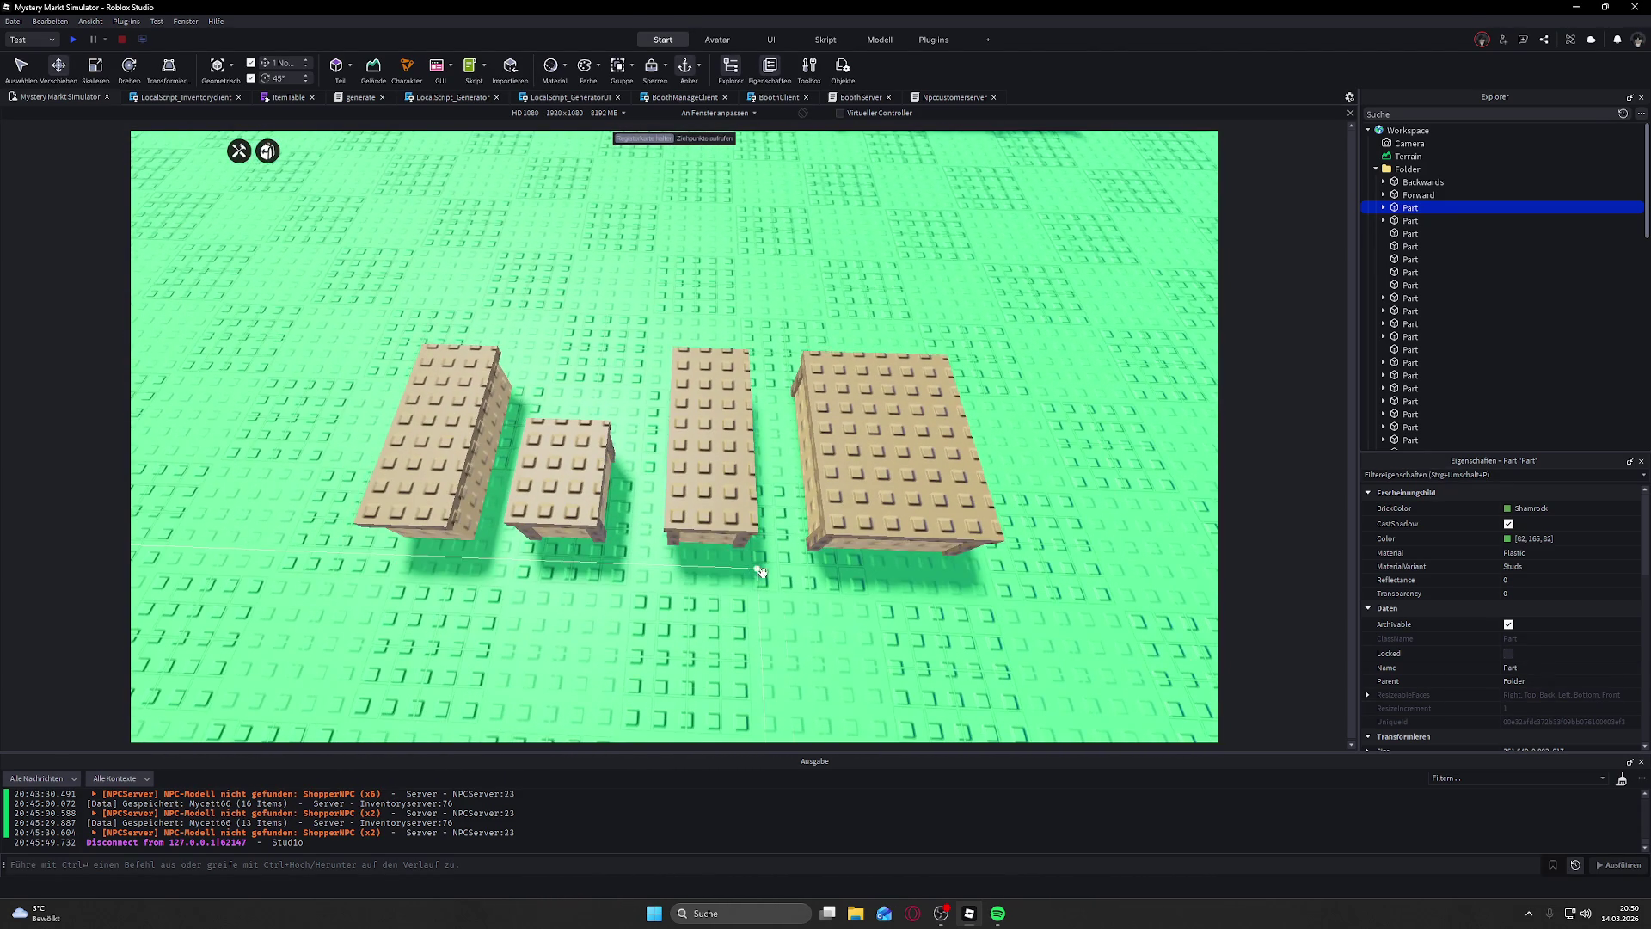
mouse_move(459, 481)
left_mouse_down()
mouse_move(609, 496)
mouse_move(612, 476)
mouse_move(637, 483)
left_mouse_up()
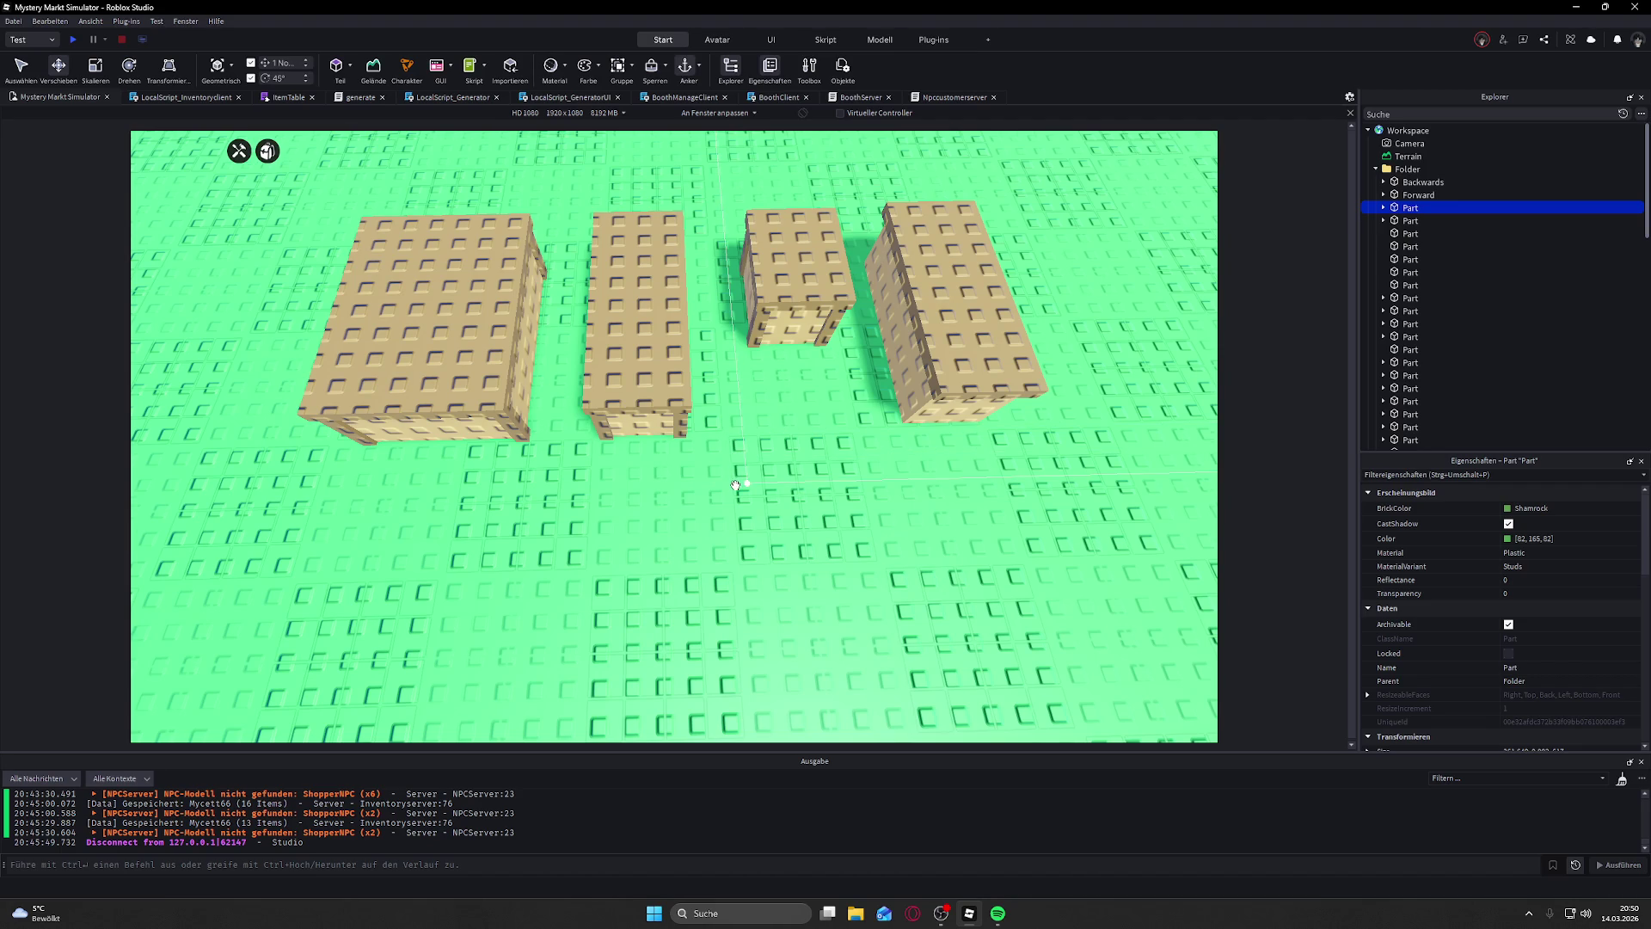
scroll(735, 484, "down", 3)
left_click_drag(735, 484, 719, 479)
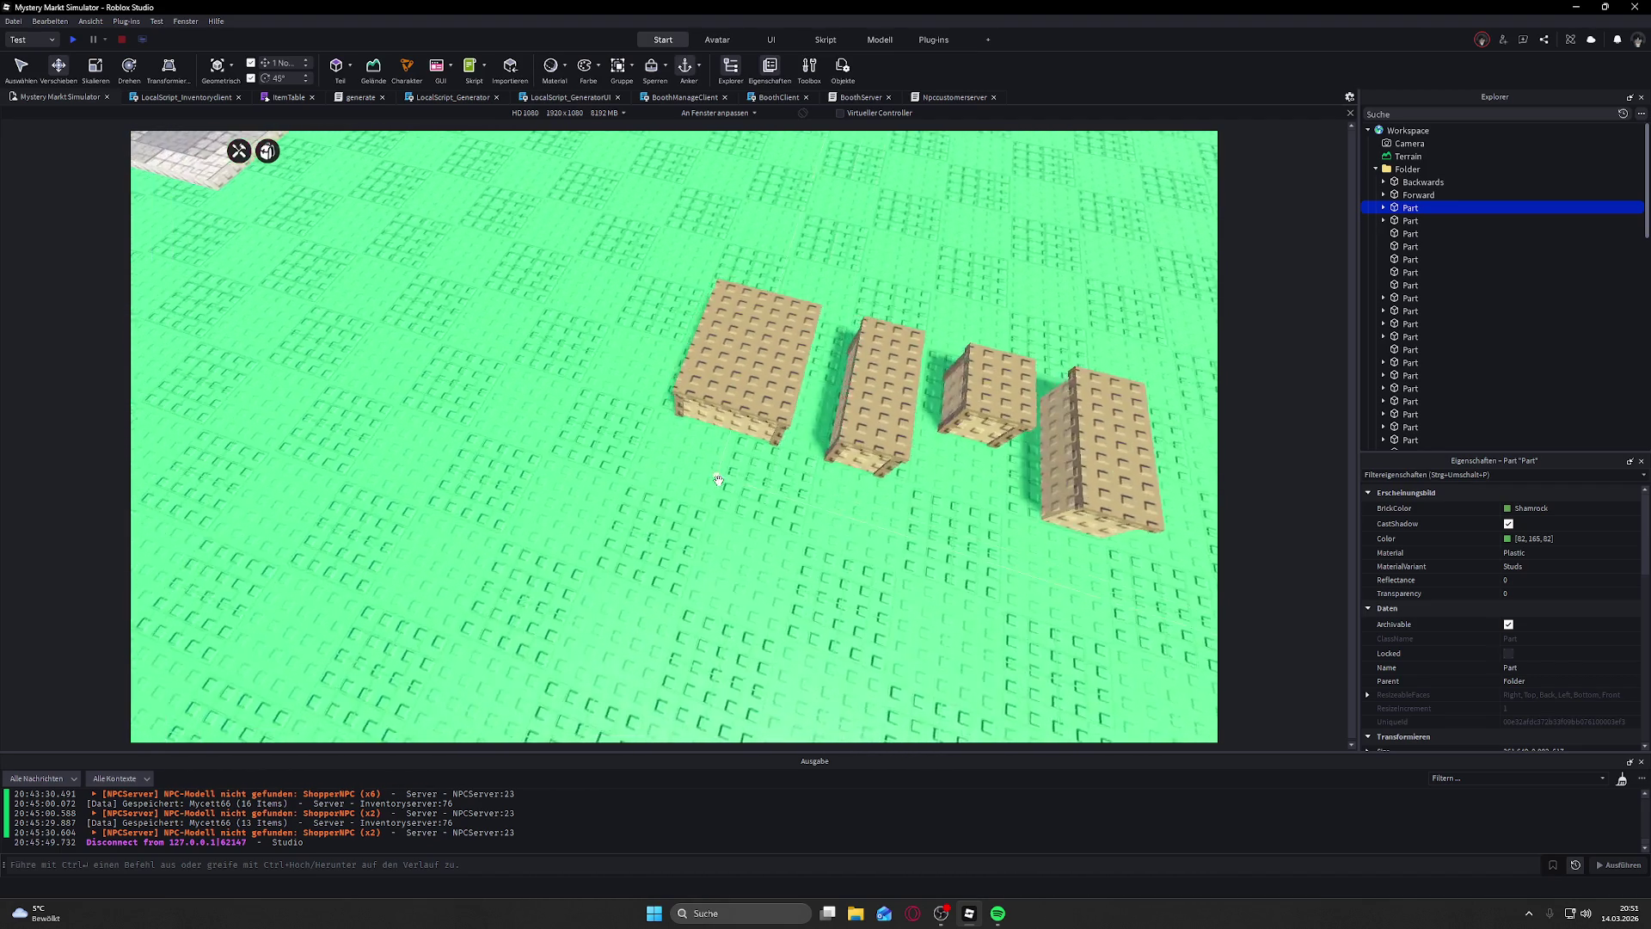
scroll(719, 480, "up", 8)
scroll(719, 480, "down", 5)
left_click_drag(719, 480, 719, 480)
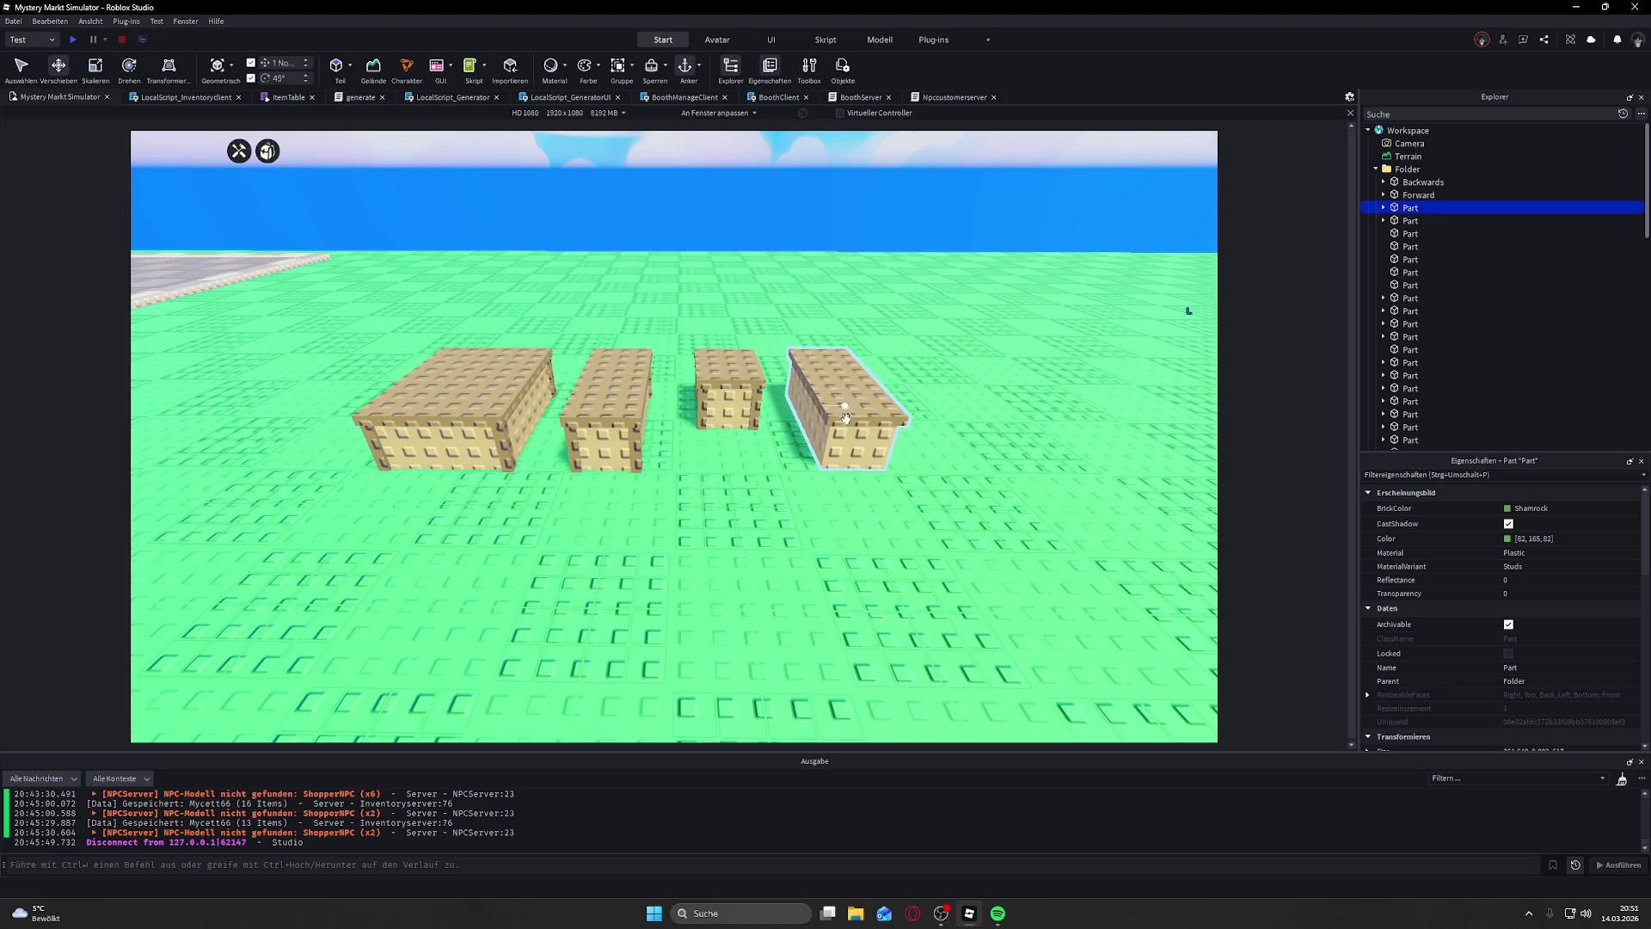
left_click_drag(899, 394, 899, 393)
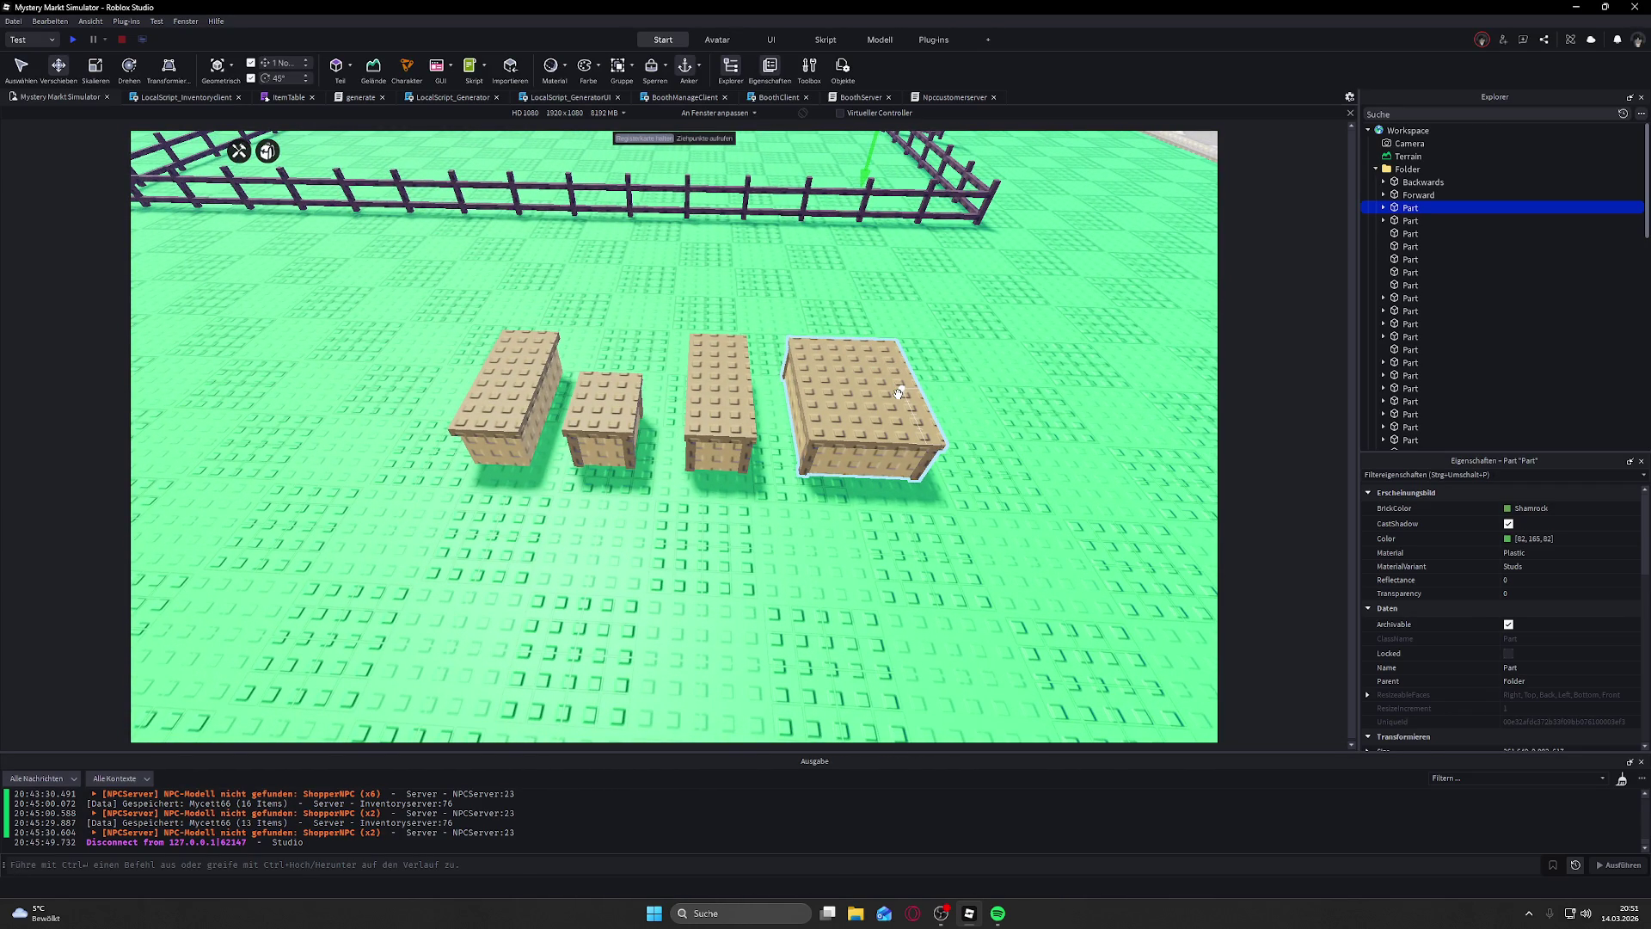
left_click_drag(898, 393, 757, 395)
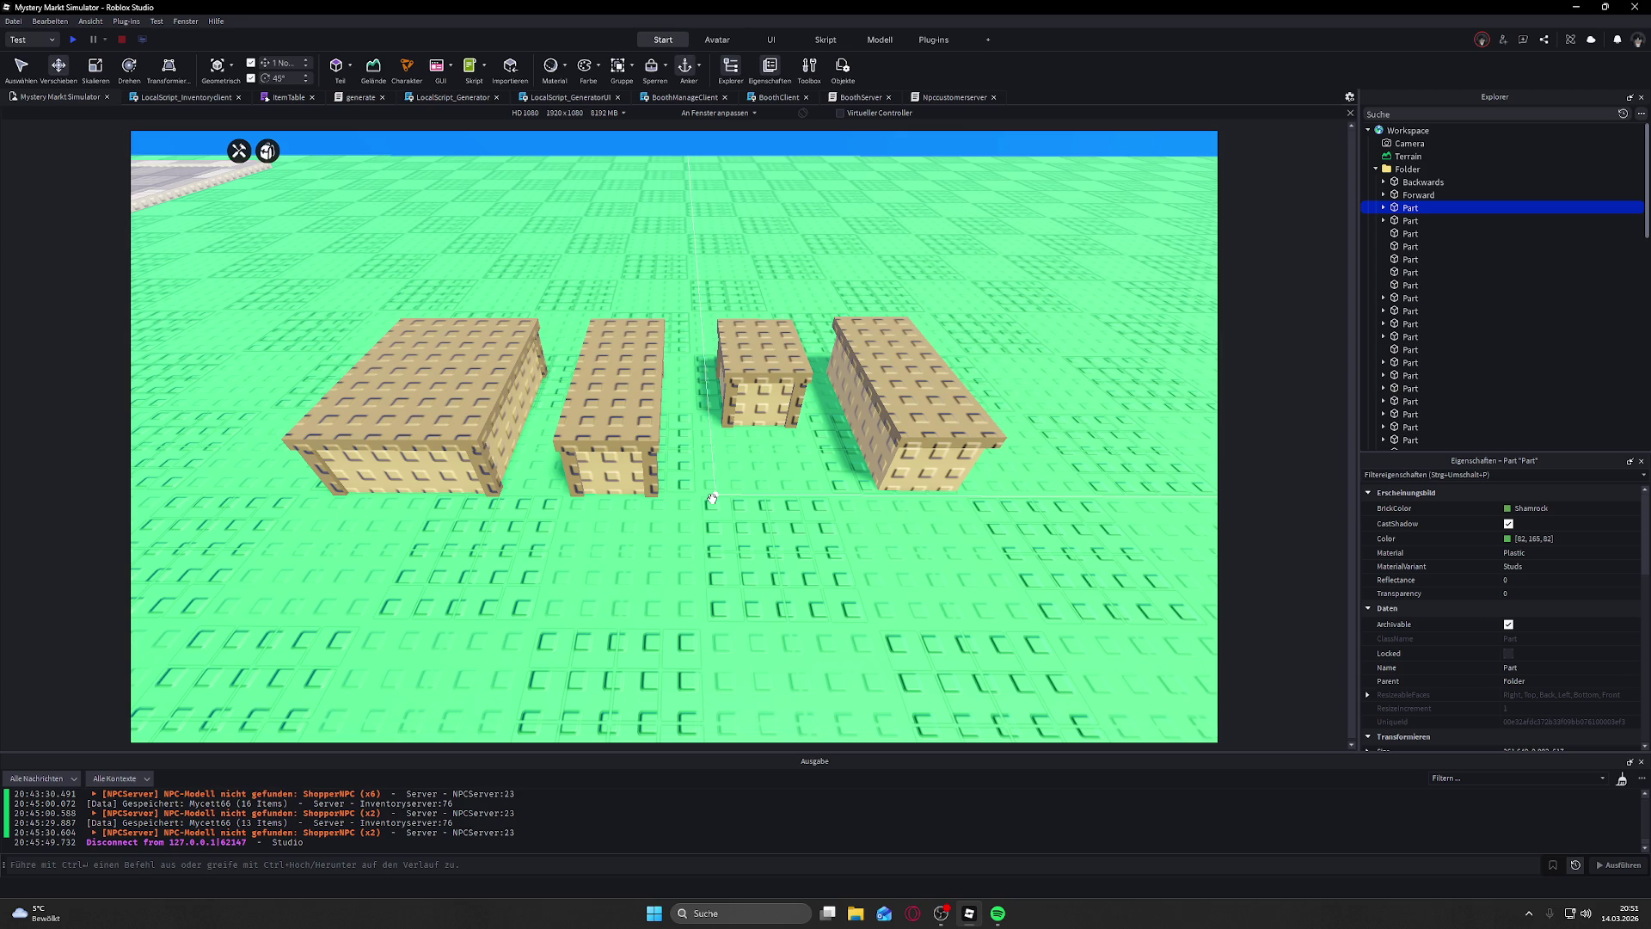
scroll(713, 497, "down", 4)
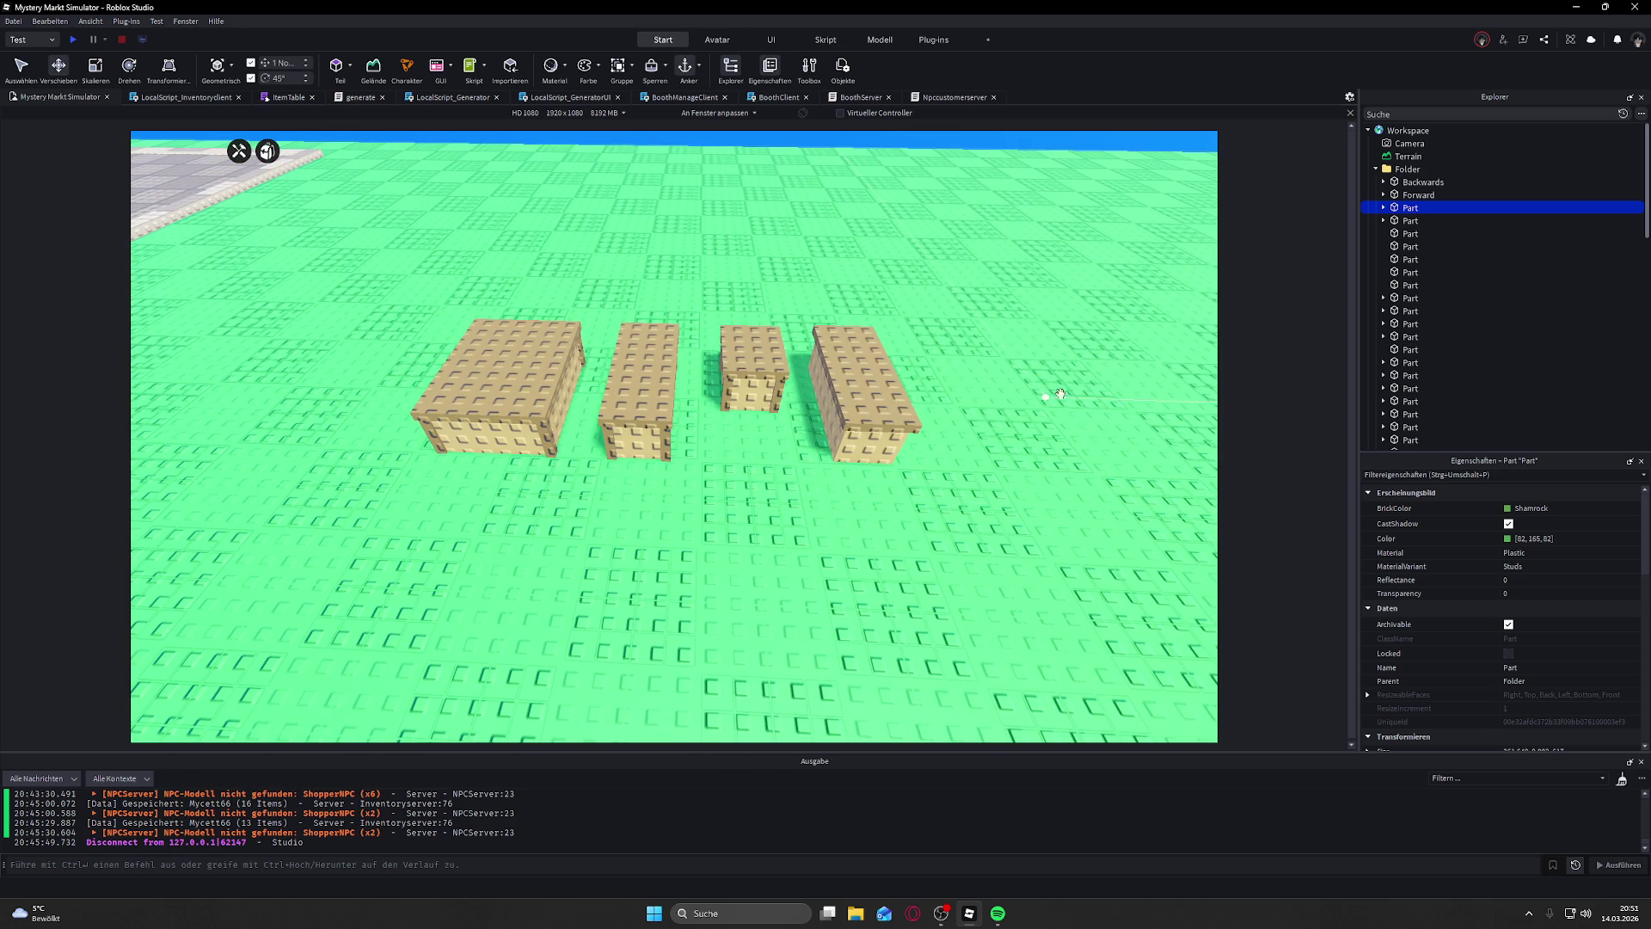
Step: Select the four stands, including Stand_Medium and Stand_Basic, and move them into ReplicatedStorage
left_click(830, 378)
left_click(778, 361)
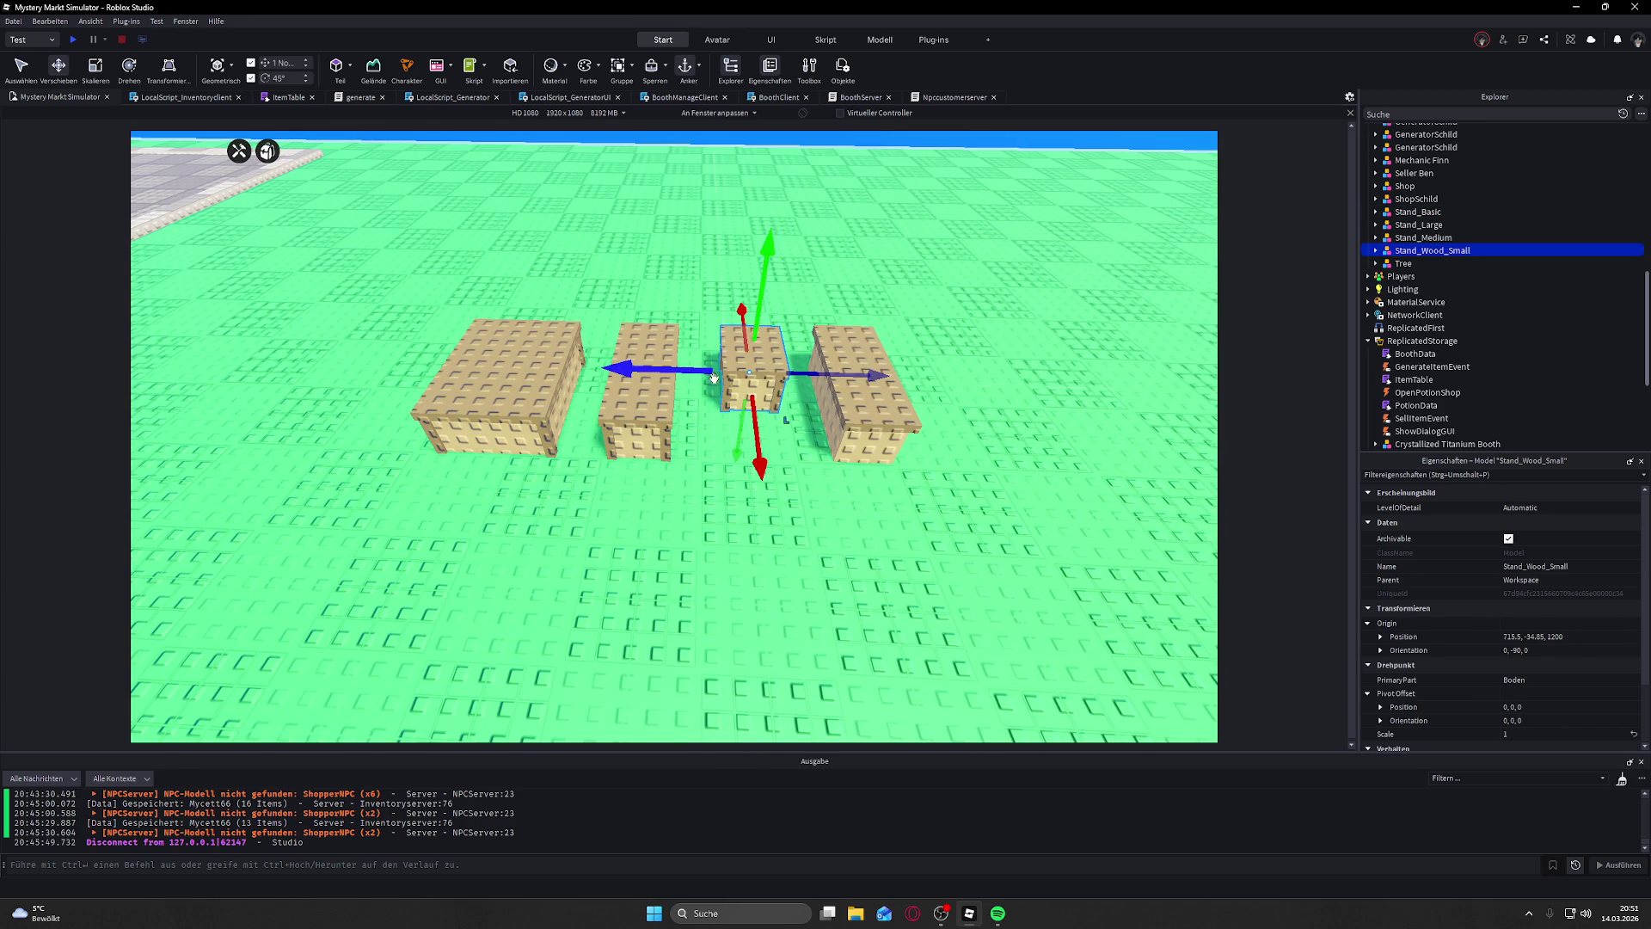
left_click(645, 370, "ctrl")
left_click(860, 379, "ctrl")
left_click(528, 344, "ctrl")
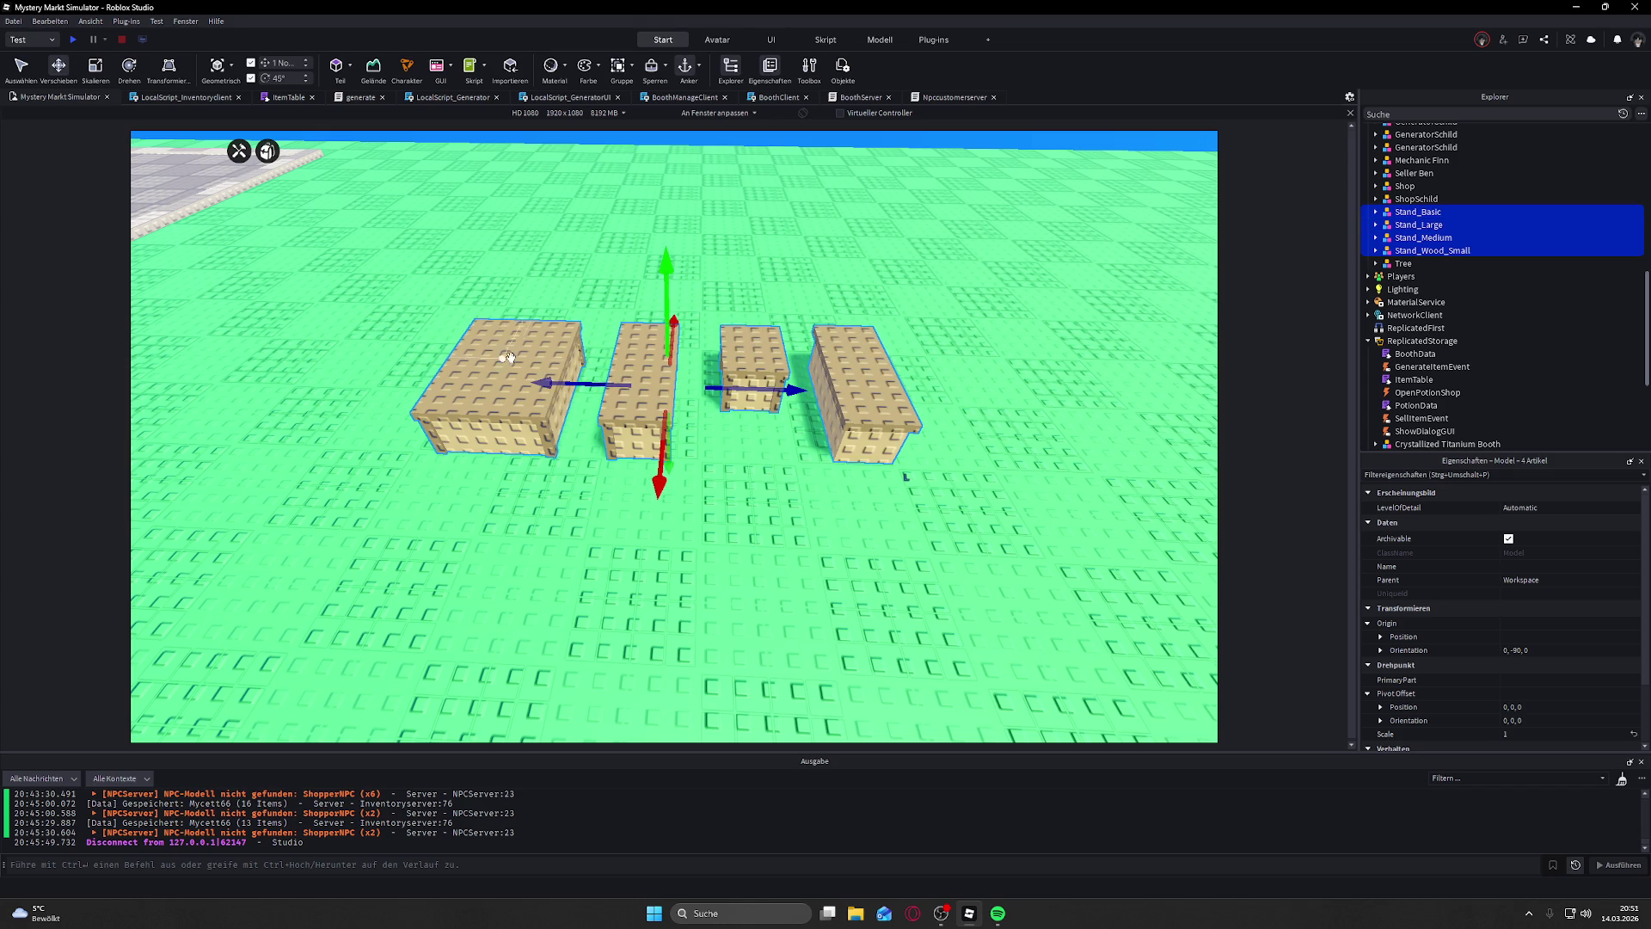
mouse_move(1398, 215)
left_mouse_down()
mouse_move(1419, 293)
mouse_move(1453, 325)
mouse_move(1444, 366)
mouse_move(1424, 216)
left_mouse_up()
Step: Pick out Stand_Advanced on its own in ReplicatedStorage
scroll(1441, 360, "up", 2)
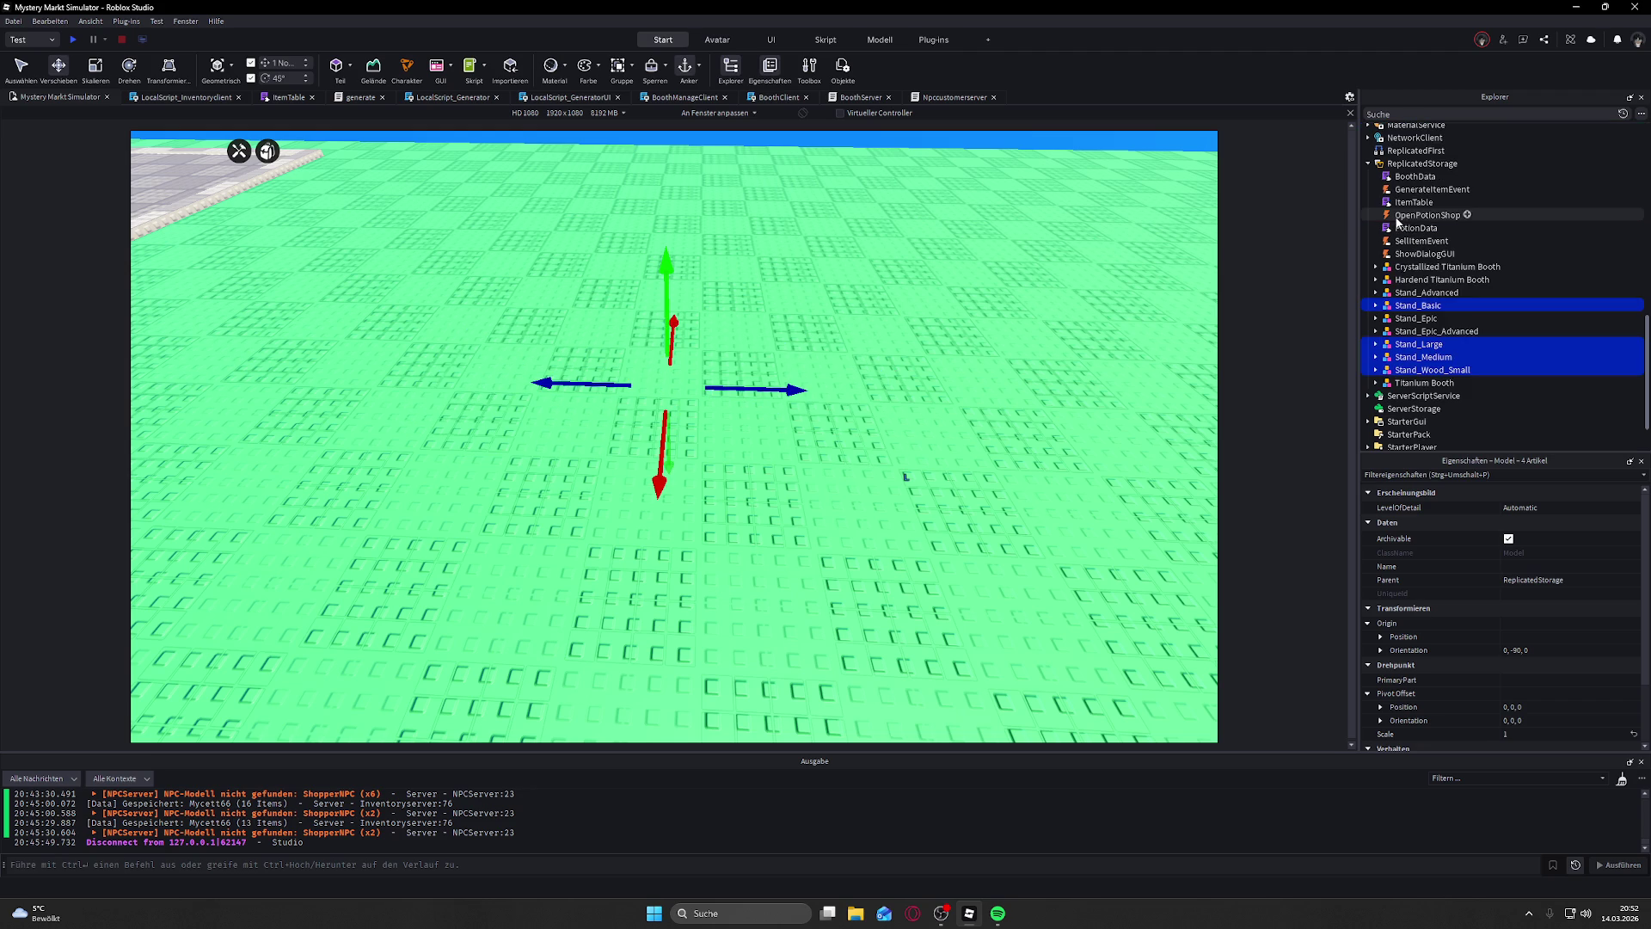
left_click(1433, 319)
left_click(1432, 293)
Step: Move Stand_Advanced from ReplicatedStorage into the Workspace folder
mouse_move(1430, 297)
left_mouse_down()
mouse_move(1460, 222)
mouse_move(1419, 168)
left_mouse_up()
scroll(1437, 254, "up", 10)
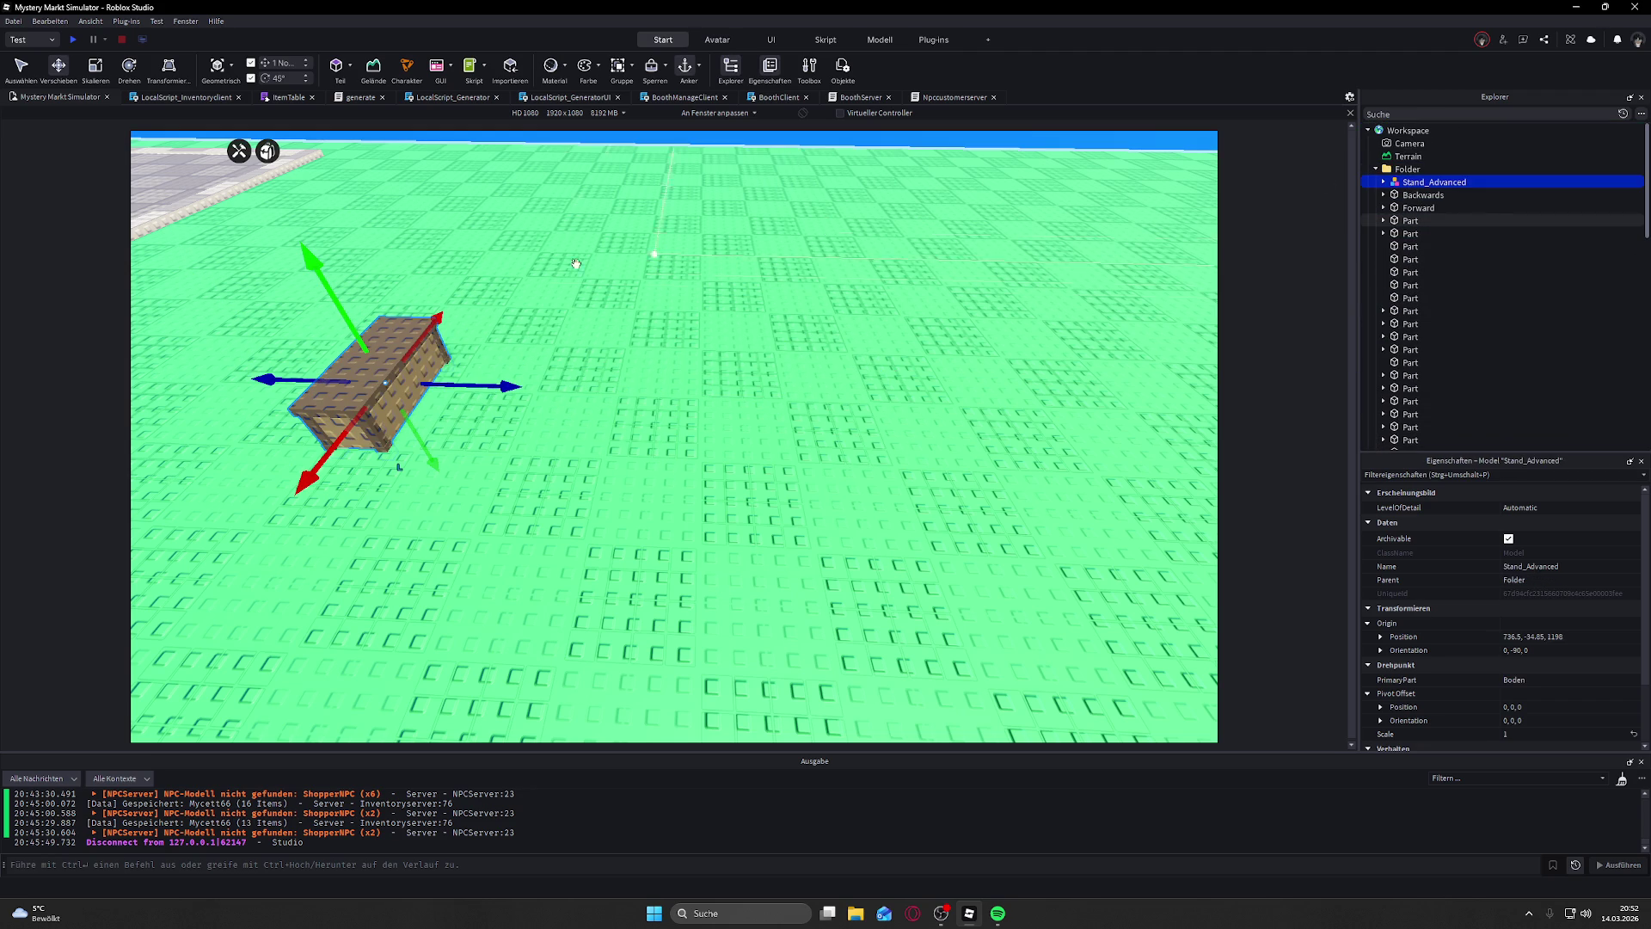
left_click(525, 272)
Step: Zoom in and out to inspect Stand_Advanced's dark wooden box, then select it
scroll(562, 393, "down", 2)
scroll(633, 444, "up", 5)
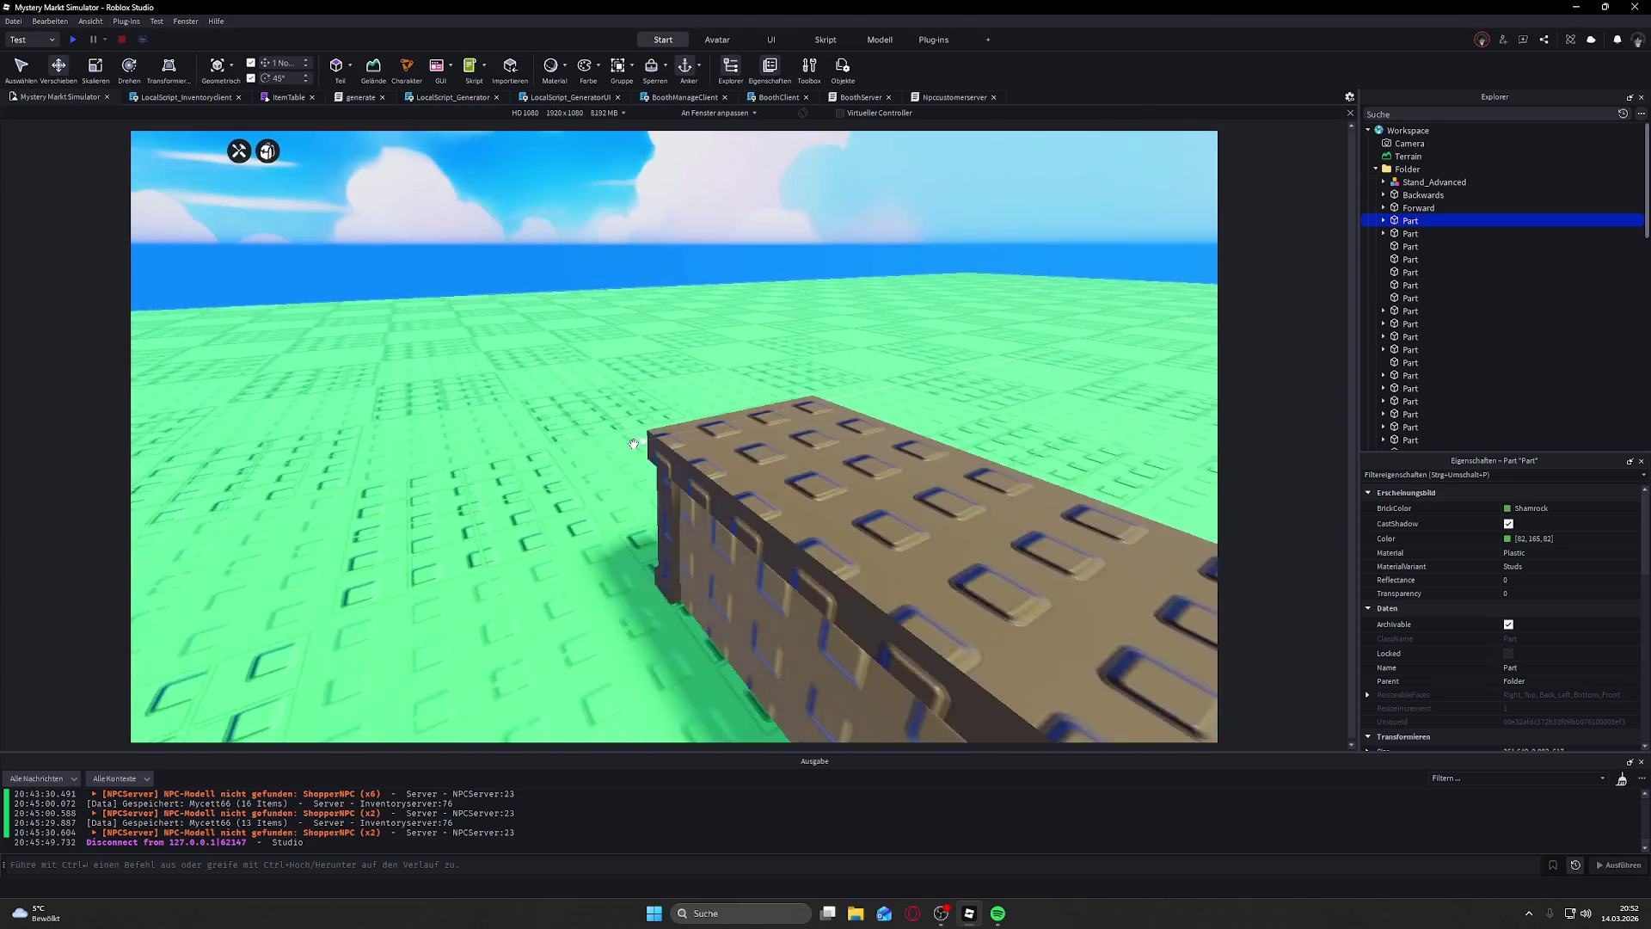
scroll(633, 443, "down", 5)
scroll(644, 530, "up", 2)
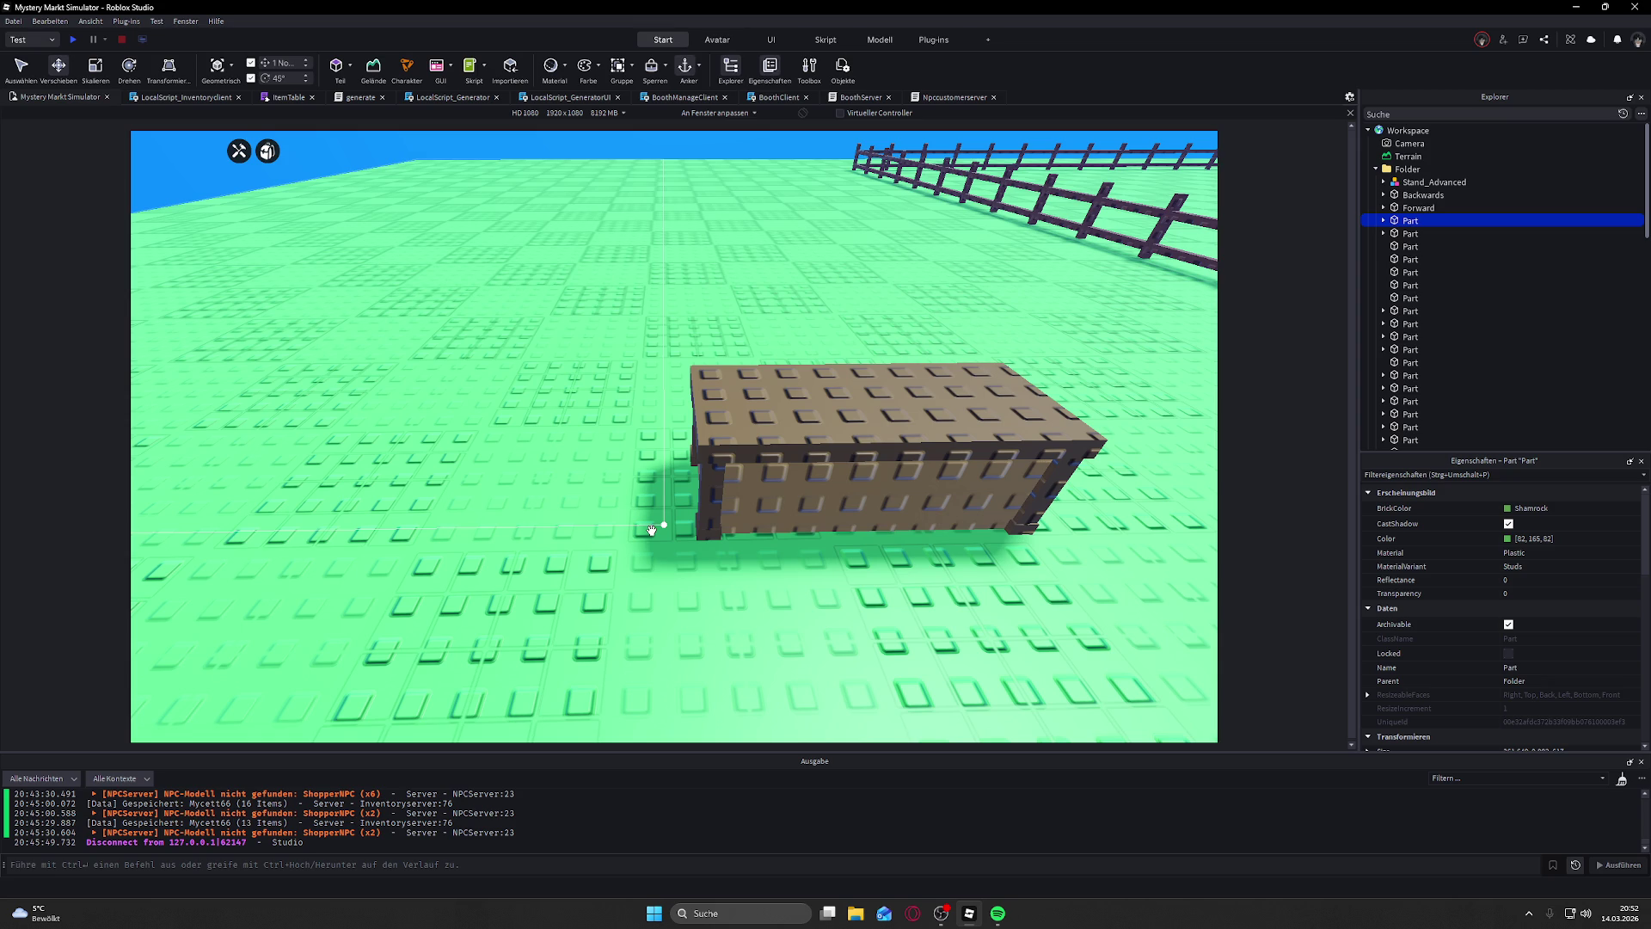
scroll(652, 530, "up", 3)
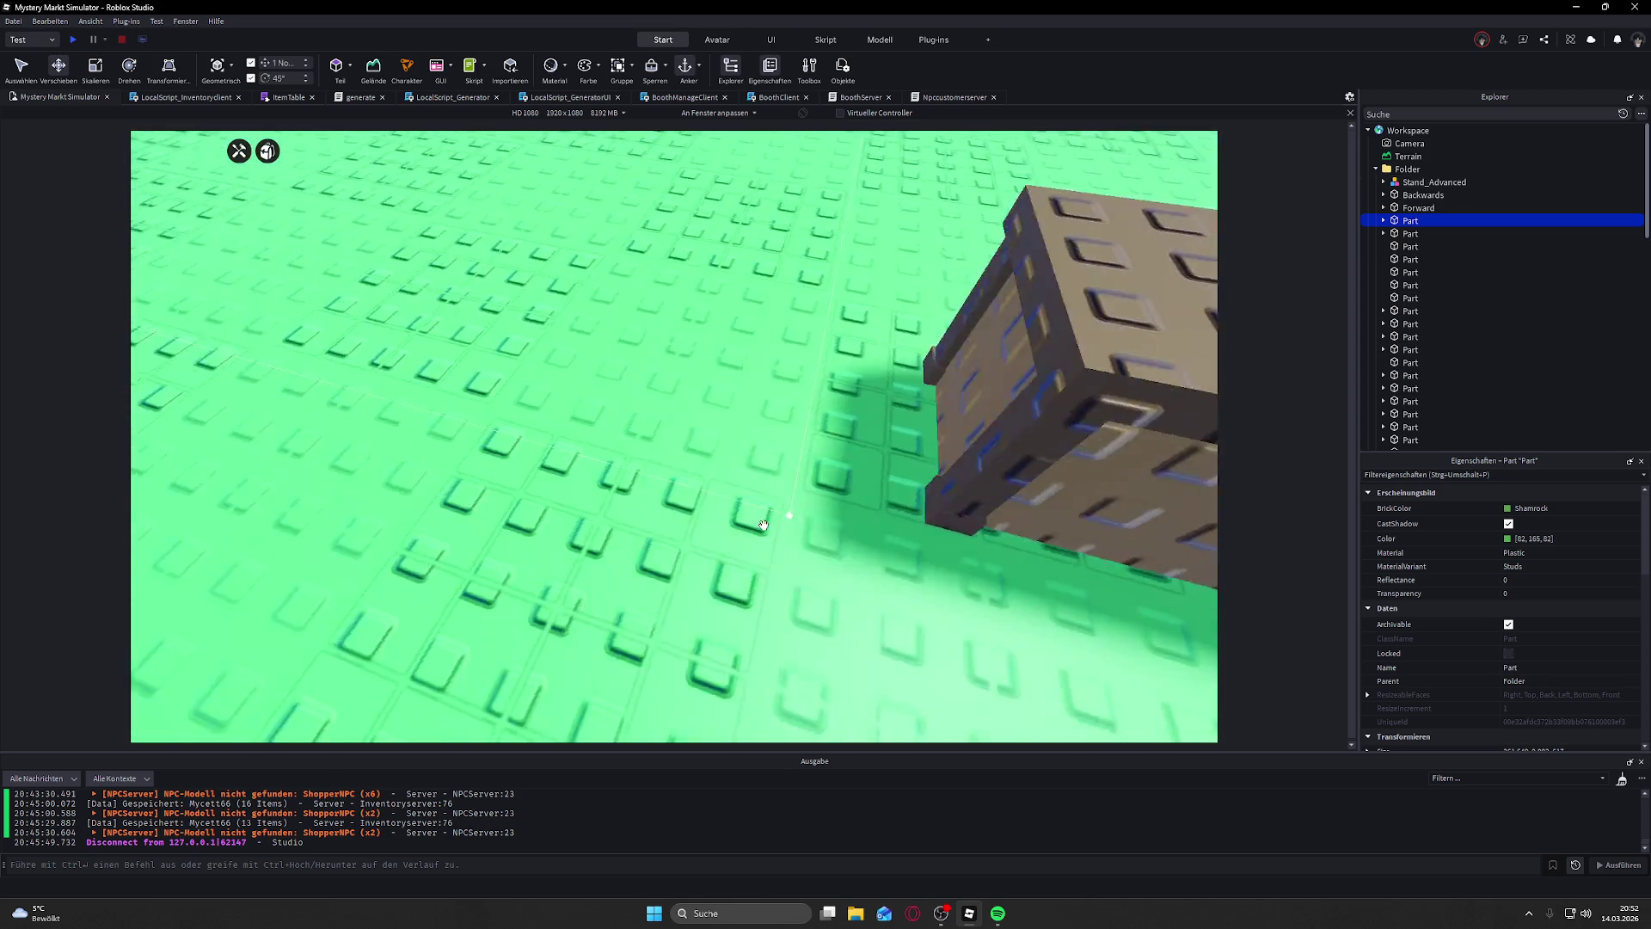
scroll(764, 525, "down", 3)
scroll(763, 526, "up", 5)
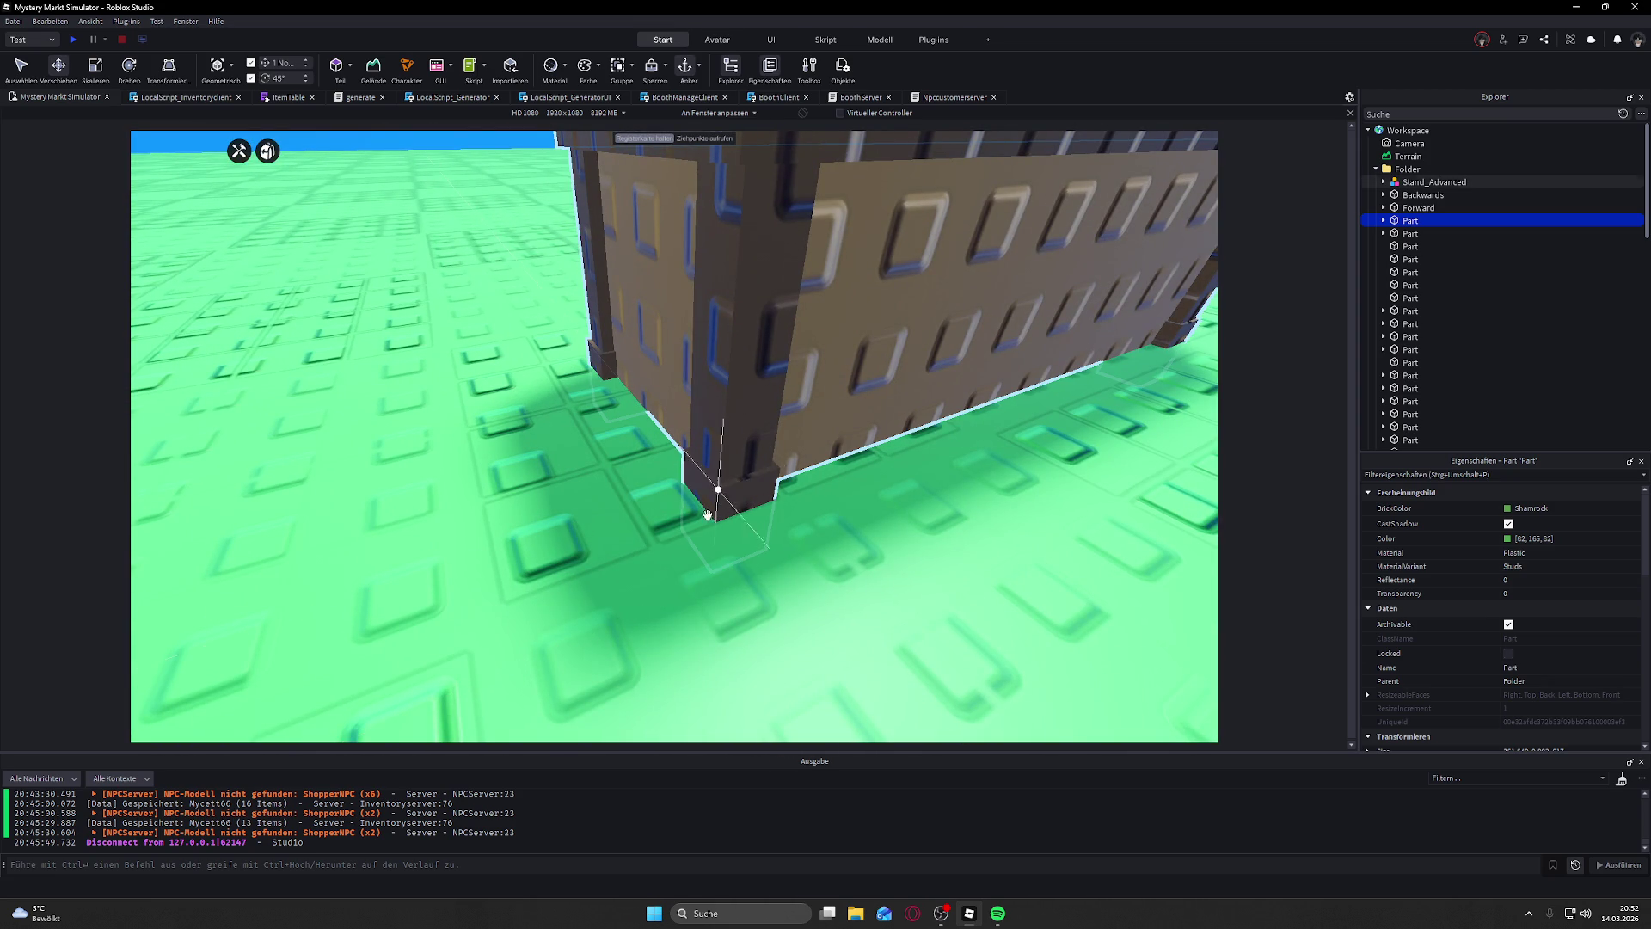
scroll(705, 513, "up", 5)
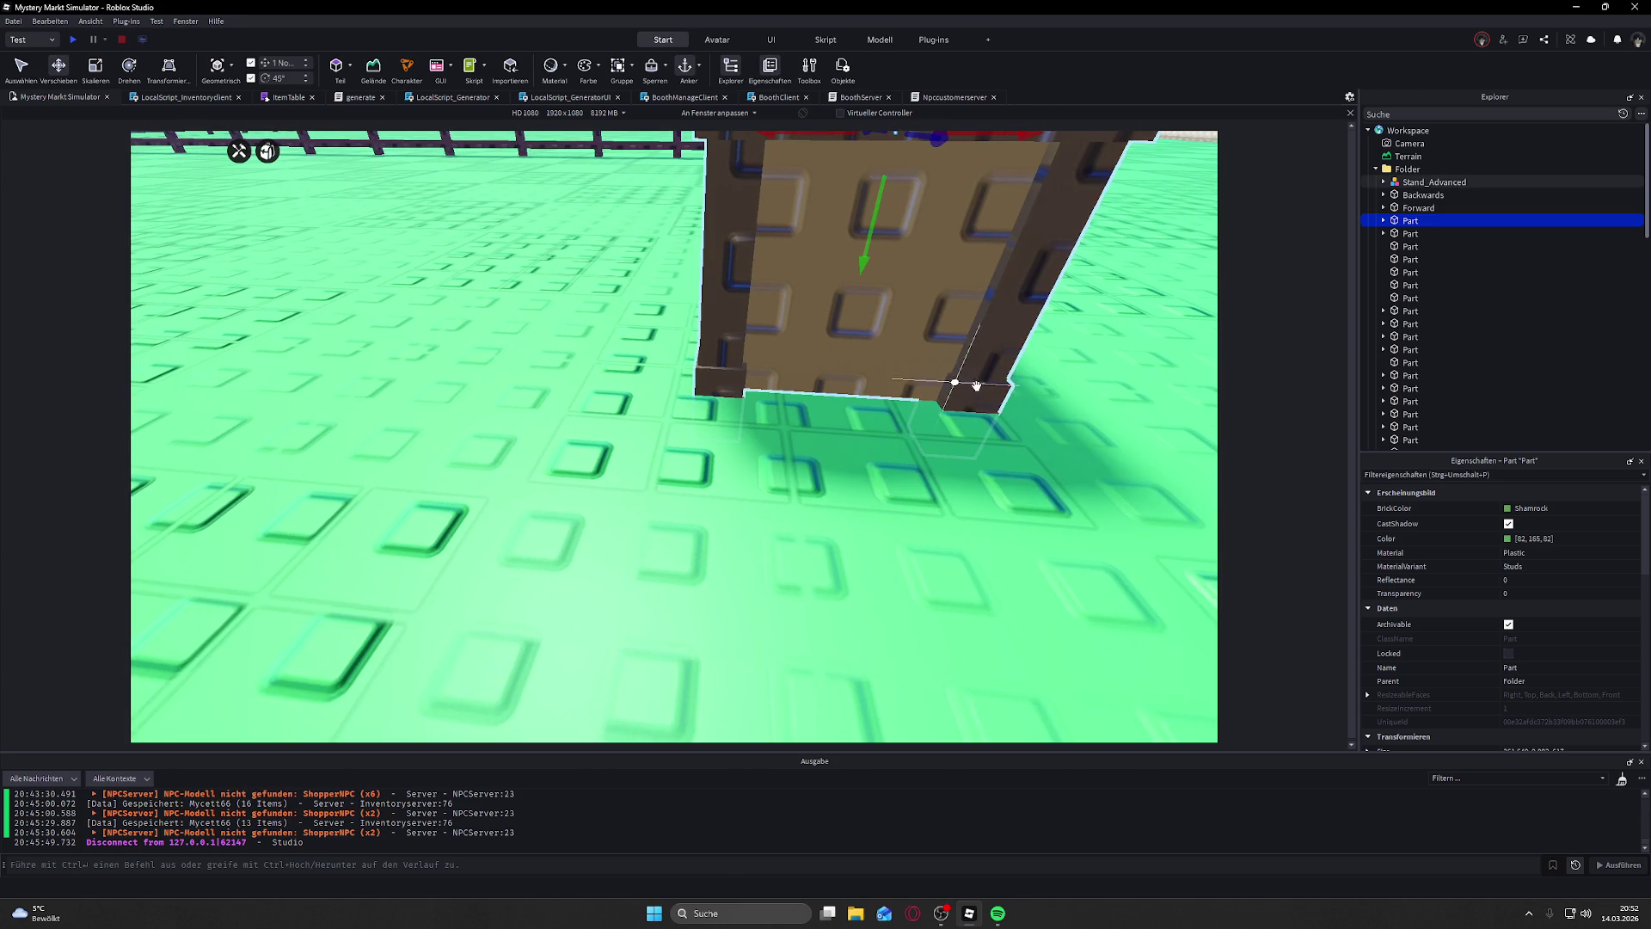
scroll(1003, 388, "down", 5)
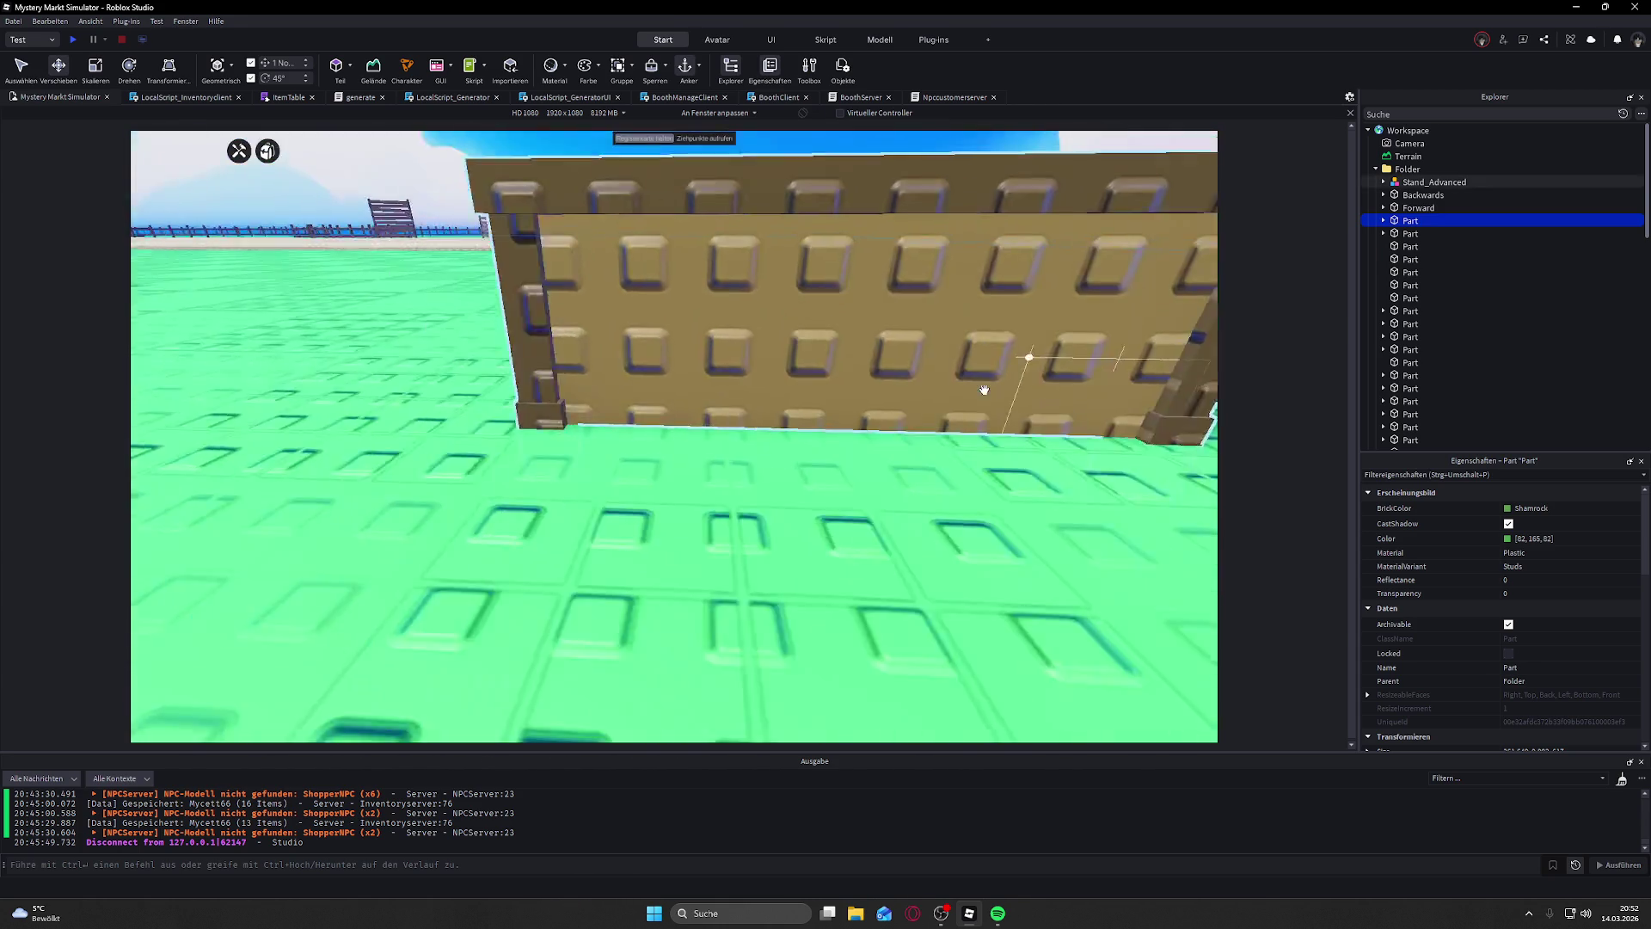
scroll(986, 388, "down", 3)
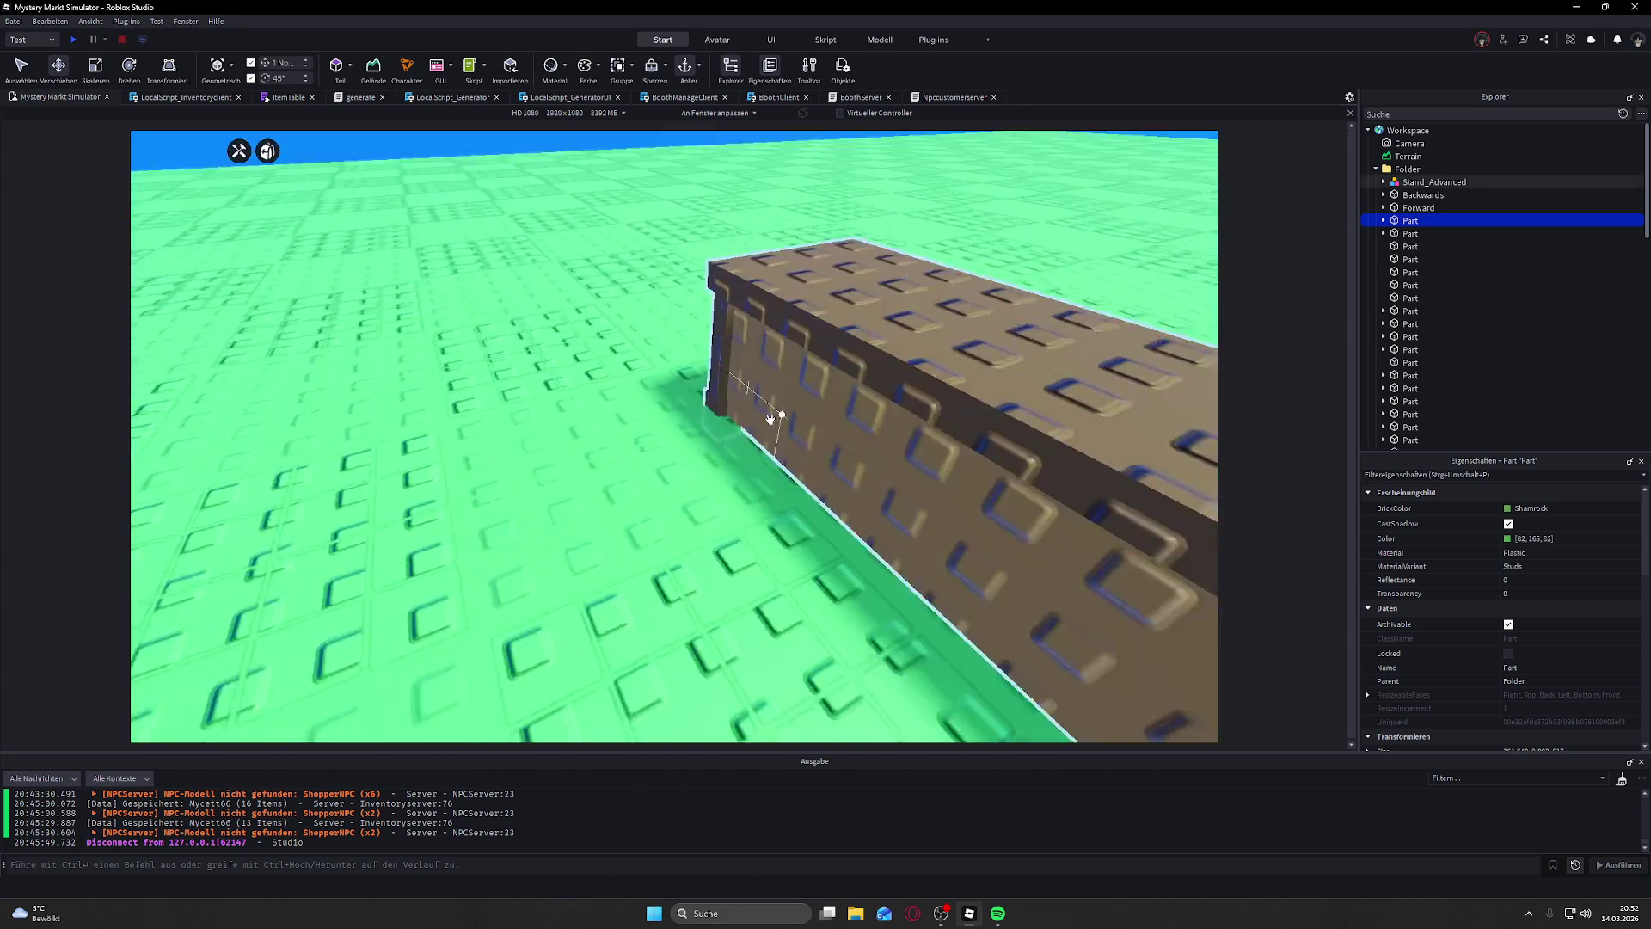
scroll(771, 417, "down", 3)
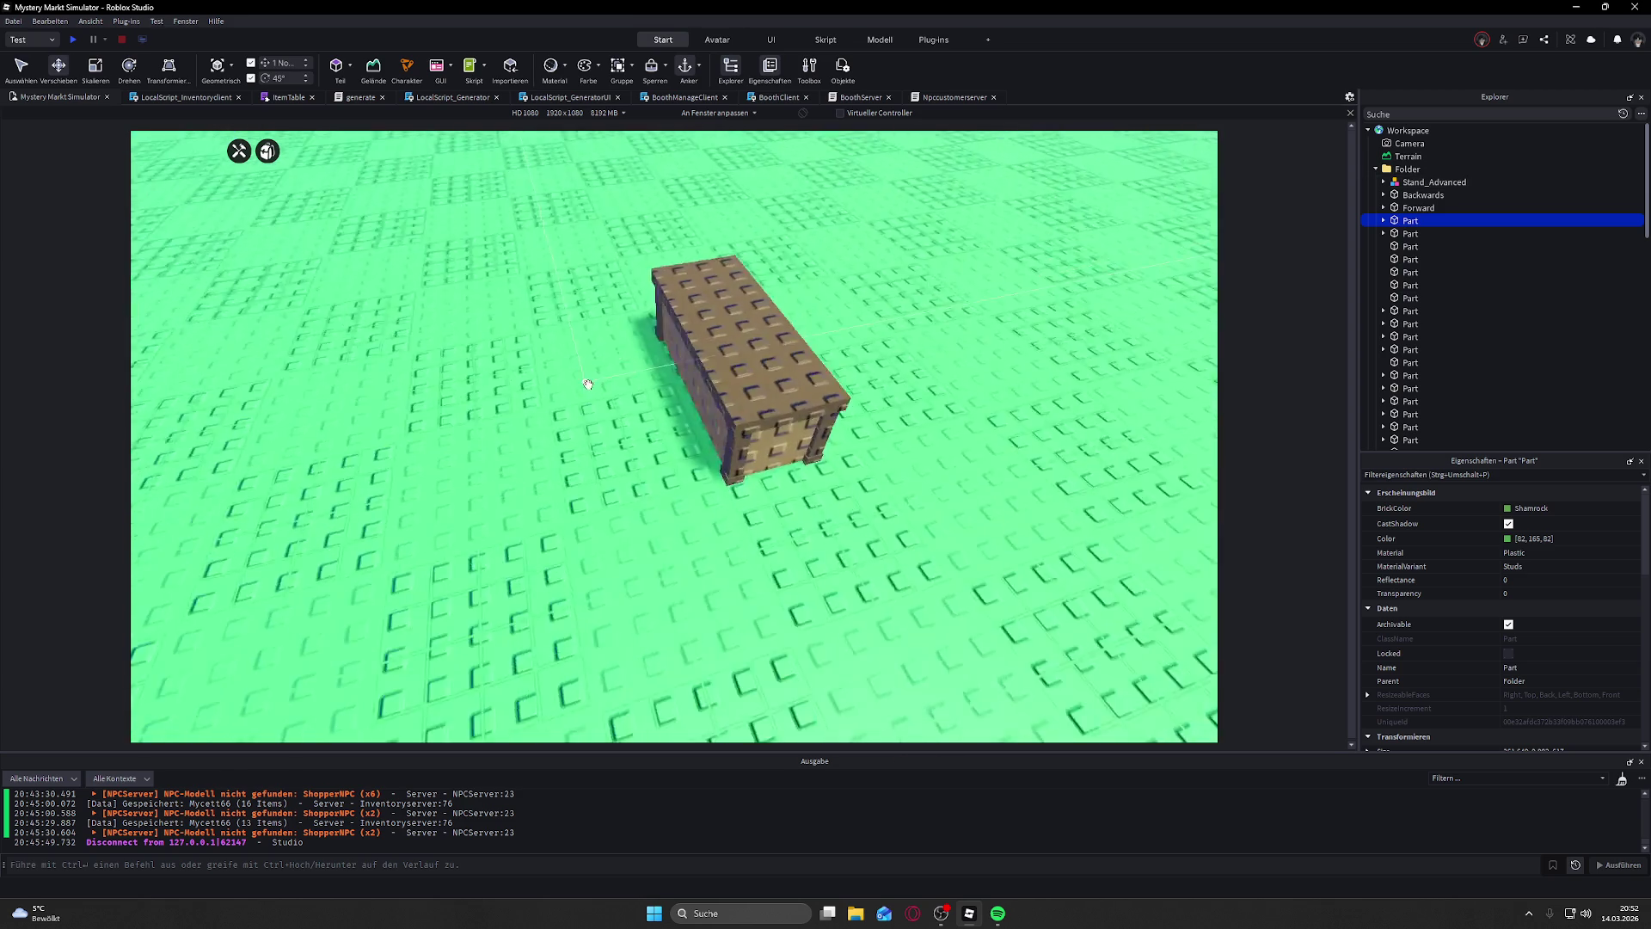
left_click(662, 465)
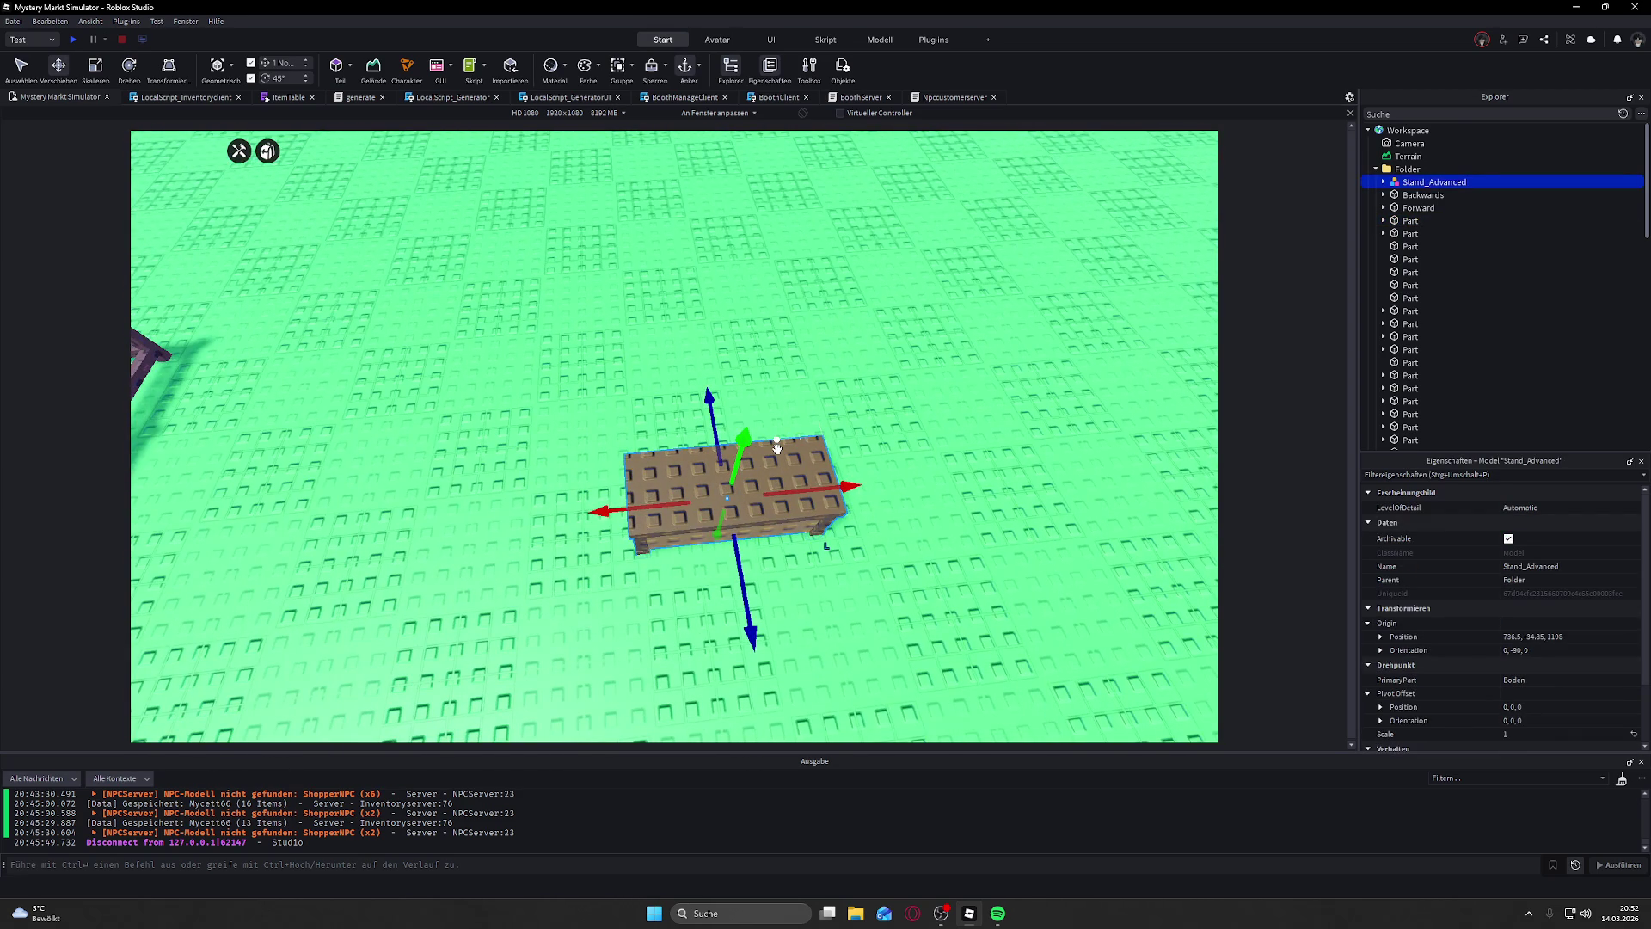
Step: Zoom the view again and select everything in the Explorer tree
scroll(1425, 366, "down", 5)
scroll(1419, 357, "down", 10)
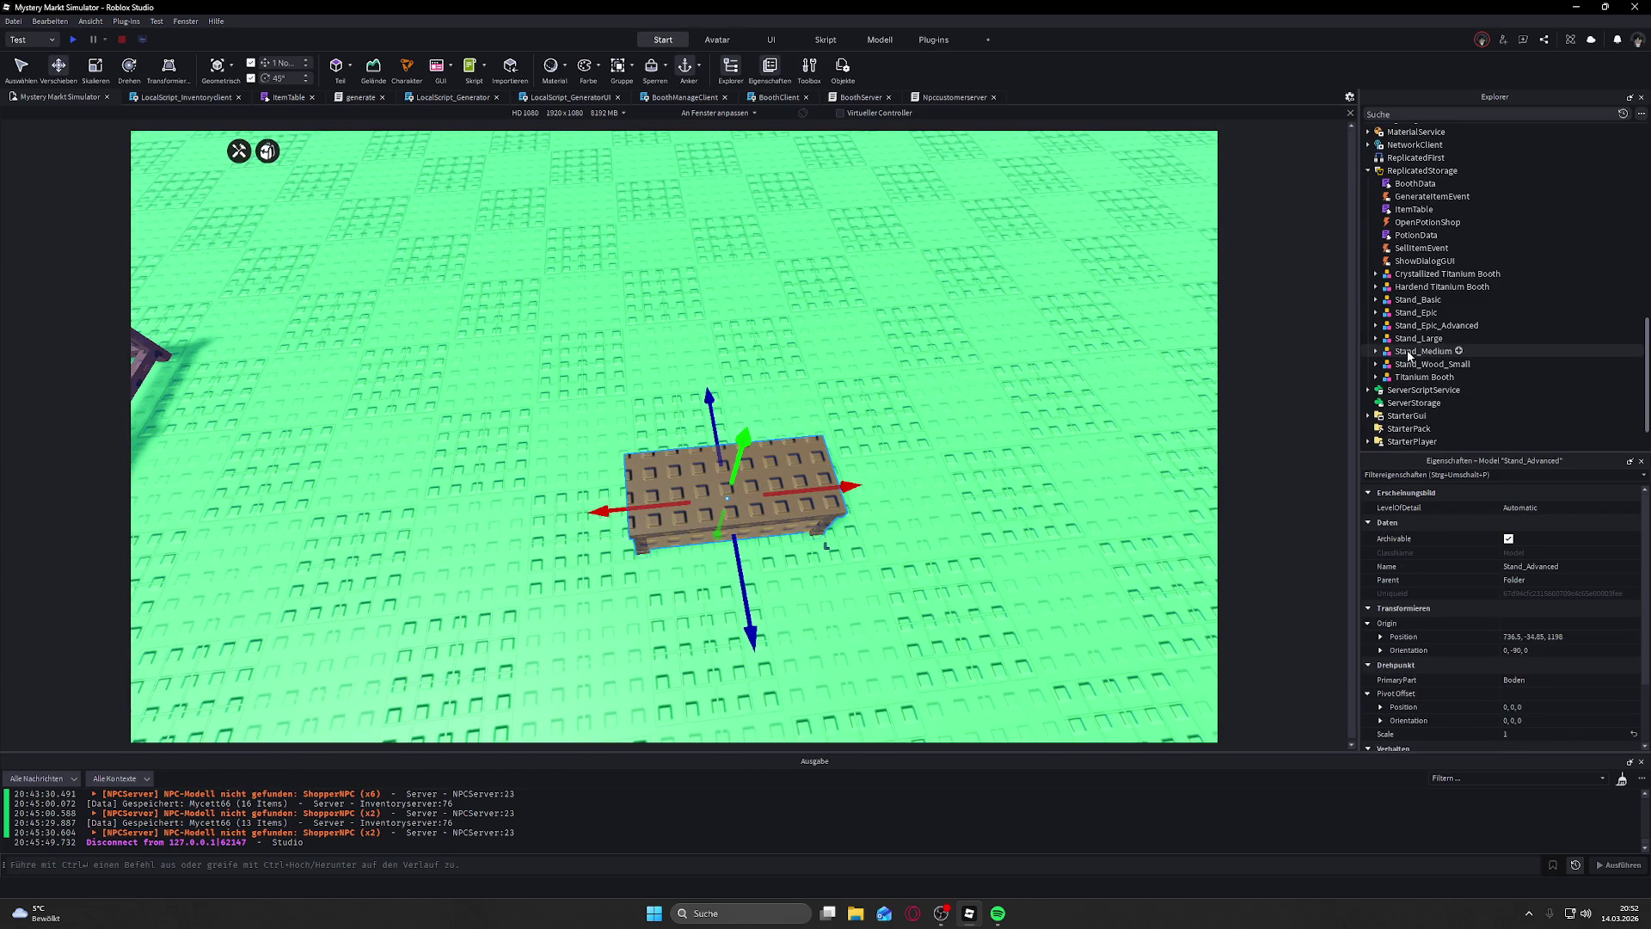
scroll(1423, 319, "up", 5)
key("ctrl+a")
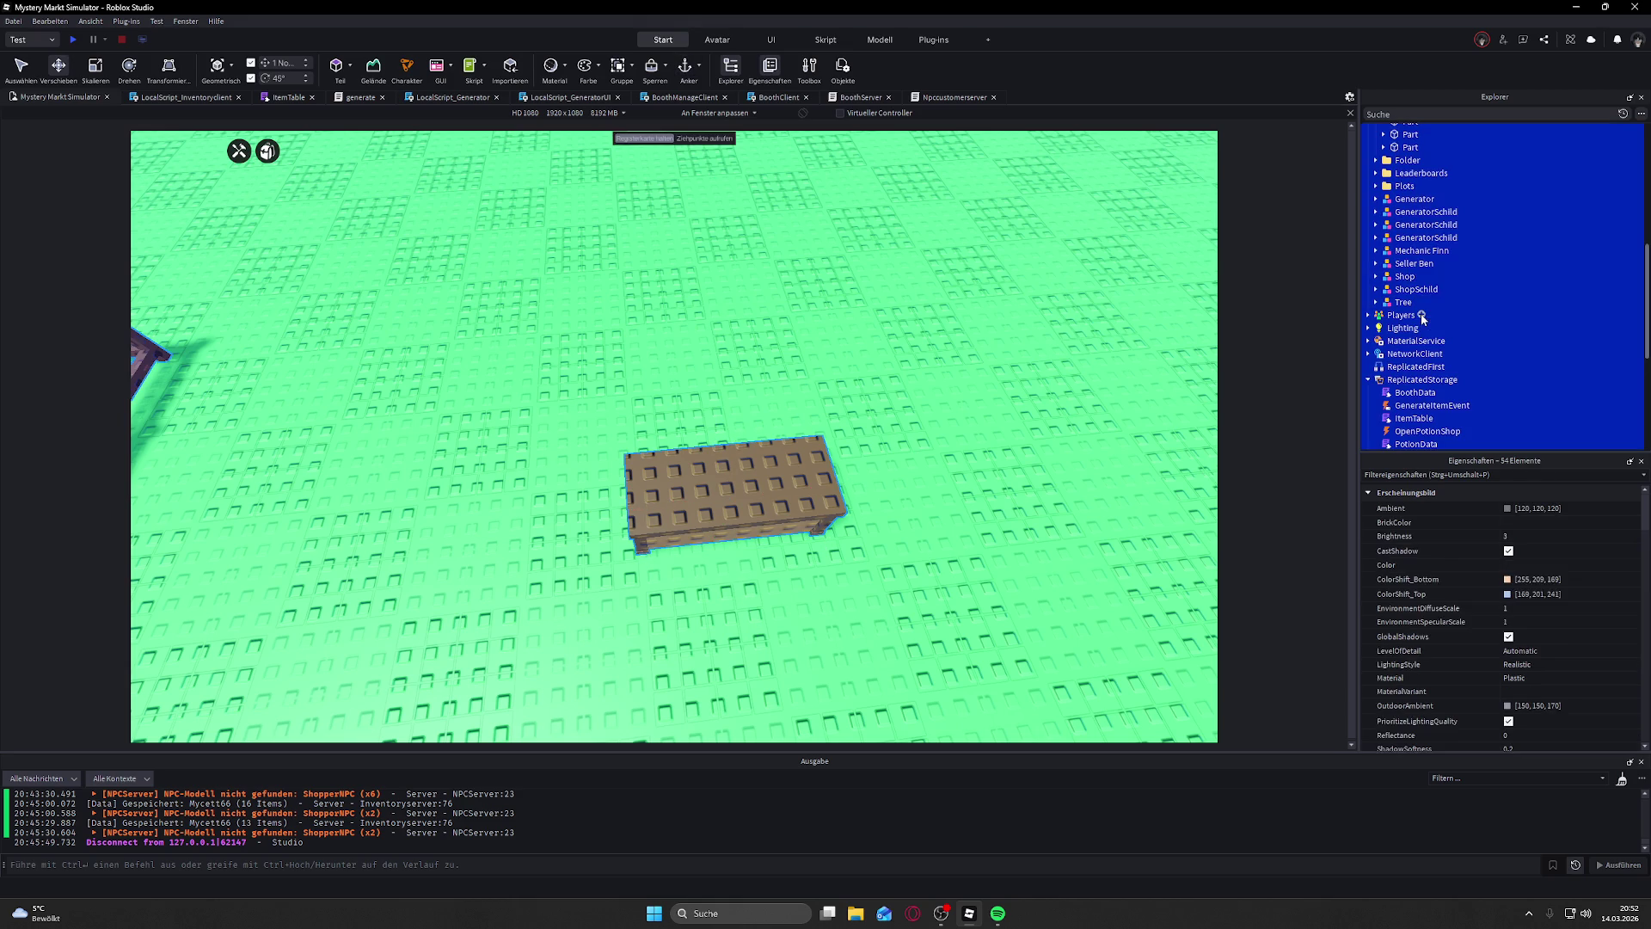
Step: Select Stand_Epic and Stand_Epic_Advanced together under ReplicatedStorage
left_click(1382, 332)
scroll(1381, 335, "down", 5)
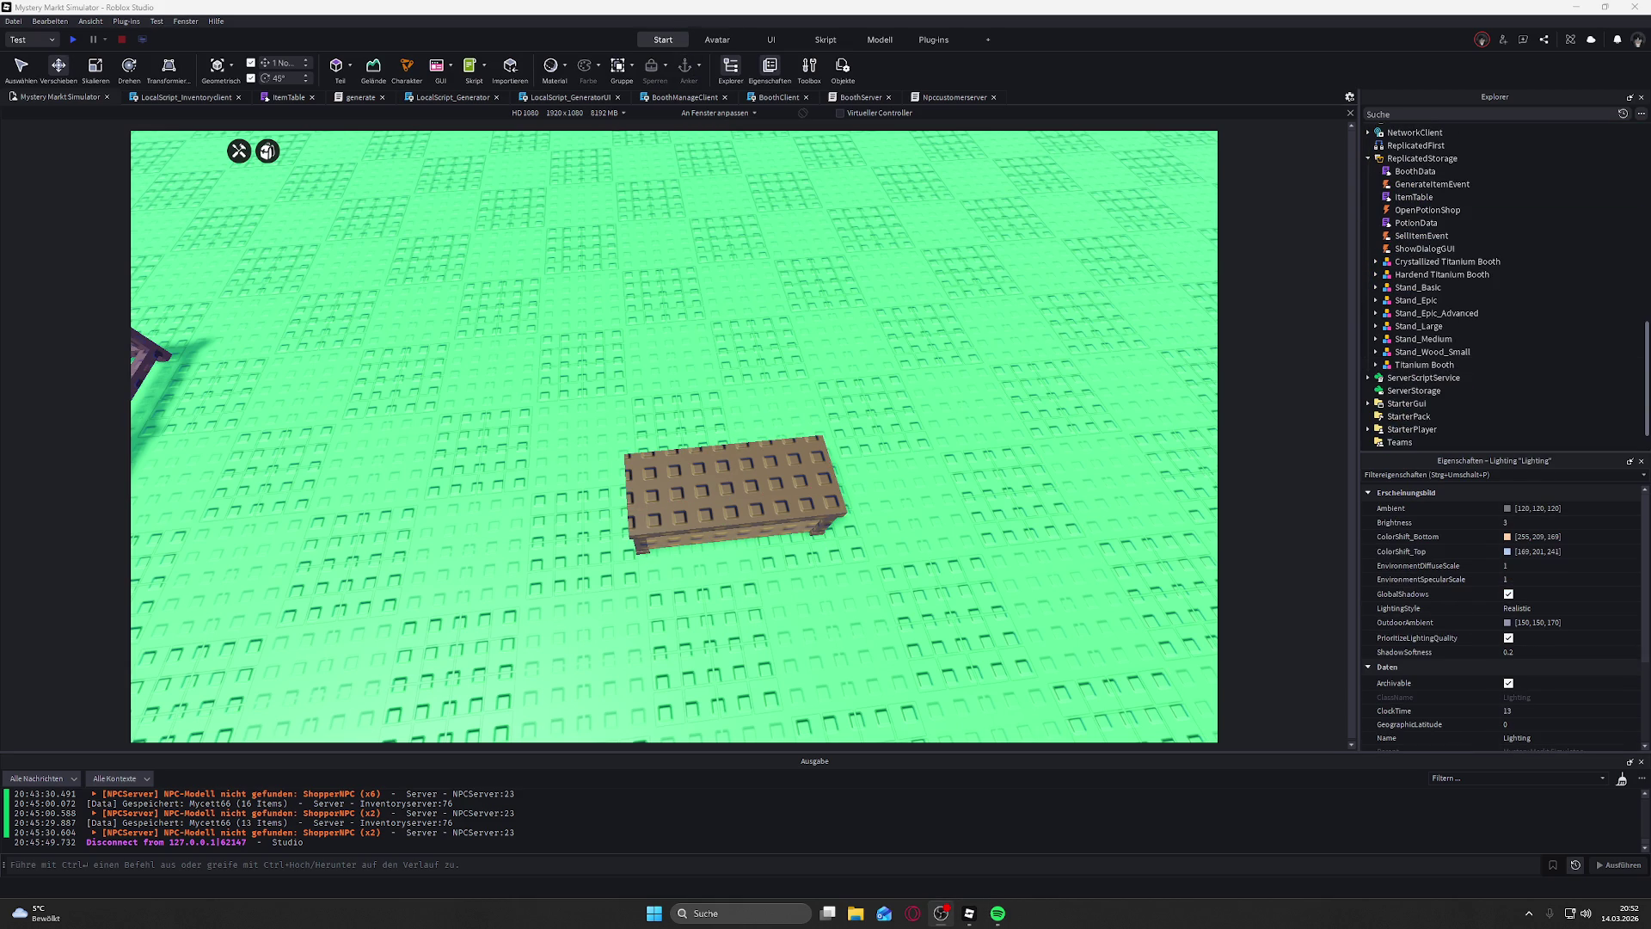
left_click(1408, 324, "shift")
left_click(1411, 314)
key("F2")
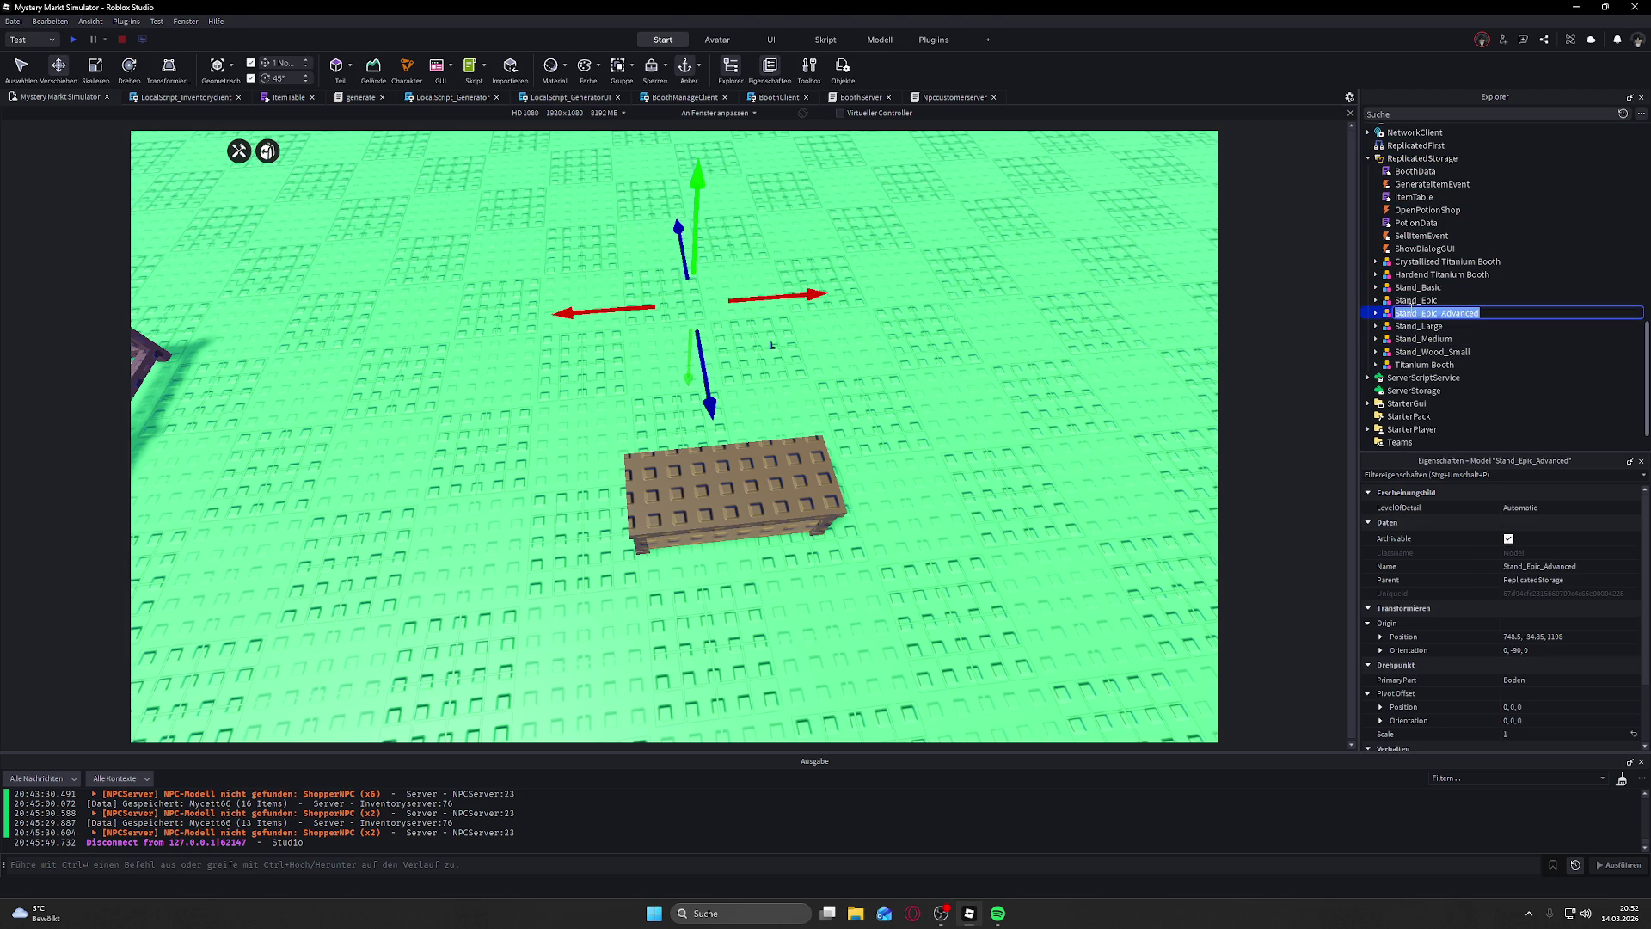
left_click(1415, 290, "shift")
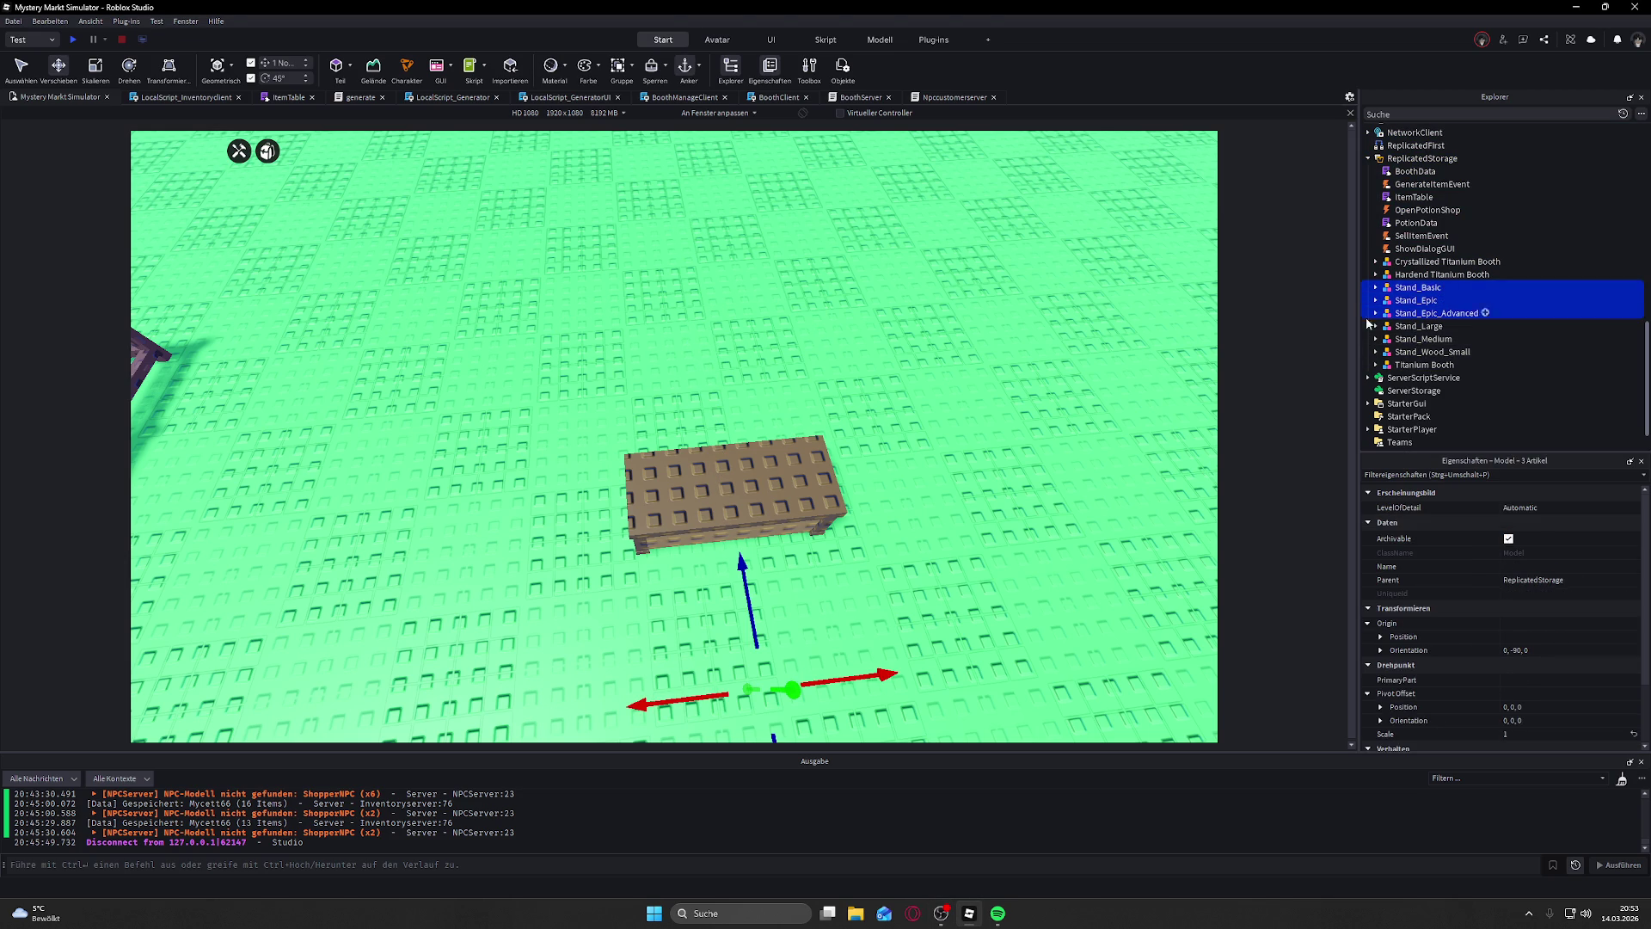
left_click(1417, 290)
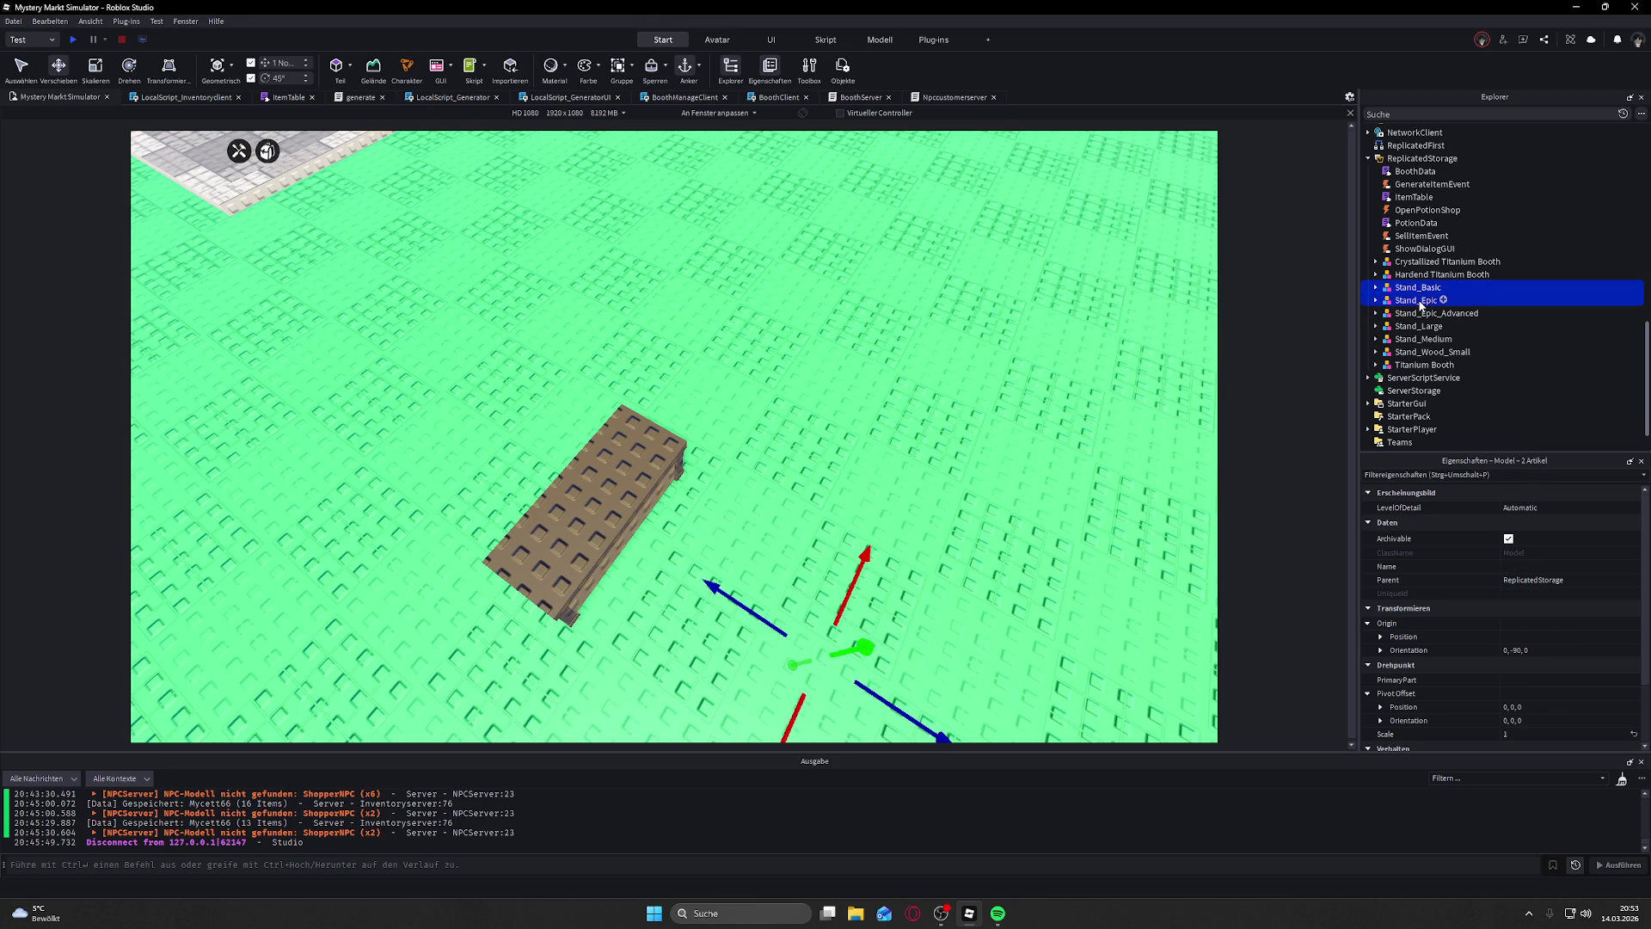
left_click(1422, 313)
left_click(1421, 301, "shift")
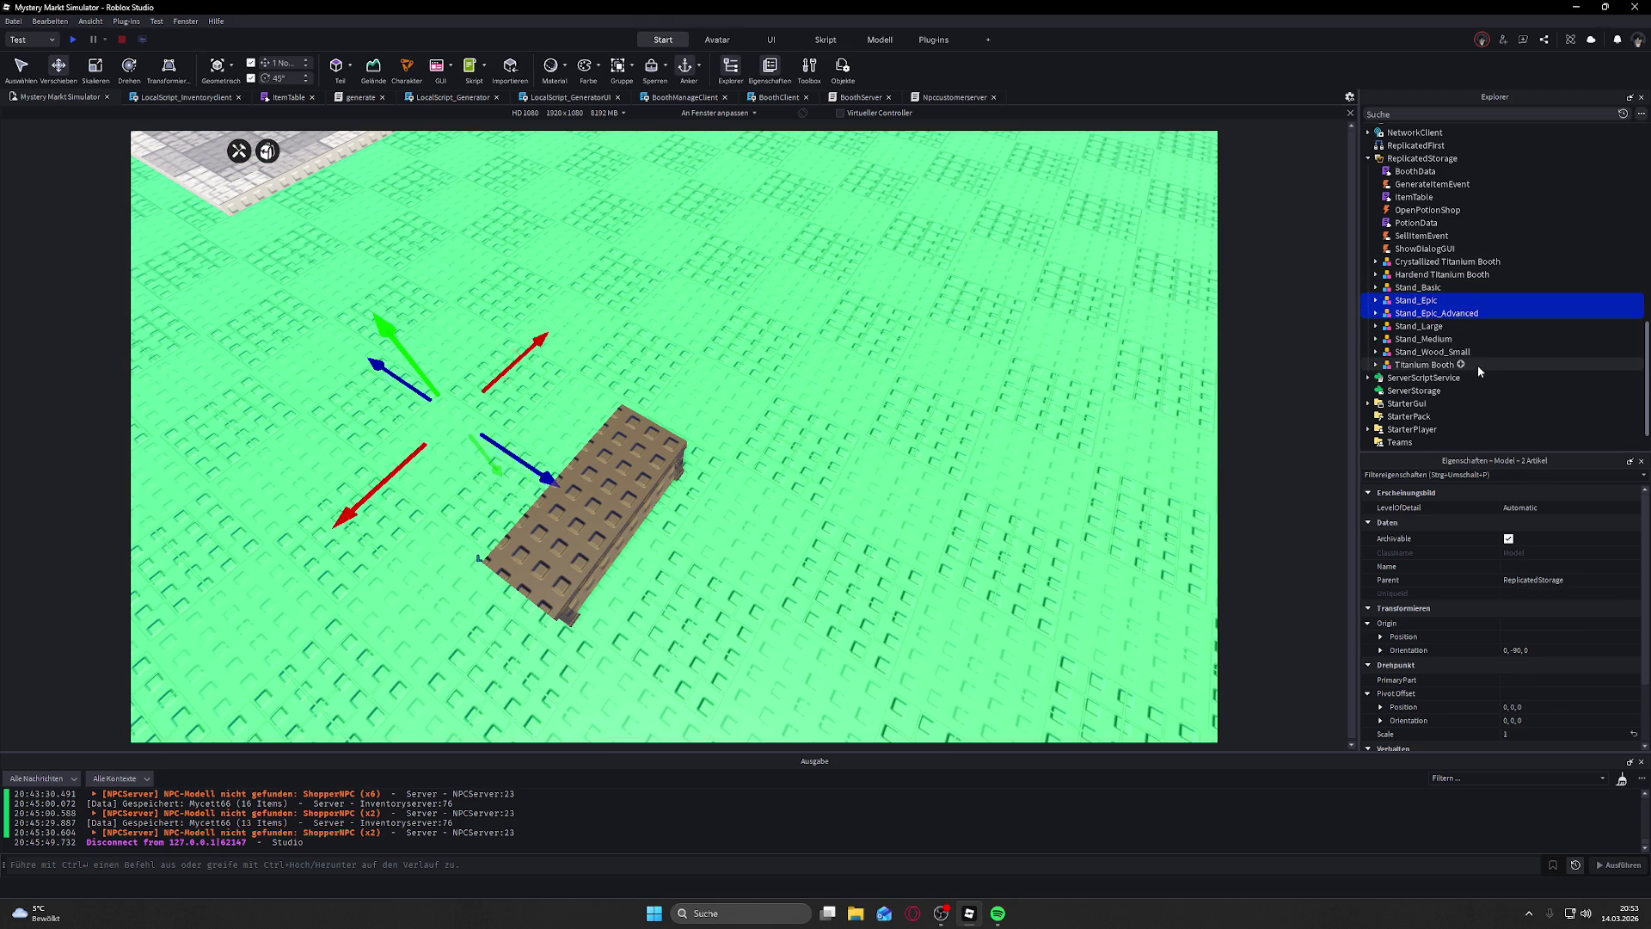
Step: Place both Epic stands into Workspace beside the brown Stand_Advanced
left_click_drag(1091, 276, 1089, 291)
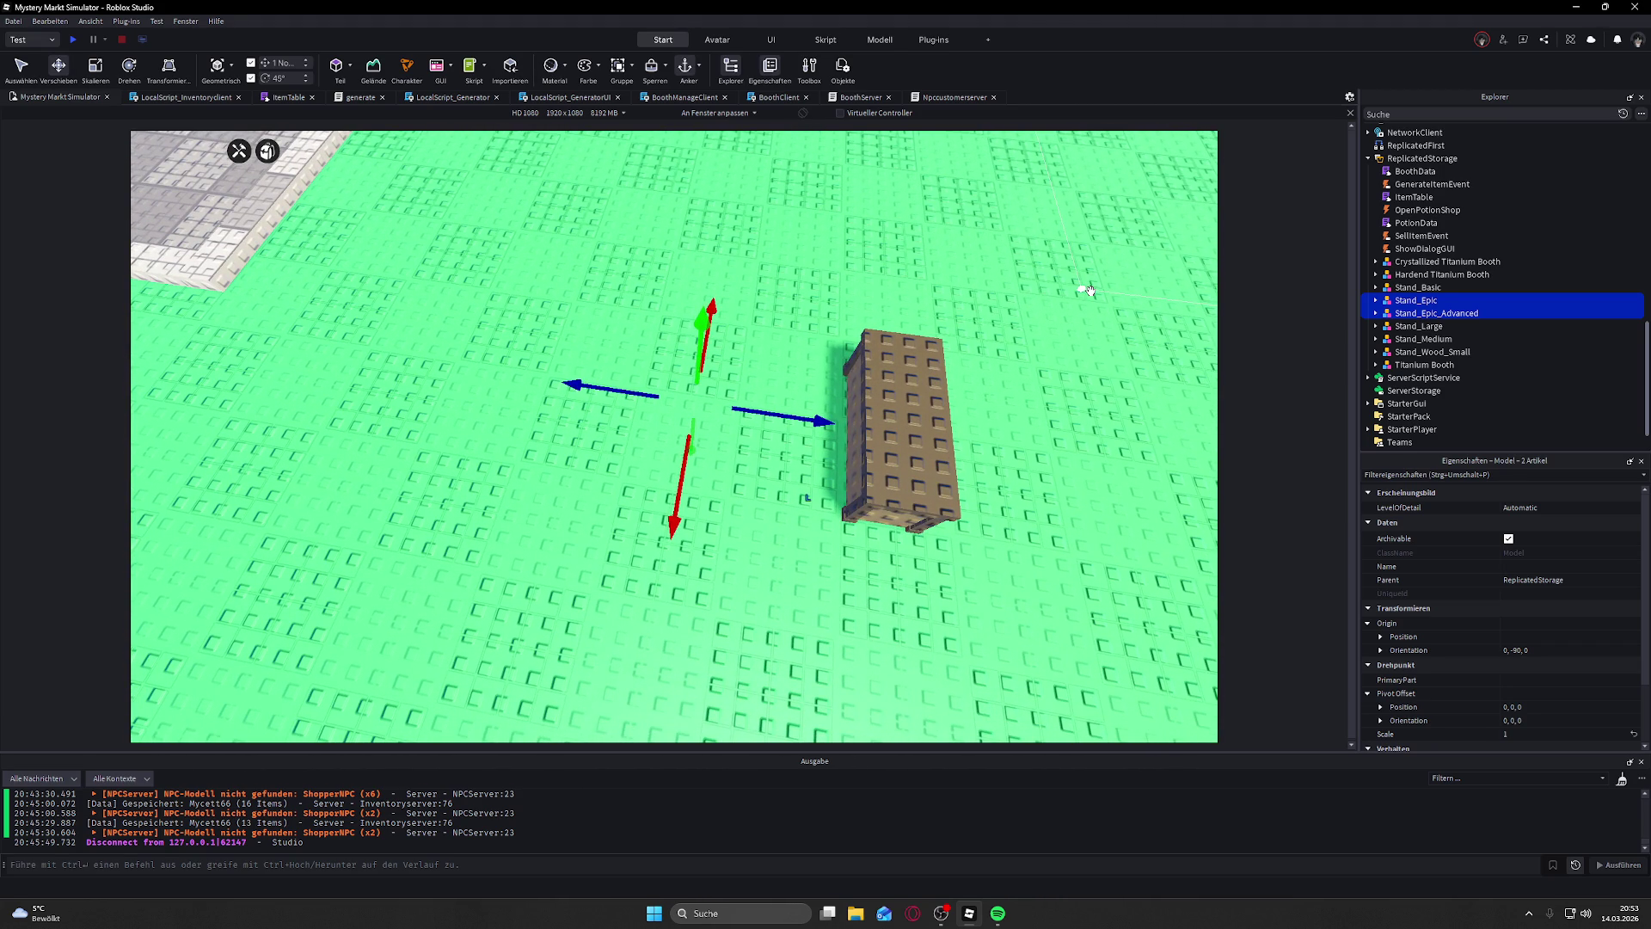
mouse_move(1089, 291)
left_mouse_down()
mouse_move(1091, 276)
mouse_move(1091, 291)
left_mouse_up()
key("d")
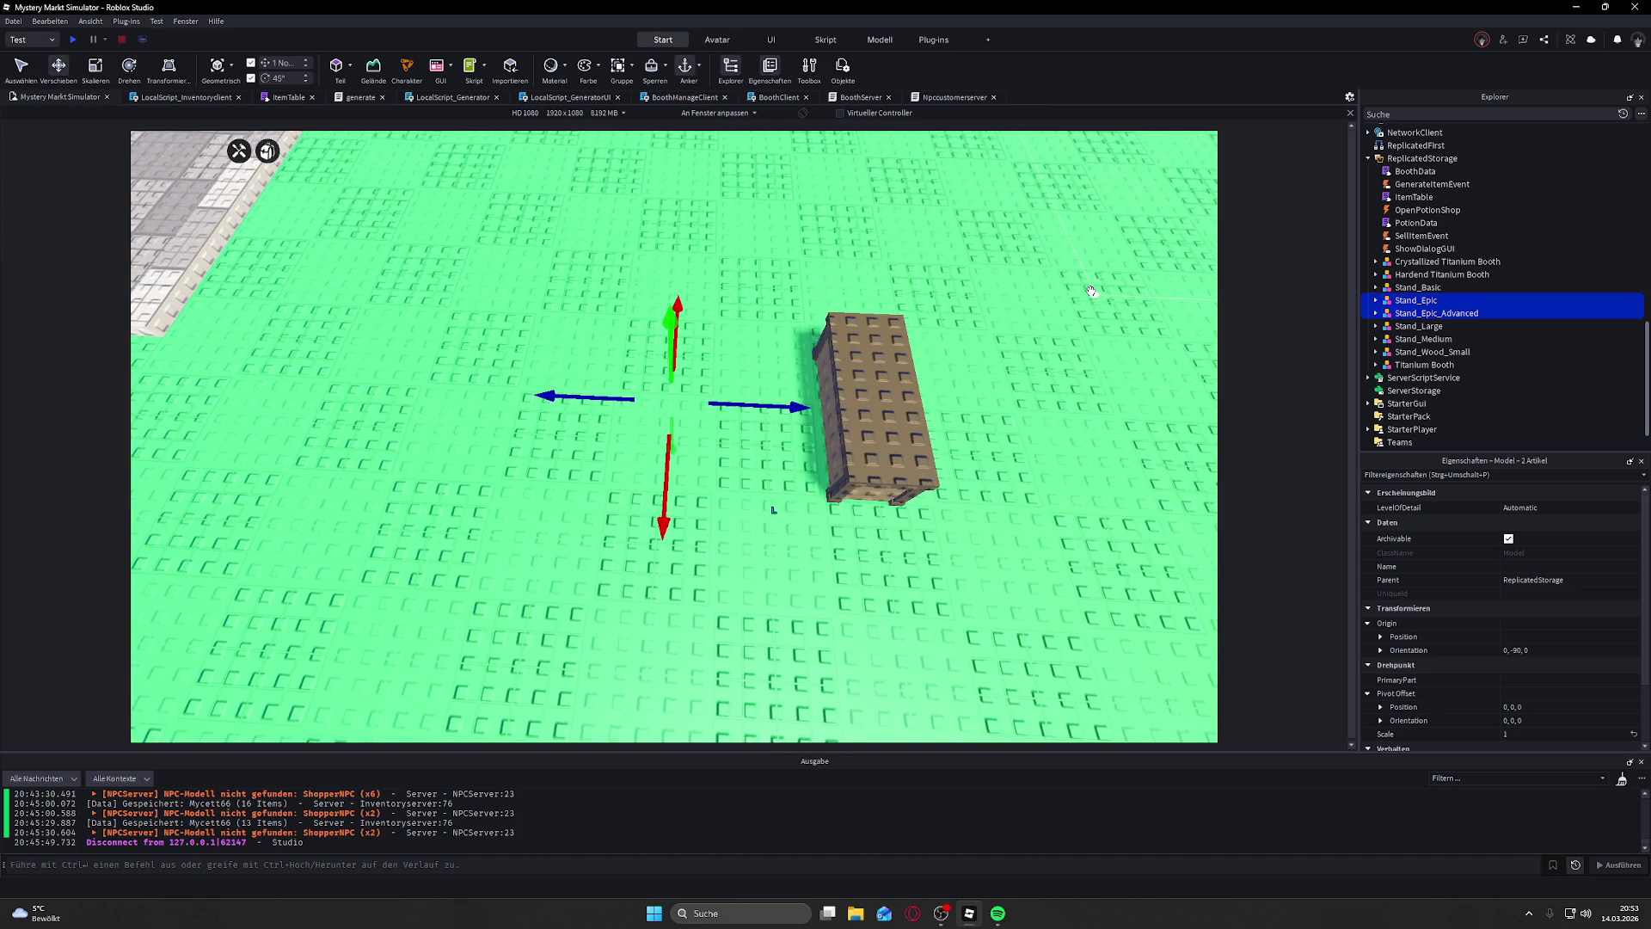
mouse_move(1414, 305)
left_mouse_down()
mouse_move(1456, 276)
mouse_move(1411, 202)
mouse_move(1410, 136)
left_mouse_up()
scroll(1452, 281, "up", 10)
scroll(1454, 281, "up", 10)
left_click(1049, 222)
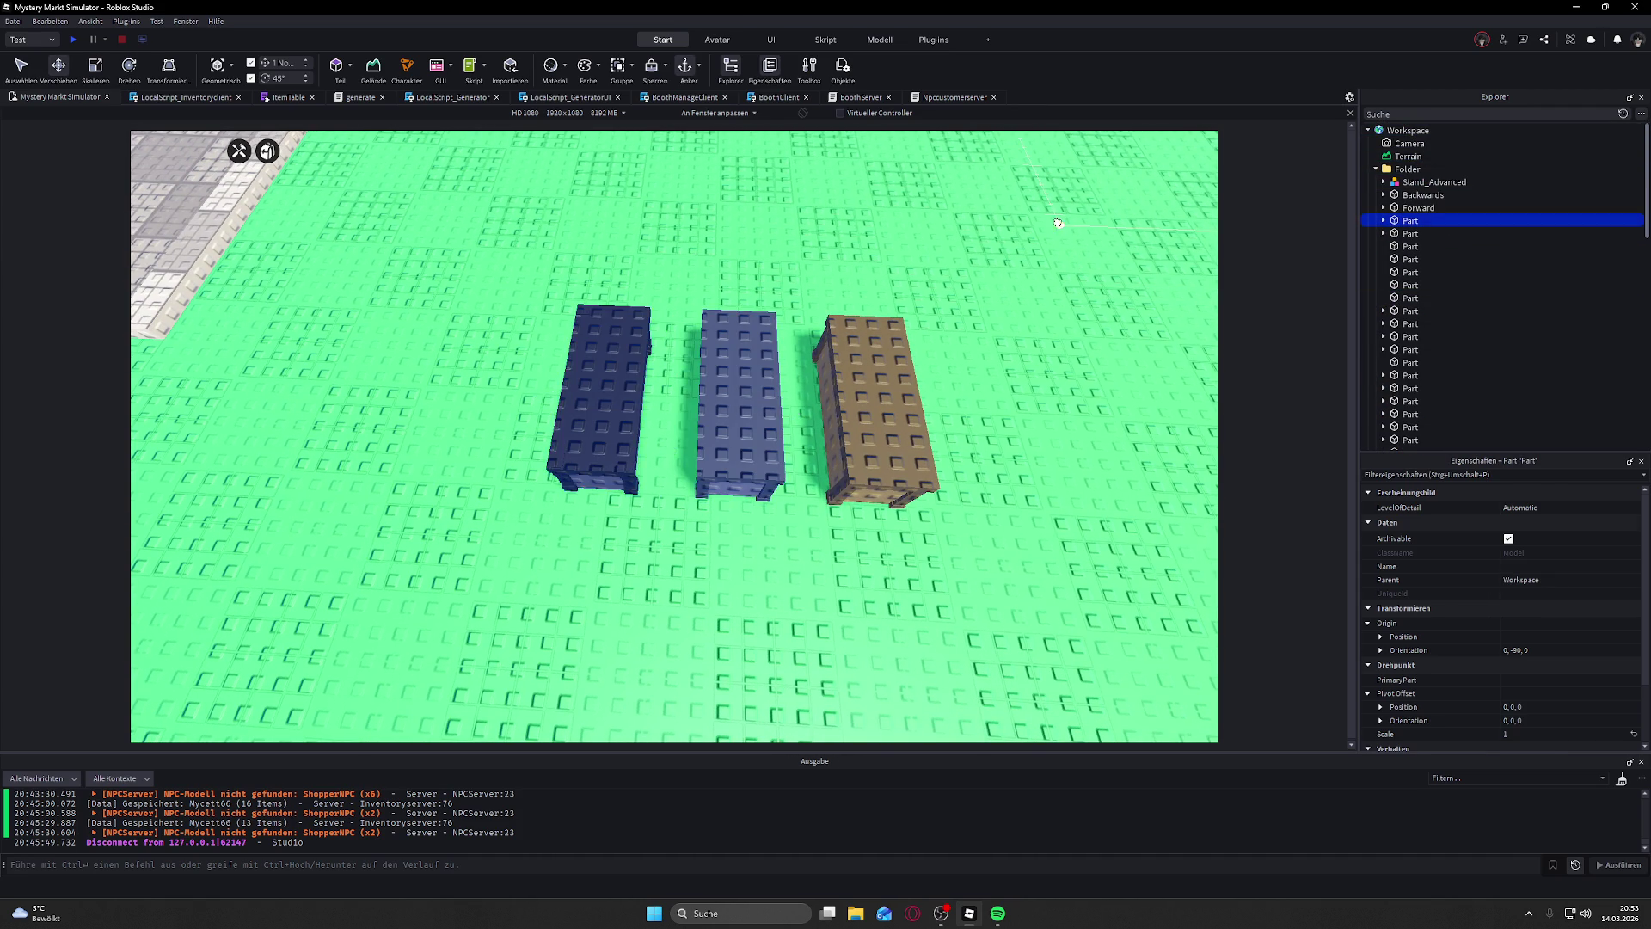
key("w")
key("w")
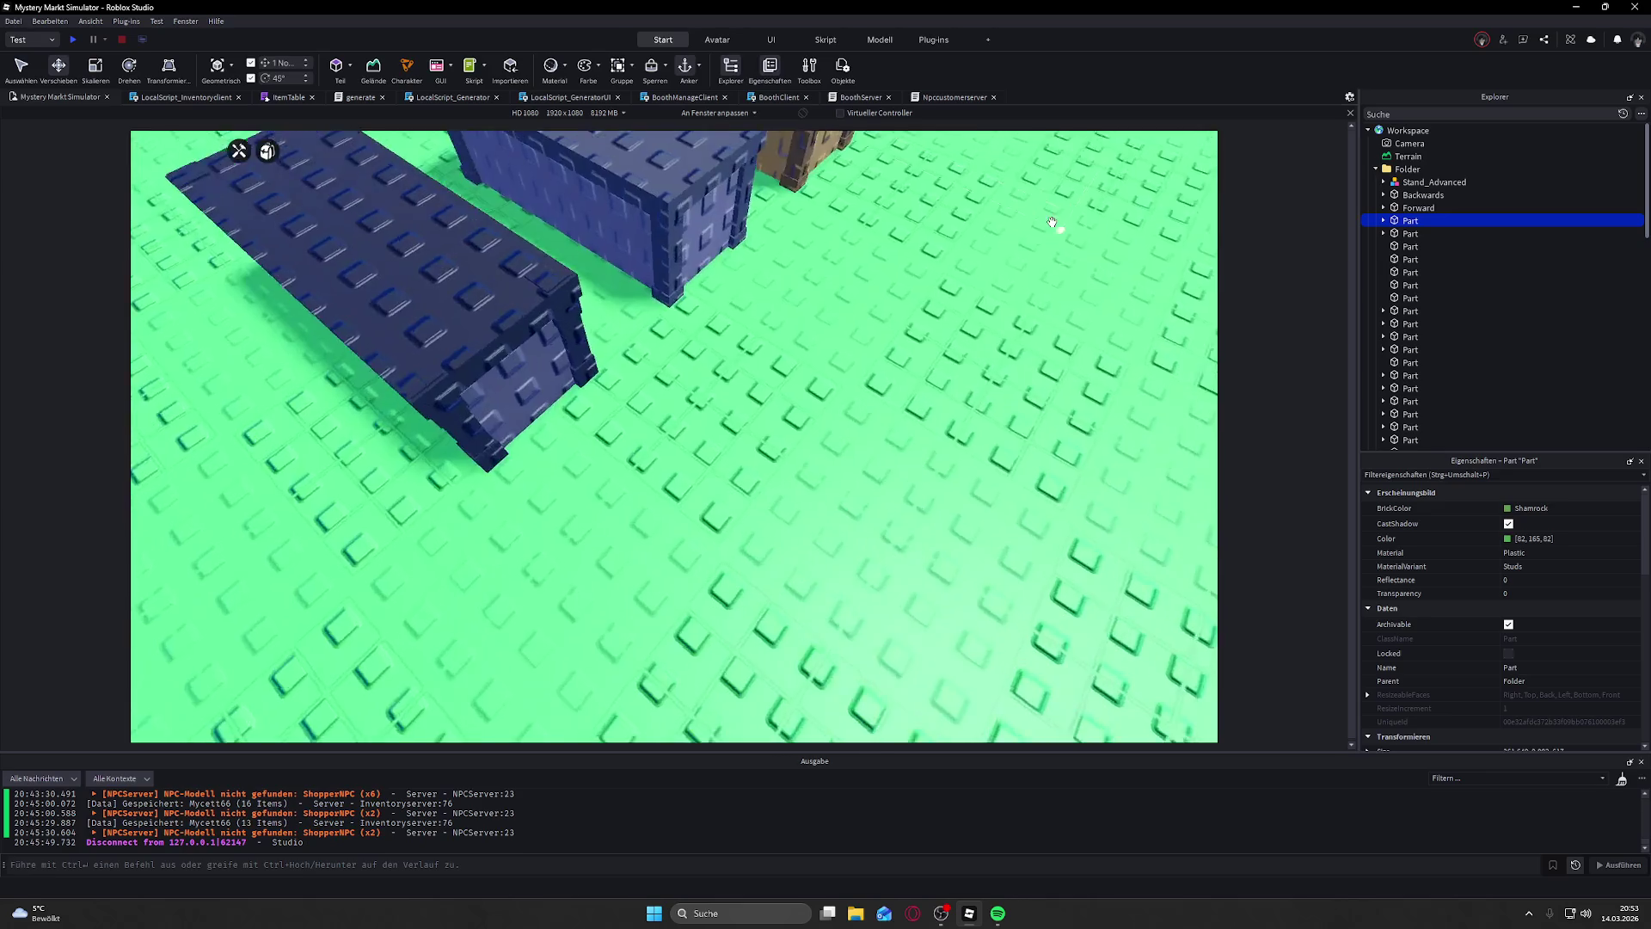
key("w")
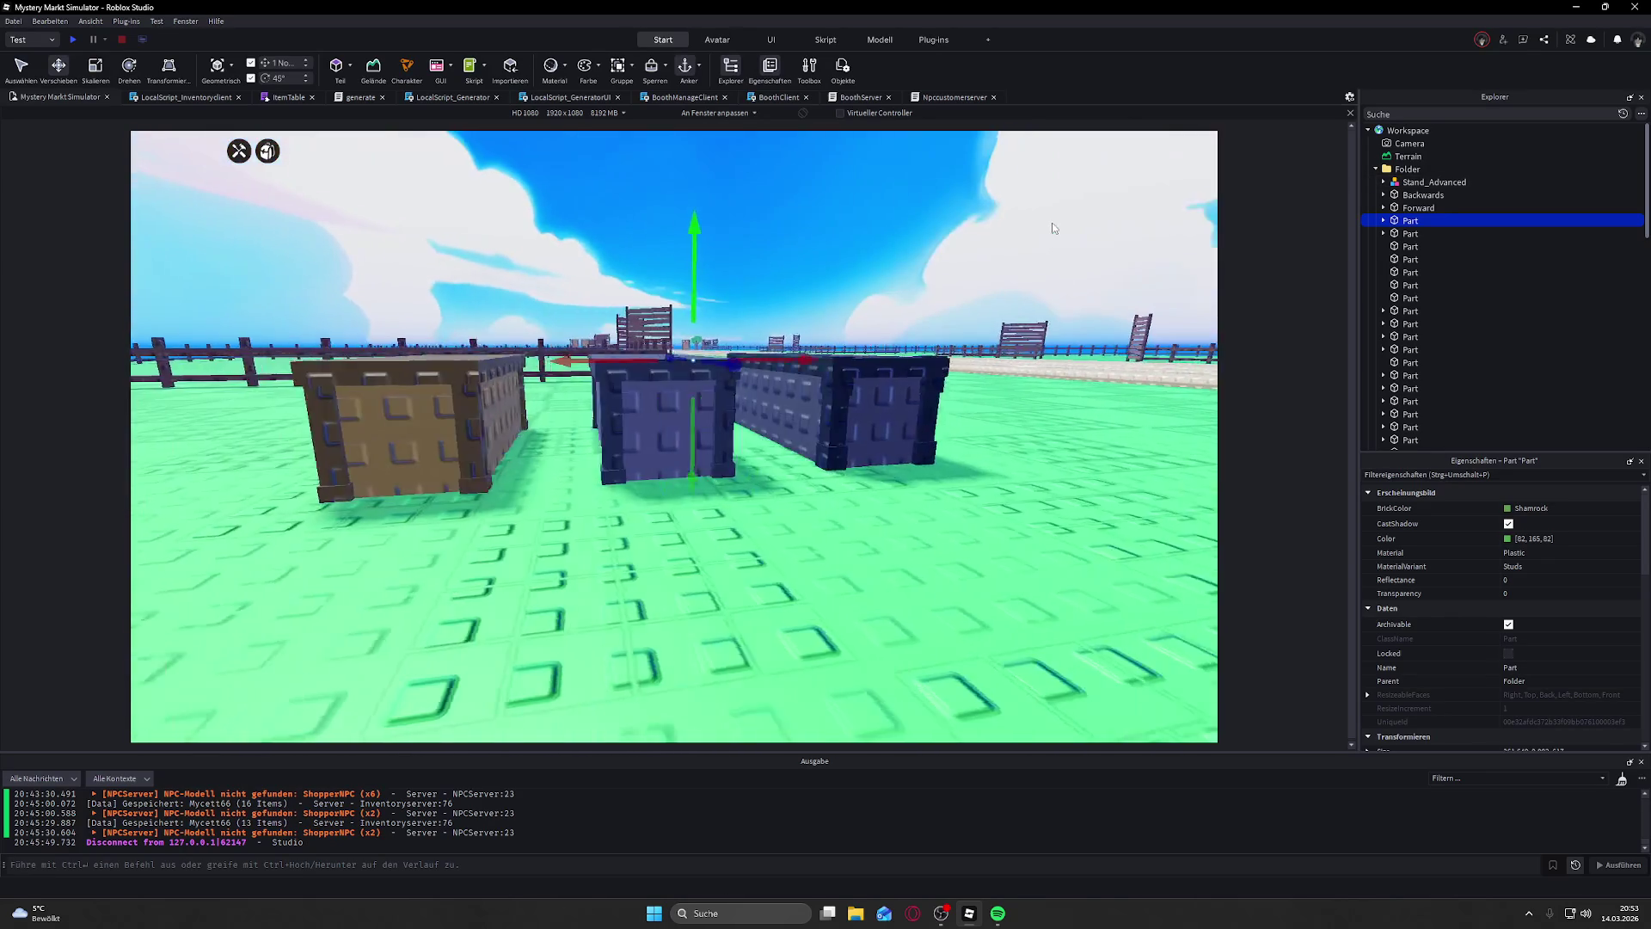
key("w")
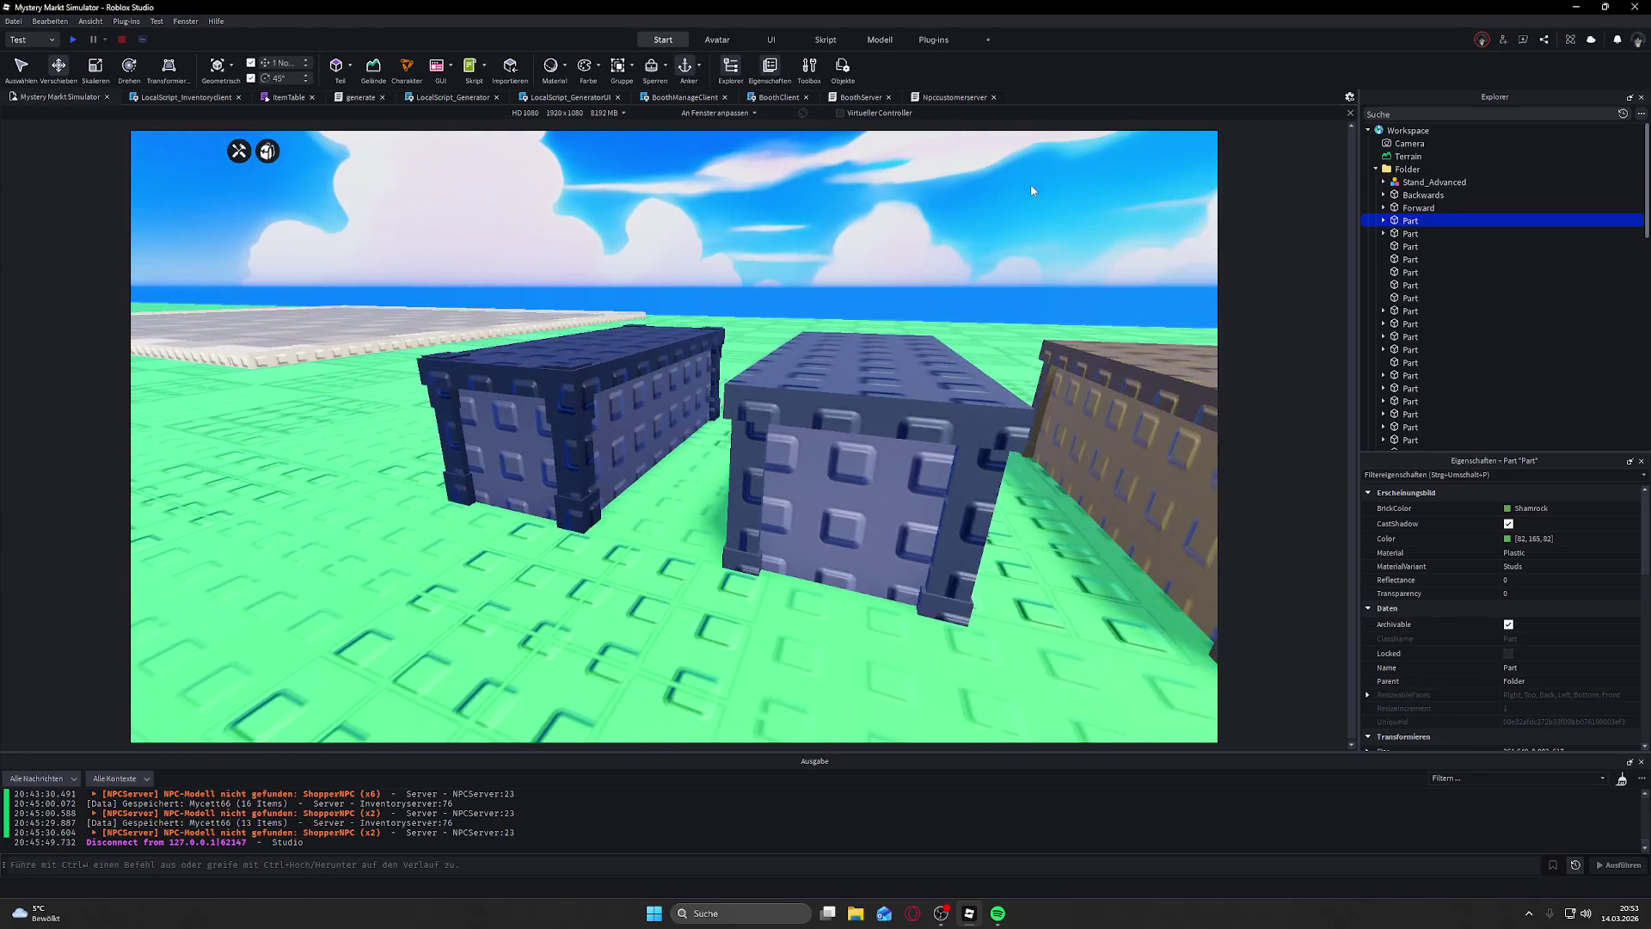
left_click(1031, 183)
scroll(981, 238, "down", 10)
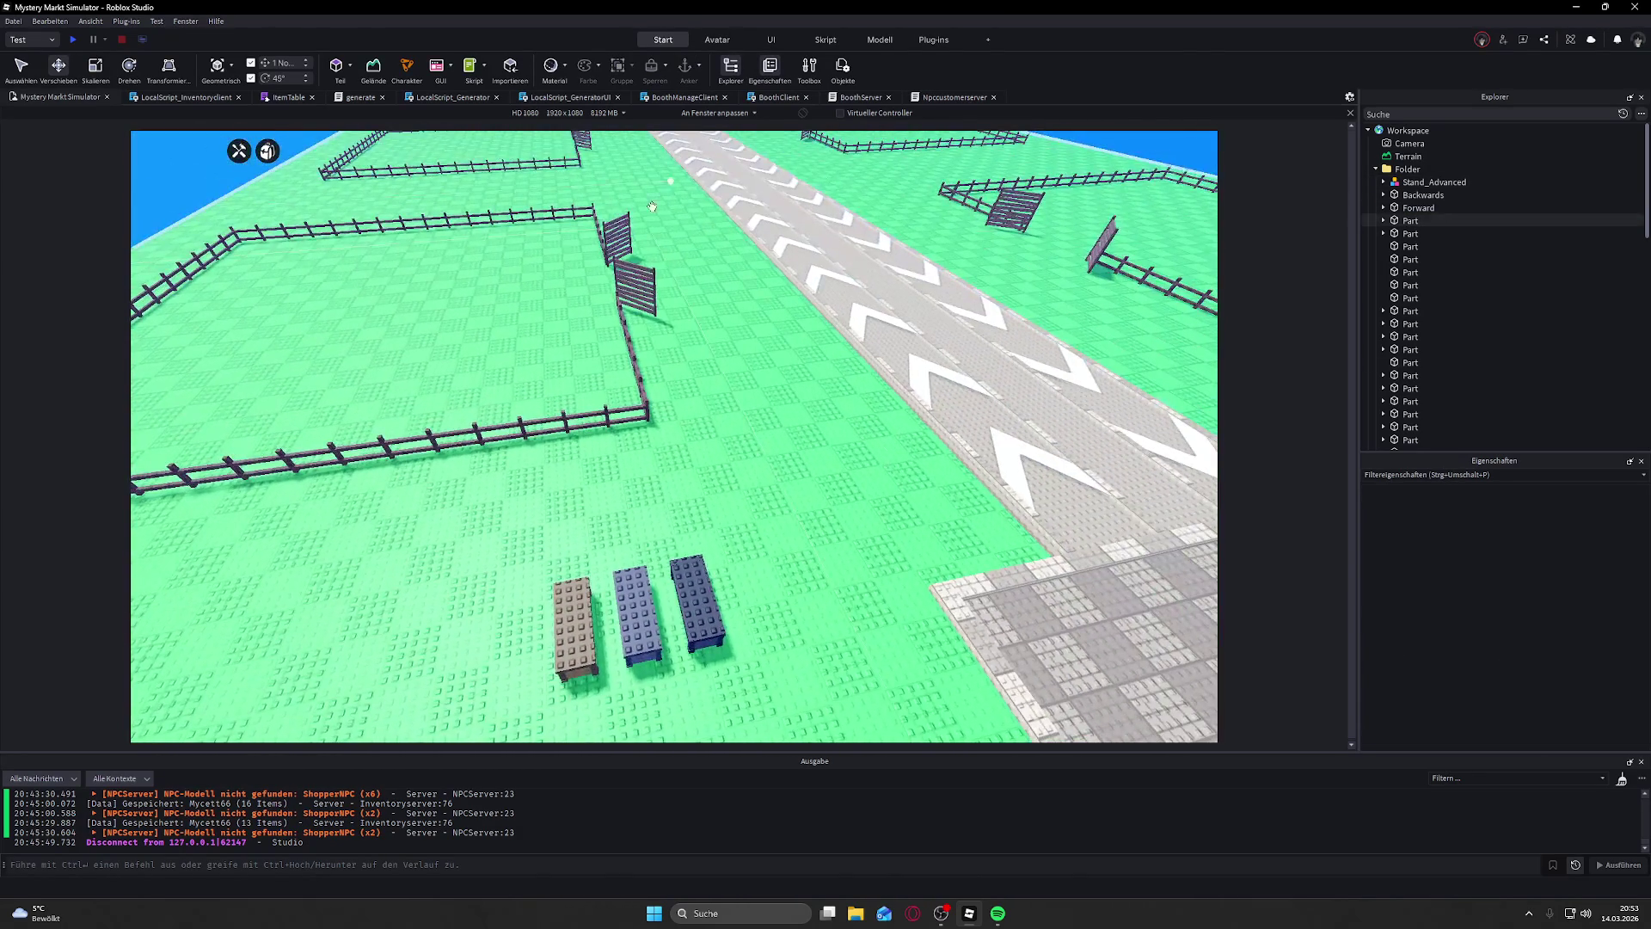
scroll(736, 356, "up", 10)
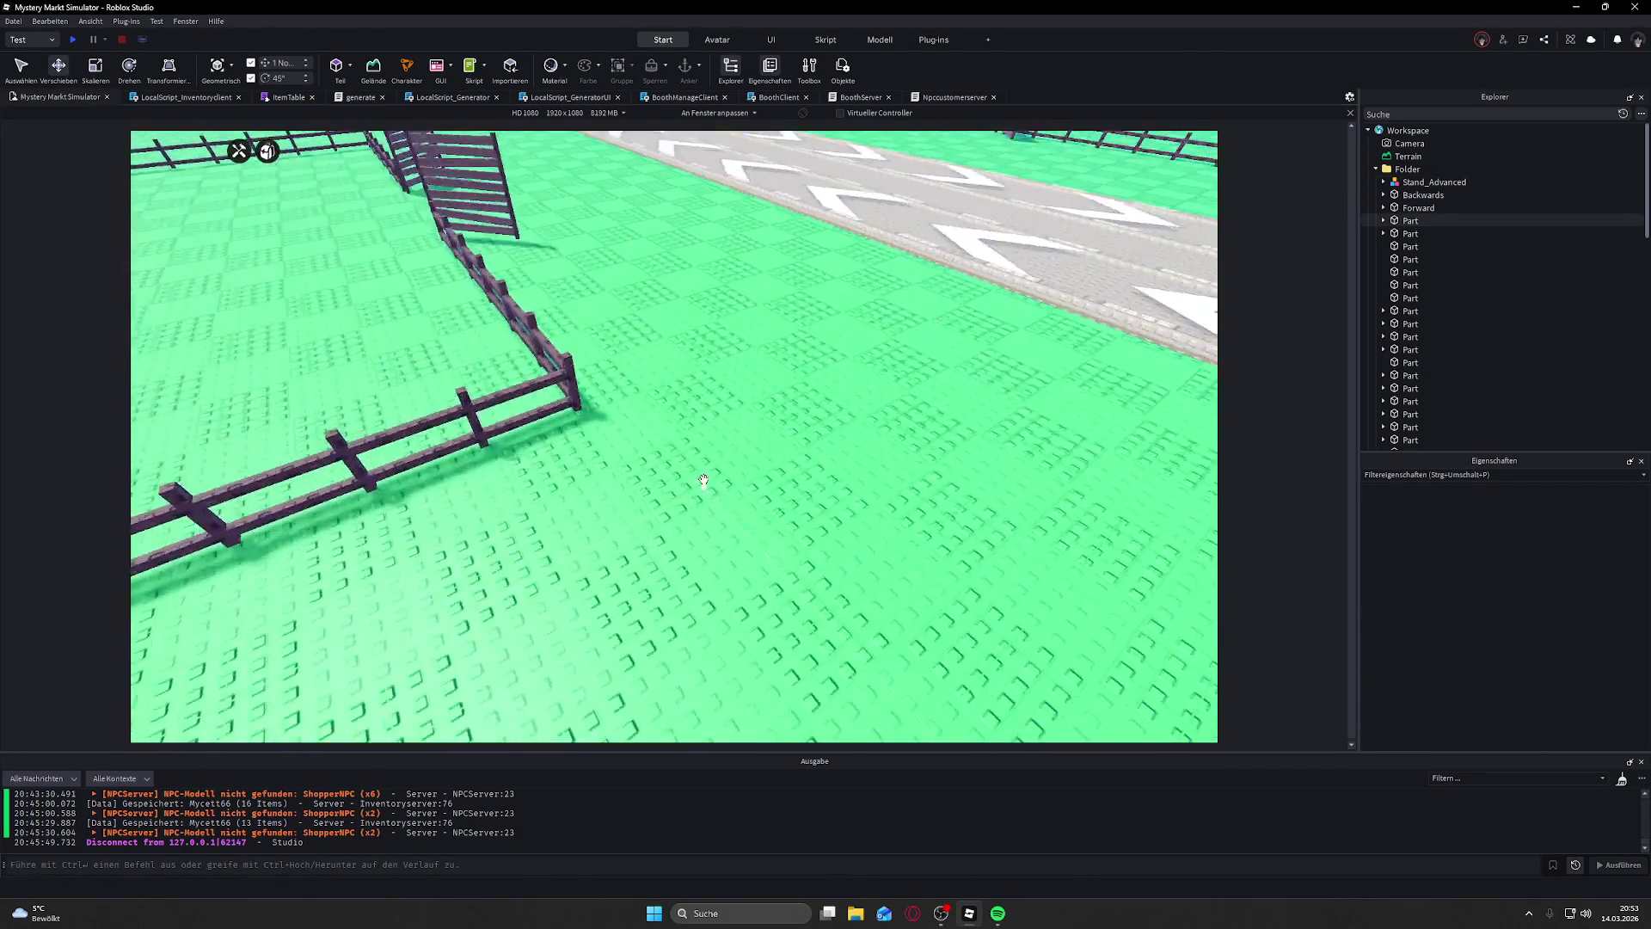
scroll(704, 479, "down", 5)
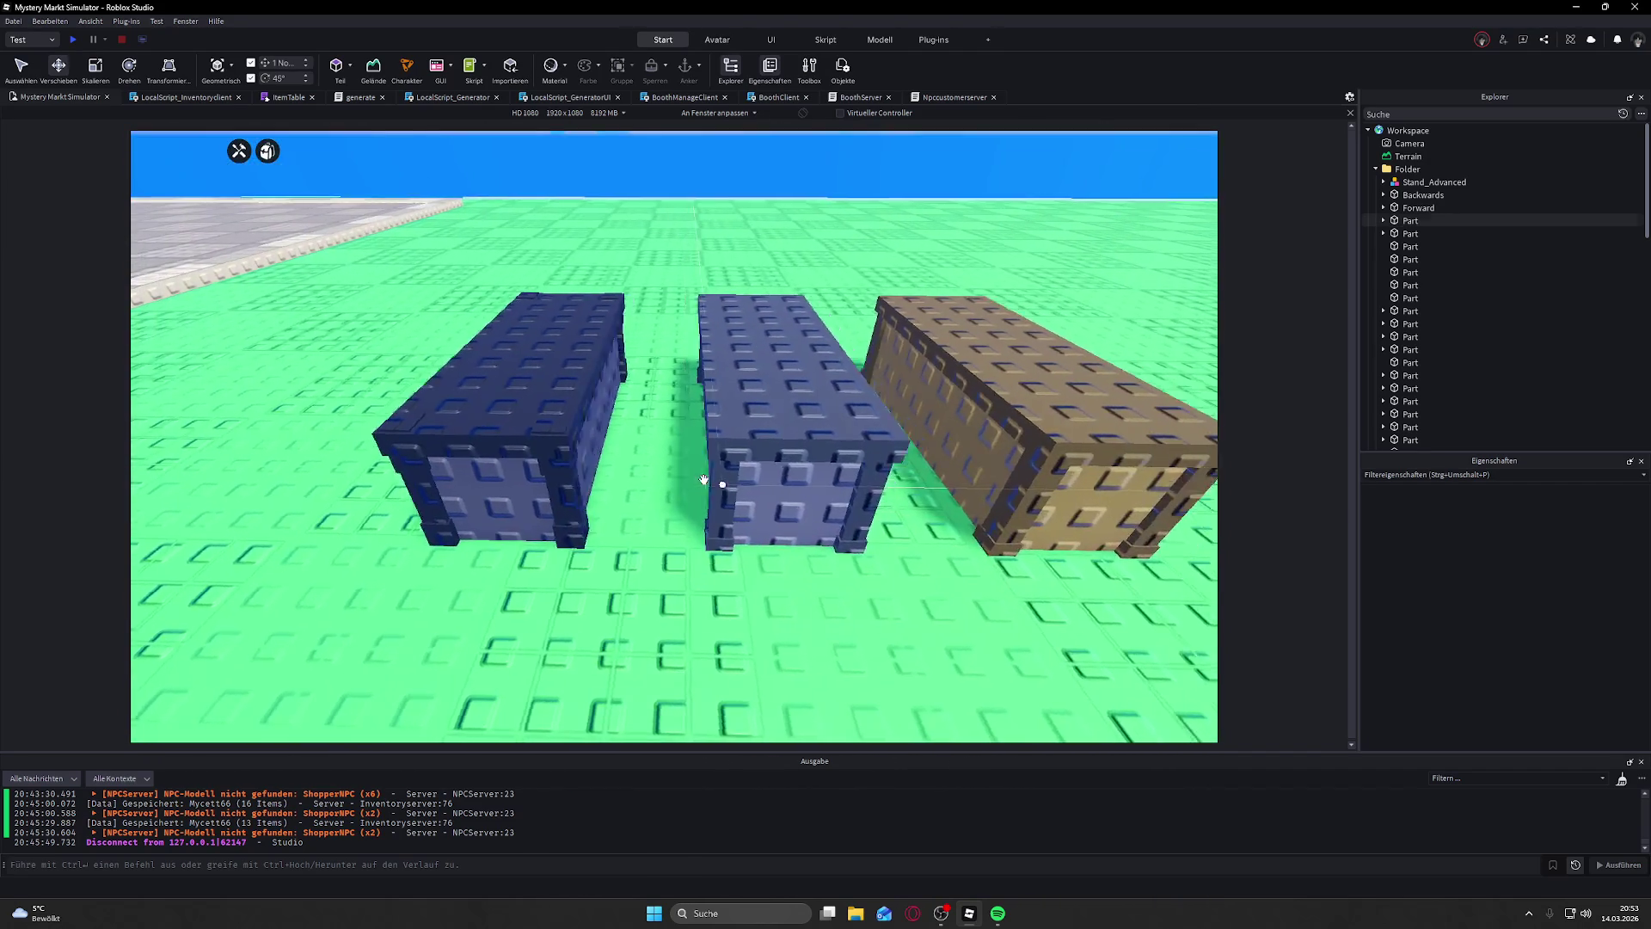
scroll(932, 380, "down", 5)
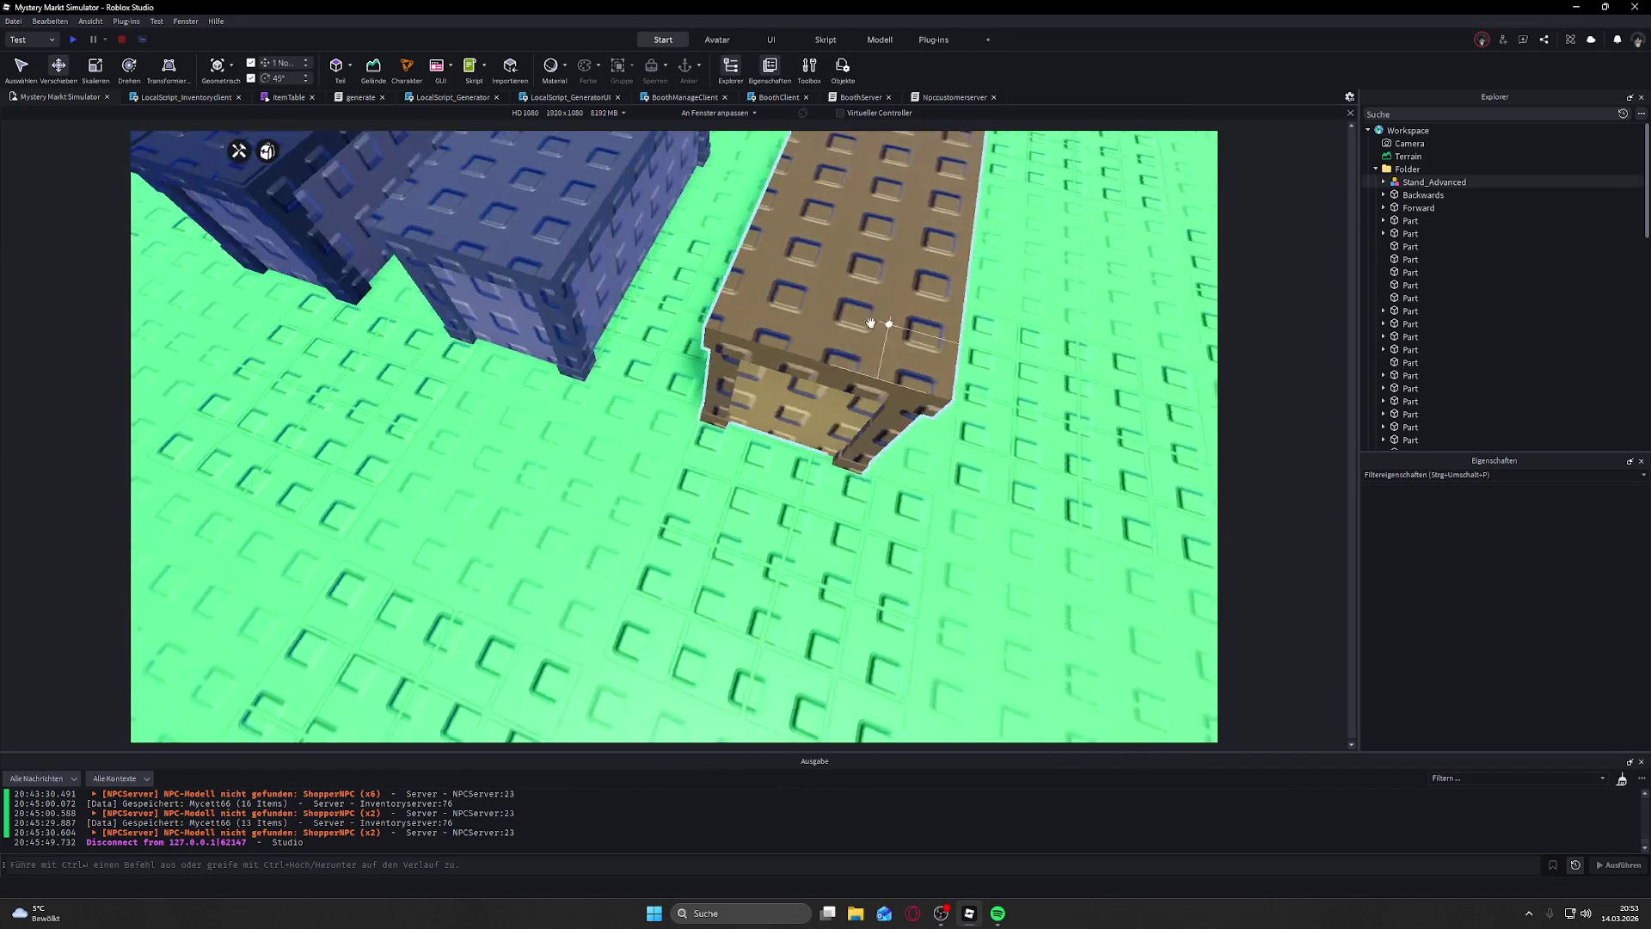
scroll(738, 387, "down", 5)
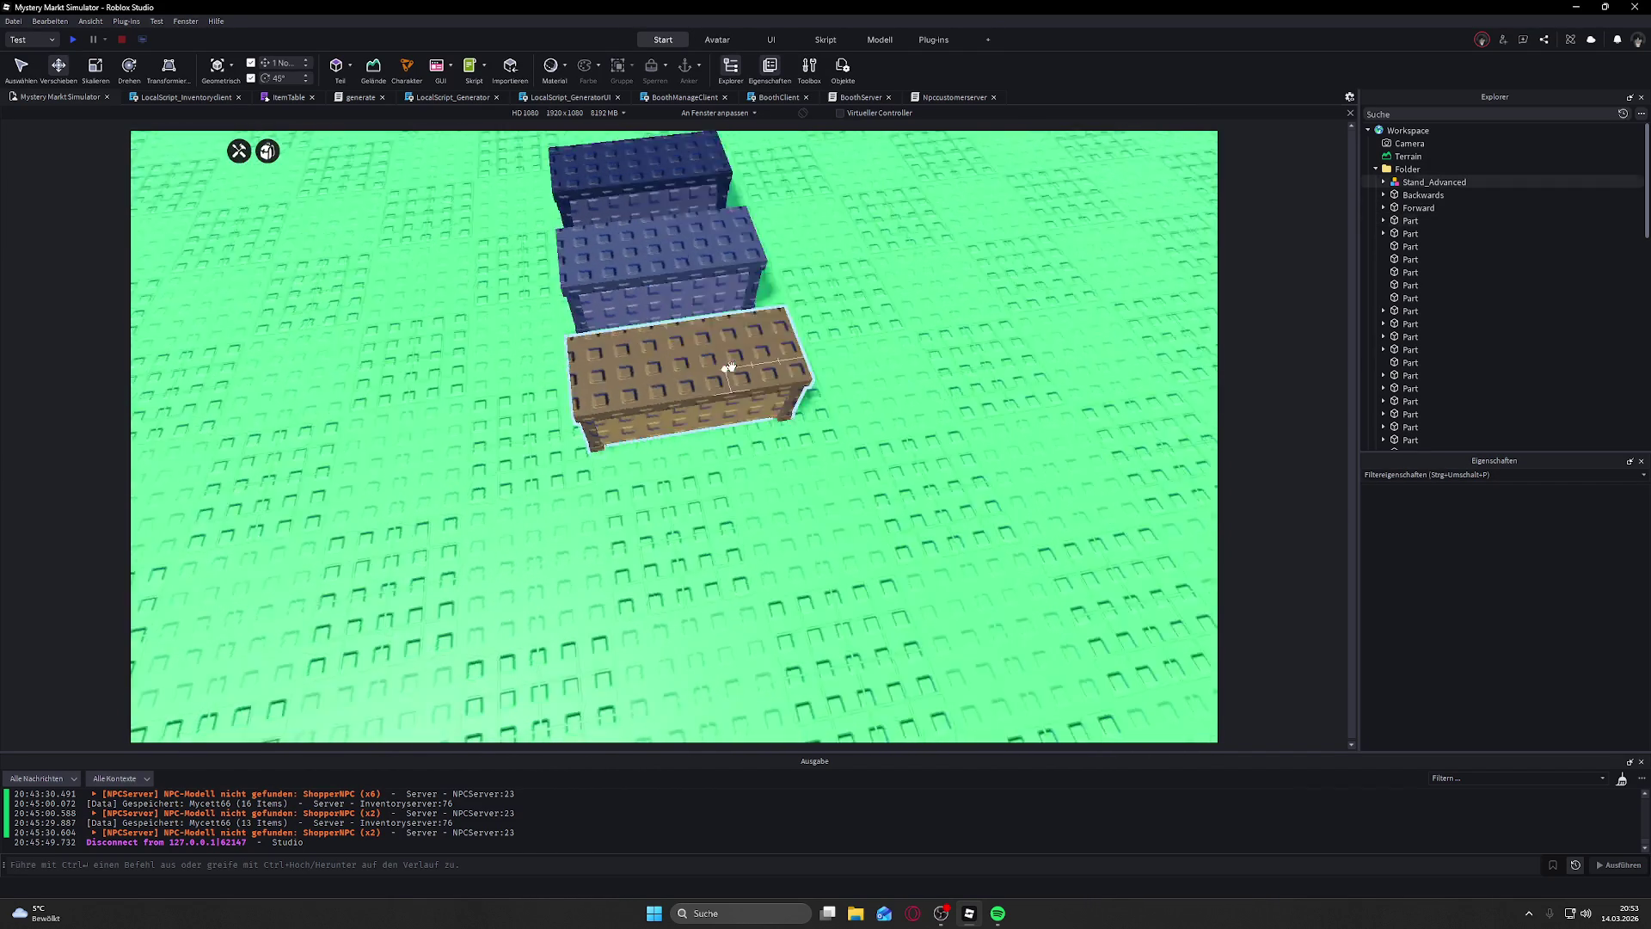
scroll(733, 365, "down", 5)
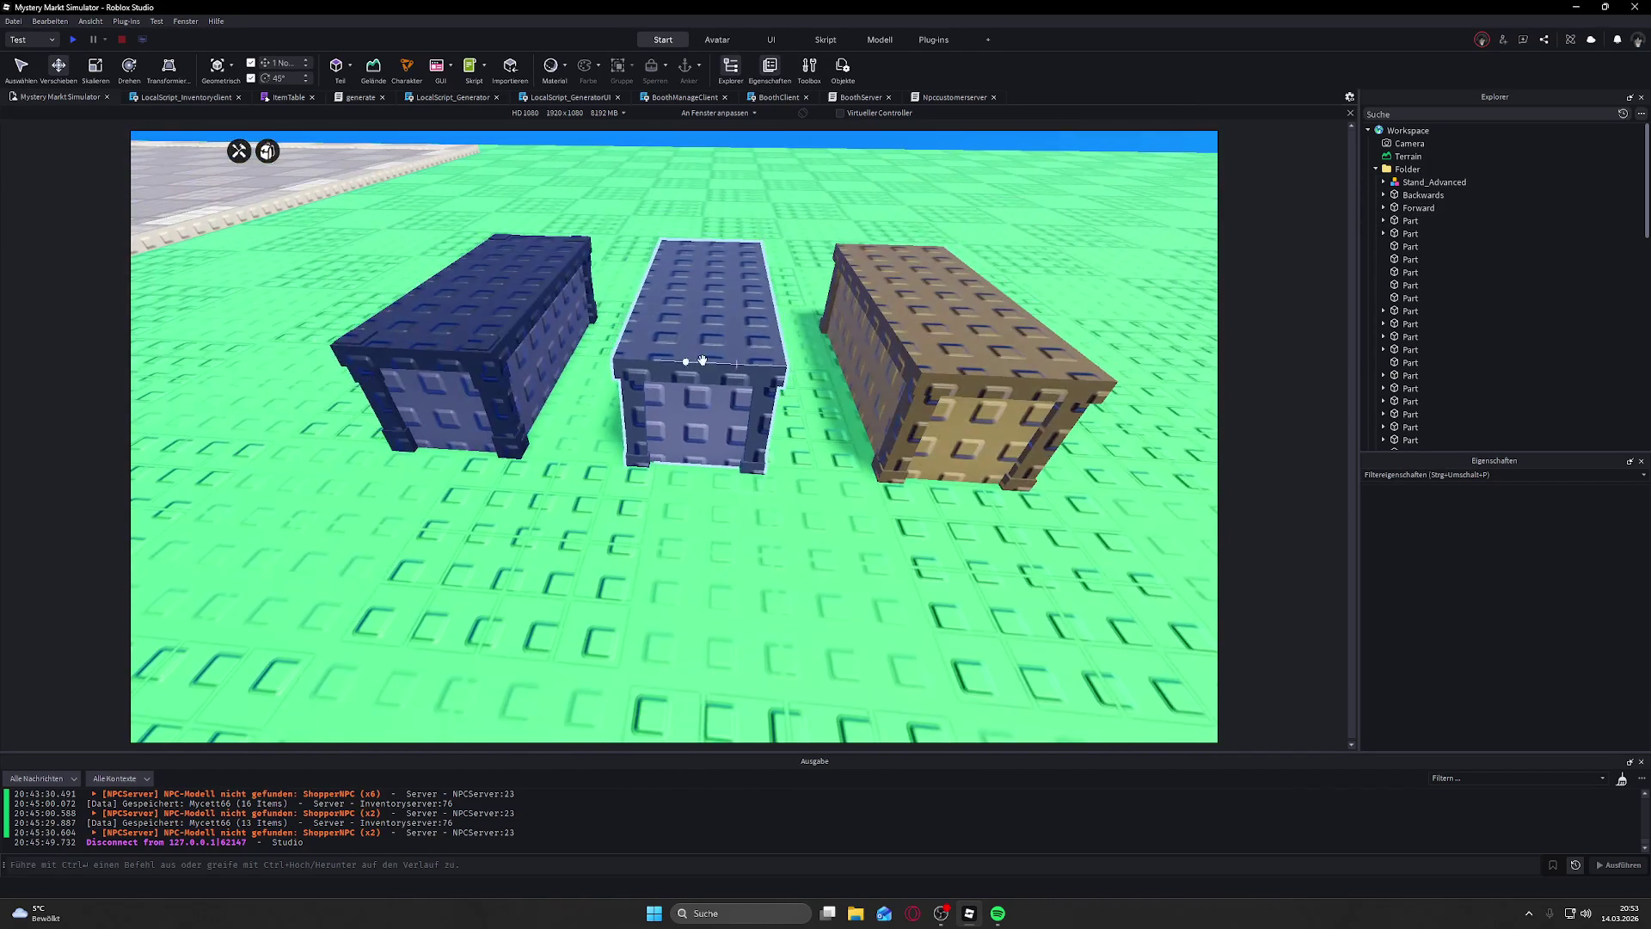
left_click(430, 381)
scroll(623, 416, "down", 5)
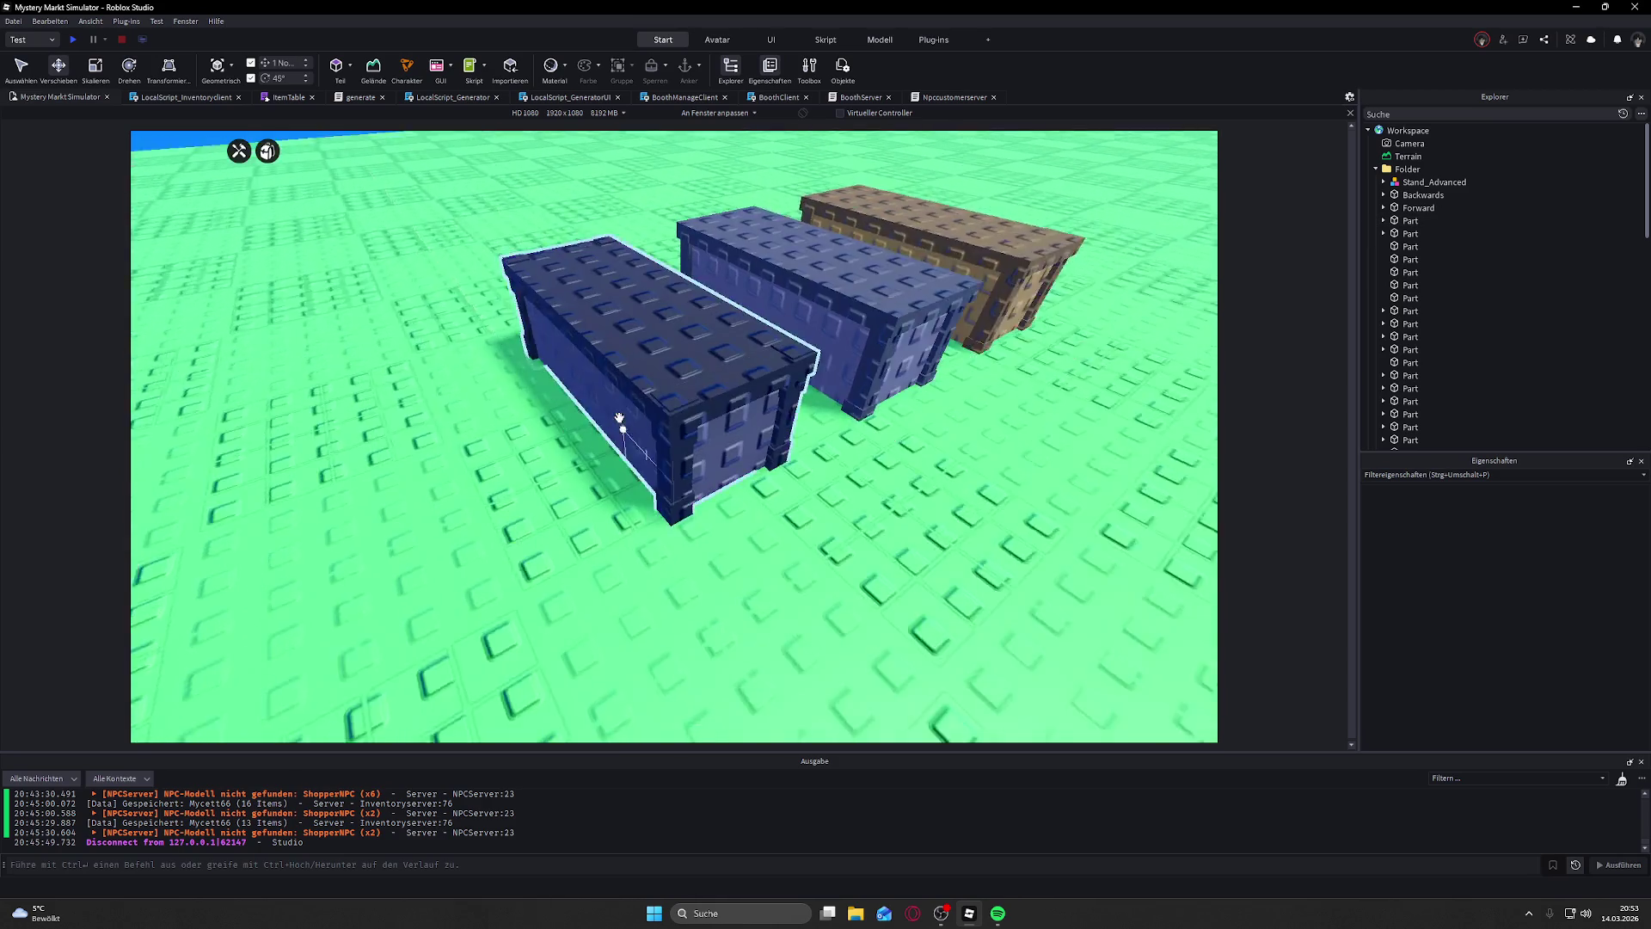
scroll(558, 370, "down", 10)
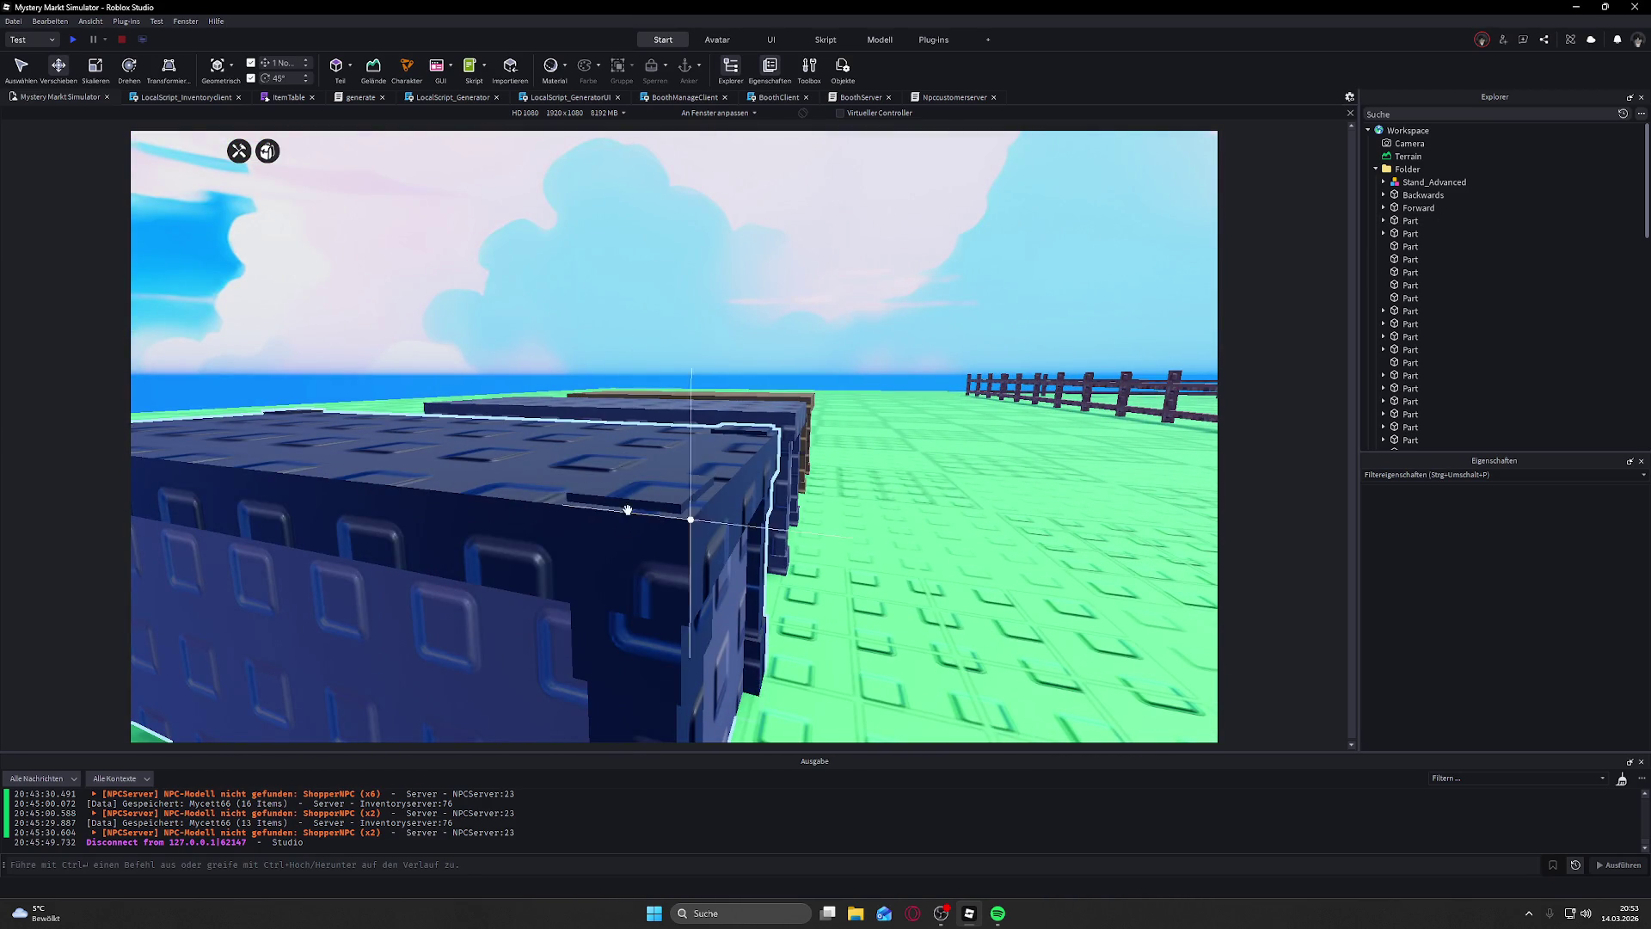
scroll(629, 510, "down", 10)
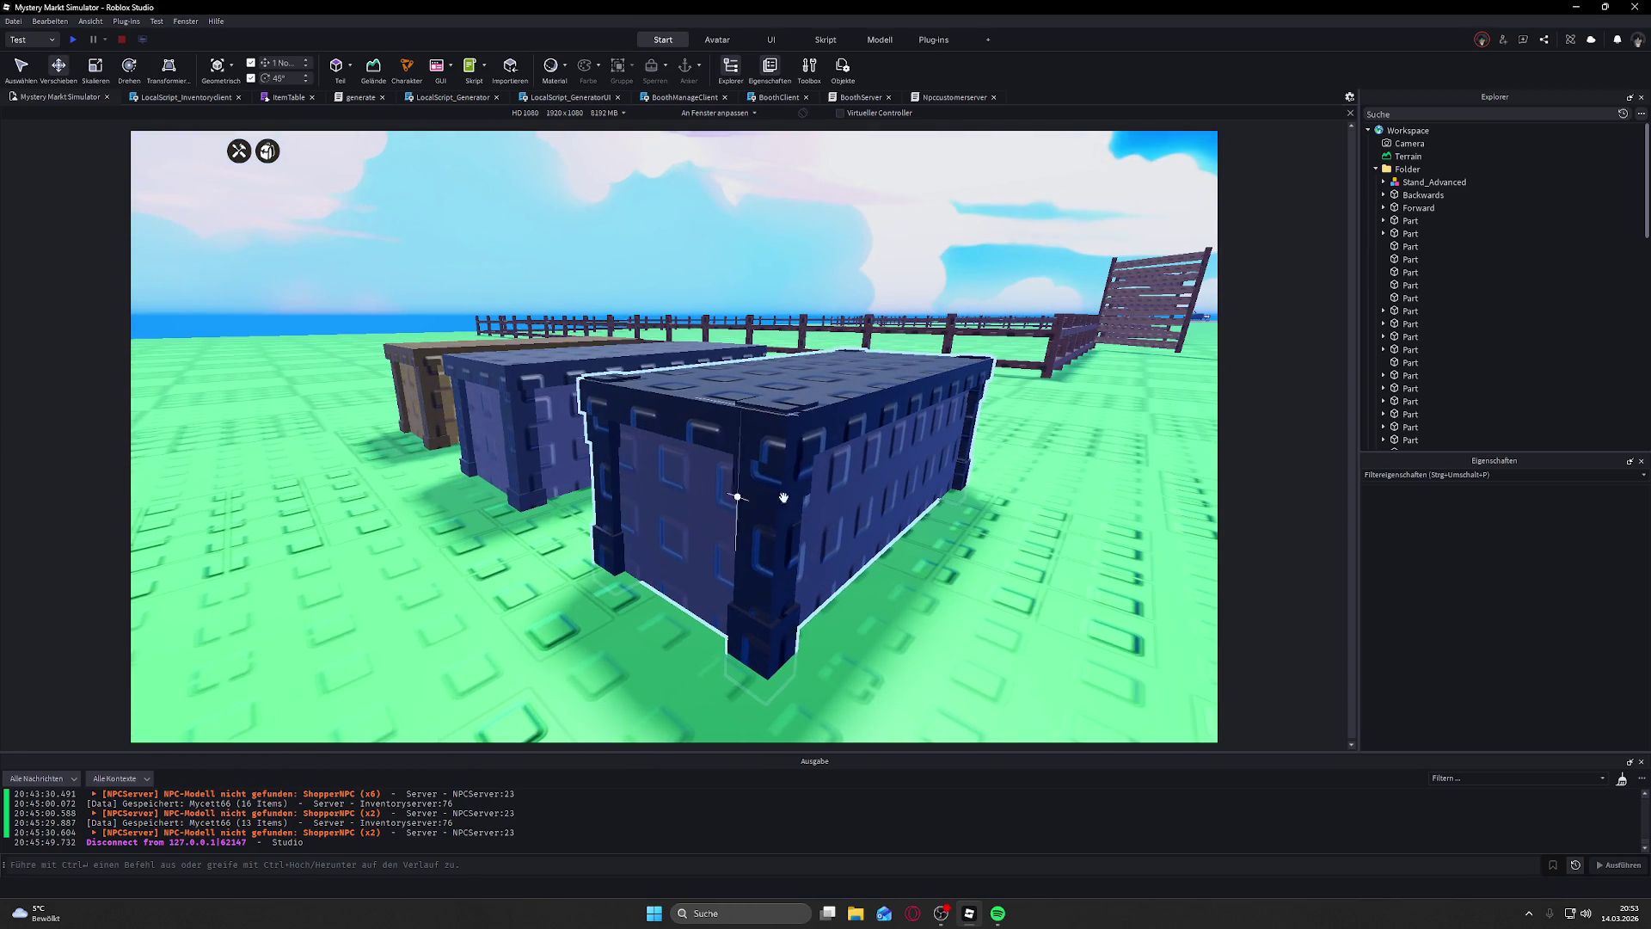
scroll(679, 432, "down", 5)
key("d")
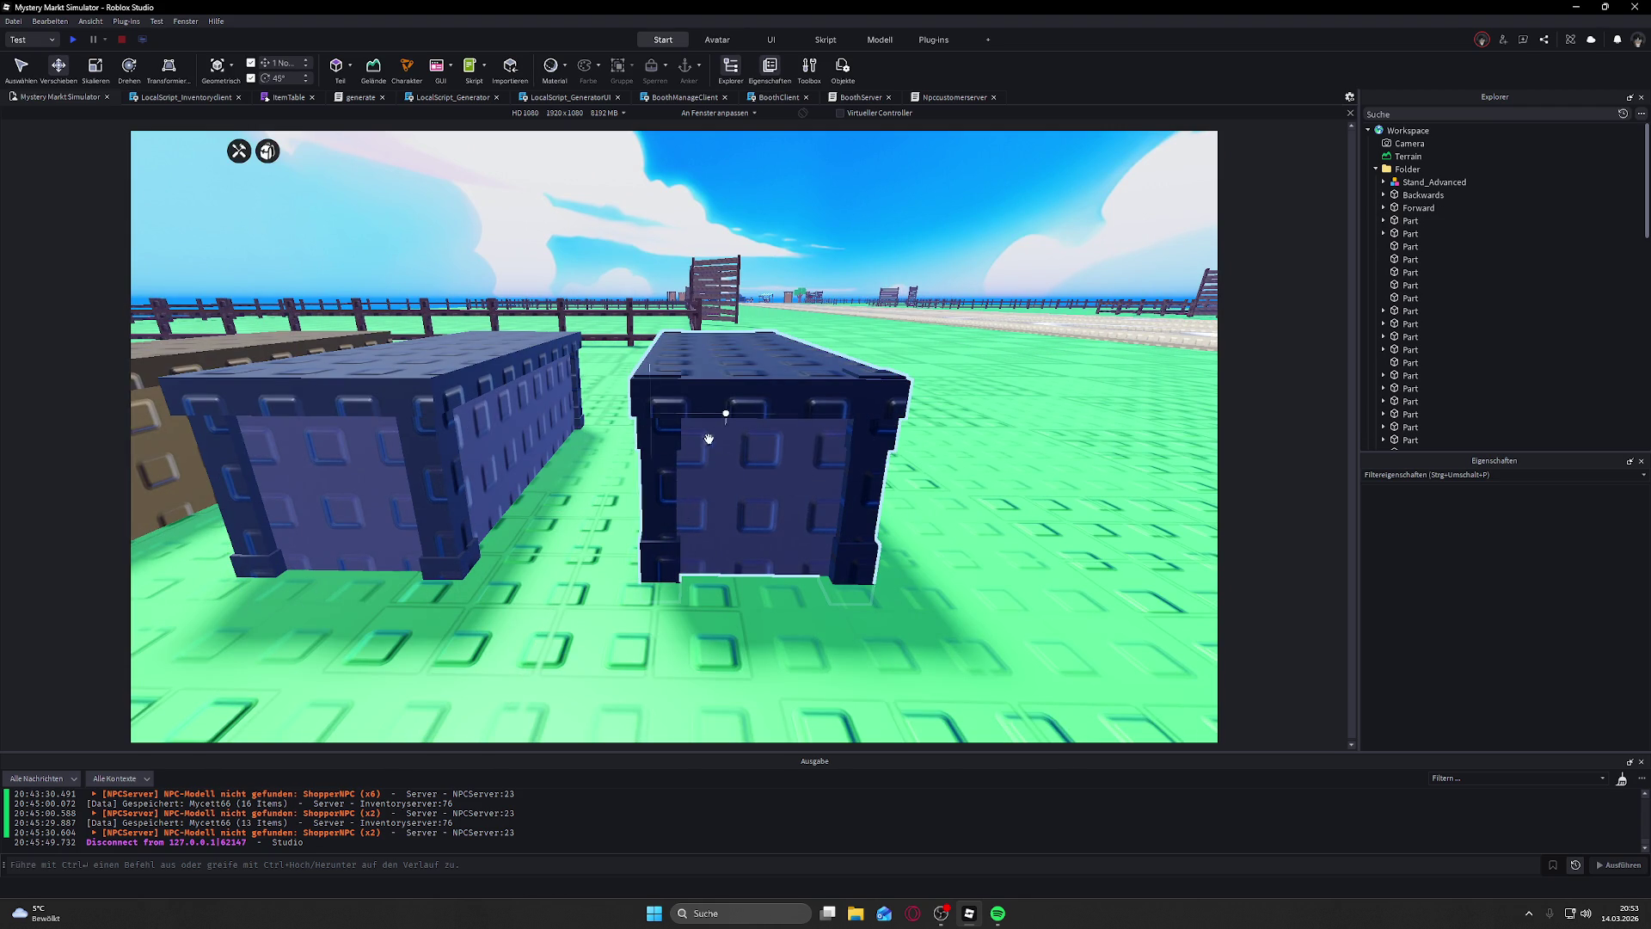
key("a")
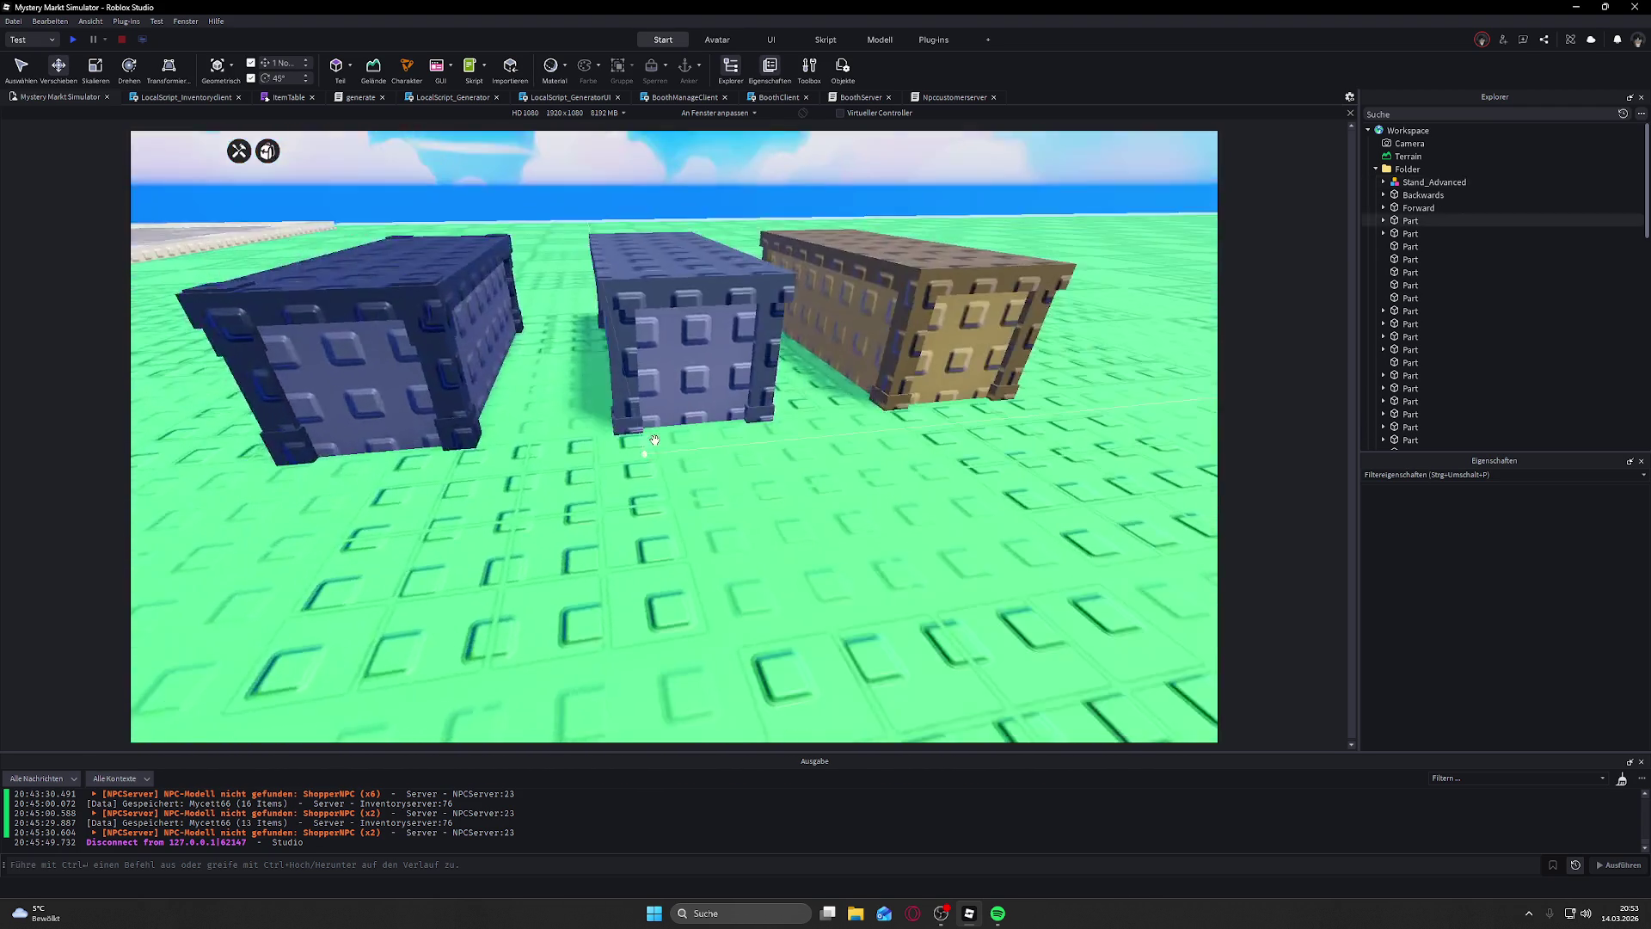
scroll(654, 440, "down", 5)
key("a")
key("d")
scroll(634, 420, "up", 2)
left_click(668, 430)
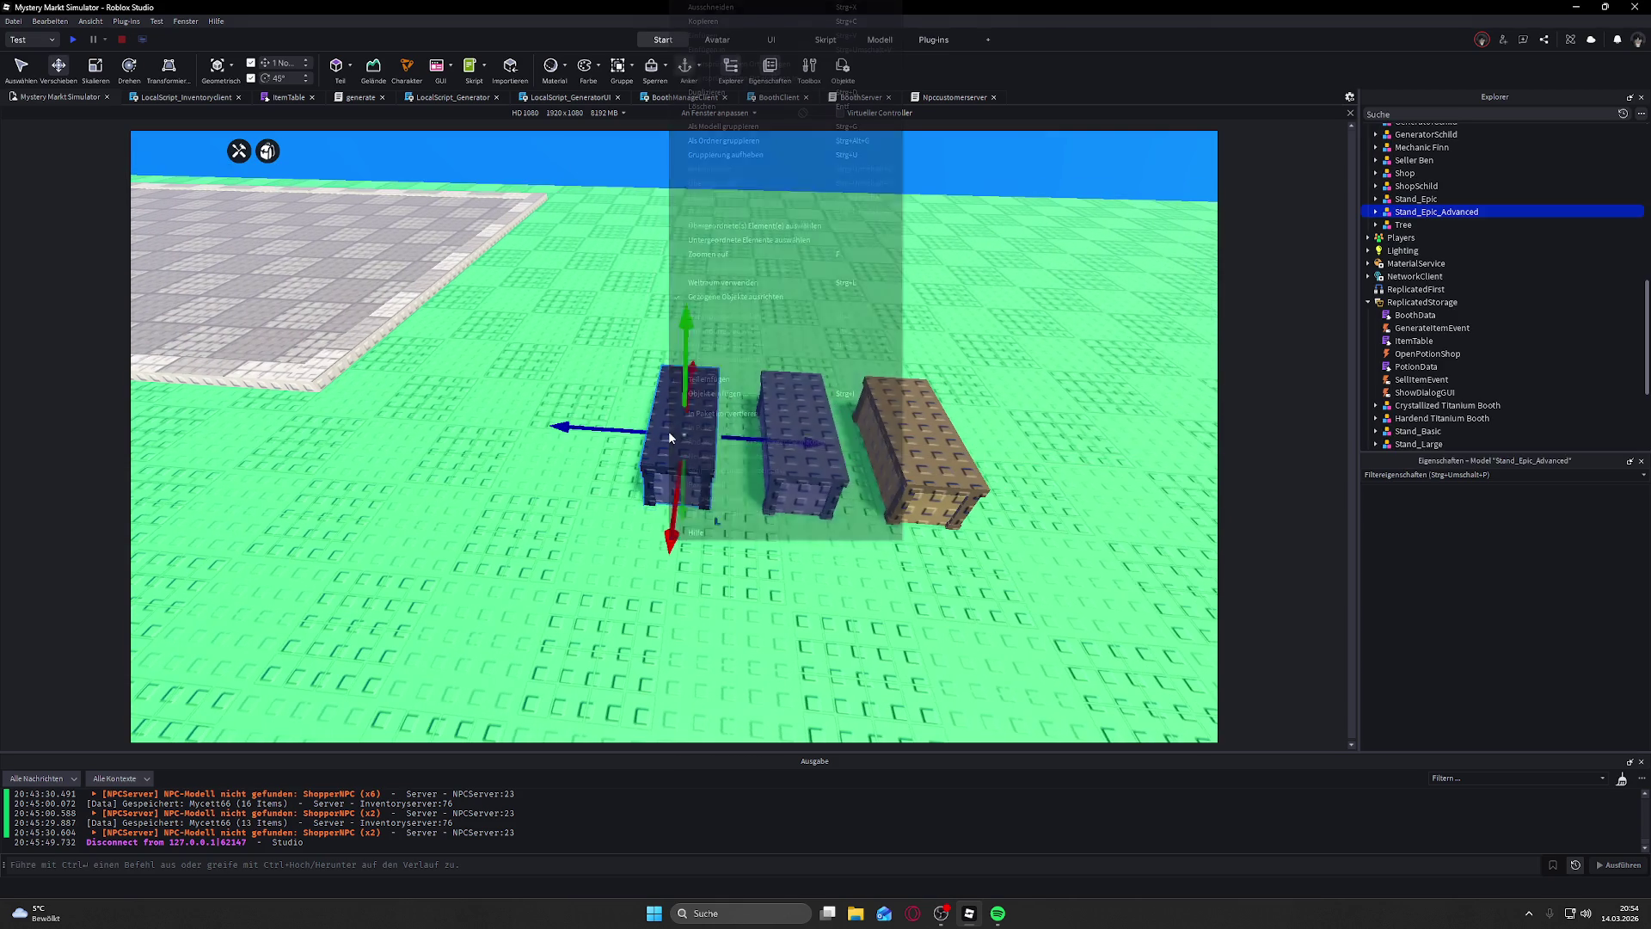
Step: Choose an option from the selected stand's right-click menu, then scroll the Explorer
right_click(669, 433)
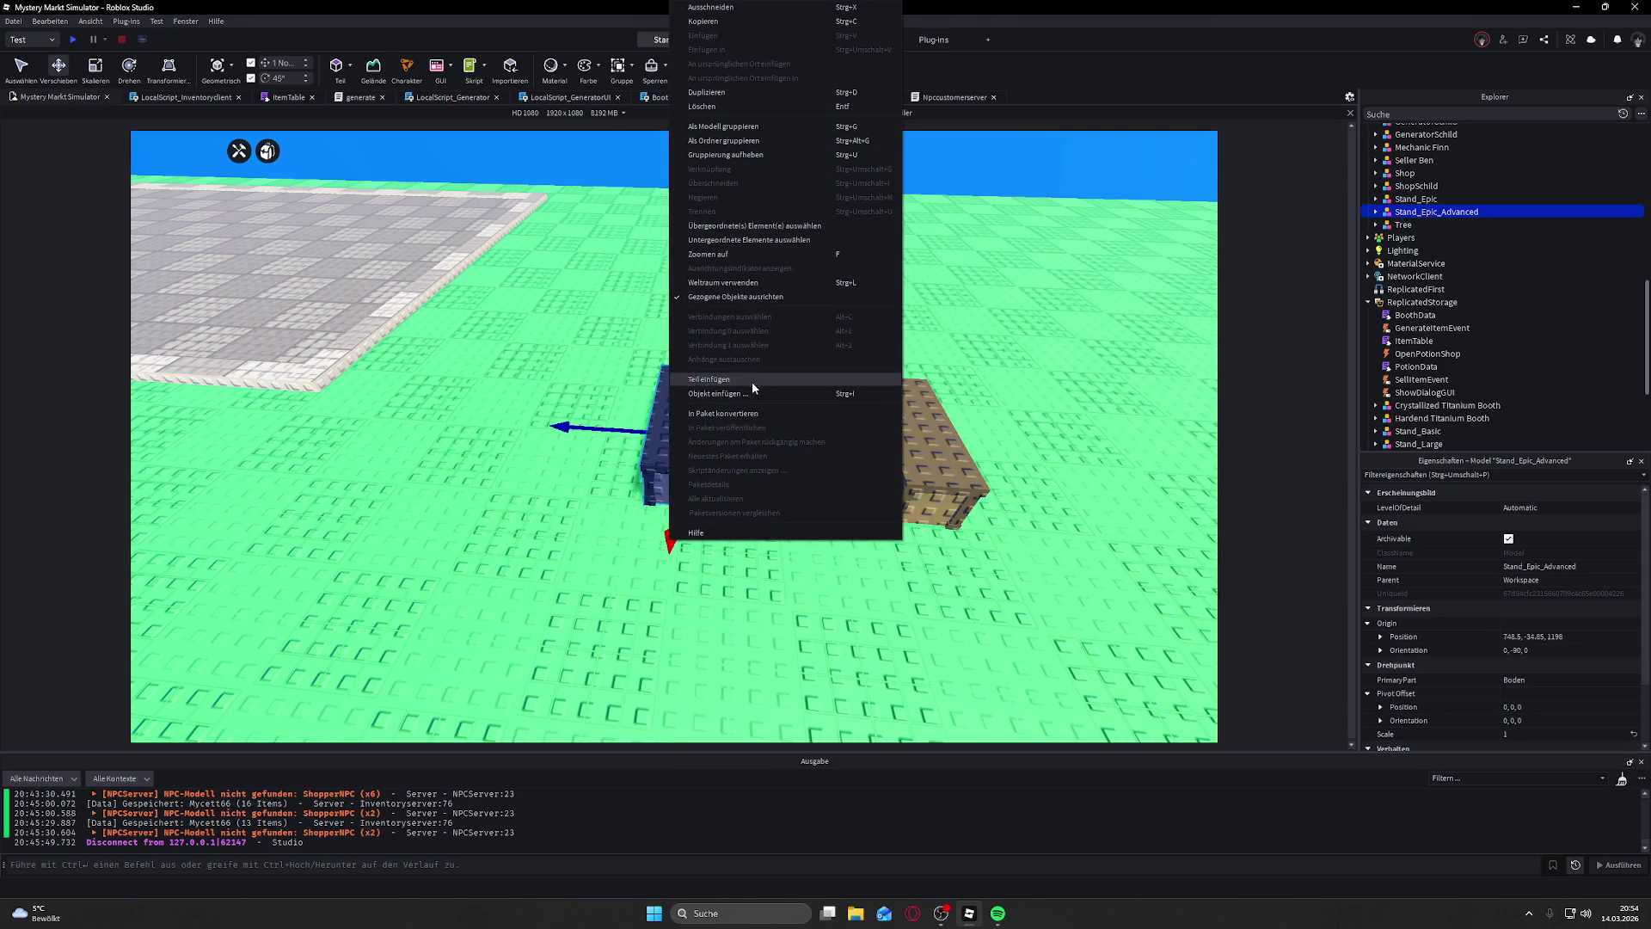
left_click(569, 192)
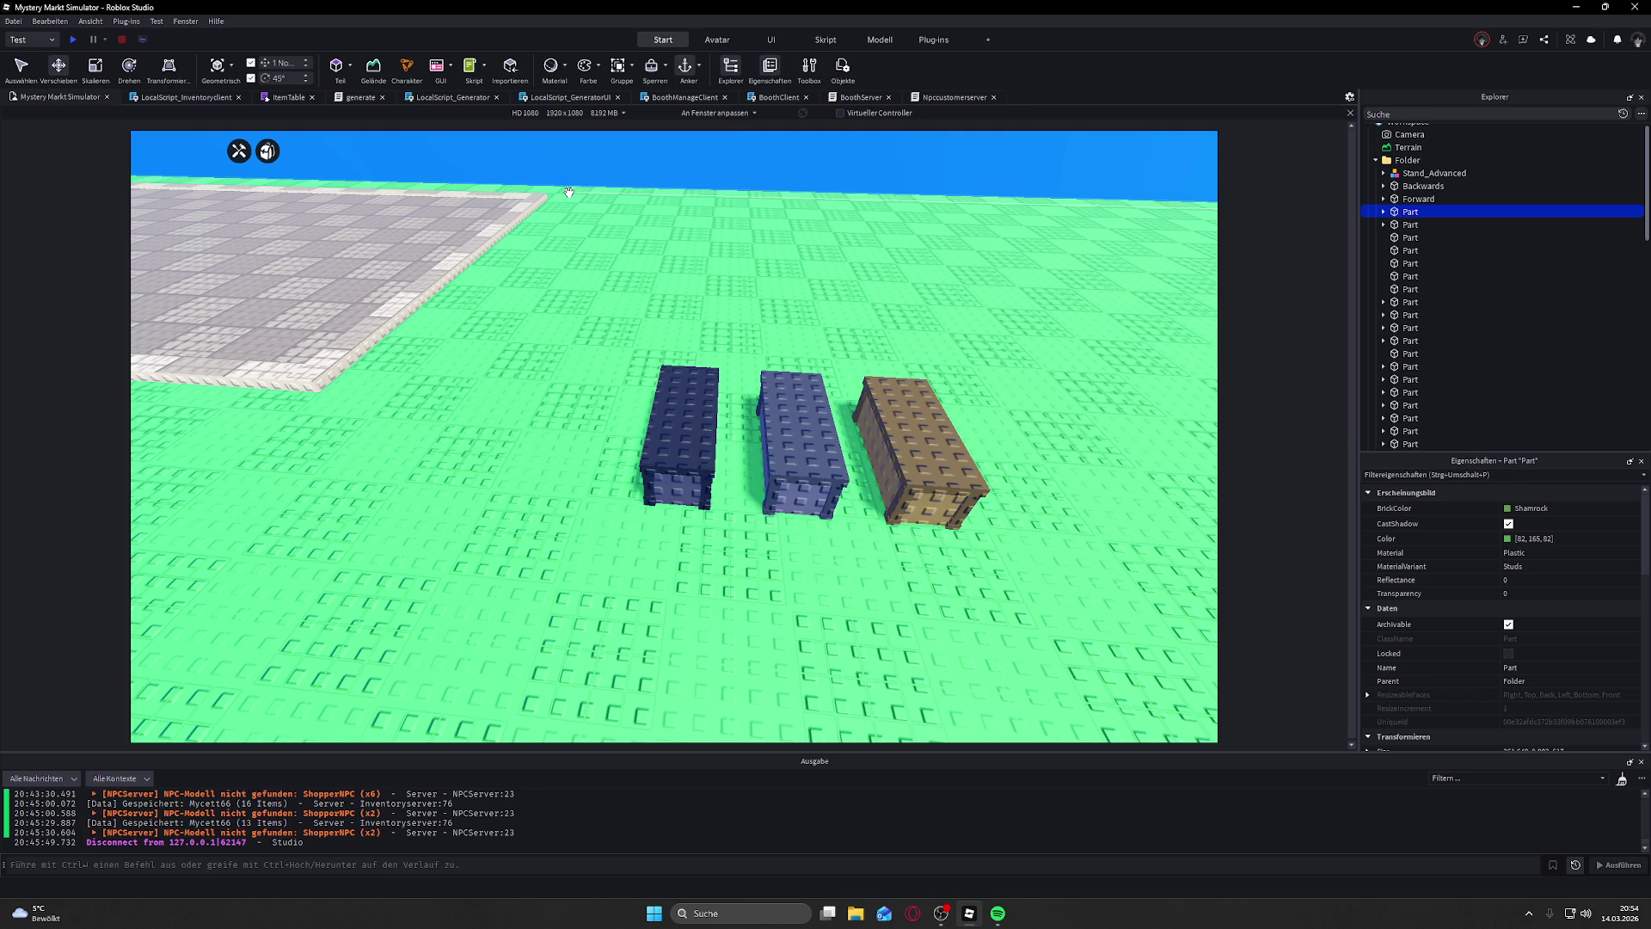
scroll(1519, 245, "down", 10)
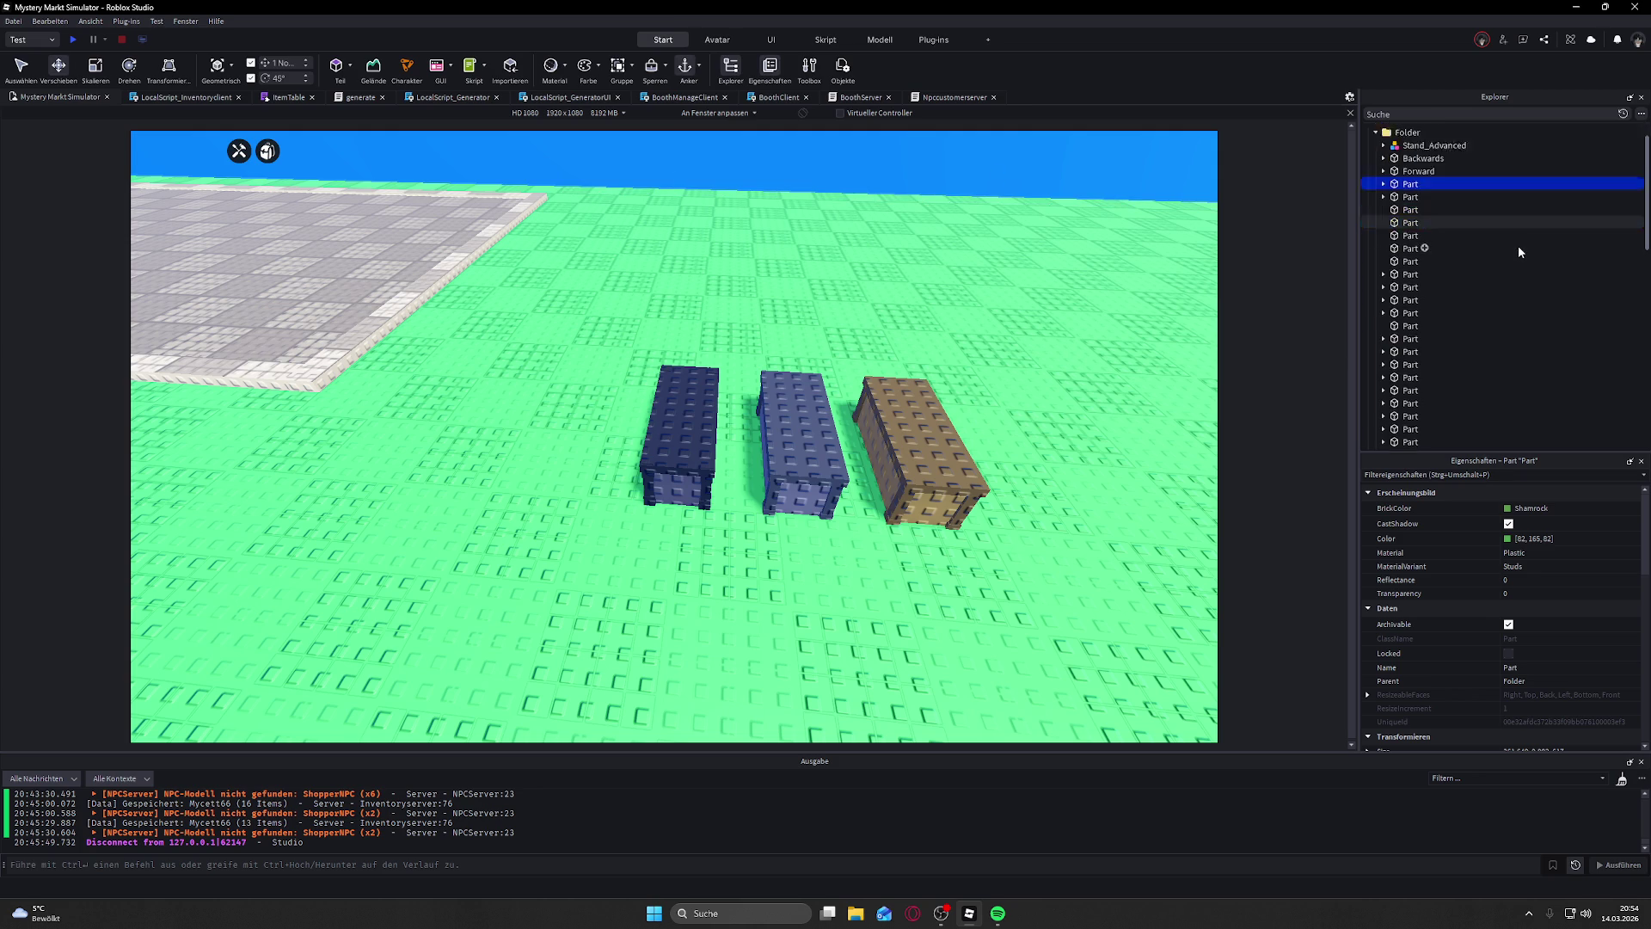
scroll(1508, 256, "down", 8)
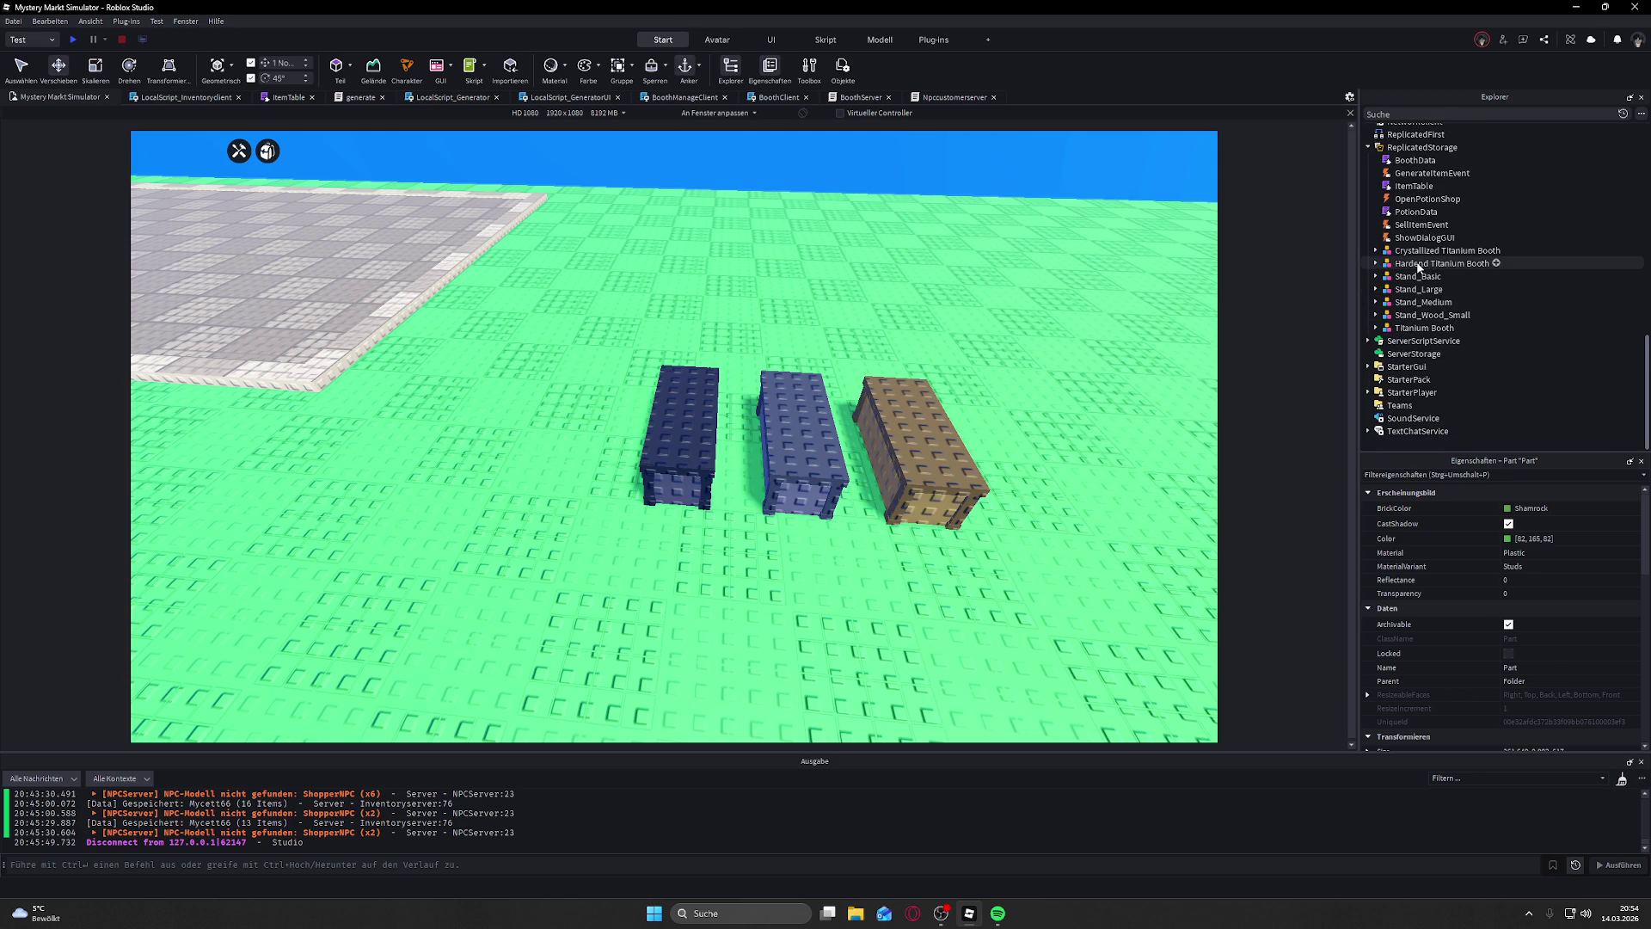
Step: Move the Crystallized, Hardend and plain Titanium Booths from ReplicatedStorage into Workspace
left_click(1417, 263)
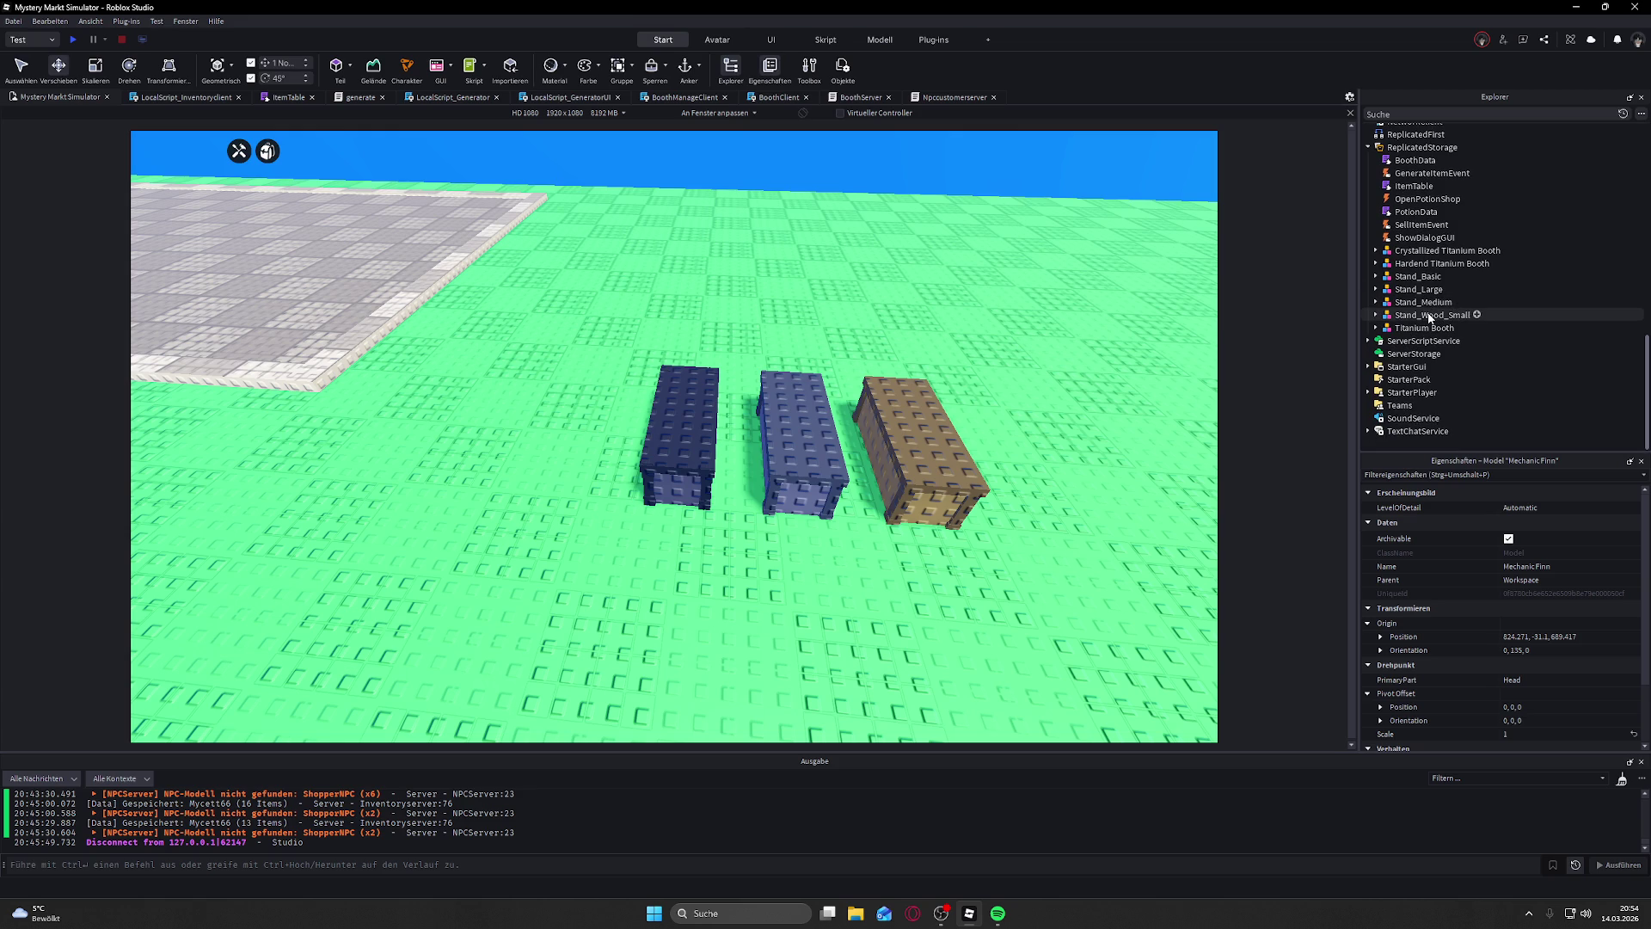
left_click(1447, 251)
left_click(1442, 263, "ctrl")
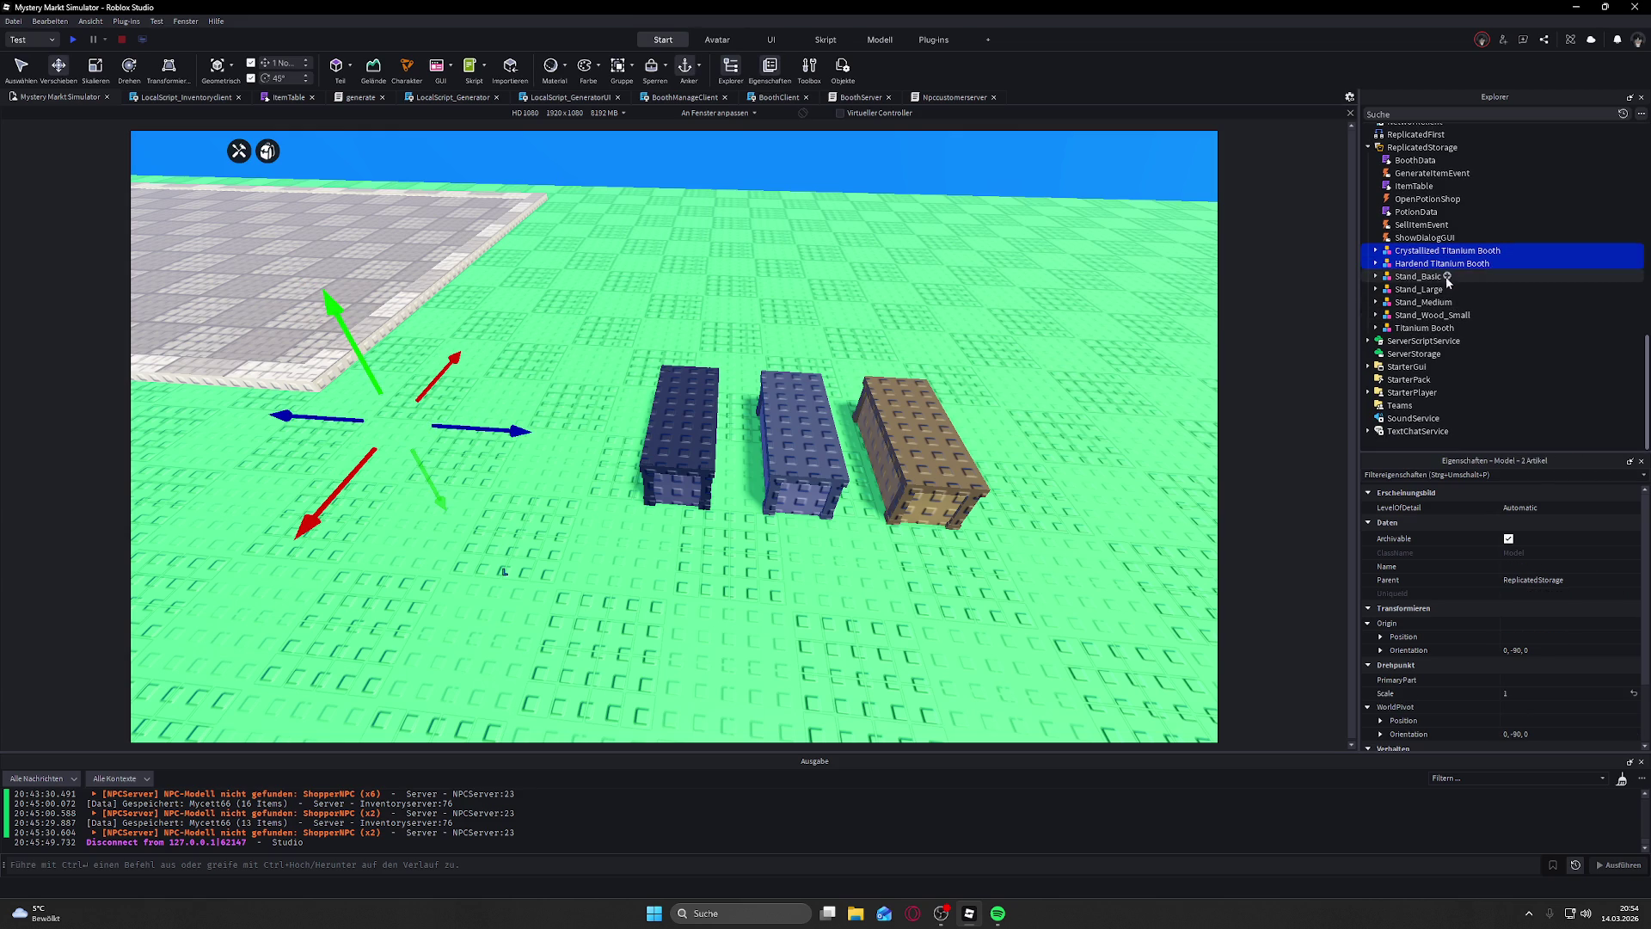
left_click(1451, 328, "ctrl")
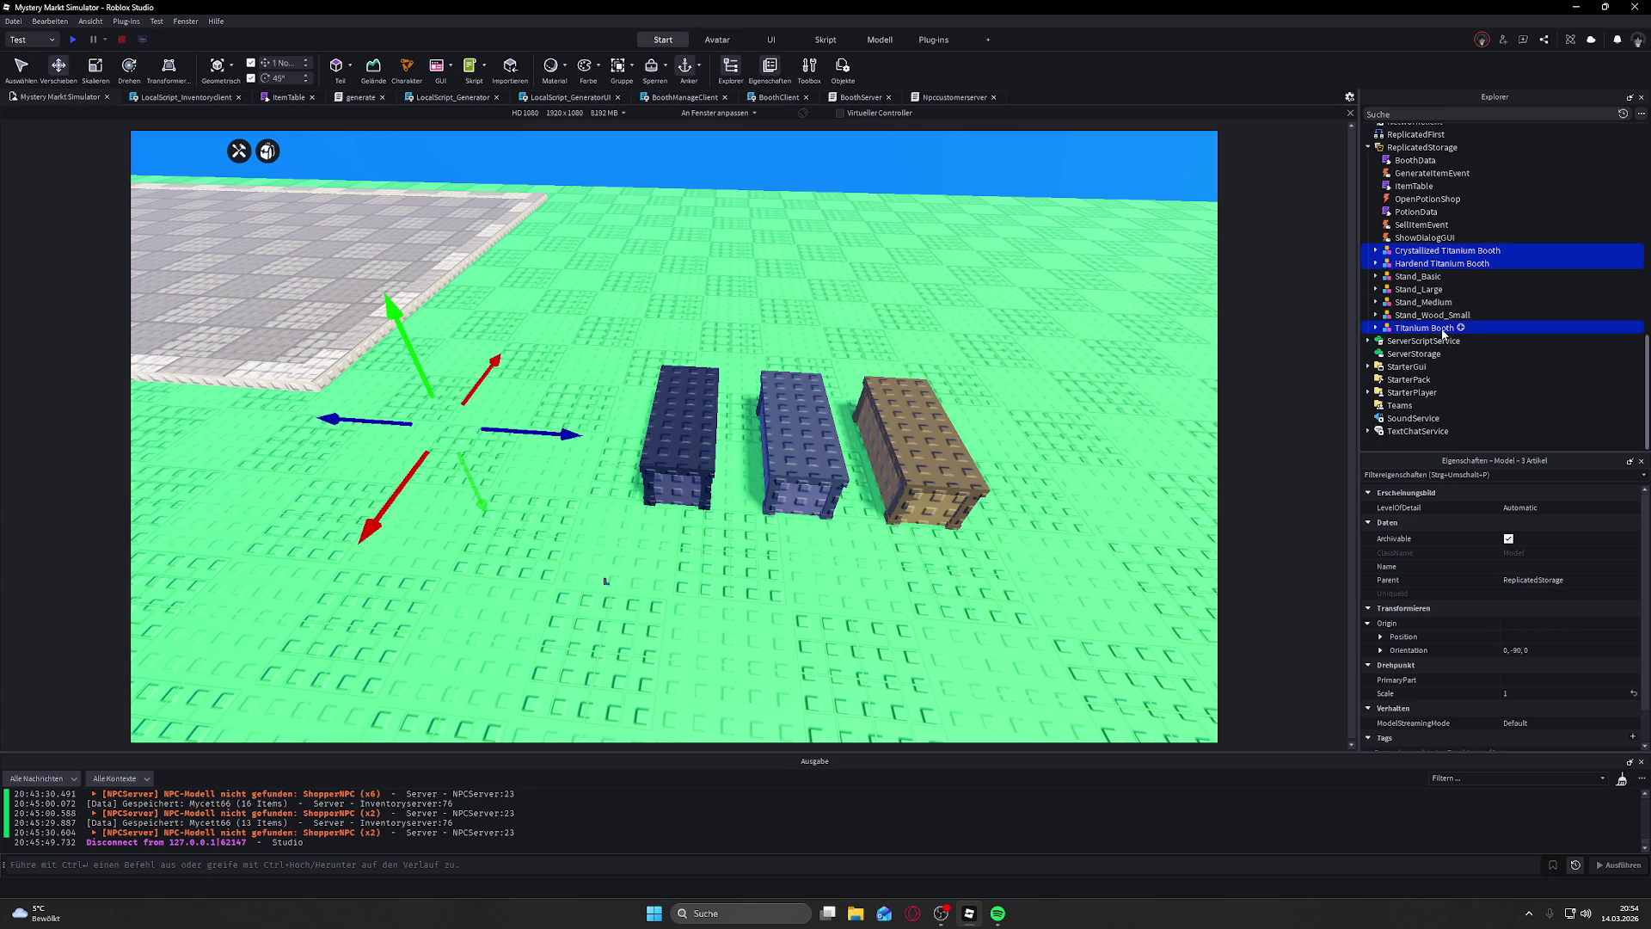
mouse_move(1445, 258)
left_mouse_down()
mouse_move(1452, 129)
mouse_move(1452, 198)
mouse_move(1456, 168)
mouse_move(1408, 130)
left_mouse_up()
left_click(1008, 207)
key("w")
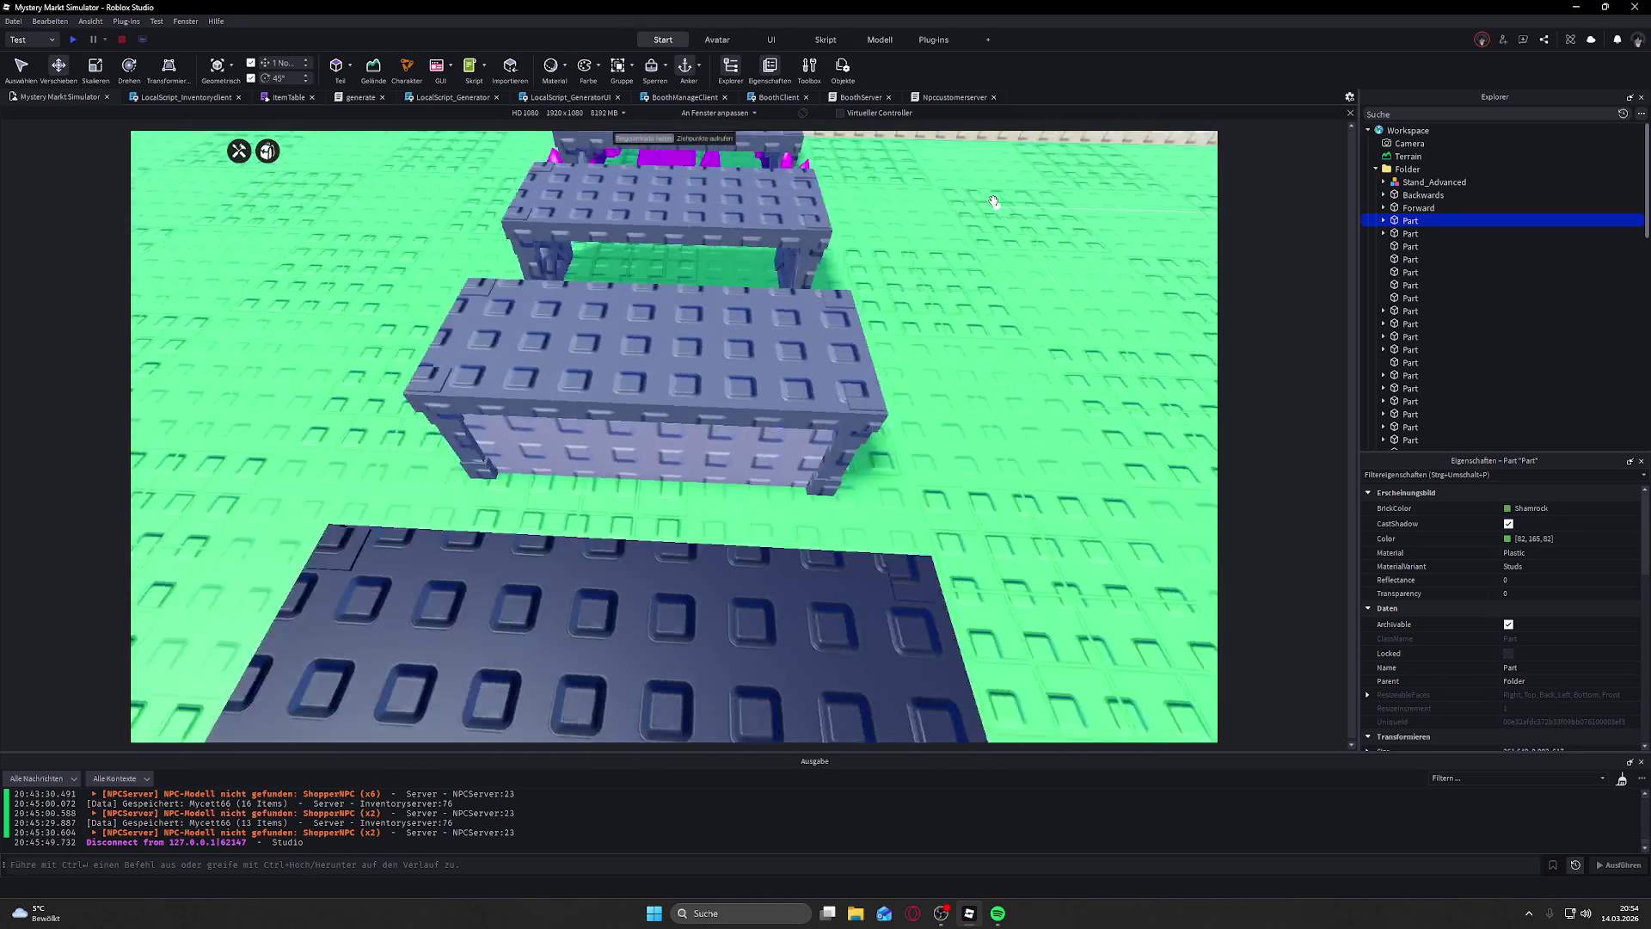
scroll(994, 200, "down", 5)
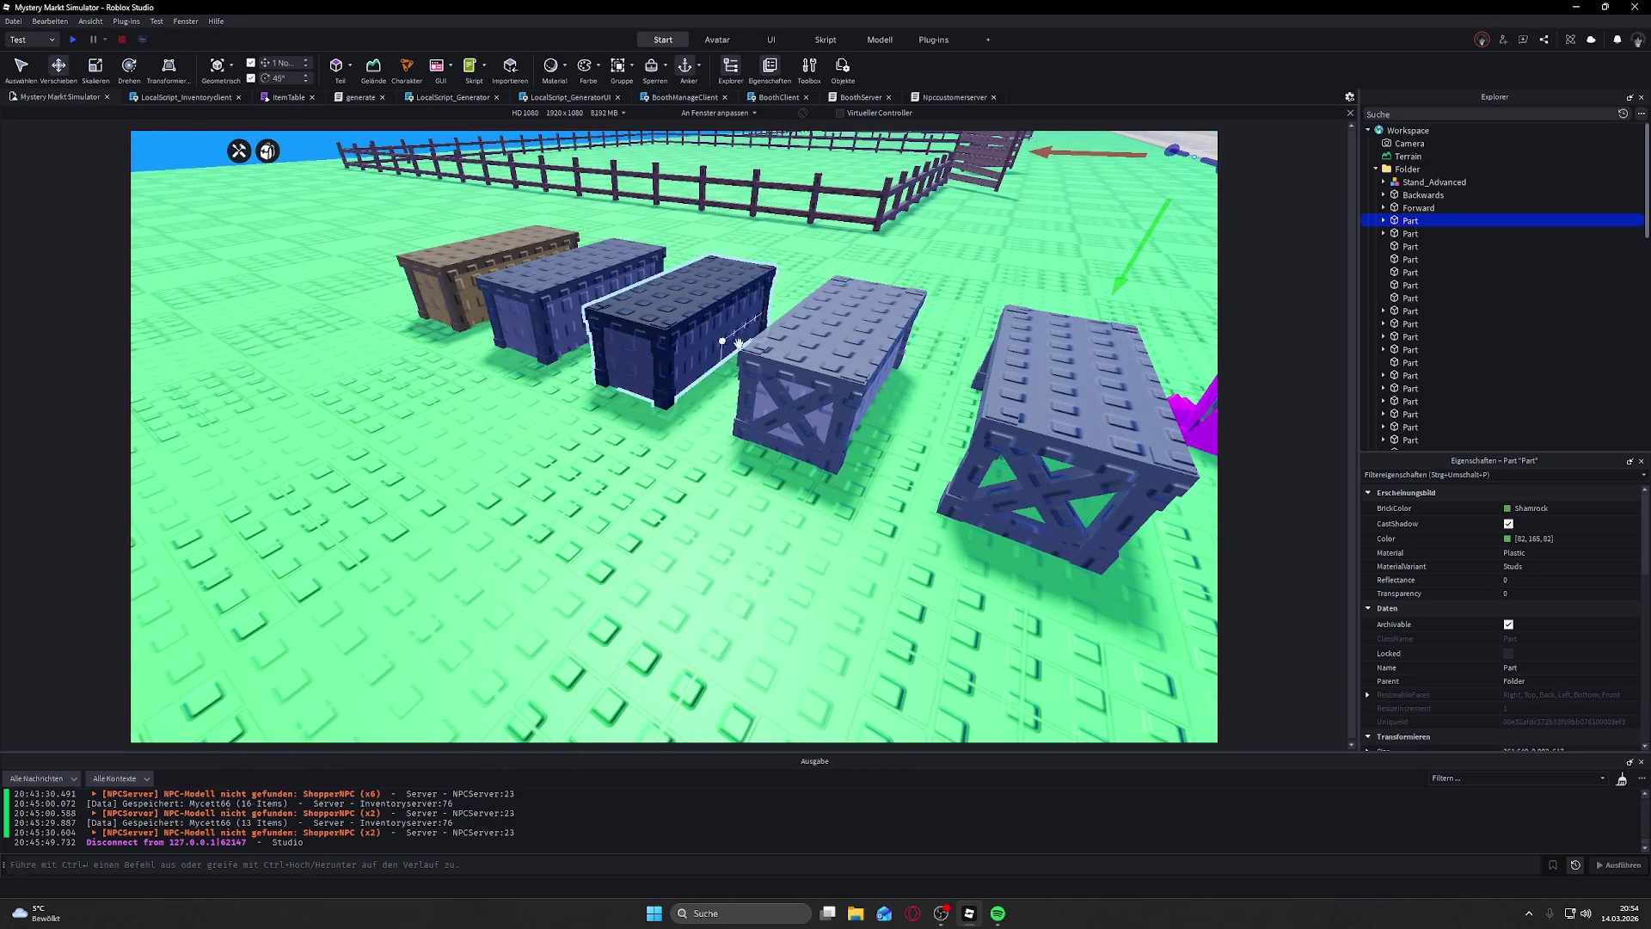
scroll(892, 331, "up", 10)
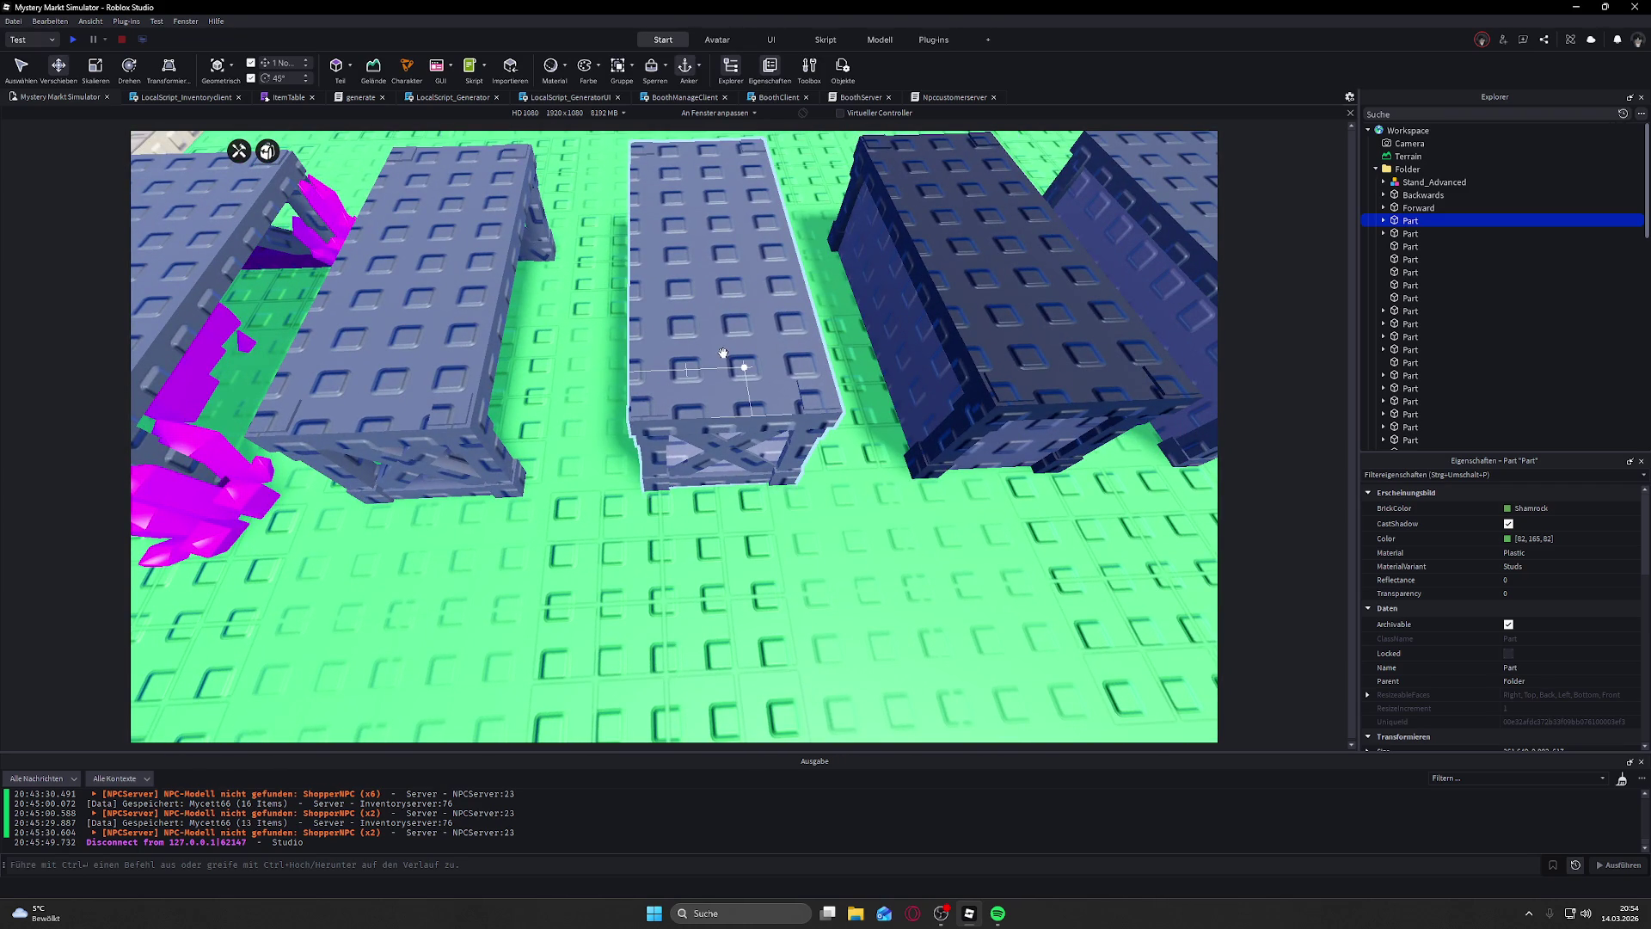
left_click_drag(723, 353, 721, 296)
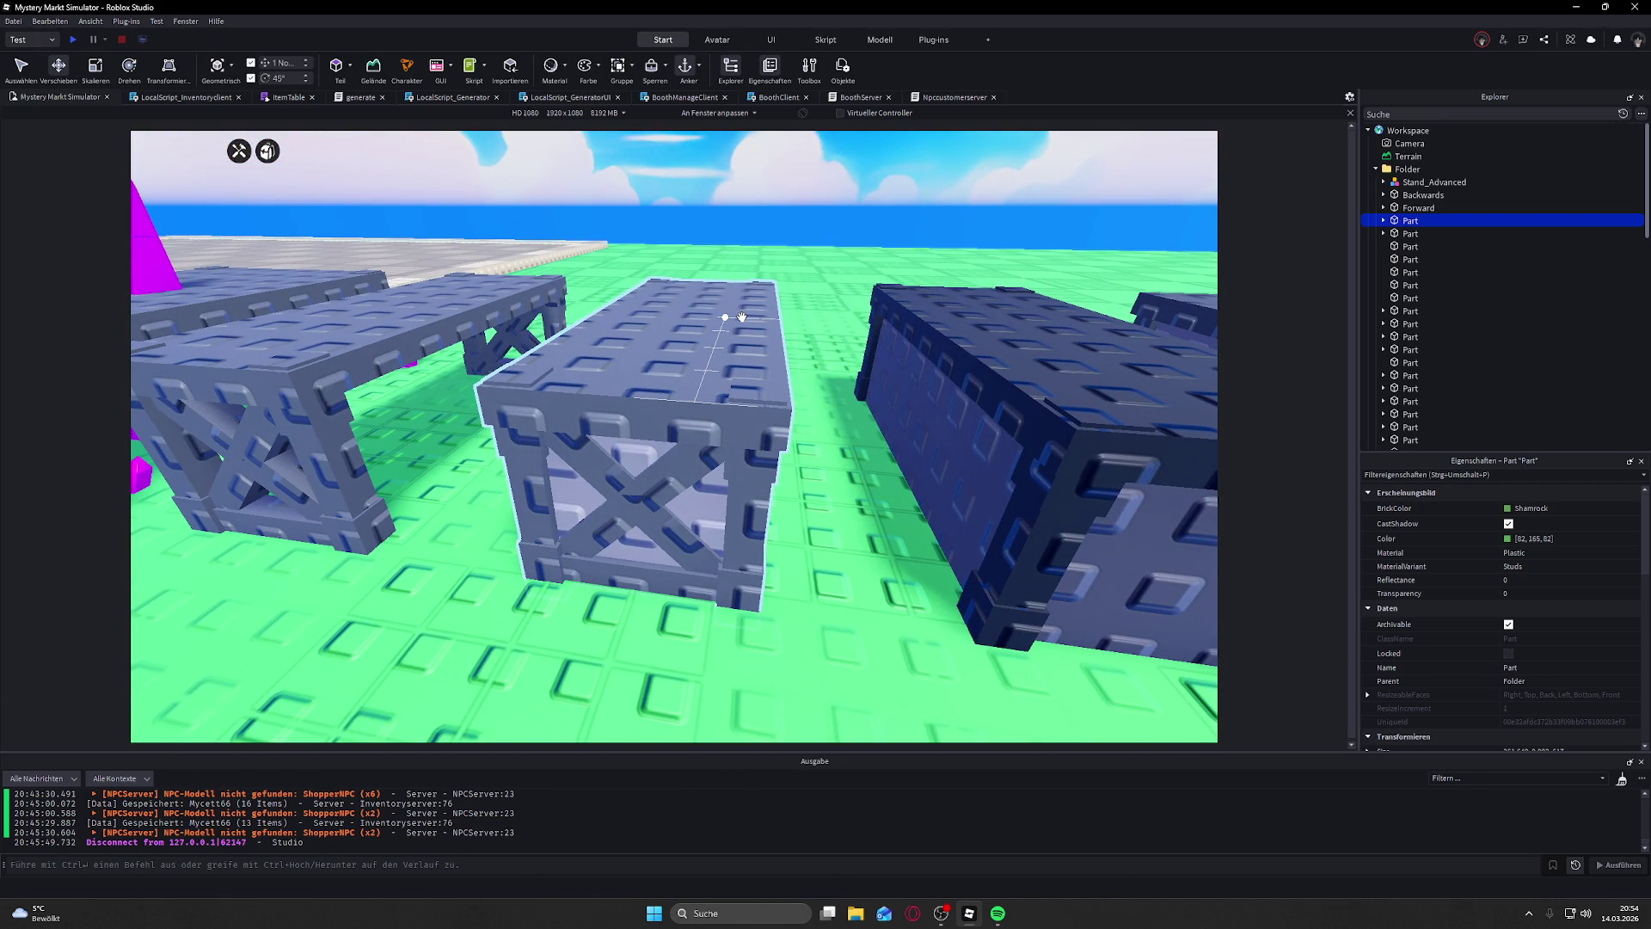
left_click_drag(742, 317, 740, 318)
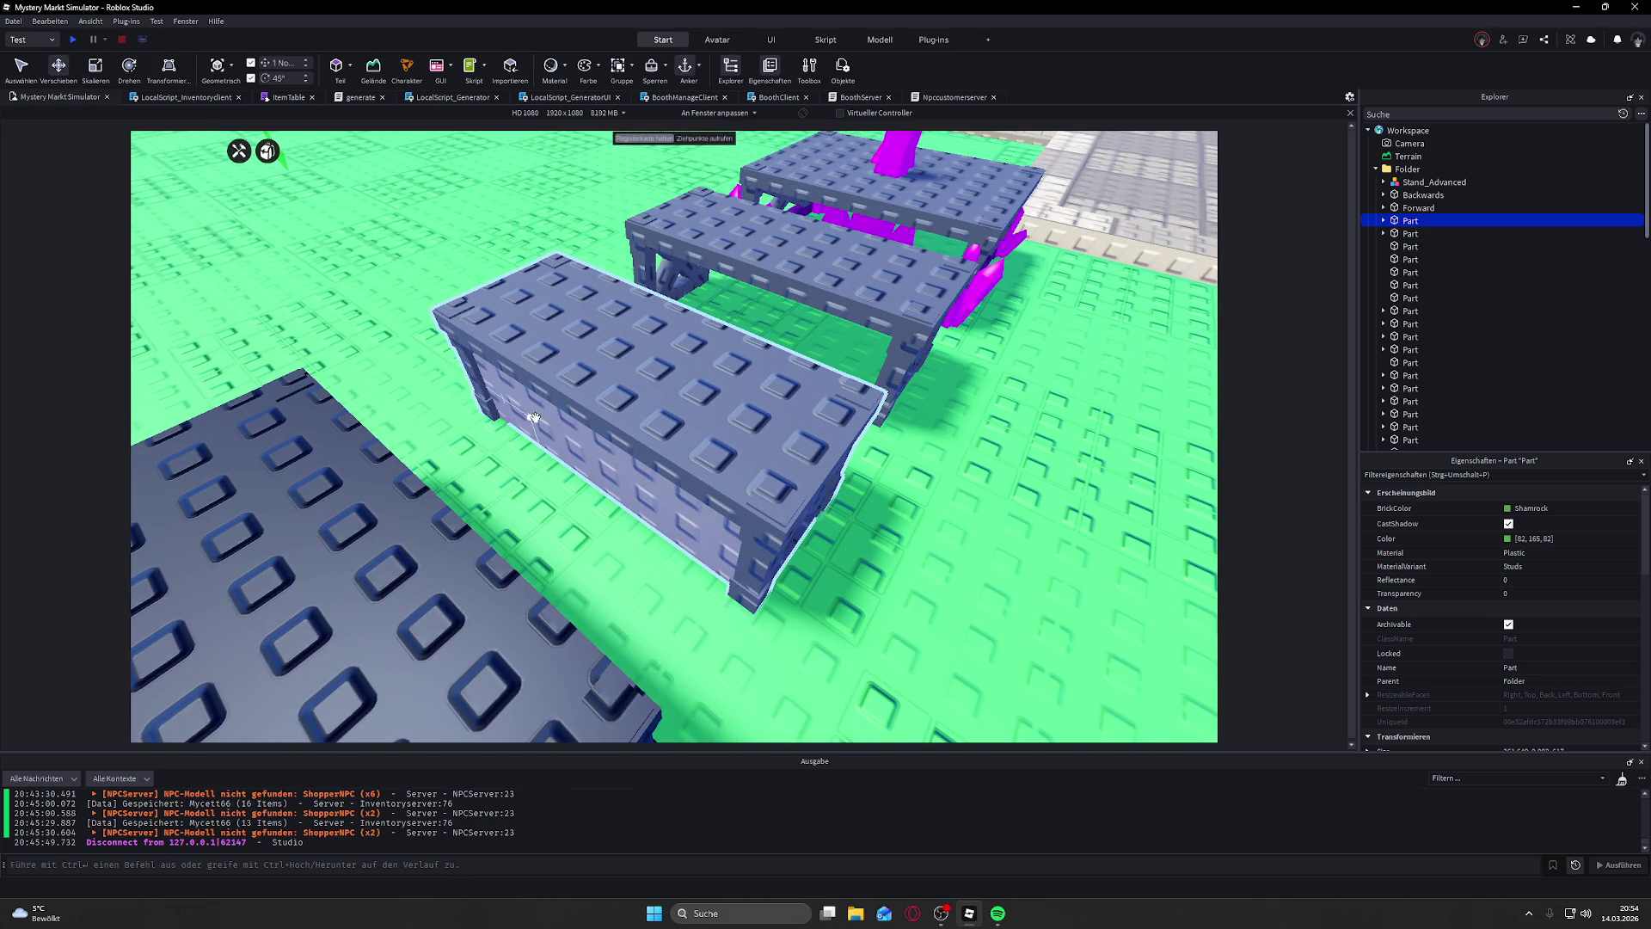
mouse_move(646, 456)
left_mouse_down()
mouse_move(718, 386)
mouse_move(589, 371)
mouse_move(665, 391)
mouse_move(544, 538)
left_mouse_up()
key("f")
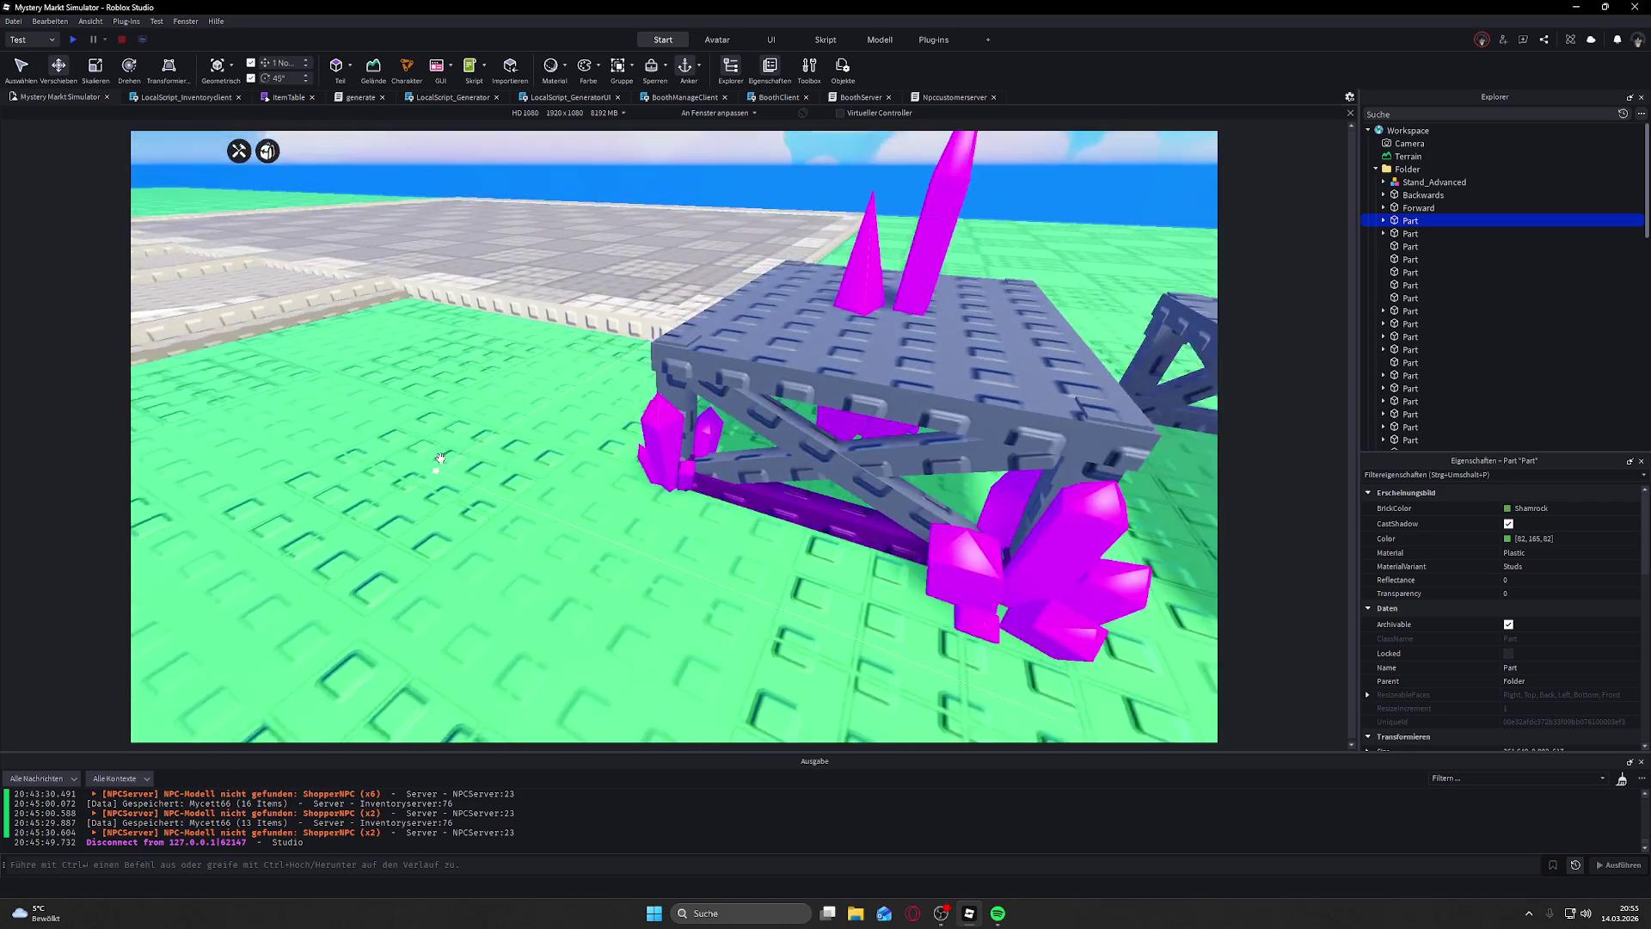
mouse_move(730, 534)
left_mouse_down()
mouse_move(599, 403)
mouse_move(610, 421)
mouse_move(804, 427)
left_mouse_up()
left_click_drag(706, 418, 782, 449)
scroll(781, 449, "down", 5)
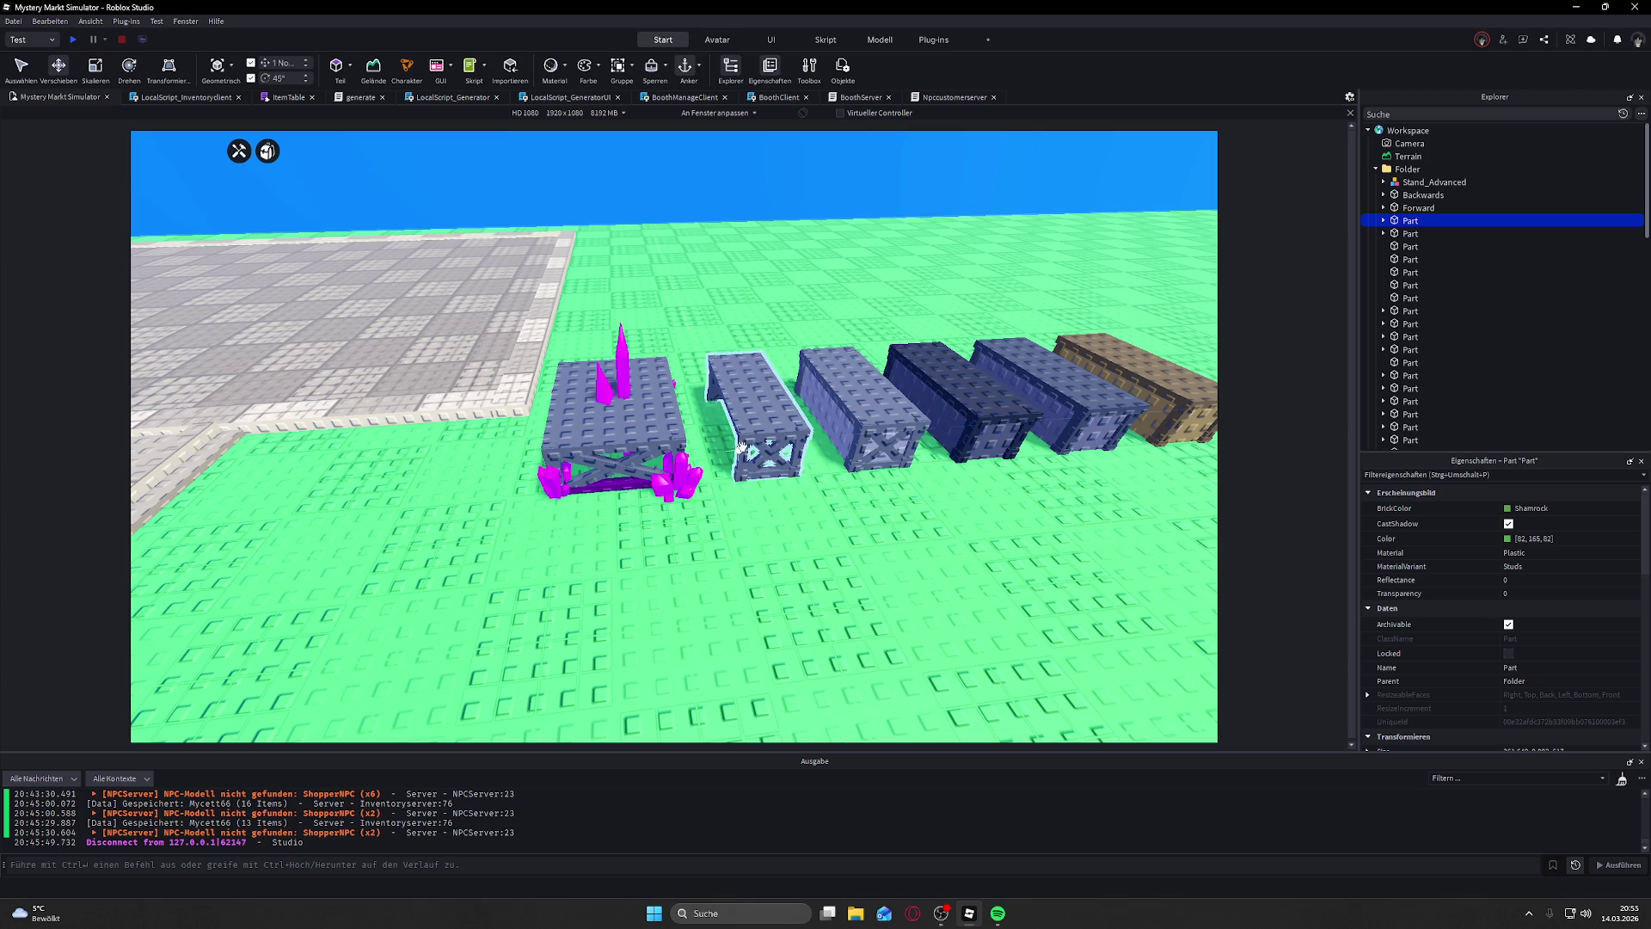
left_click_drag(736, 461, 736, 461)
scroll(737, 461, "up", 5)
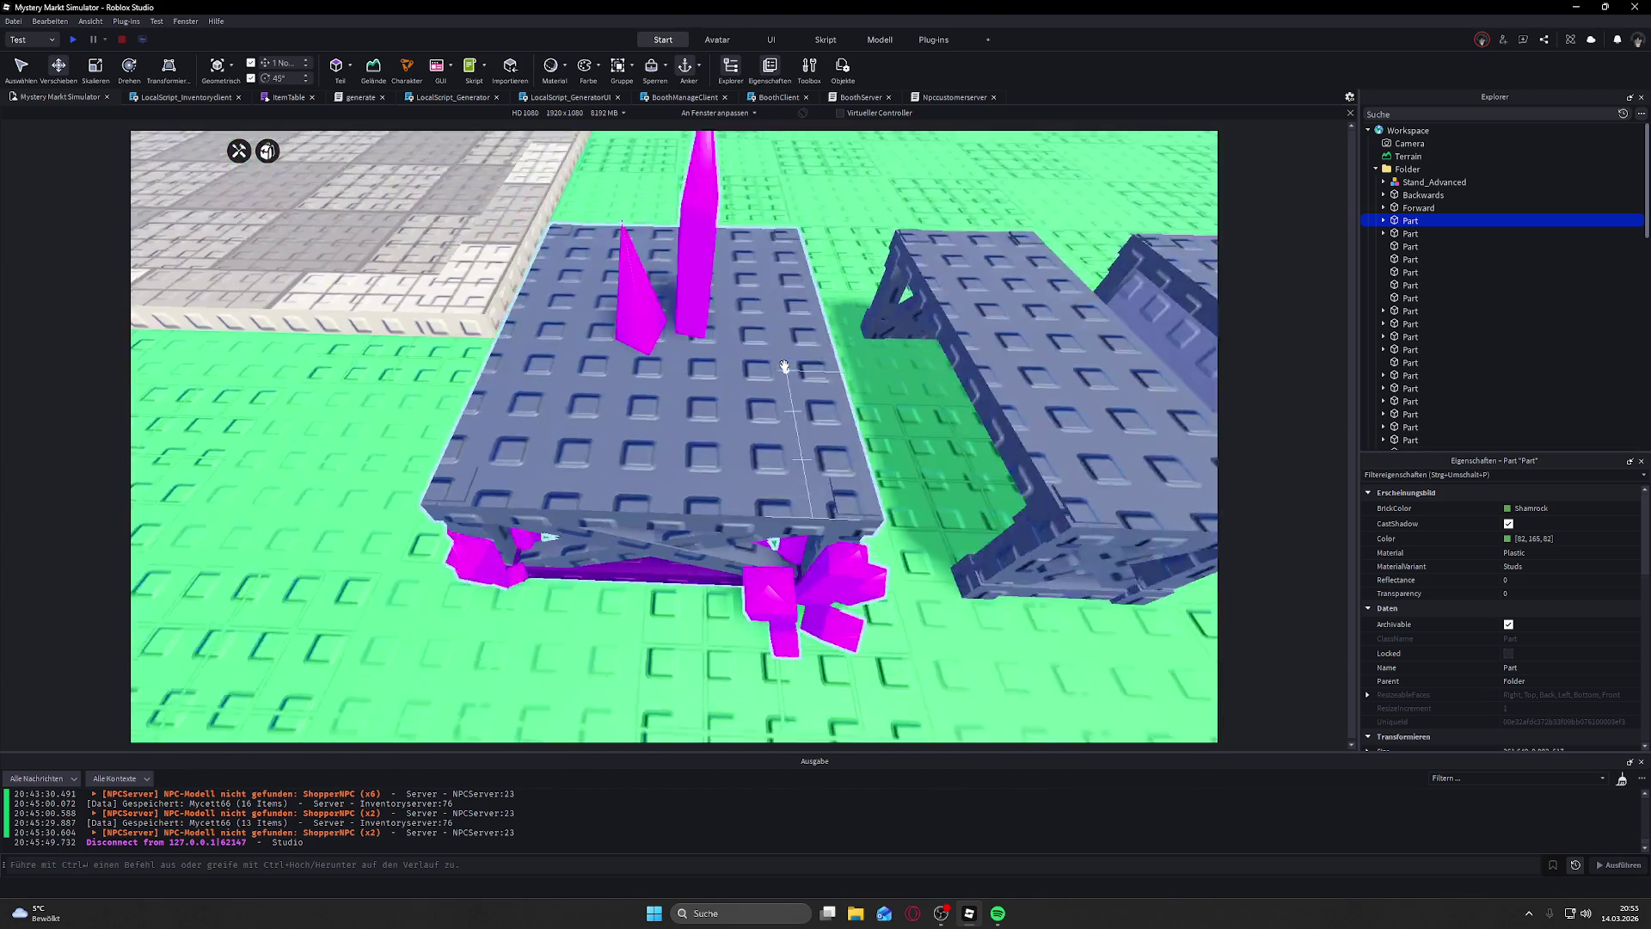
scroll(784, 366, "down", 5)
left_click_drag(785, 366, 786, 366)
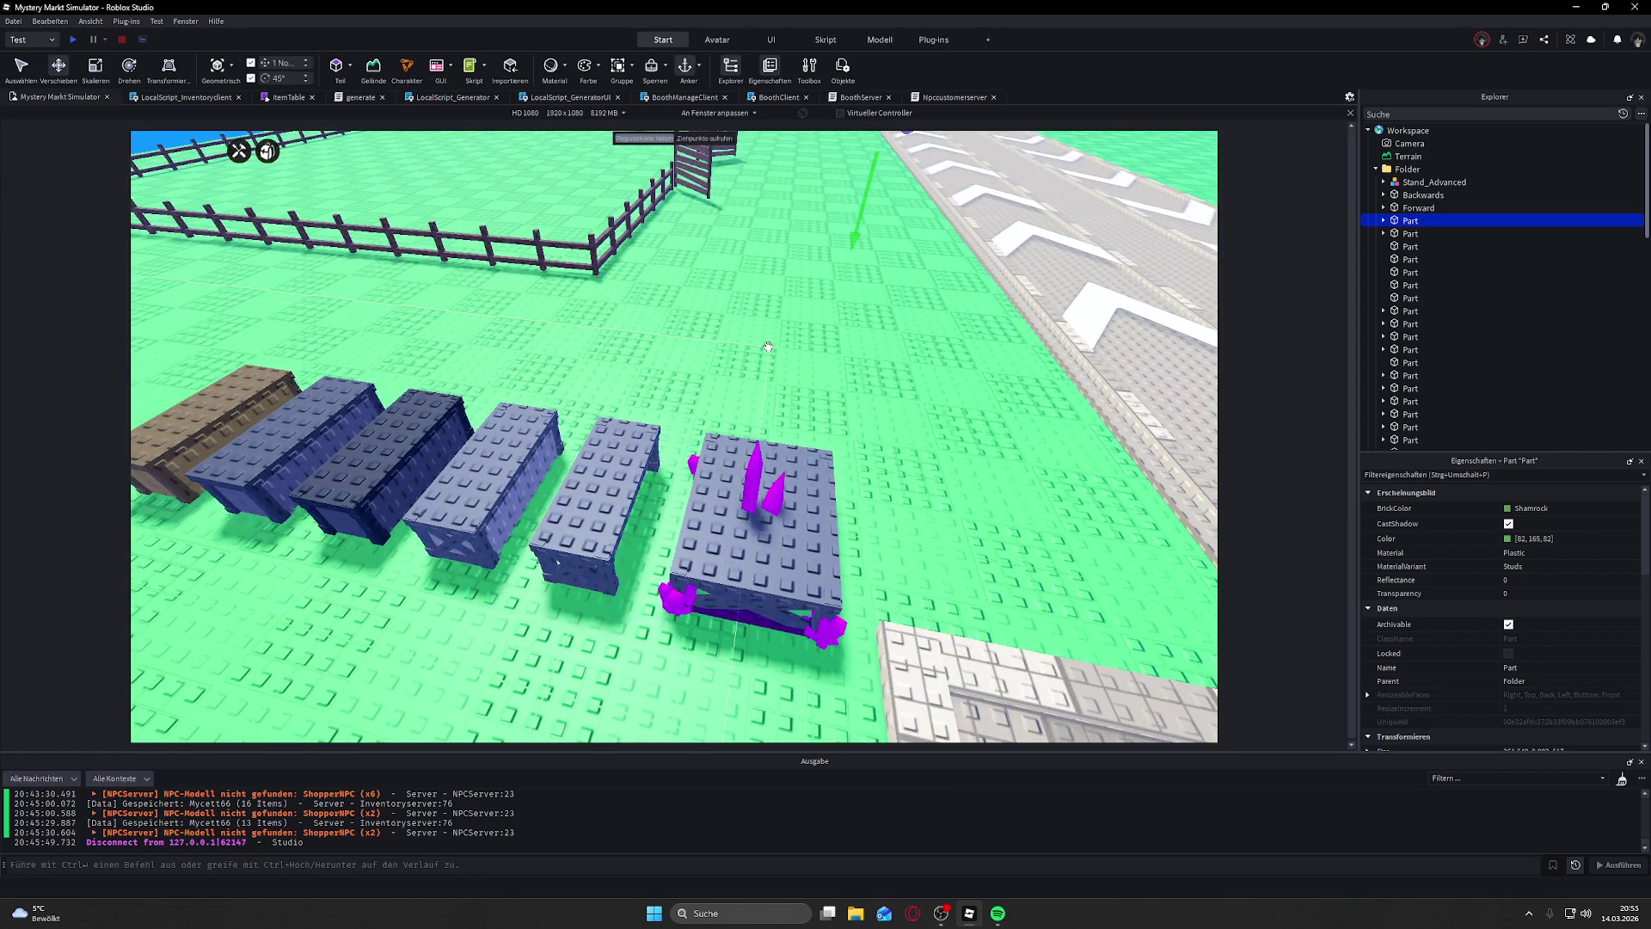
scroll(768, 347, "down", 5)
scroll(768, 347, "up", 4)
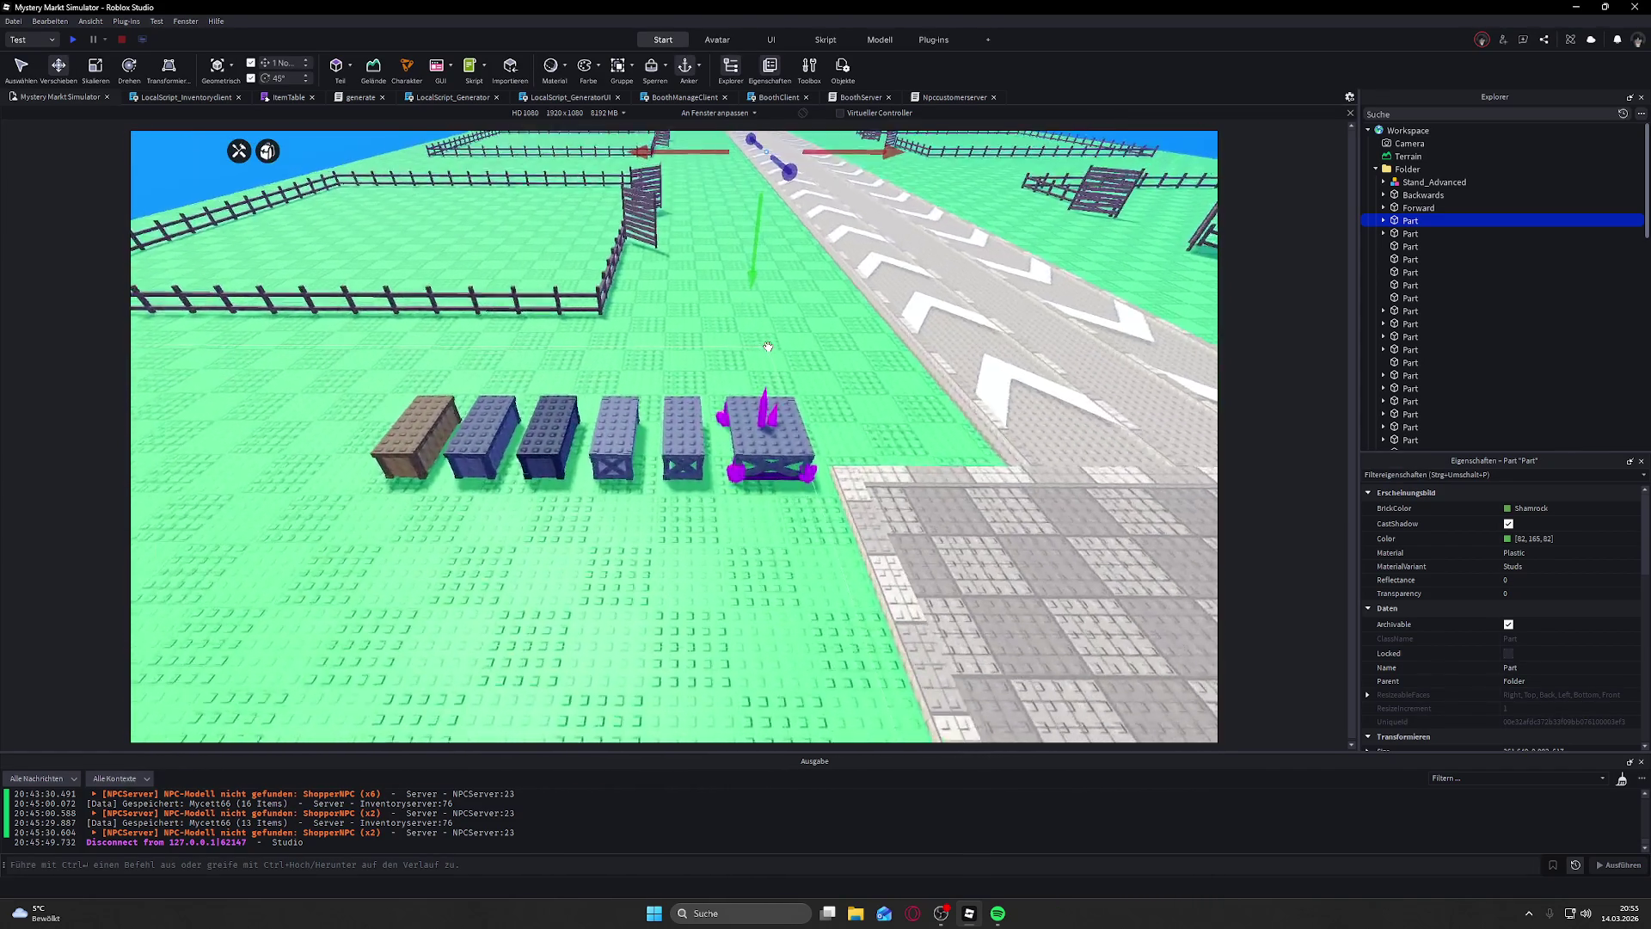
left_click_drag(768, 346, 769, 347)
scroll(768, 346, "up", 5)
scroll(768, 347, "down", 5)
left_click(828, 301)
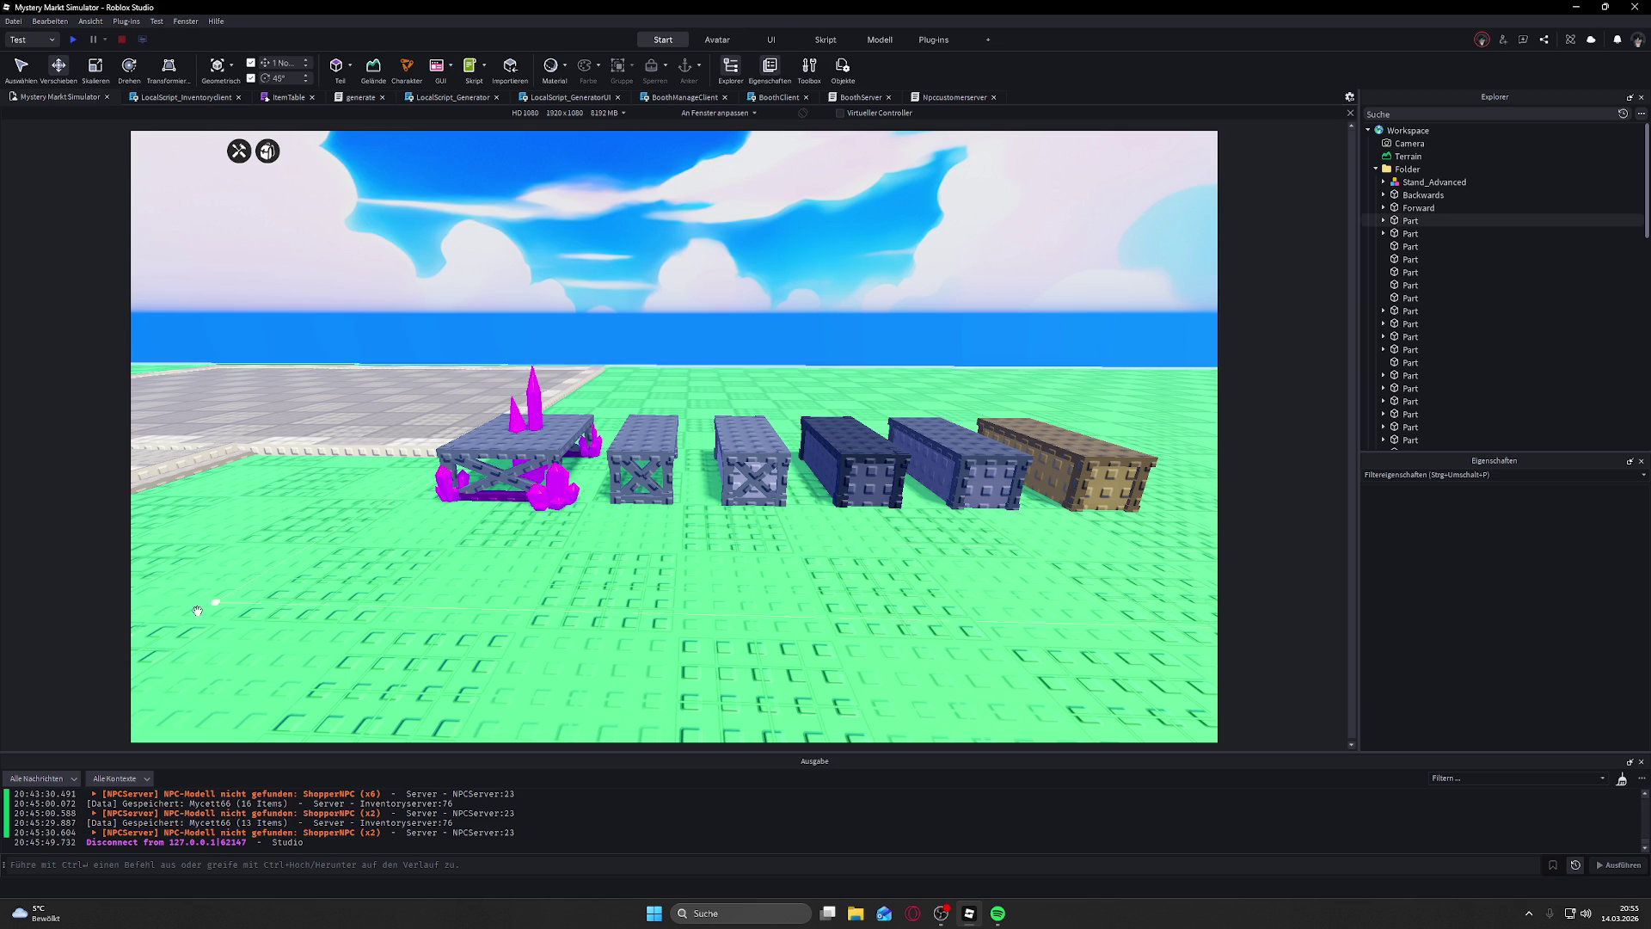
key("alt+Tab")
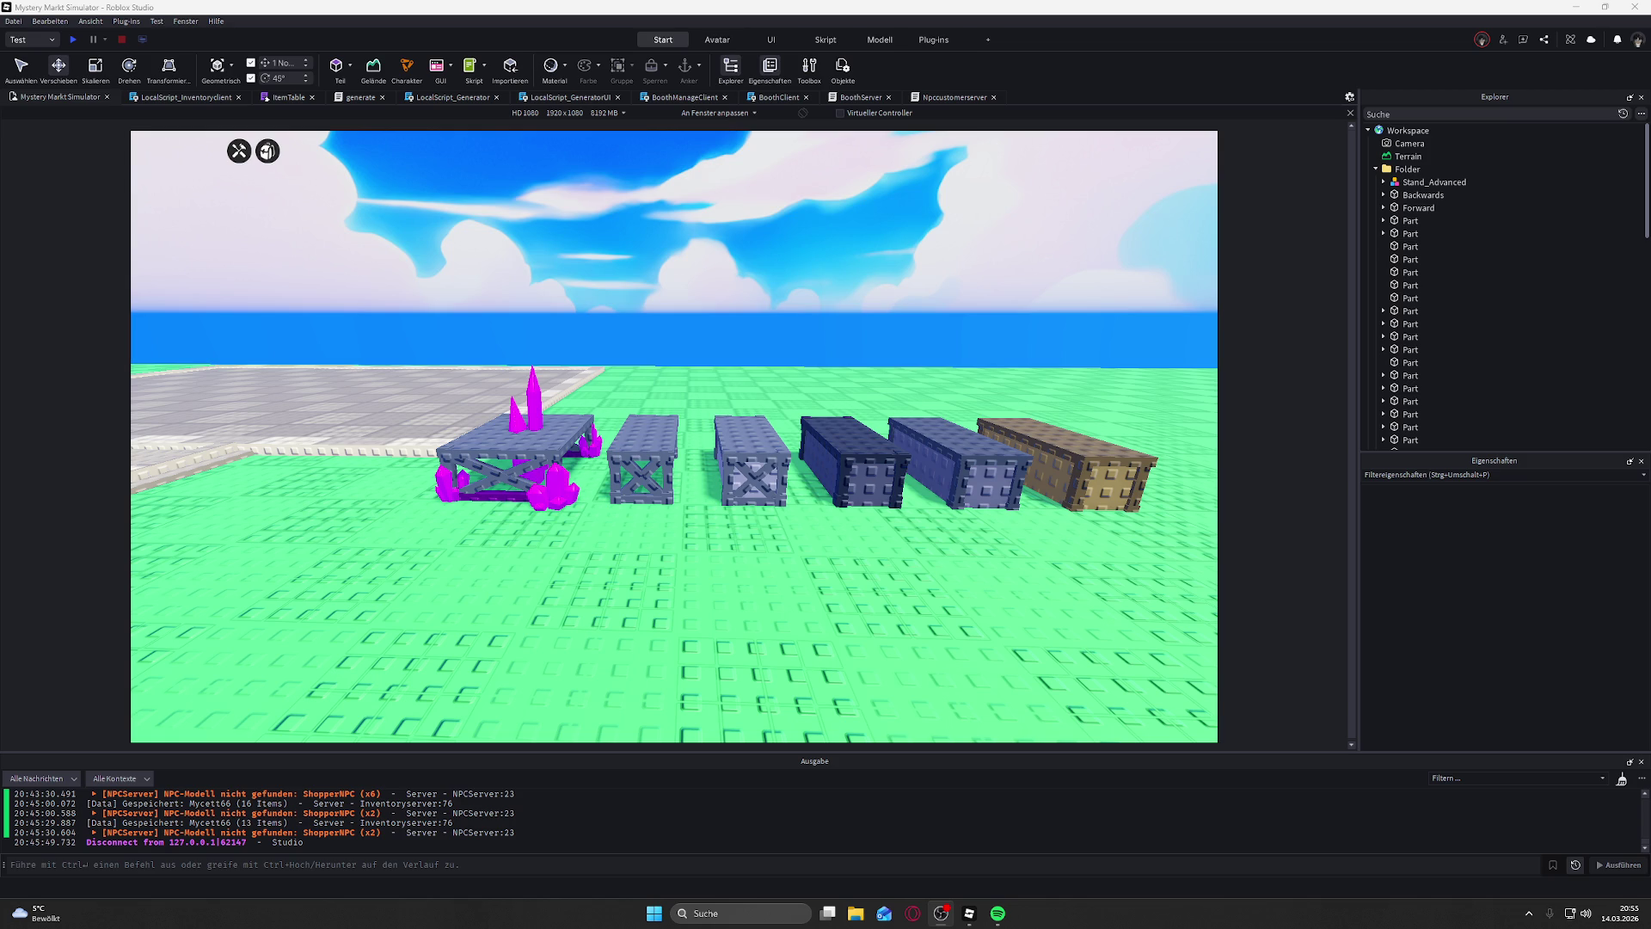
Step: Move Stand_Basic, Stand_Large, Stand_Medium and Stand_Wood_Small from ReplicatedStorage into Workspace > Folder
left_click_drag(735, 609, 974, 223)
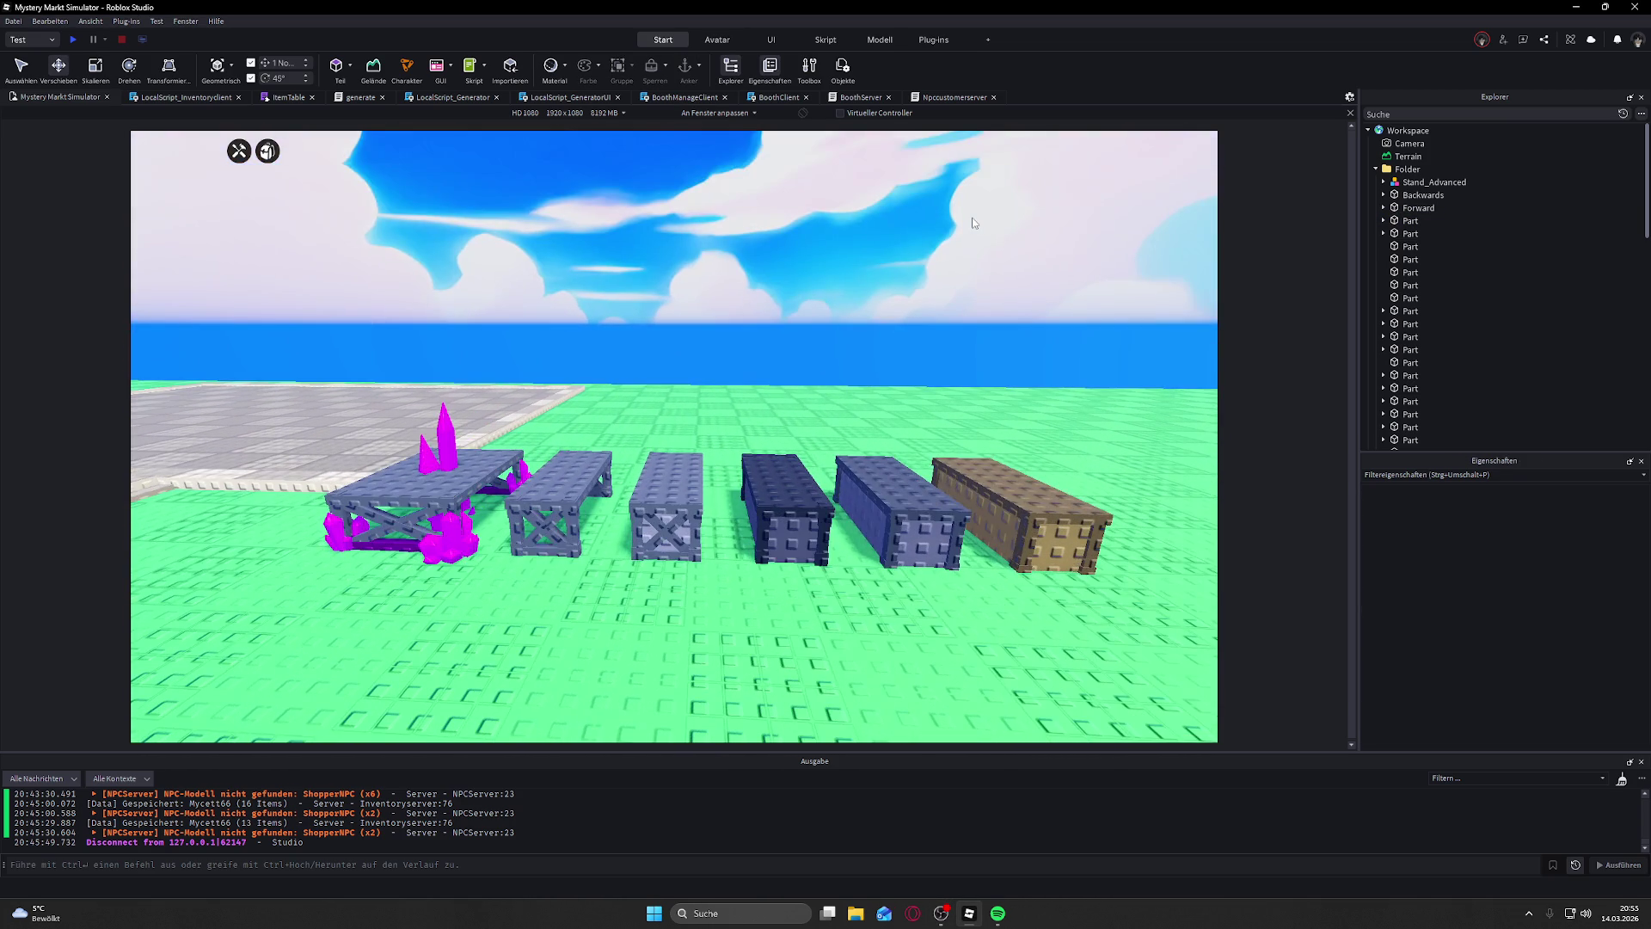
left_click(1425, 183)
scroll(1416, 323, "down", 10)
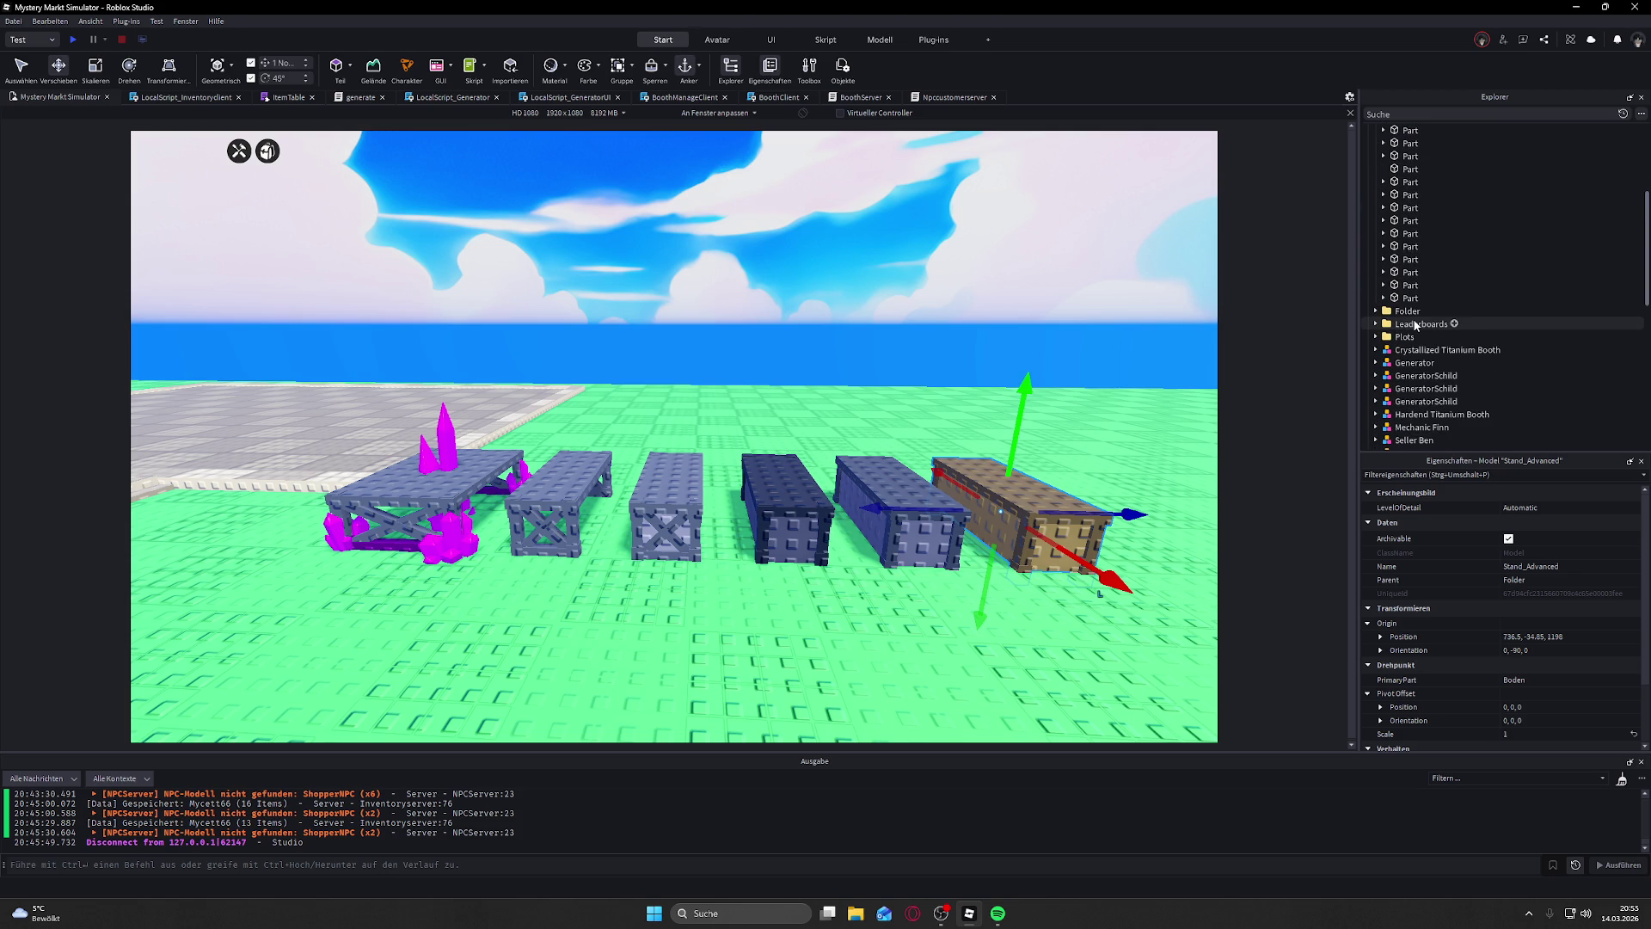
scroll(1416, 324, "down", 2)
scroll(1416, 327, "down", 10)
left_click(1419, 311)
left_click(1425, 328, "shift")
left_click(1429, 353, "shift")
left_click_drag(1429, 353, 1419, 171)
left_click(1174, 220)
key("d")
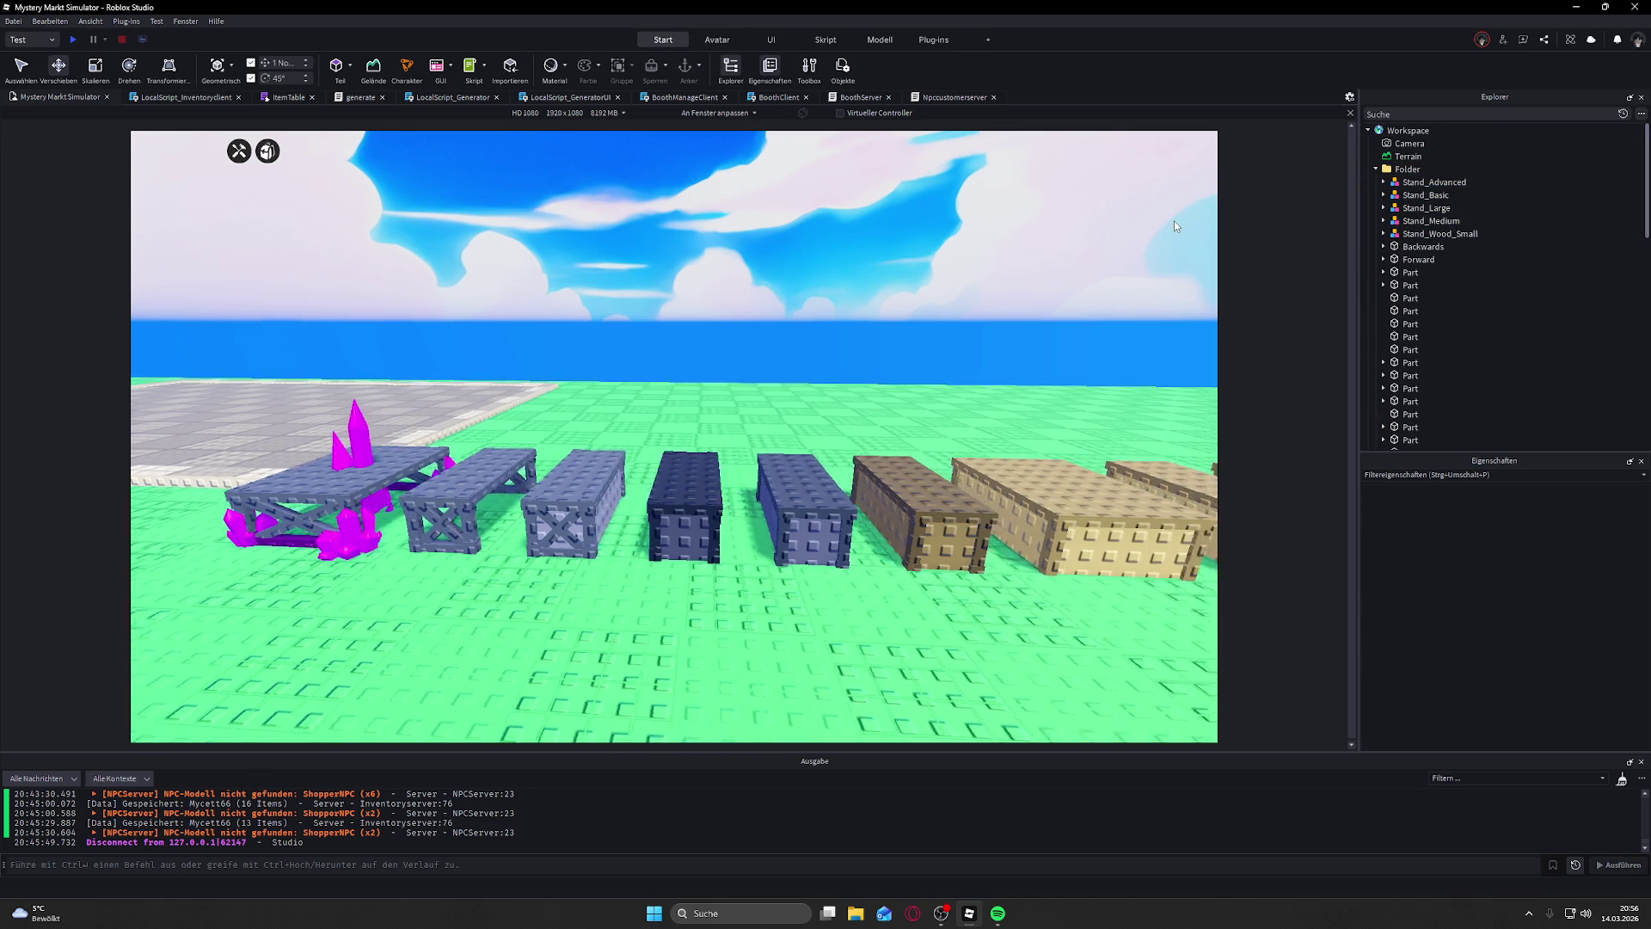
key("s")
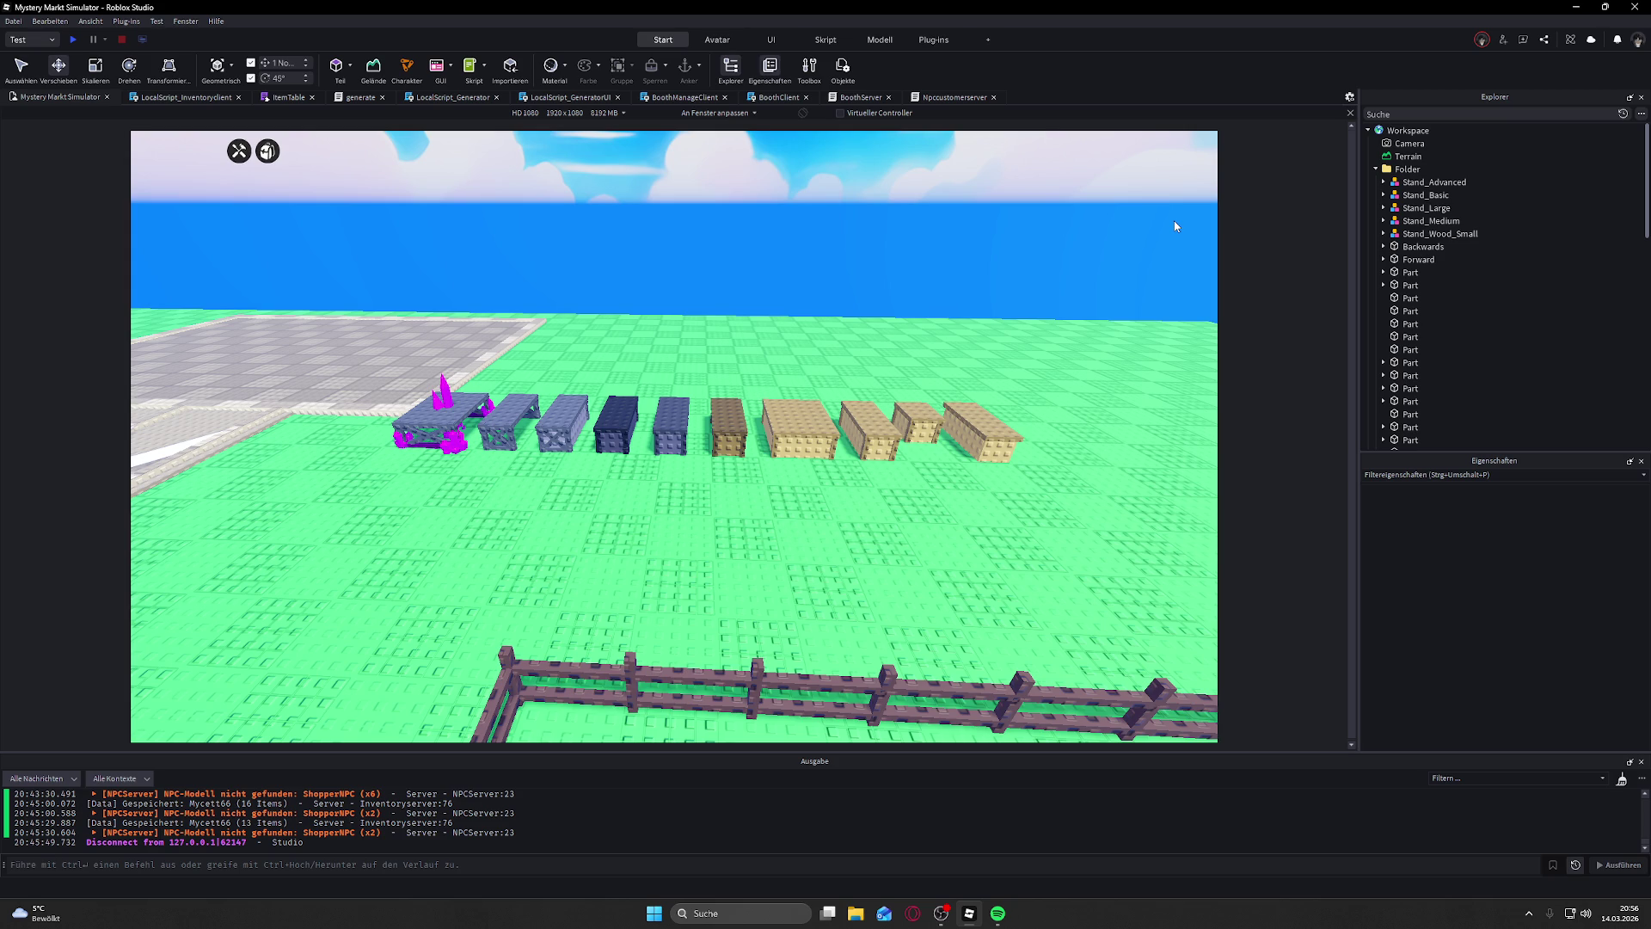
key("f")
mouse_move(897, 254)
left_mouse_down()
mouse_move(739, 345)
mouse_move(895, 365)
left_mouse_up()
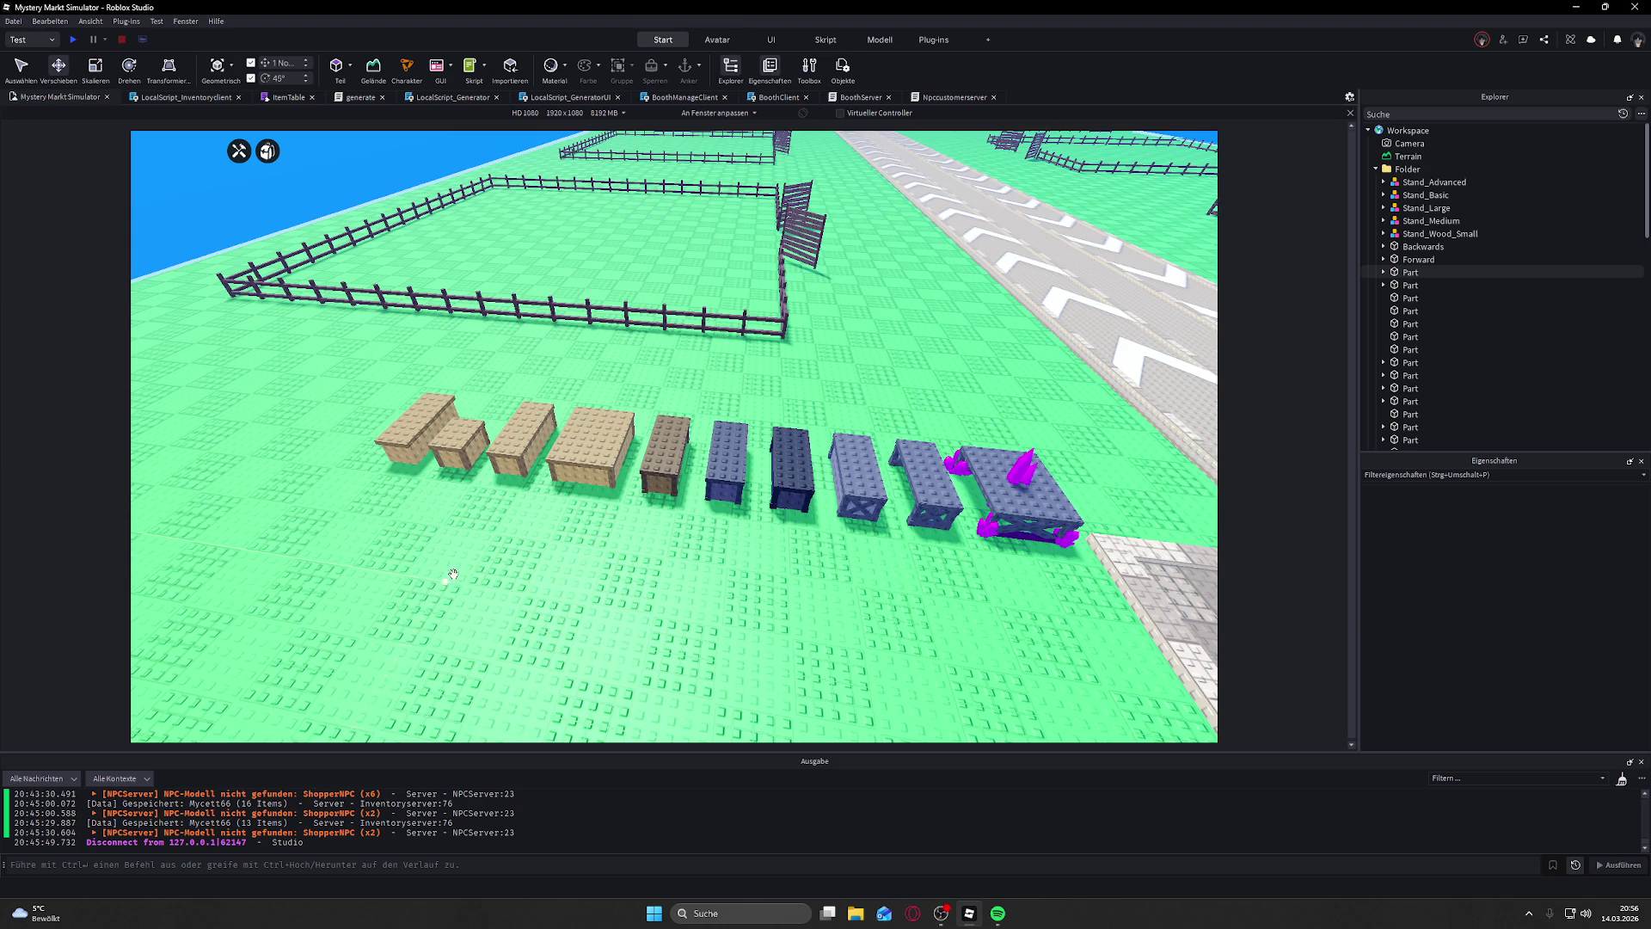
key("w")
key("a")
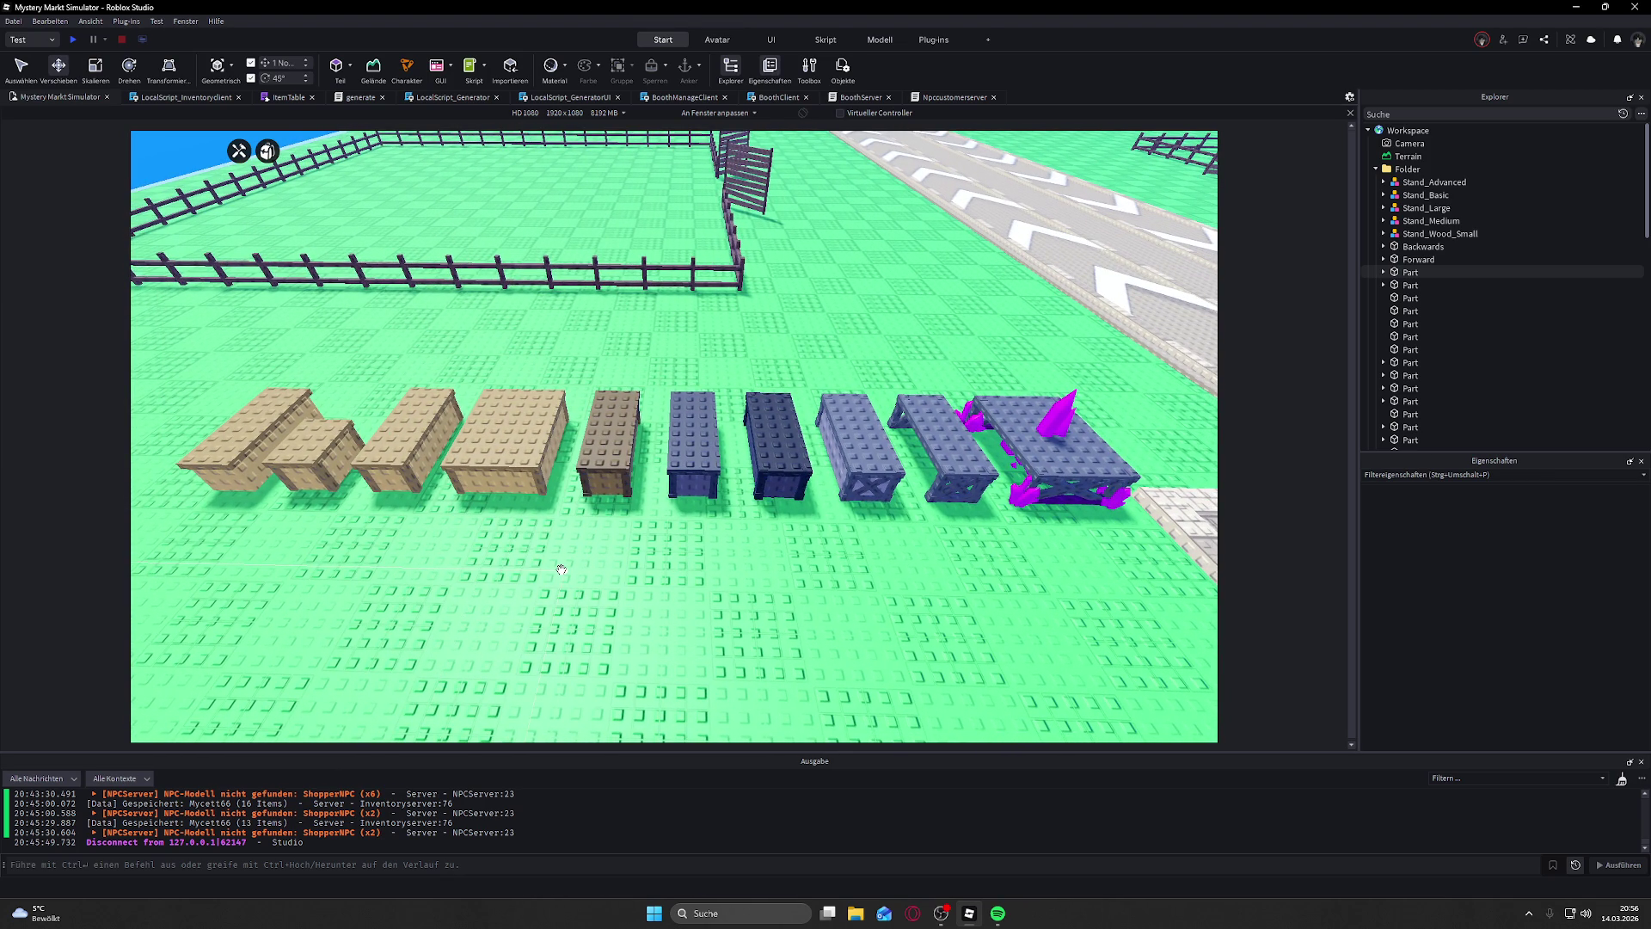
left_click_drag(592, 534, 593, 535)
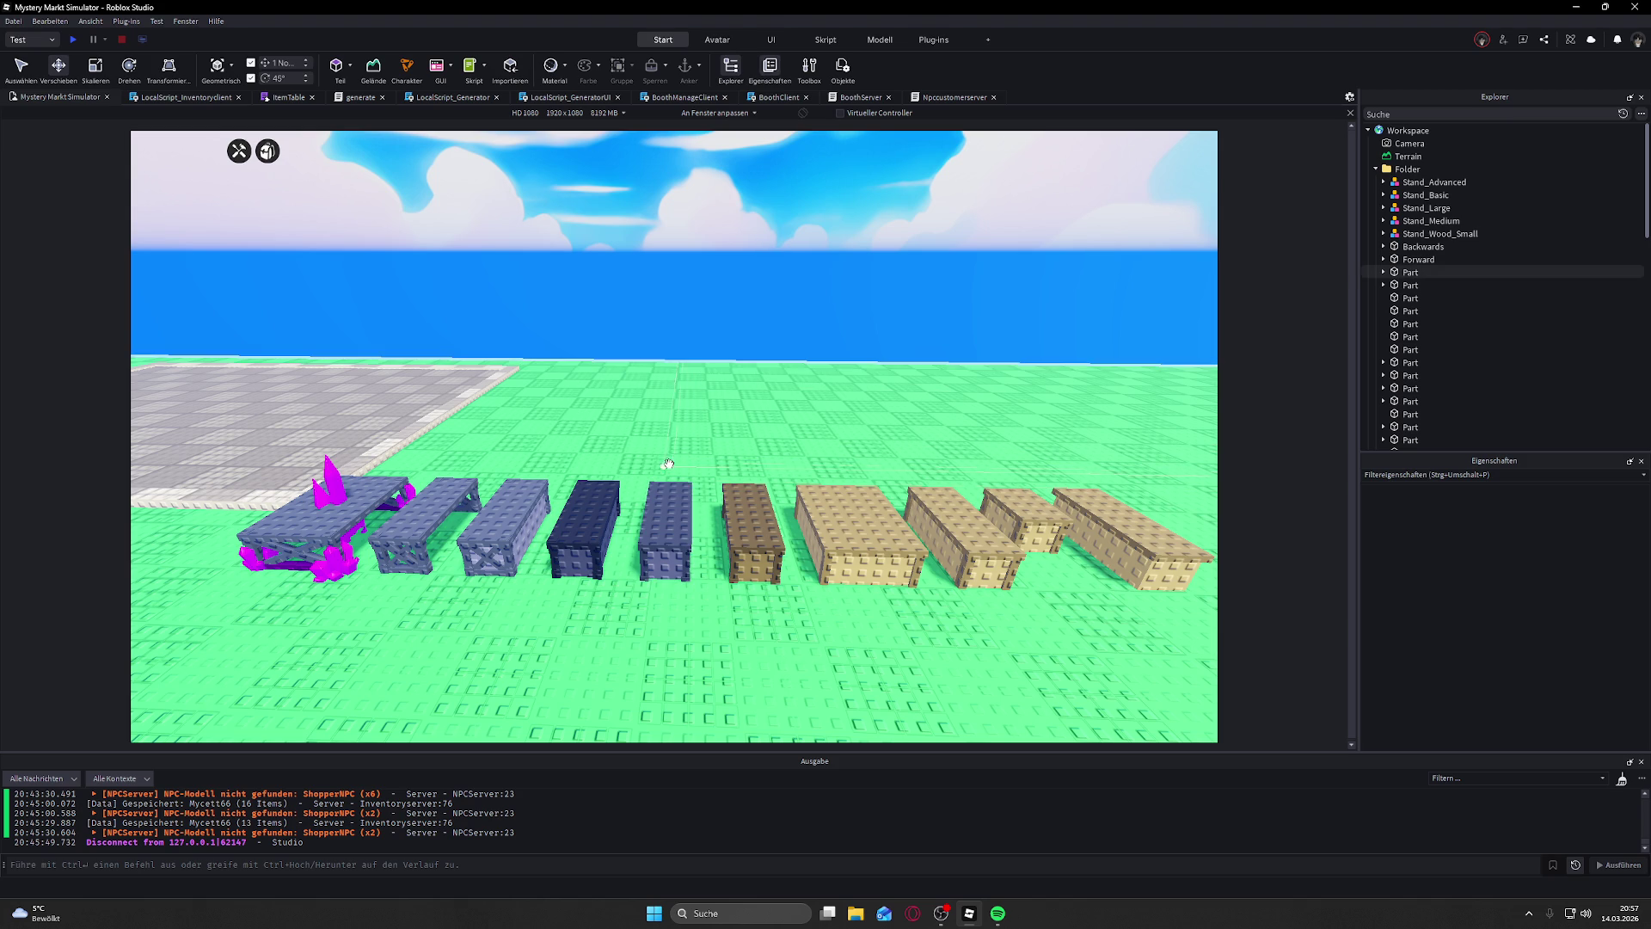
scroll(774, 321, "down", 5)
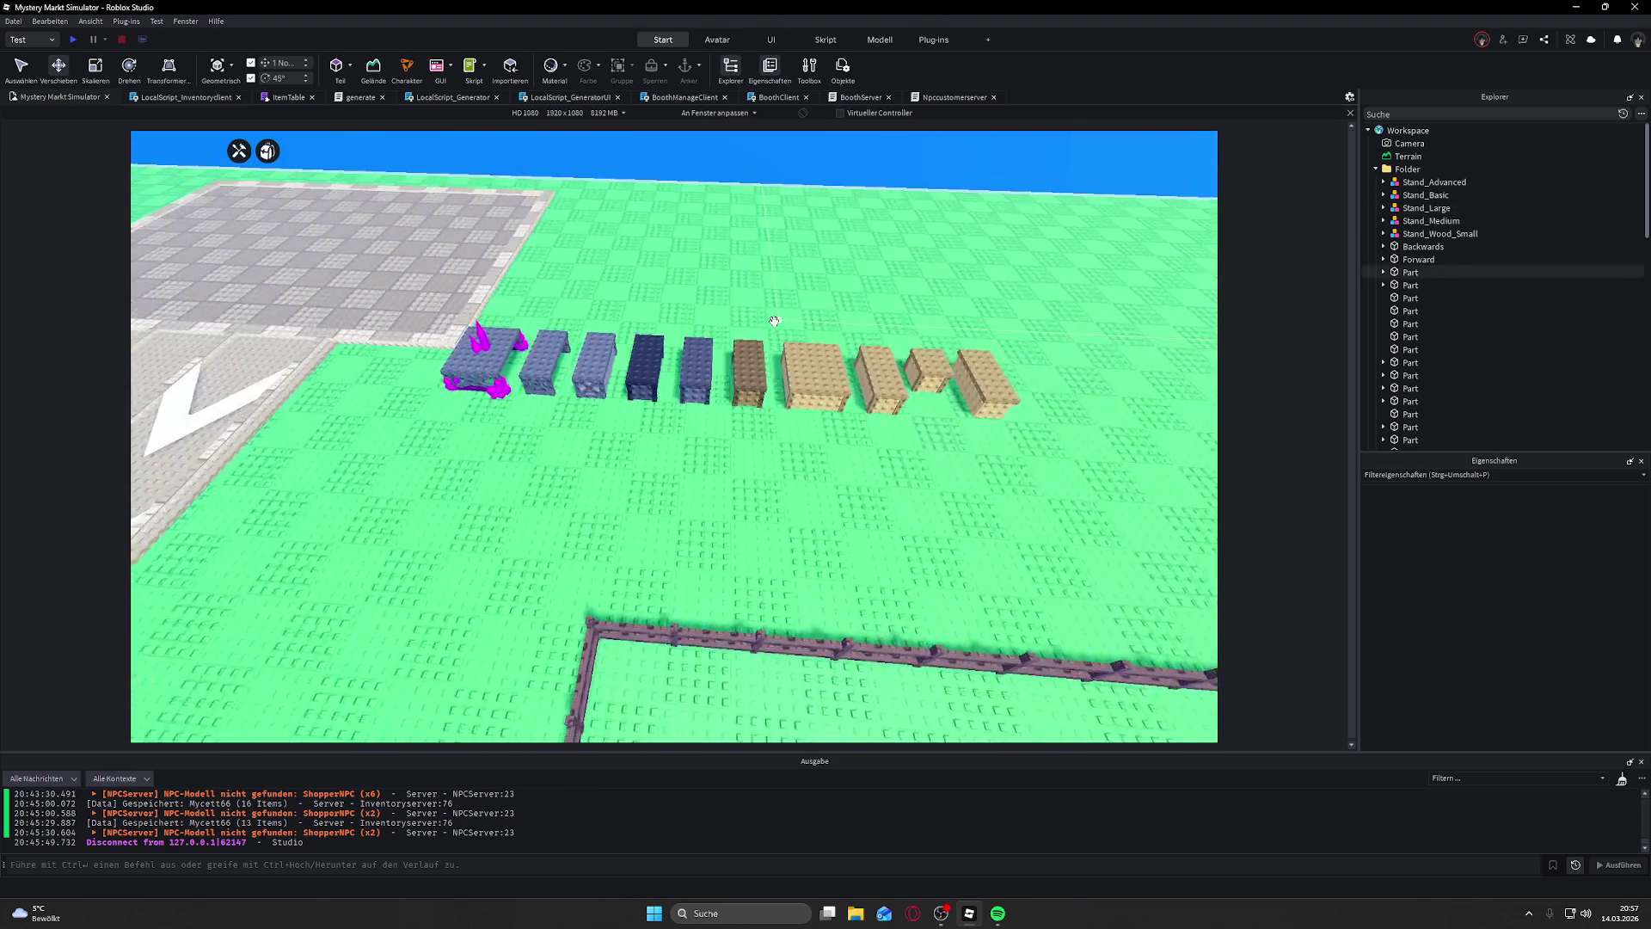
scroll(774, 321, "up", 5)
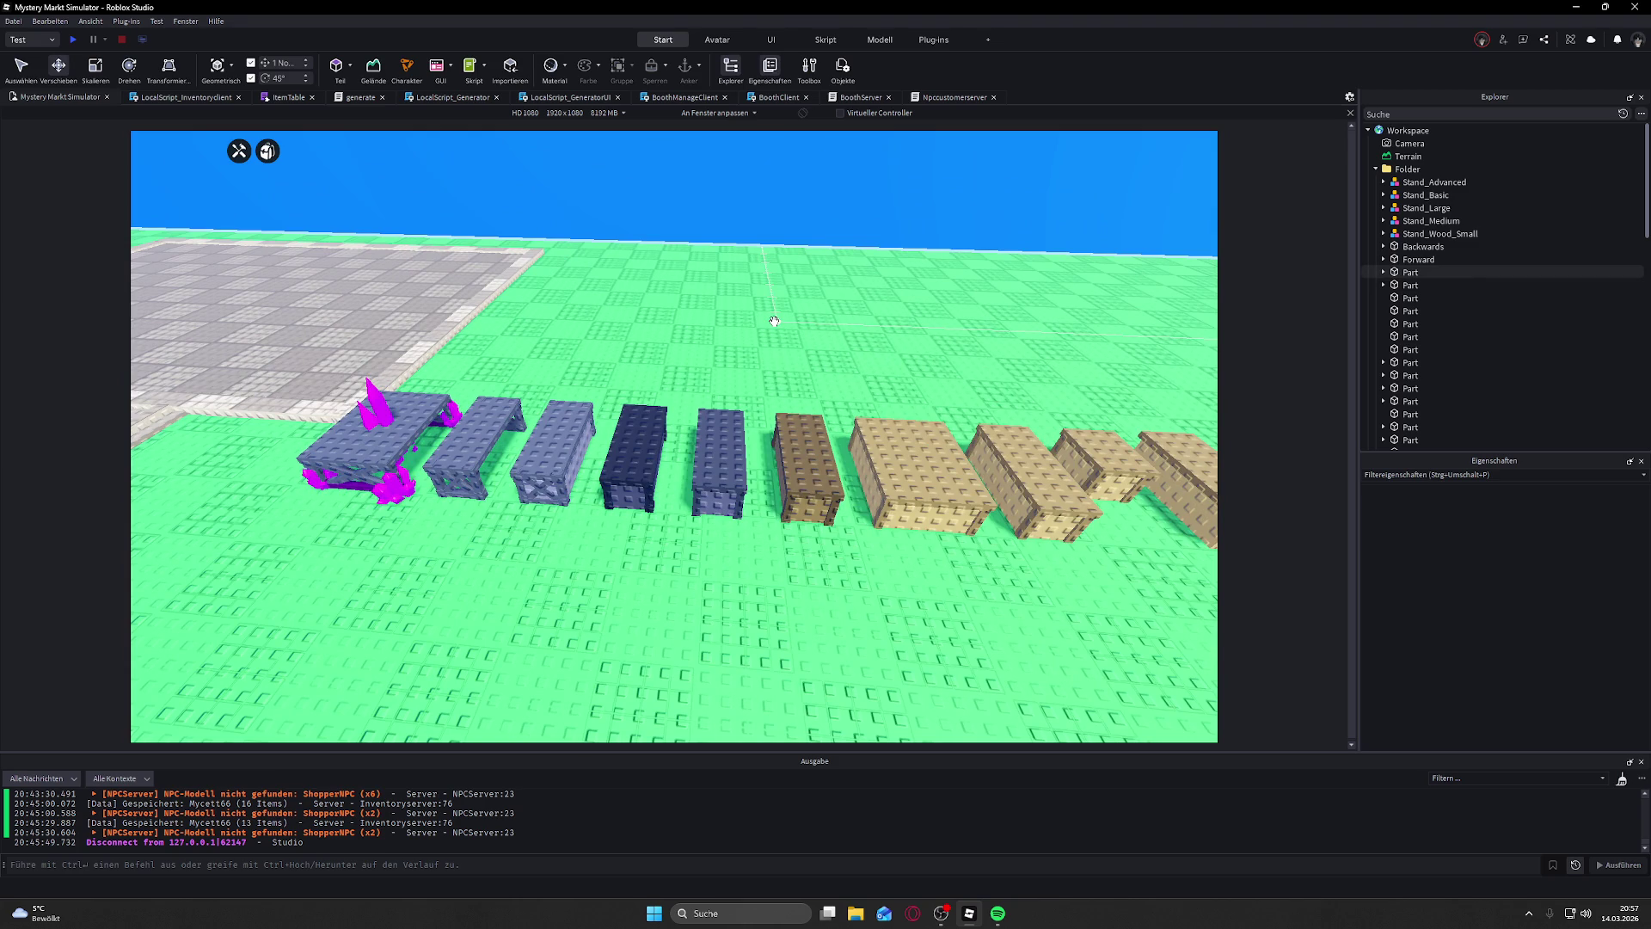
scroll(774, 321, "down", 5)
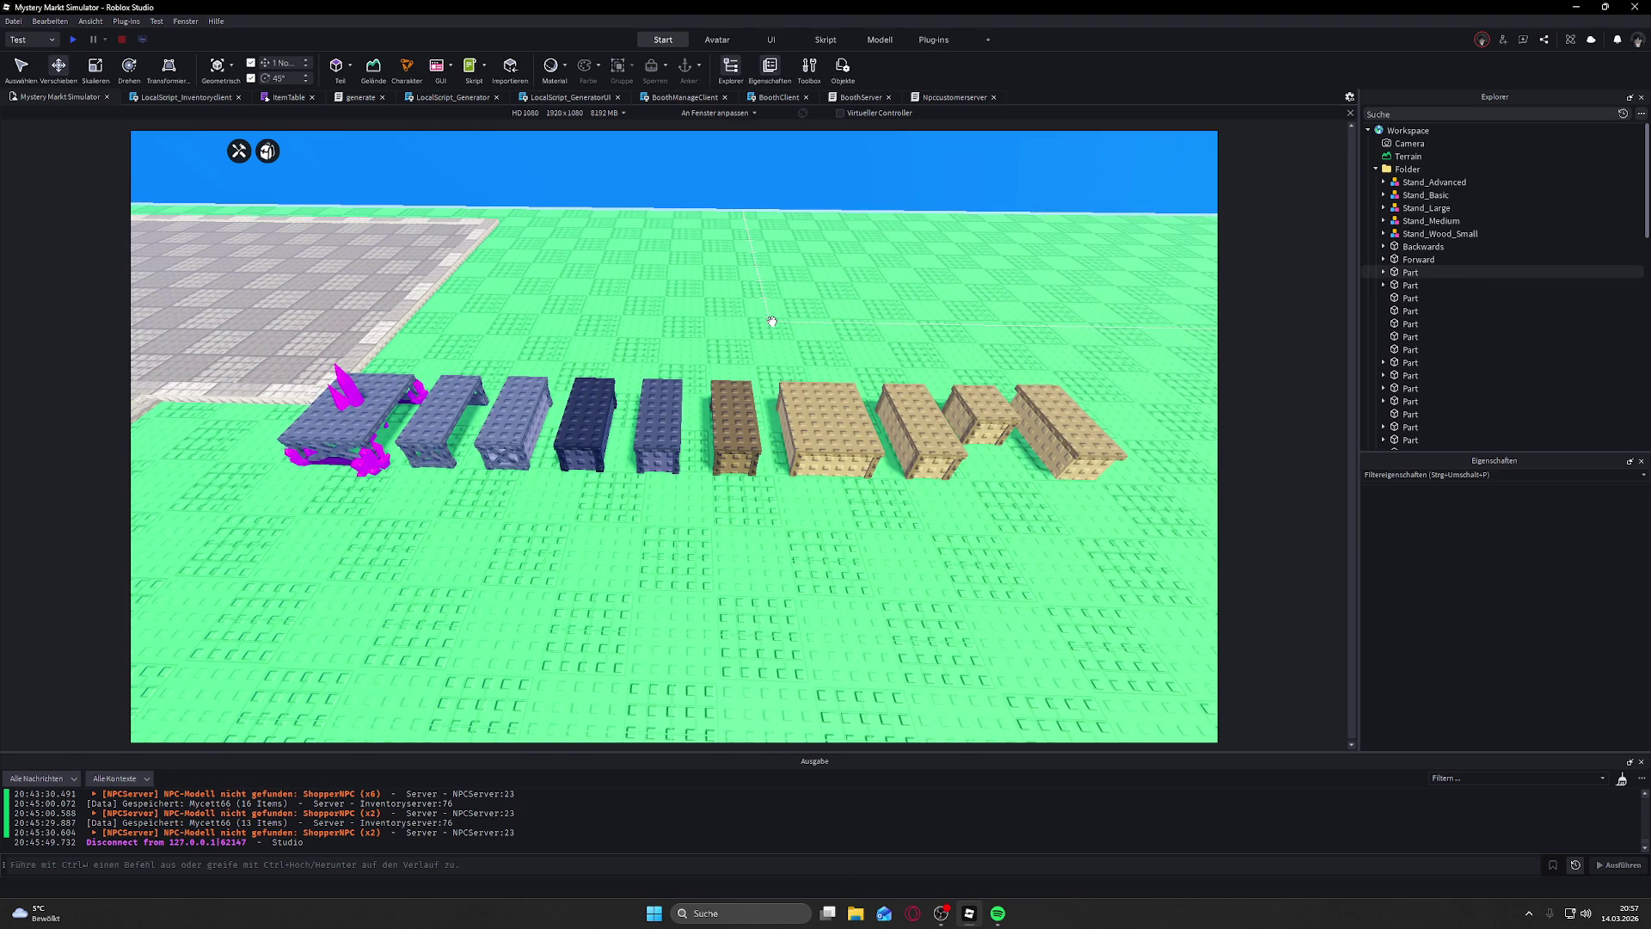
scroll(772, 321, "up", 5)
scroll(772, 320, "down", 3)
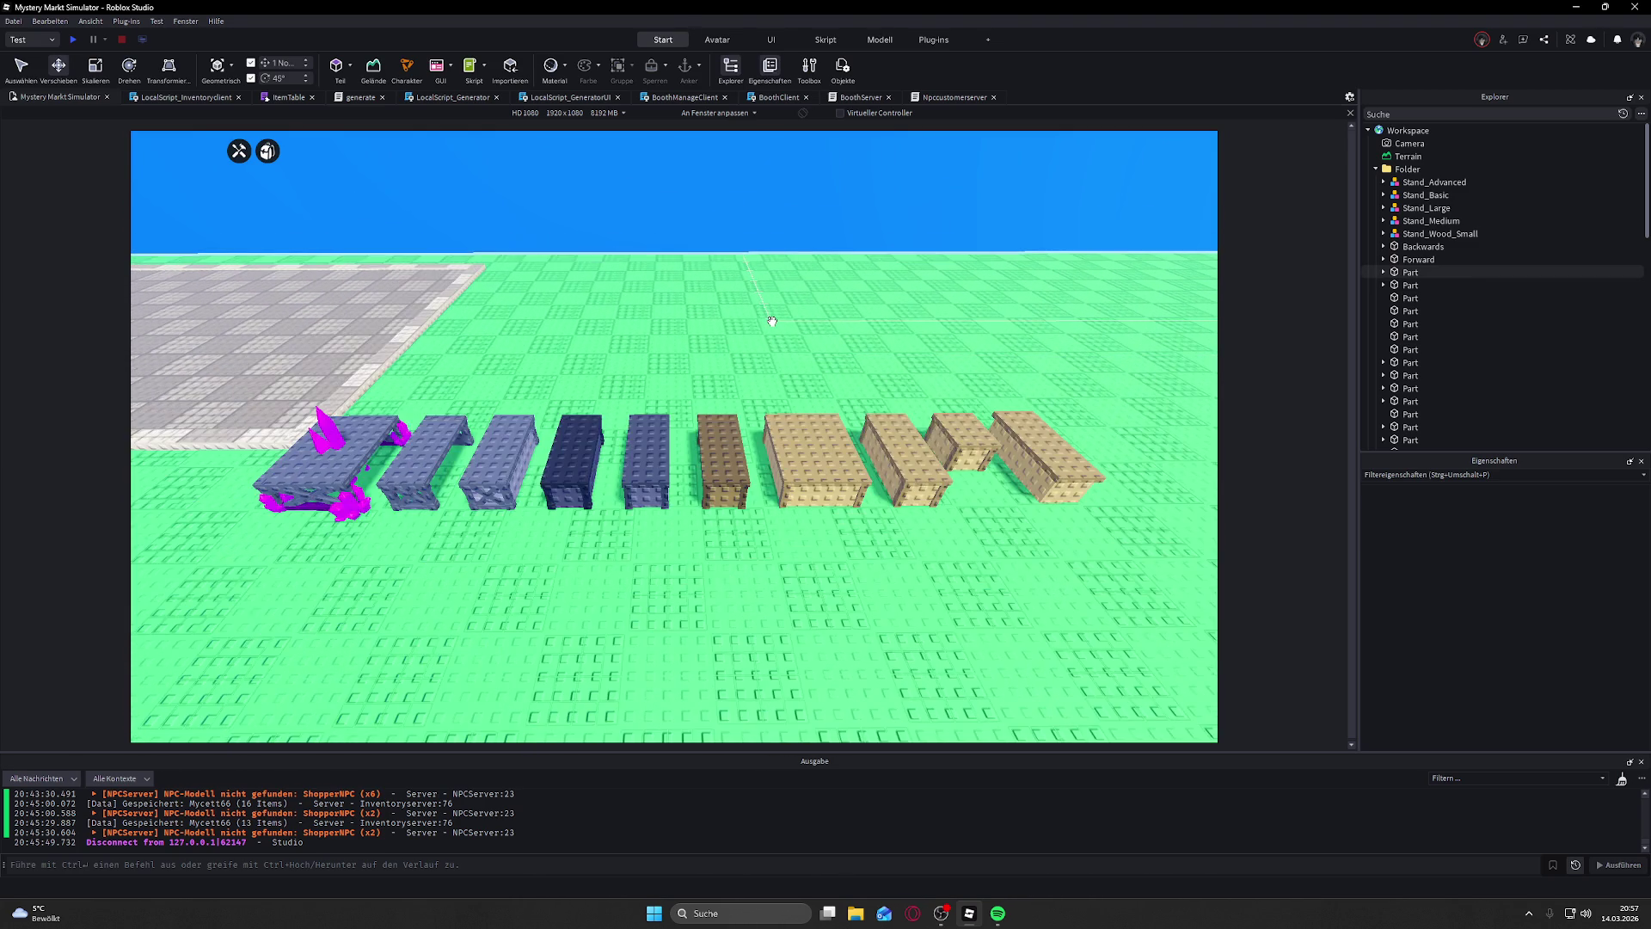
scroll(772, 320, "up", 2)
left_click_drag(772, 321, 772, 321)
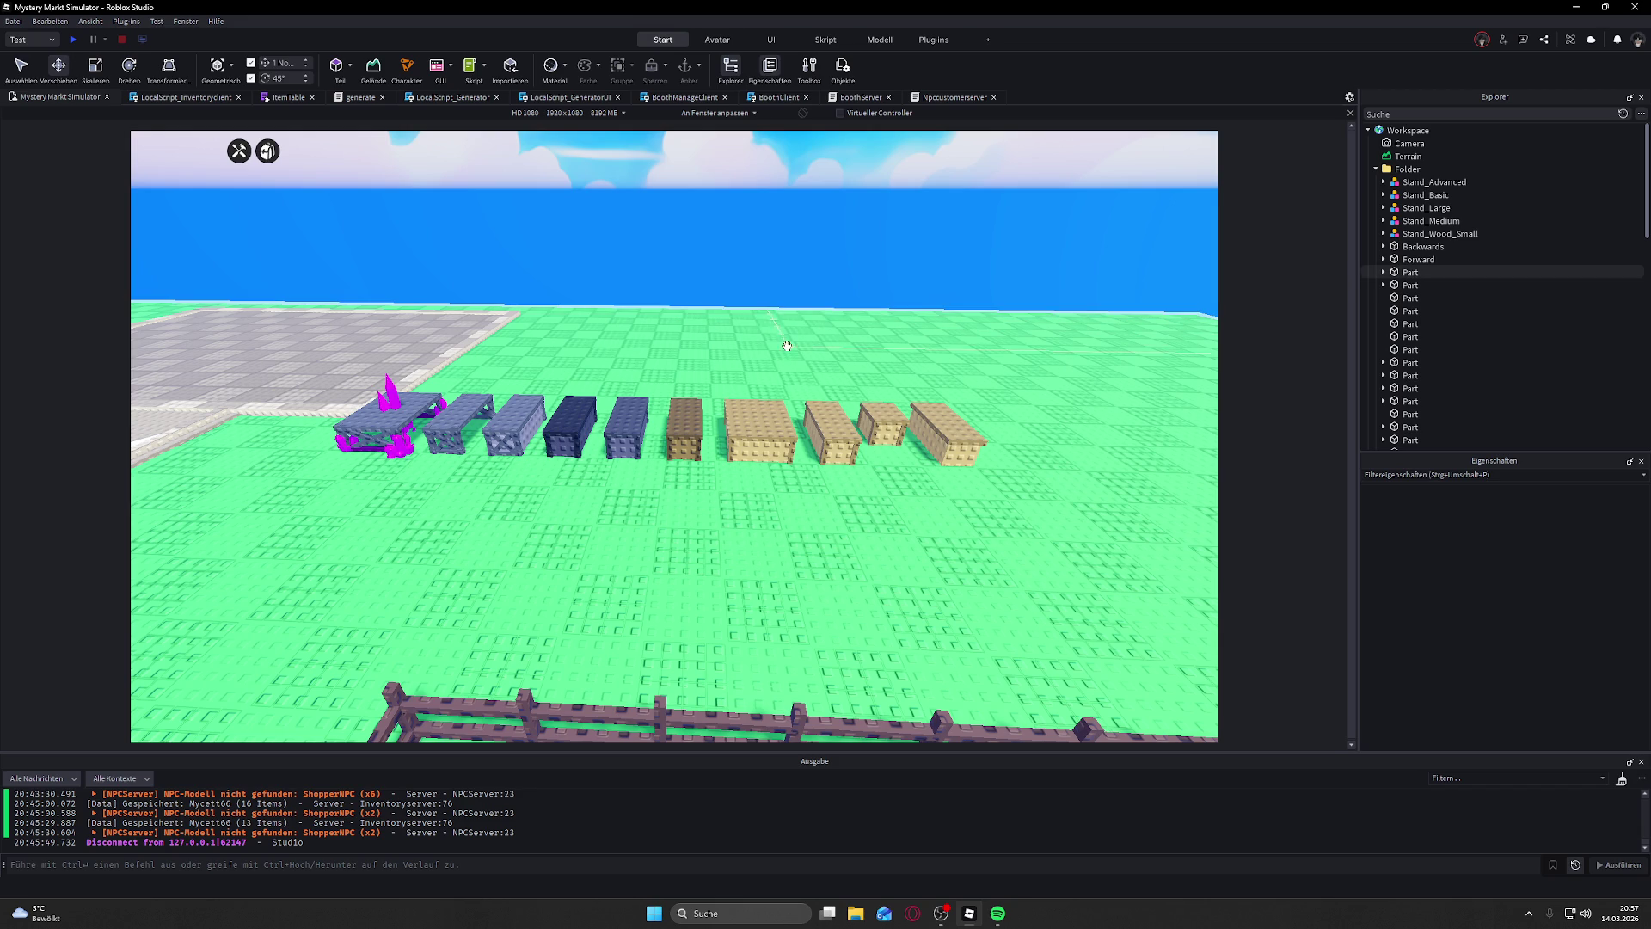
scroll(788, 346, "down", 3)
scroll(787, 346, "up", 3)
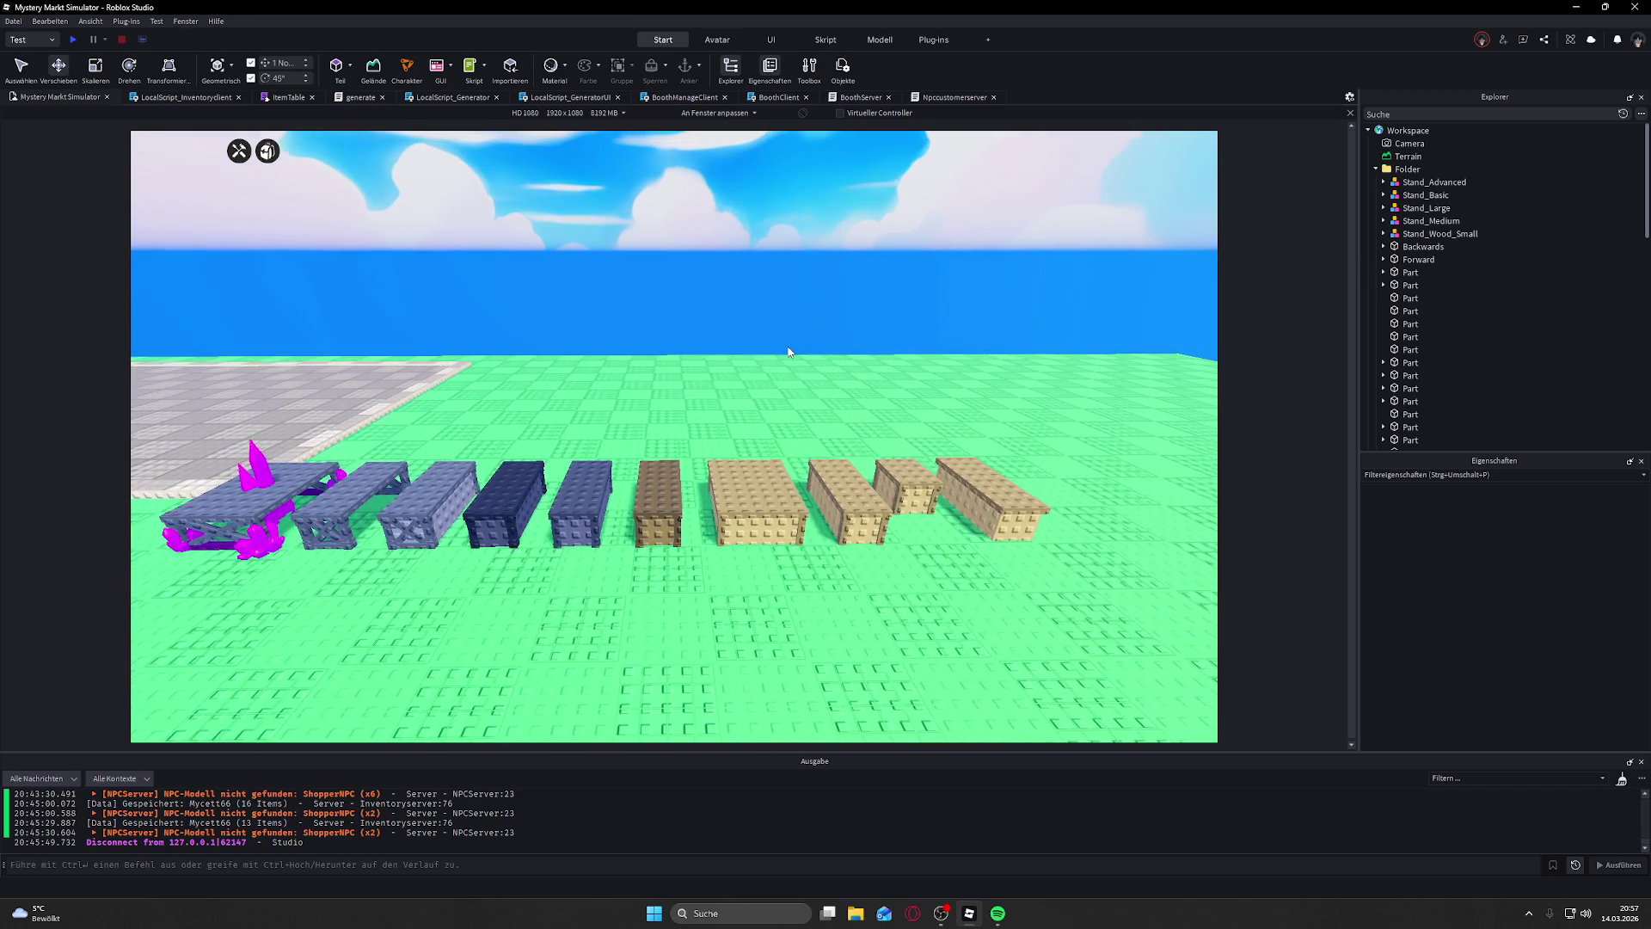
scroll(787, 350, "up", 5)
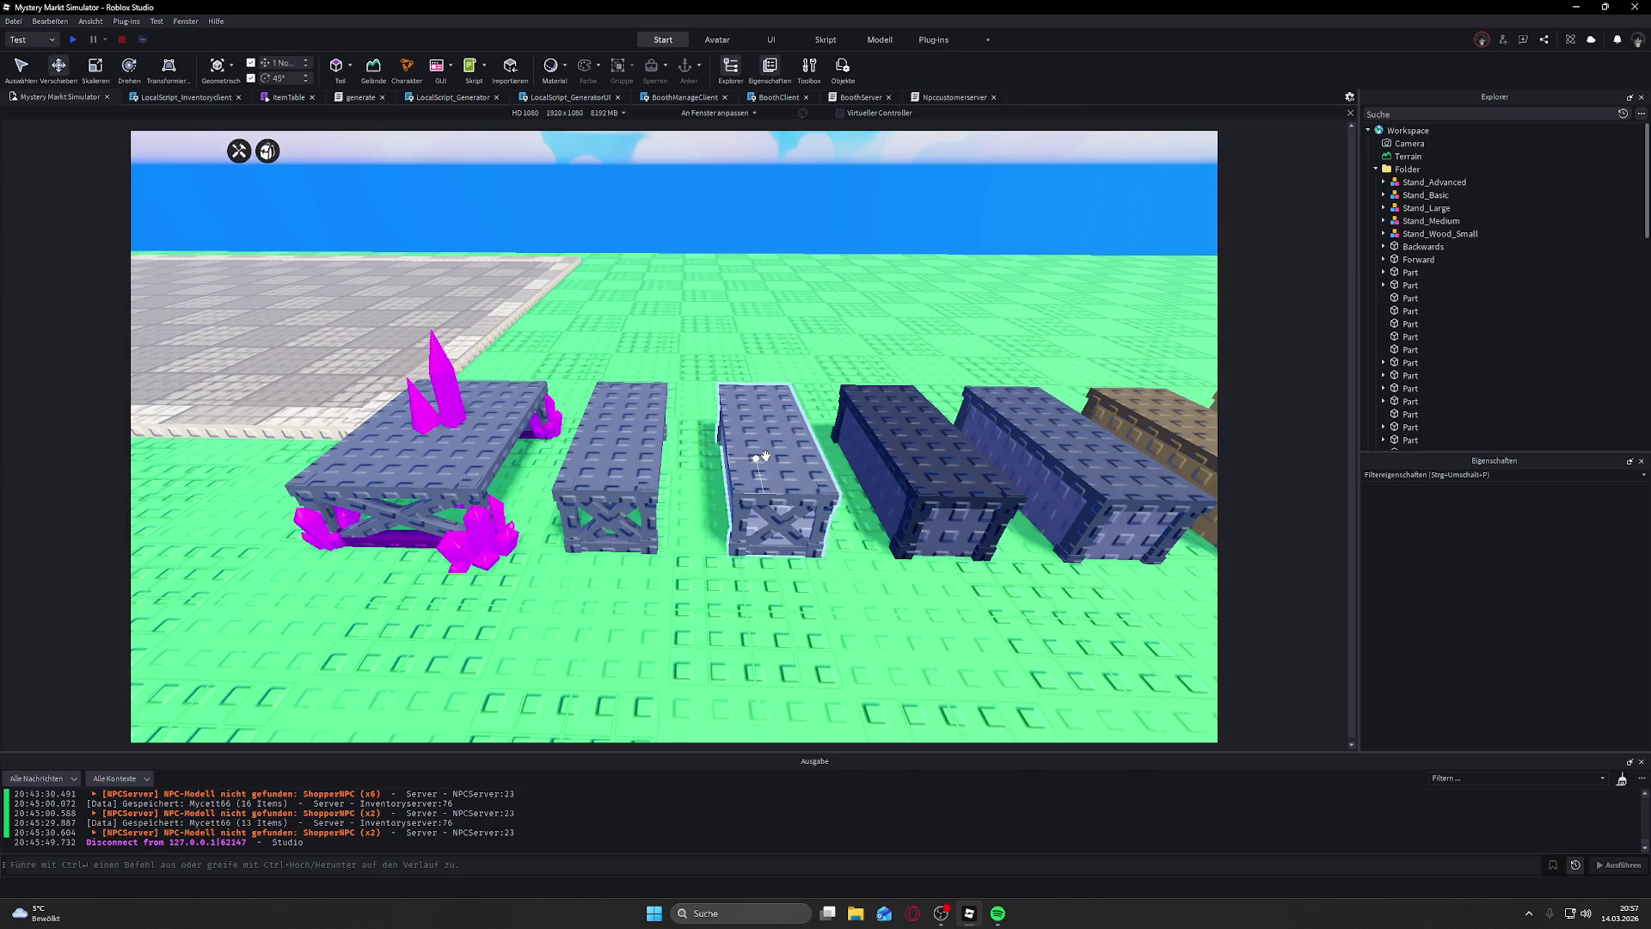
scroll(765, 456, "down", 5)
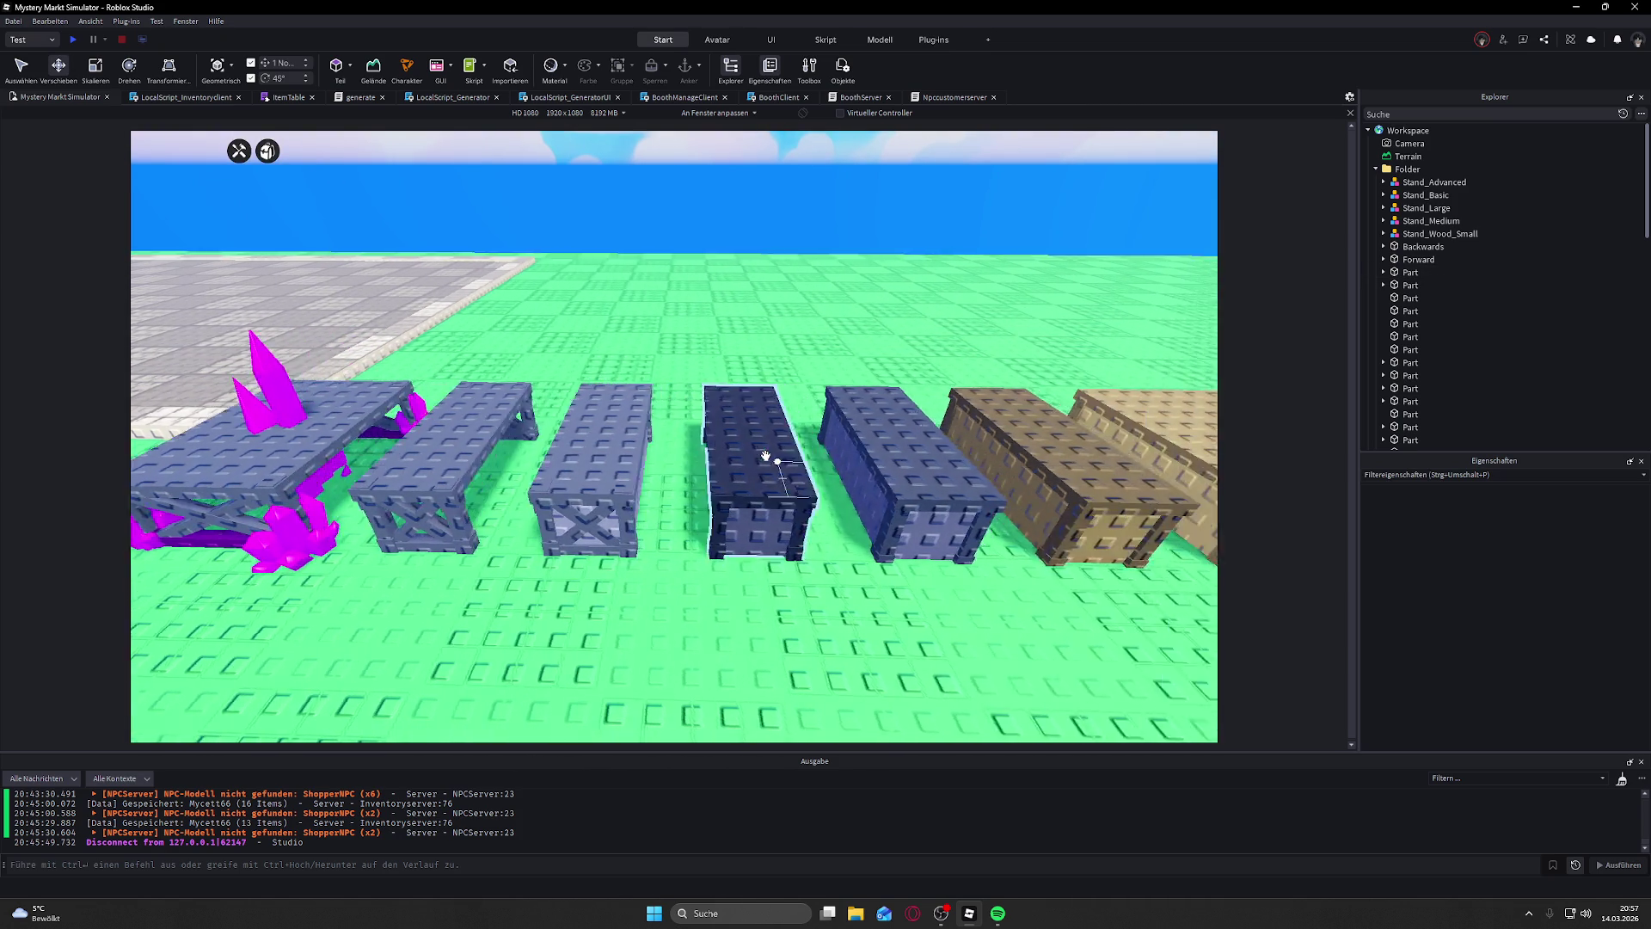
left_click(765, 451)
right_click(765, 451)
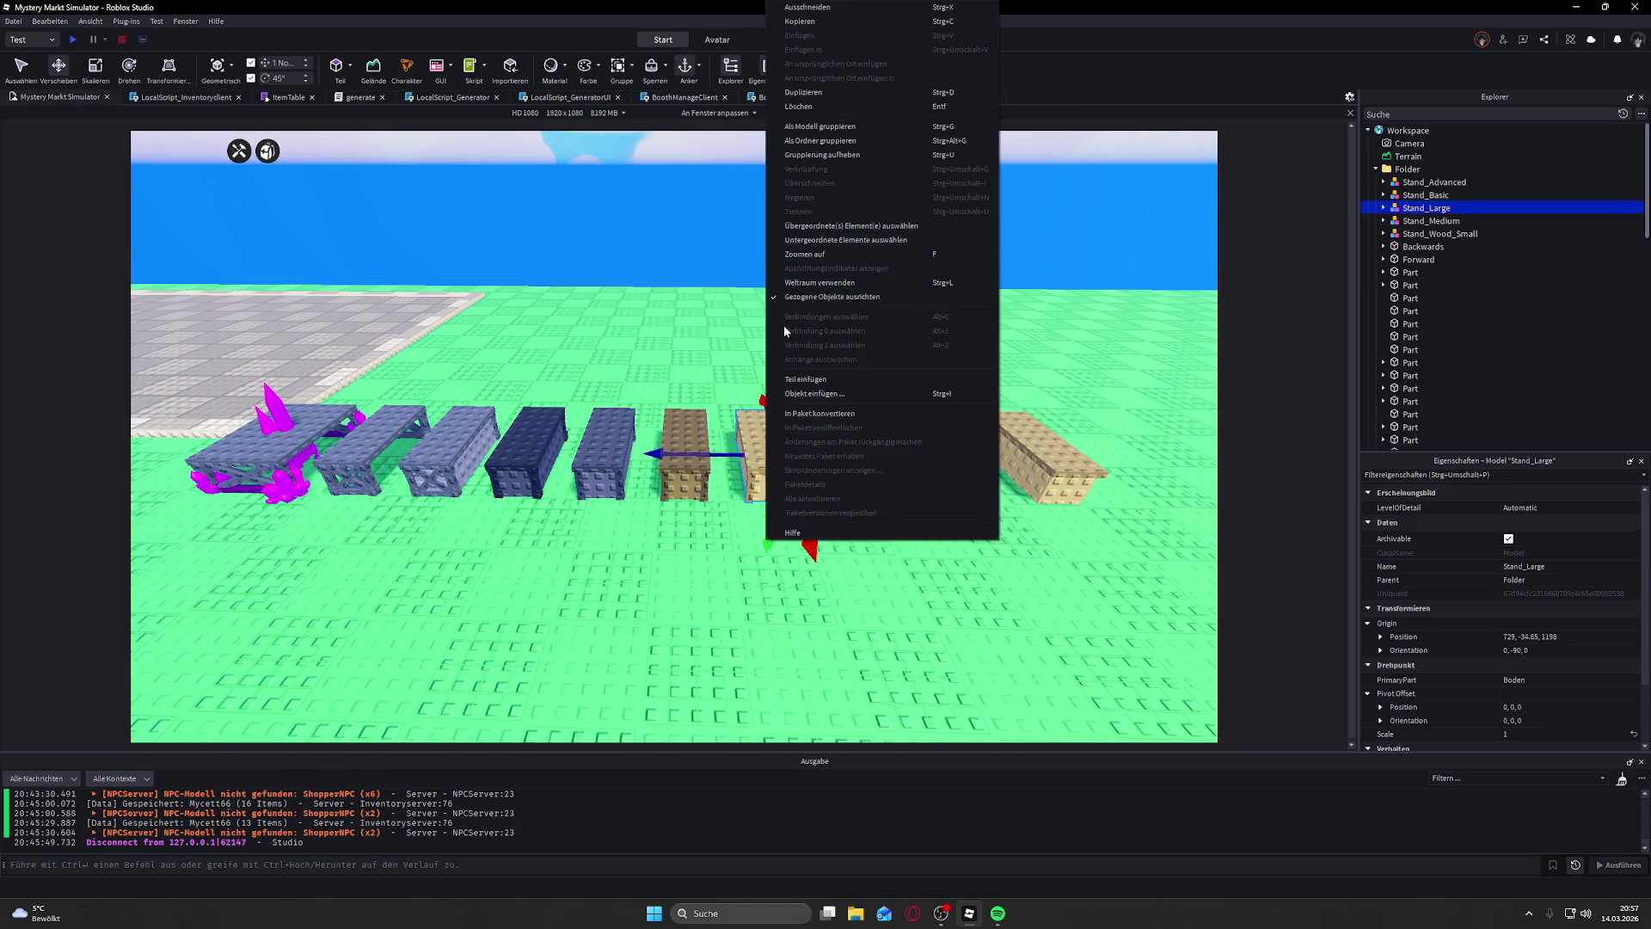
left_click(698, 238)
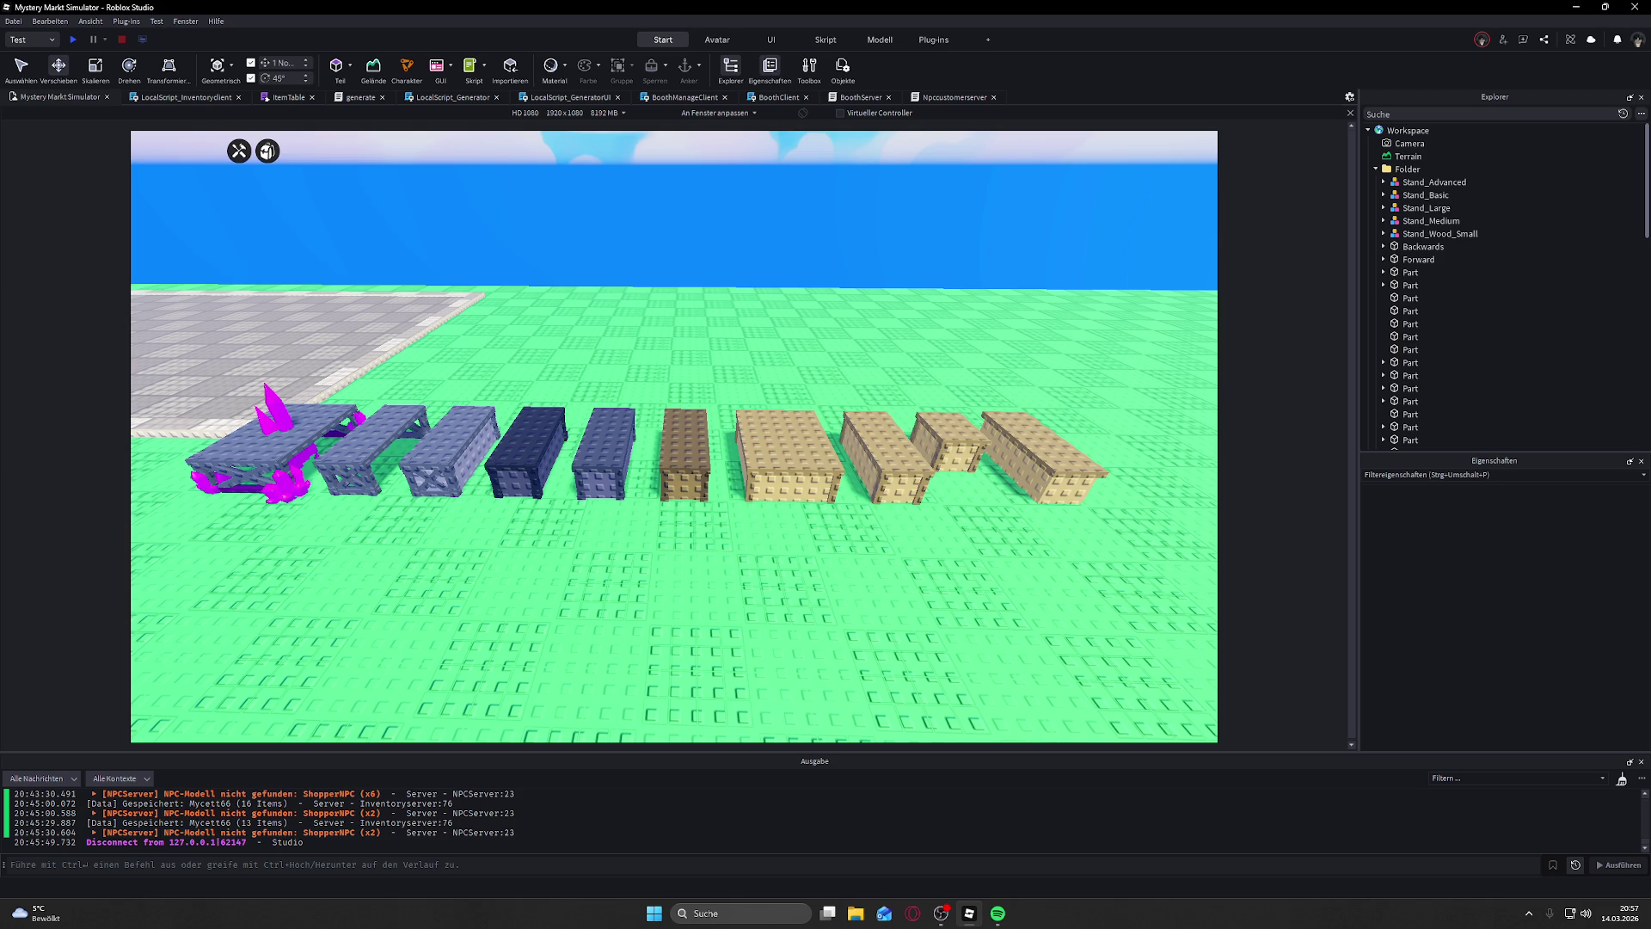
left_click(516, 311)
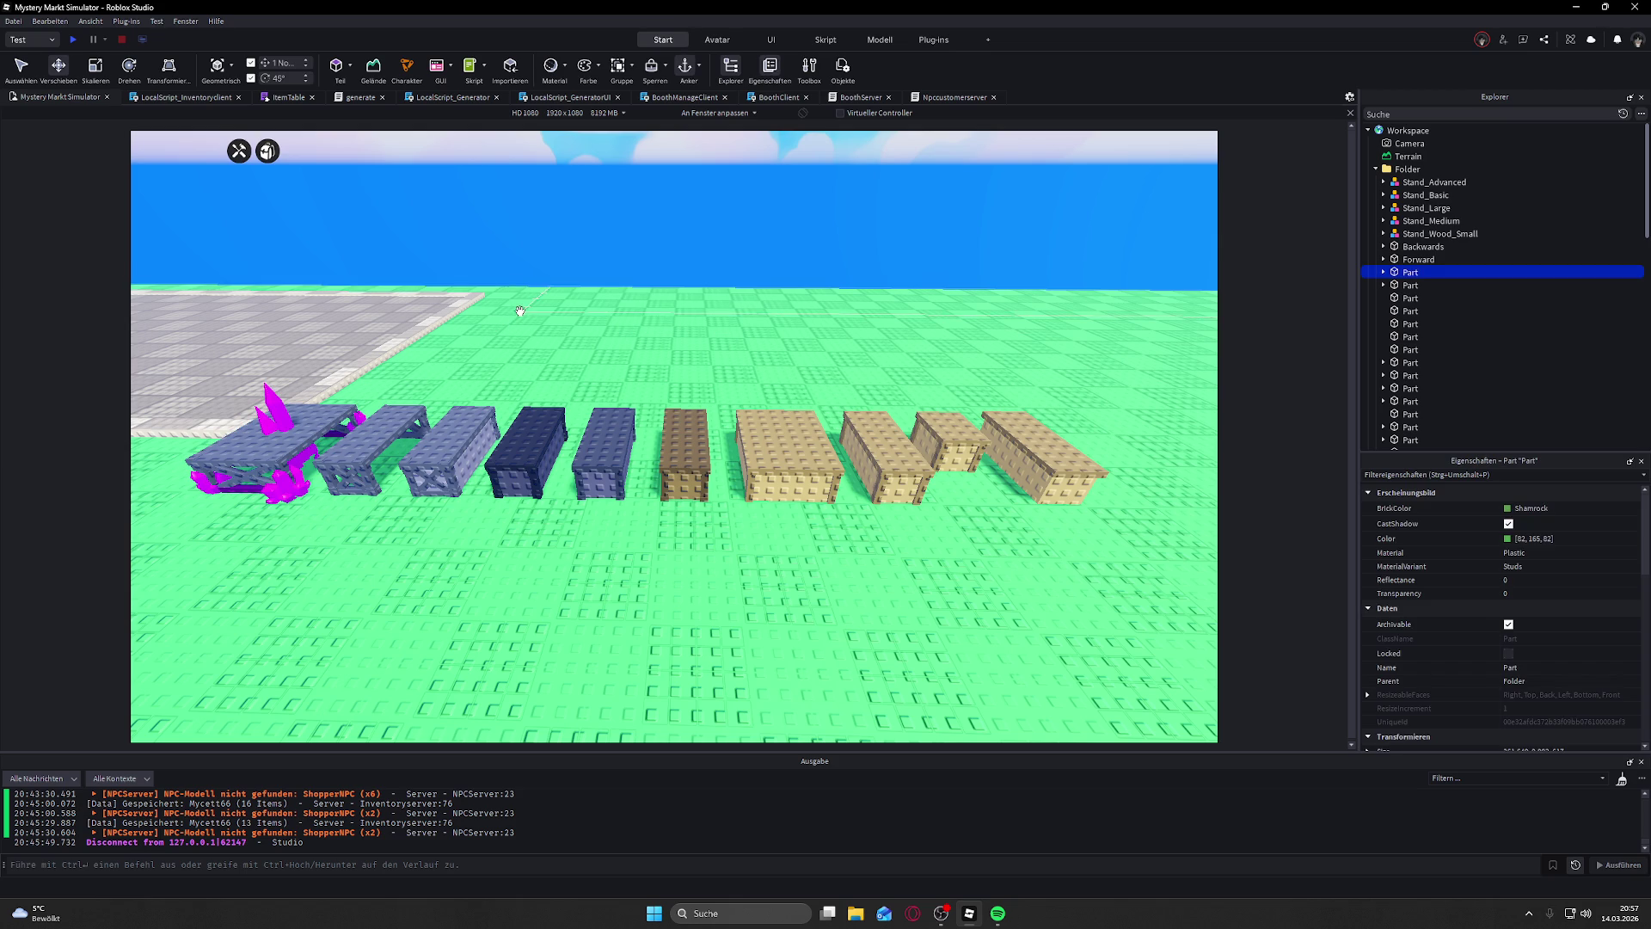
Step: Deselect the baseplate and dismiss the scene's context menu
left_click(601, 273)
scroll(602, 275, "down", 3)
right_click(607, 277)
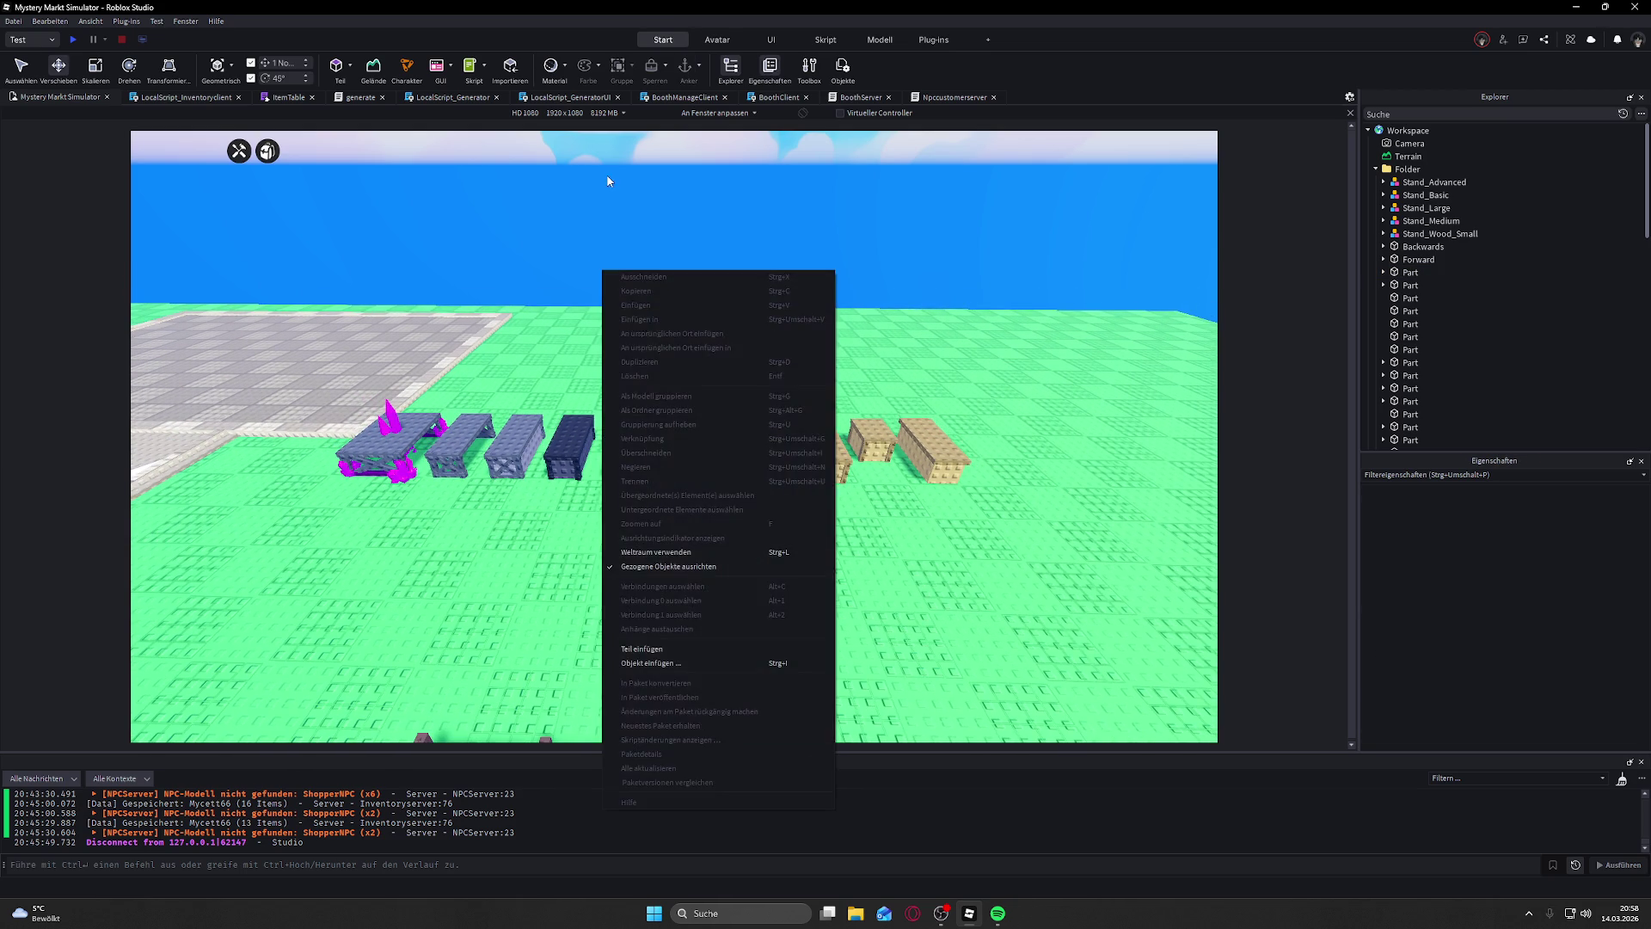
left_click(698, 286)
Step: Select all ten stands and booths in the viewport, from Stand_Basic to the last booth
left_click(963, 452)
left_click(907, 438, "ctrl")
left_click(856, 447, "ctrl")
left_click(787, 447, "ctrl")
left_click(713, 443, "ctrl")
left_click(658, 443, "ctrl")
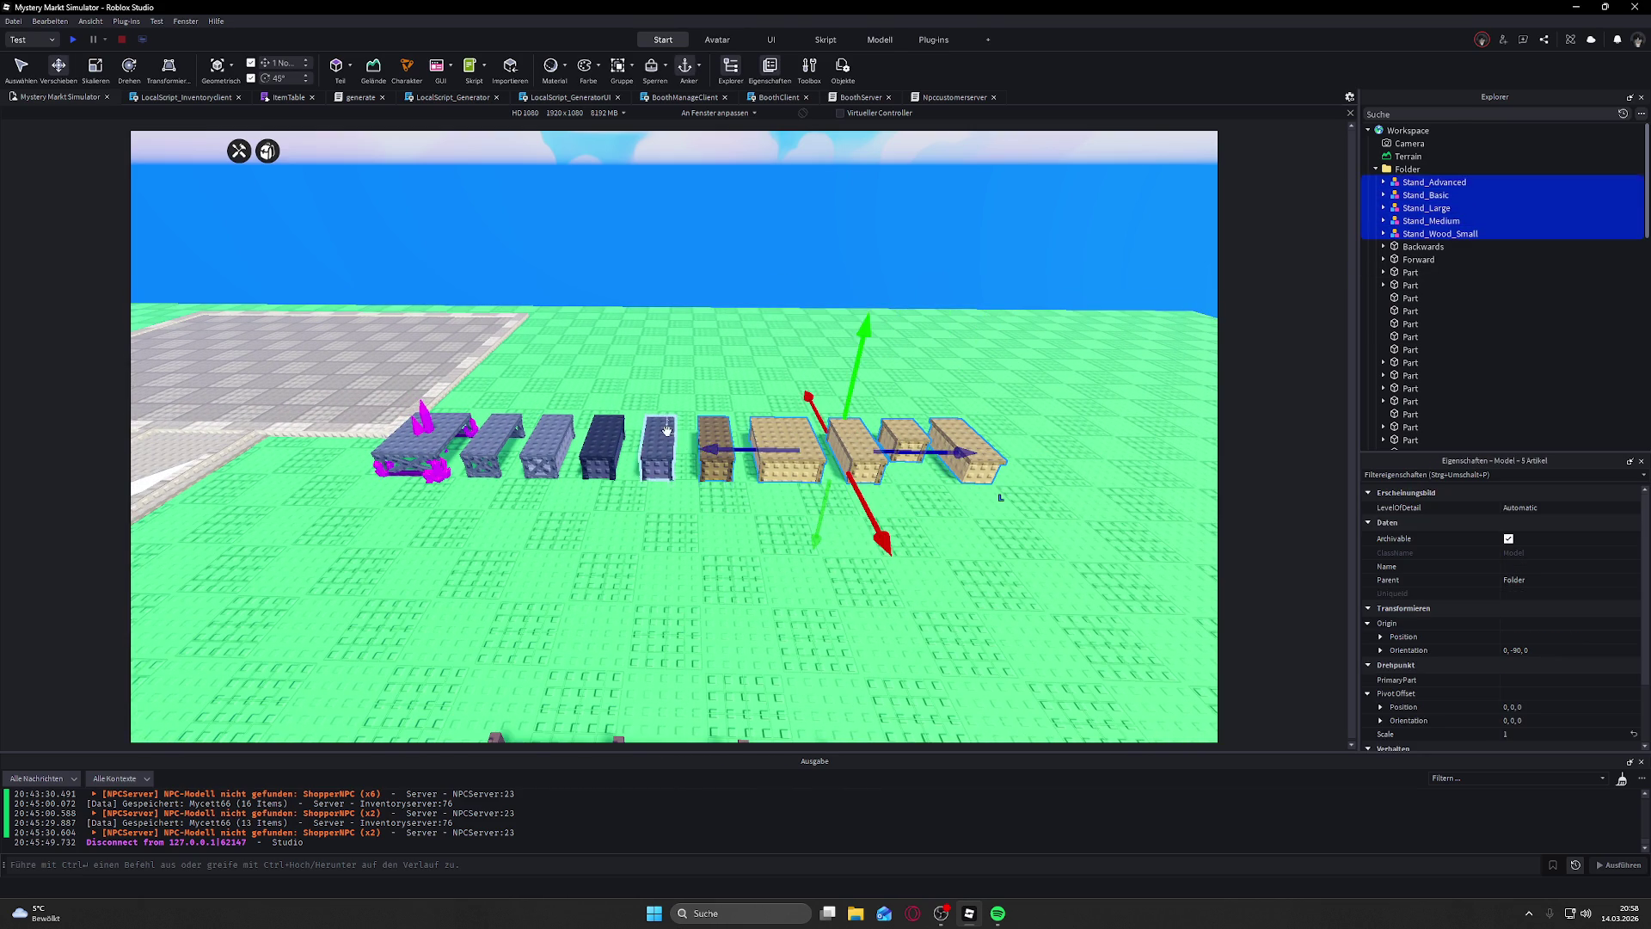
left_click(609, 426, "ctrl")
left_click(547, 443, "ctrl")
left_click(491, 440, "ctrl")
left_click(422, 439, "ctrl")
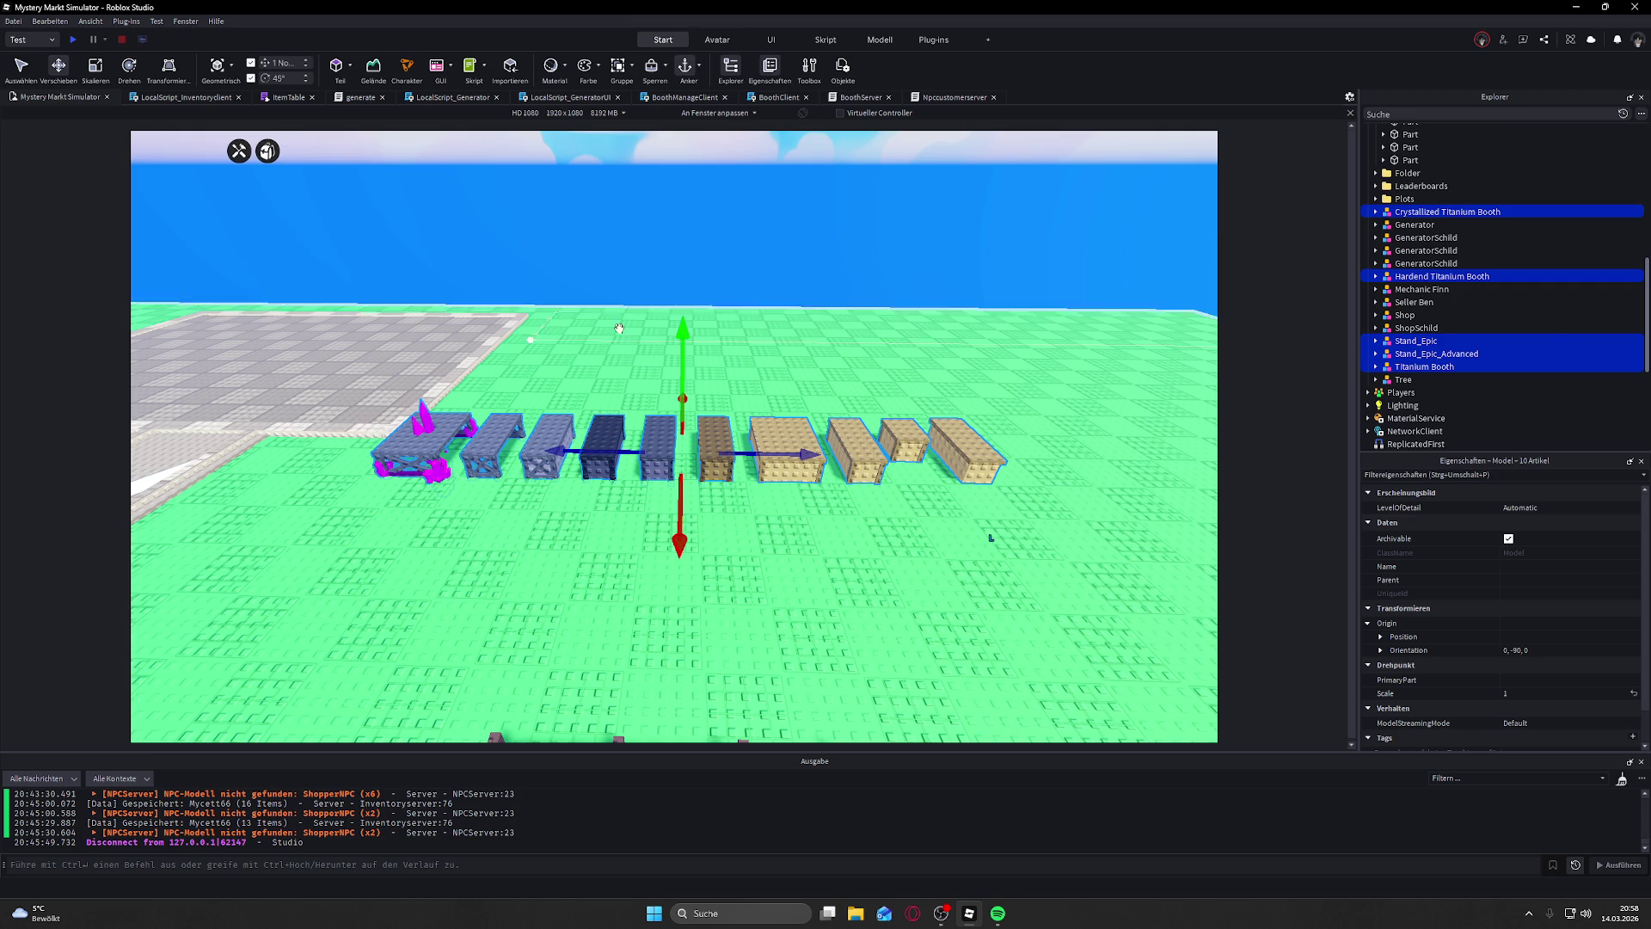
Step: Move the ten selected models into ReplicatedStorage, clearing the baseplate
left_click_drag(1415, 346, 1415, 239)
scroll(1414, 335, "down", 5)
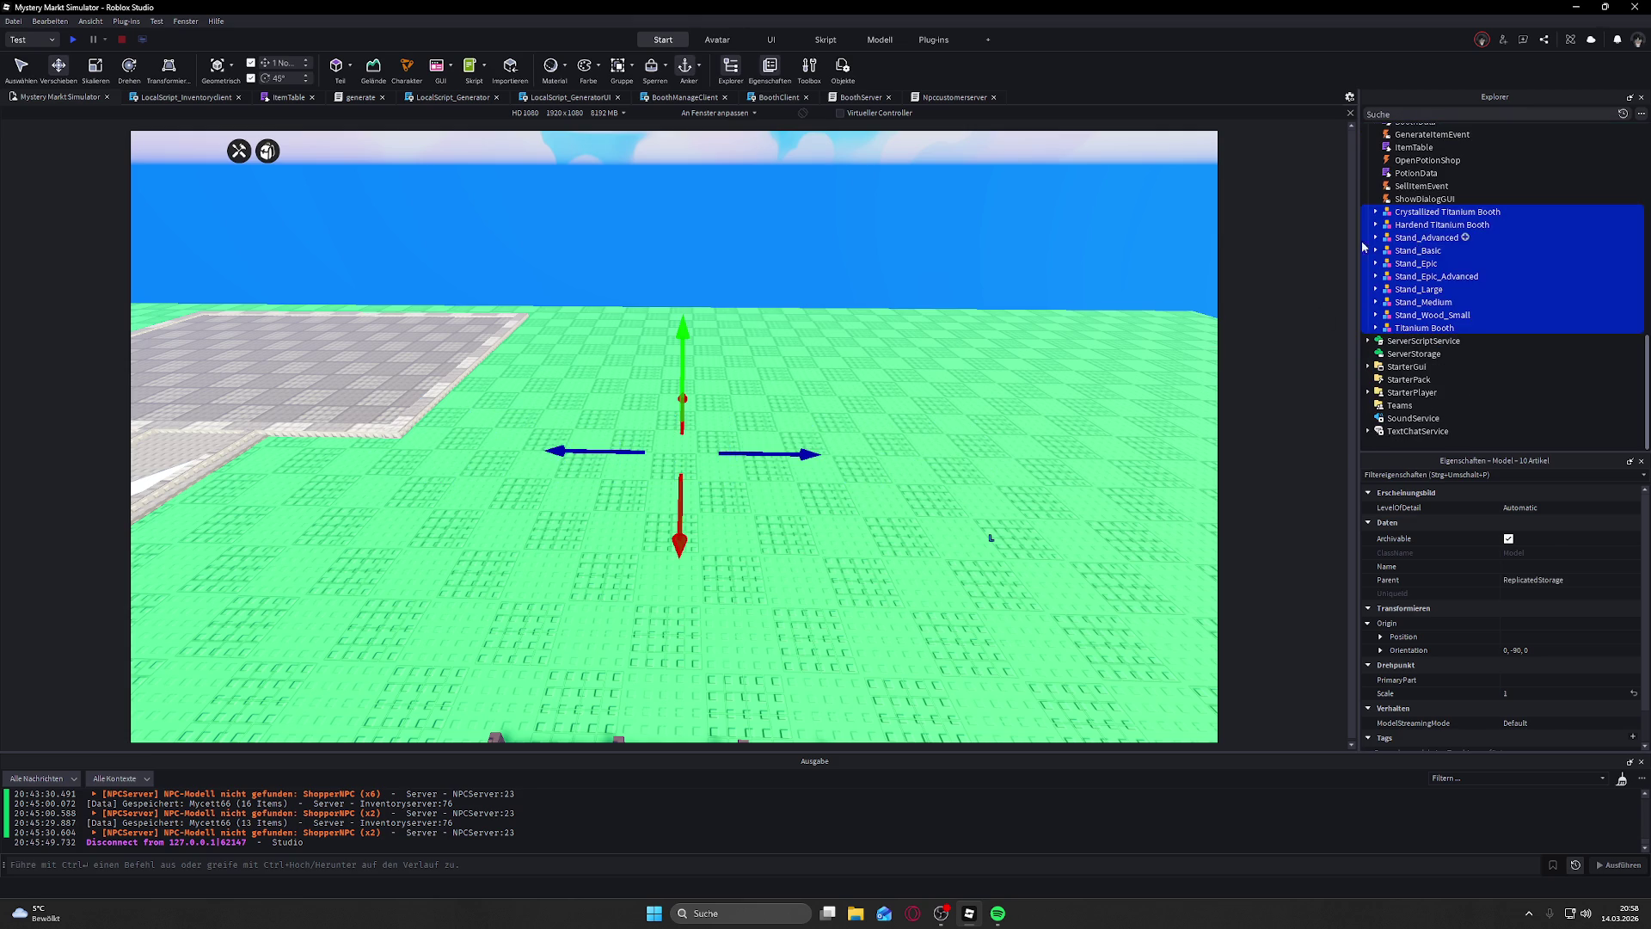
key("a")
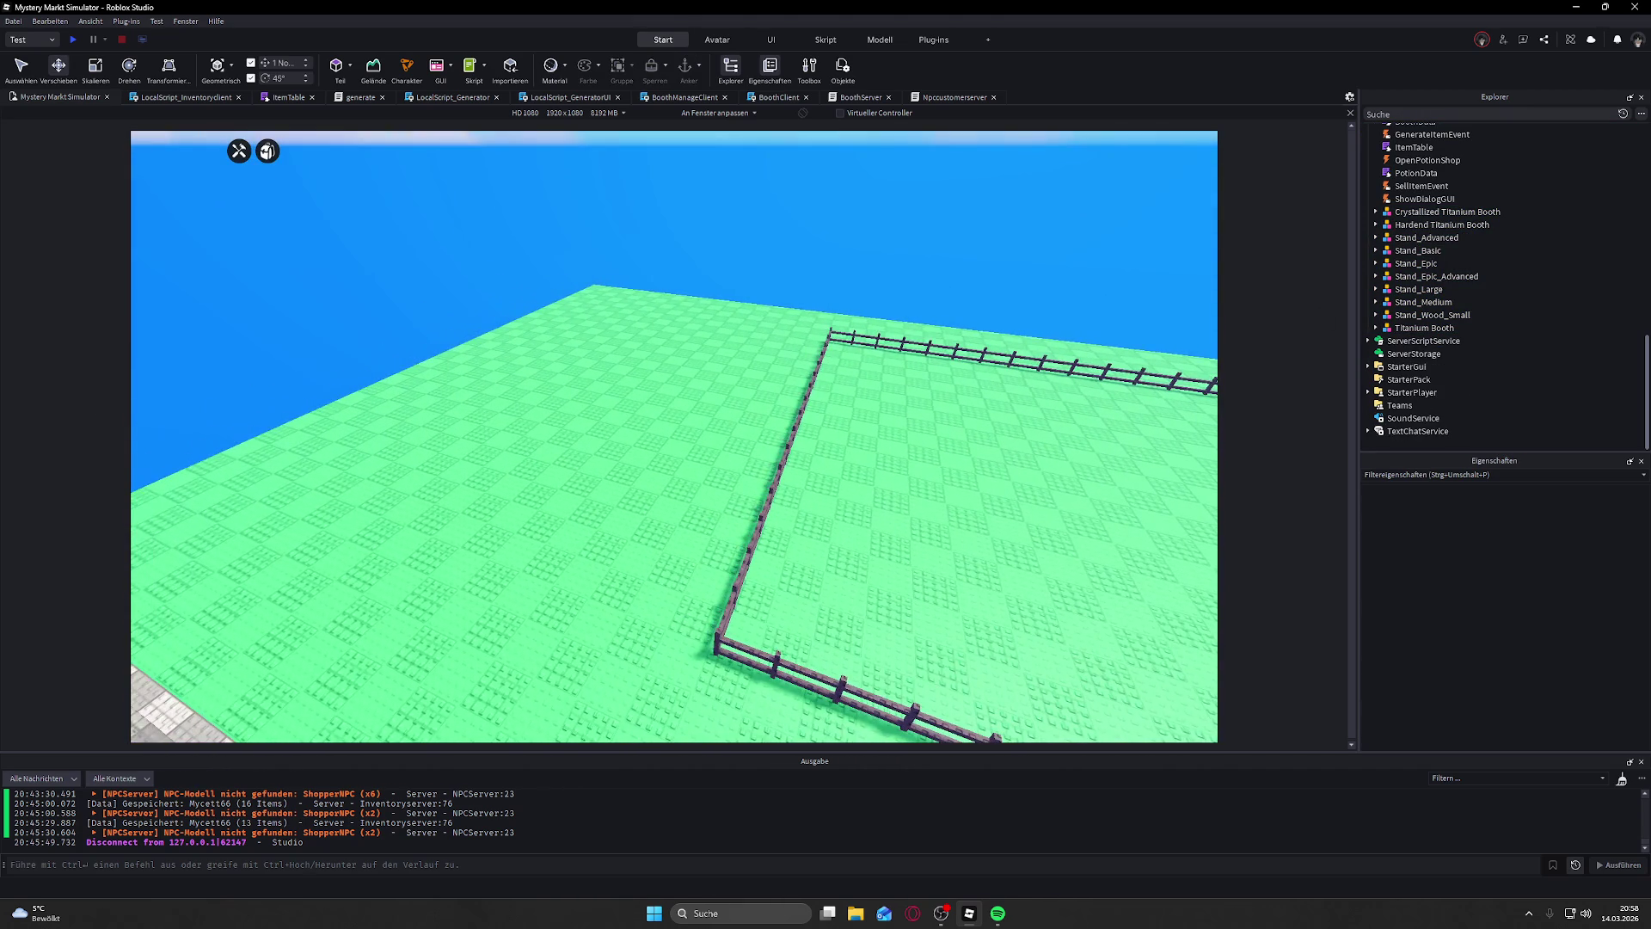
key("alt+Tab")
left_click(690, 461)
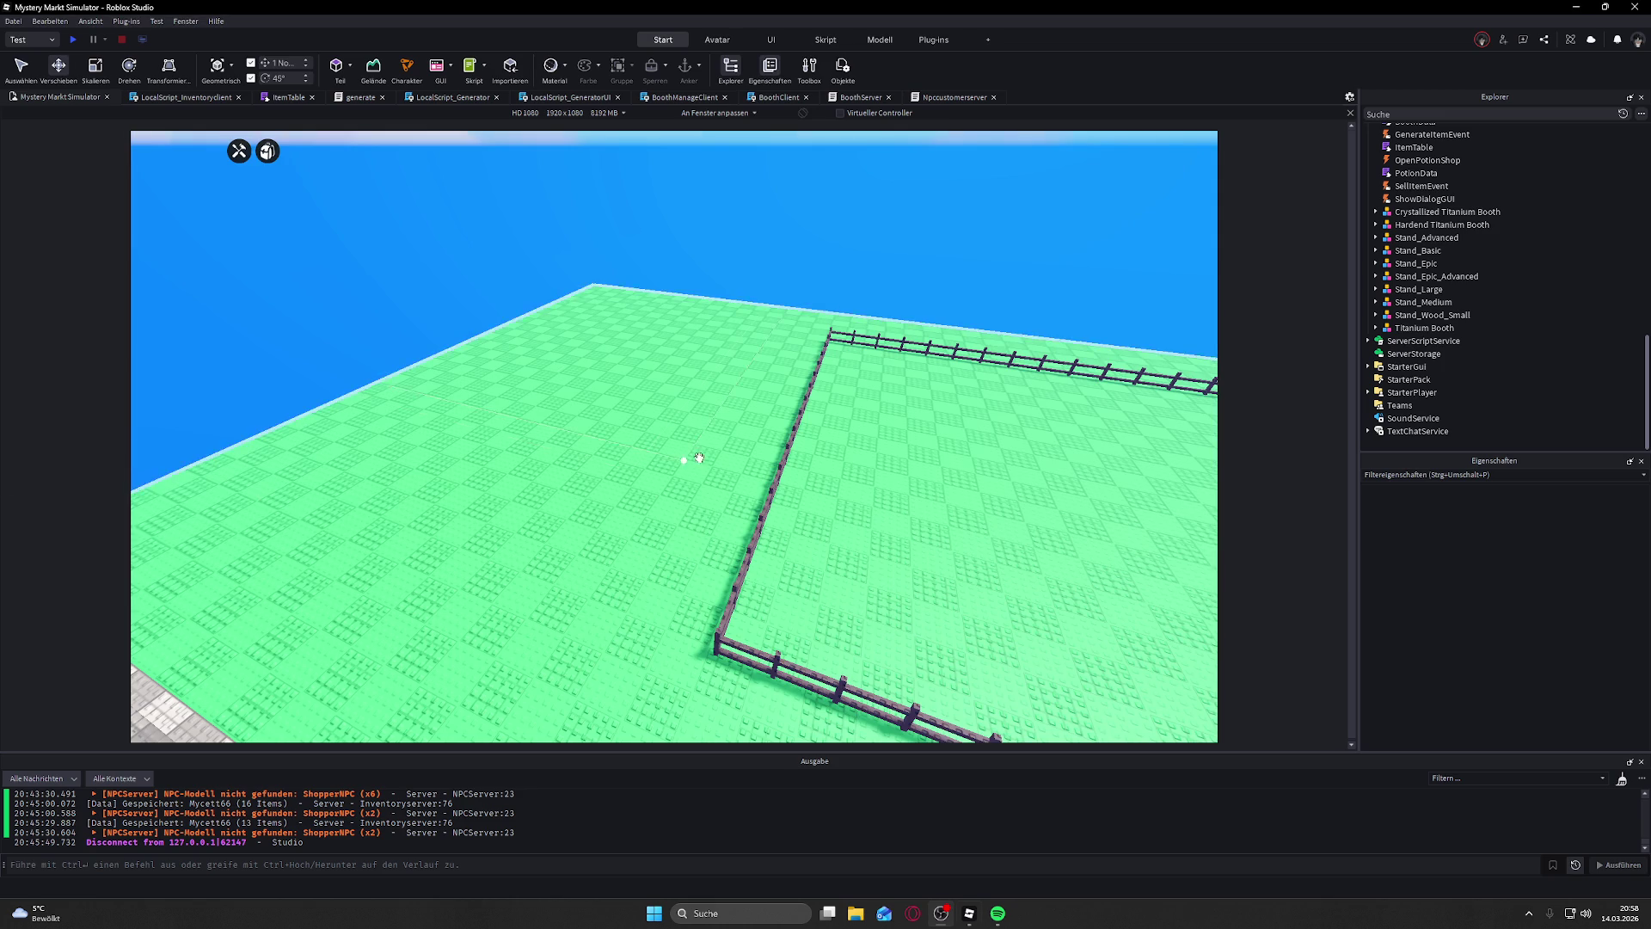
key("w")
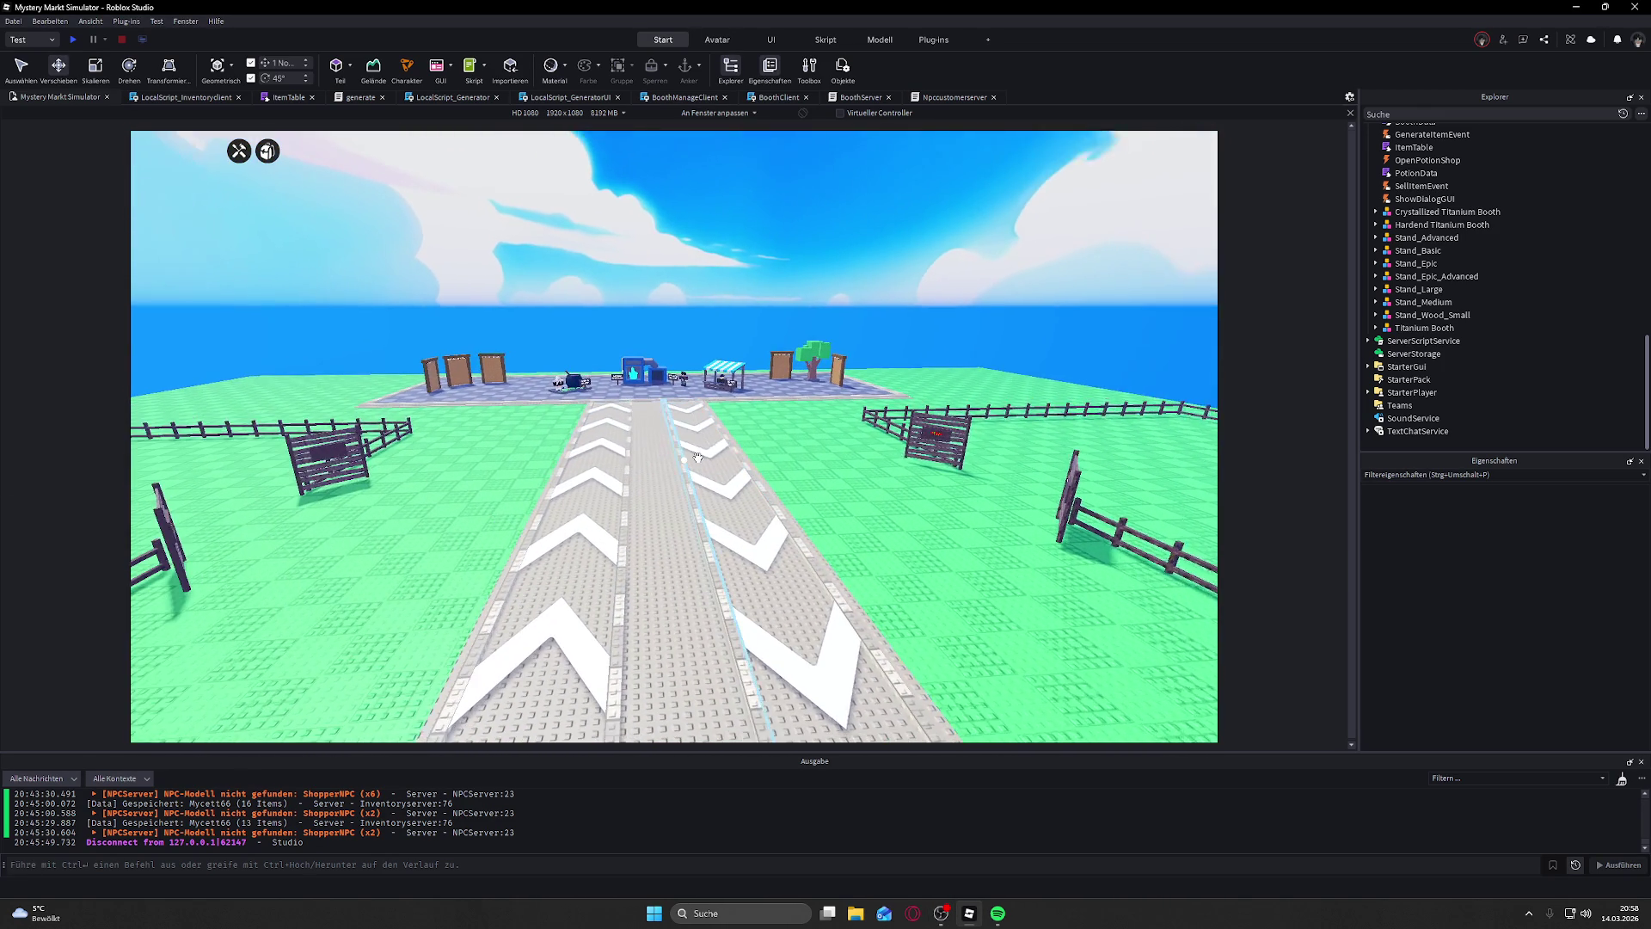
Step: Open the ItemTable script and check the Wooden Stick entry
left_click(284, 98)
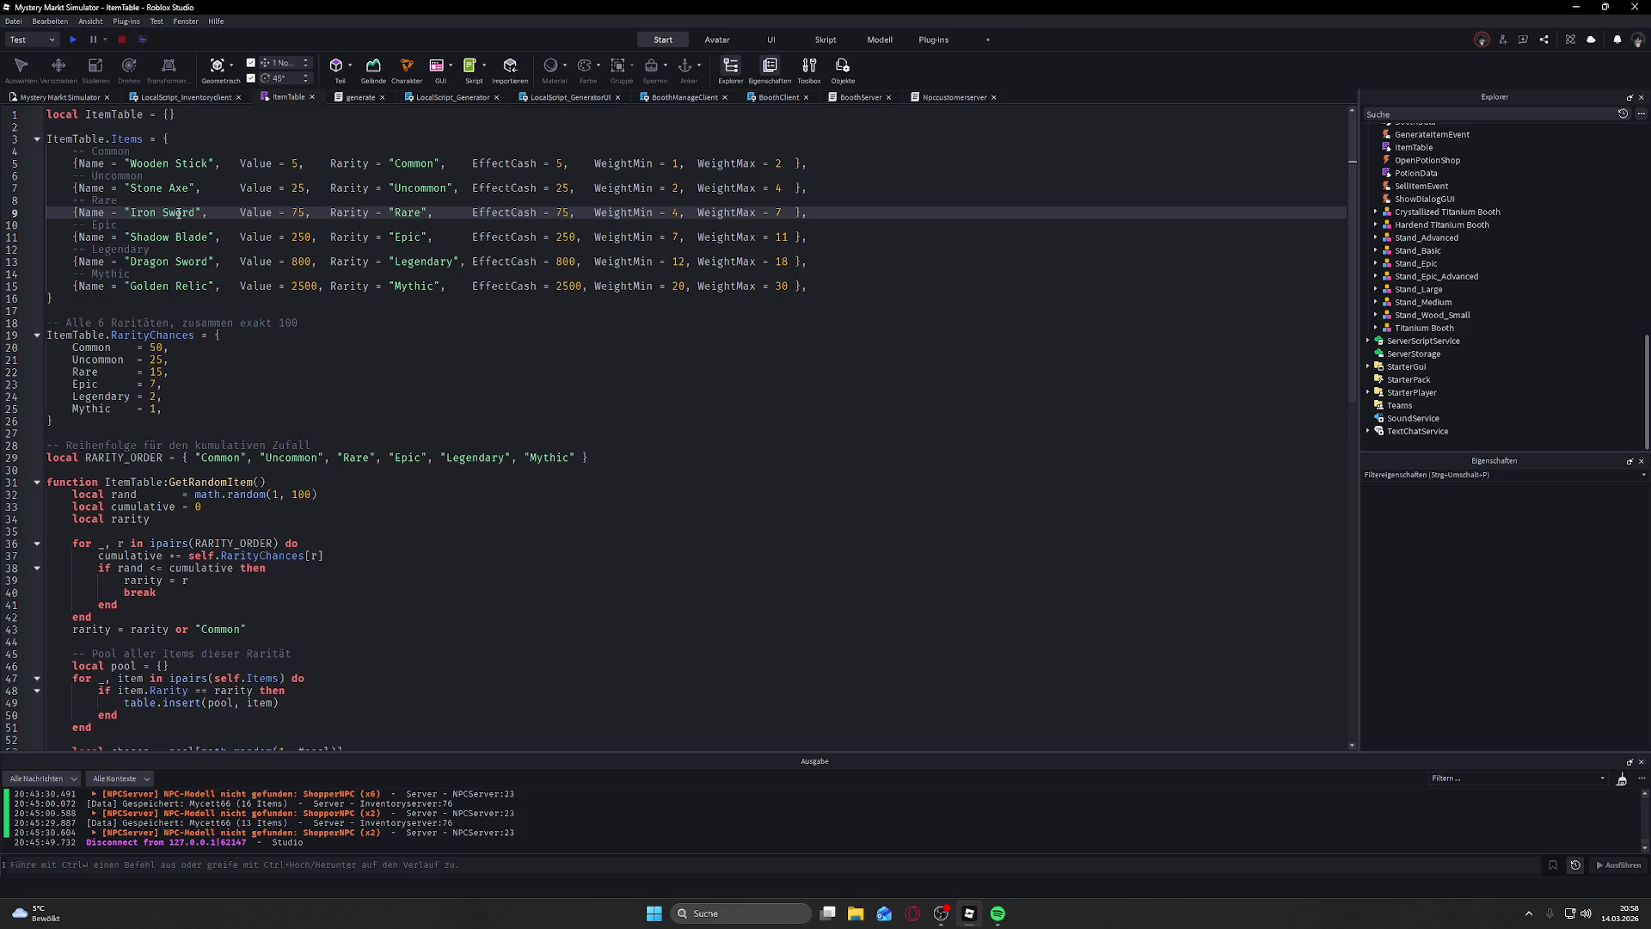
left_click_drag(210, 163, 131, 163)
left_click(811, 162)
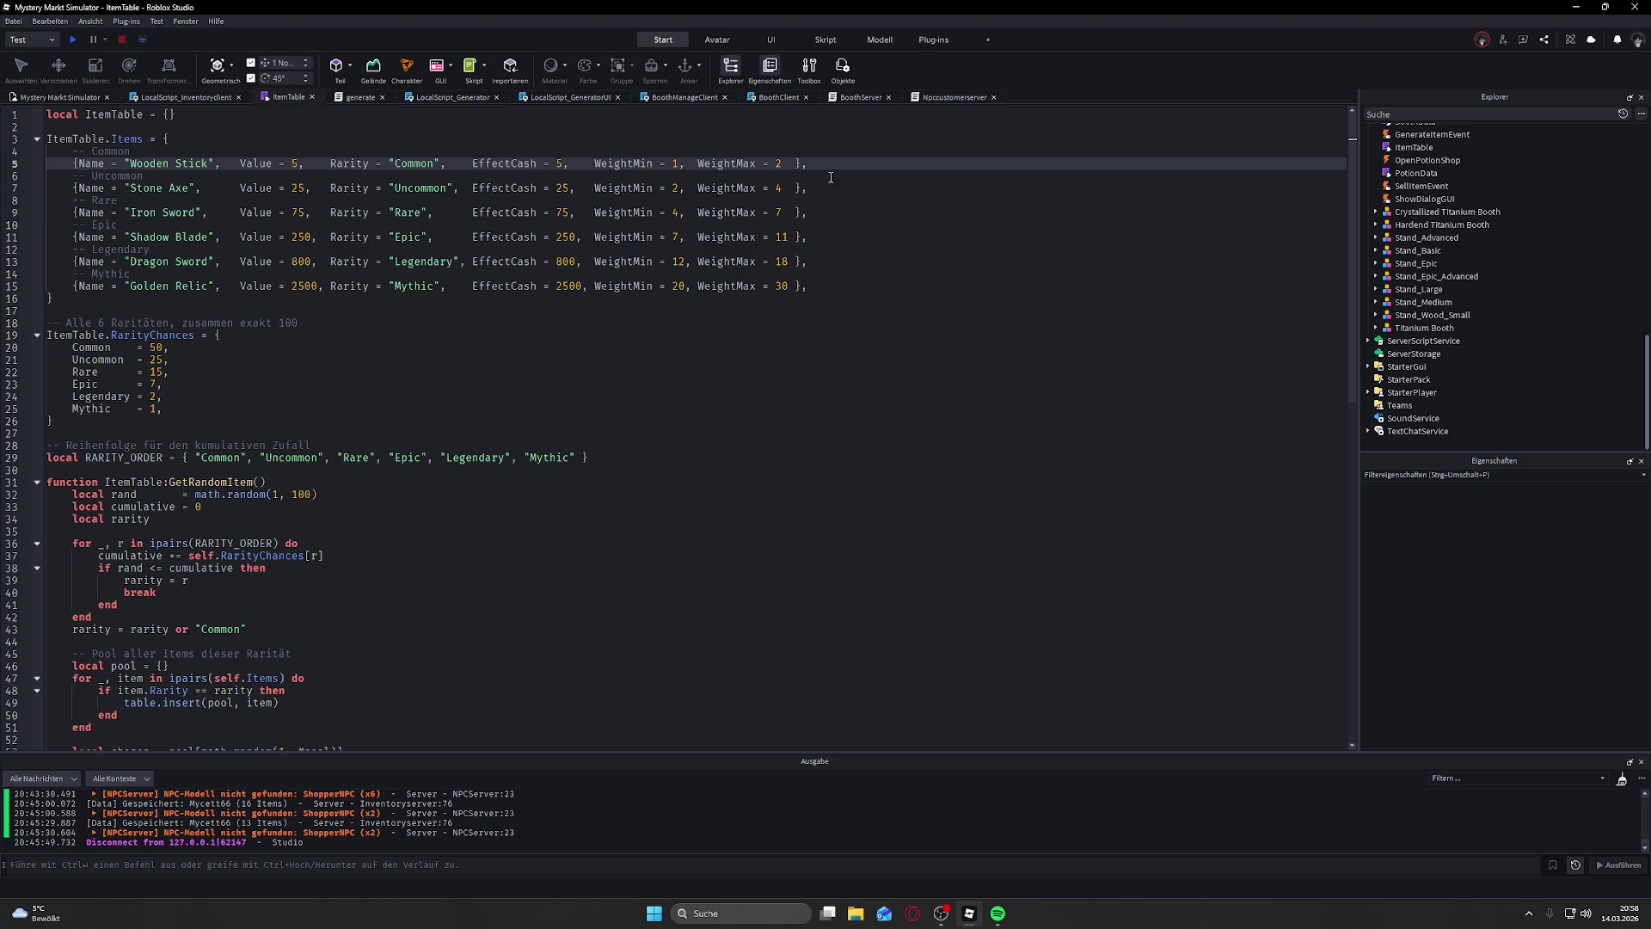
Step: Review the item lines from Stone Axe through Golden Relic and back to Iron Sword
left_click(830, 188)
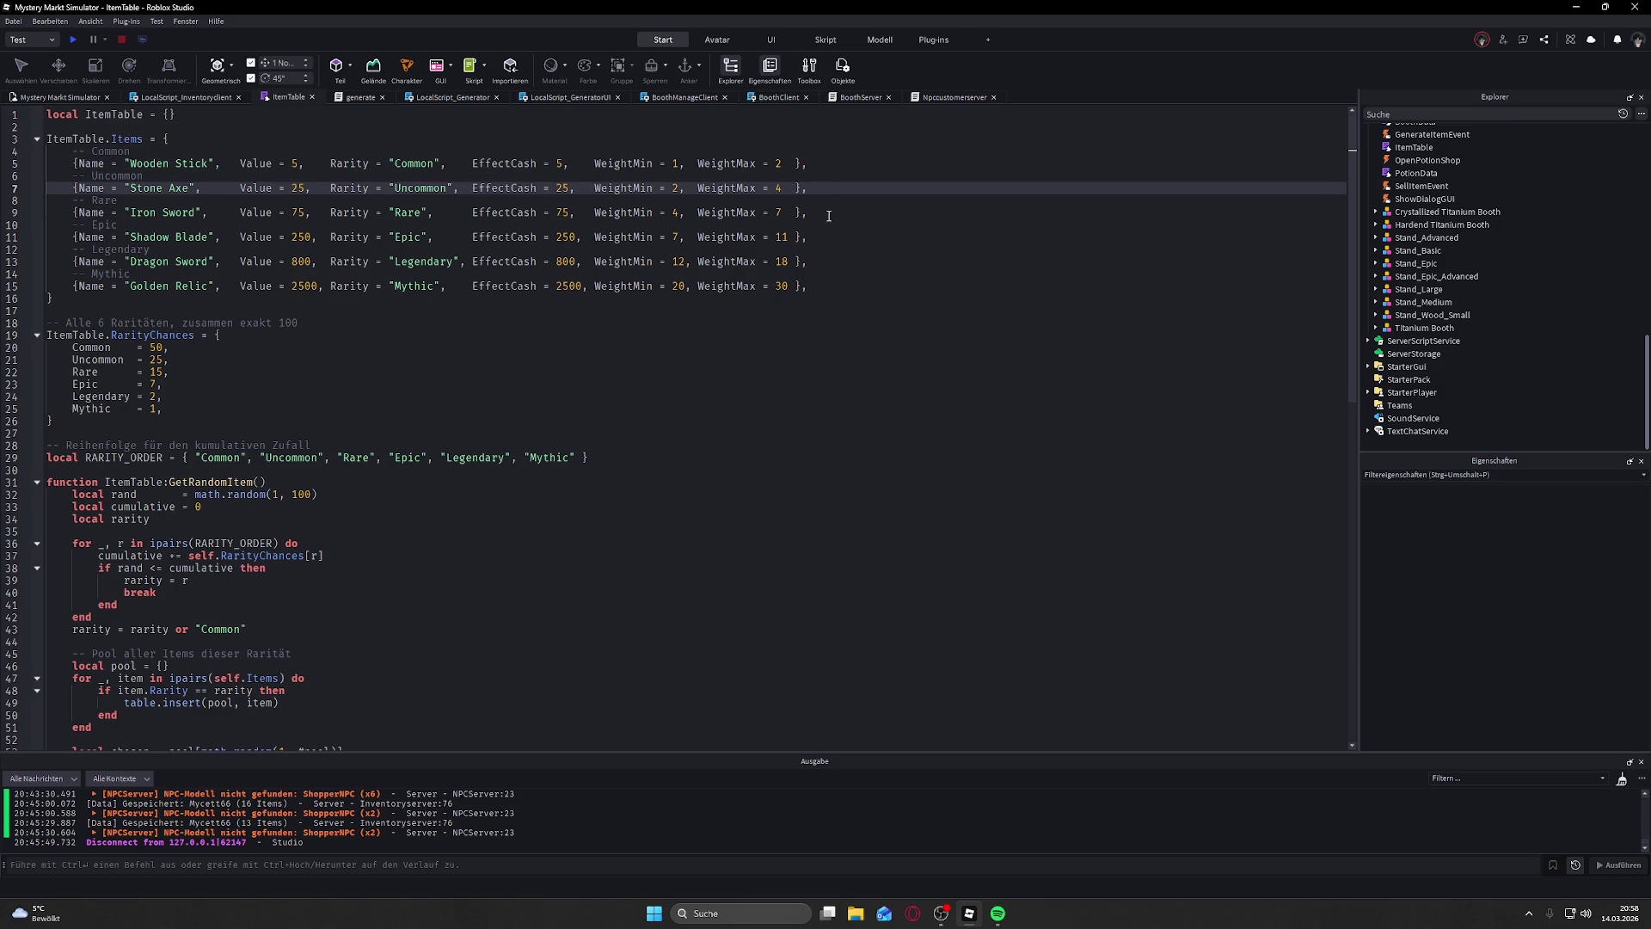
left_click(824, 213)
left_click(816, 243)
left_click(821, 263)
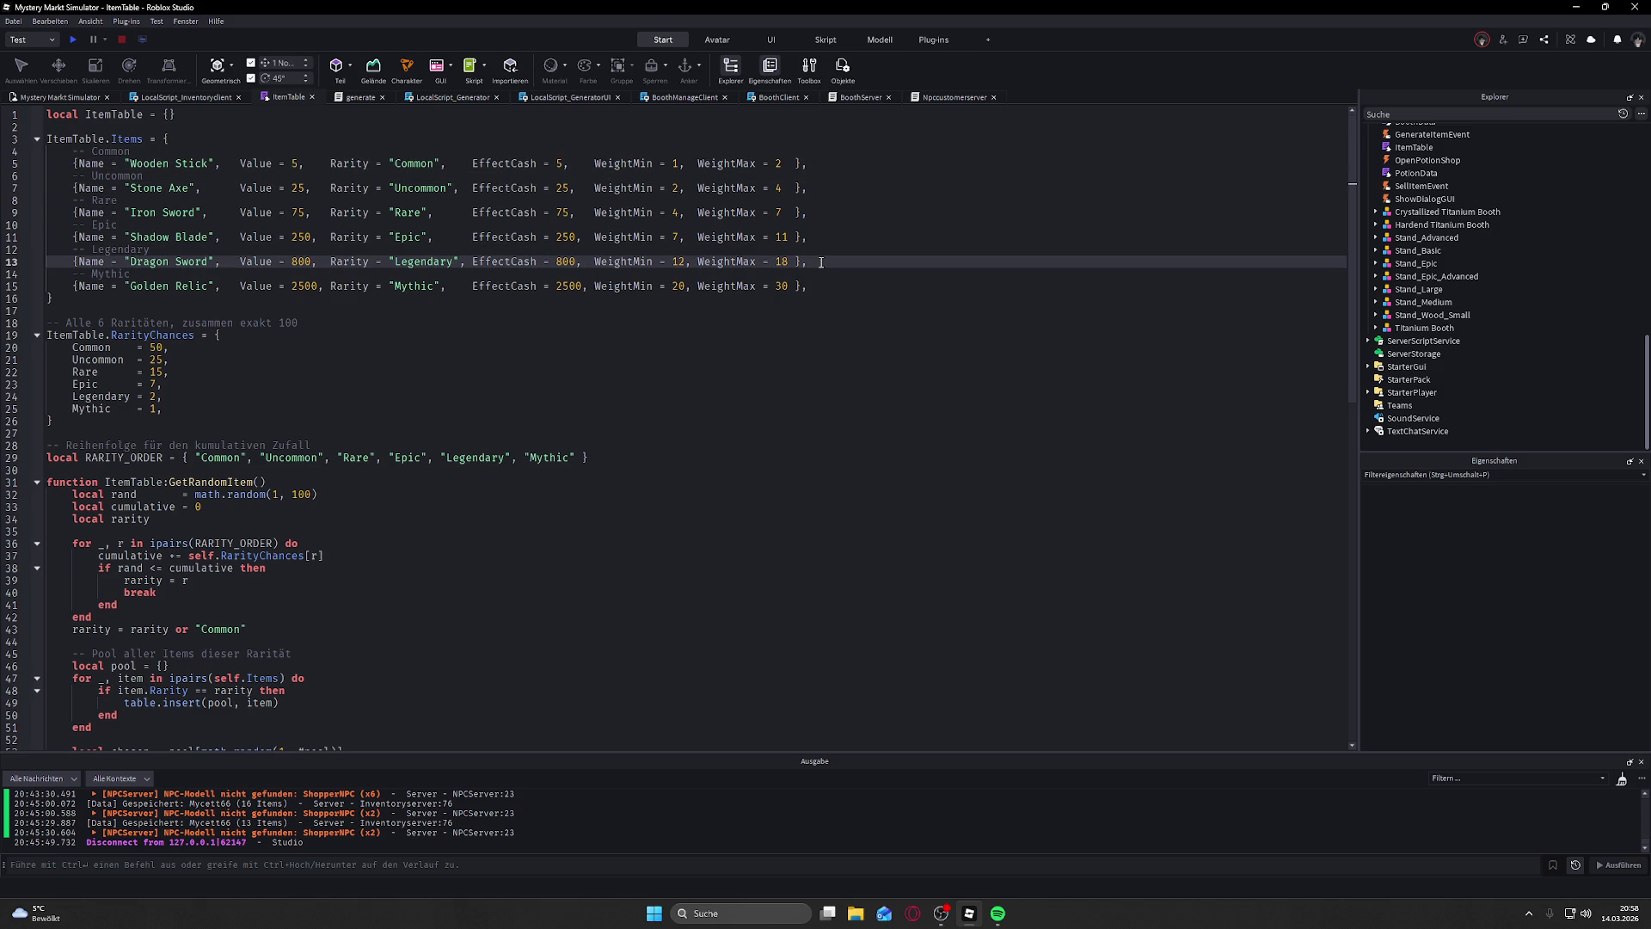
left_click(820, 286)
left_click(822, 261)
left_click(824, 238)
left_click(827, 212)
left_click(821, 189)
left_click(821, 163)
left_click(822, 188)
left_click(822, 212)
left_click(823, 238)
left_click(835, 223)
left_click(832, 215)
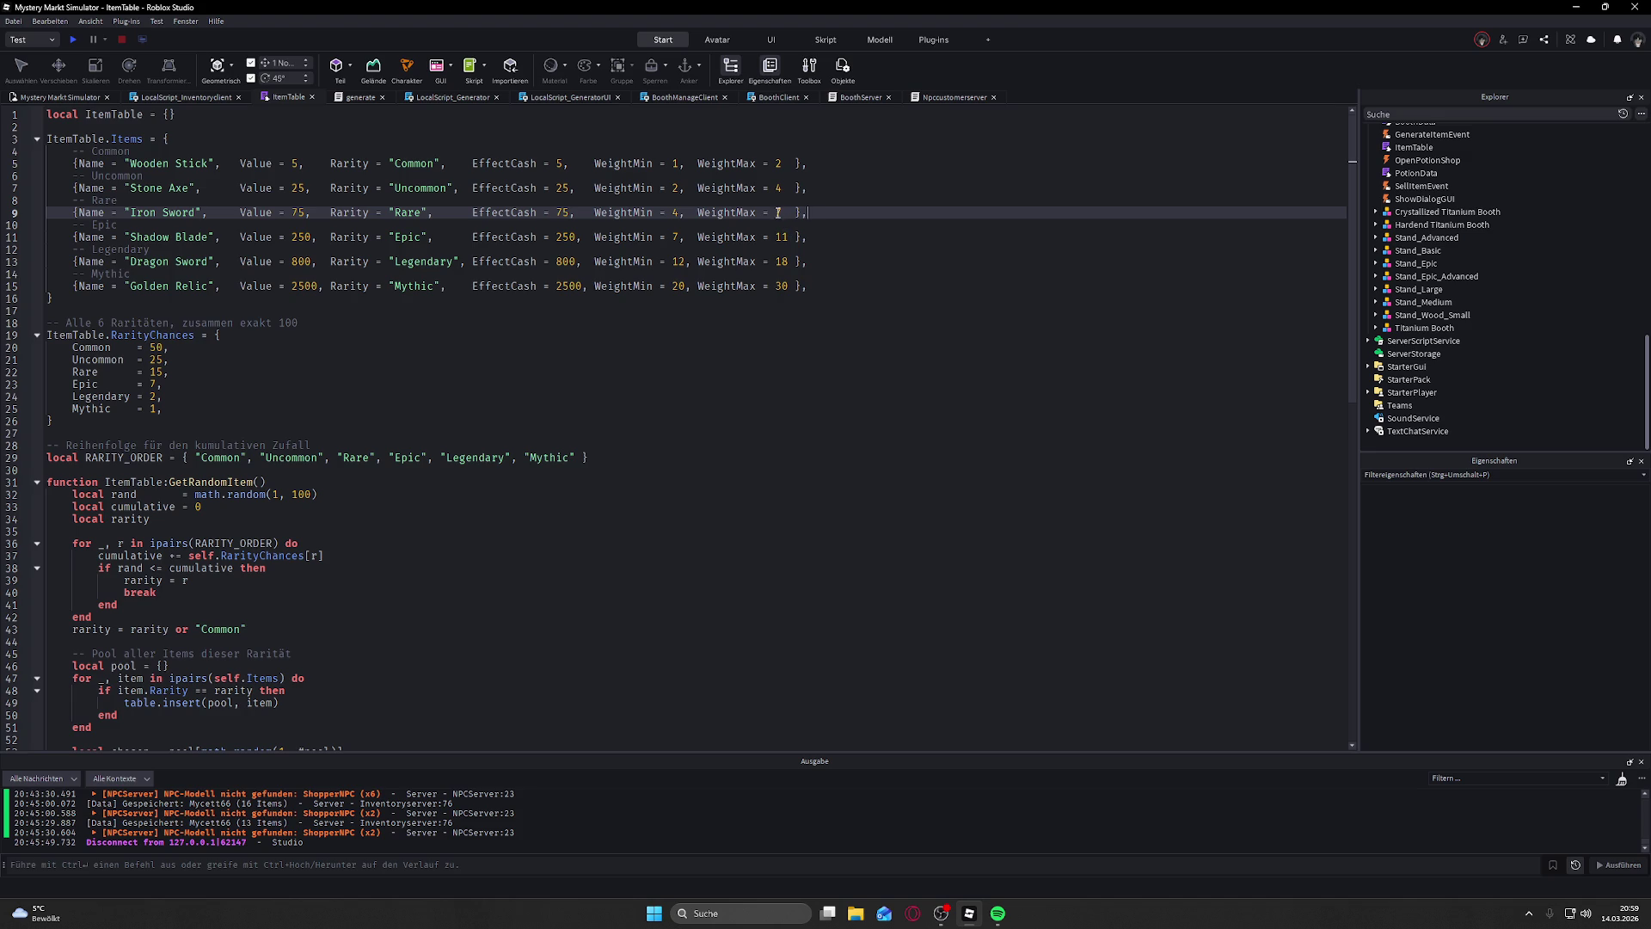
Step: Delete the extra space before the closing brace on the Iron Sword line
left_click(689, 159)
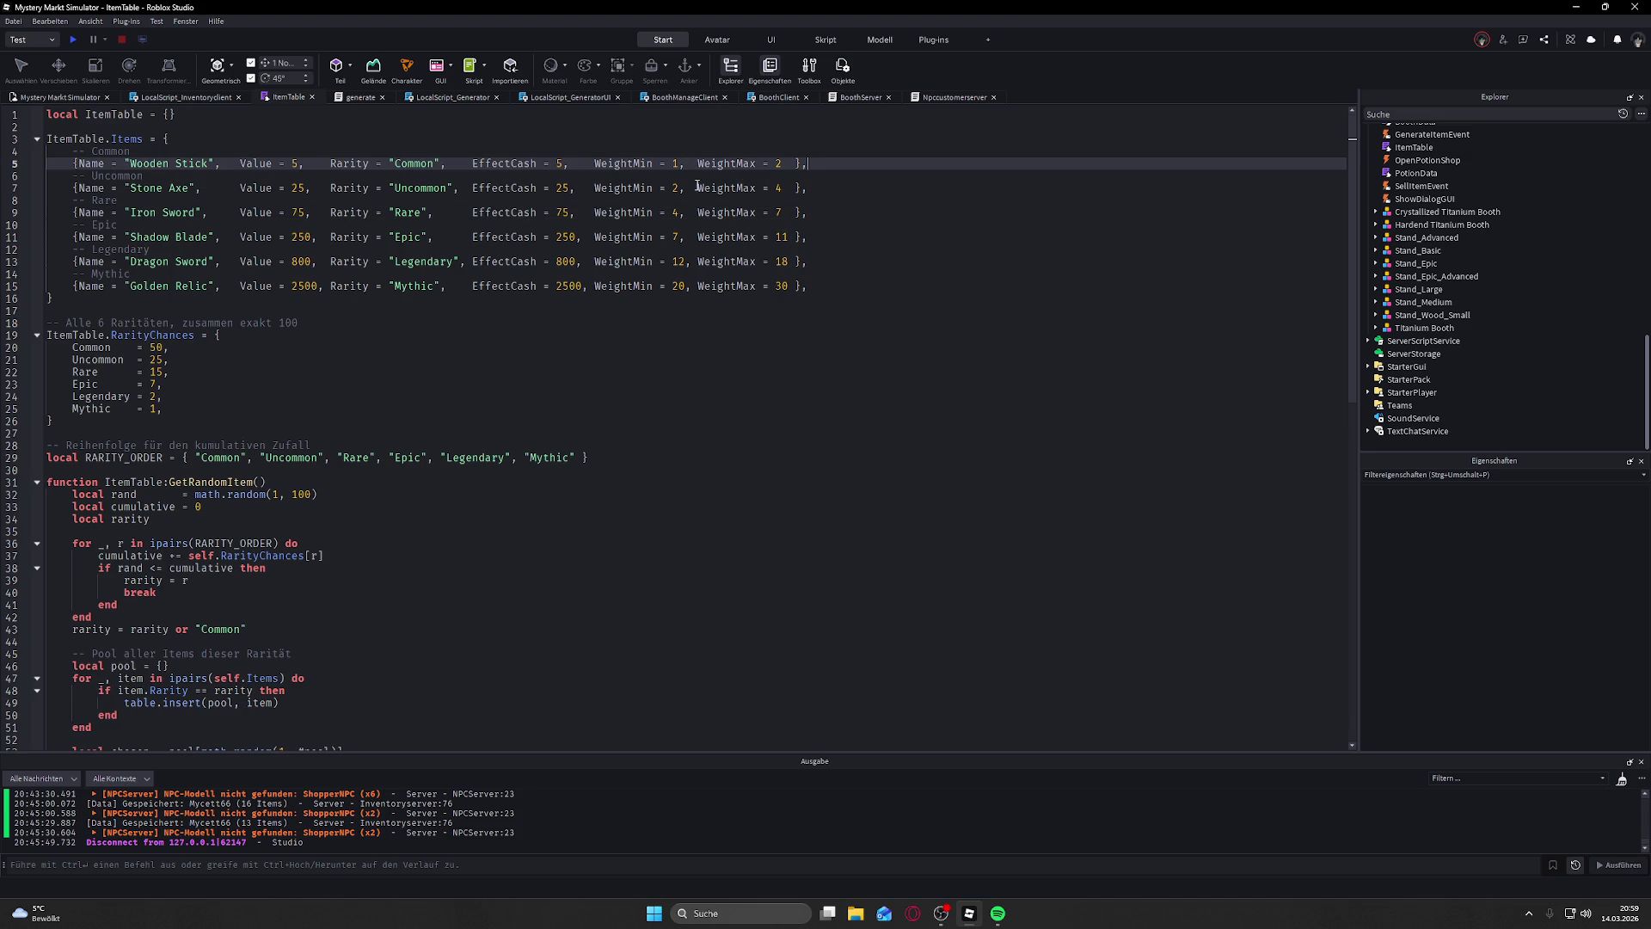
left_click(702, 188)
left_click(710, 211)
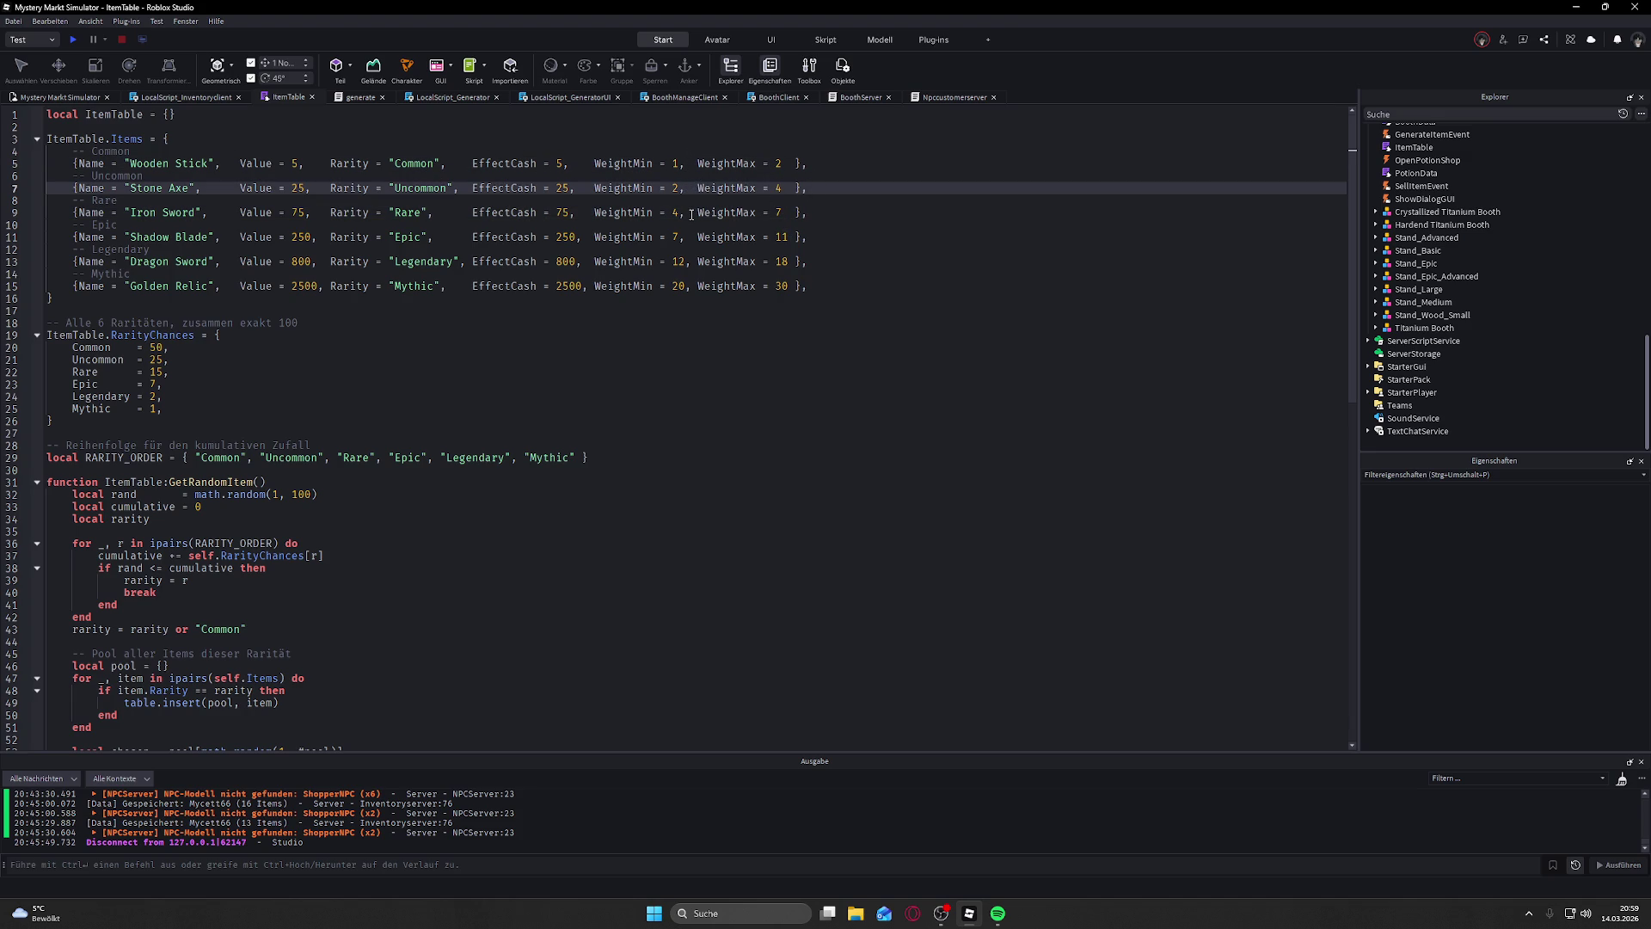
left_click(789, 212)
key("BackSpace")
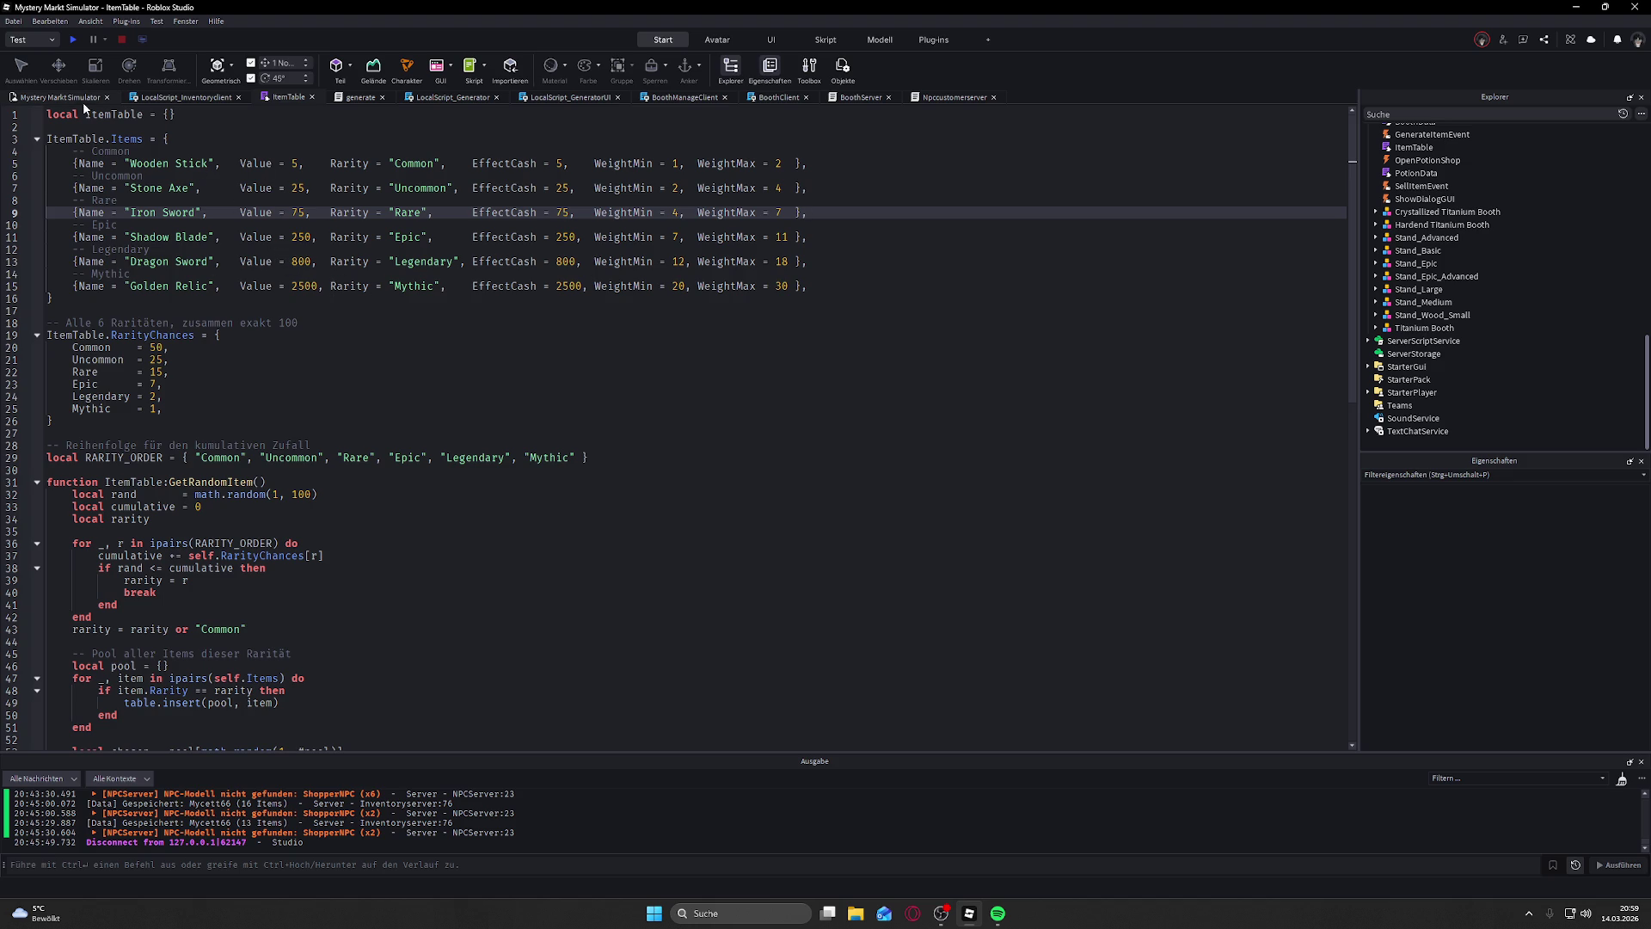
Step: Recheck the edited lines and return to the Mystery Markt Simulator scene
left_click(233, 163)
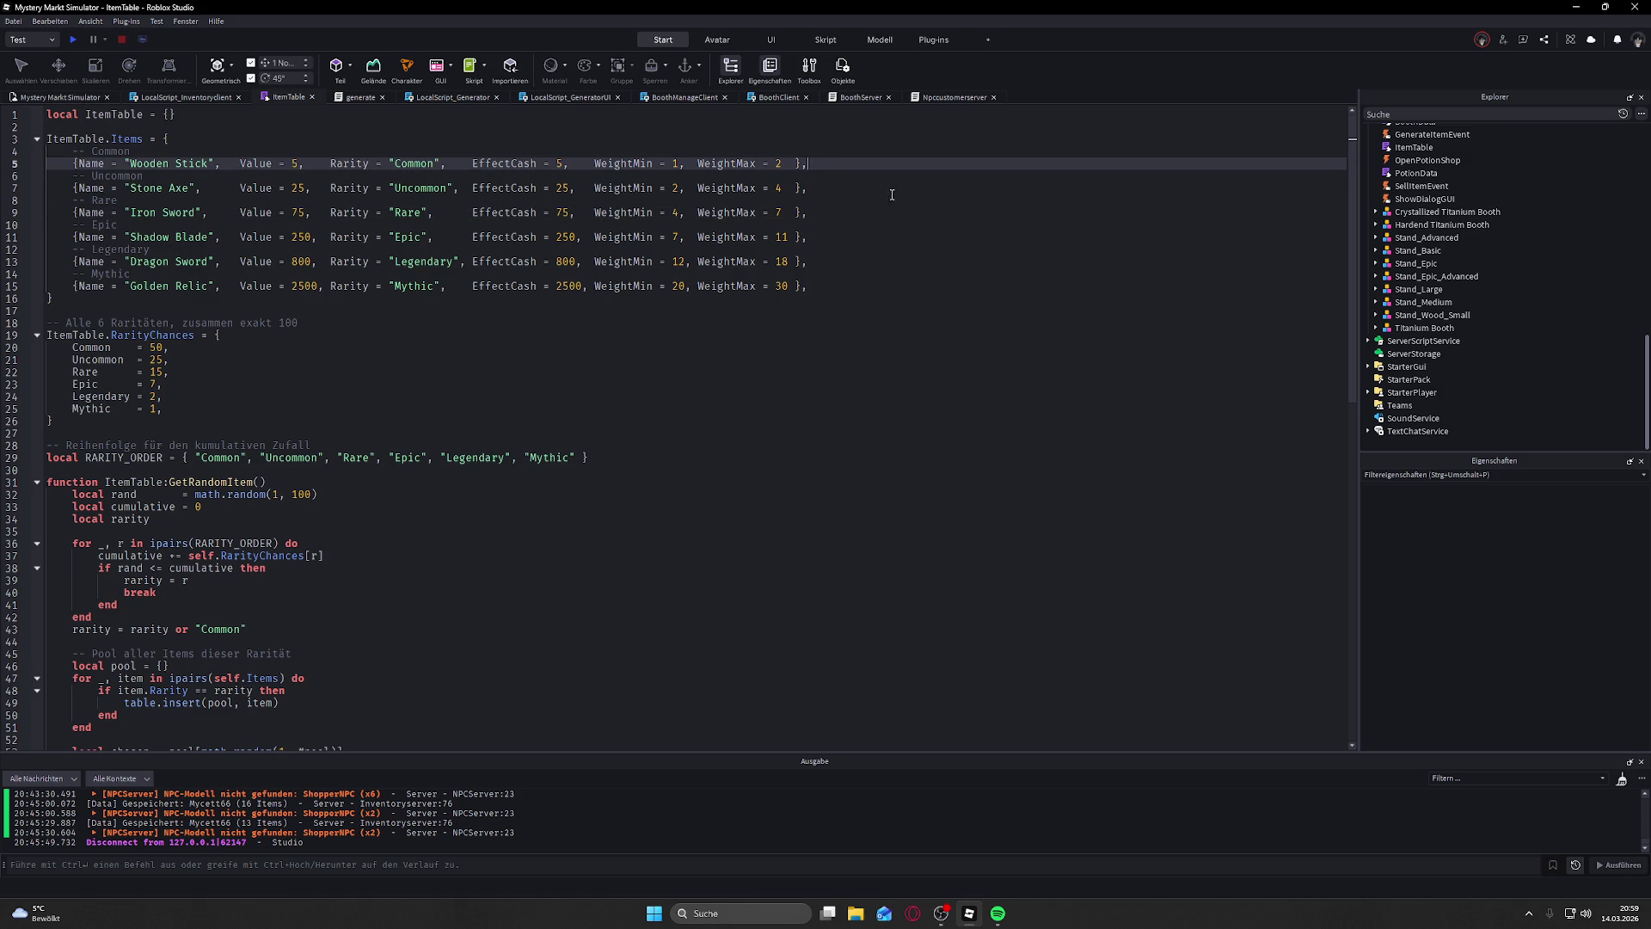
key("Down")
key("Down")
left_click(832, 223)
left_click(826, 241)
left_click(831, 217)
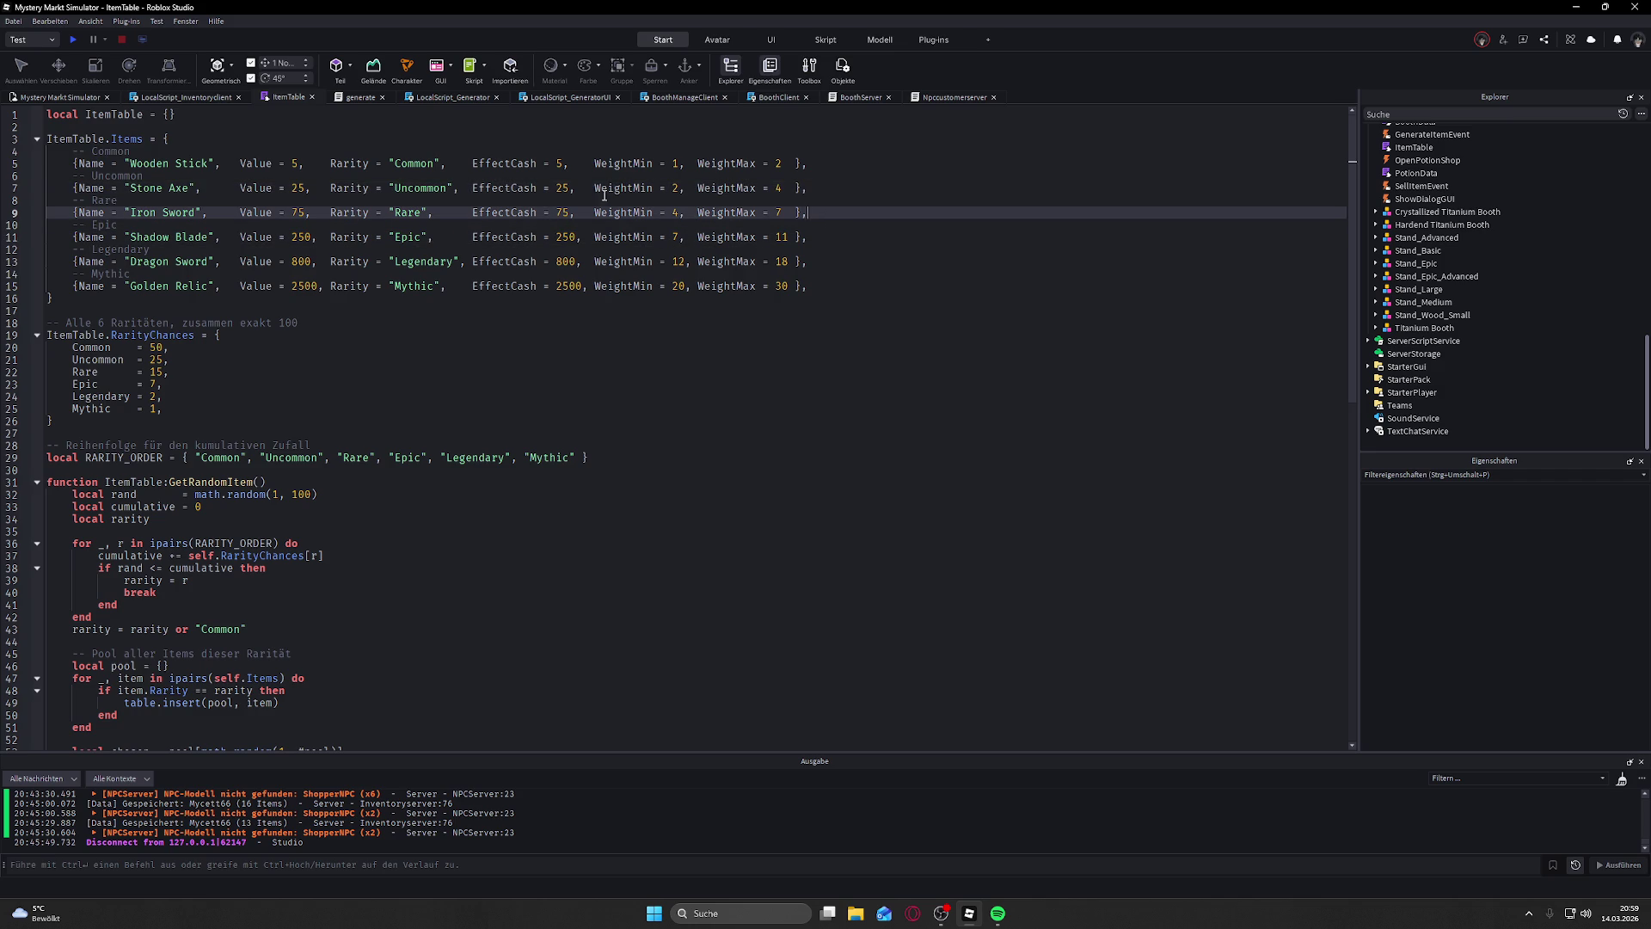
left_click(61, 95)
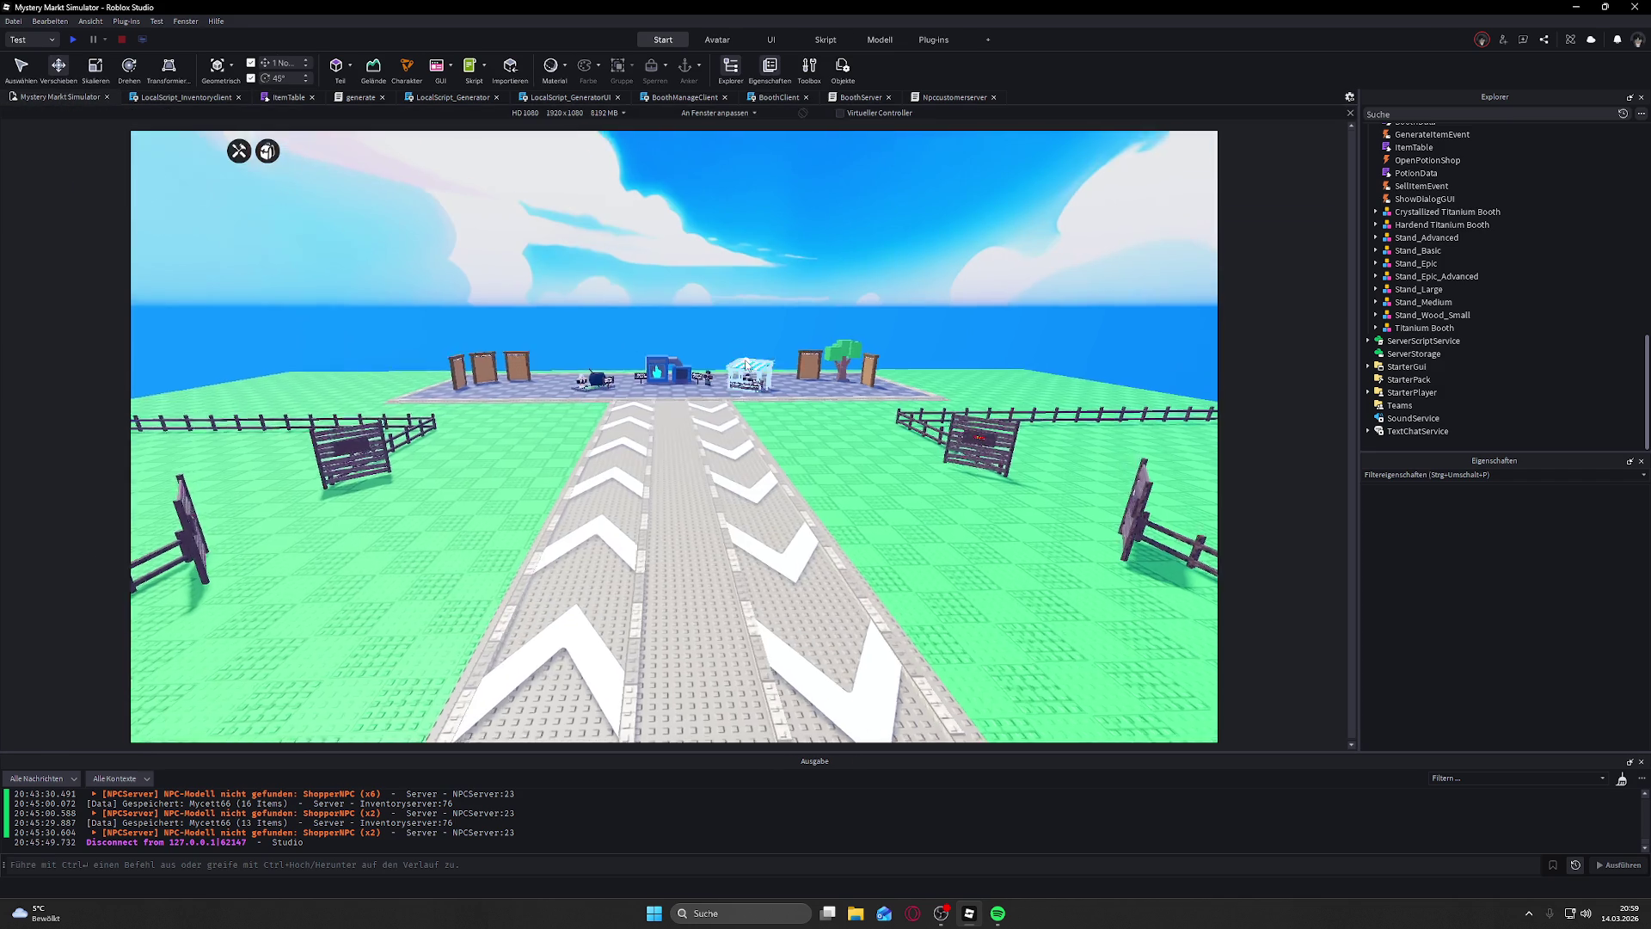
Step: Tilt the camera to an overhead view and show the Asset Manager panel from Fenster
mouse_move(745, 360)
left_mouse_down()
mouse_move(701, 258)
mouse_move(685, 273)
mouse_move(671, 258)
left_mouse_up()
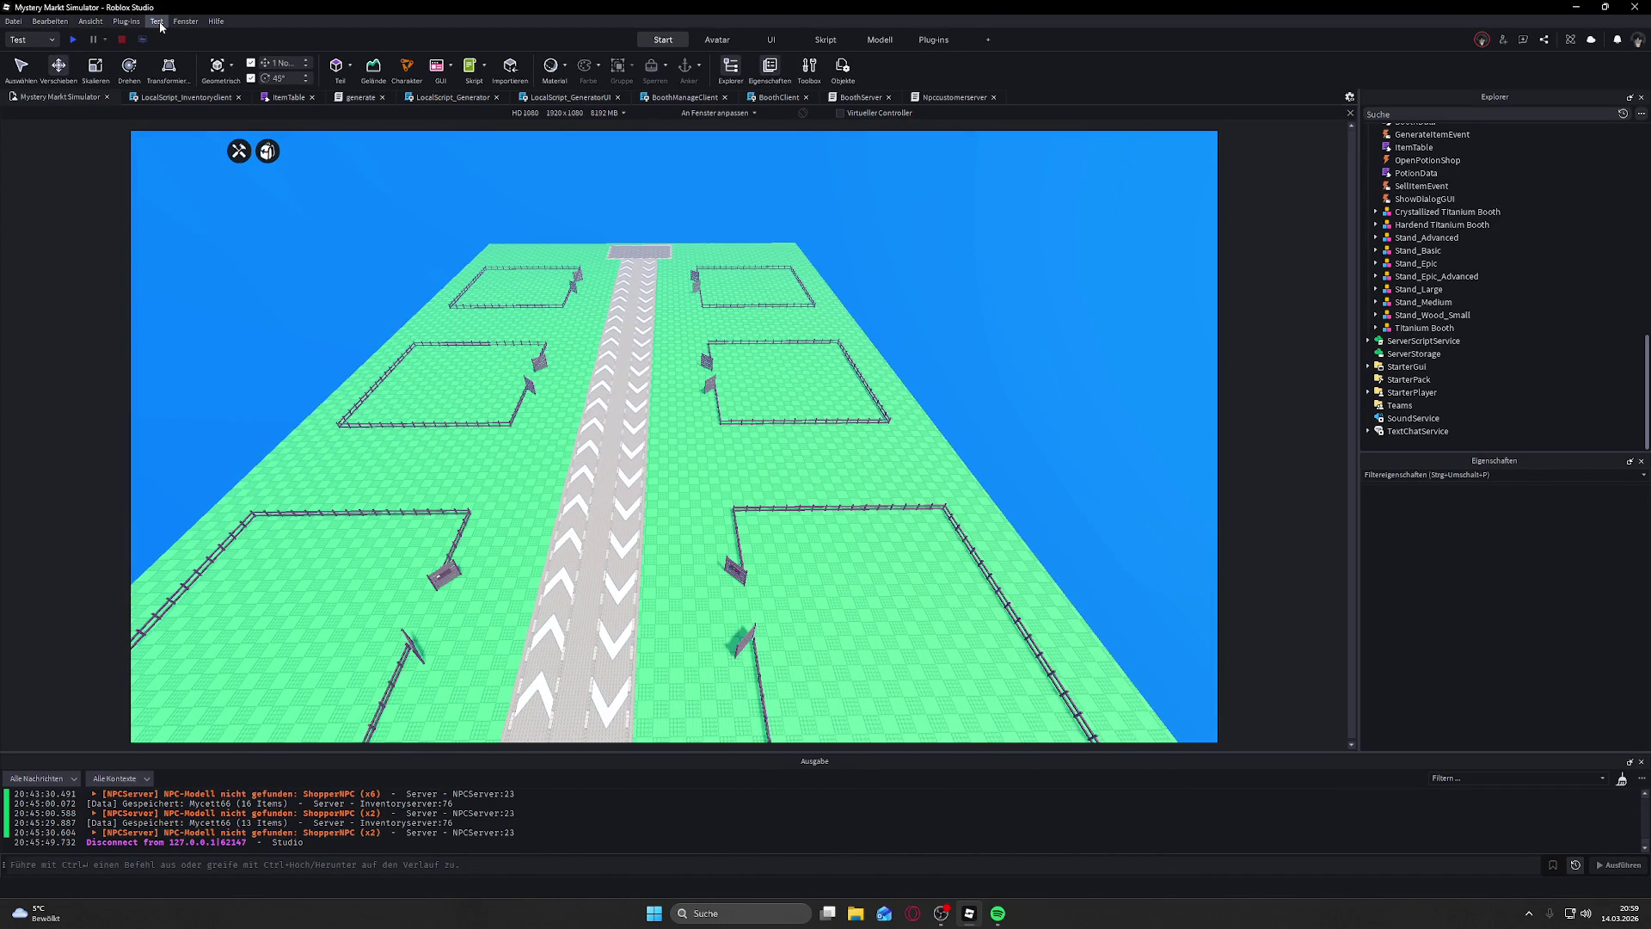
left_click(95, 25)
left_click(77, 23)
left_click(172, 24)
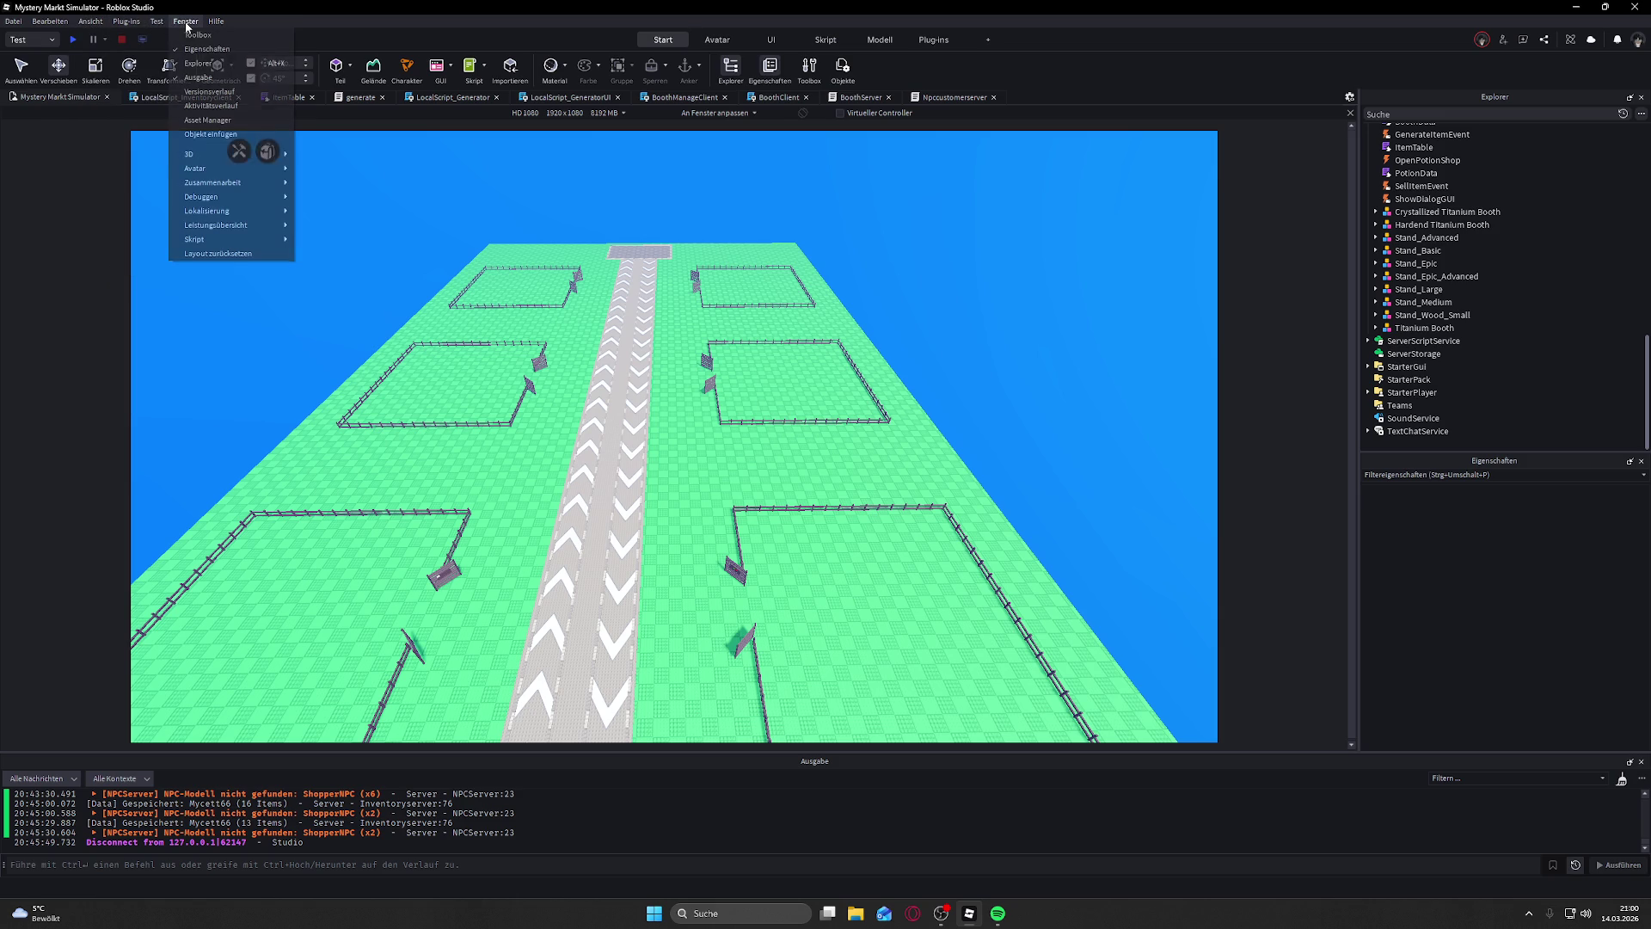
left_click(244, 123)
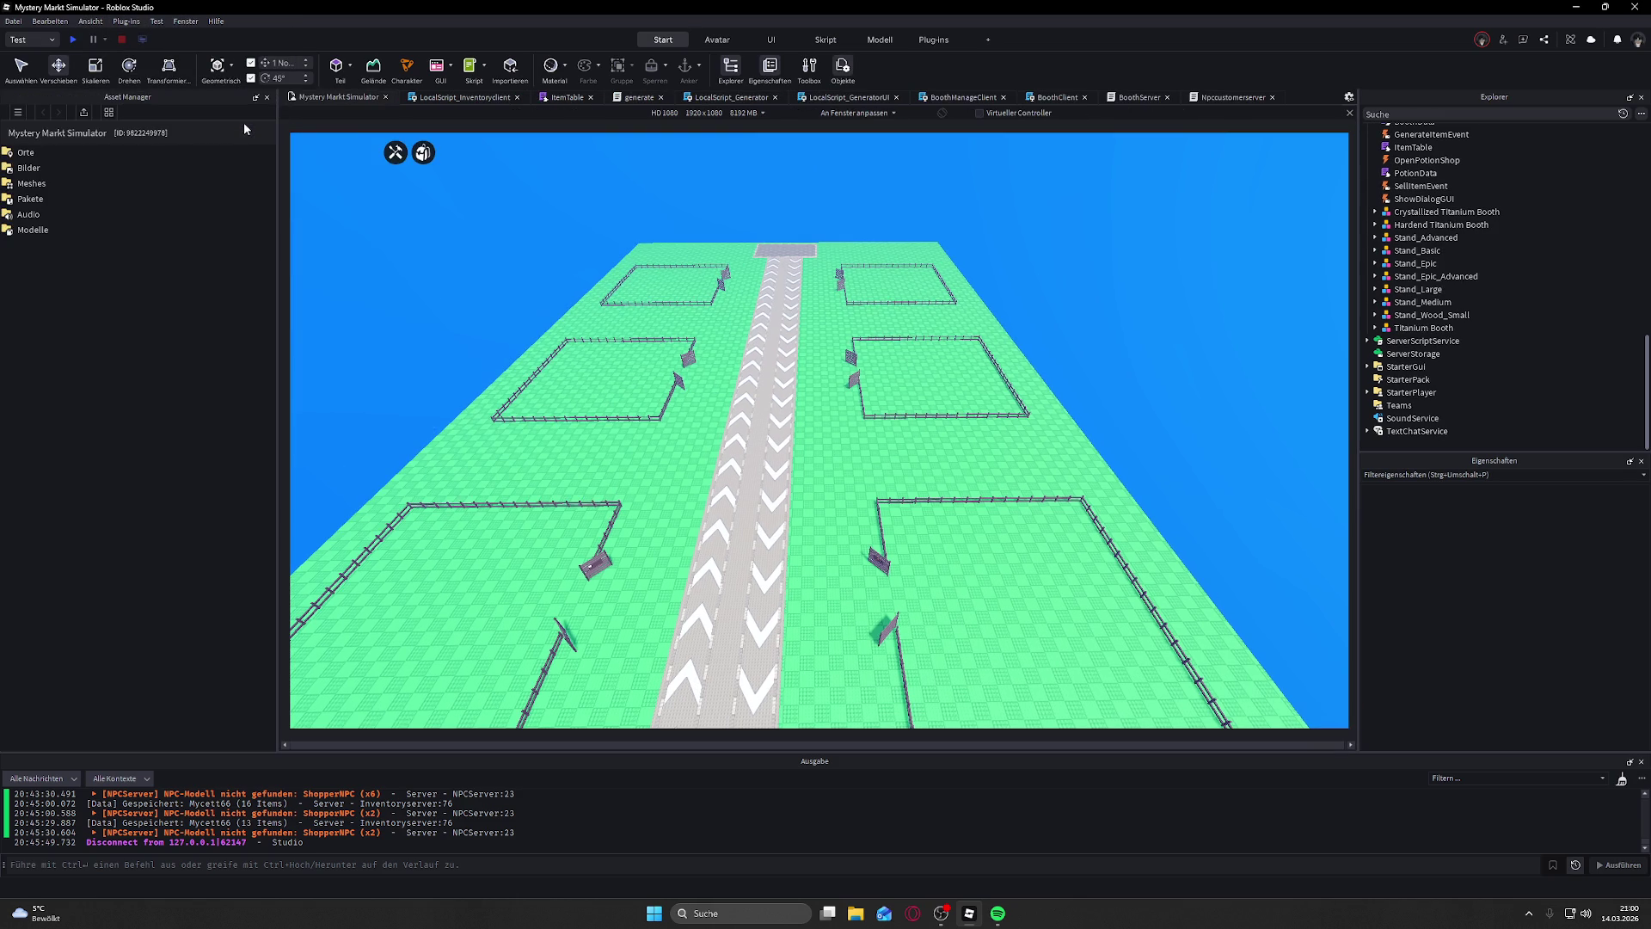
Step: Hide the Asset Manager again and show the Toolbox of free models
left_click(178, 22)
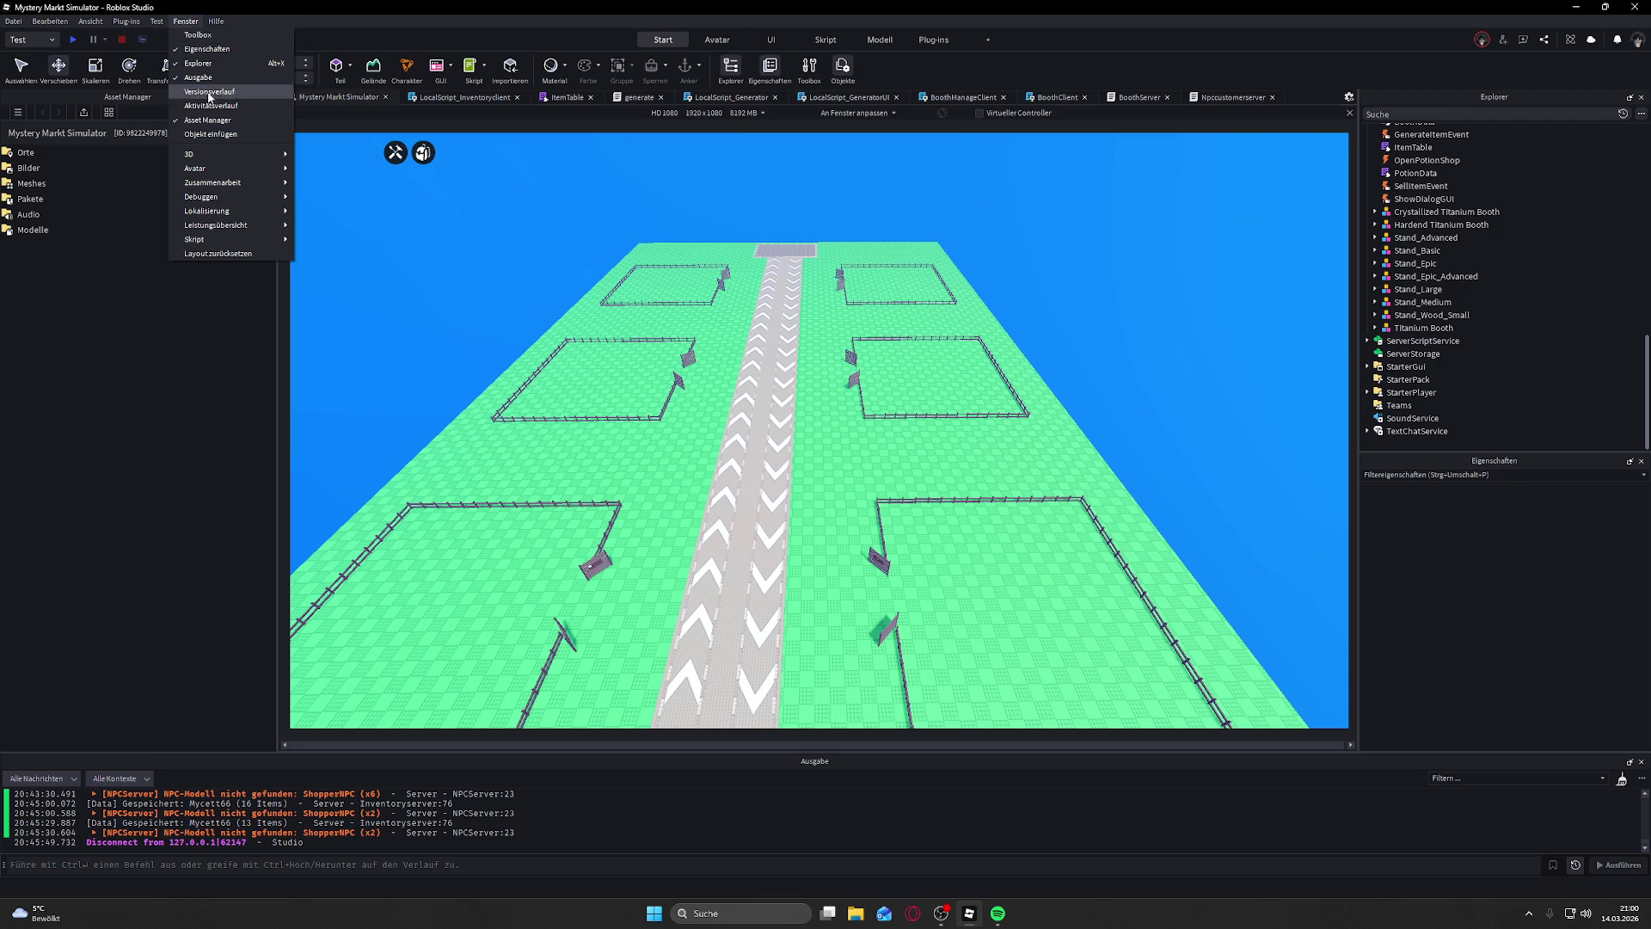
left_click(214, 118)
left_click(184, 21)
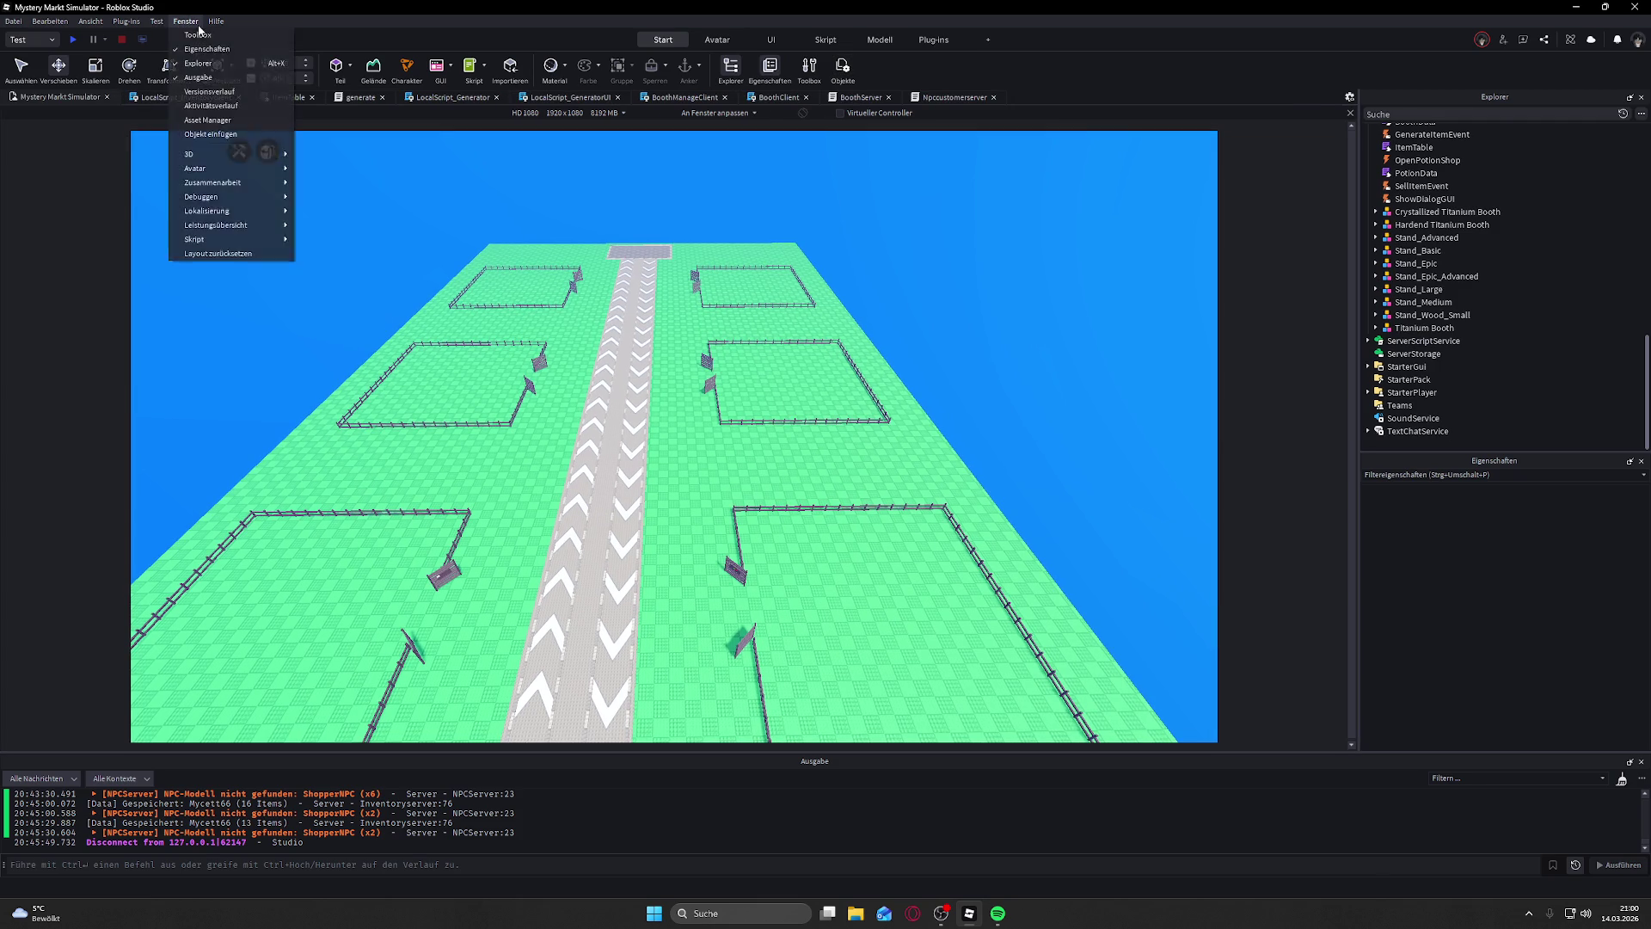
left_click(198, 35)
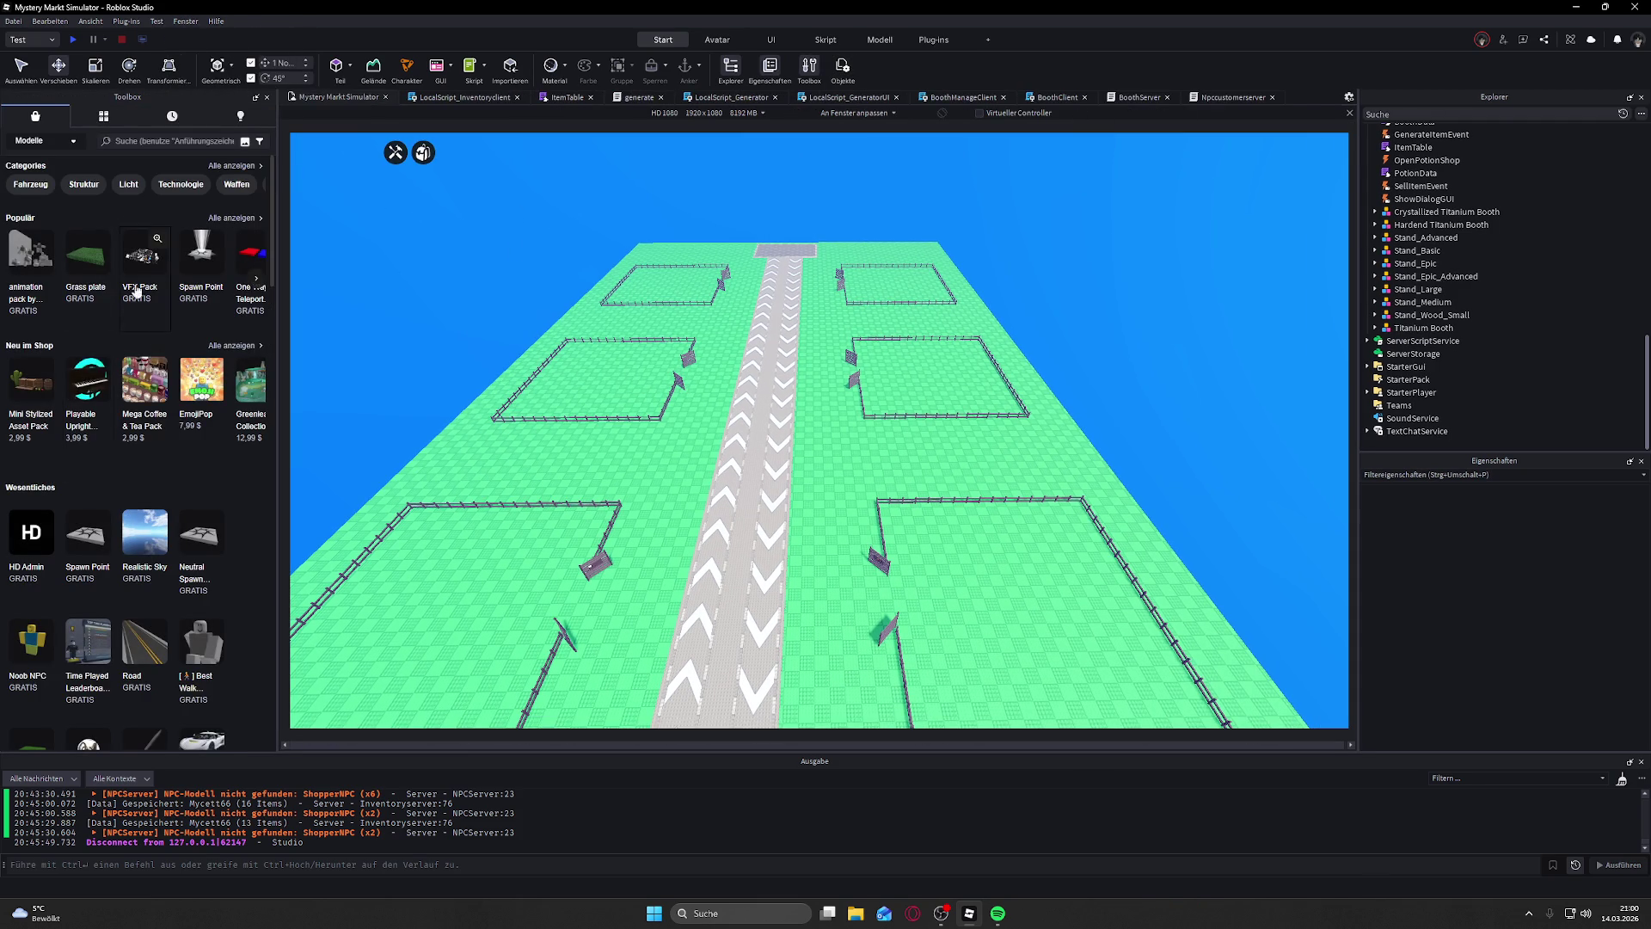
Step: Move the camera toward the cauldron booth and search the Toolbox for 'stick'
scroll(493, 312, "up", 5)
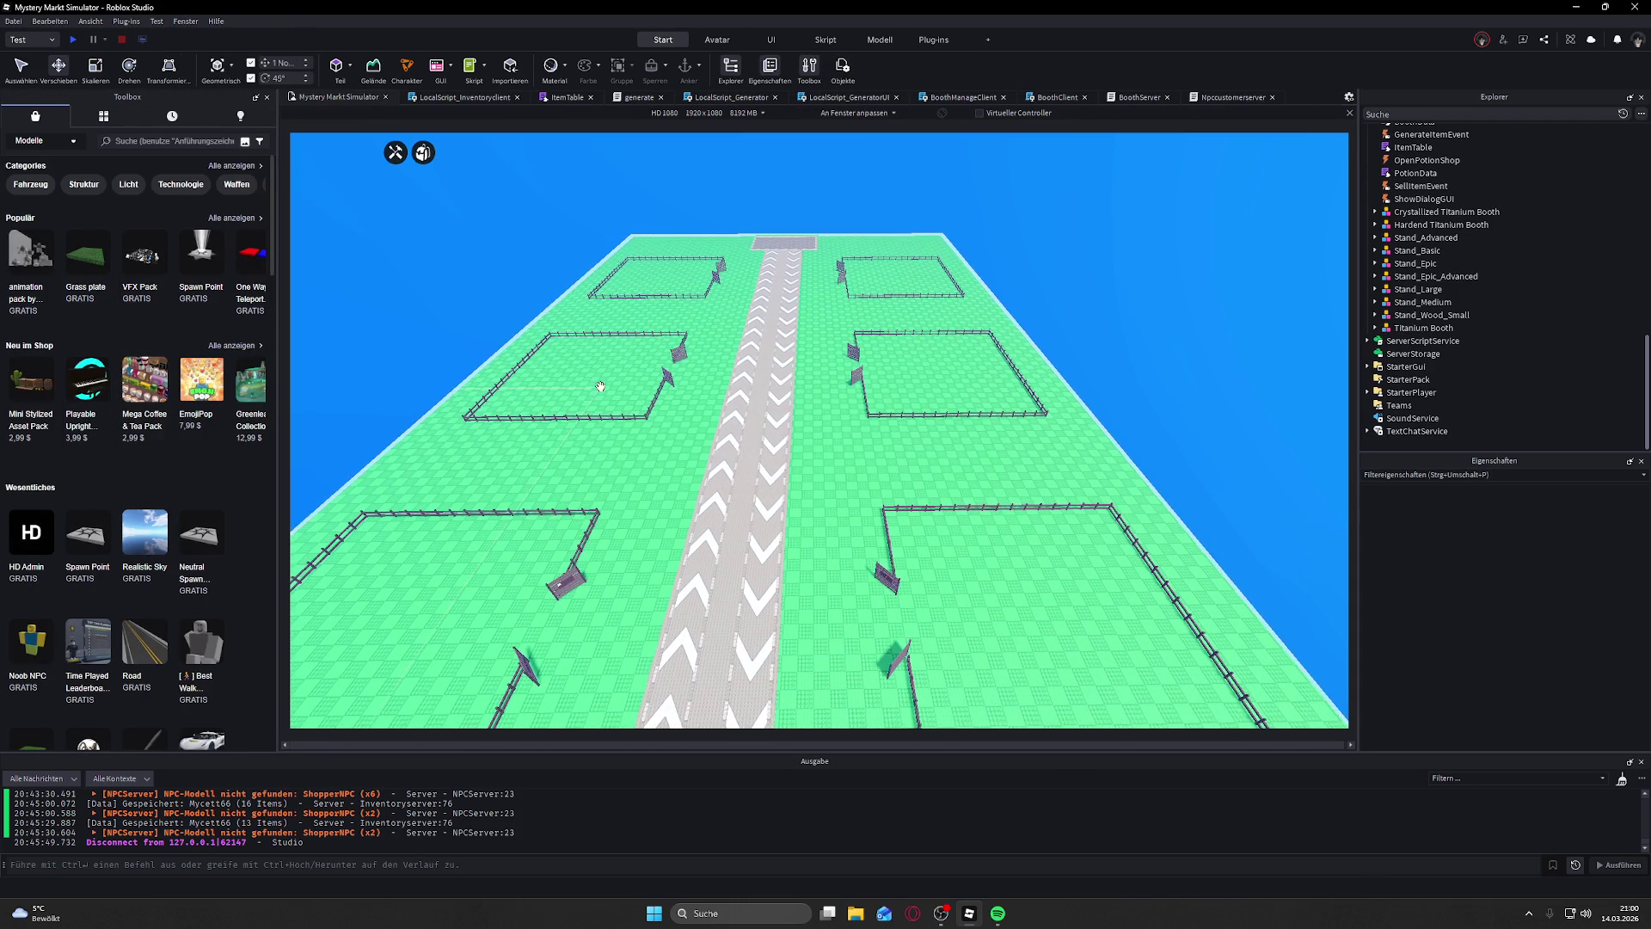
scroll(603, 386, "up", 10)
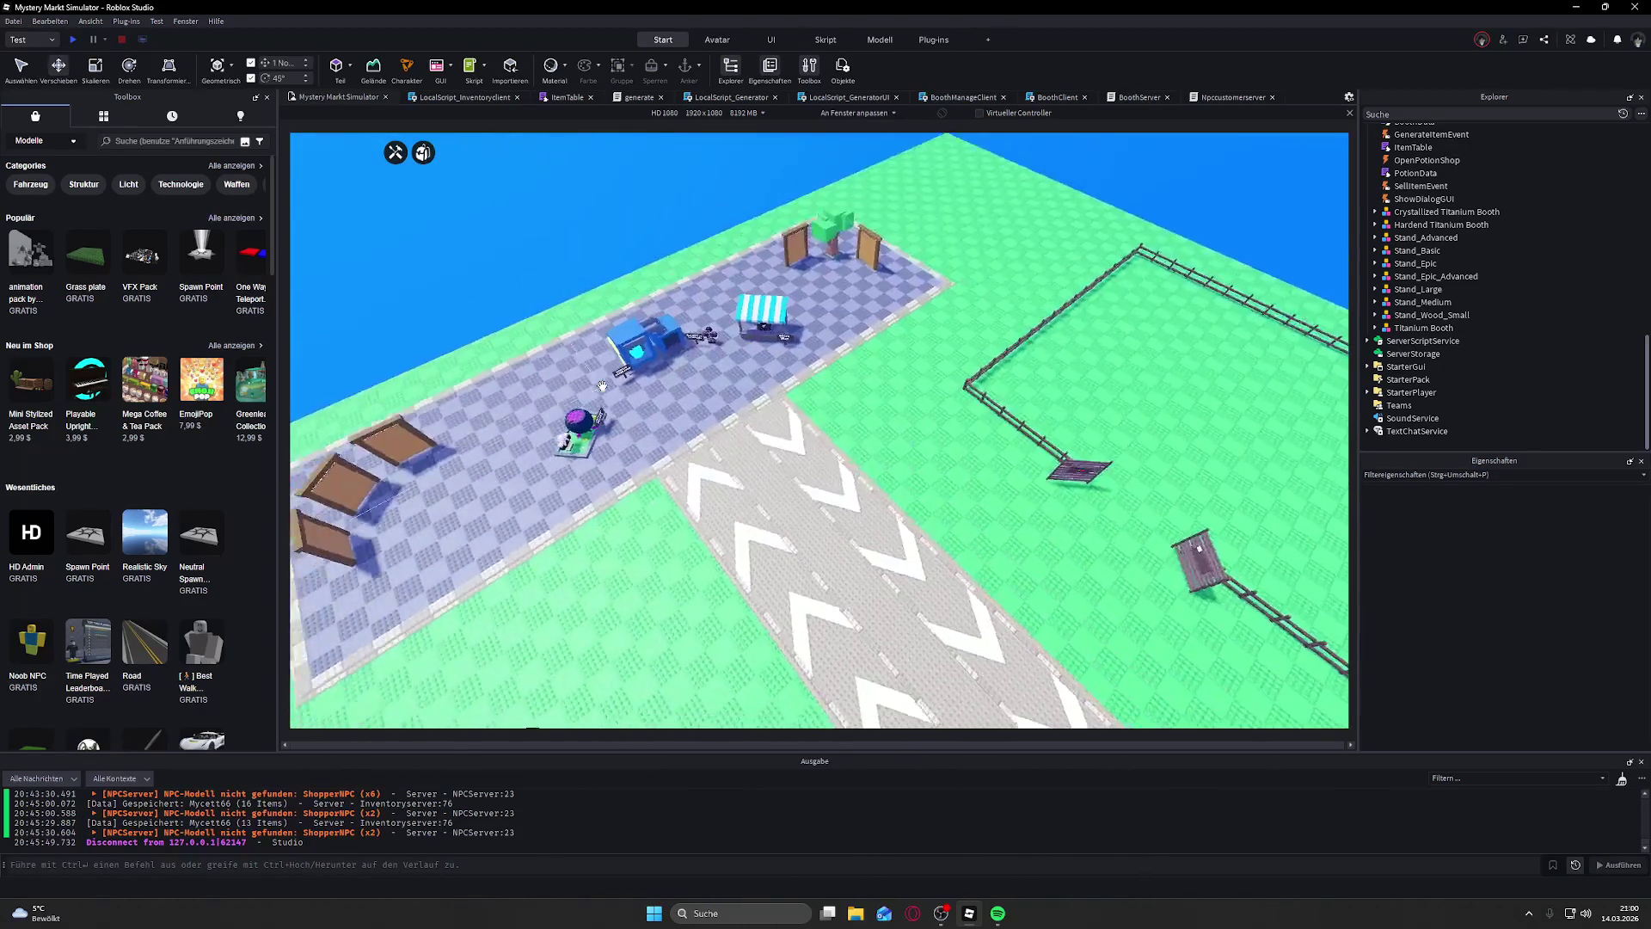
scroll(603, 386, "down", 5)
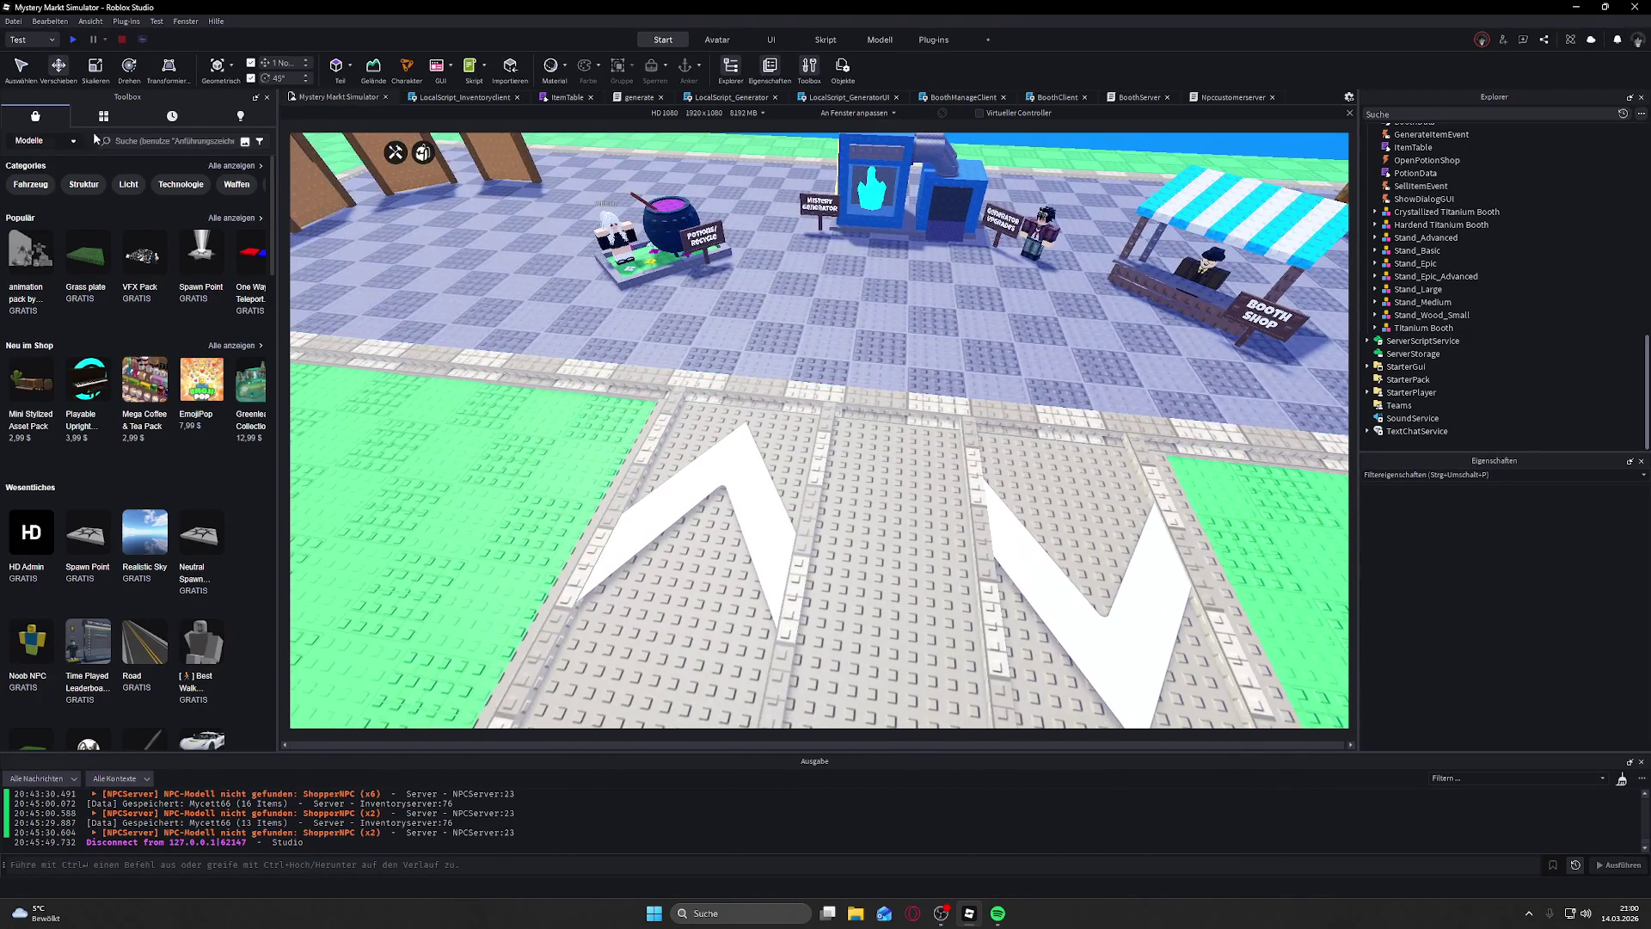
key("w")
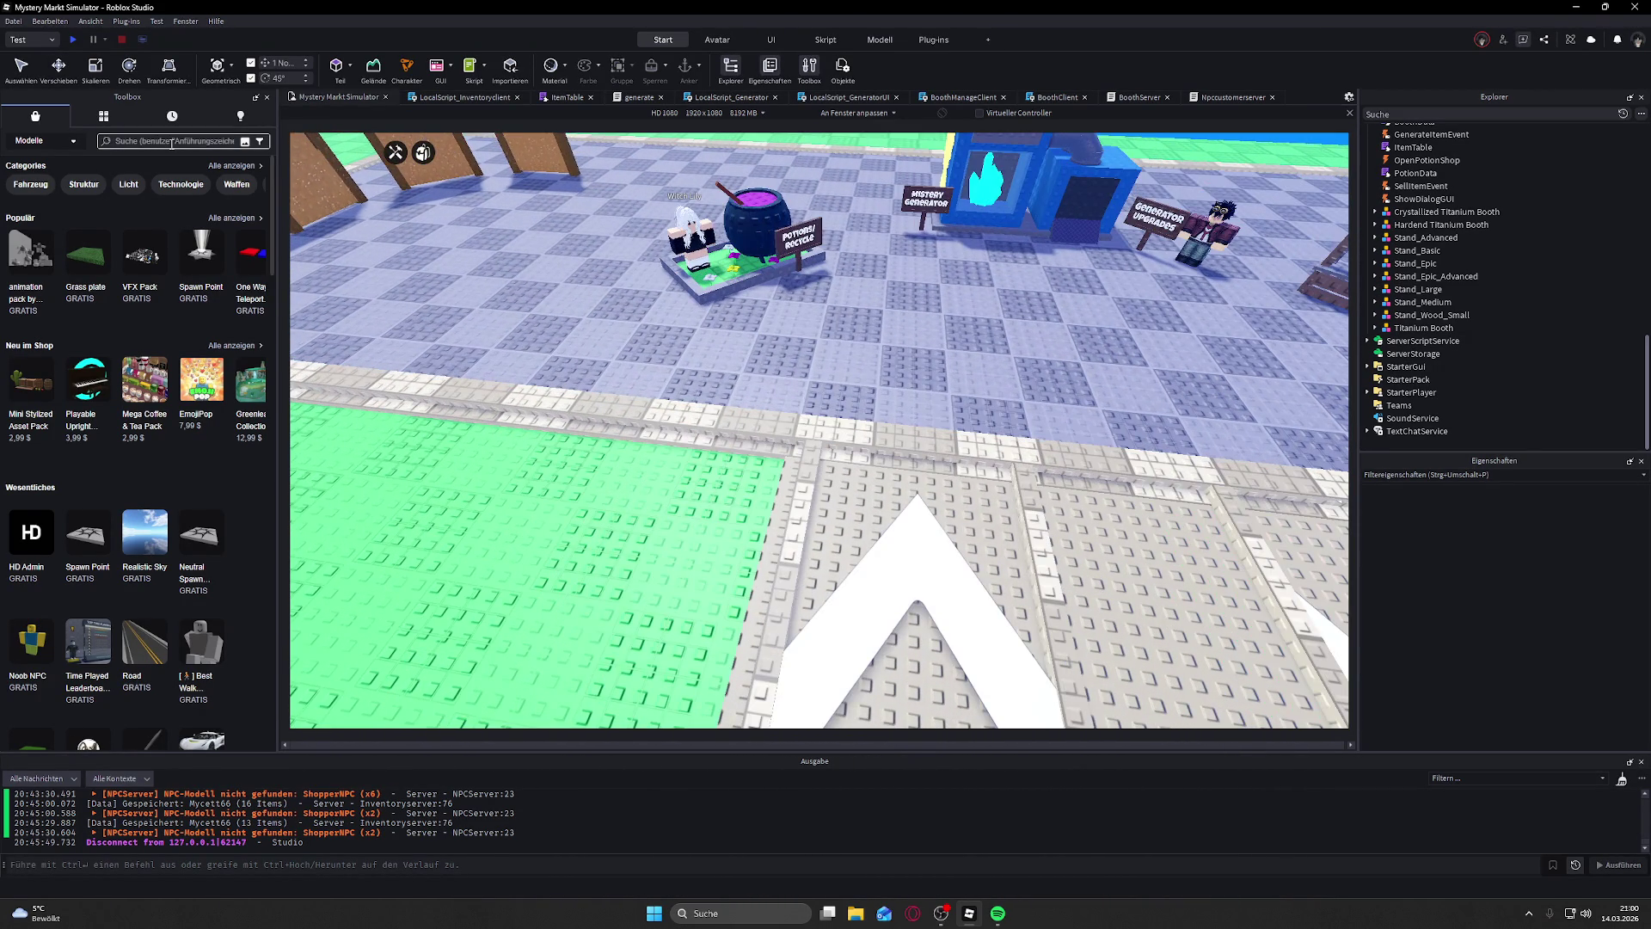
left_click(180, 142)
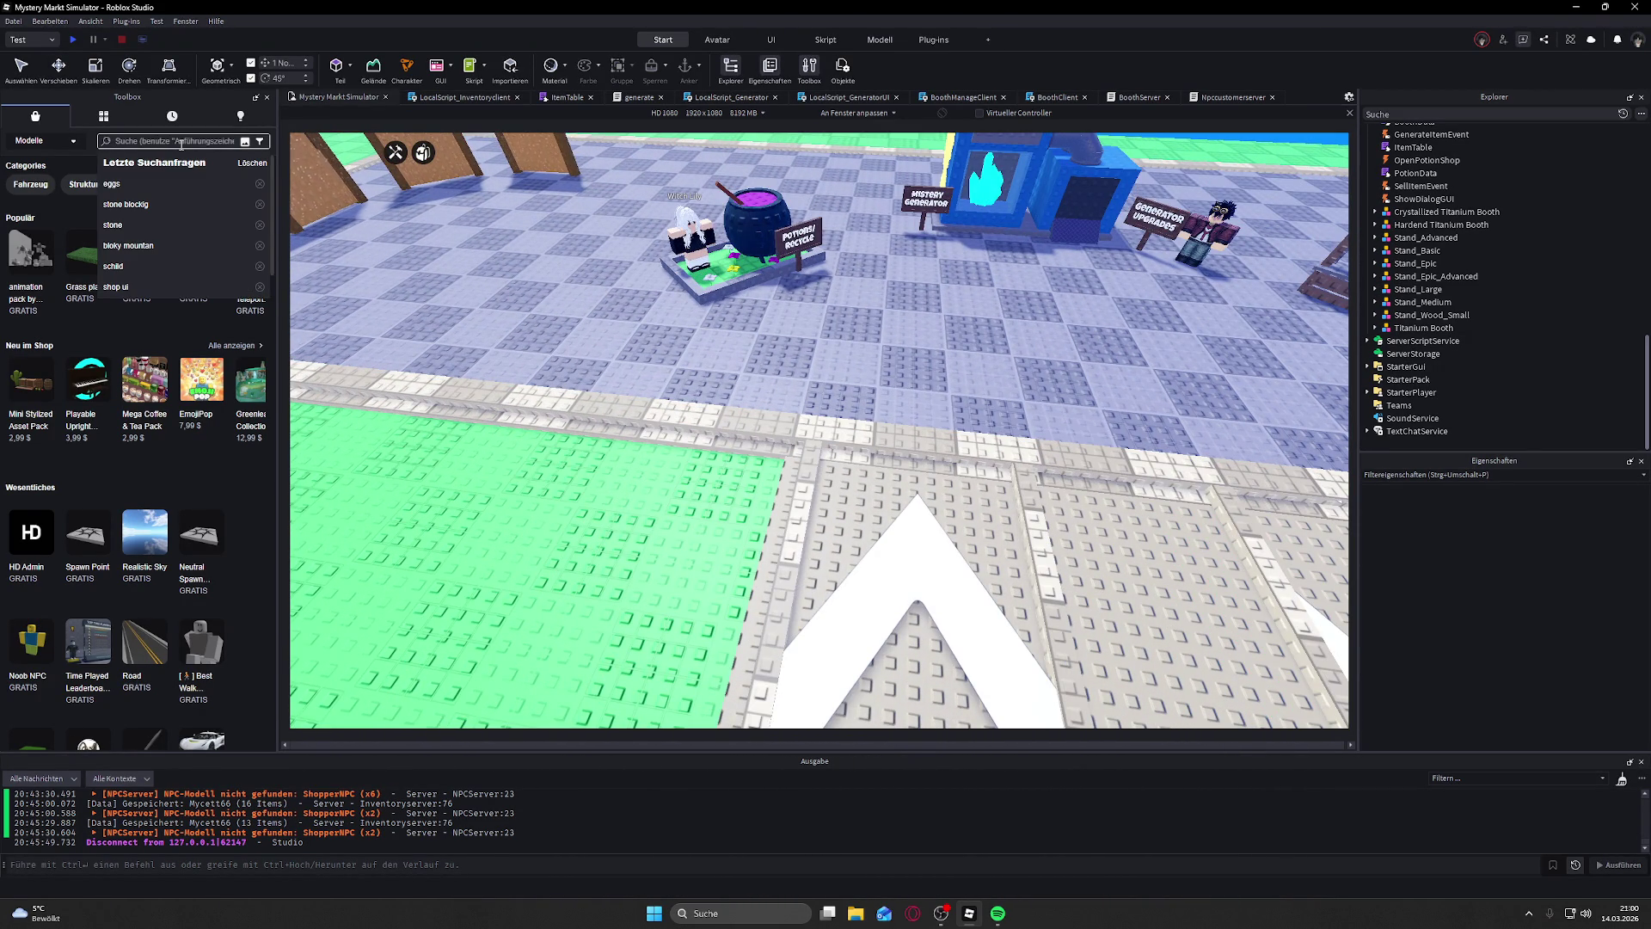
type("stick")
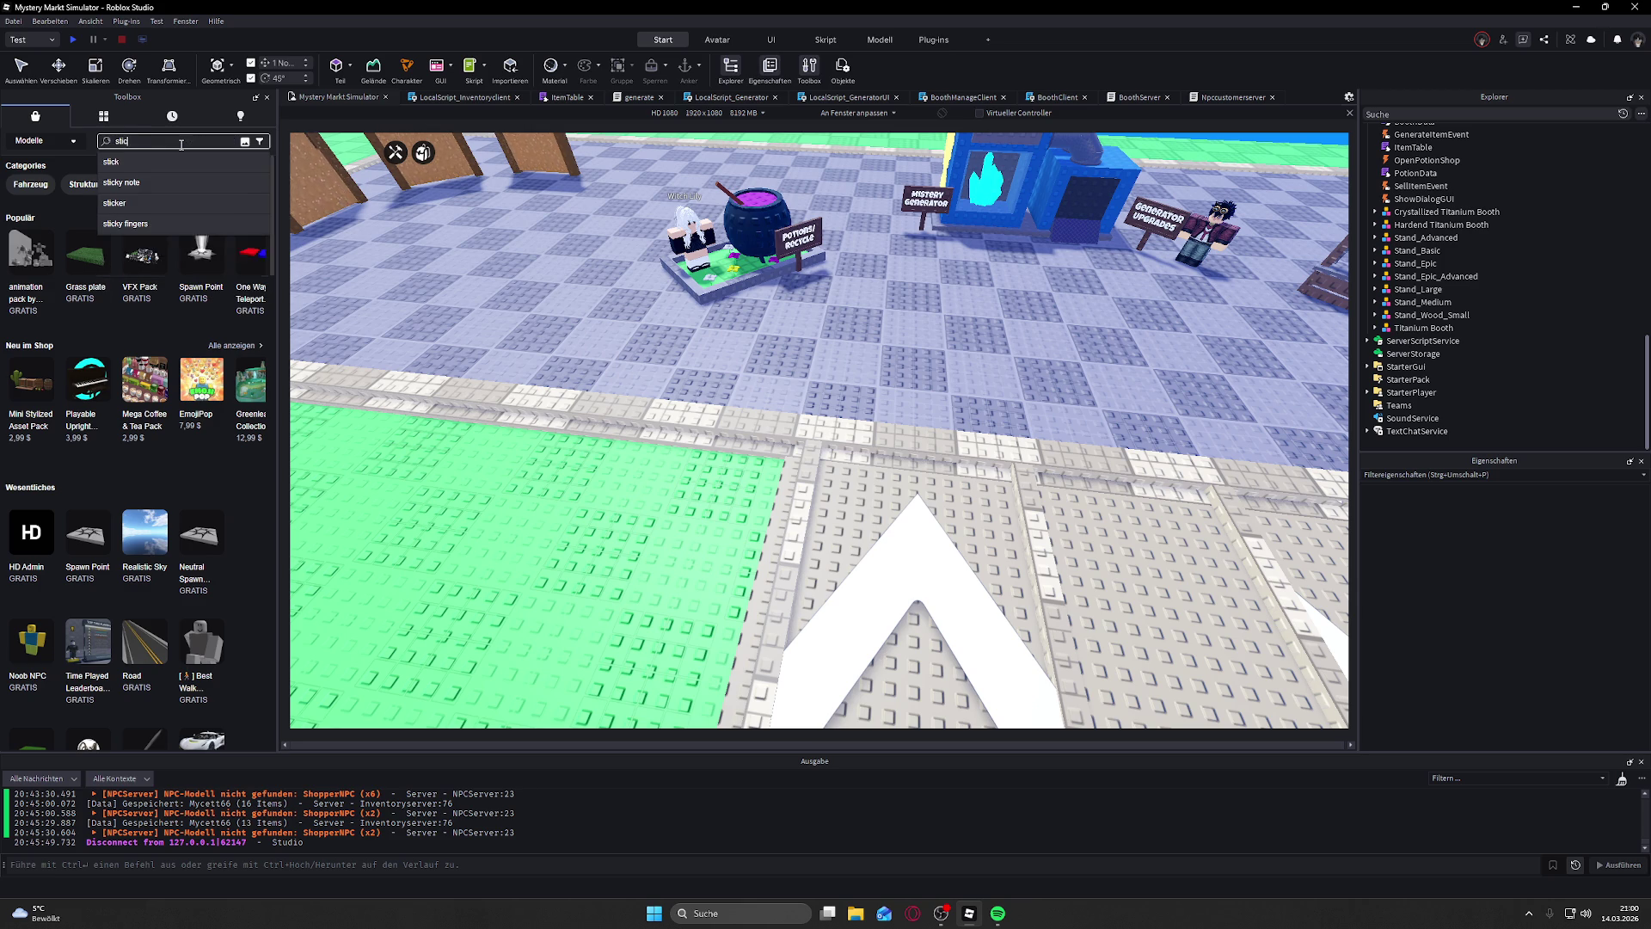
key("Return")
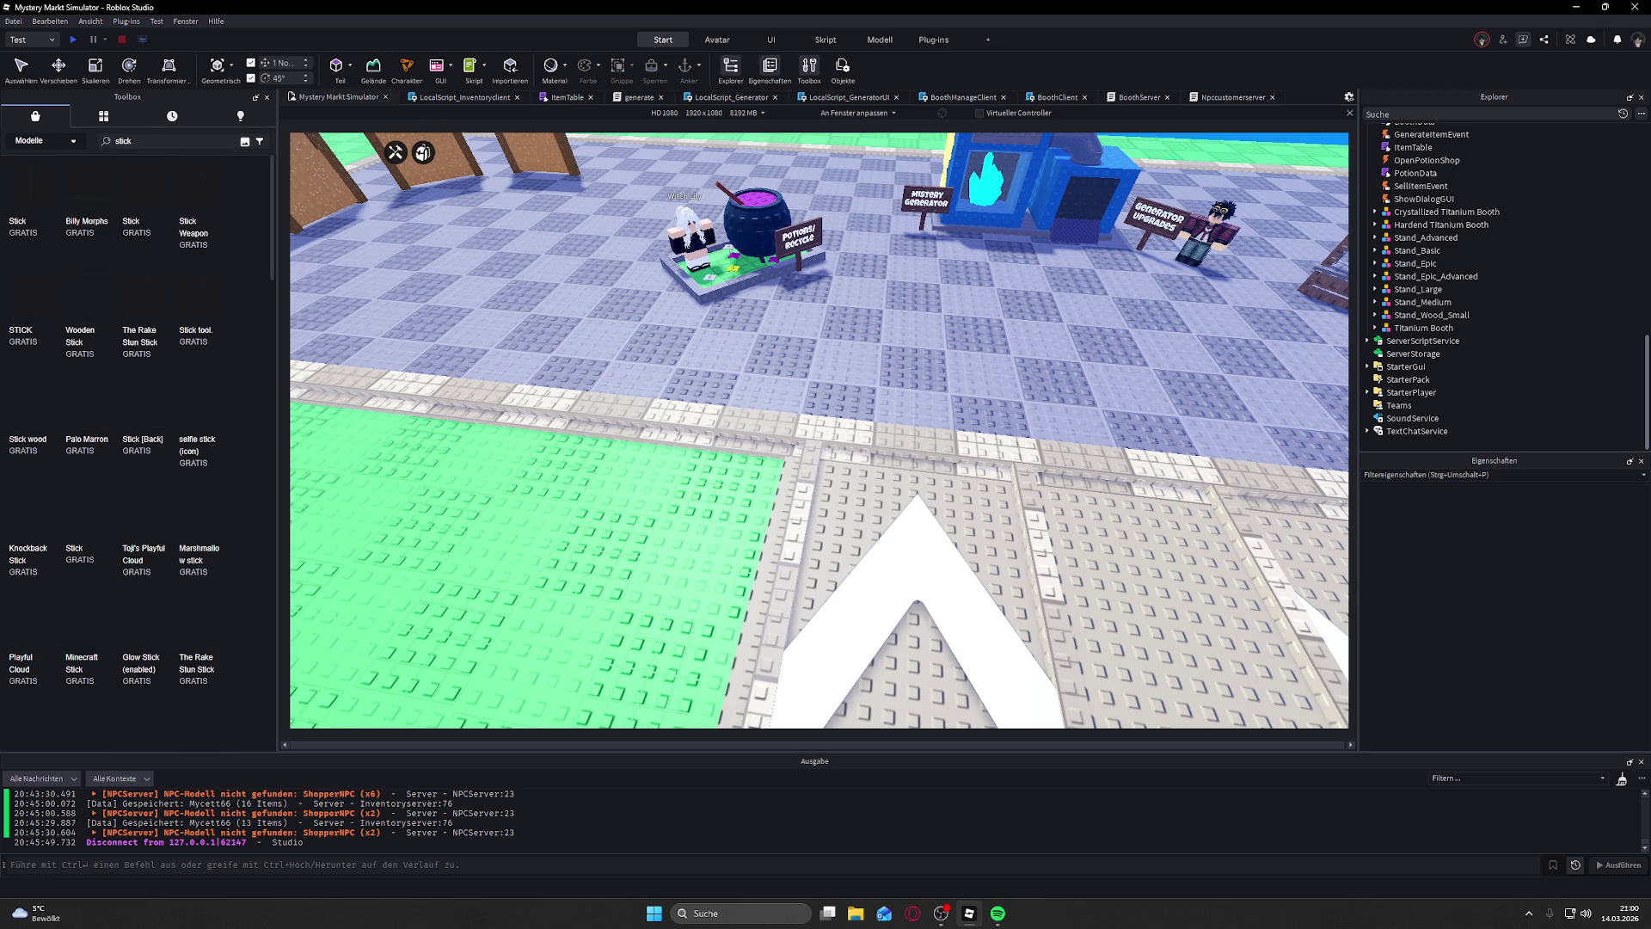
Step: Select the existing Stick tool, drag in Stick Weapon, and cancel at the script warning
key("alt+Tab")
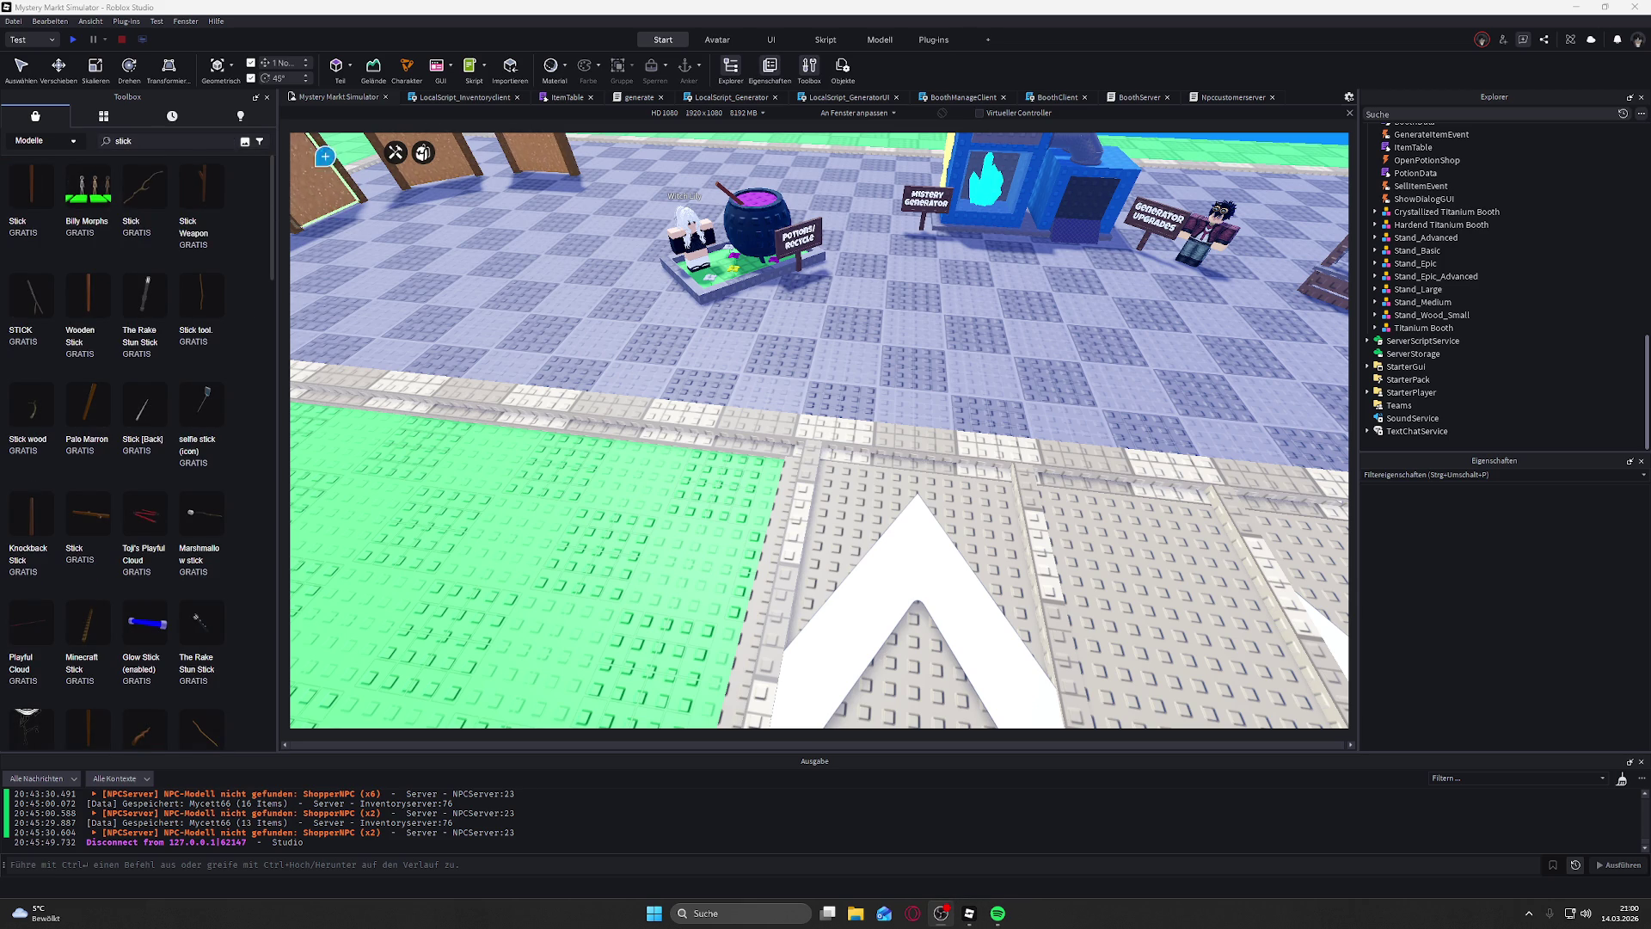
left_click(202, 196)
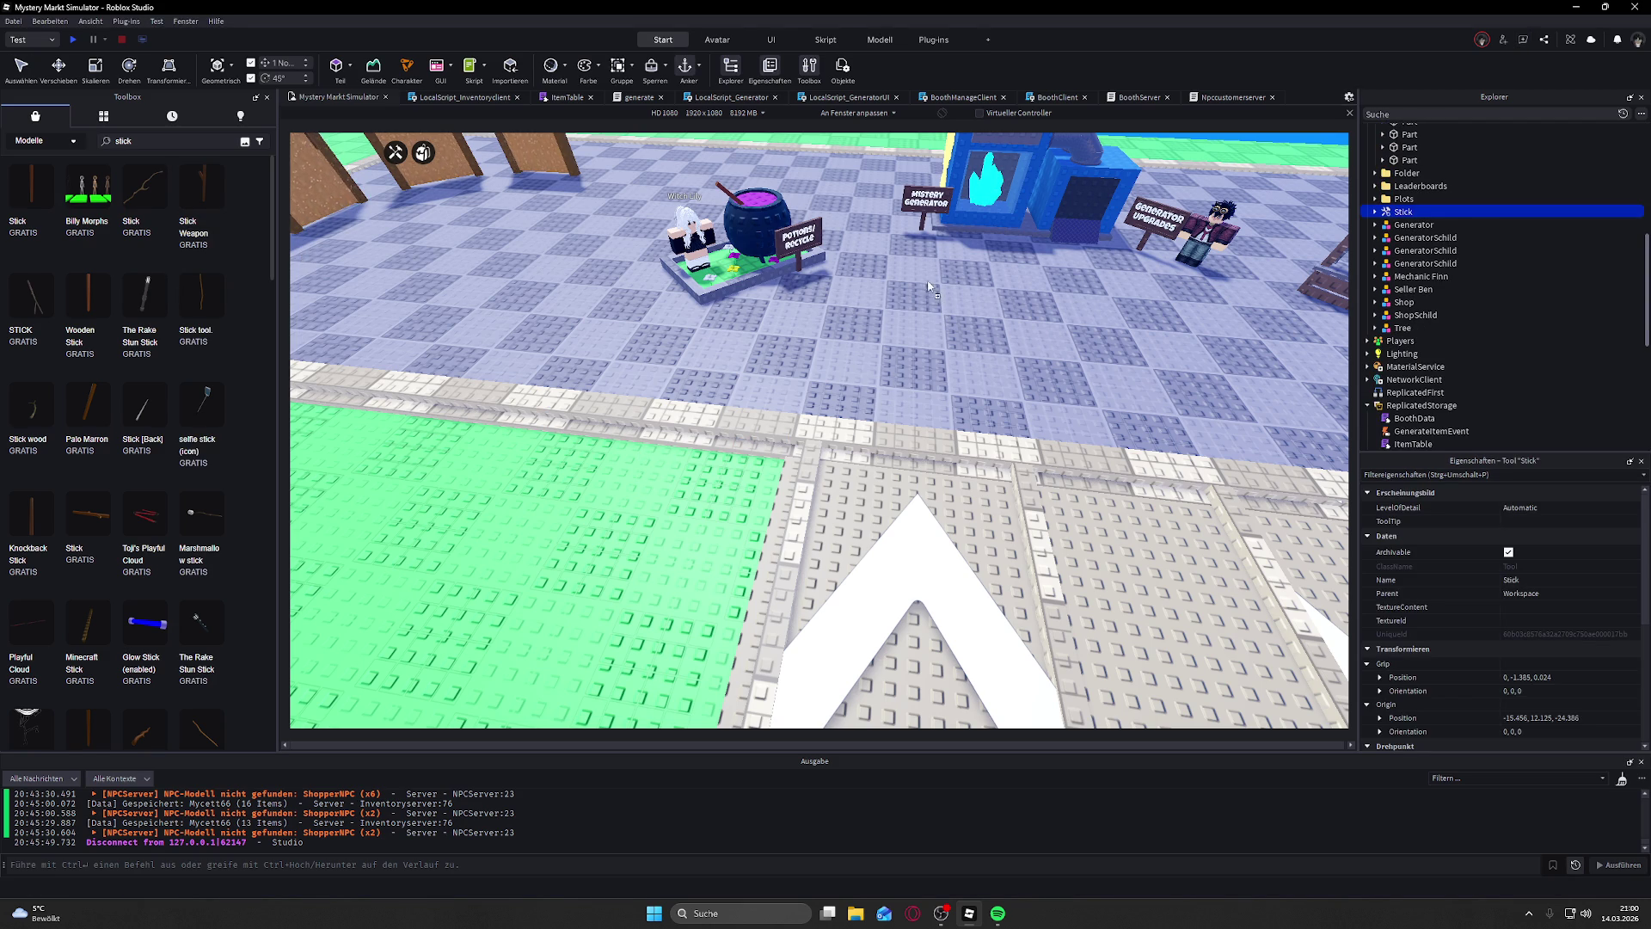
left_click_drag(753, 388, 756, 391)
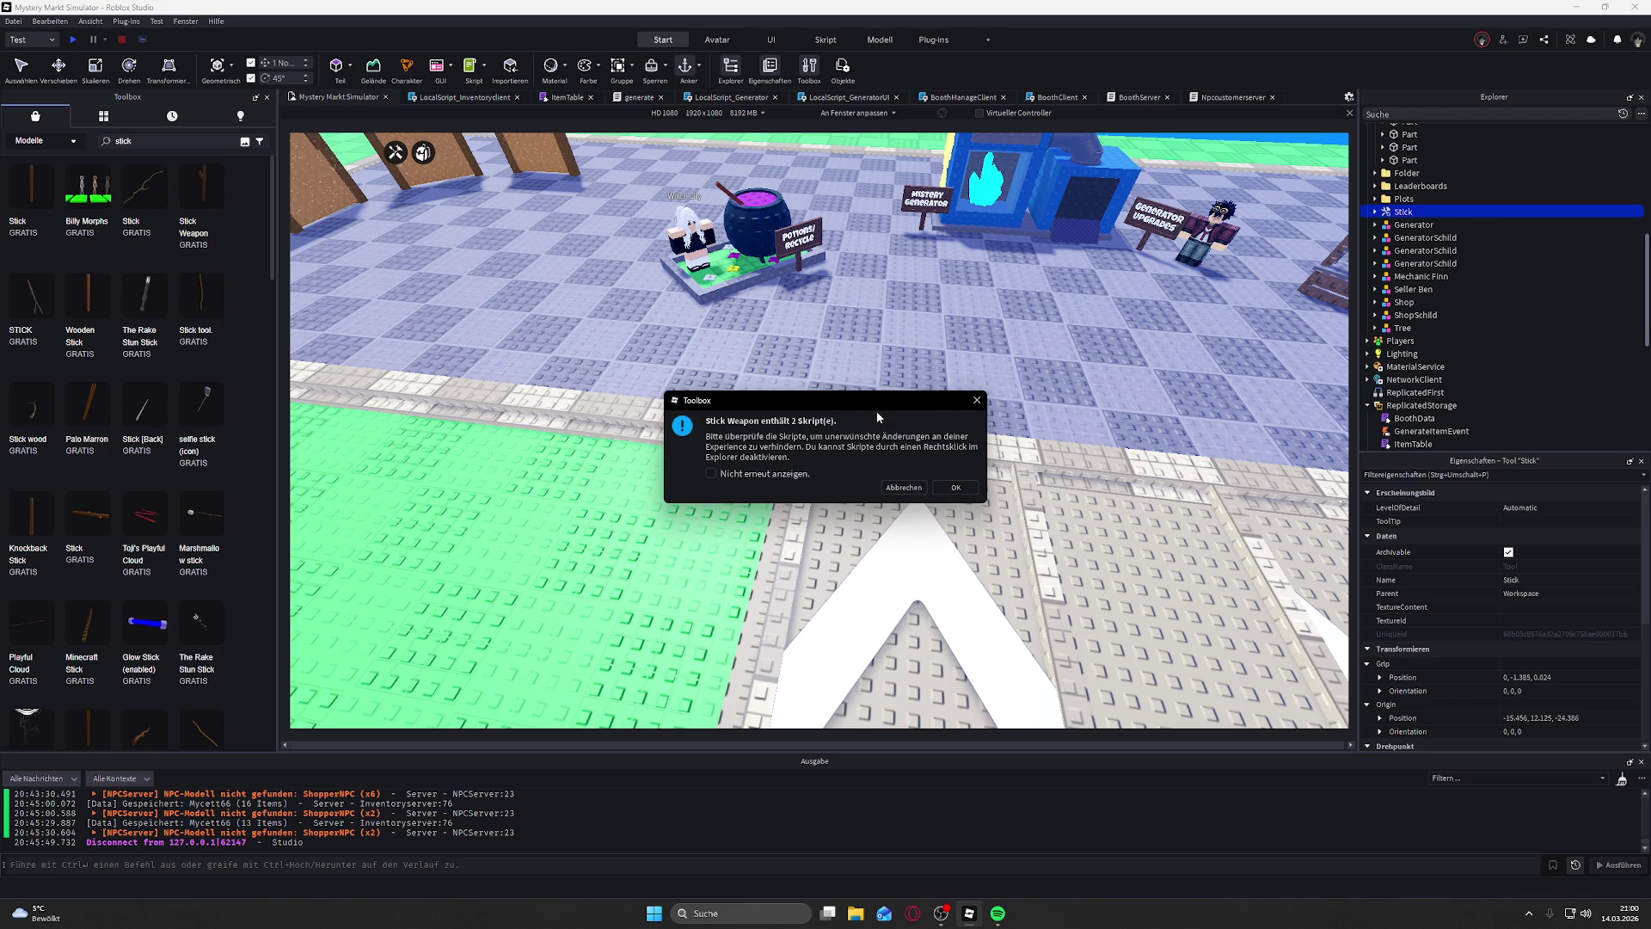
left_click(899, 487)
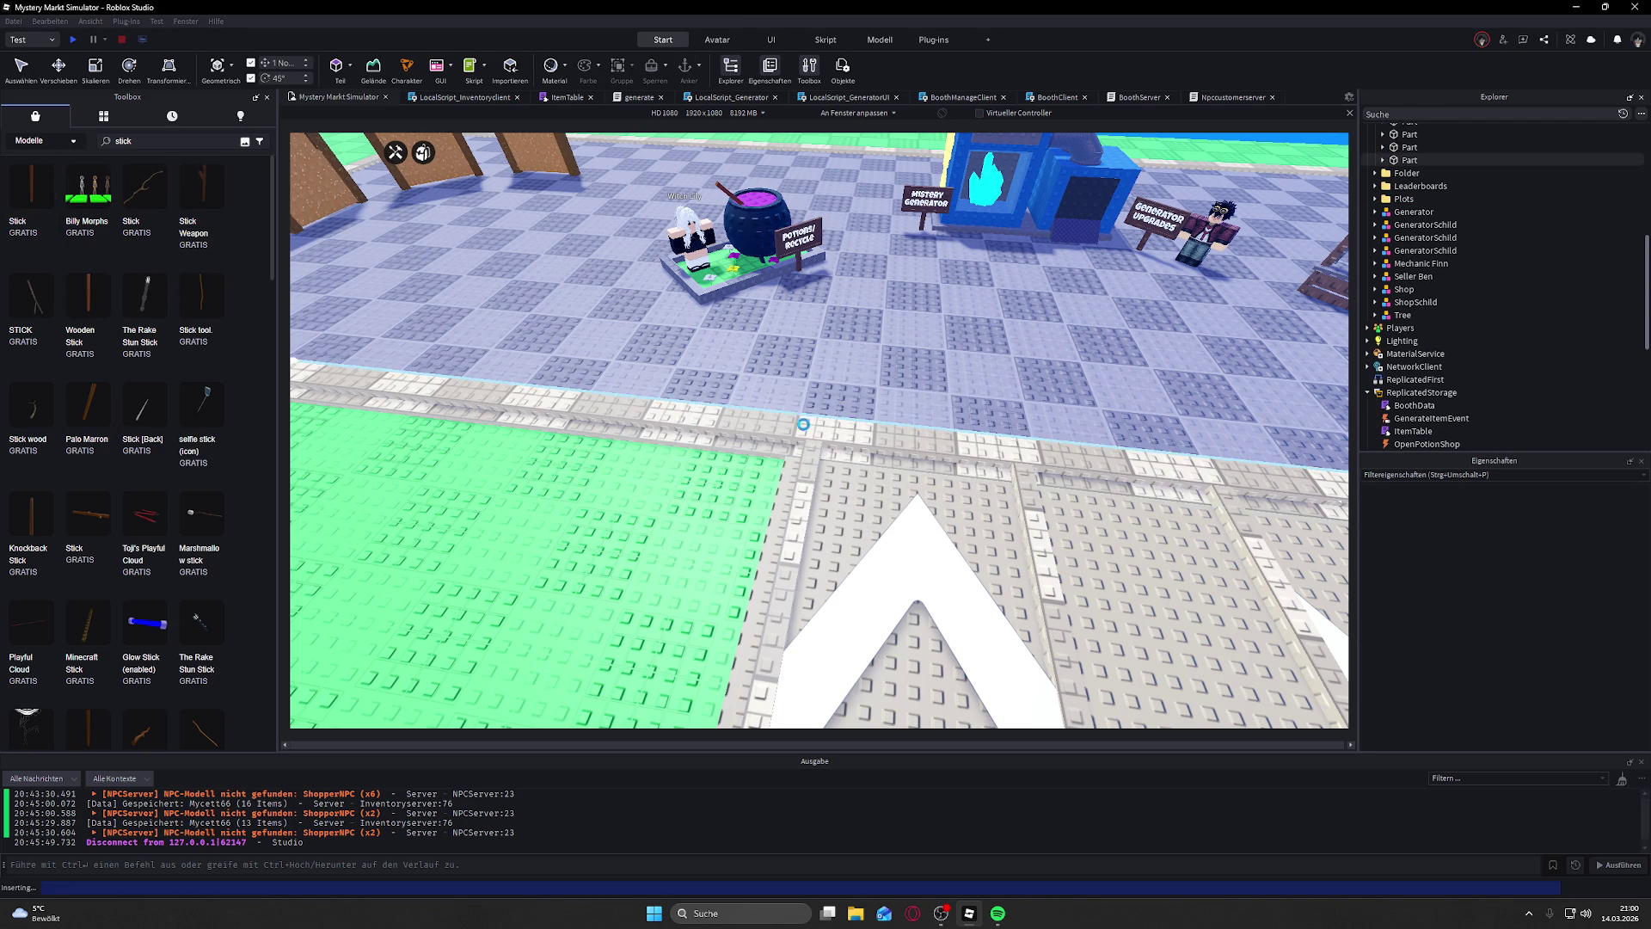
Step: Place a wooden stick part from the Toolbox on the baseplate and focus the view on it
mouse_move(803, 424)
left_mouse_down()
mouse_move(944, 368)
mouse_move(726, 451)
left_mouse_up()
key("f")
scroll(742, 292, "down", 5)
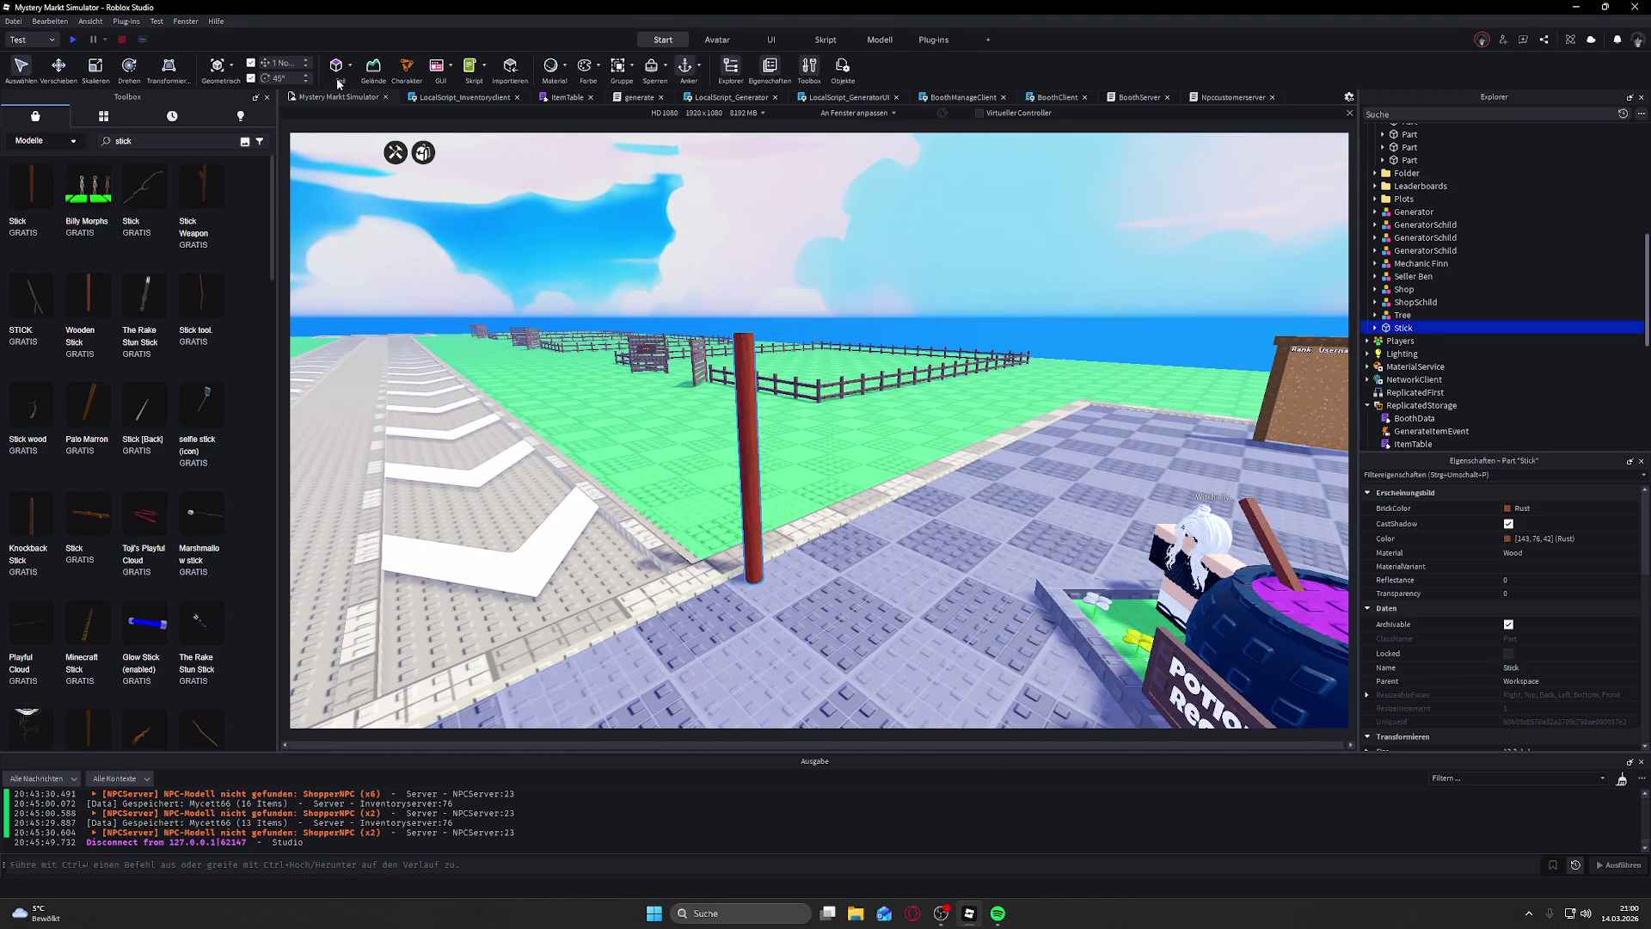
Step: Resurface the stick as studded Plastic with the Resurface plugin, then return to Start
left_click(141, 22)
left_click(127, 22)
left_click(936, 41)
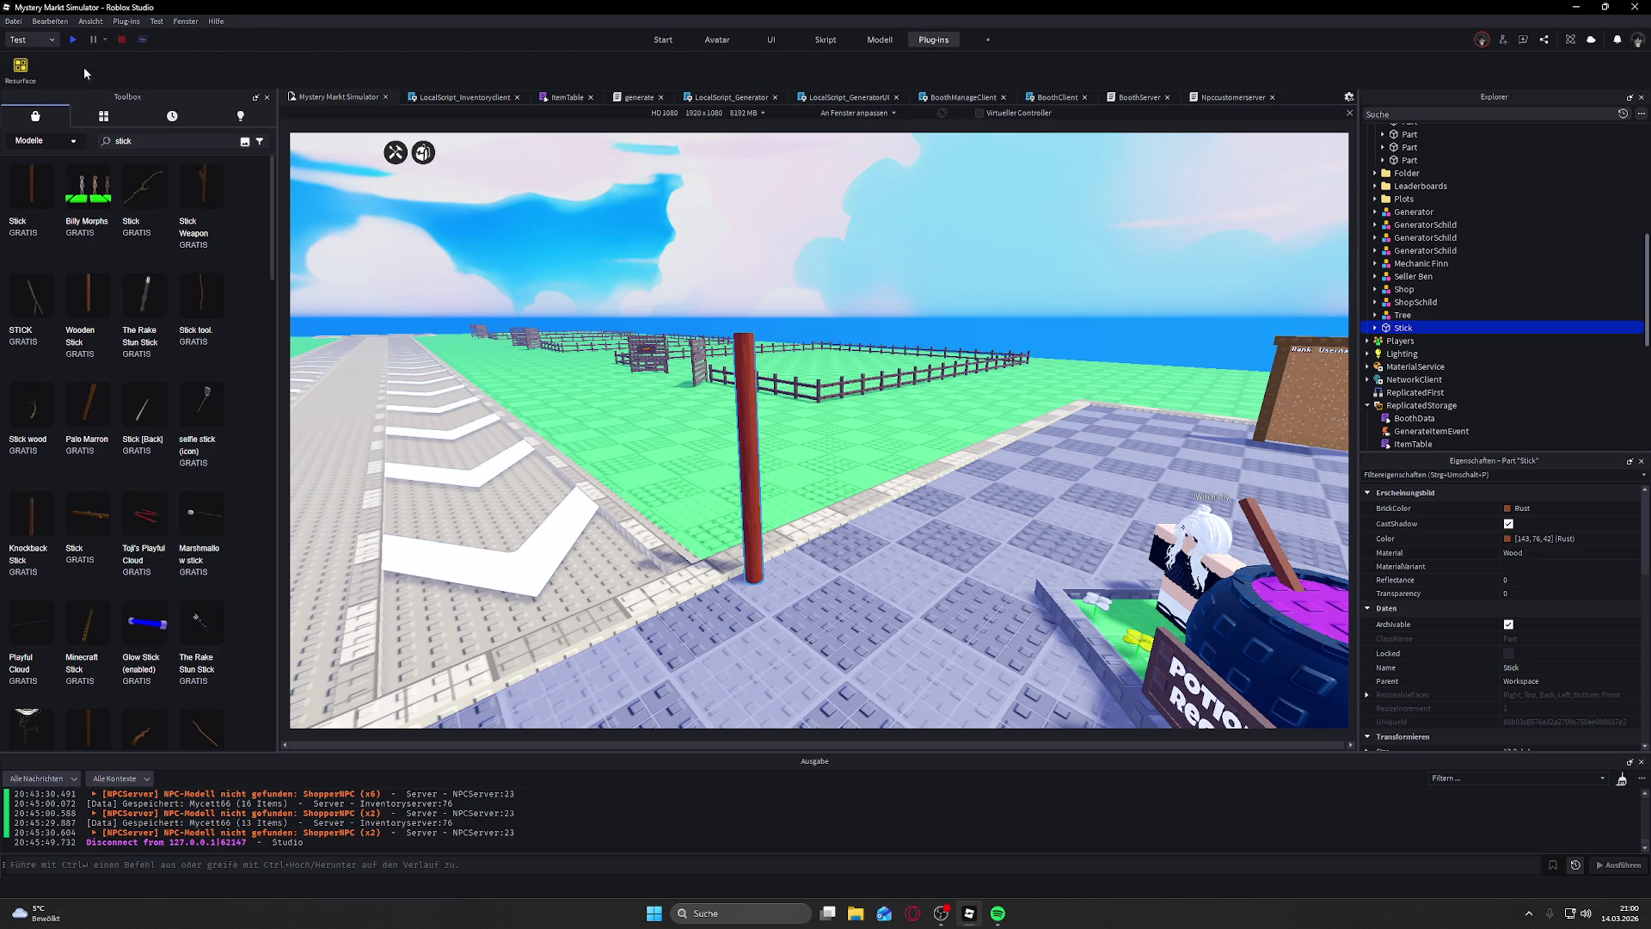
left_click(22, 66)
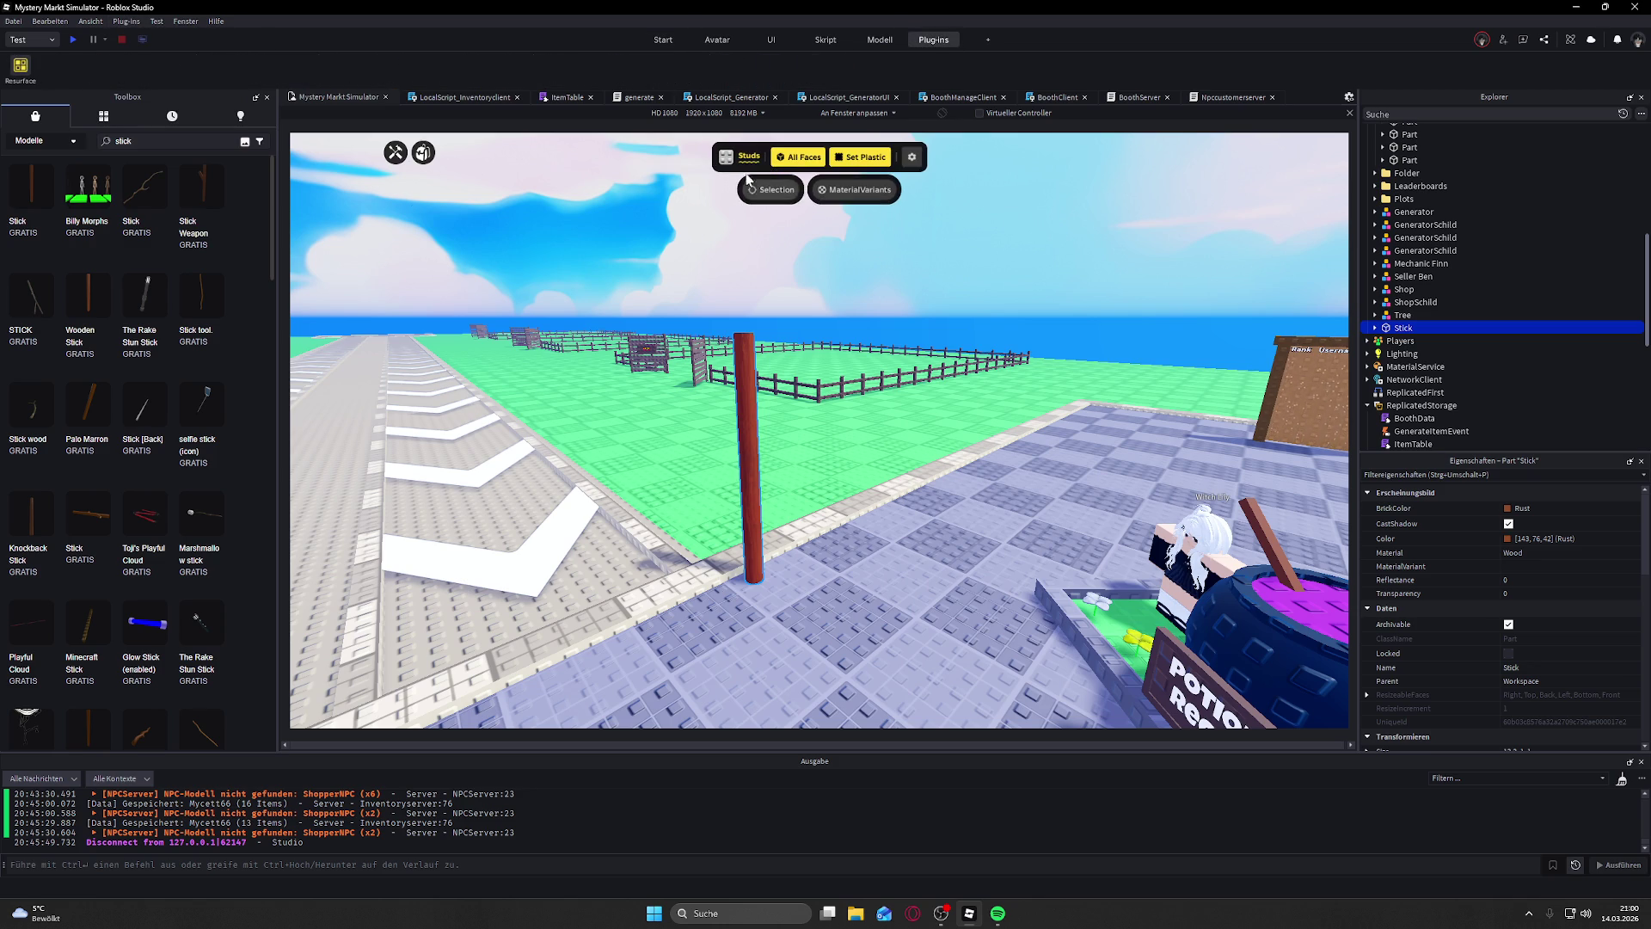
left_click(862, 157)
key("f")
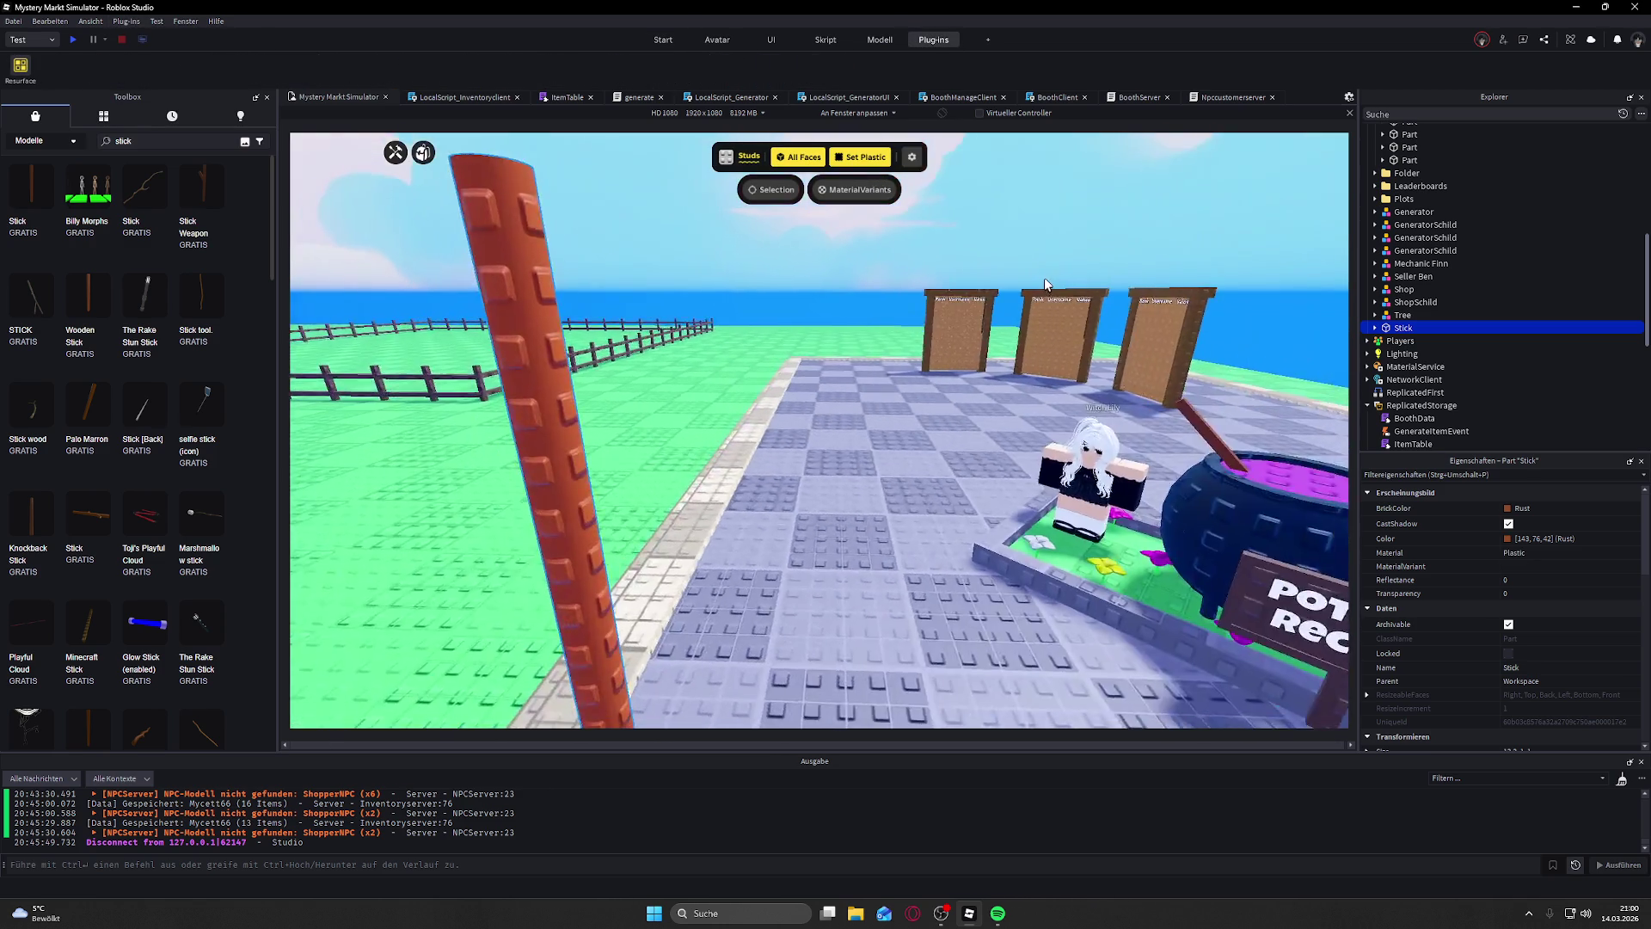
scroll(818, 397, "up", 2)
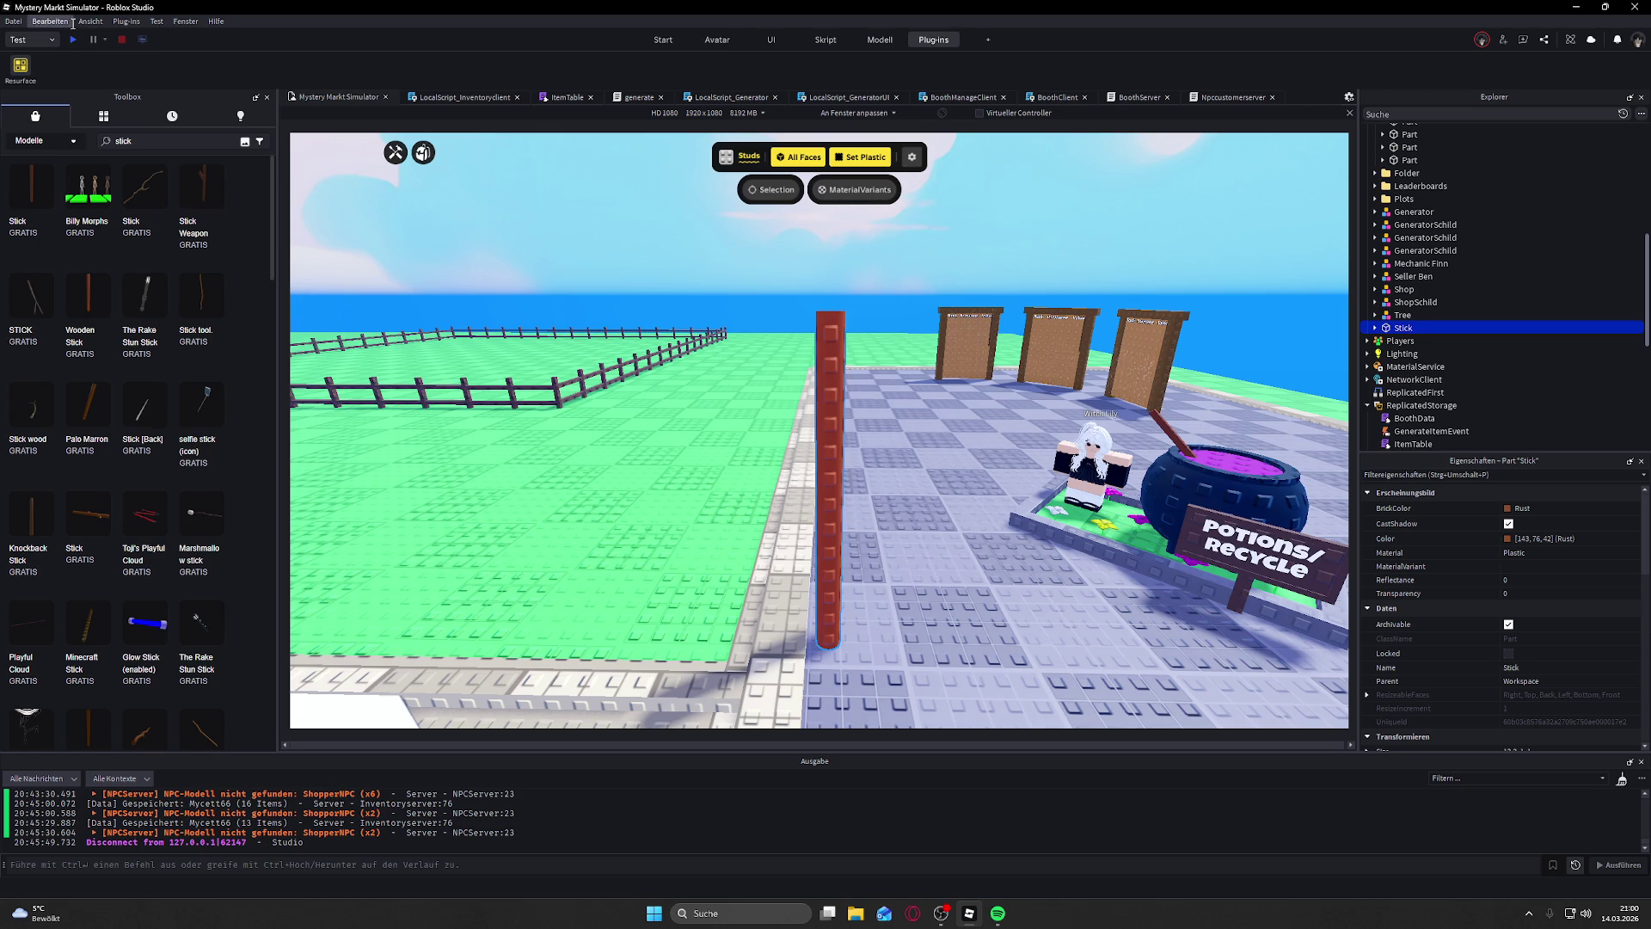
left_click(20, 67)
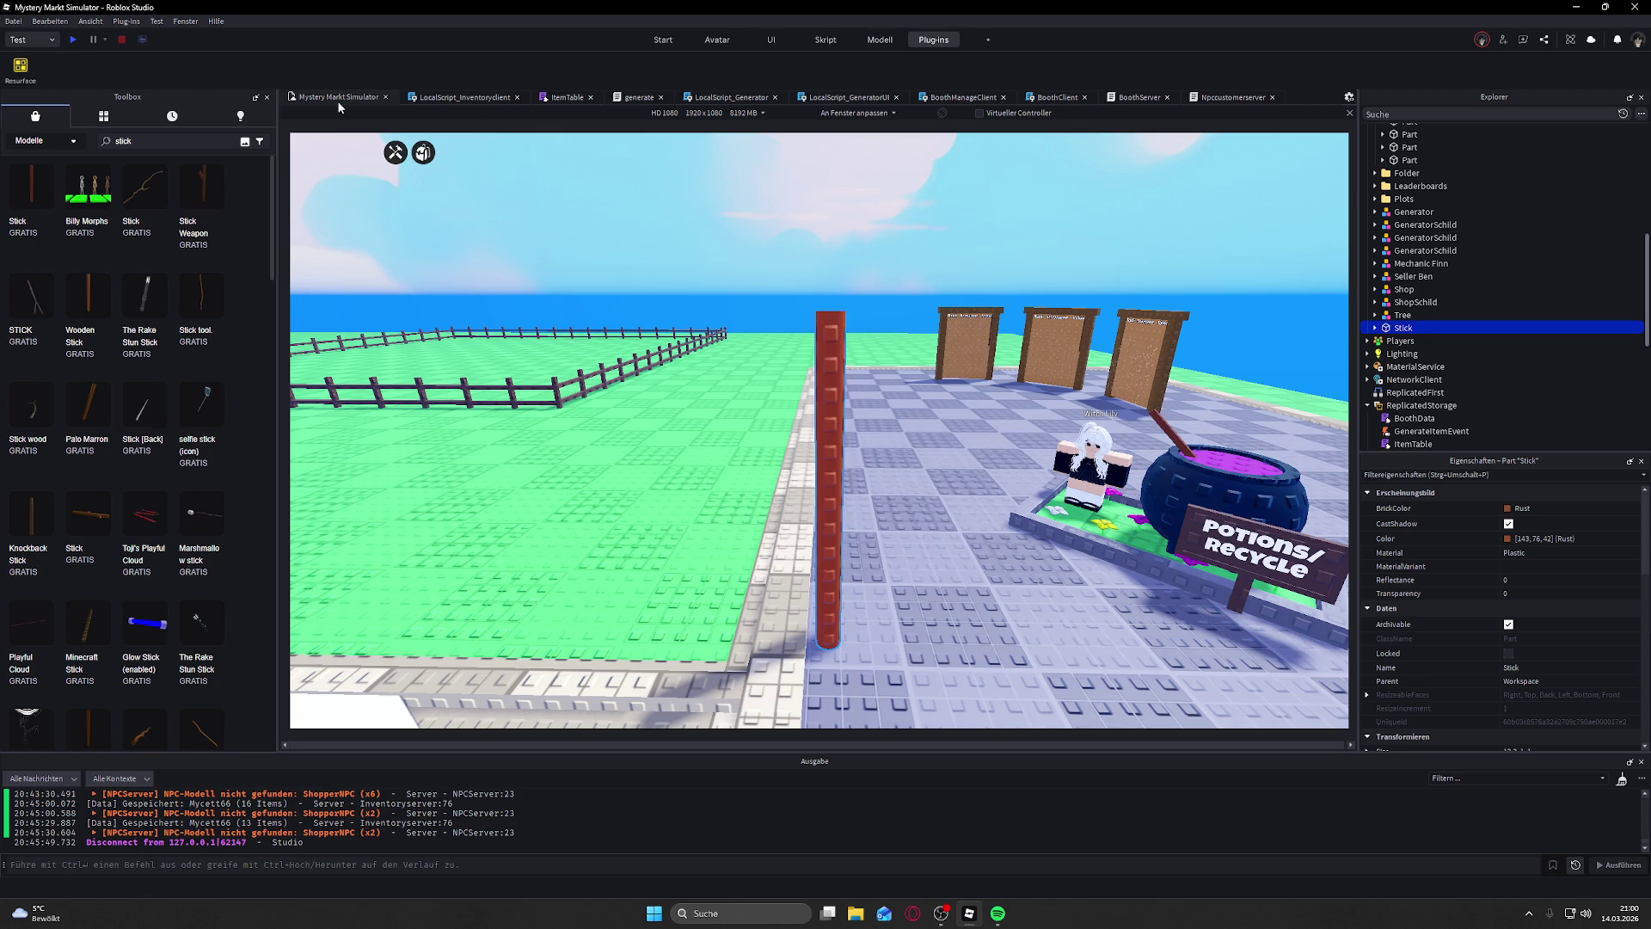
left_click(661, 40)
Step: Scale the stick down to 3.2 studs tall and adjust its thickness
left_click(60, 68)
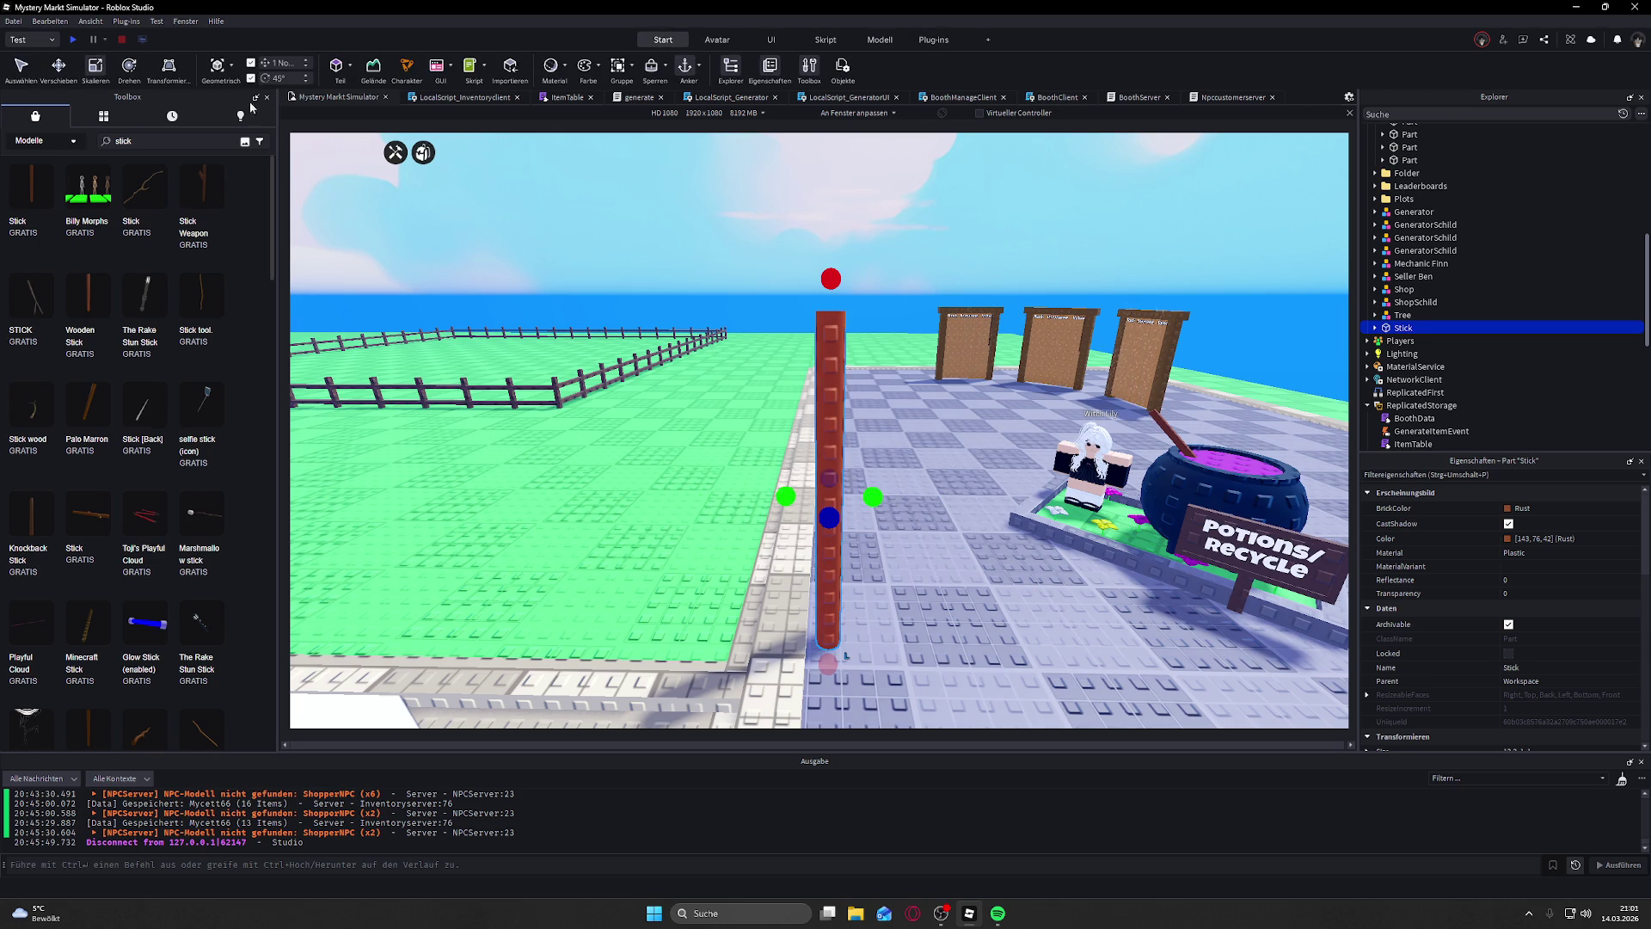
left_click_drag(831, 278, 831, 551)
left_click_drag(787, 607, 821, 605)
scroll(892, 591, "up", 5)
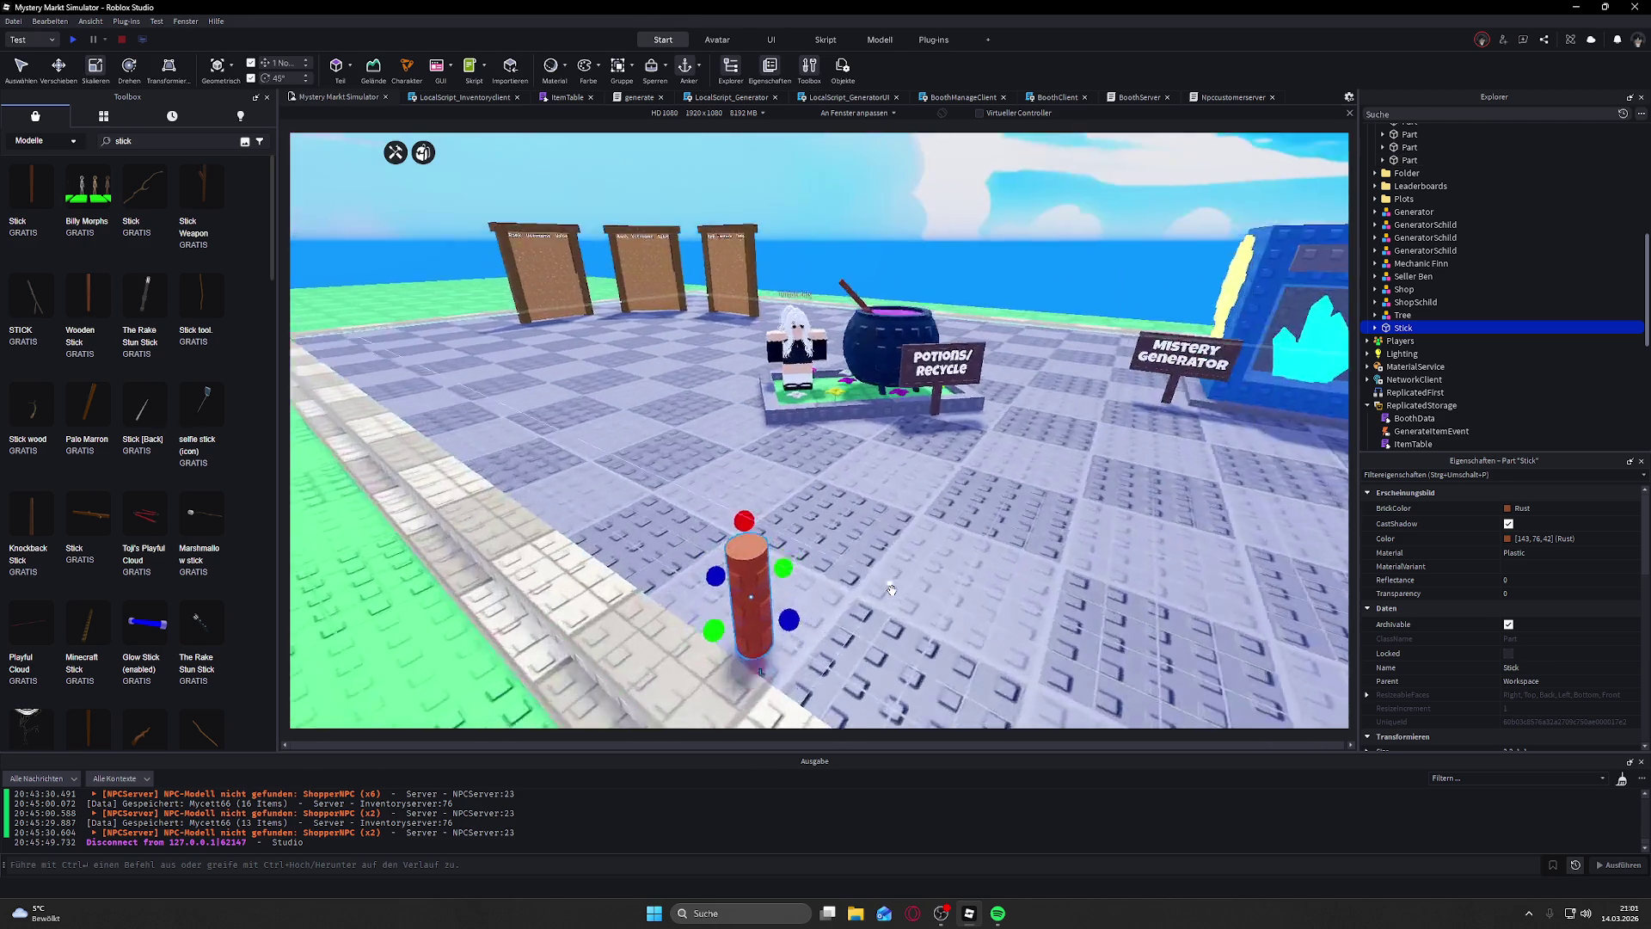
key("f")
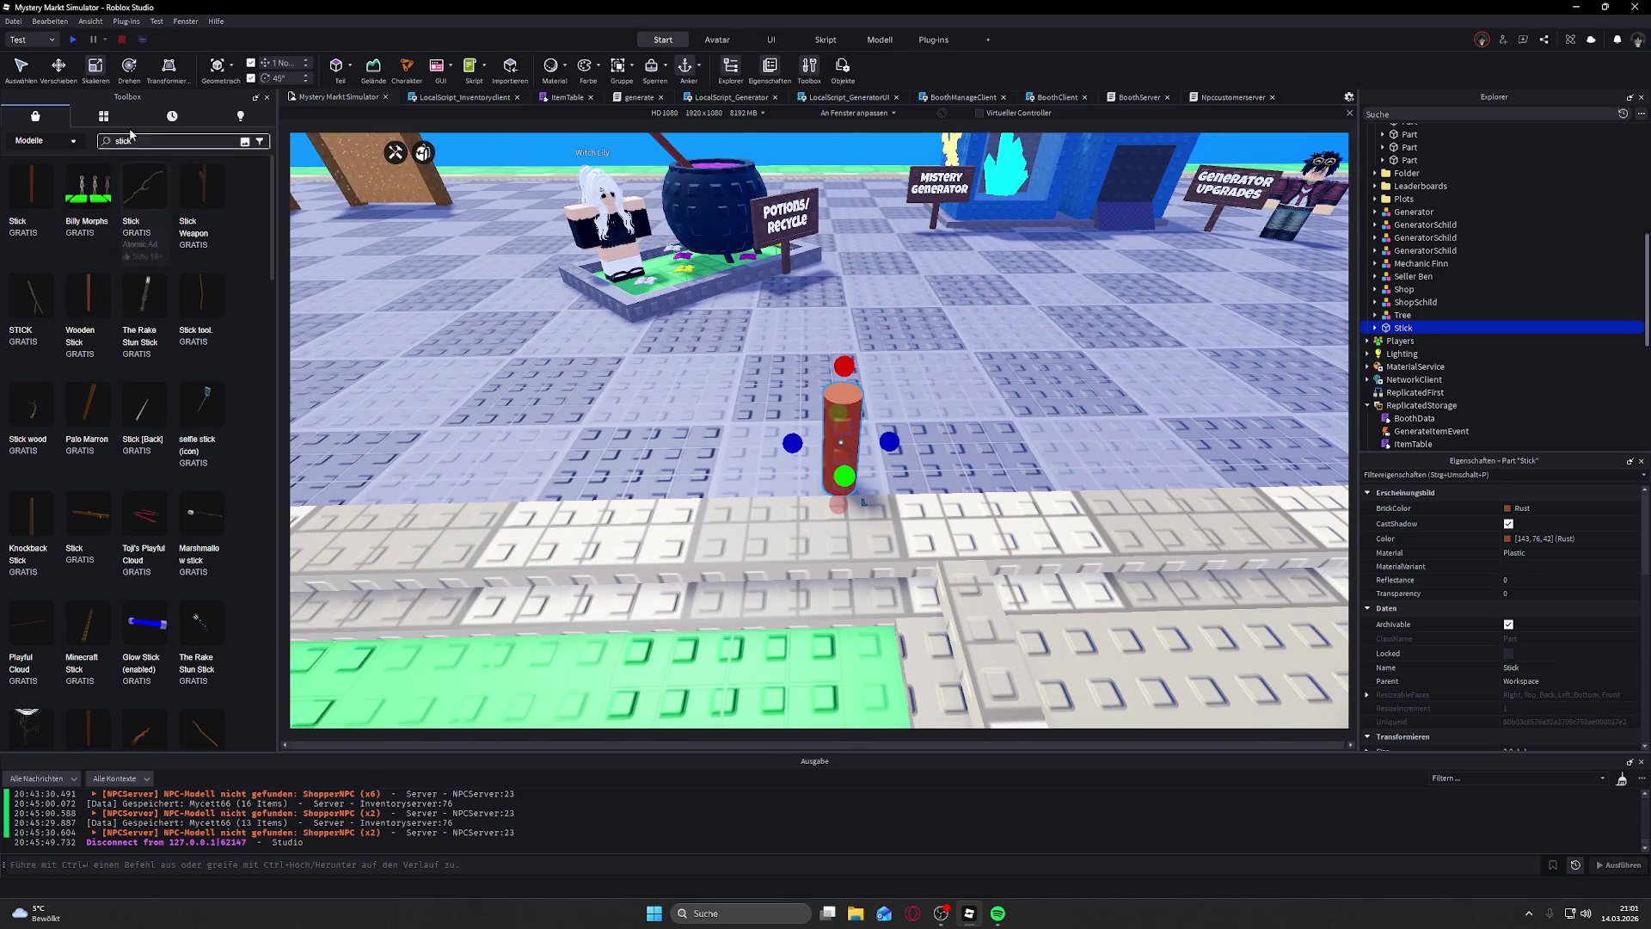
Step: Delete the stick part and drag the Stick tool model onto the floor
key("Delete")
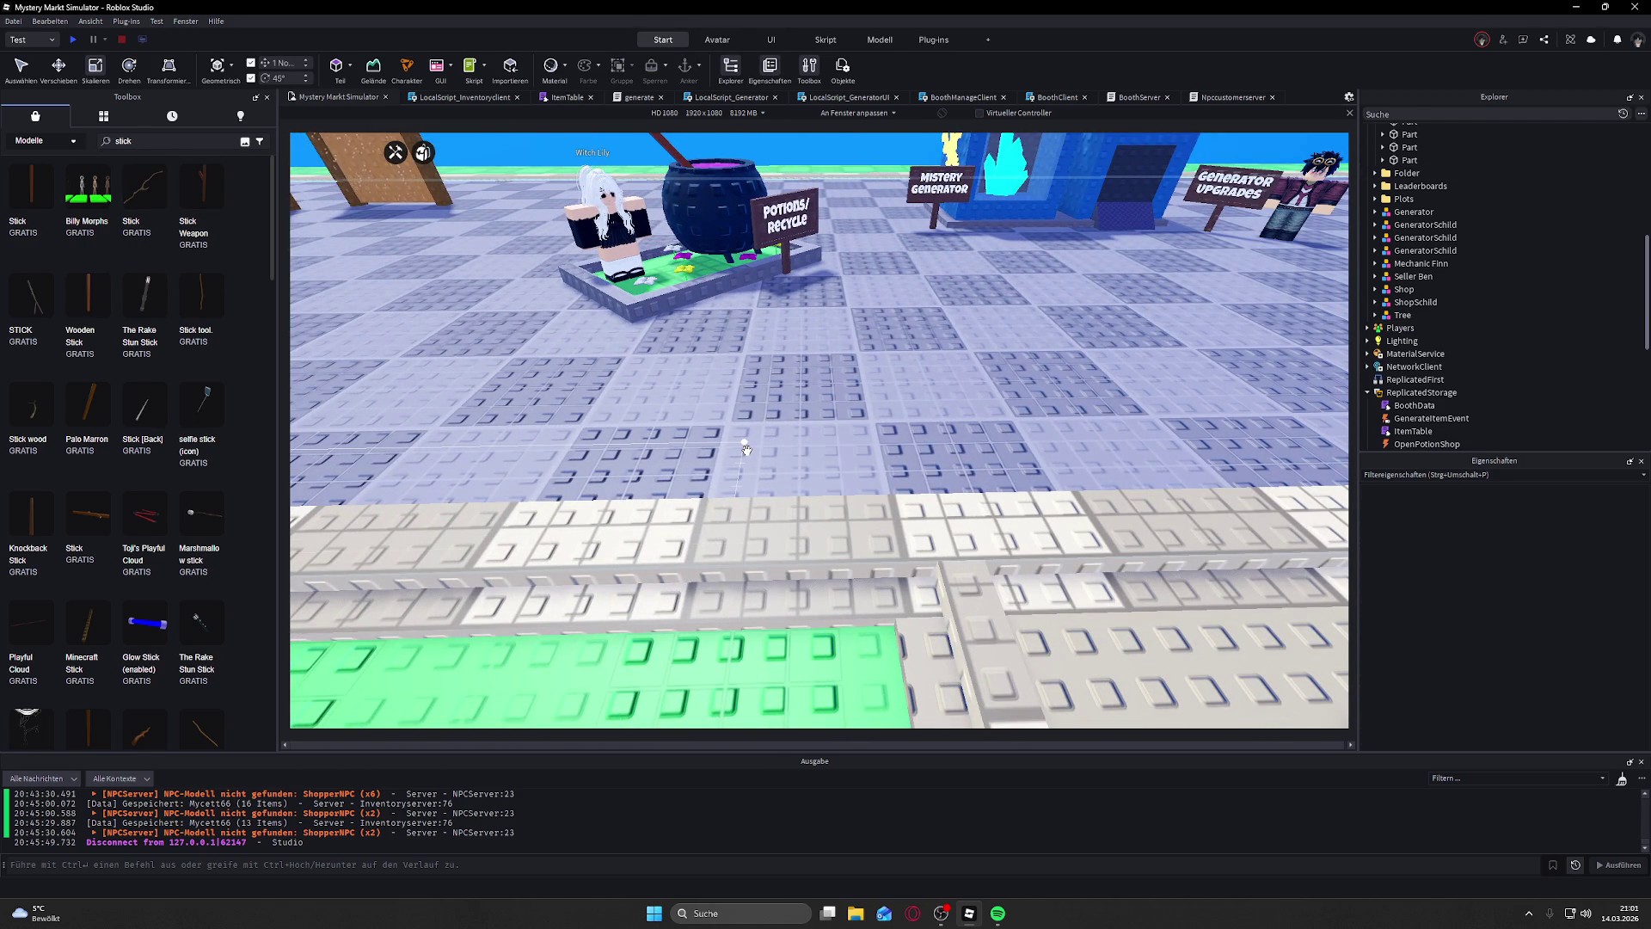
mouse_move(26, 516)
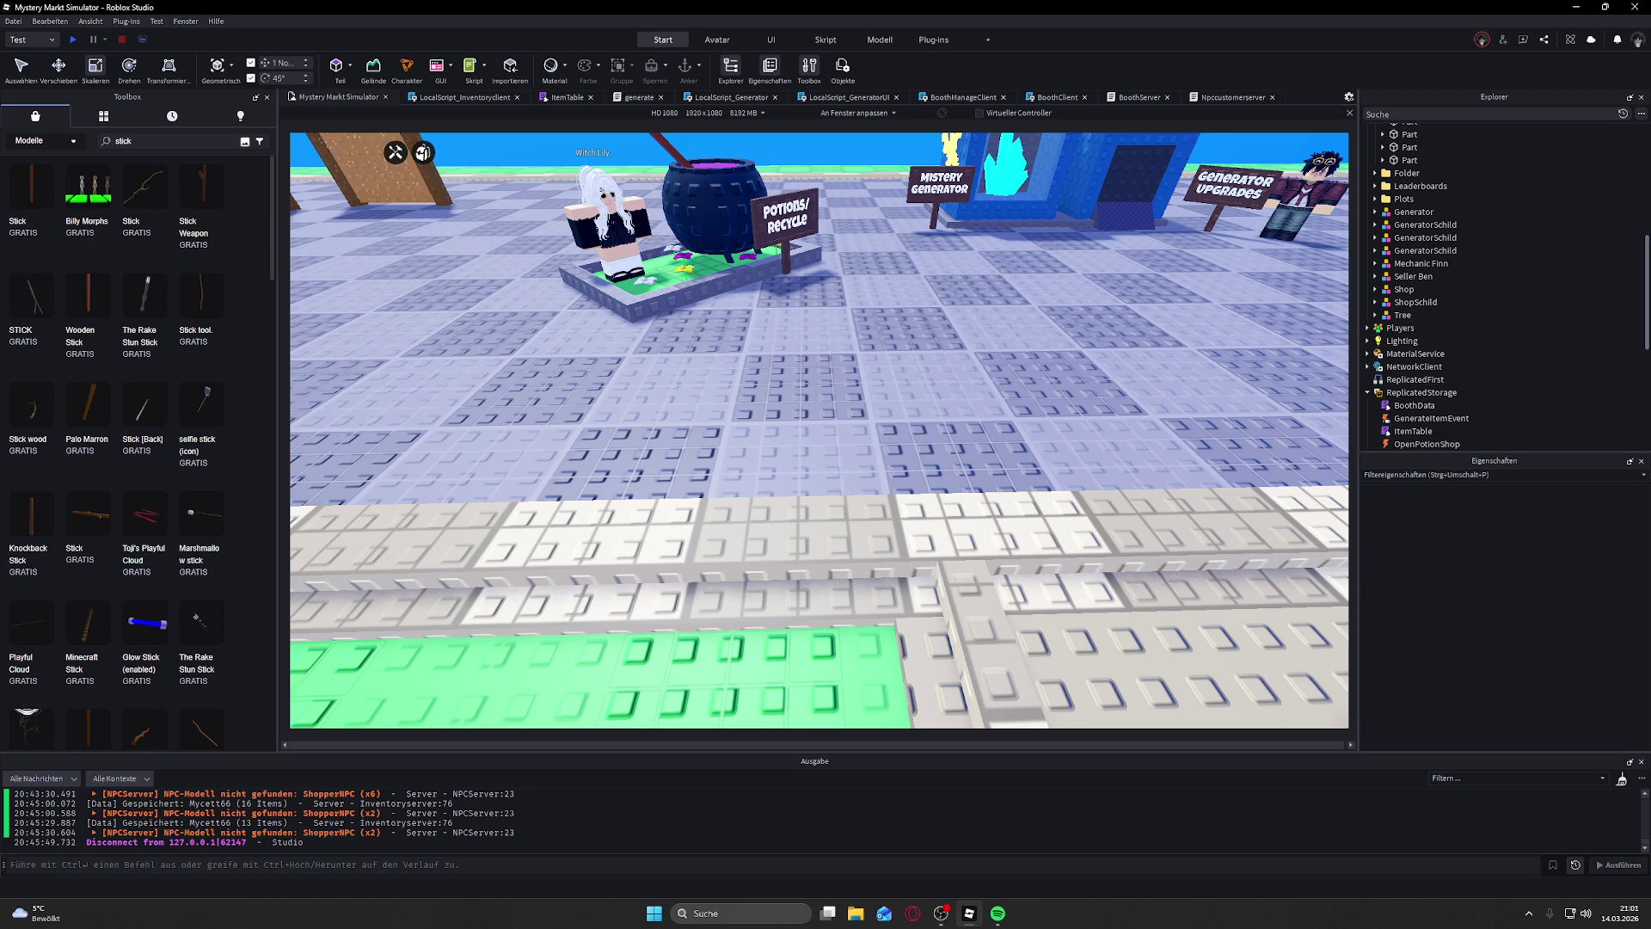
scroll(116, 365, "down", 2)
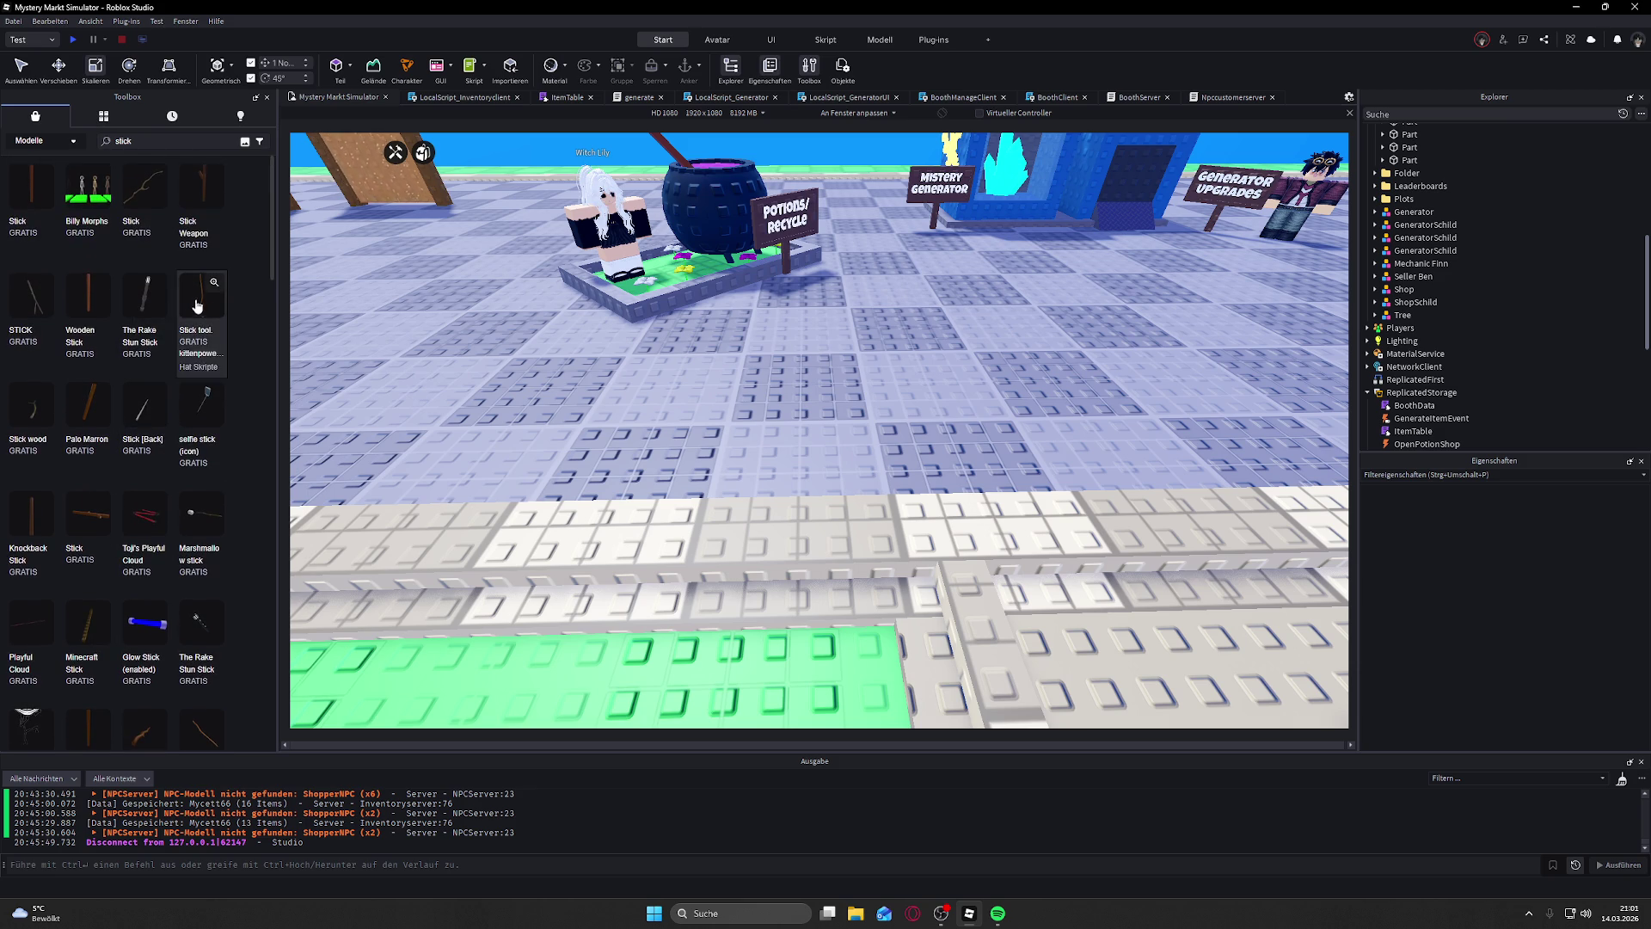
mouse_move(155, 300)
left_mouse_down()
mouse_move(875, 421)
mouse_move(829, 442)
left_mouse_up()
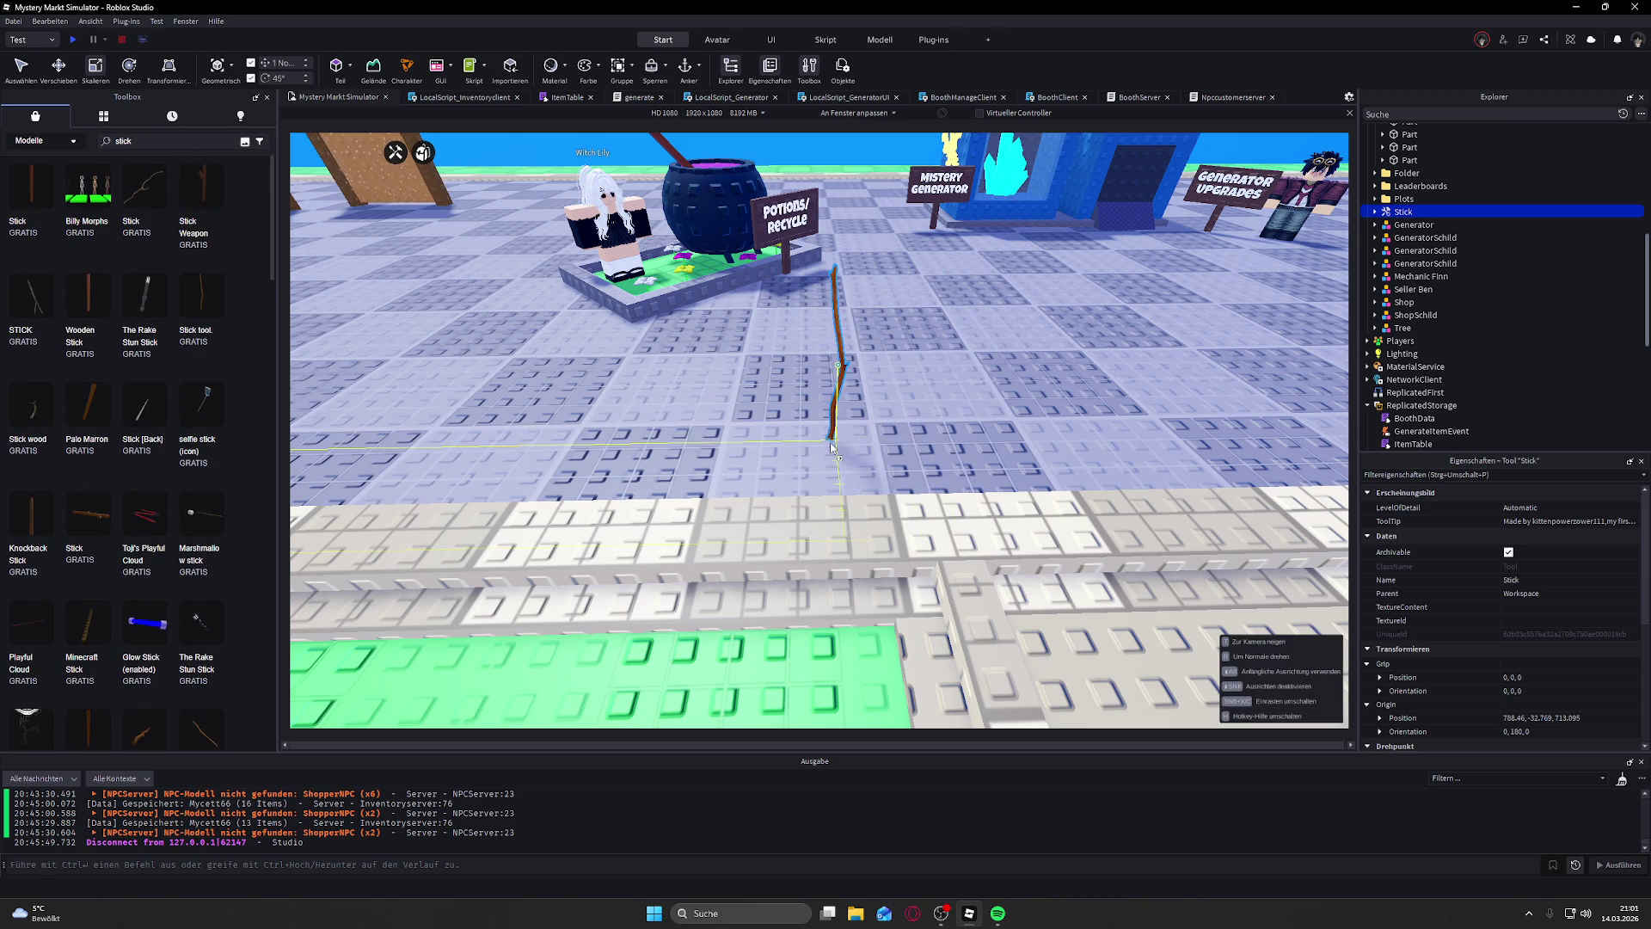
Step: Accept the scripted Stick model, delete its SwordScript, and undo deleting the Handle
left_click(957, 488)
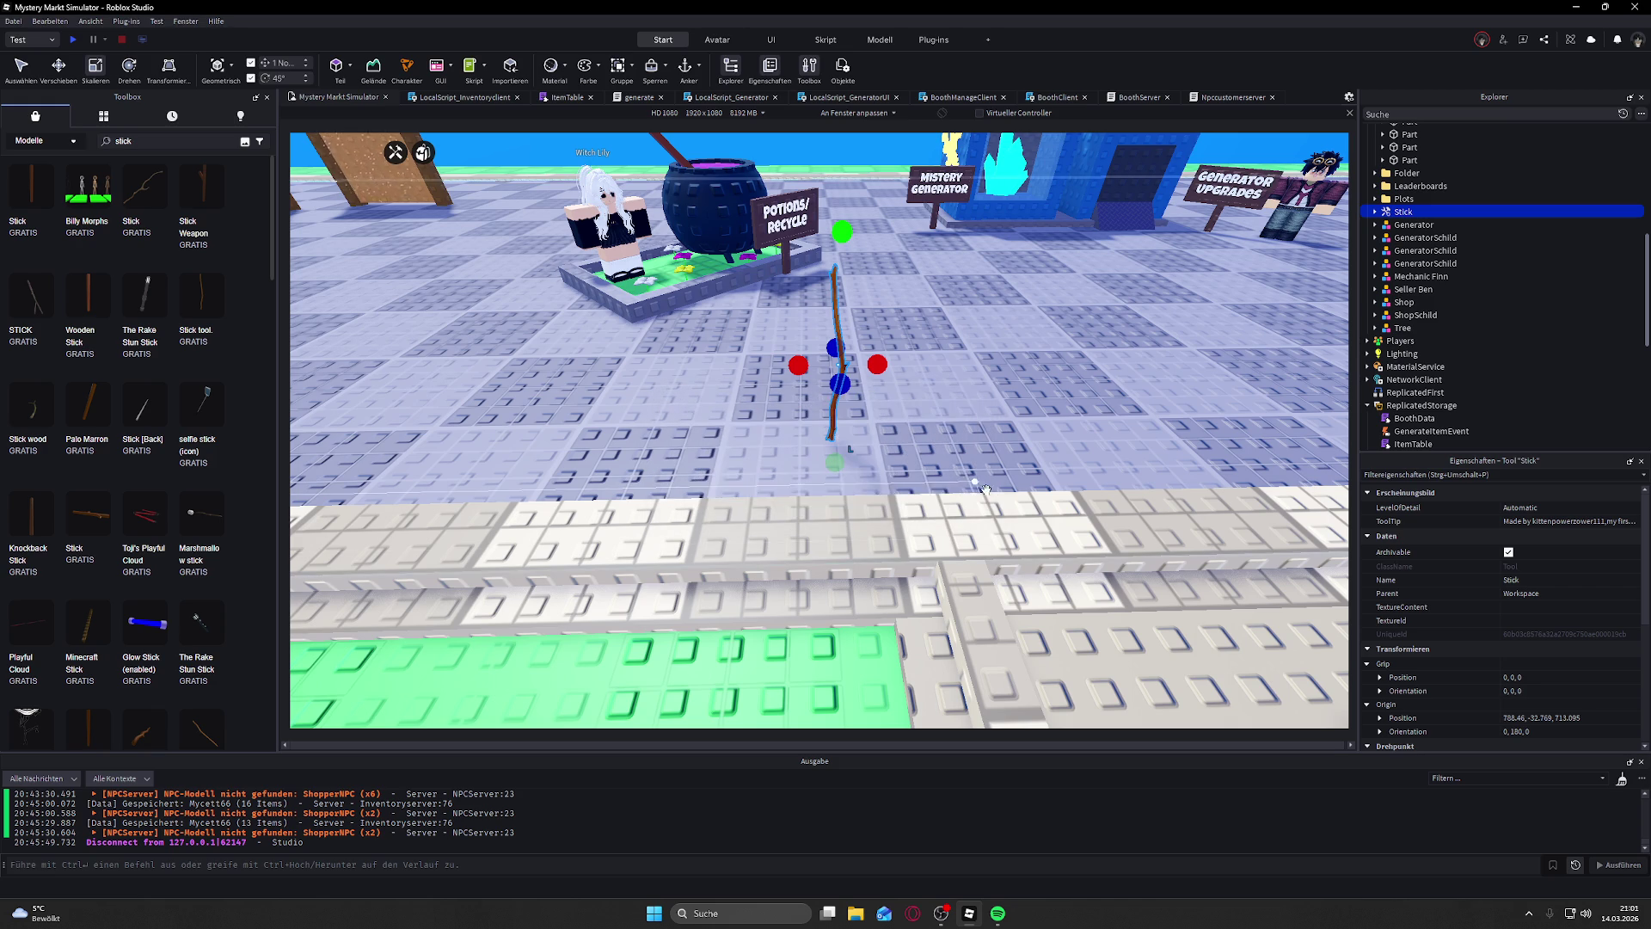
left_click(1375, 212)
left_click(1423, 224)
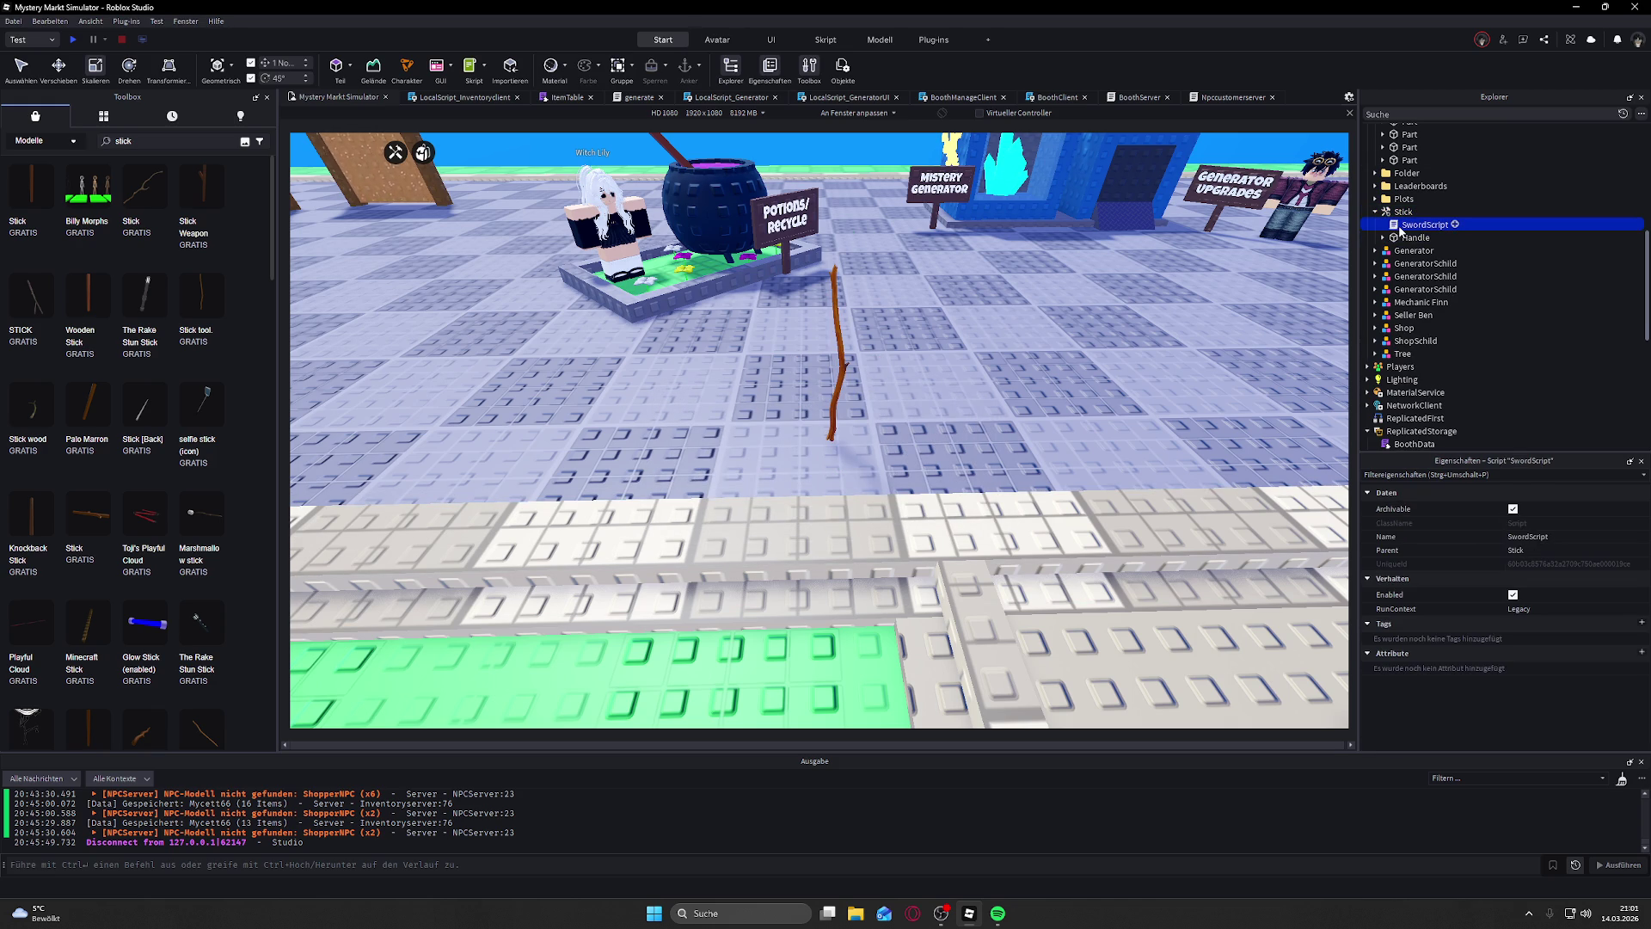
key("Delete")
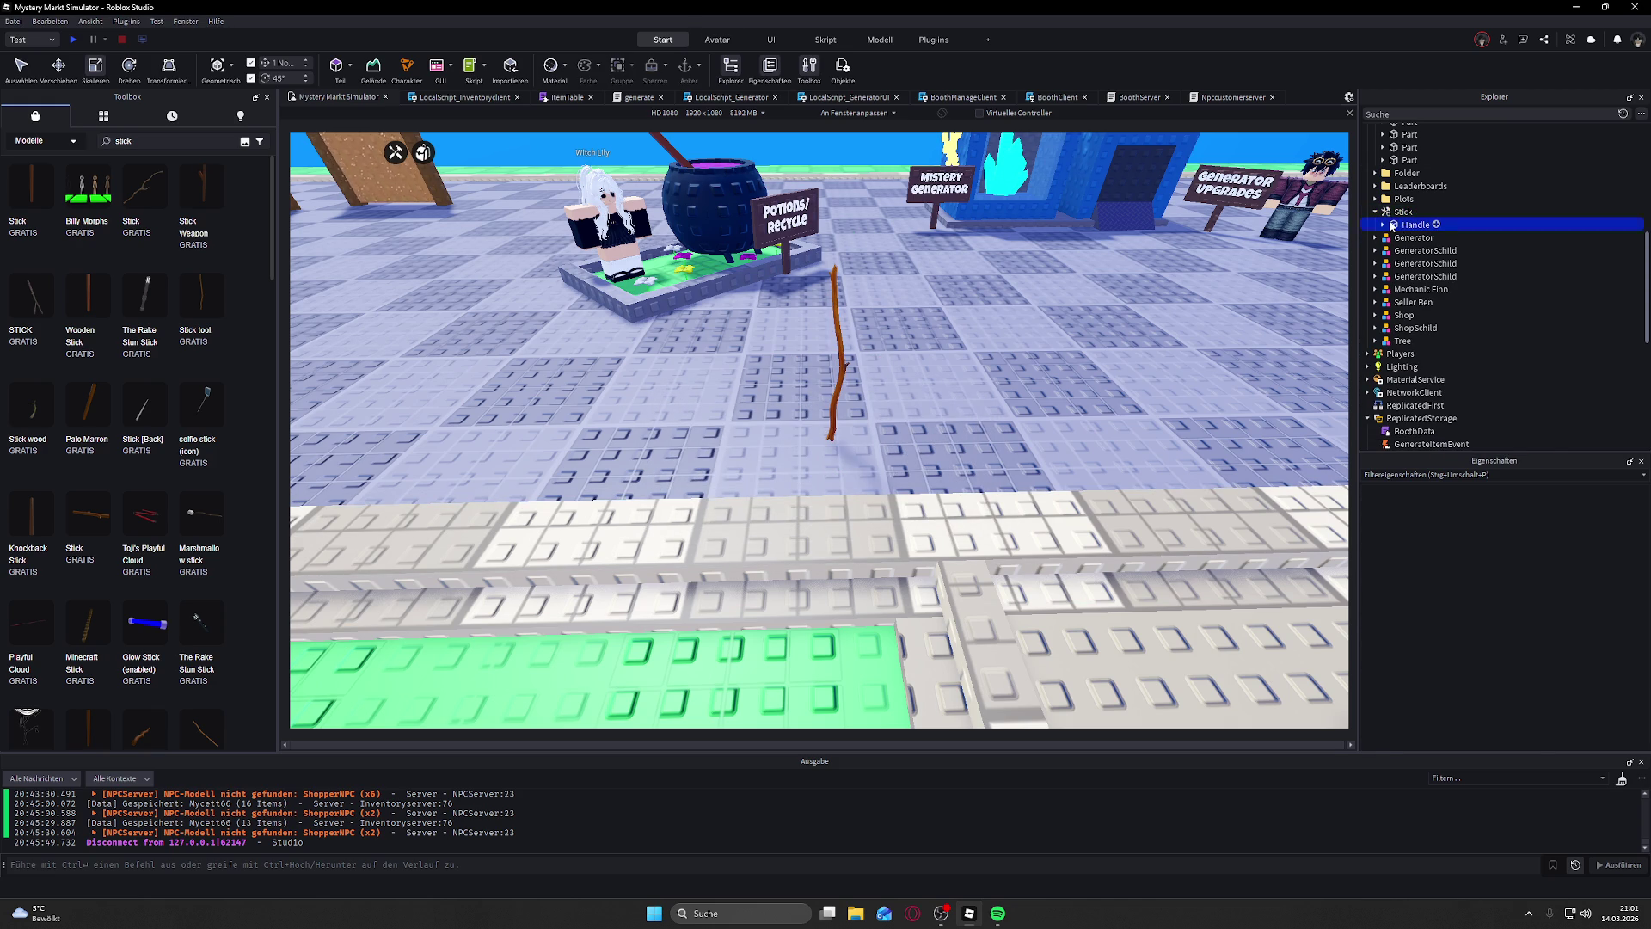
left_click(1393, 226)
left_click(1383, 224)
key("Delete")
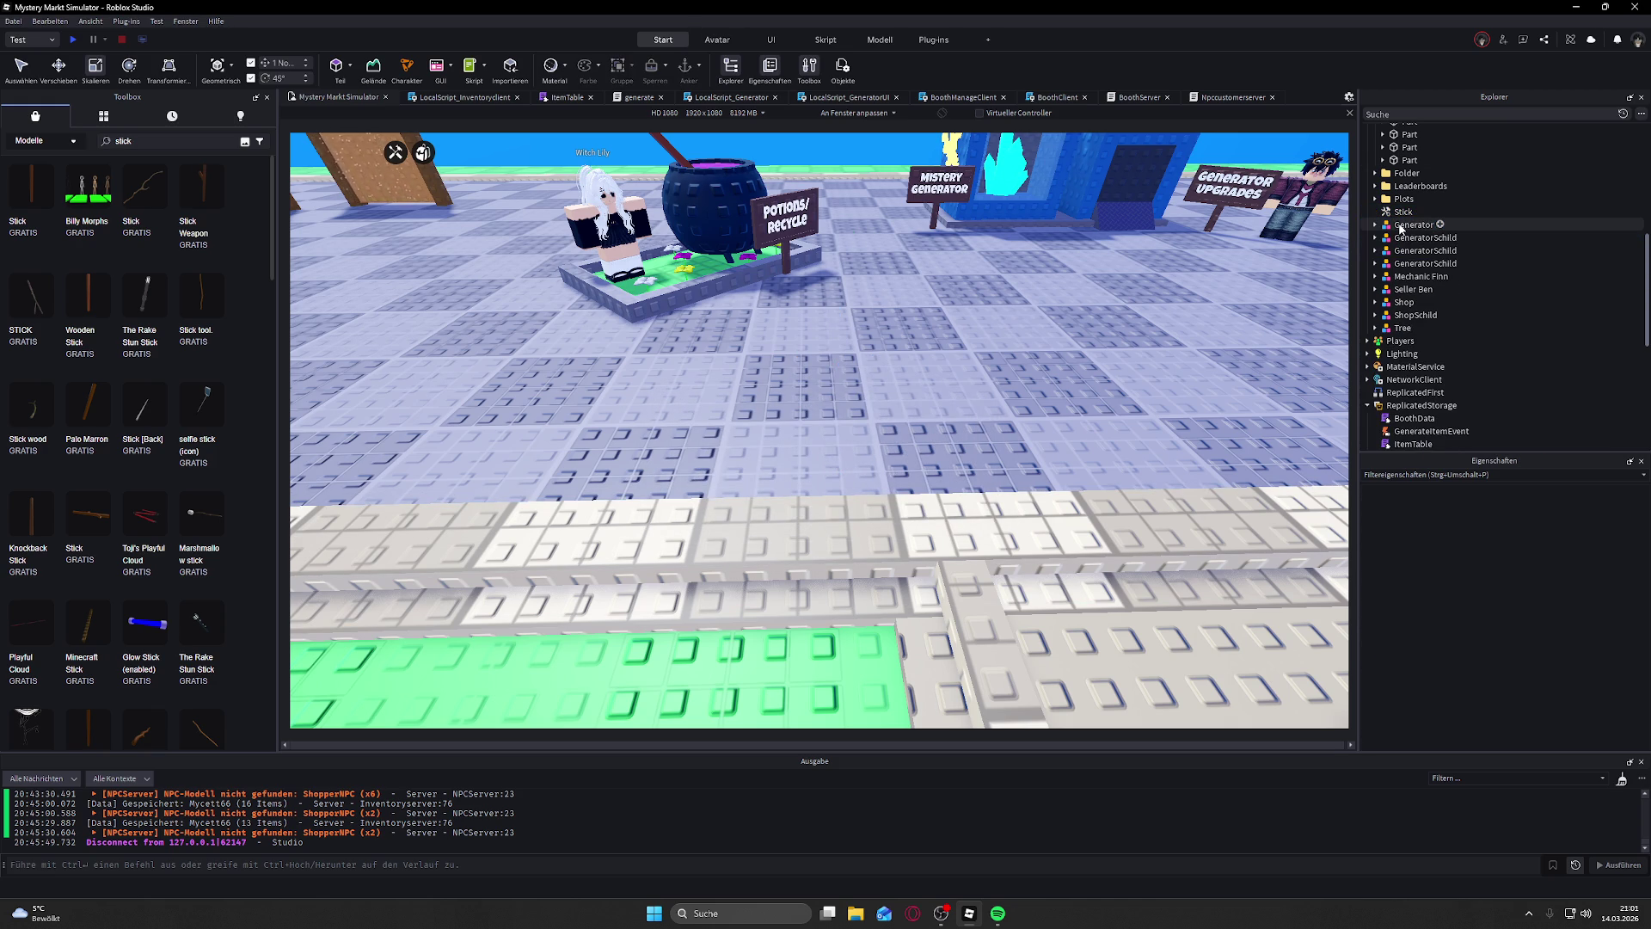
key("ctrl+z")
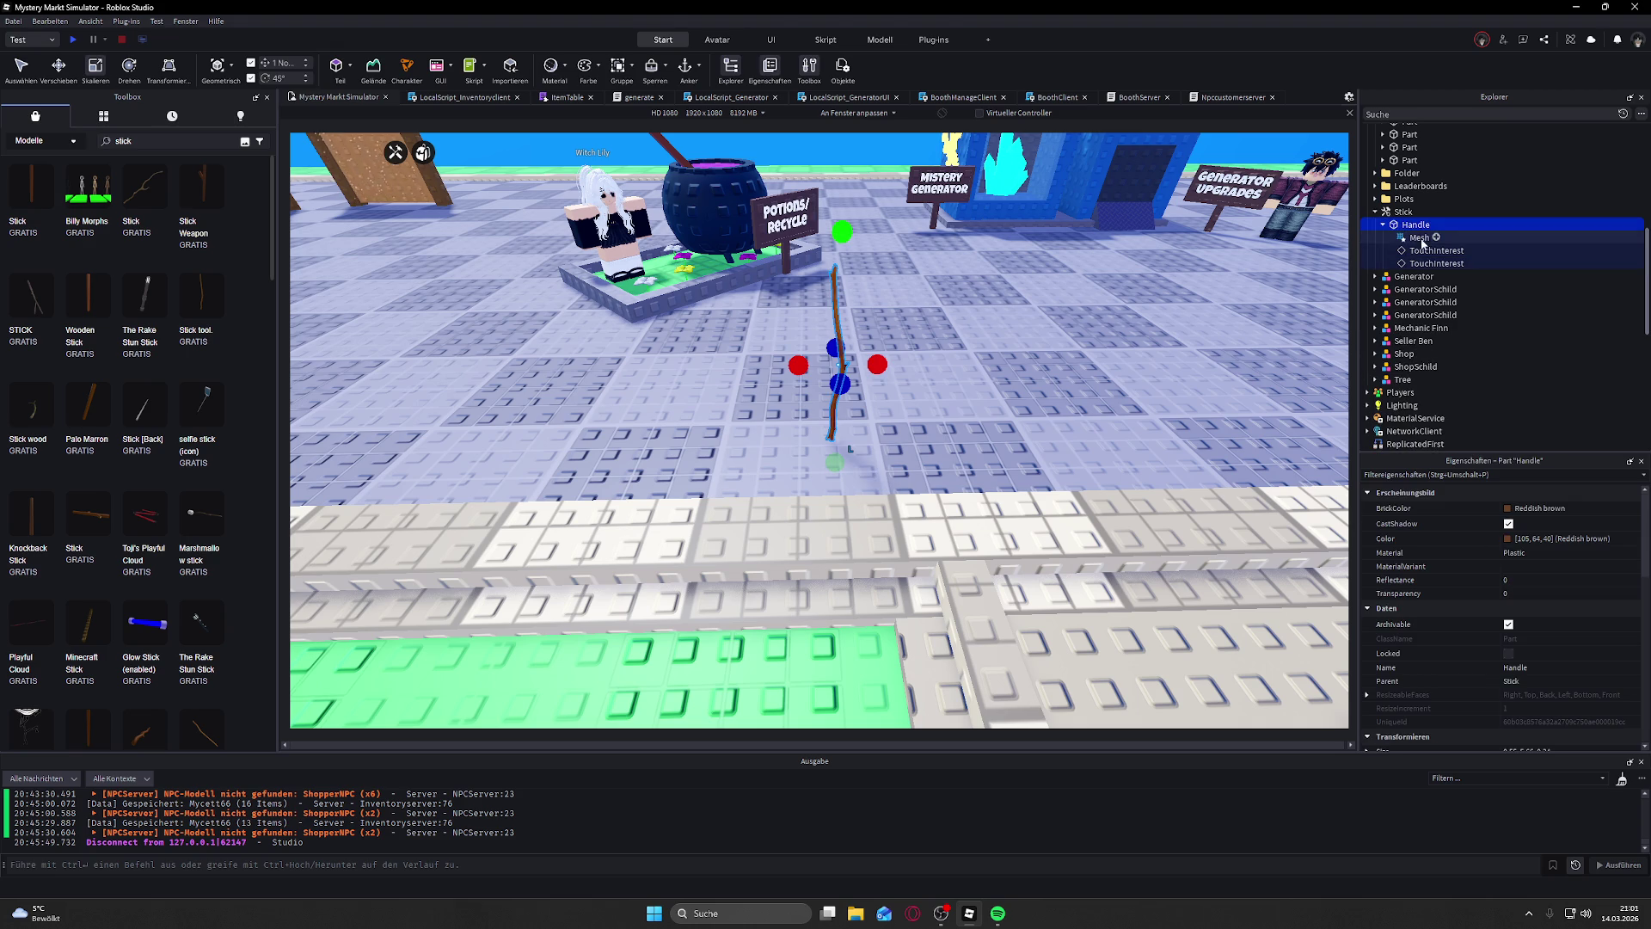
Step: Move the Mesh out of the Handle and then back inside it in Explorer
left_click(1422, 263)
left_click(1427, 250)
left_click(1415, 224)
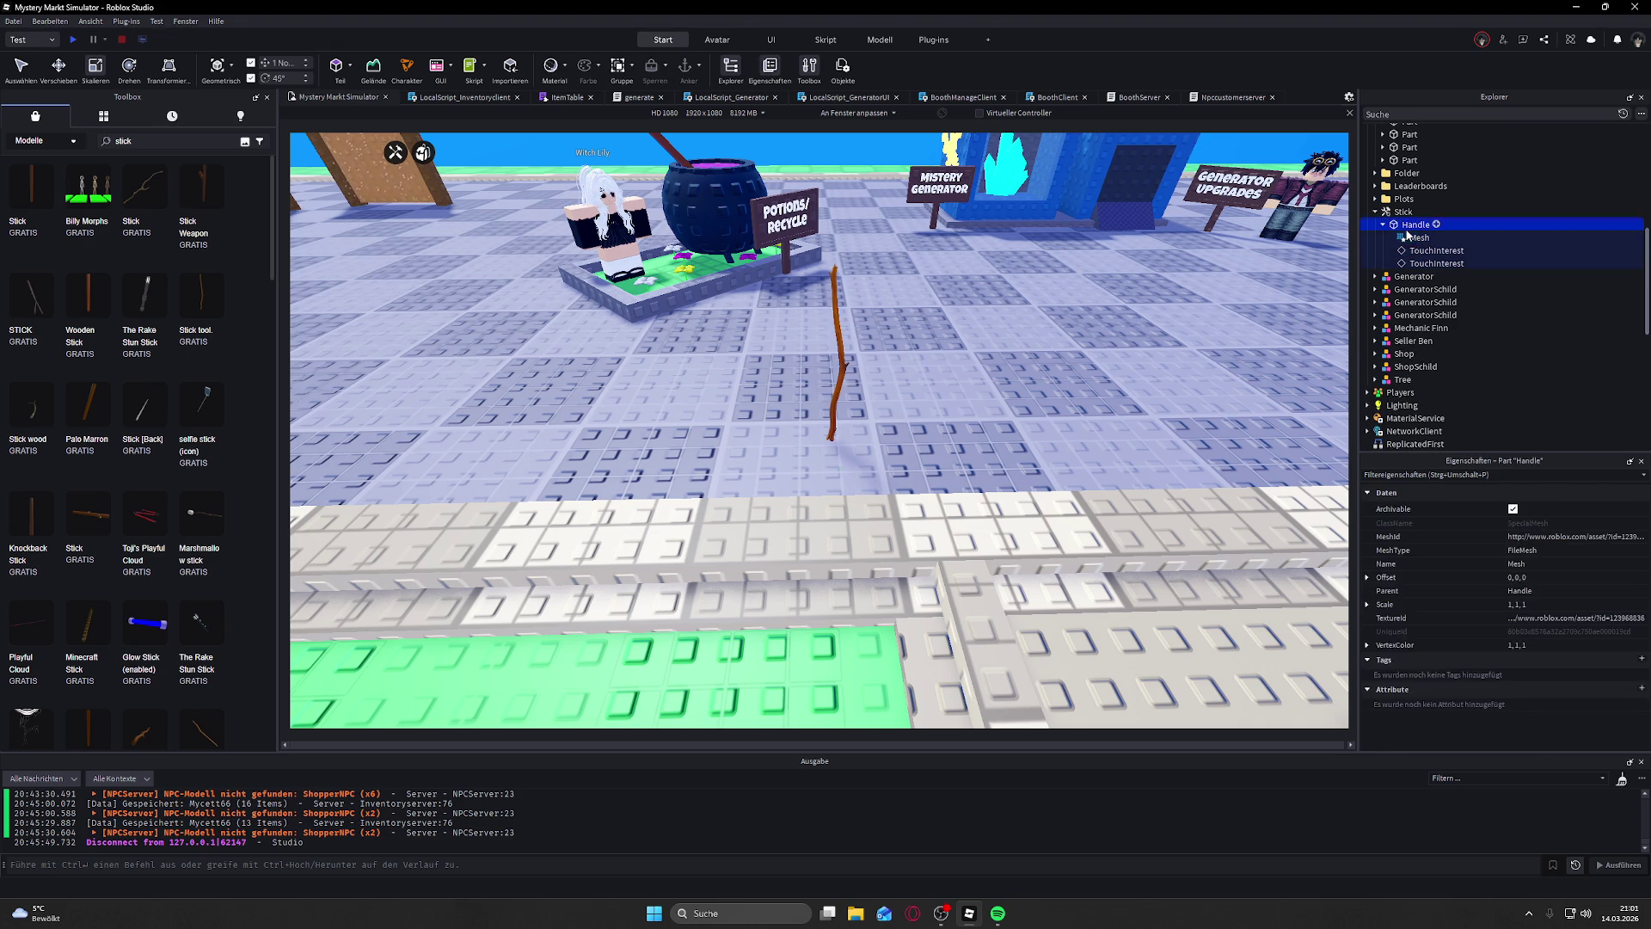
left_click(1413, 239)
left_click(1413, 260, "shift")
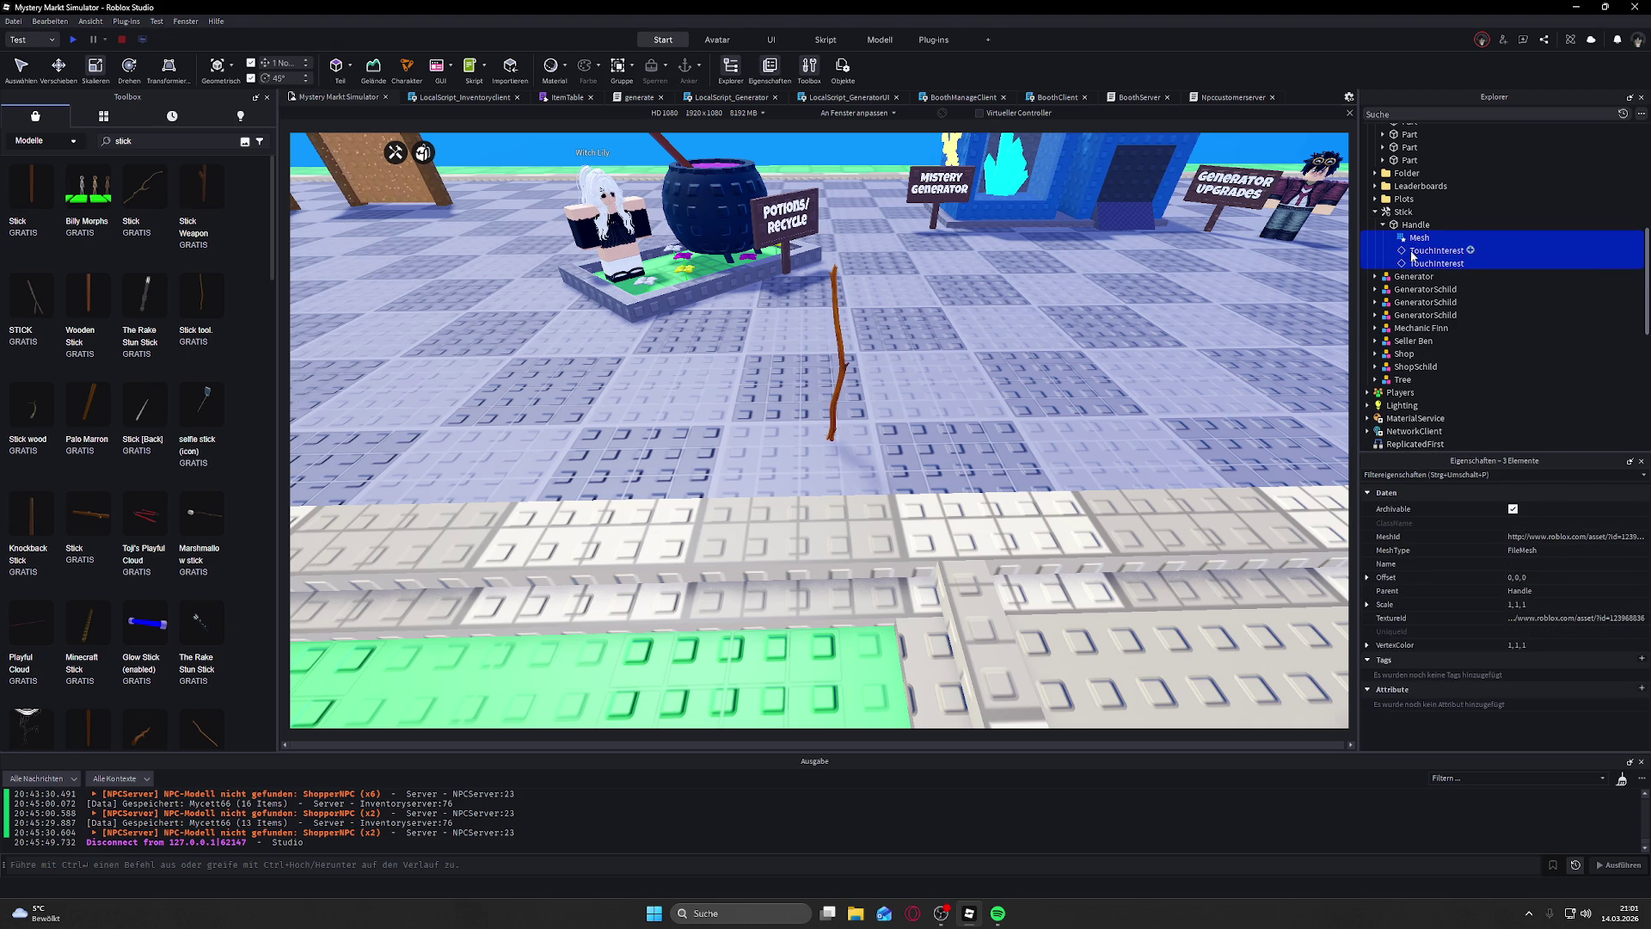
left_click_drag(1411, 232, 1407, 213)
left_click(1413, 239)
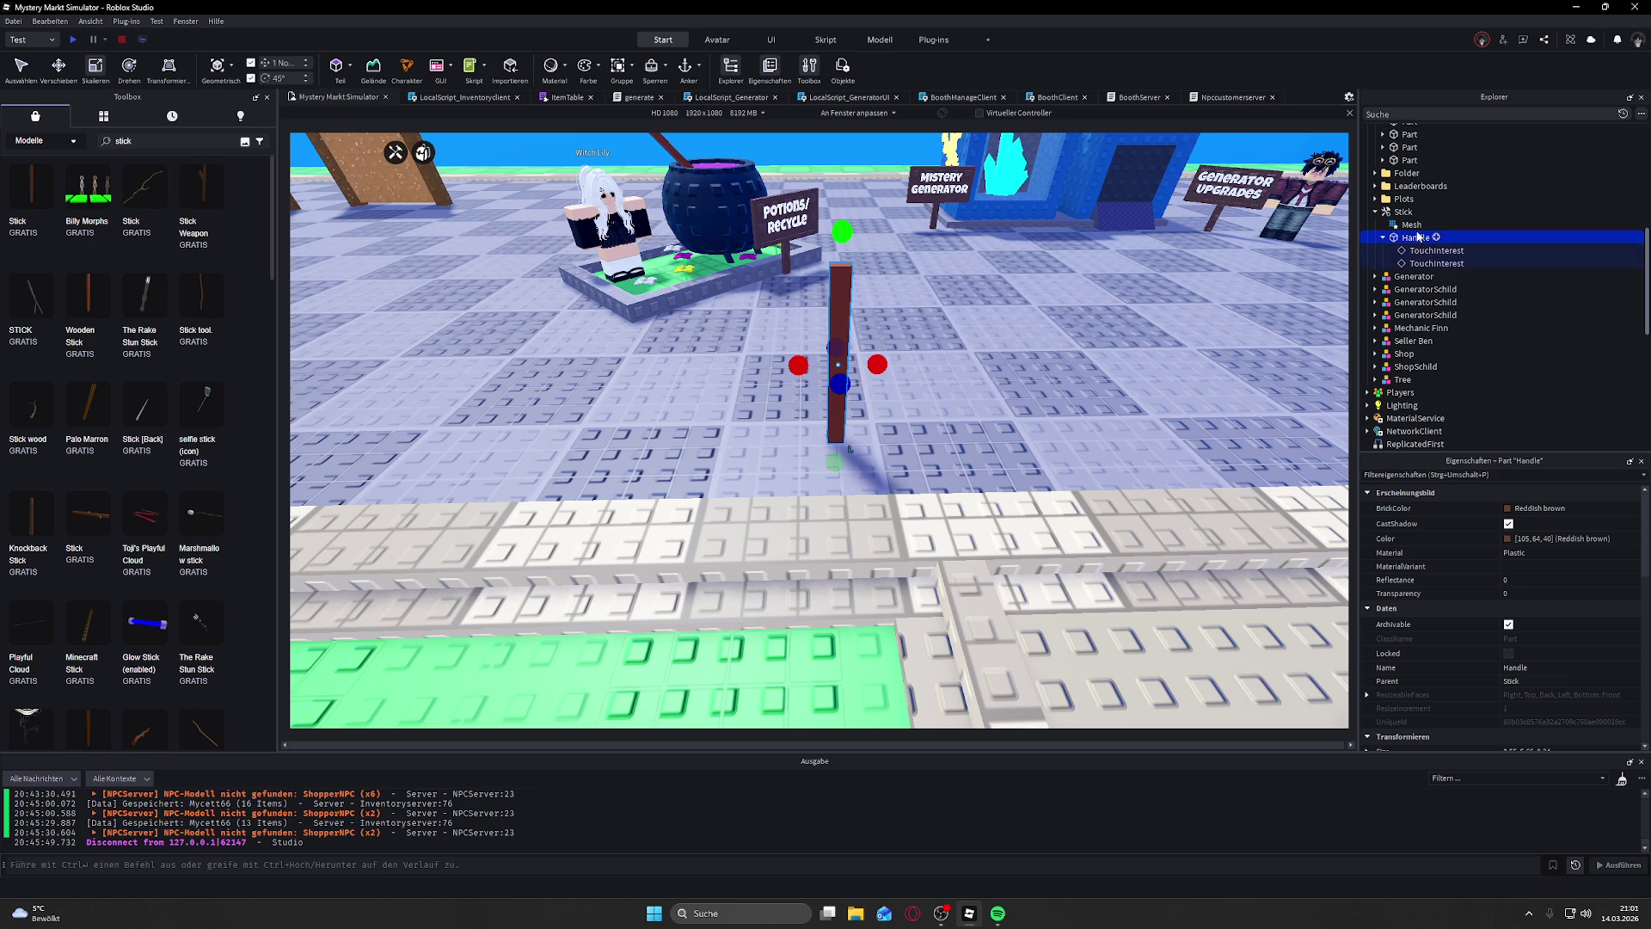
left_click(1419, 249)
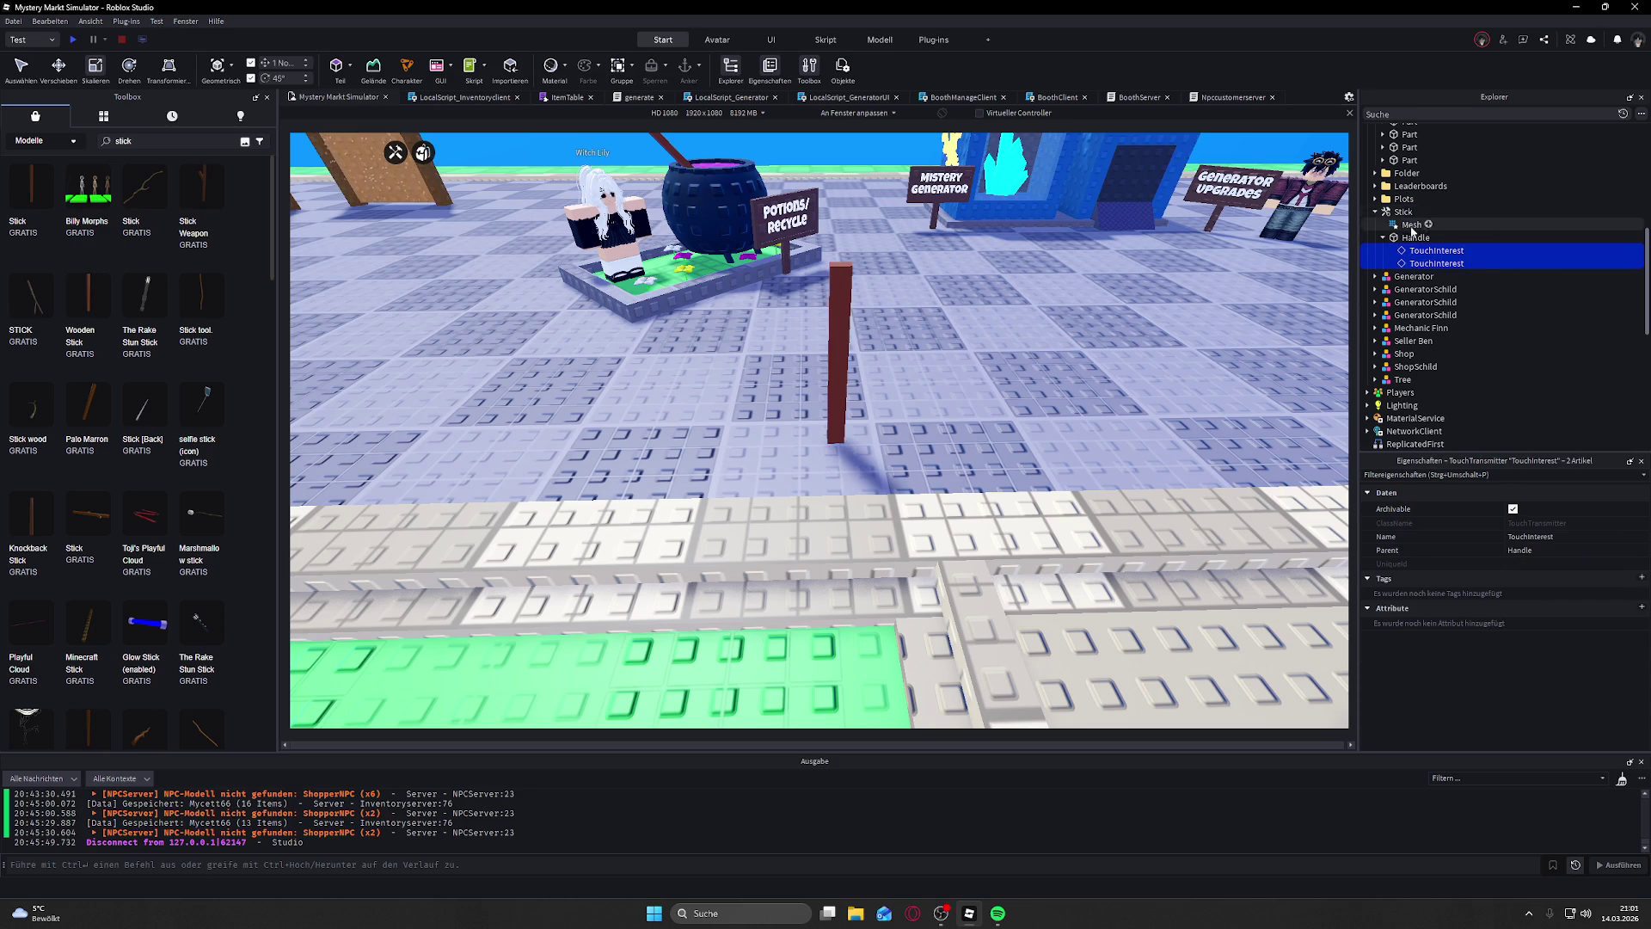
left_click(1412, 226)
left_click_drag(1411, 230, 1416, 237)
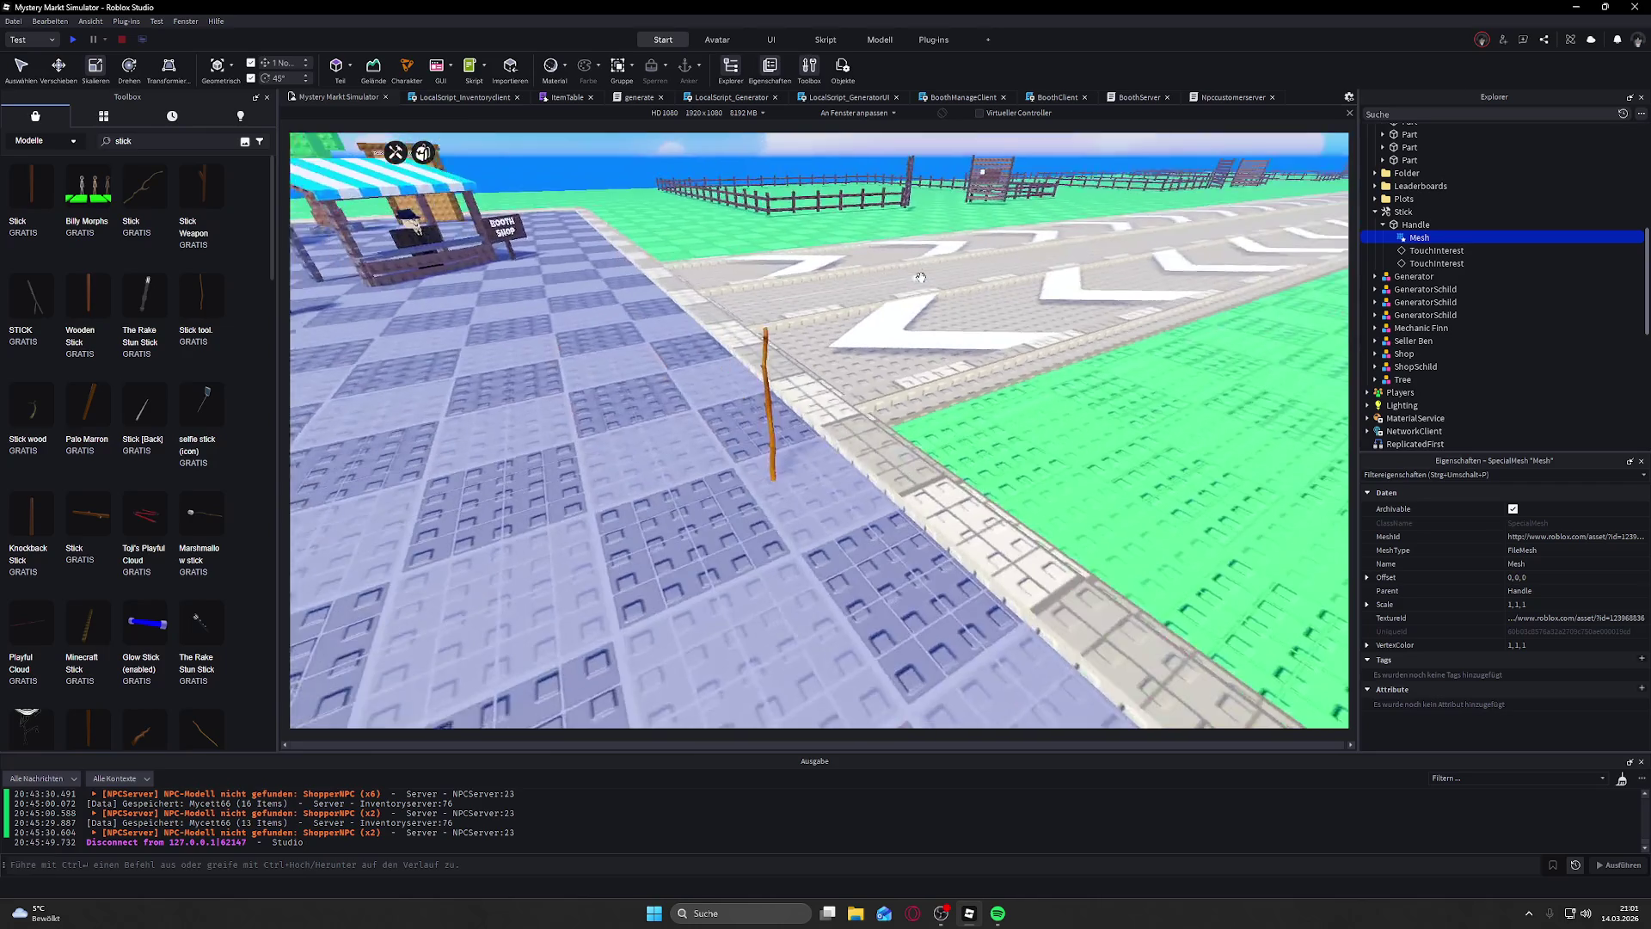
Step: Select the whole Stick model, orbit around it, and show the plugin tools
scroll(920, 277, "up", 3)
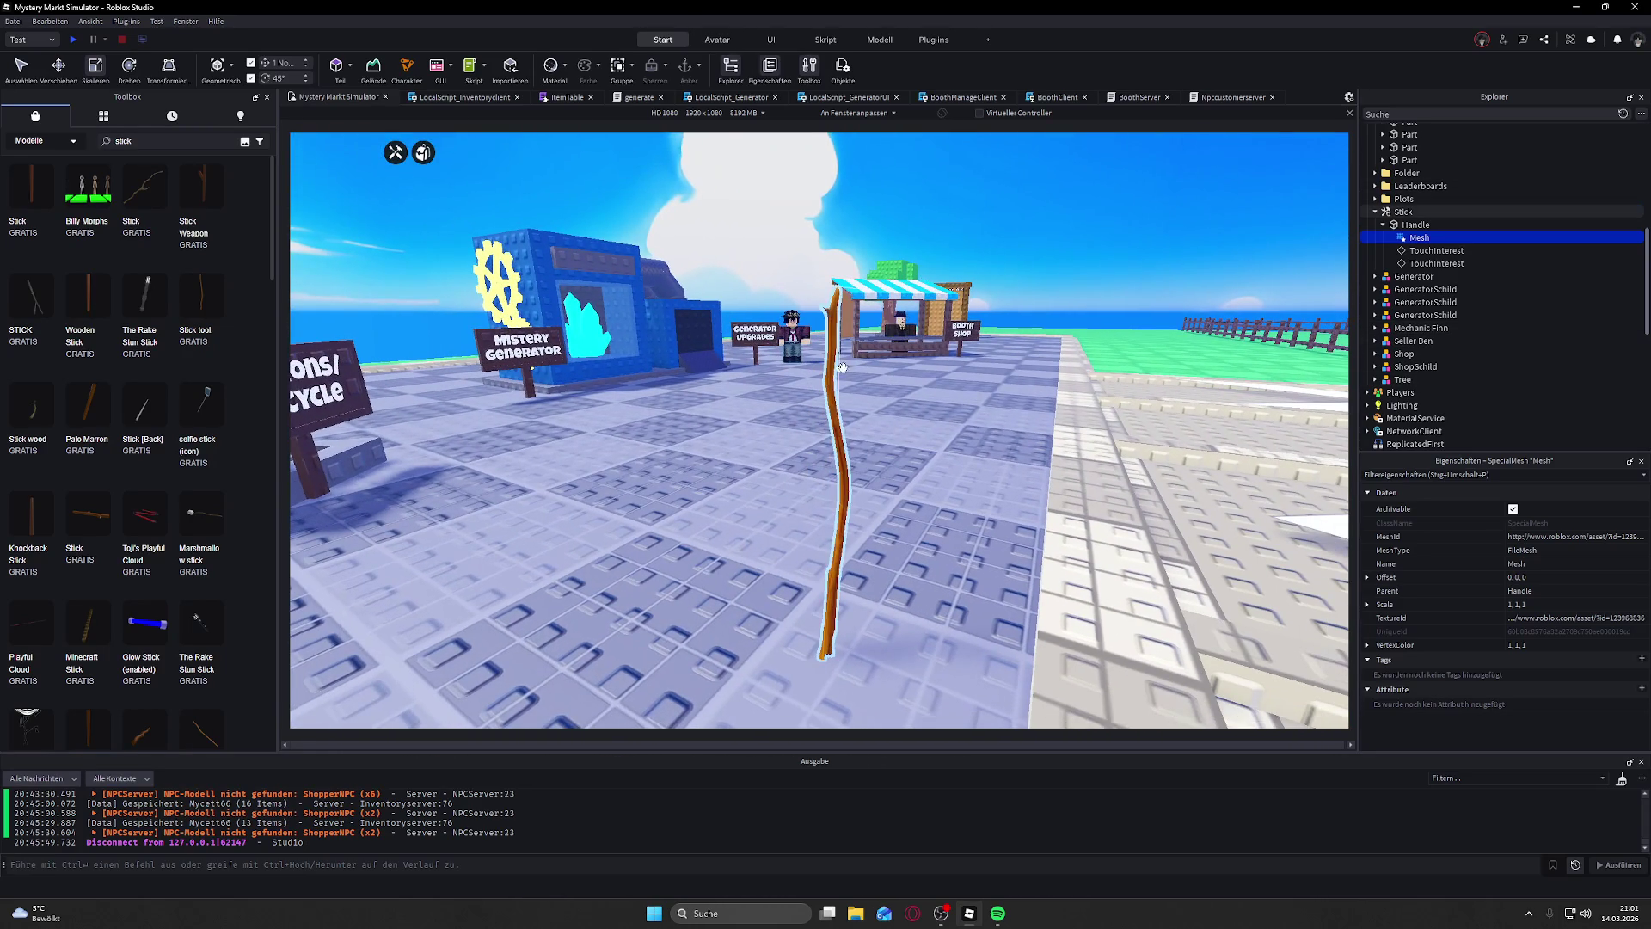
left_click(840, 418)
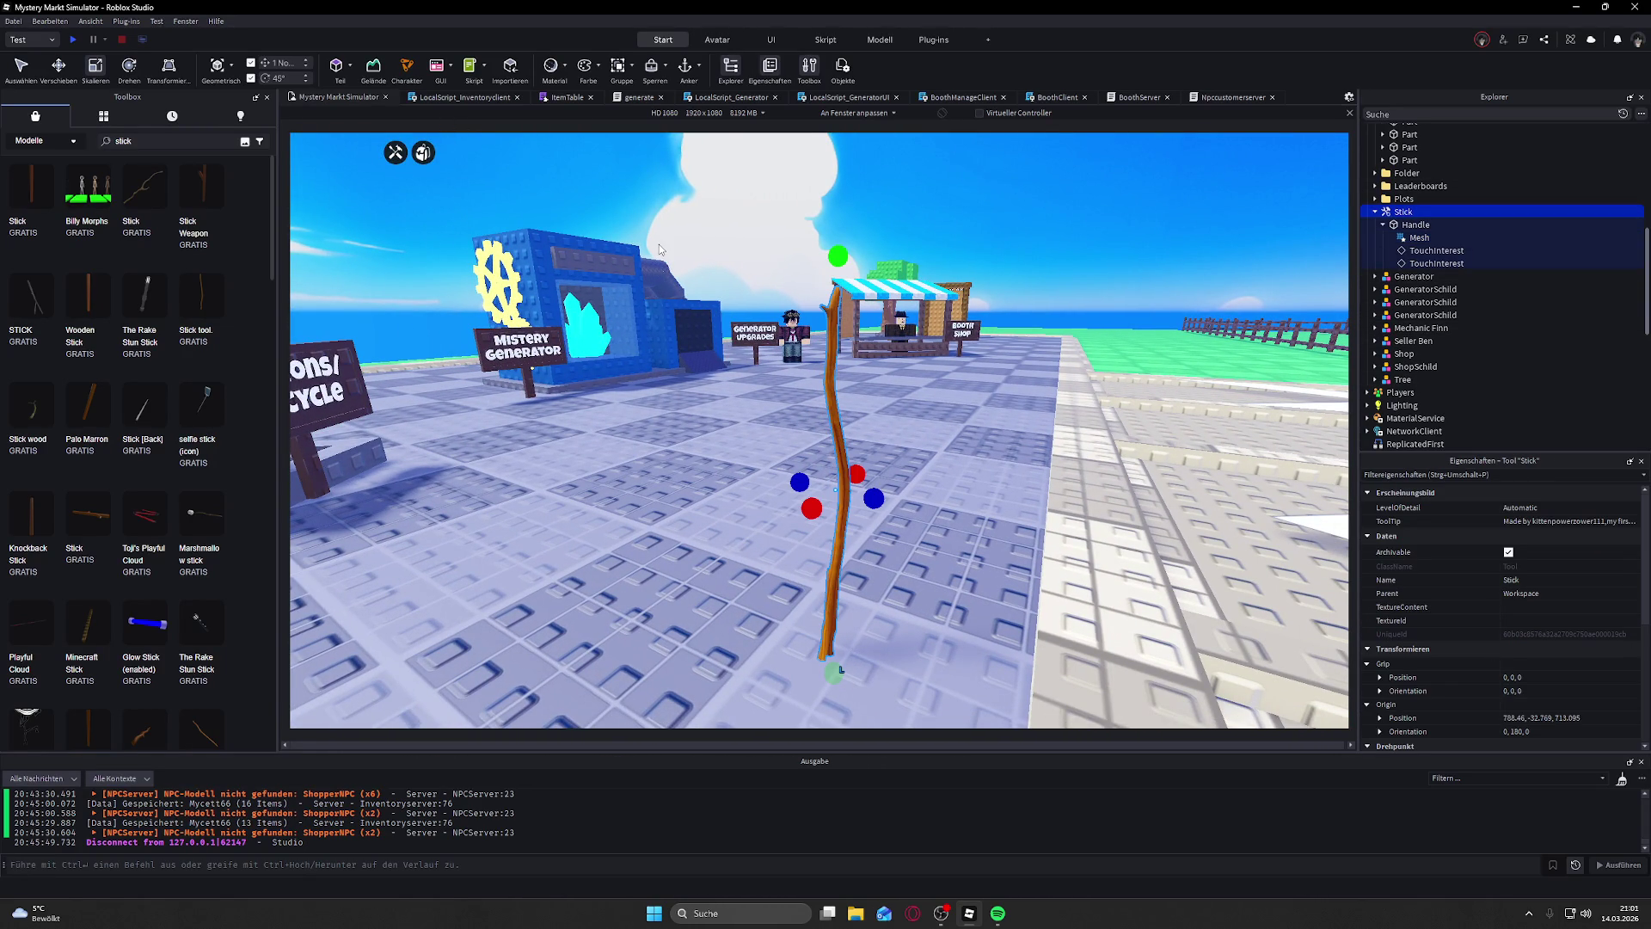
left_click_drag(778, 305, 356, 135)
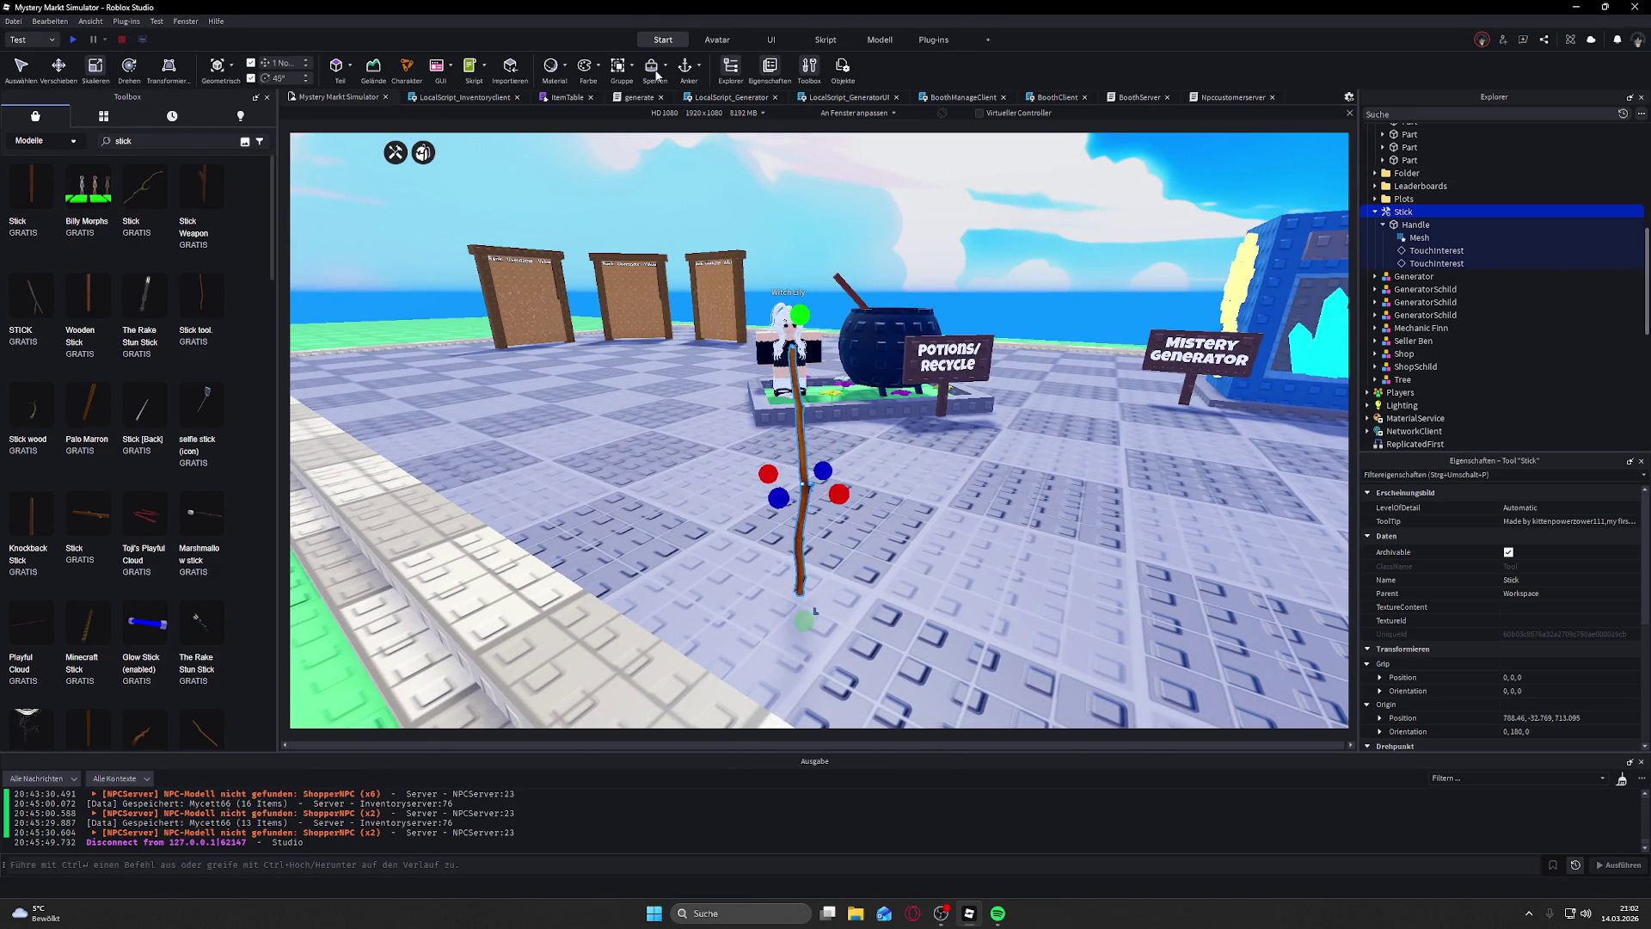
left_click(933, 39)
left_click(26, 75)
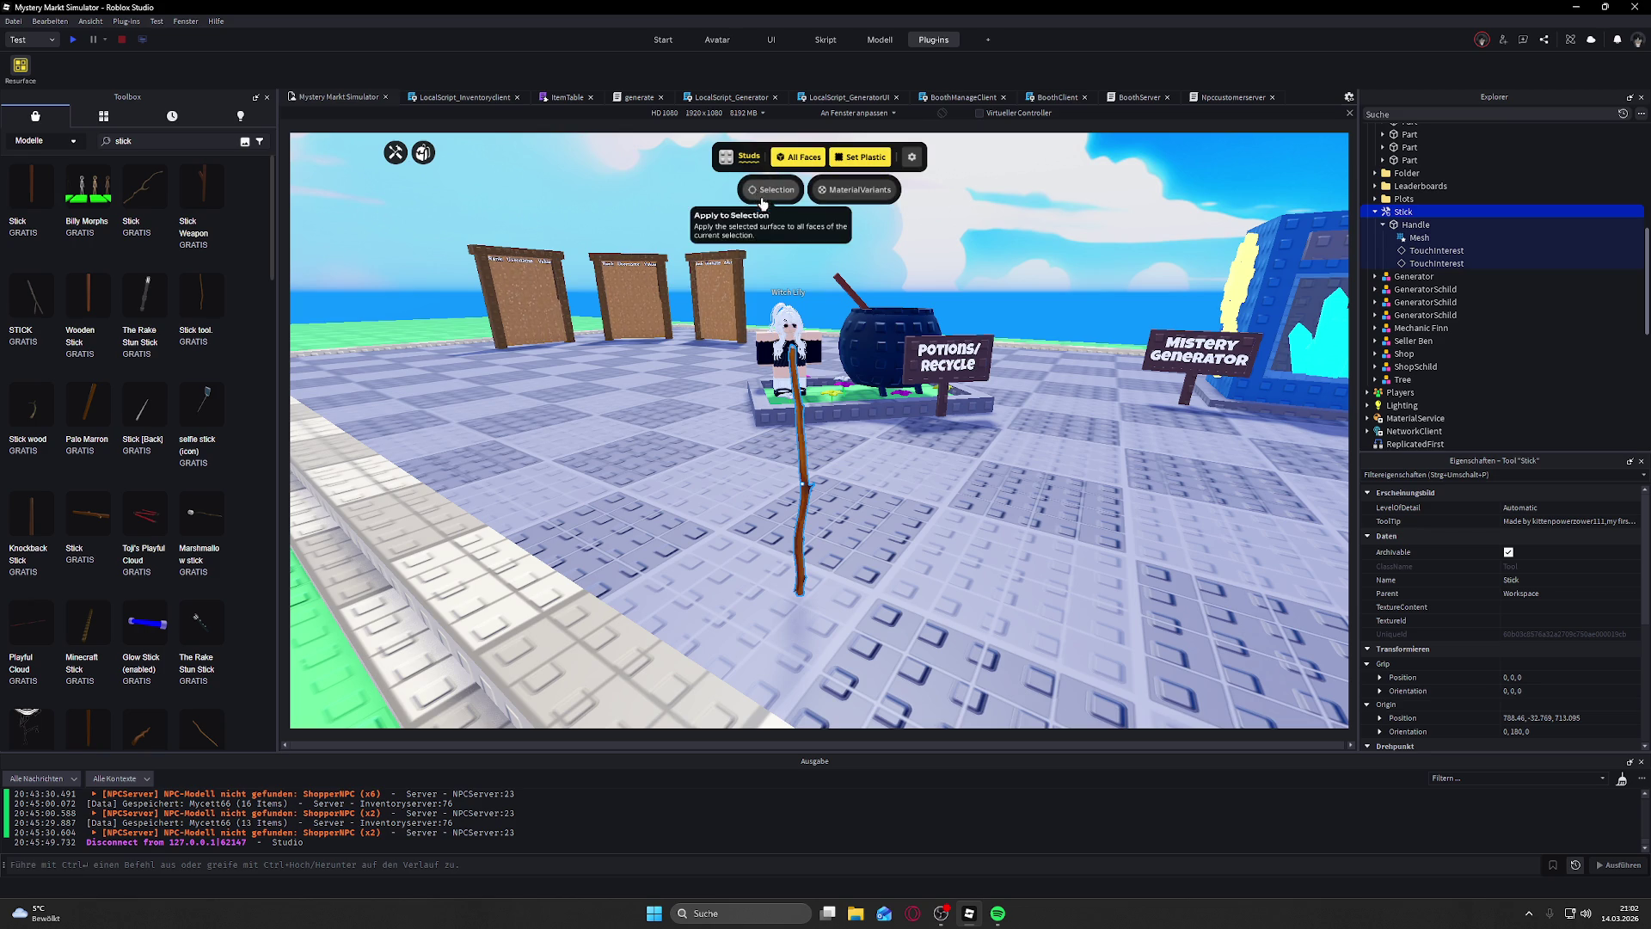
left_click(804, 159)
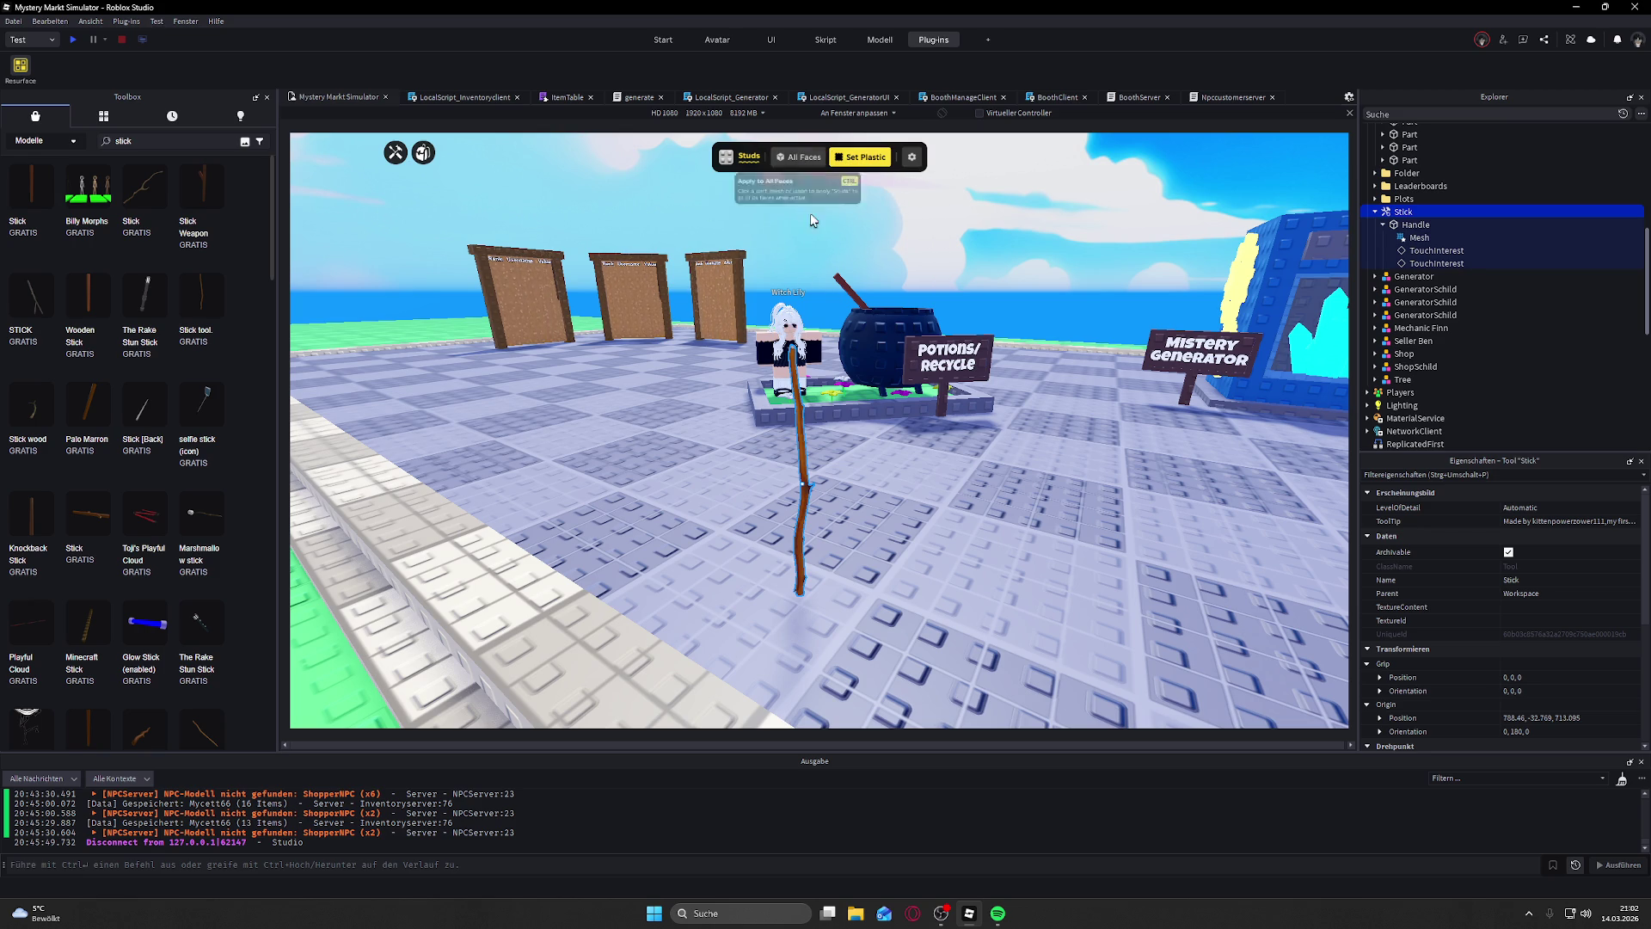
scroll(772, 360, "up", 5)
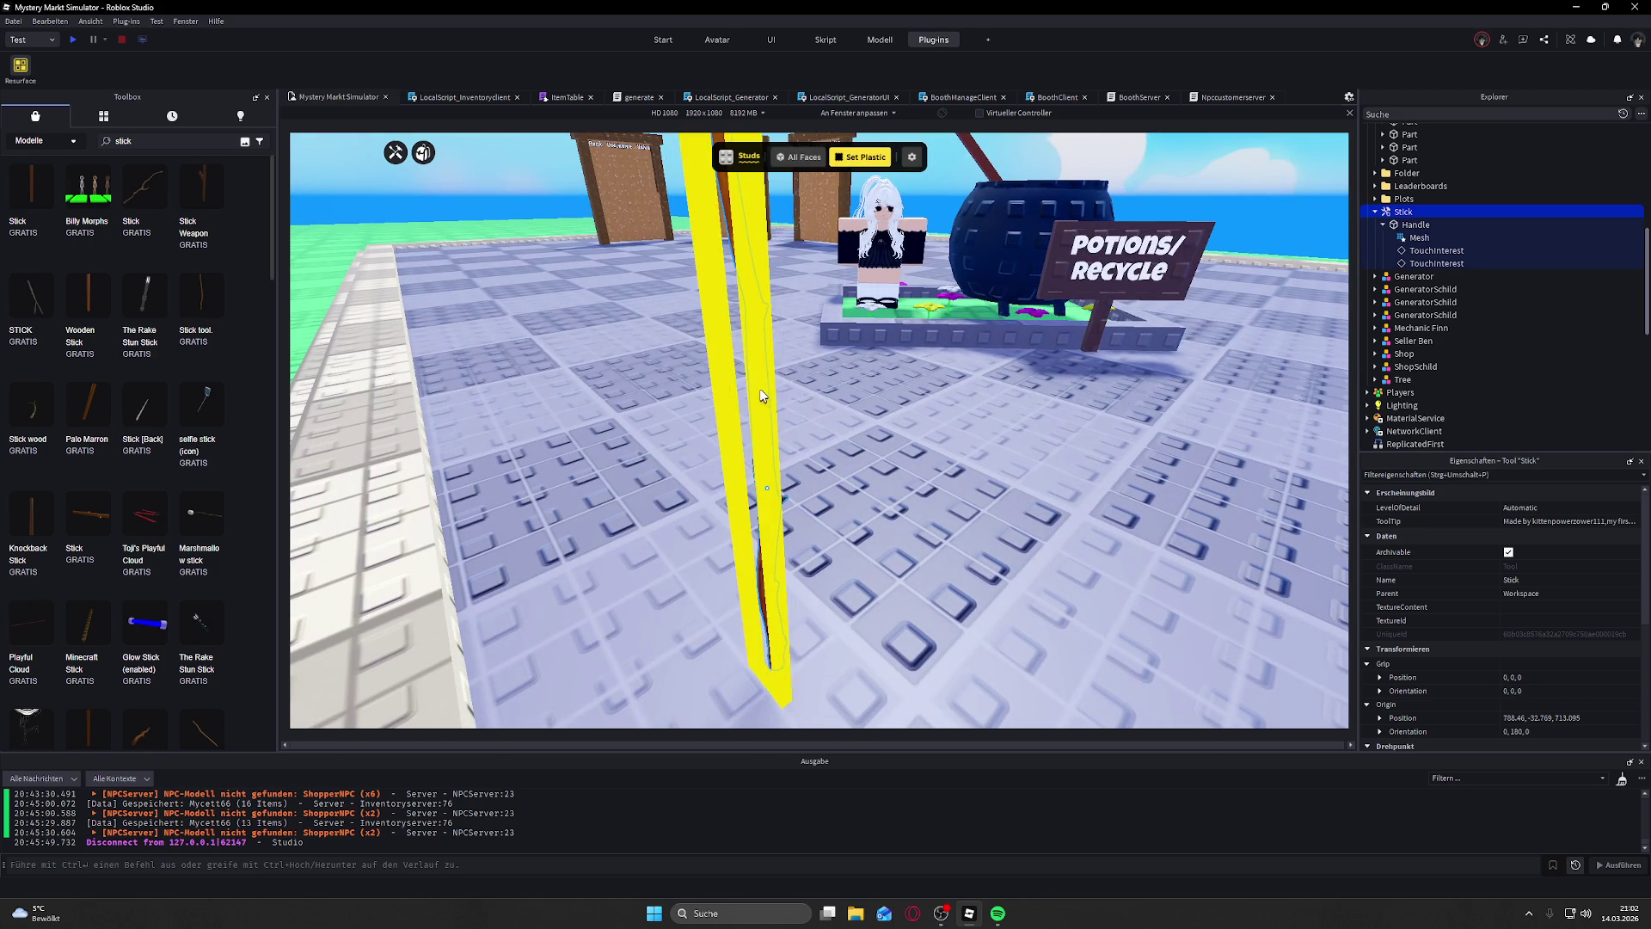
left_click(800, 158)
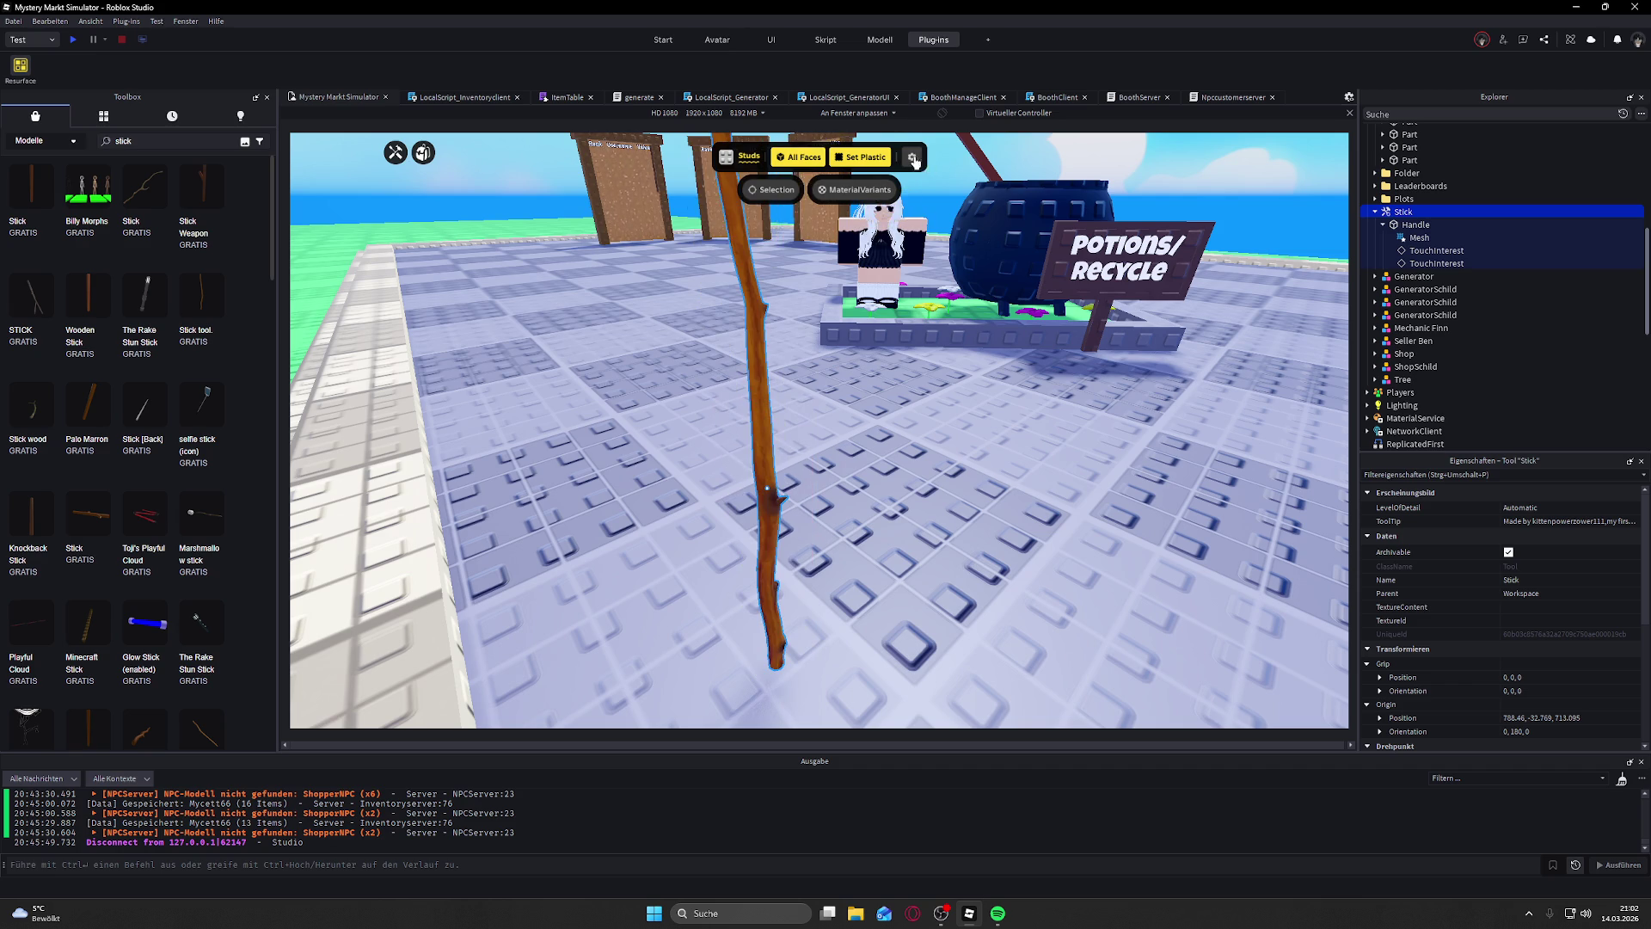
key("f")
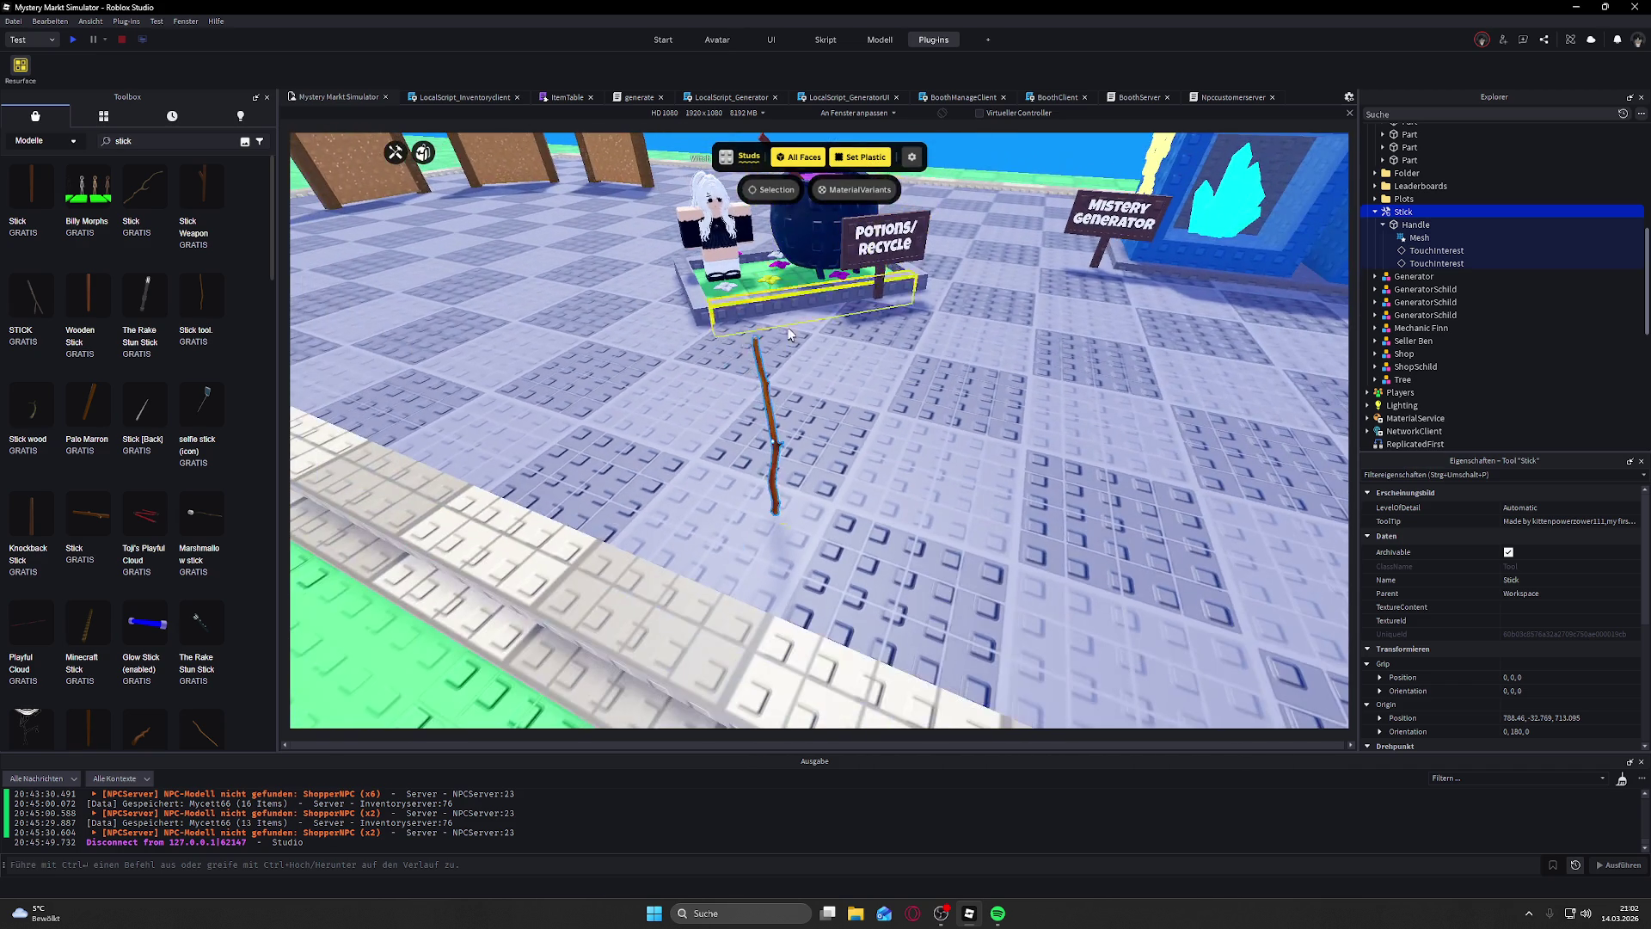
left_click_drag(781, 197, 918, 266)
key("f")
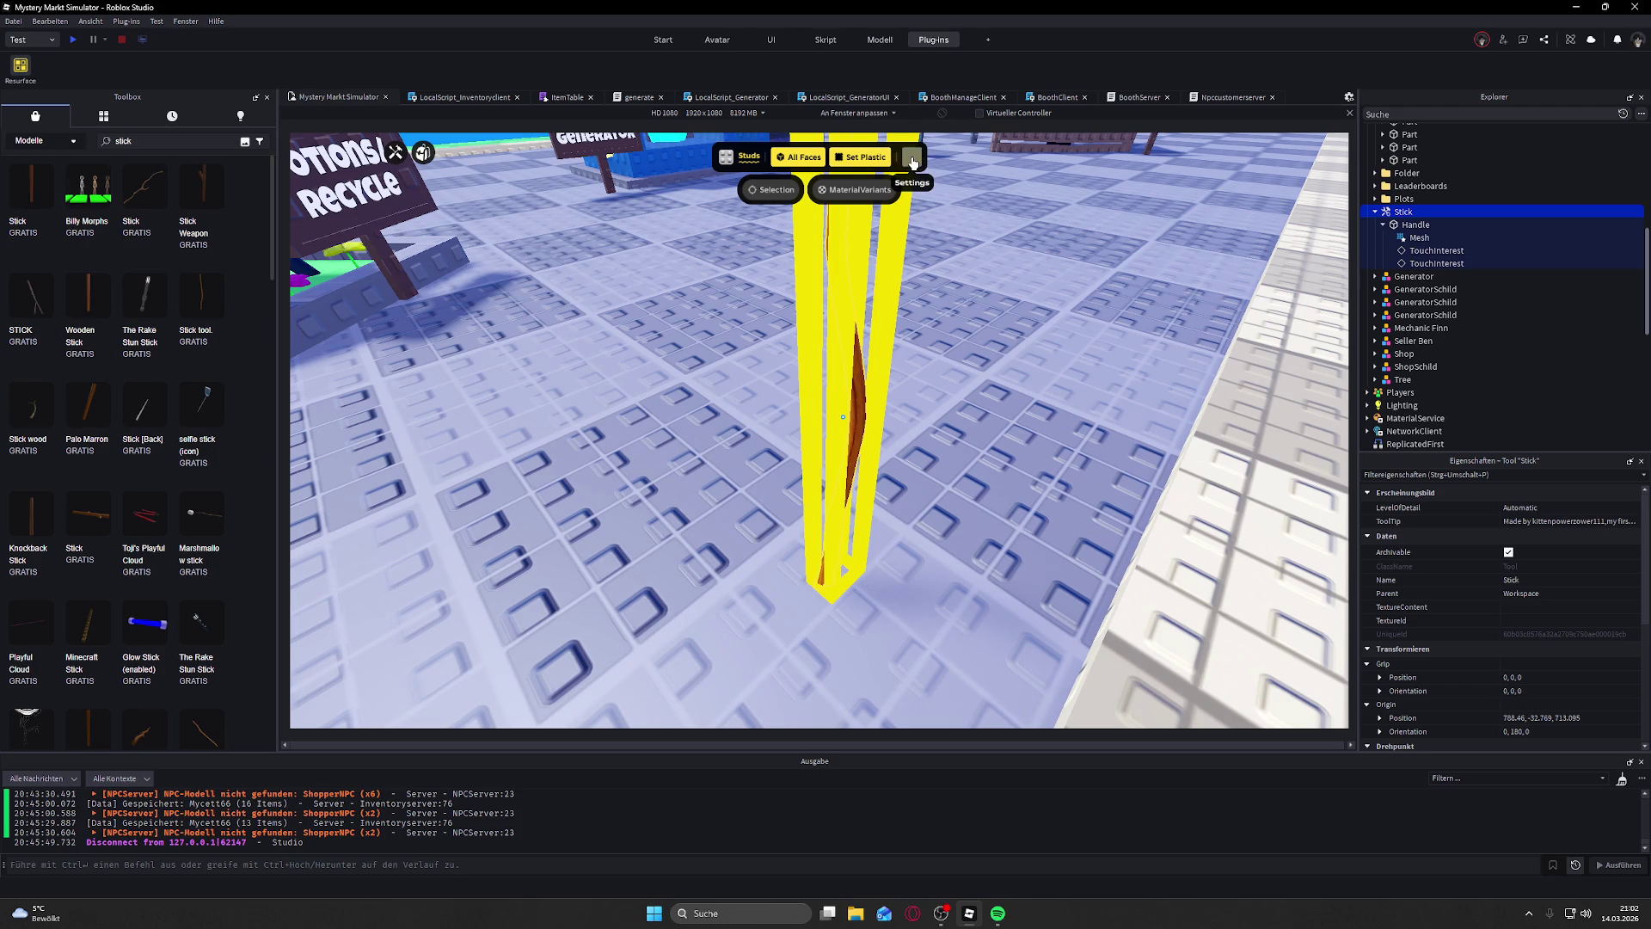
left_click(913, 161)
scroll(580, 239, "down", 5)
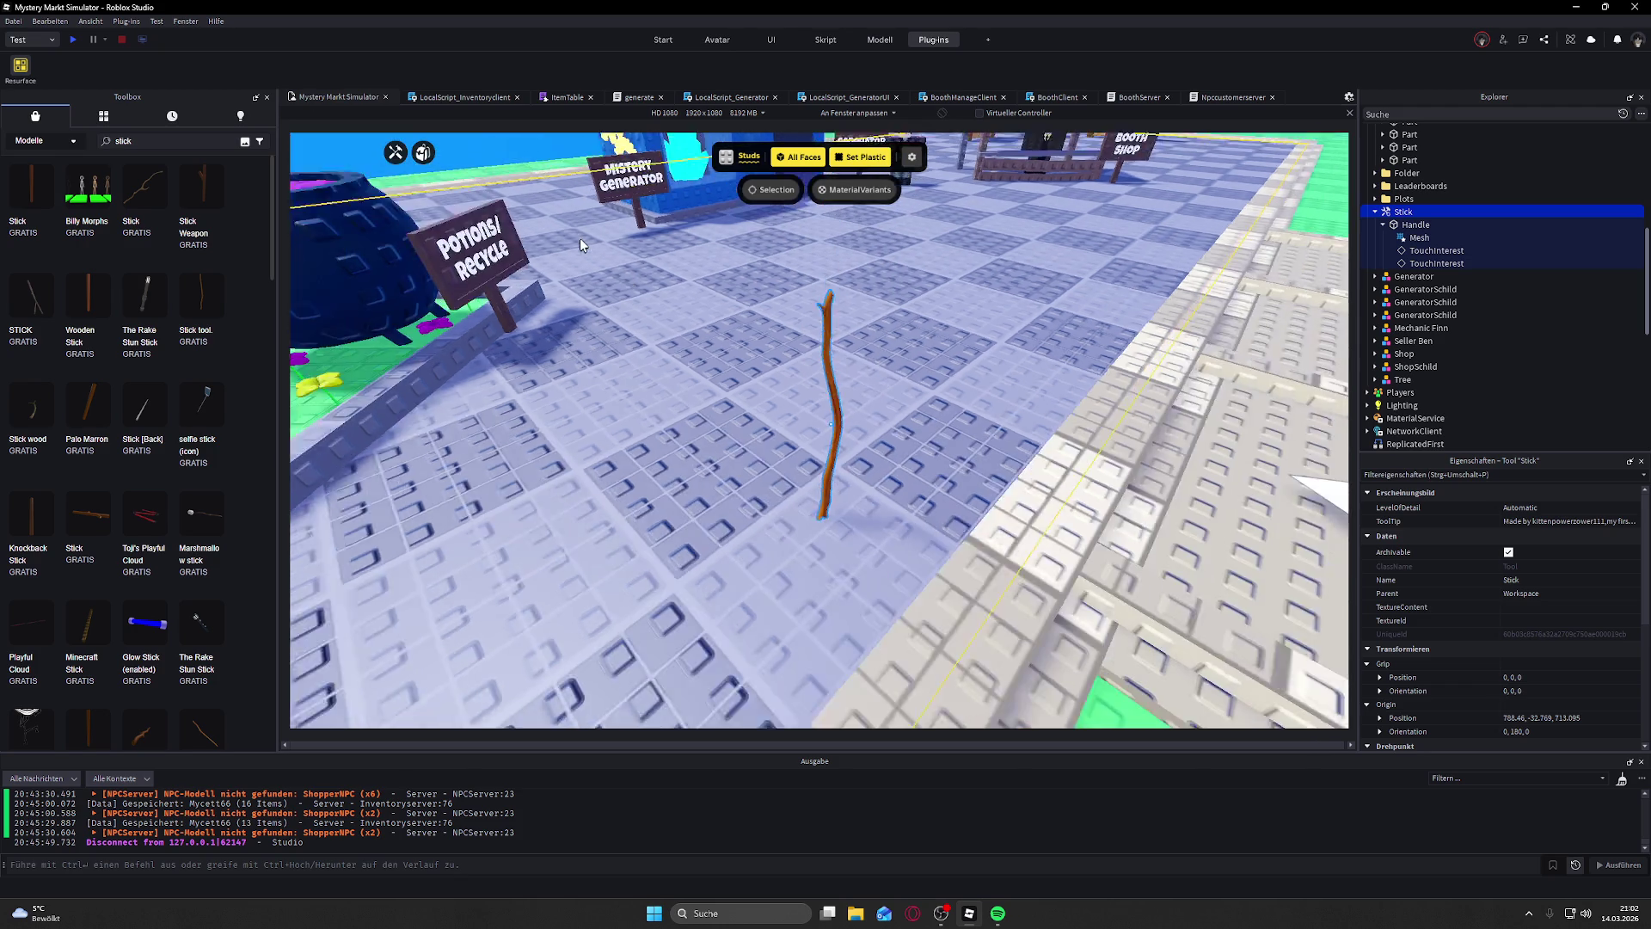
scroll(579, 239, "down", 3)
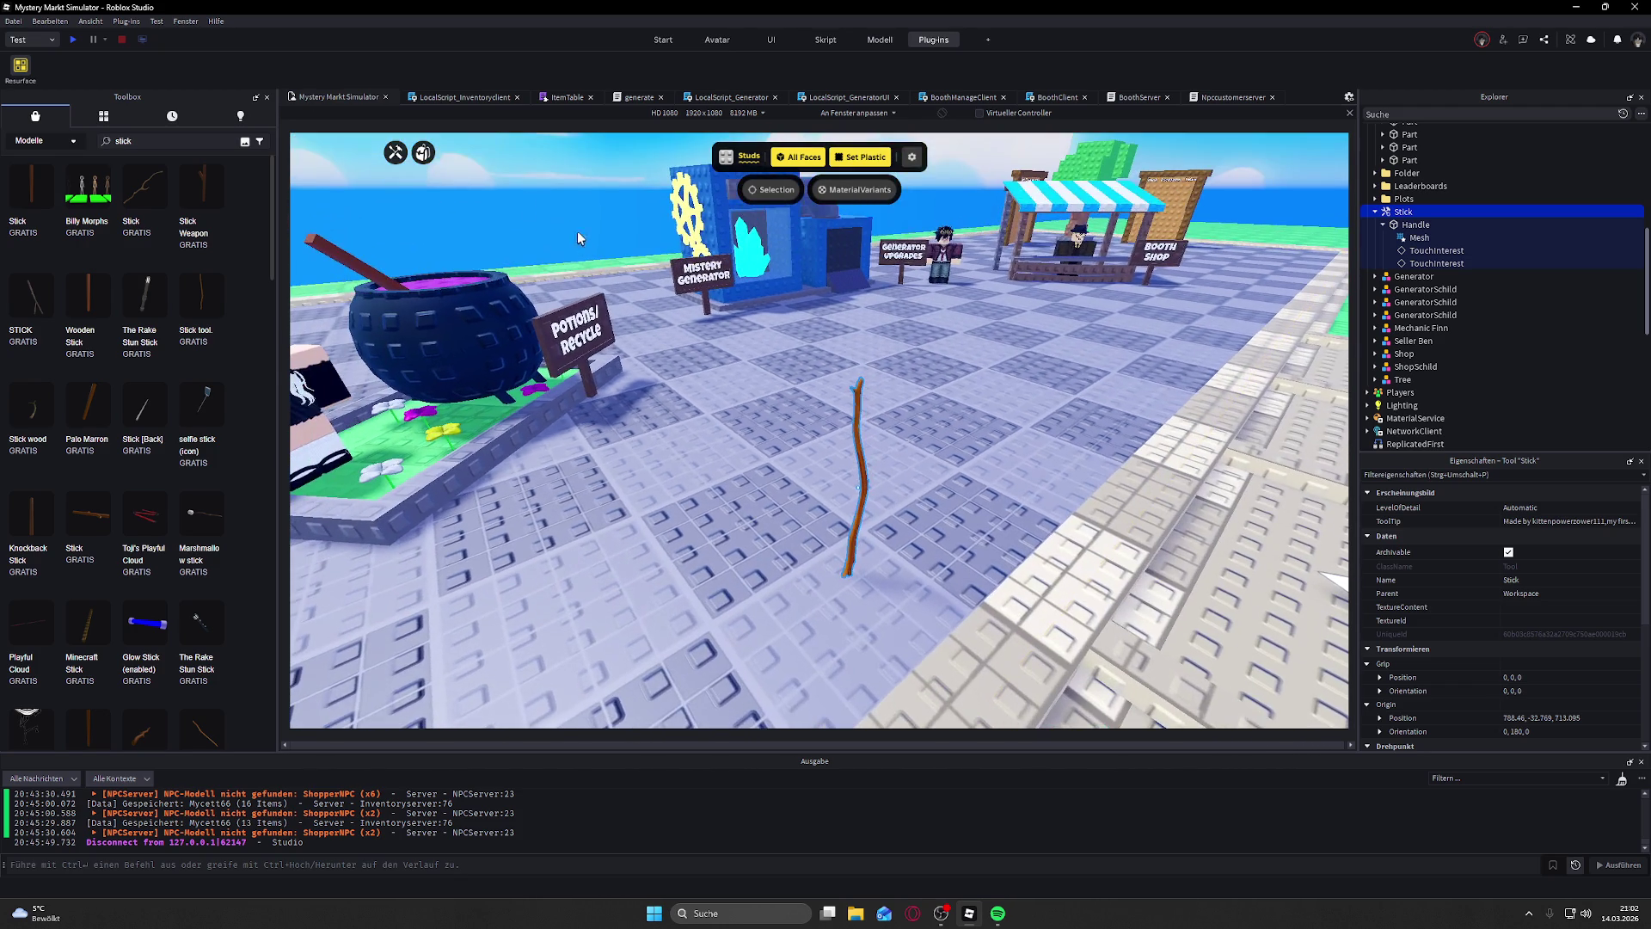
left_click(21, 66)
left_click(1419, 237)
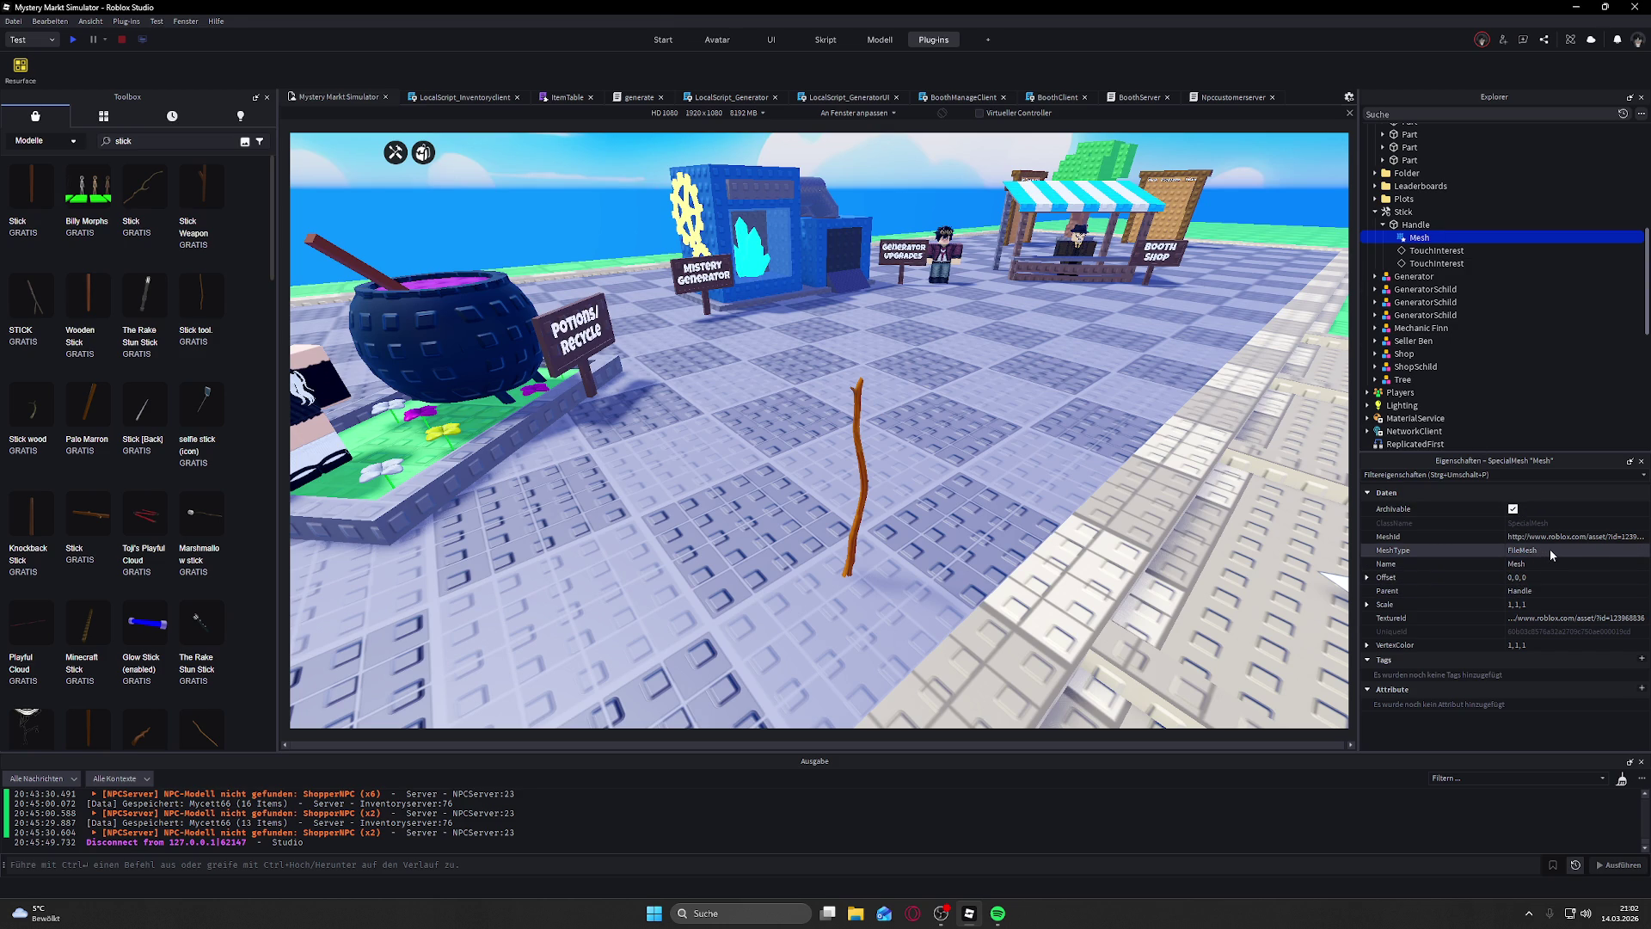
Step: Delete both TouchInterest objects under the Stick's Handle
left_click(1436, 250)
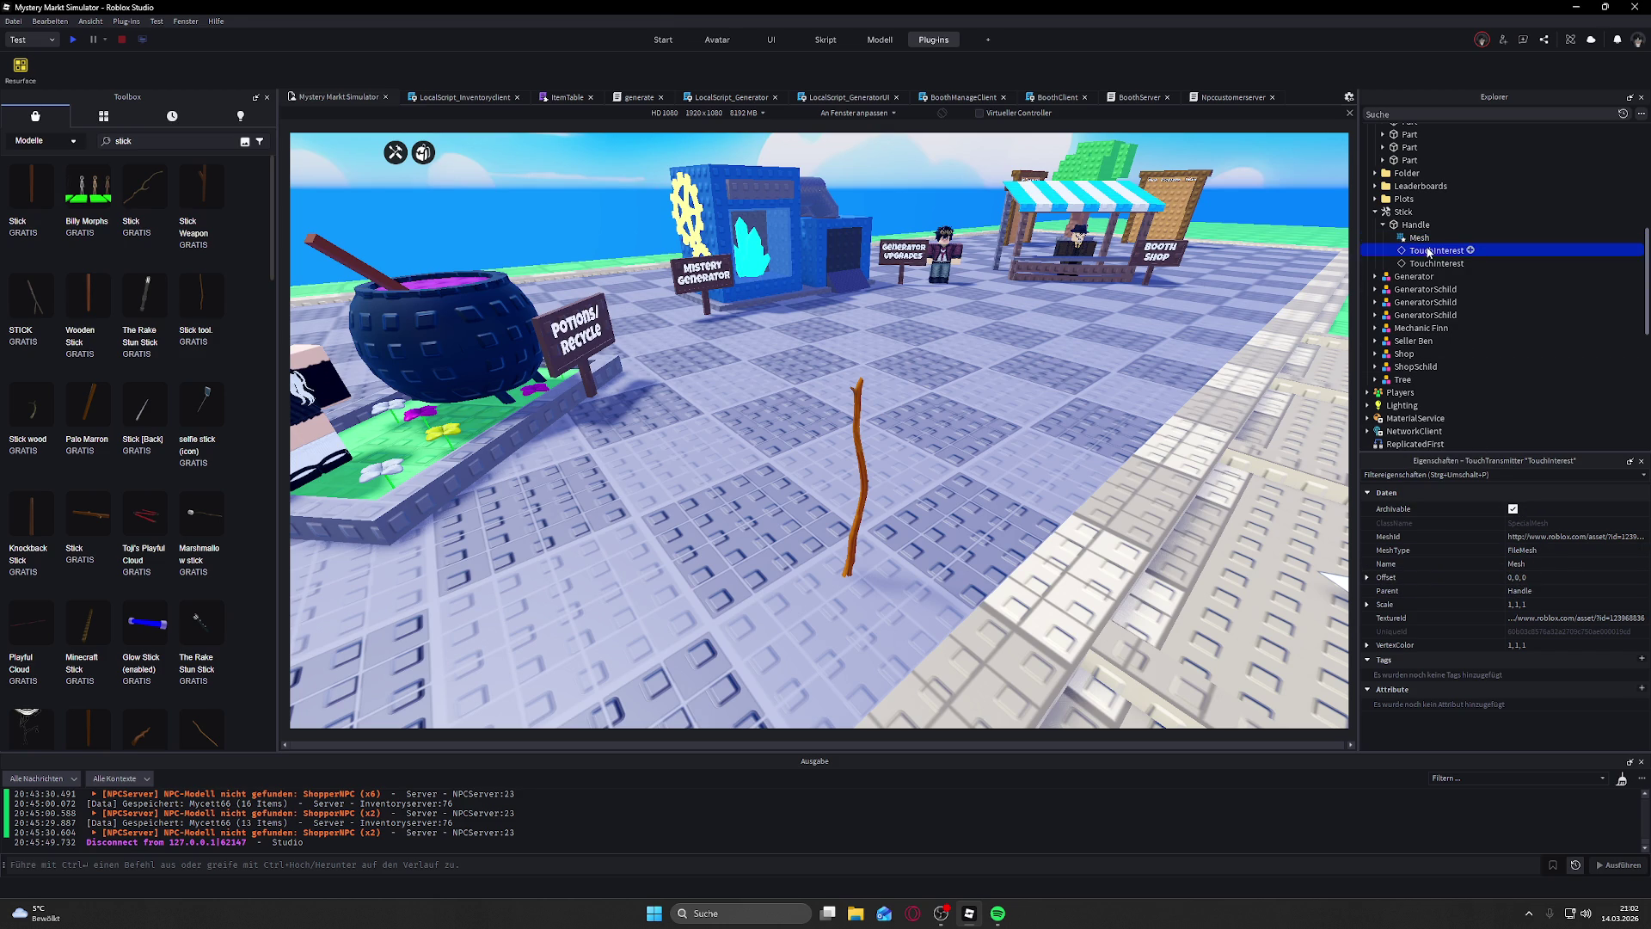
left_click(1437, 264)
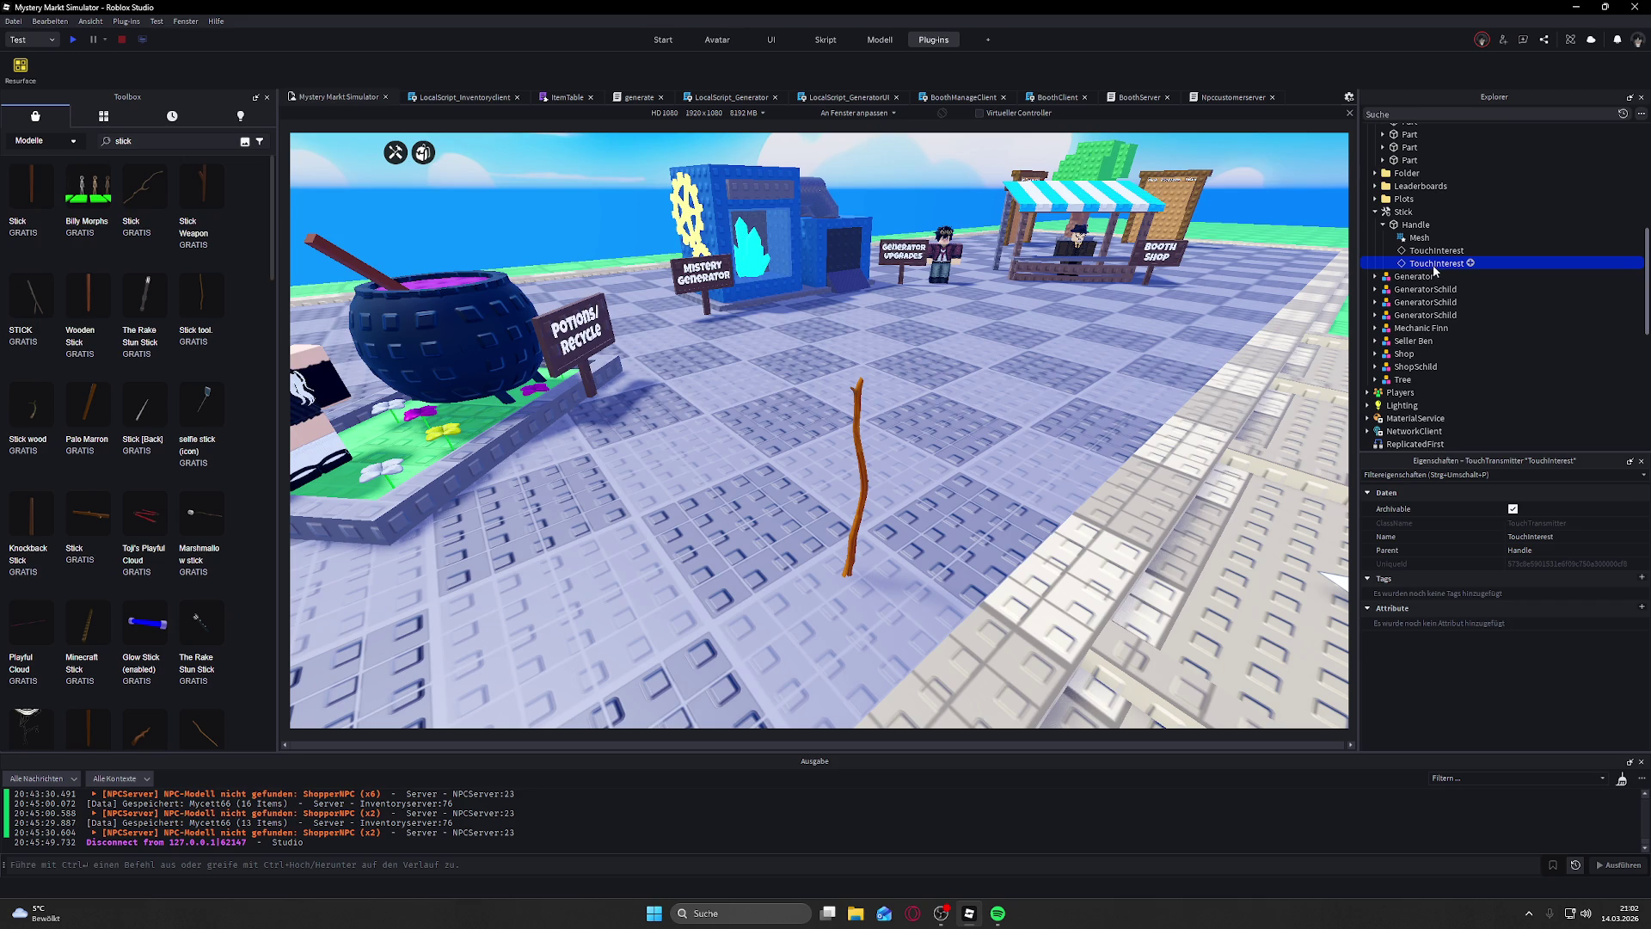
key("Delete")
left_click(1432, 250)
key("Delete")
Step: Review the Mesh's MeshId, TextureId and Scale properties
left_click(1415, 238)
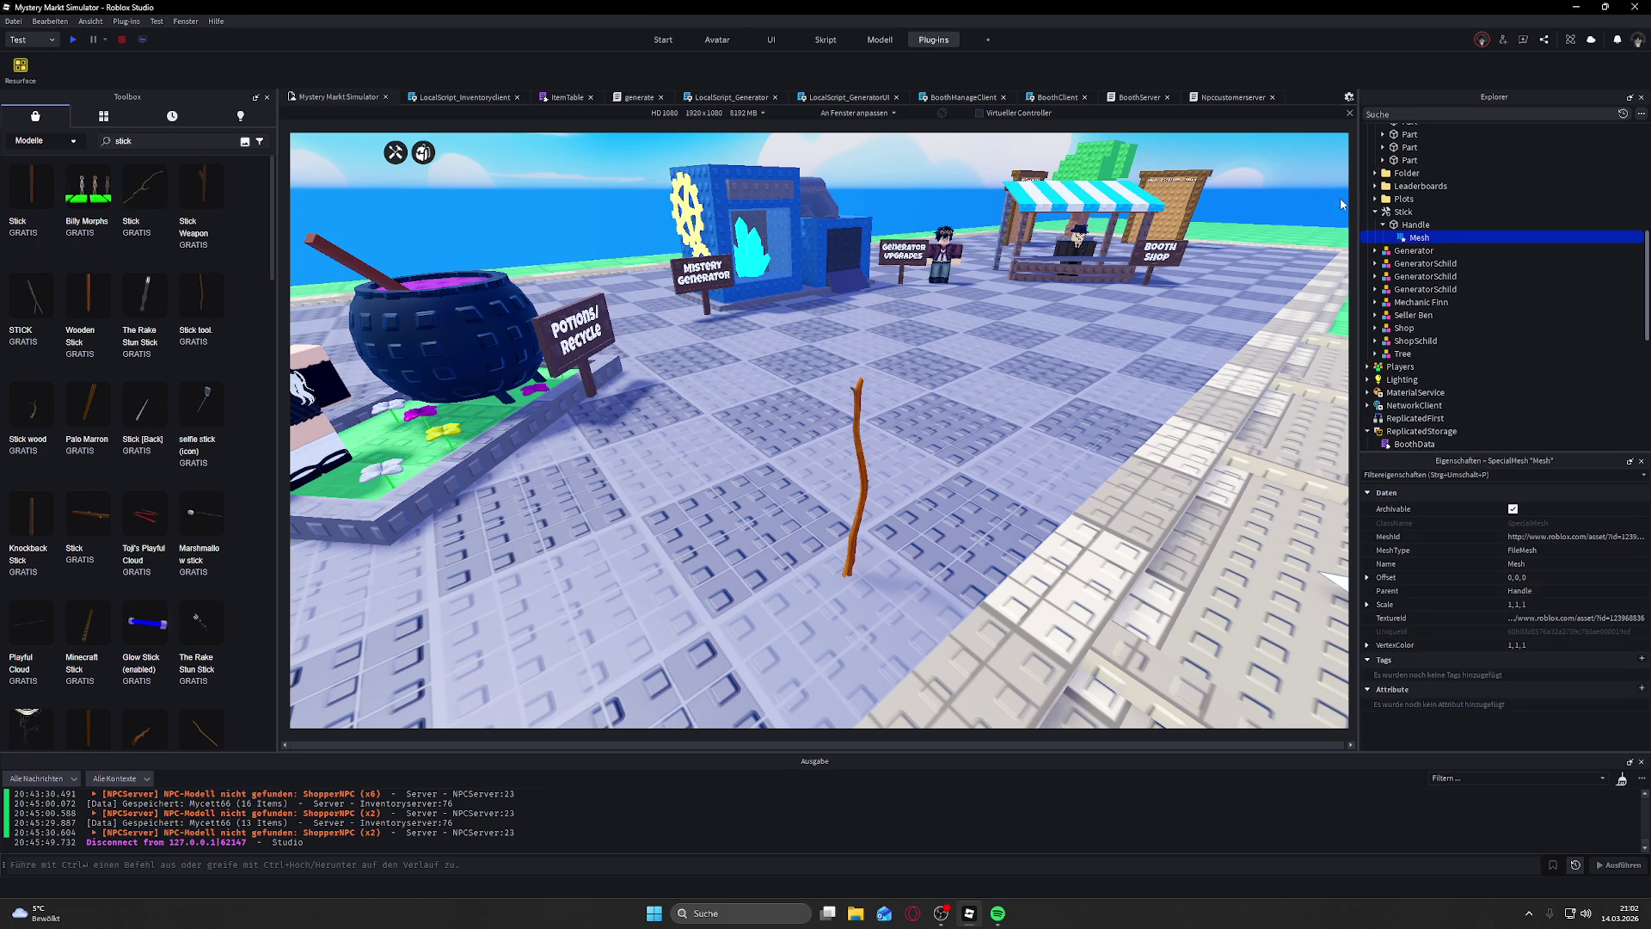
left_click(1579, 537)
left_click(1582, 619)
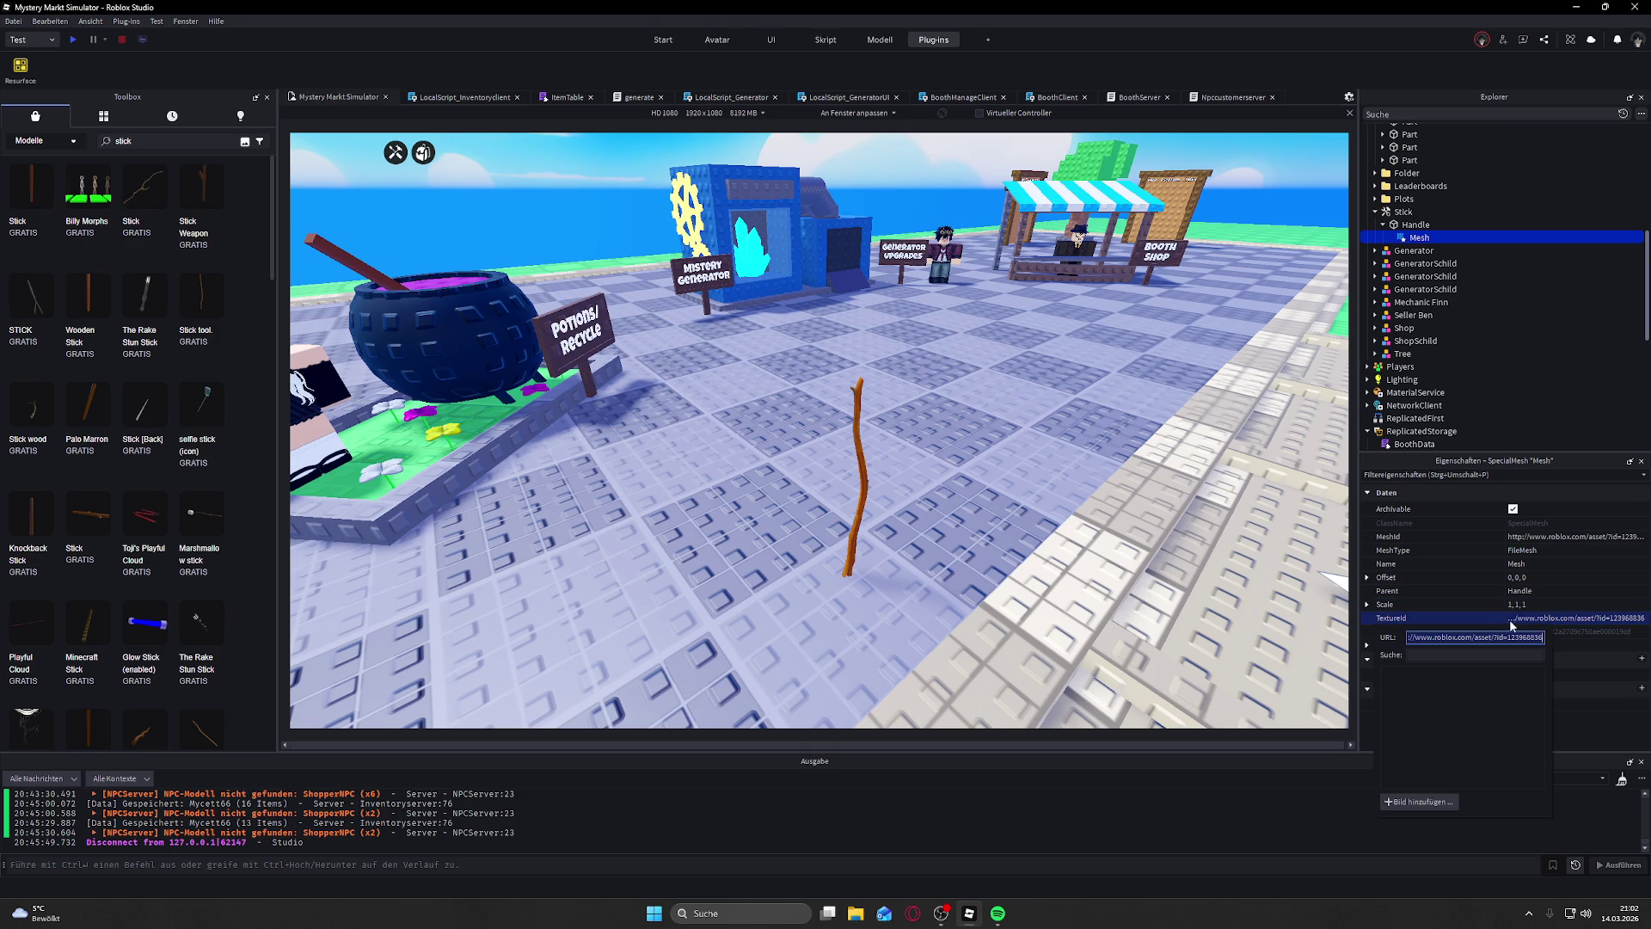
left_click(1565, 604)
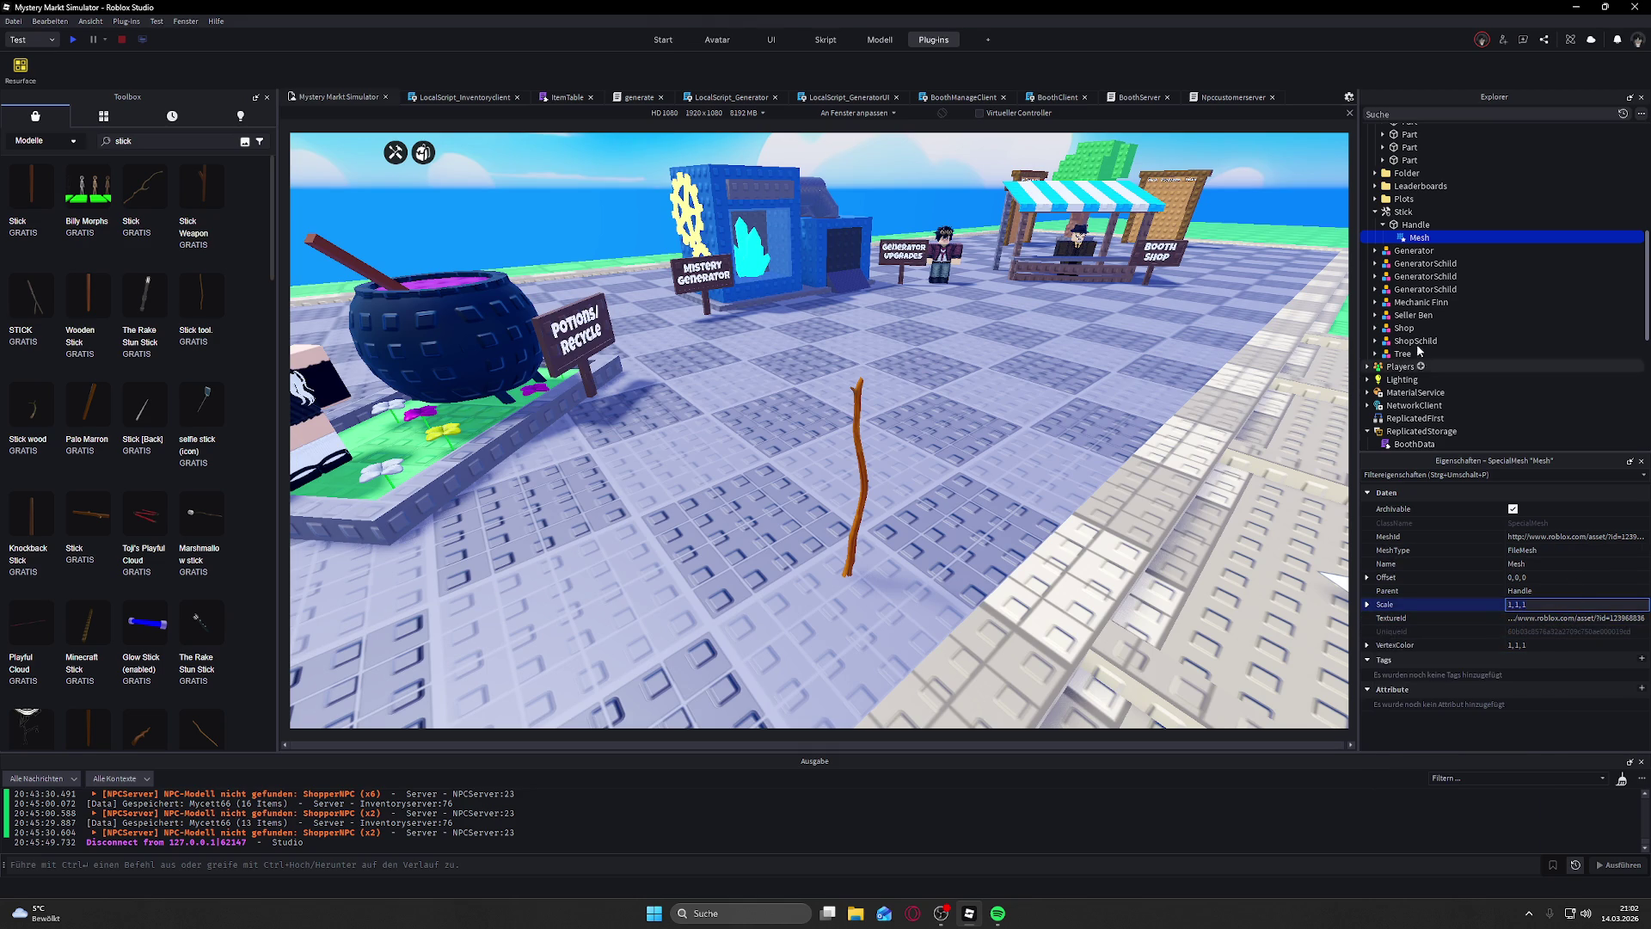
Step: Select the whole Stick tool and delete it
left_click(1402, 212)
key("Delete")
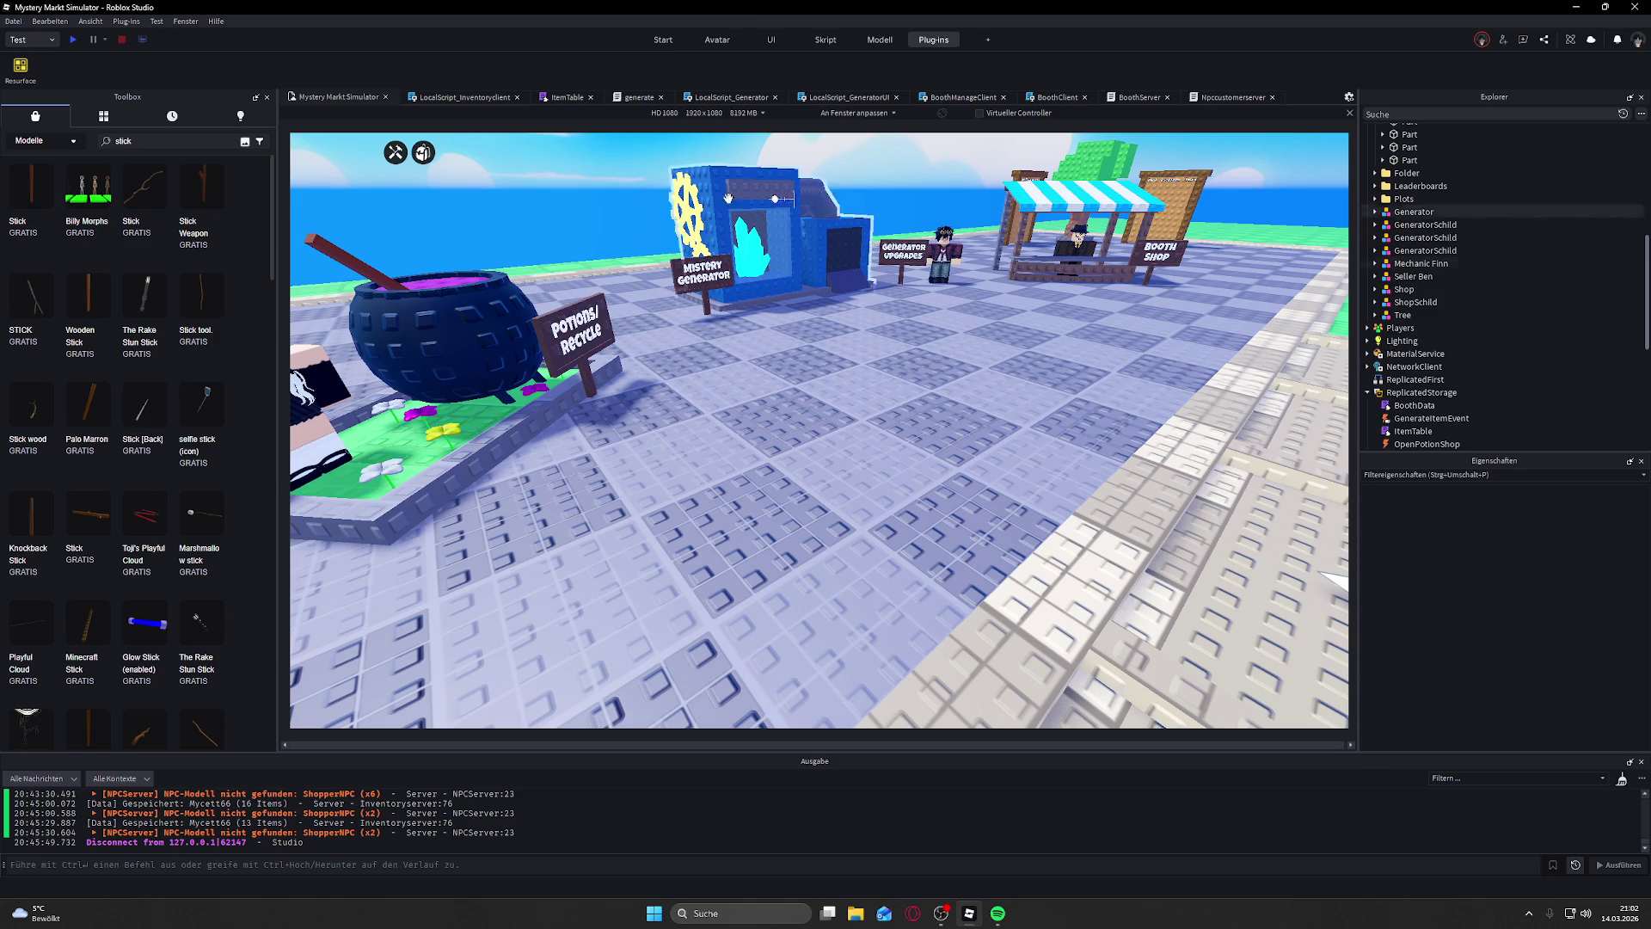
scroll(188, 321, "down", 5)
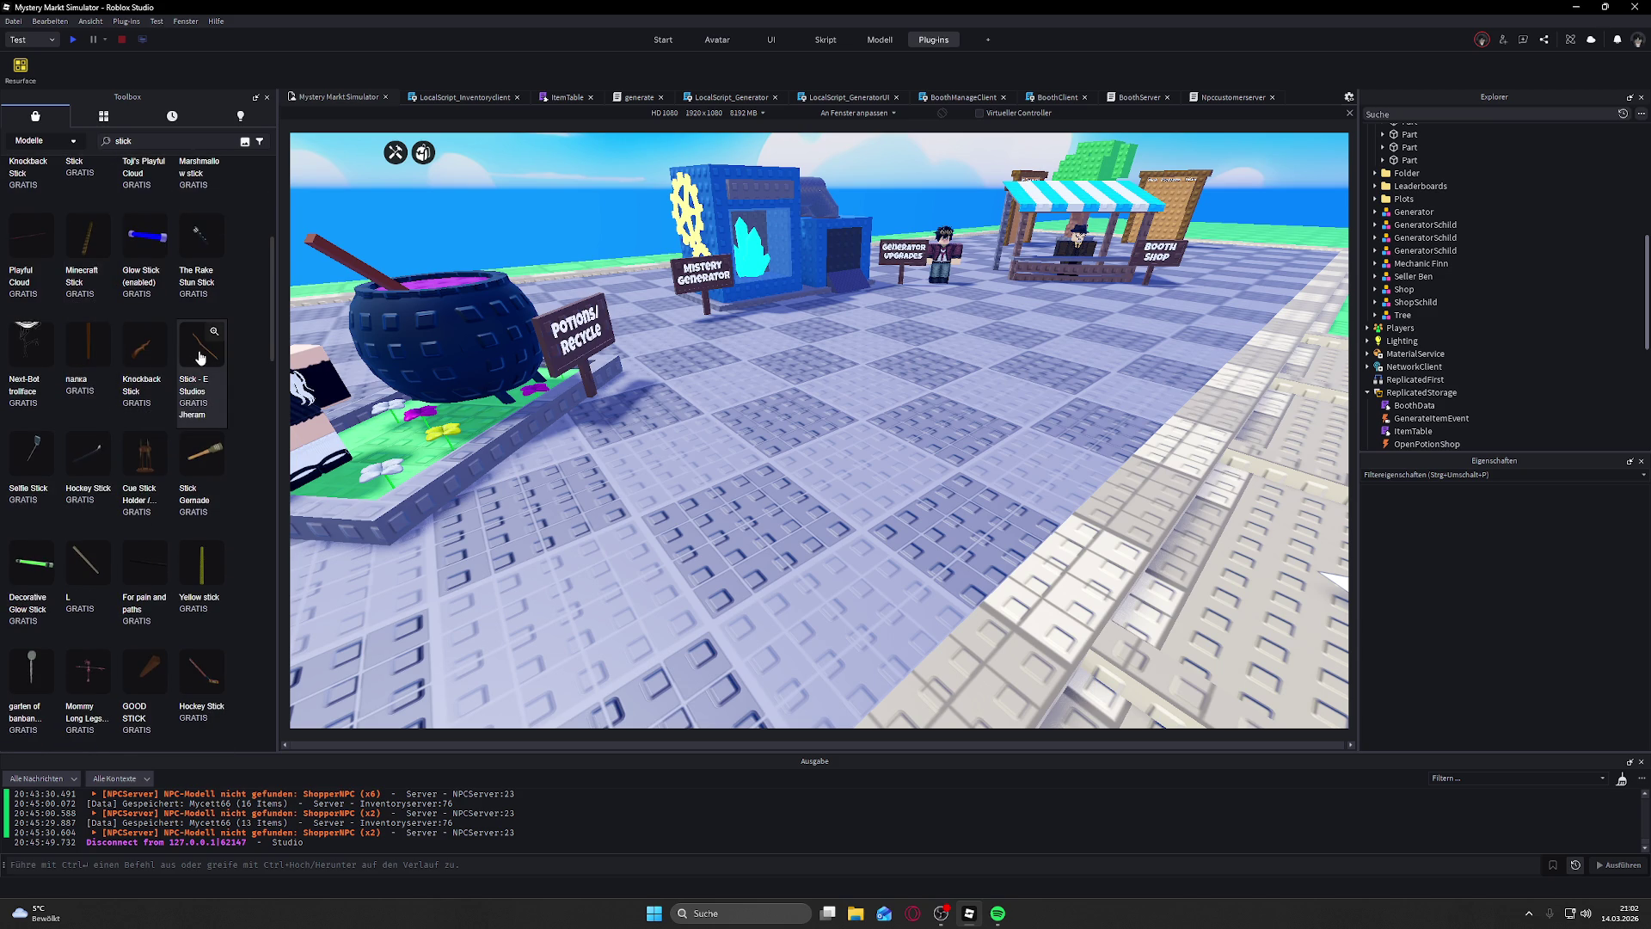
Step: Insert 'Stick - E Studios' onto the baseplate and move it near Tree in Explorer
left_click(200, 357)
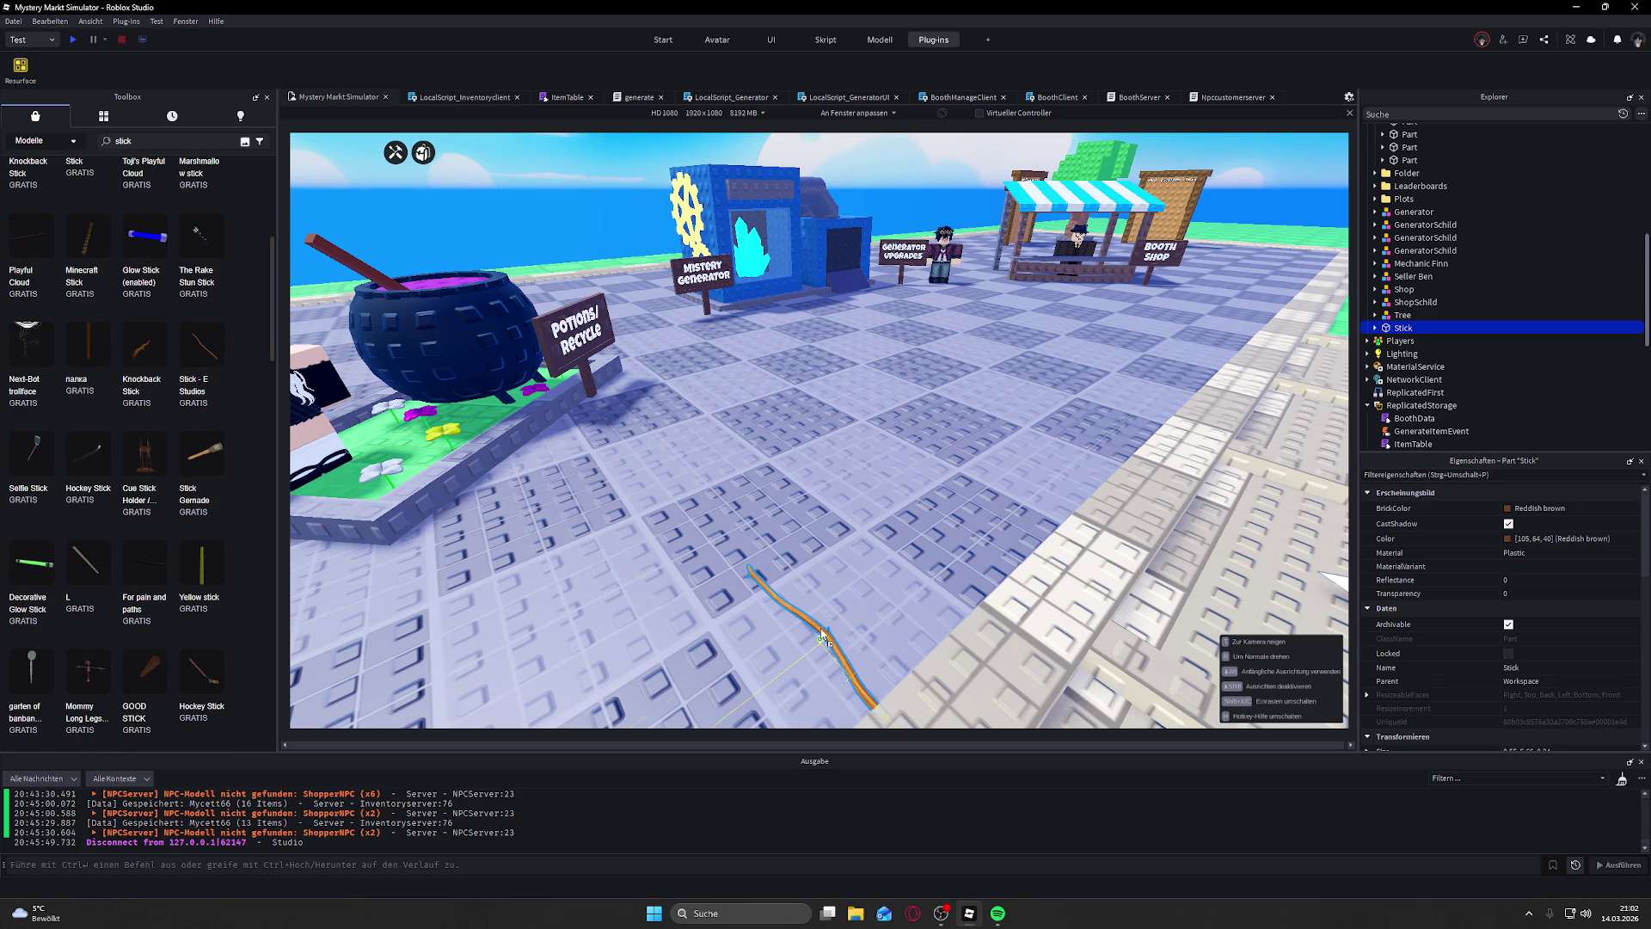
left_click(872, 559)
mouse_move(1403, 328)
left_mouse_down()
mouse_move(1410, 315)
mouse_move(1413, 344)
mouse_move(1378, 390)
left_mouse_up()
left_click(1387, 396)
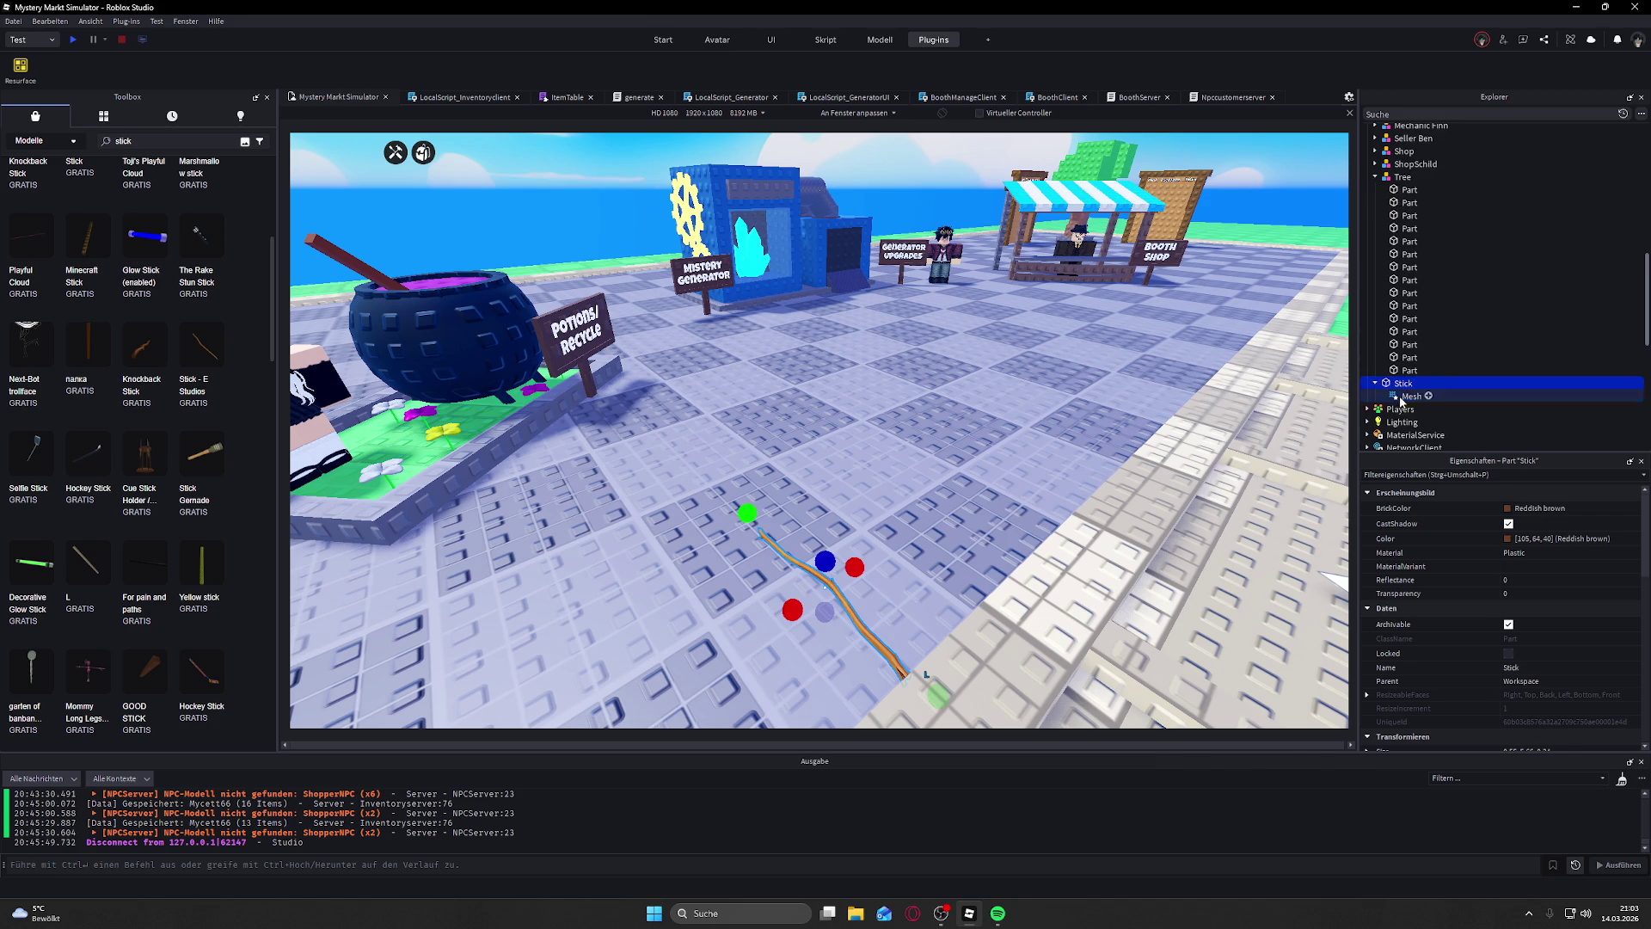
left_click(1376, 383)
Step: Collapse the Tree model, select the Stick's Mesh, and focus the view on it
left_click(1399, 178)
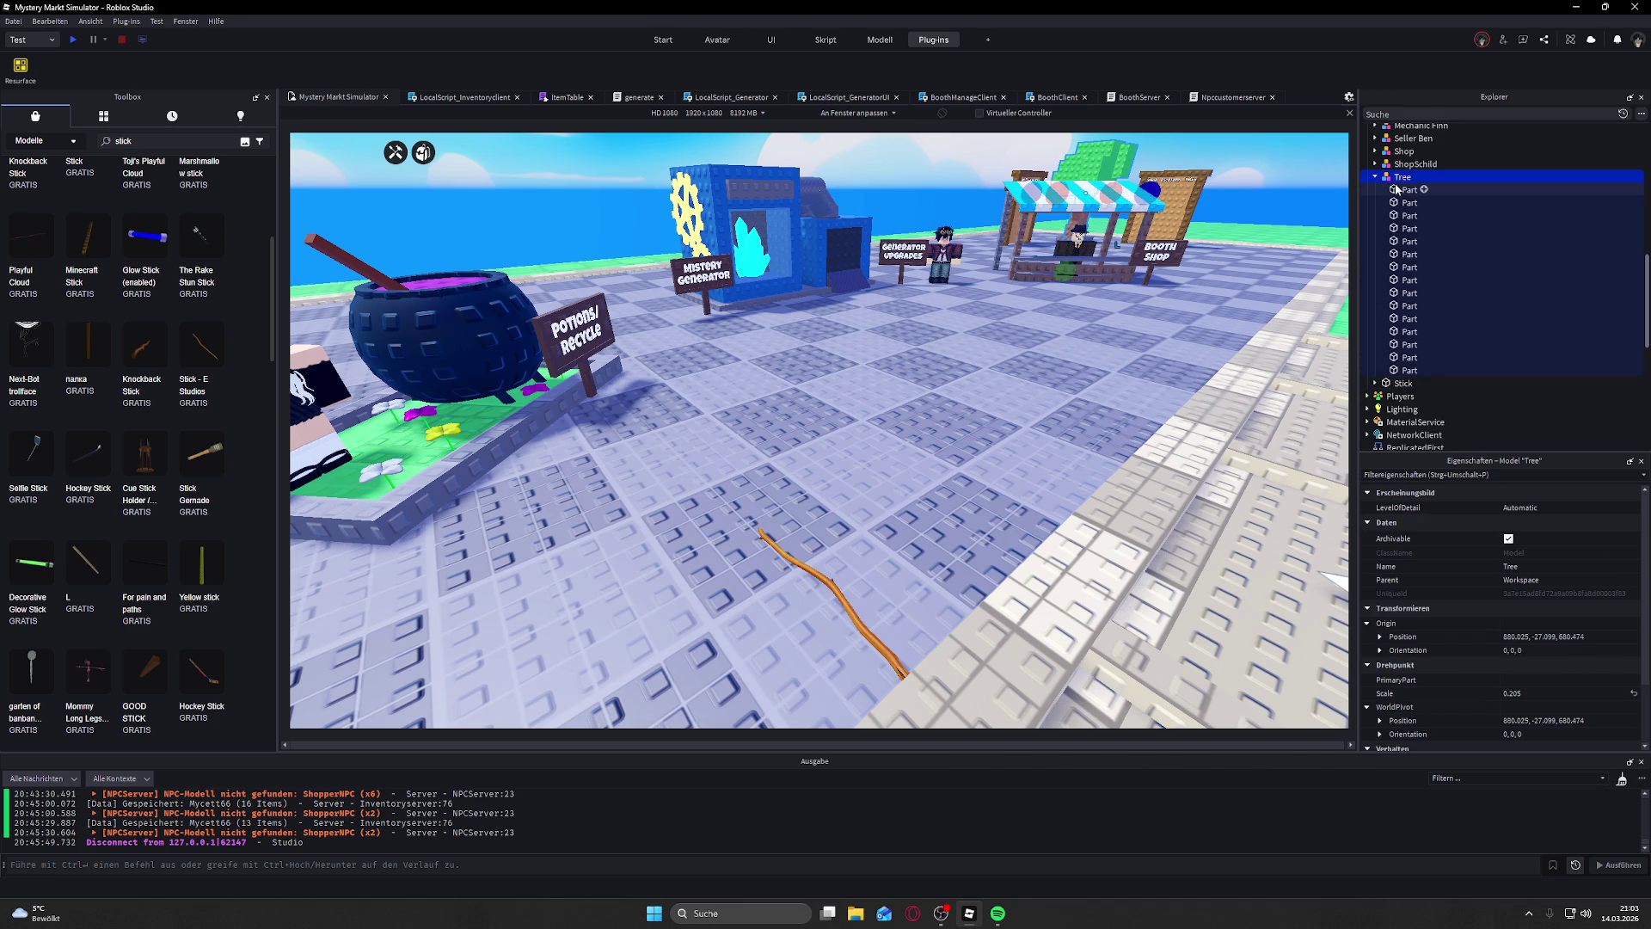
left_click(1375, 176)
left_click(1375, 189)
left_click(1388, 202)
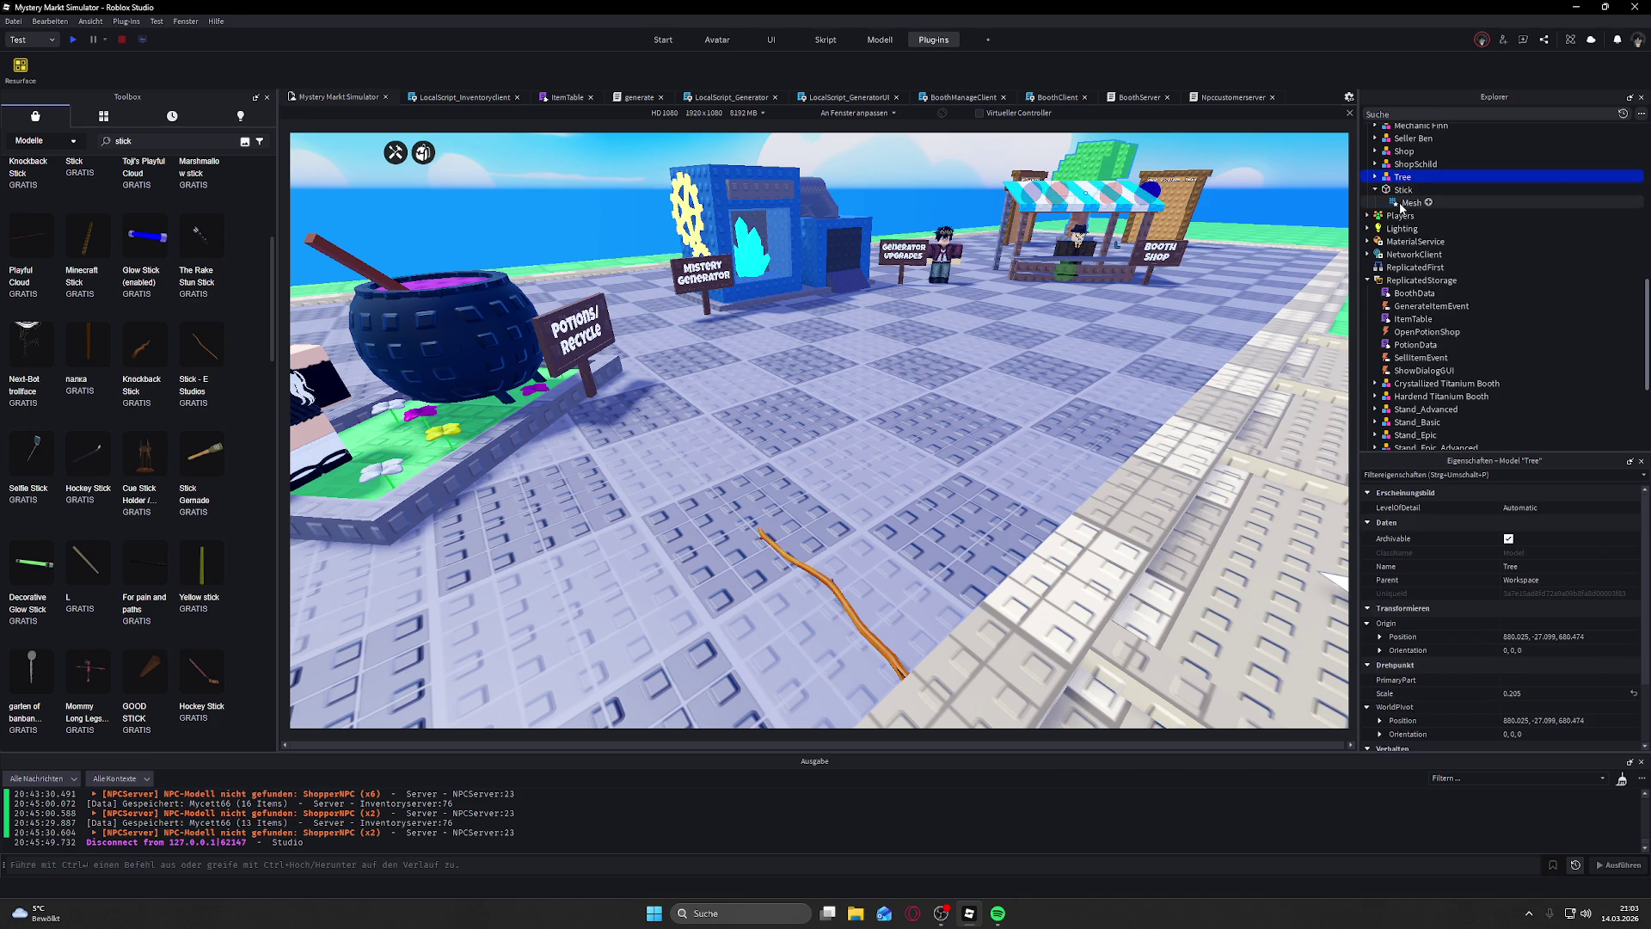
key("f")
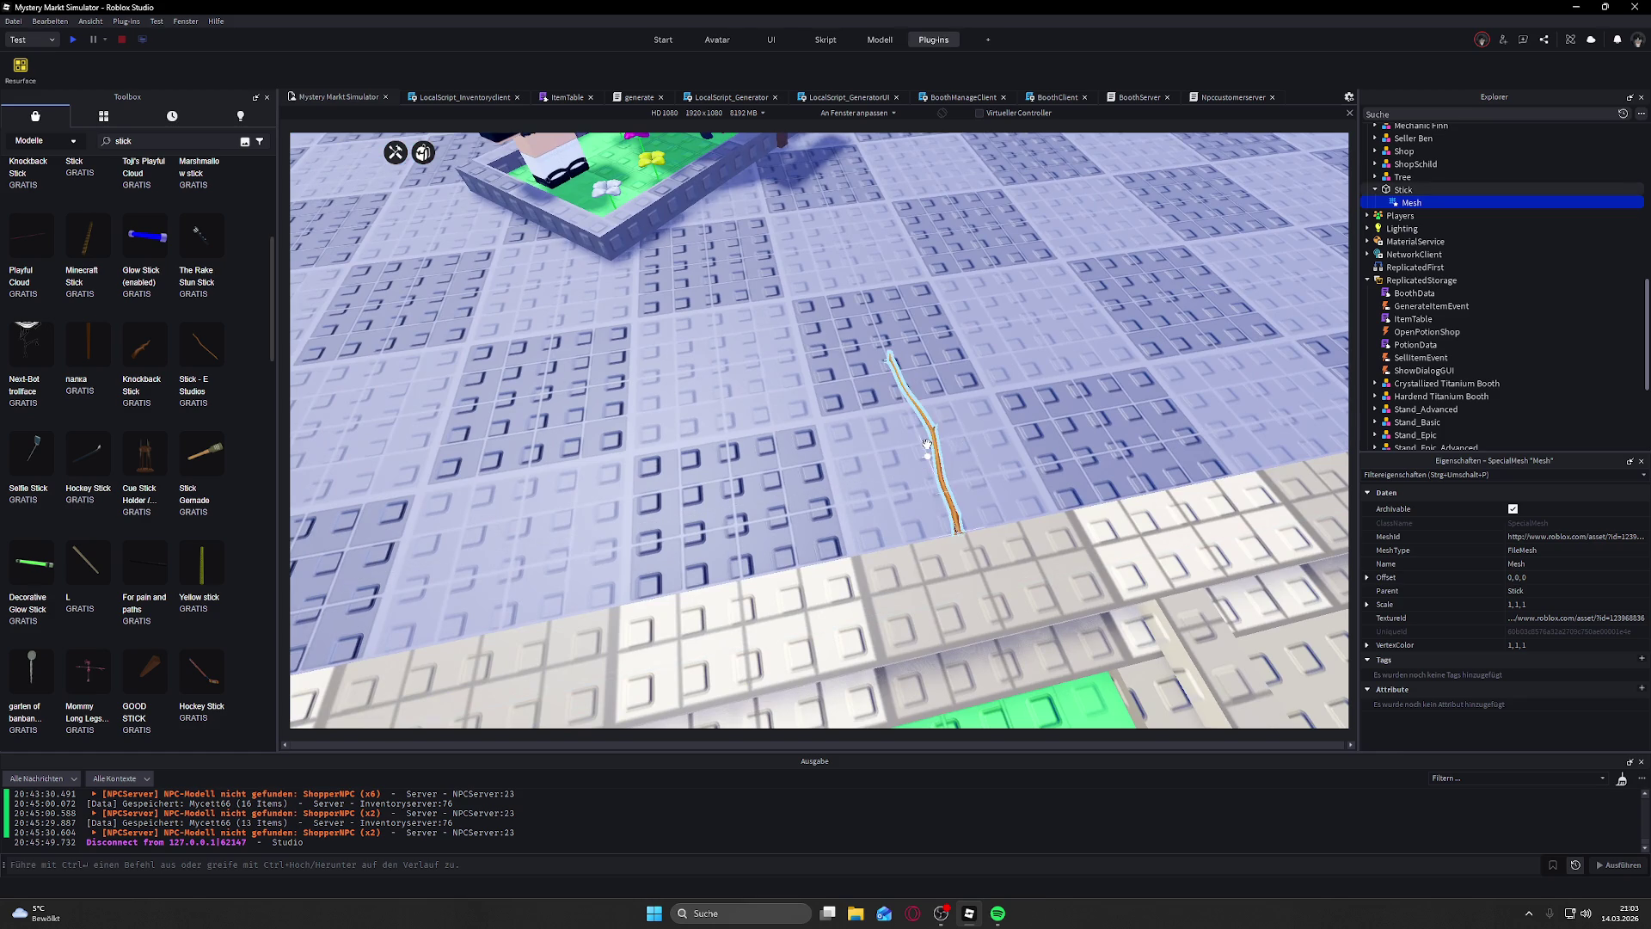
Step: Inspect the Stick part's Material and other properties, then reselect its Mesh
left_click(927, 445)
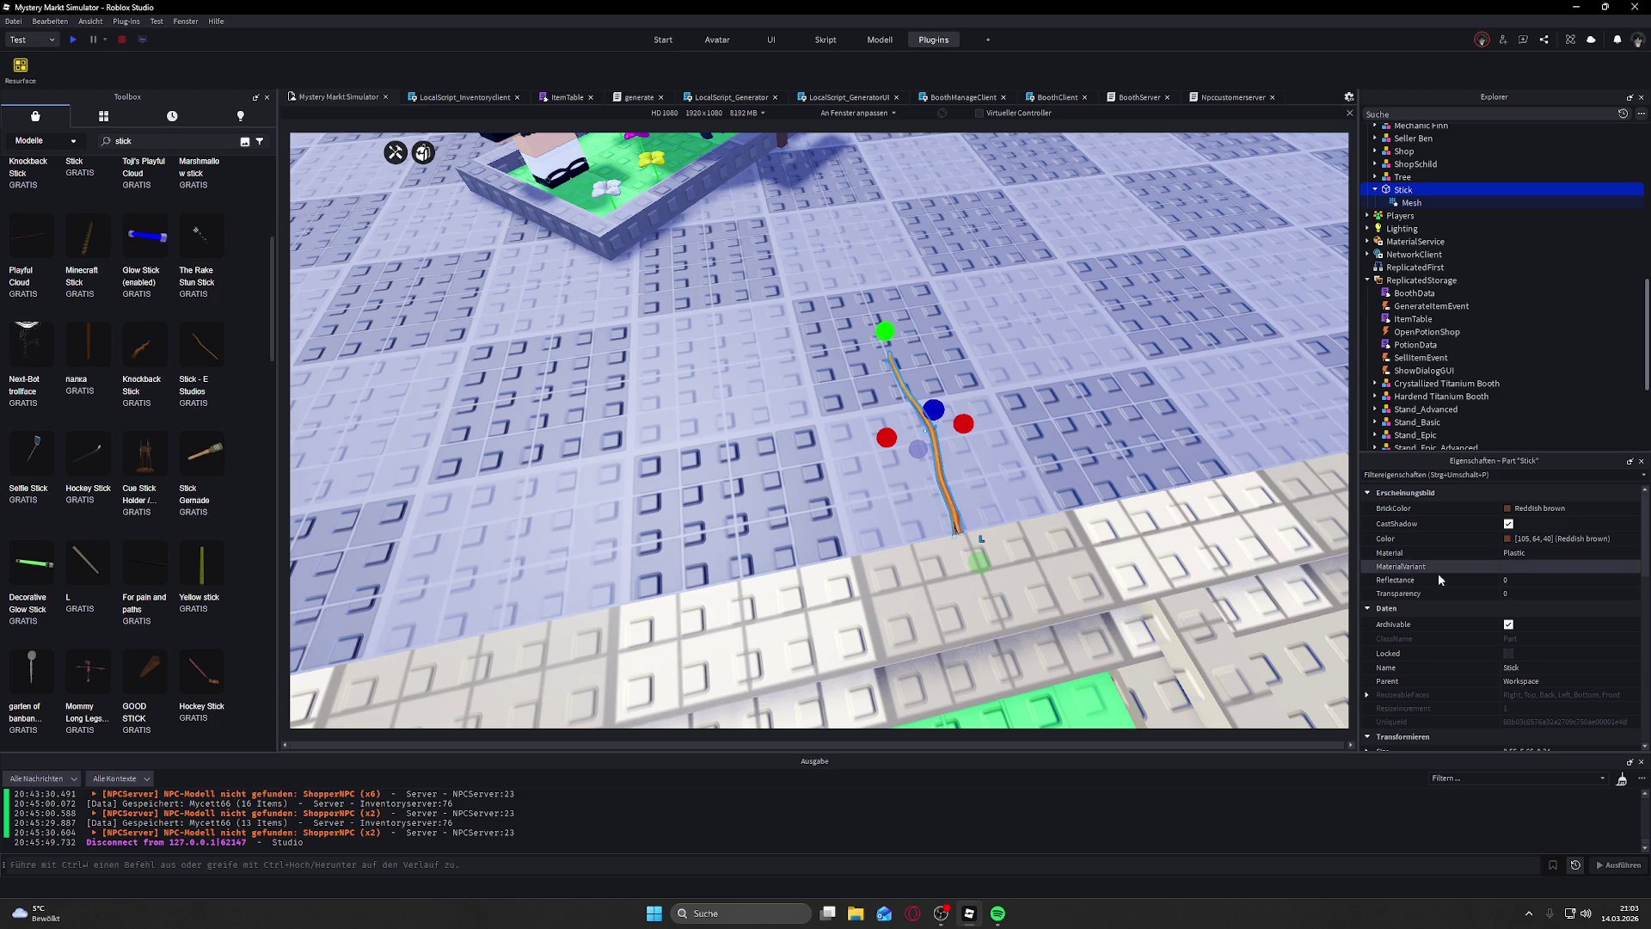
scroll(1459, 581, "down", 2)
left_click(1541, 512)
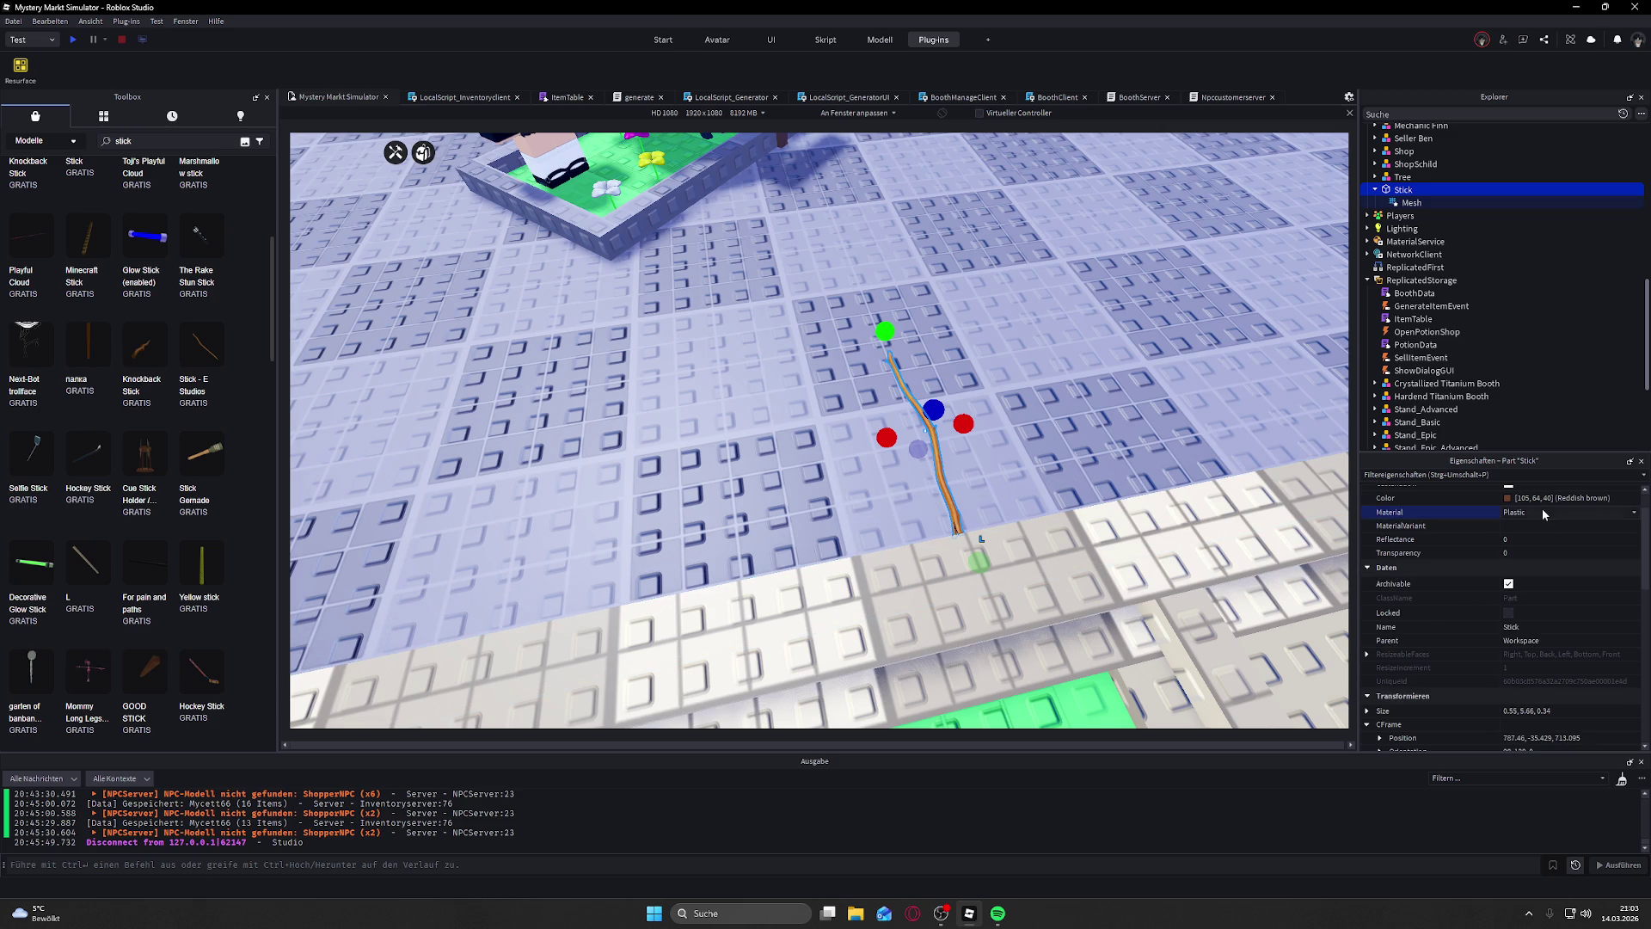
scroll(1539, 586, "down", 2)
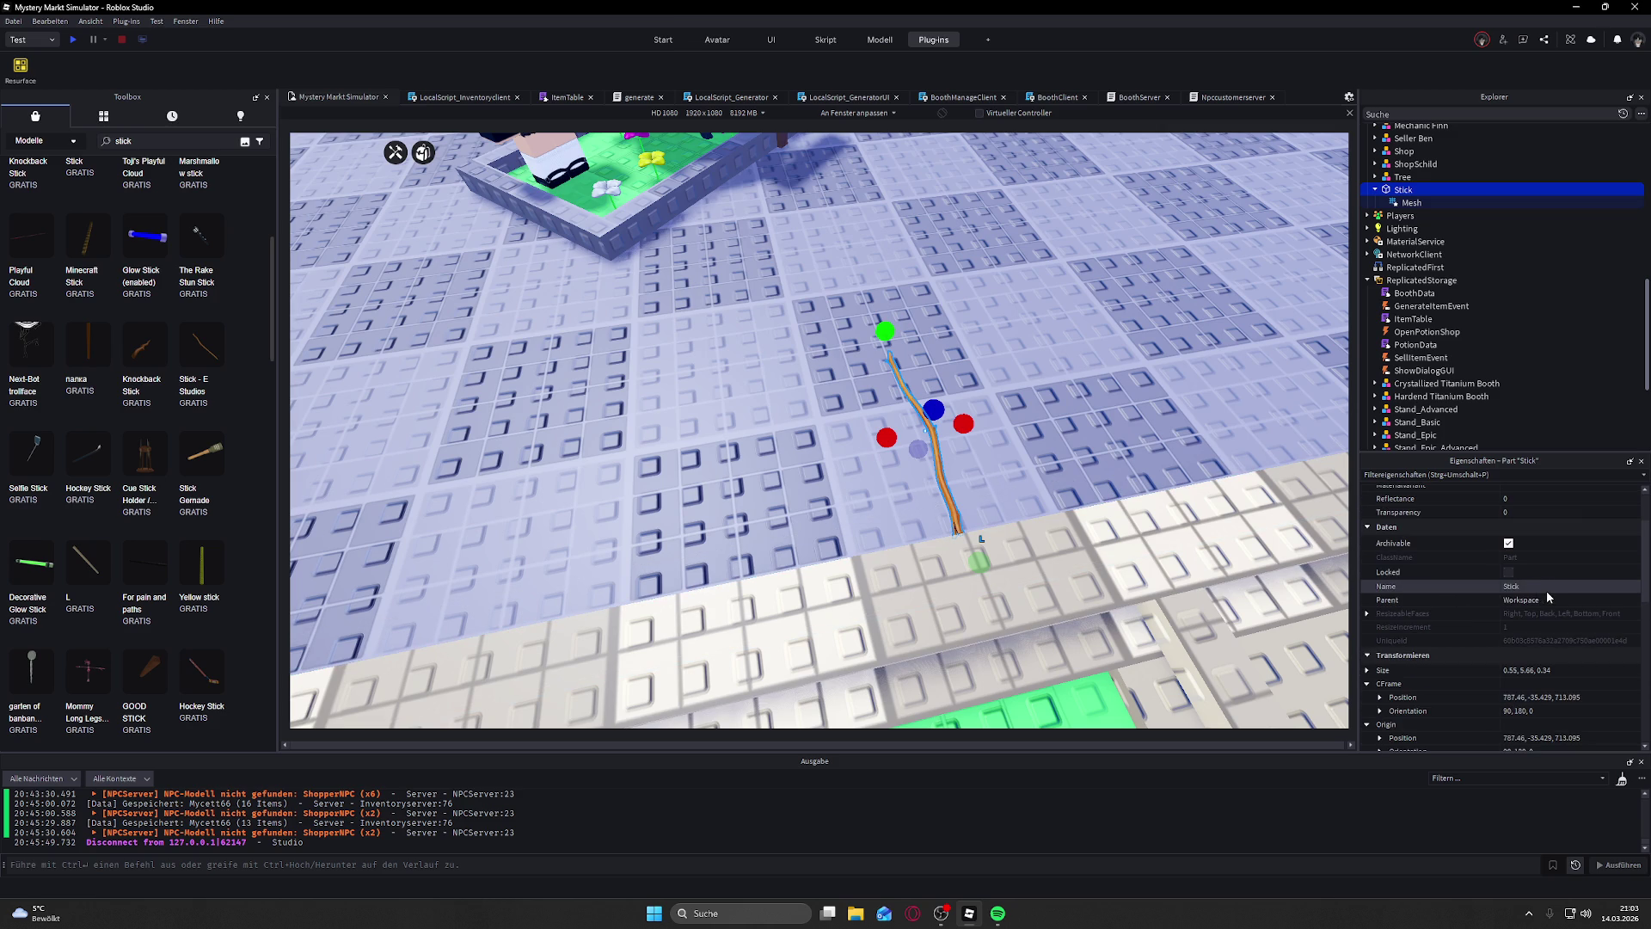
scroll(1545, 612, "down", 6)
scroll(1549, 626, "down", 2)
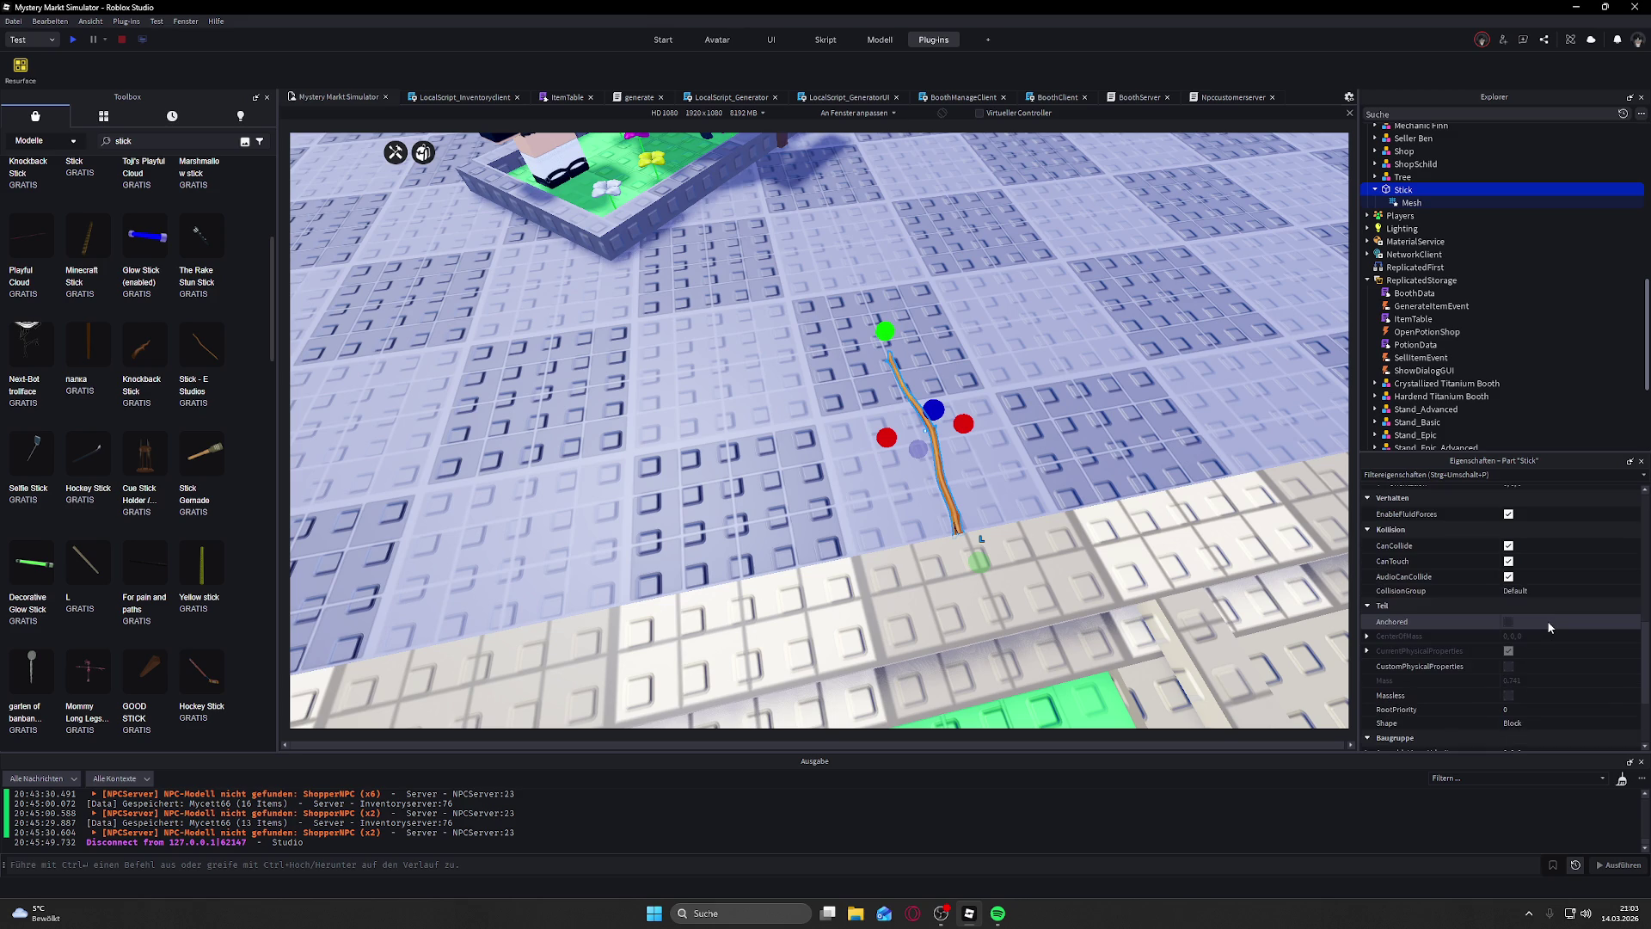
scroll(1549, 626, "down", 3)
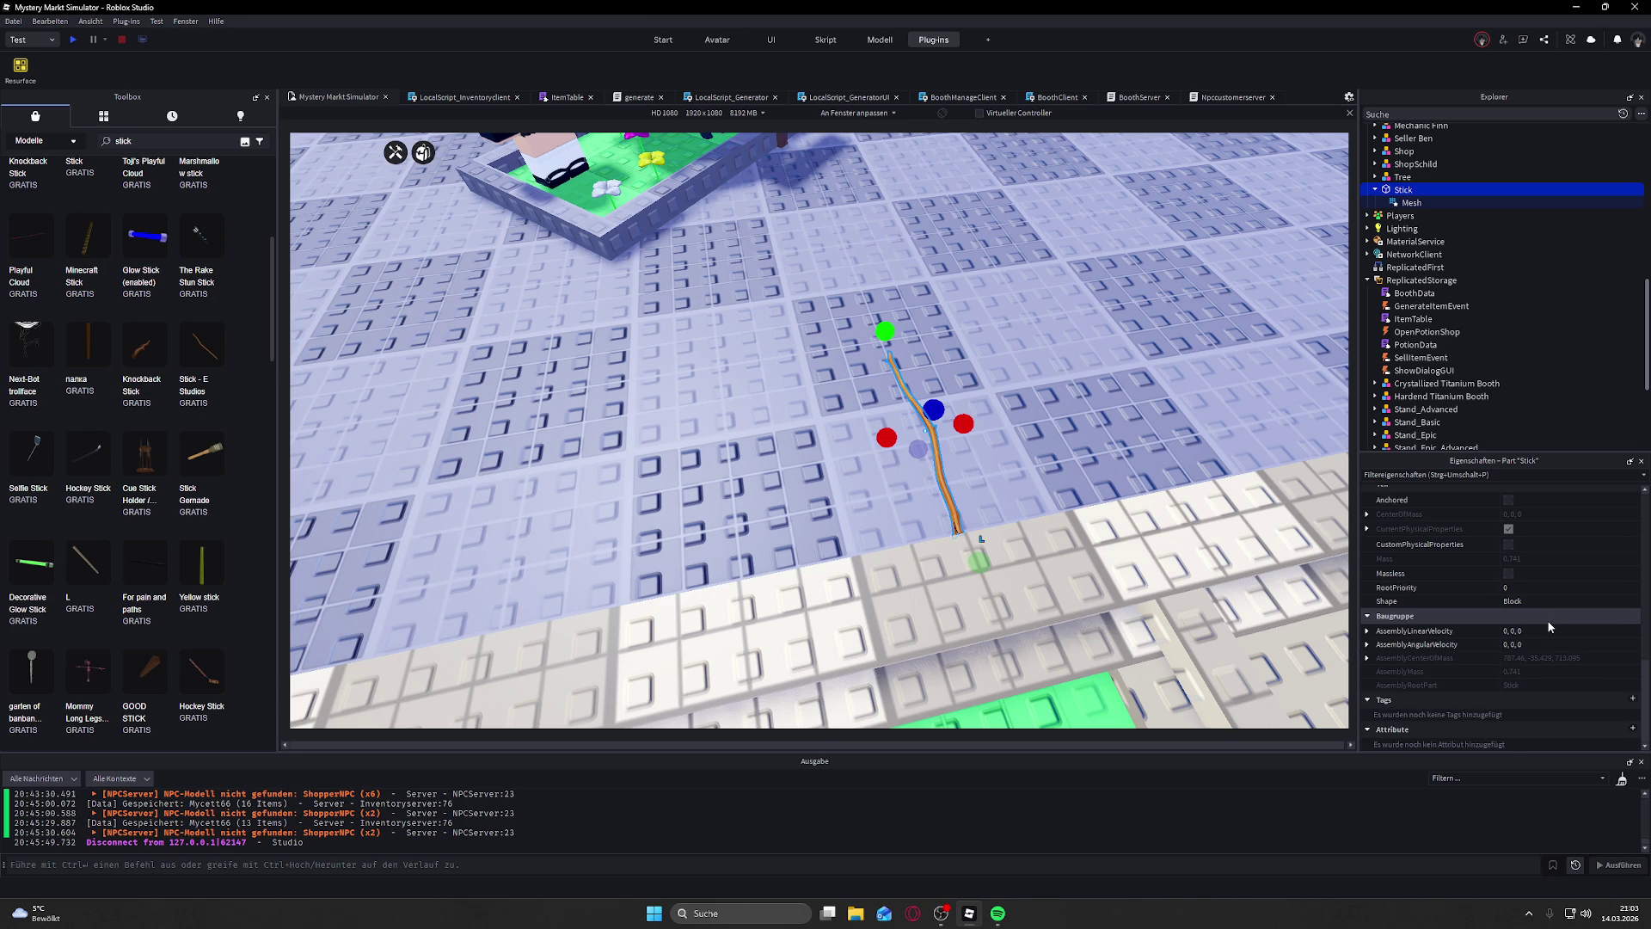
left_click(1411, 203)
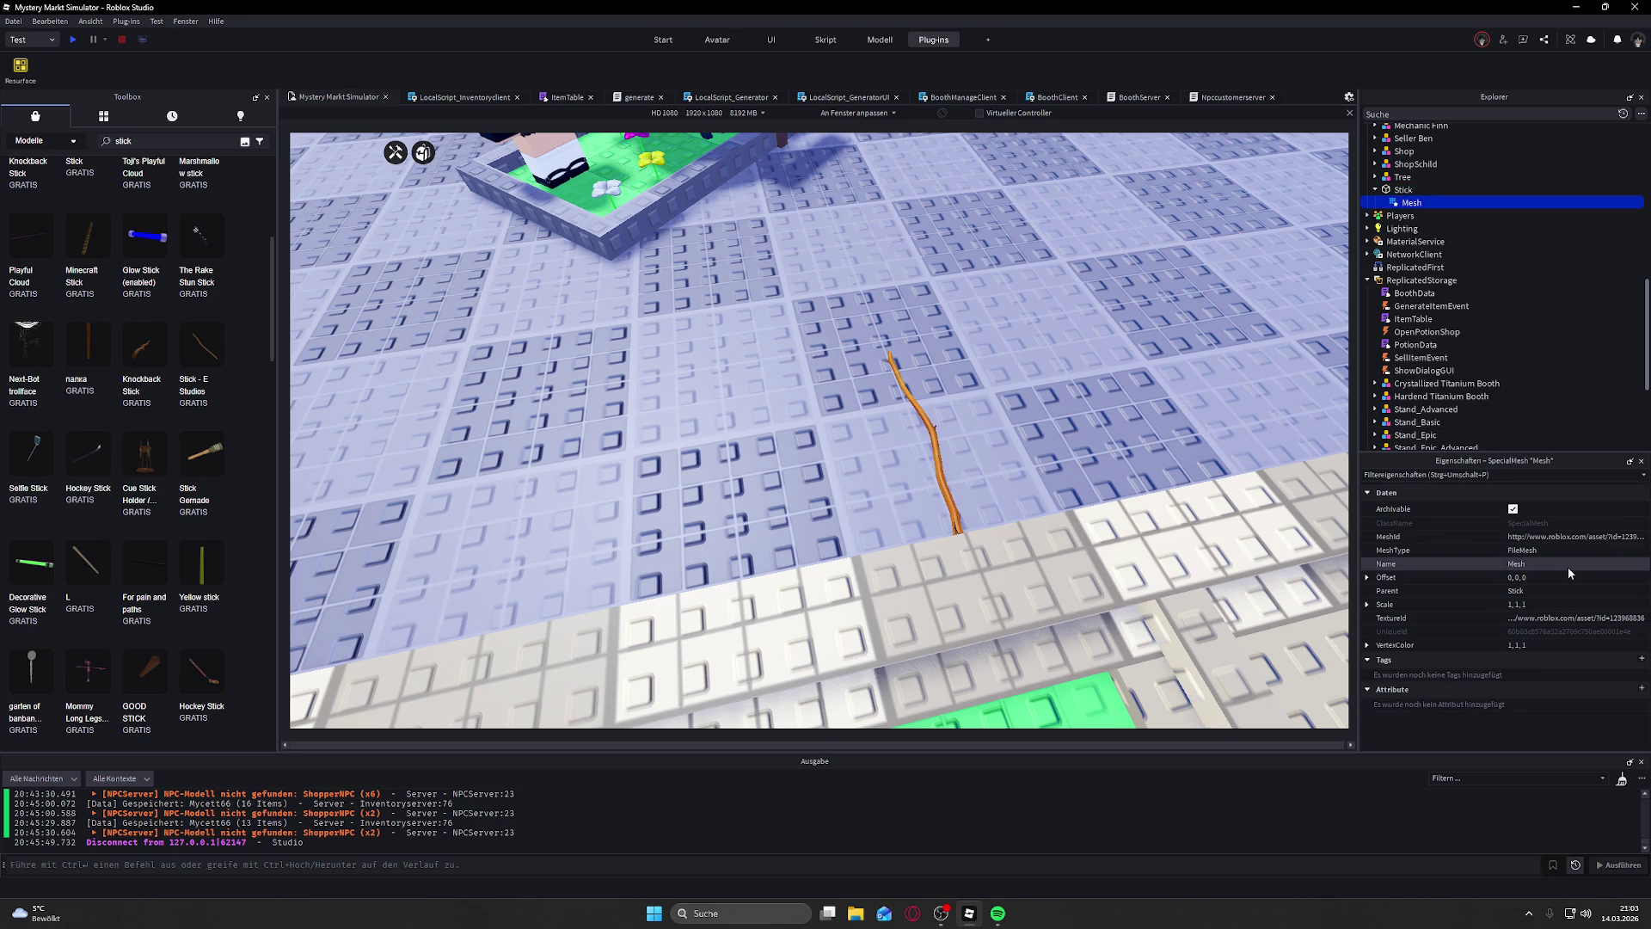
Step: Delete the Stick's Mesh so it becomes a plain block
left_click(927, 425)
scroll(1007, 427, "up", 2)
left_click_drag(1007, 427, 1007, 427)
left_click(1411, 203)
key("Delete")
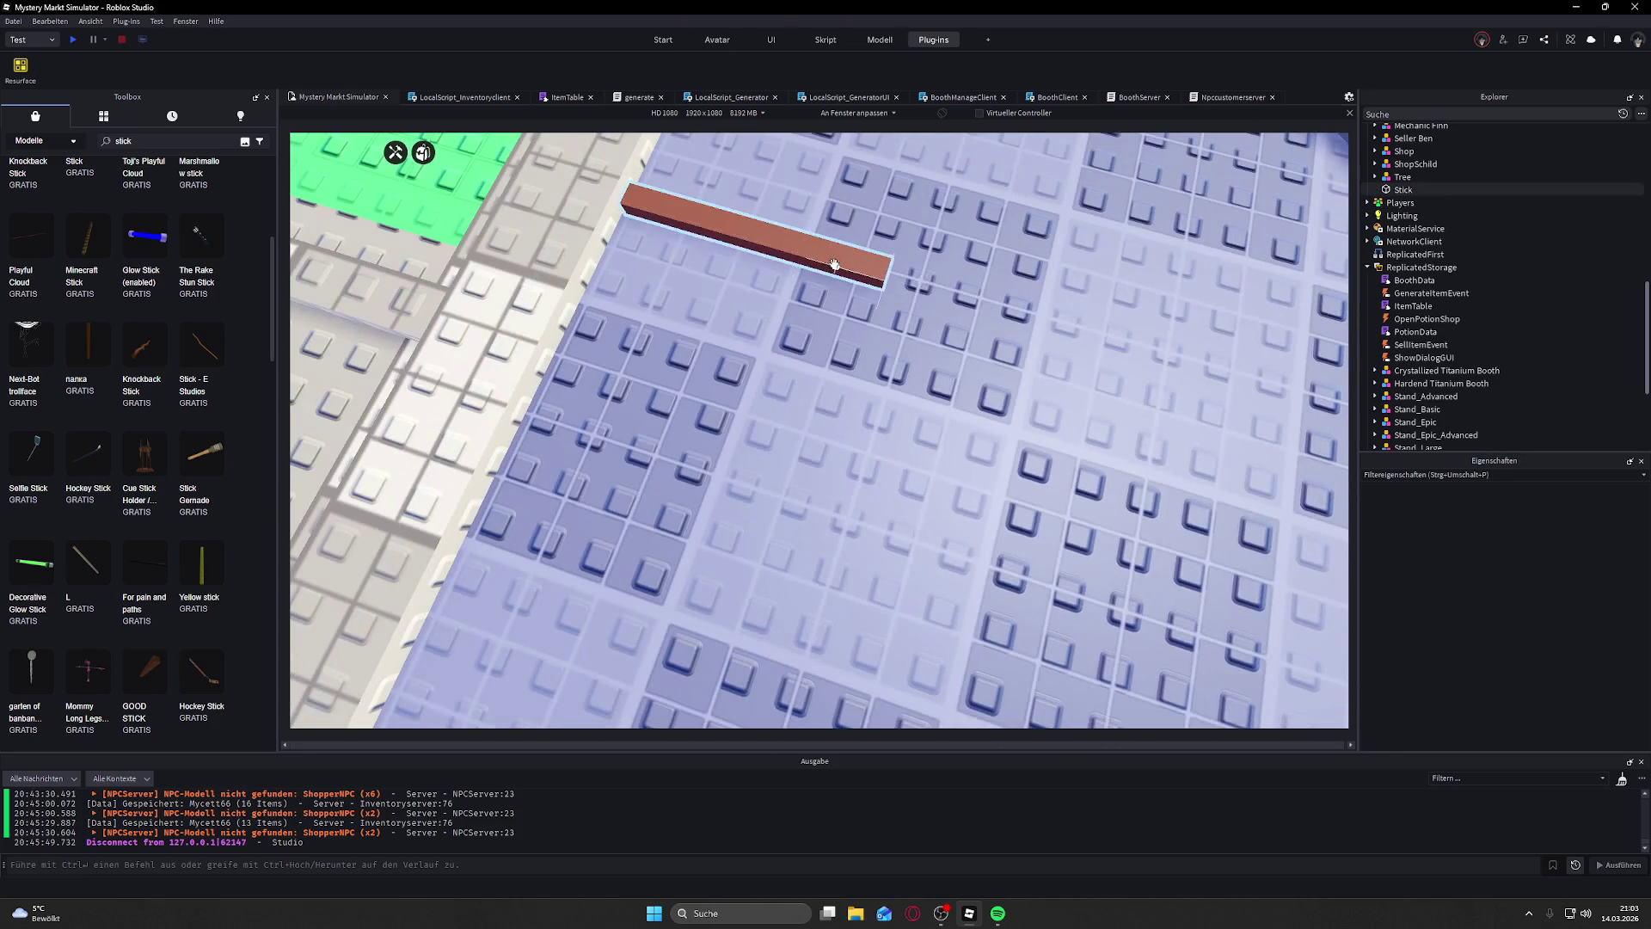
Step: Delete the plain Stick part, then check own models in the Toolbox and return to results
left_click(848, 258)
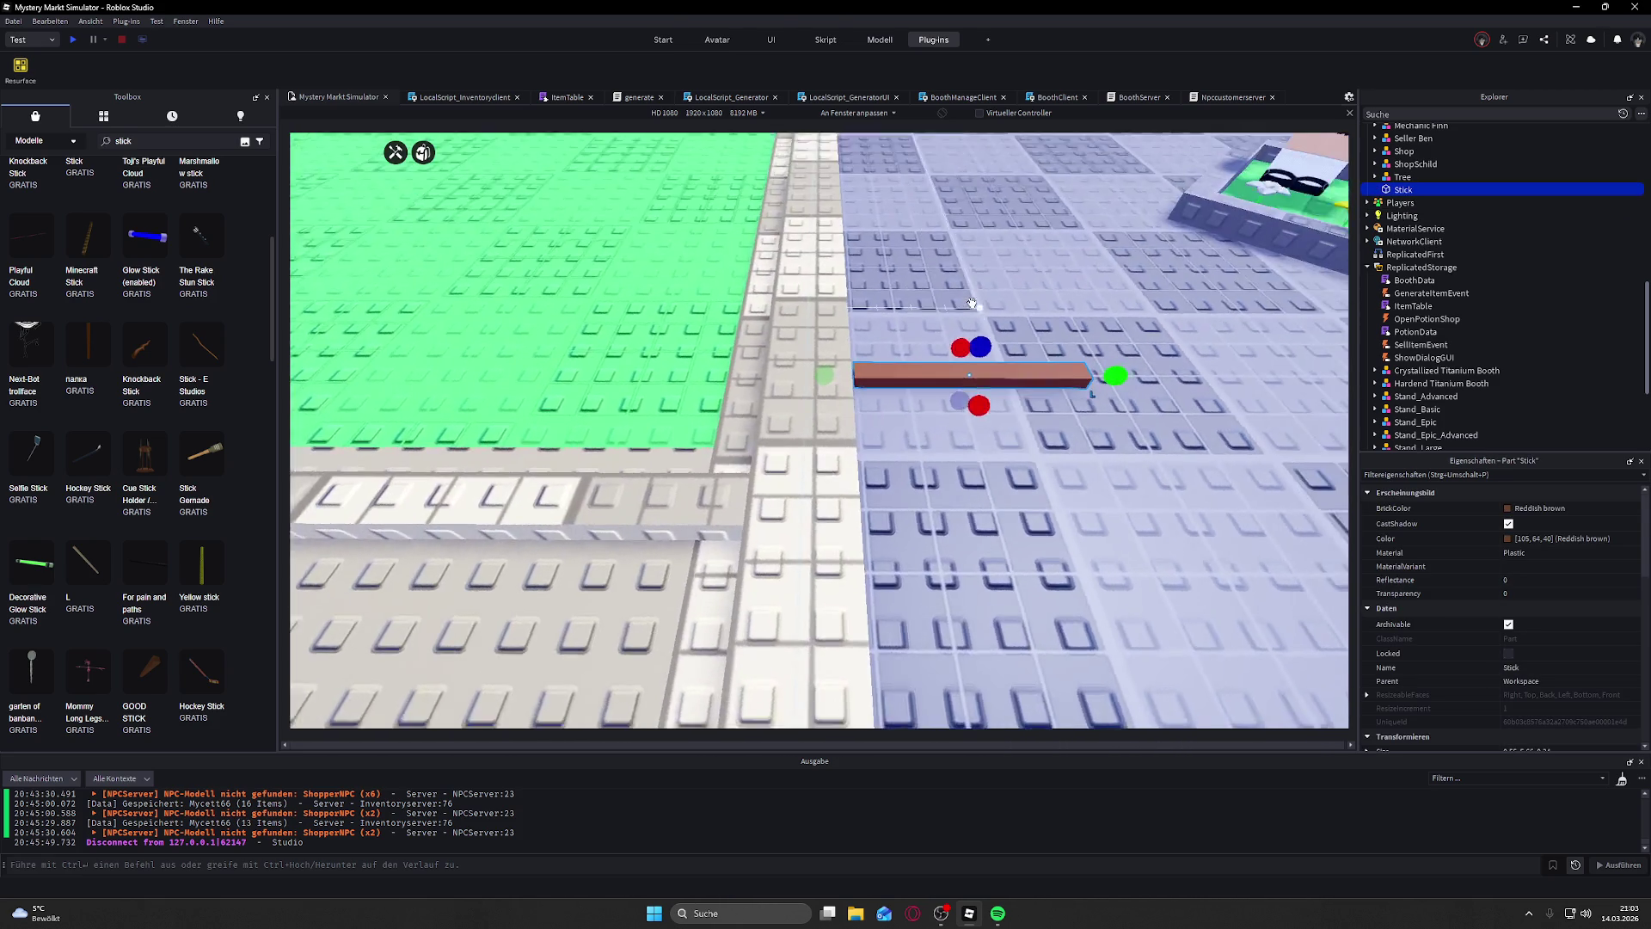
scroll(972, 303, "down", 3)
scroll(972, 303, "up", 5)
scroll(972, 303, "down", 5)
key("Delete")
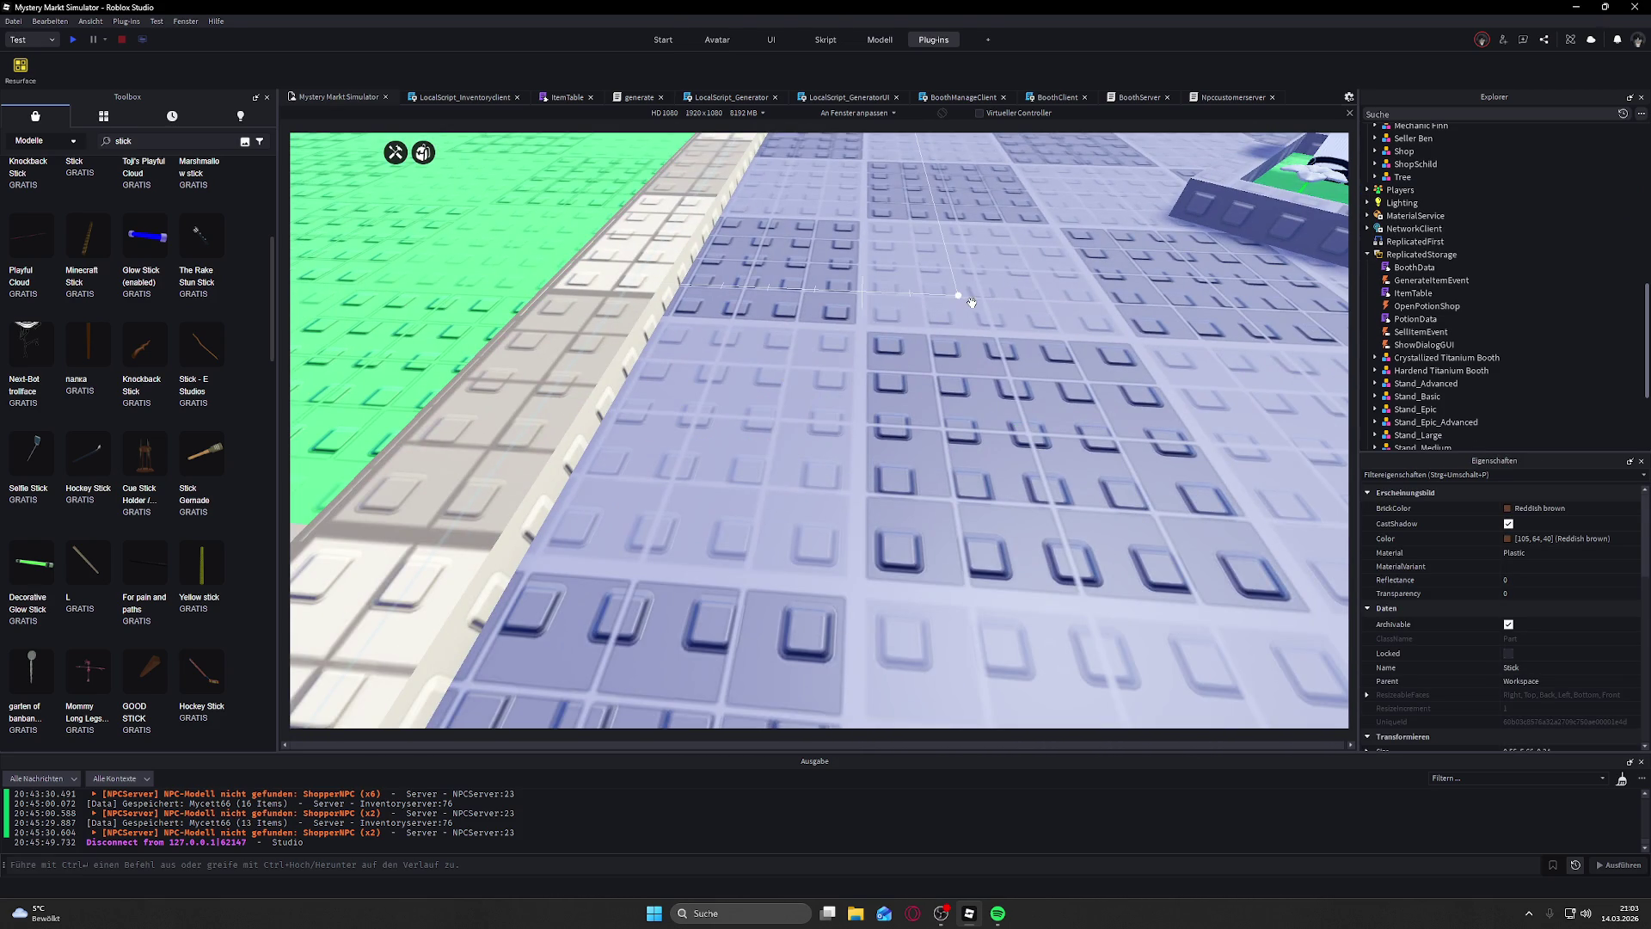
left_click_drag(821, 314, 817, 319)
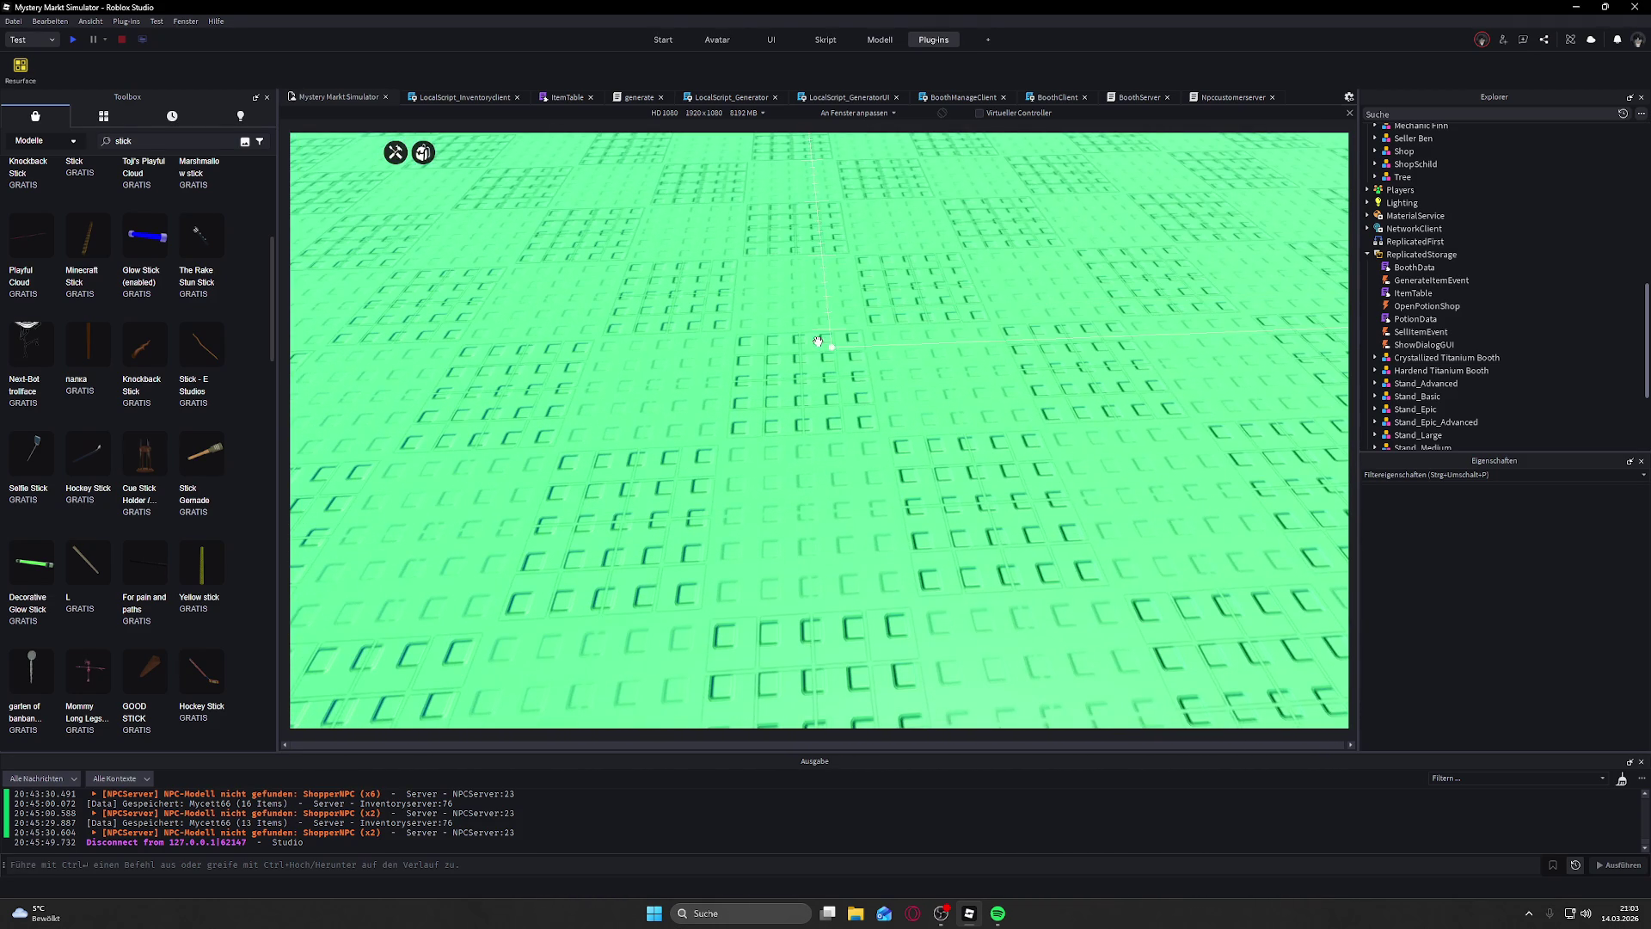
left_click(100, 119)
left_click(39, 118)
Step: Clear the 'stick' search term from the Toolbox search box
left_click(170, 144)
key("BackSpace")
key("BackSpace")
key("BackSpace")
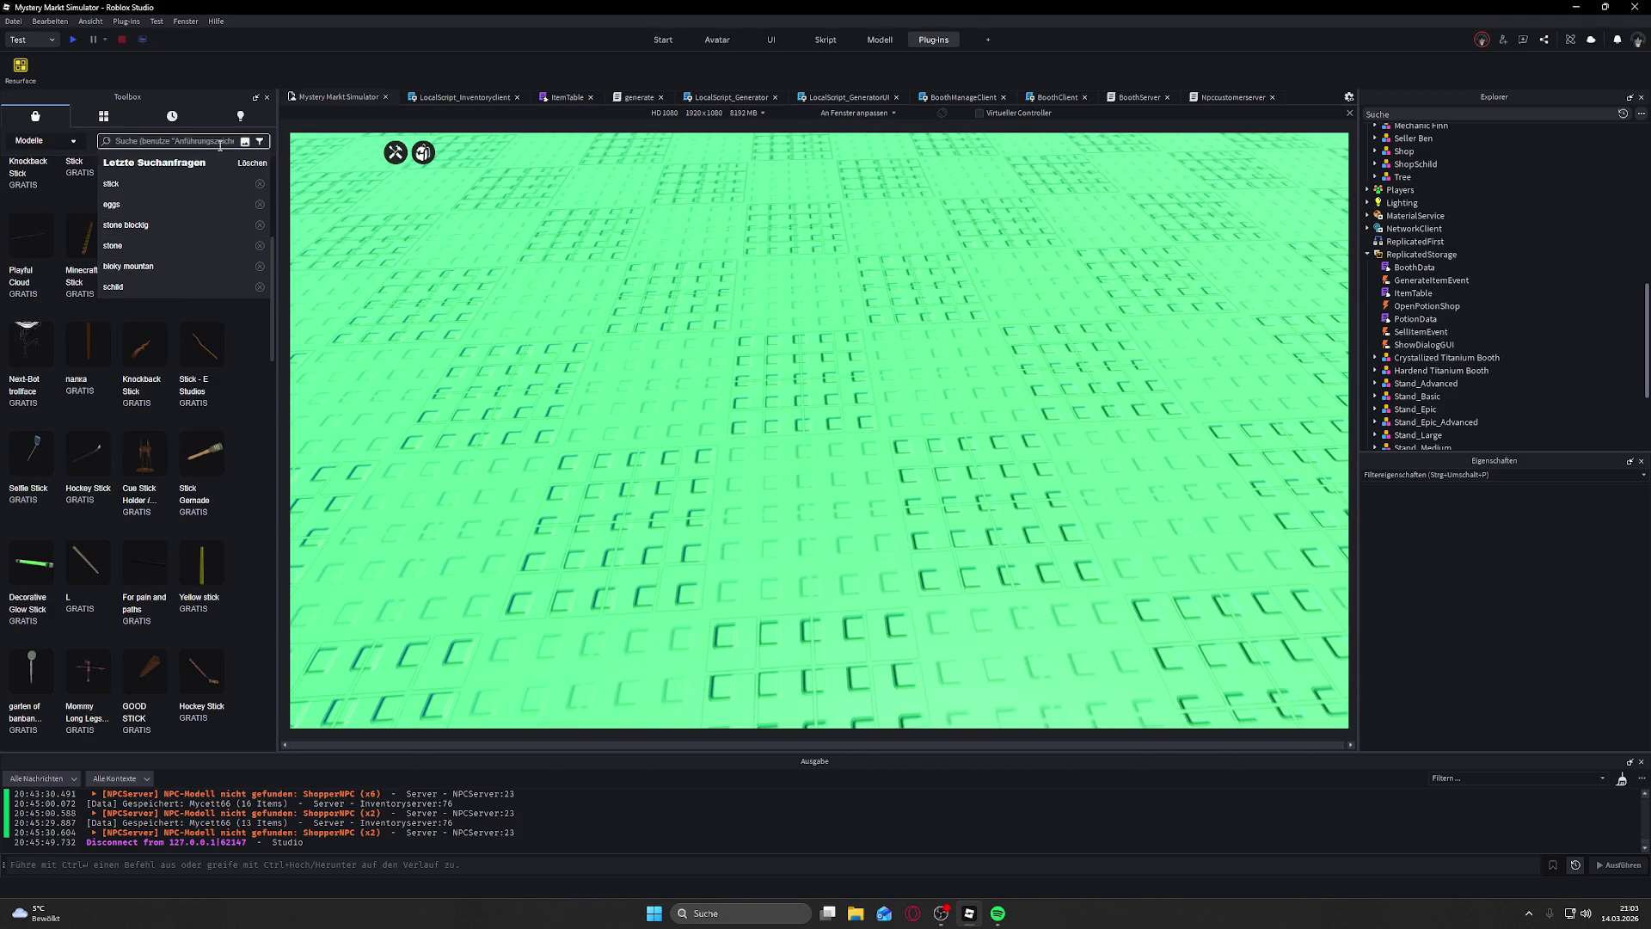
left_click(336, 206)
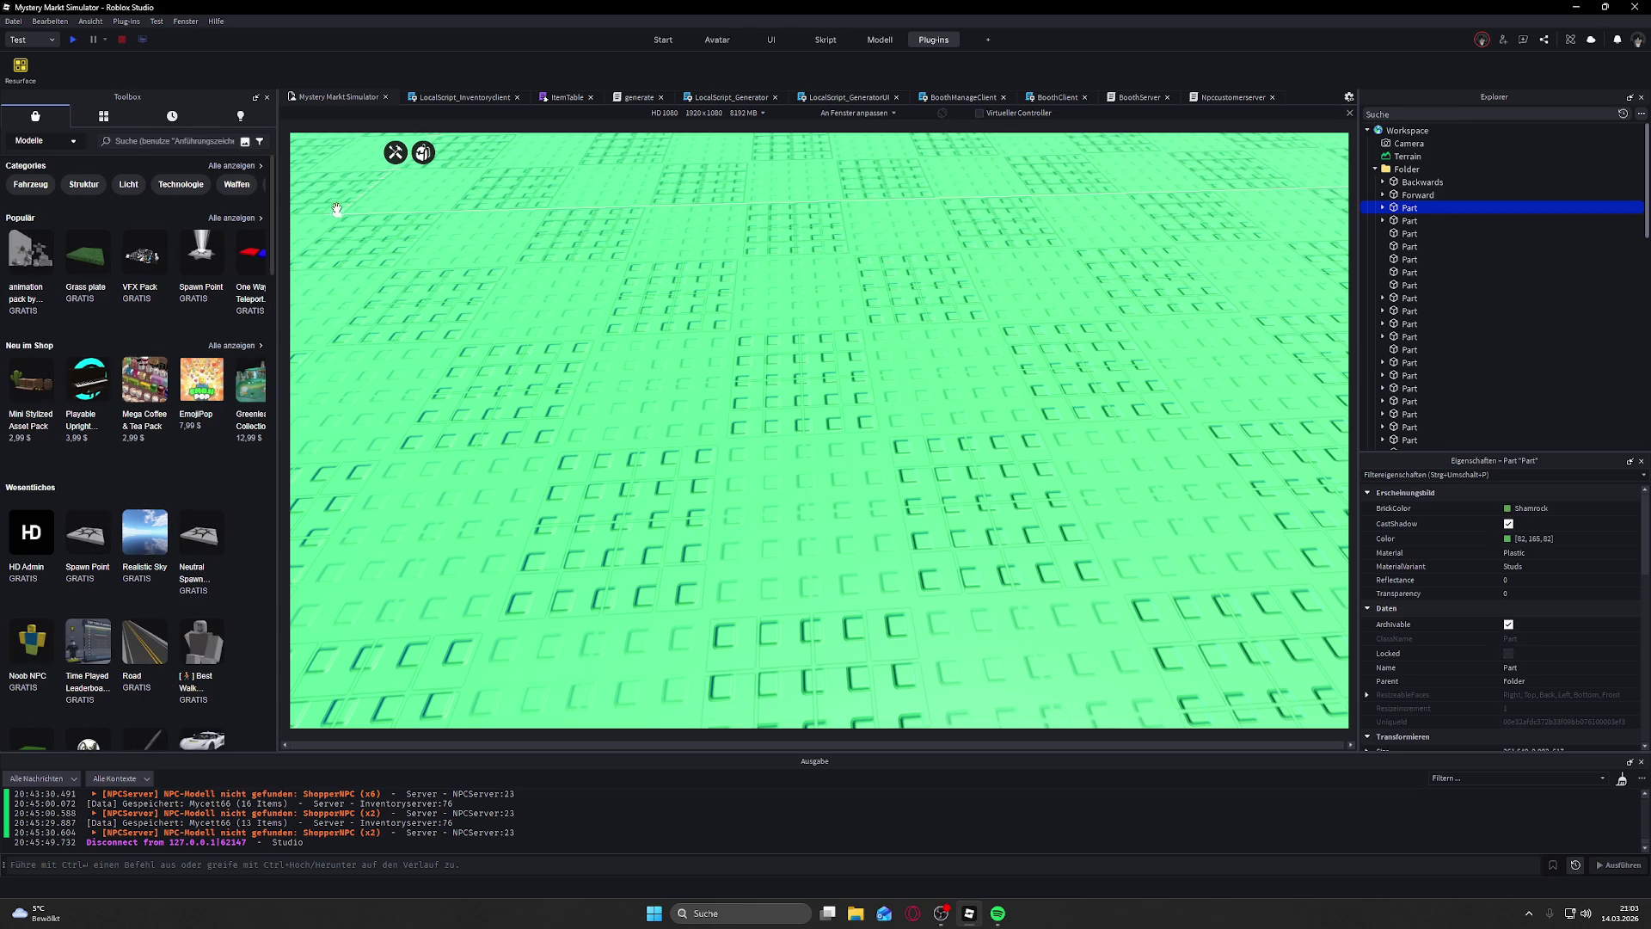
right_click(452, 262)
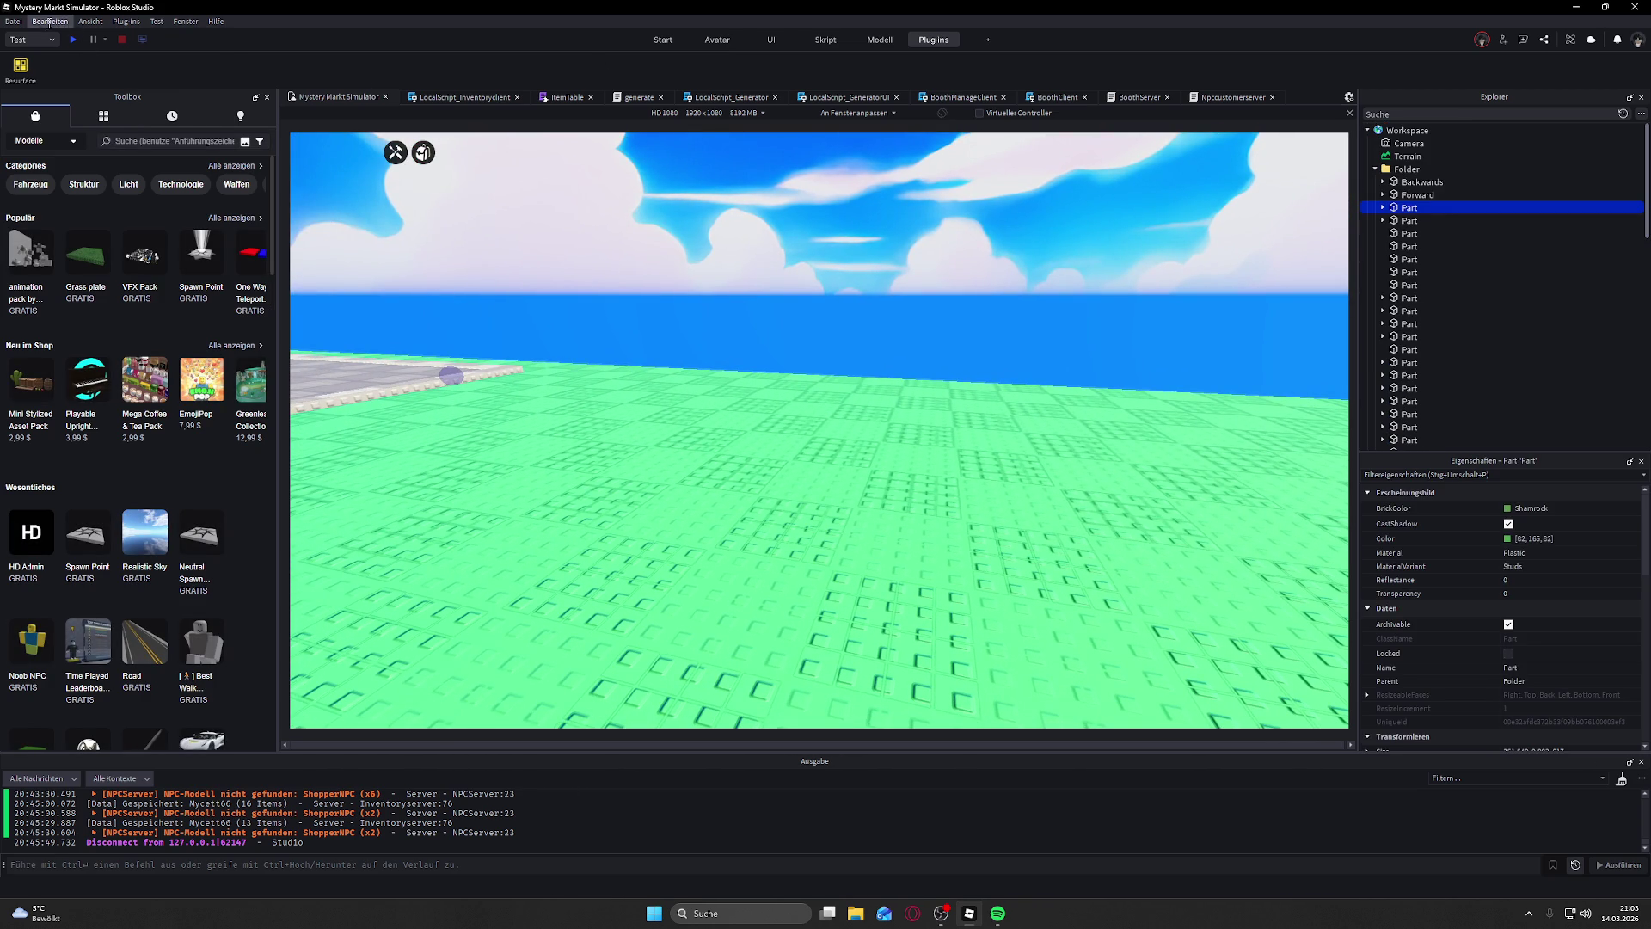
Step: Show the Start building tools and insert a new grey block Part
left_click(663, 40)
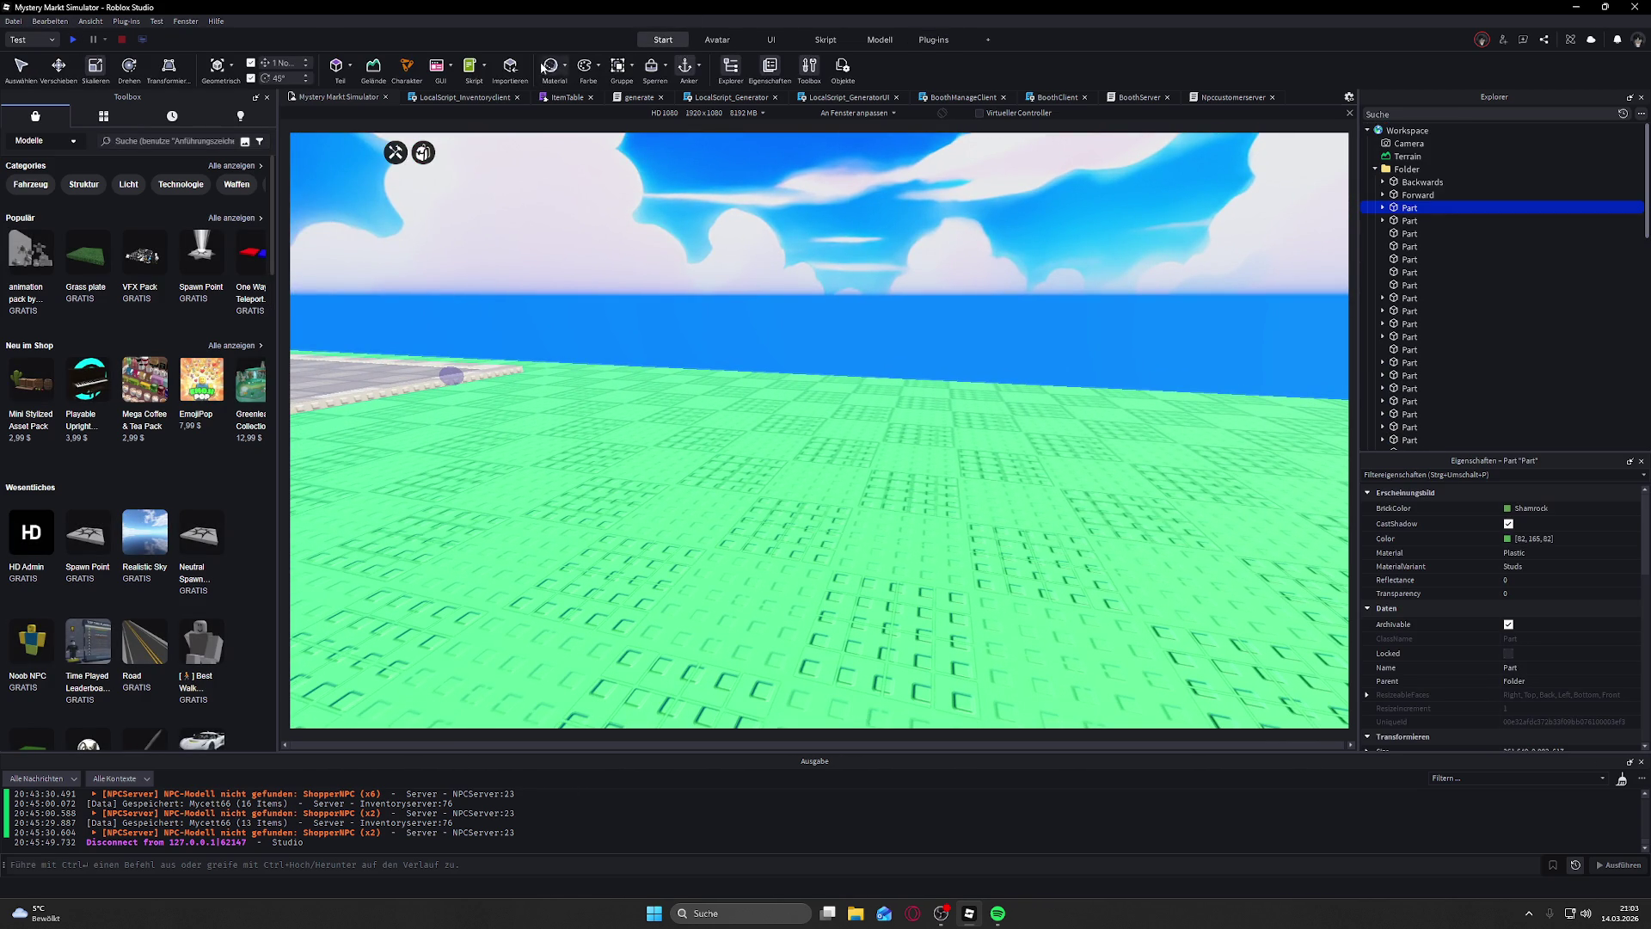
left_click(1404, 129)
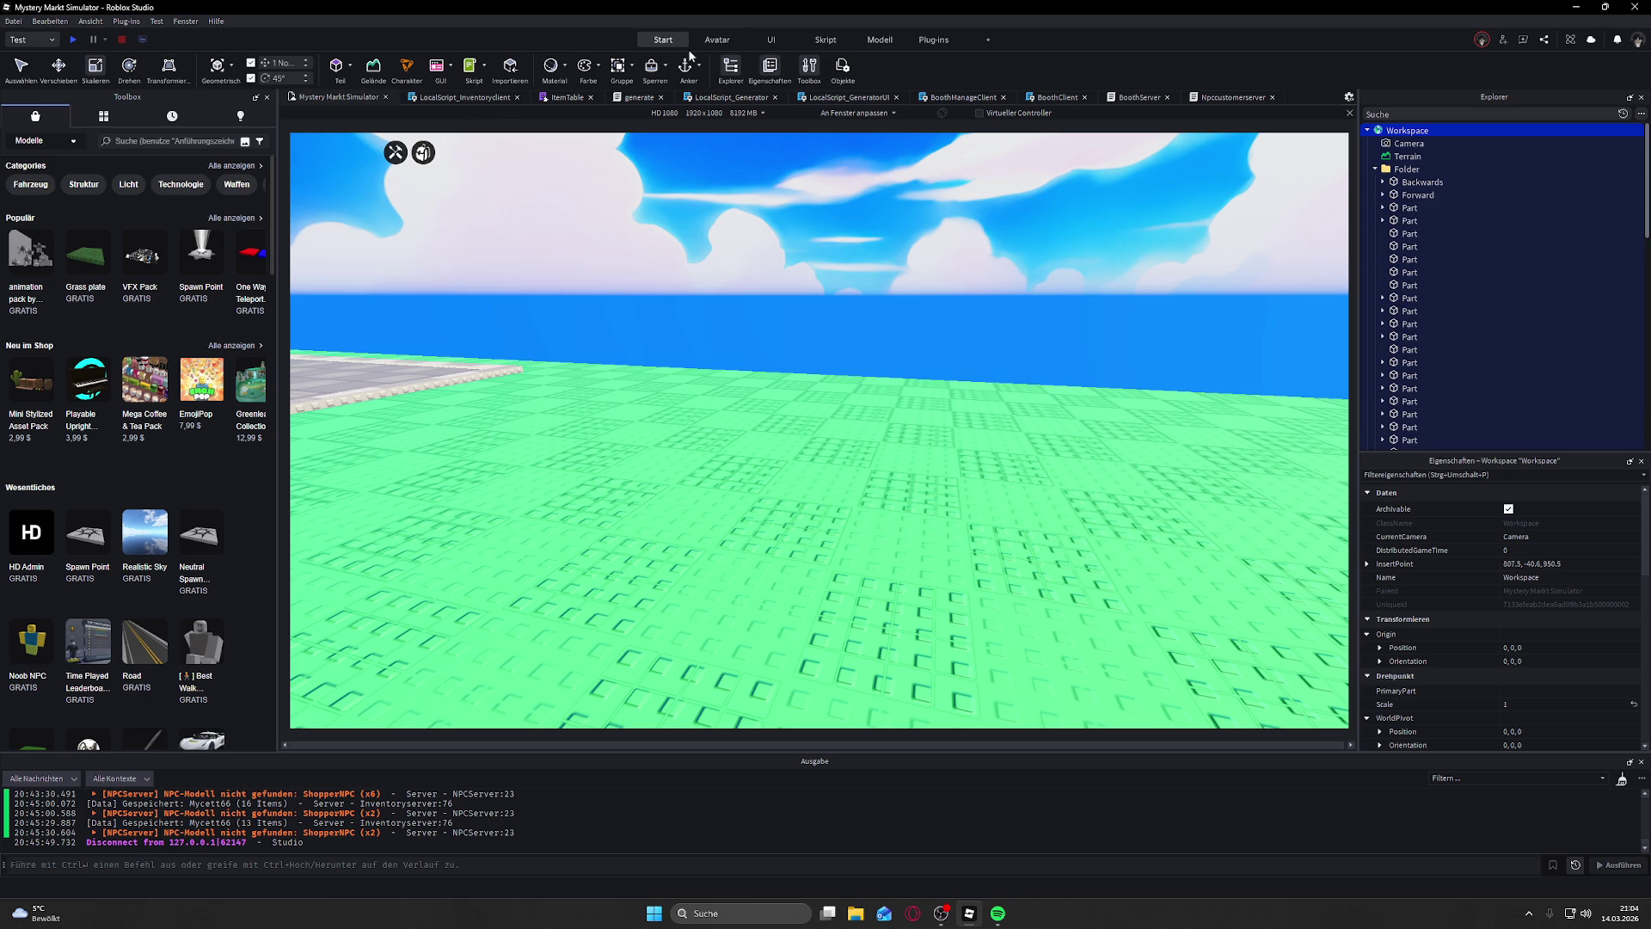
right_click(542, 277)
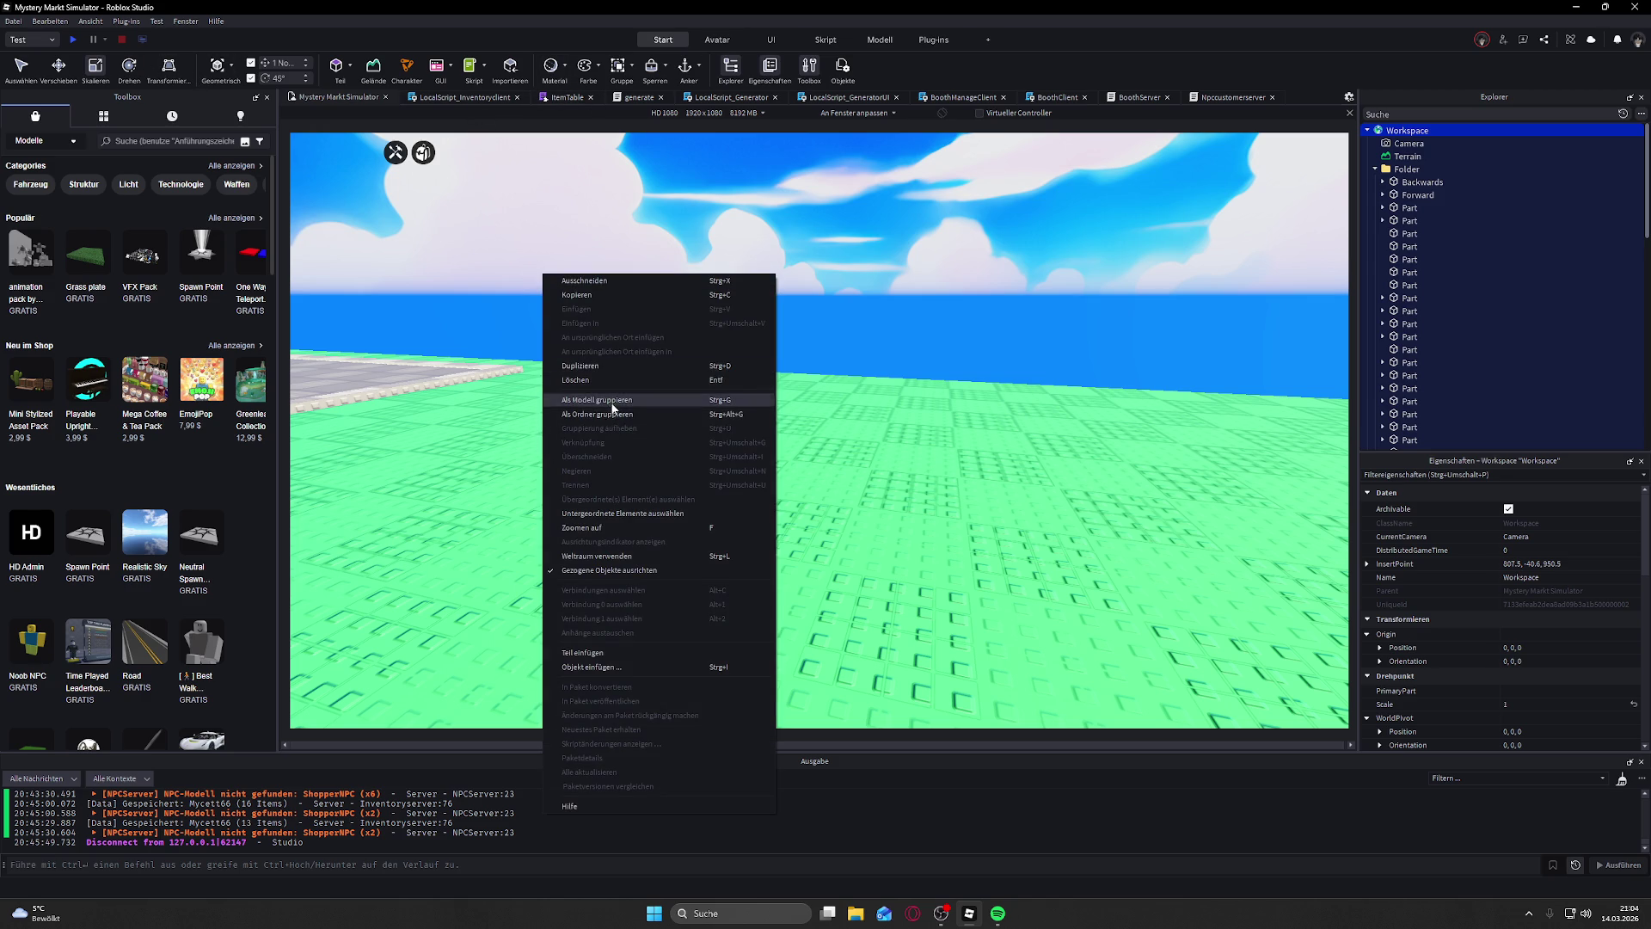
left_click(732, 475)
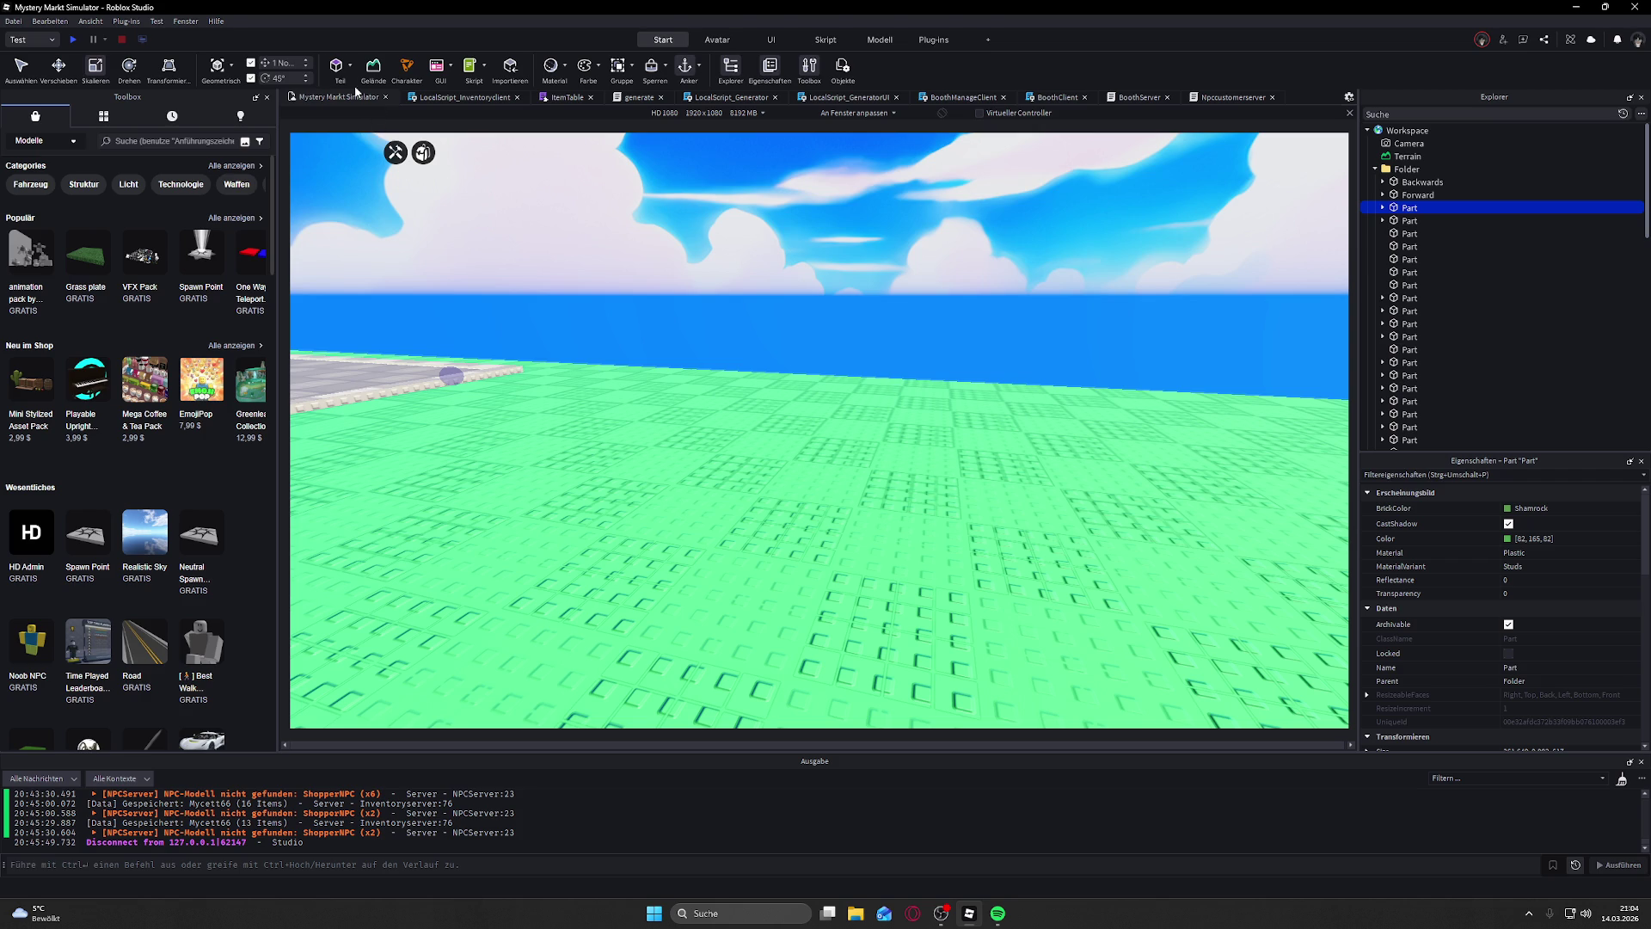
left_click(338, 69)
Step: Scale the new part into a long thin bar about 0.315 studs thick
key("f")
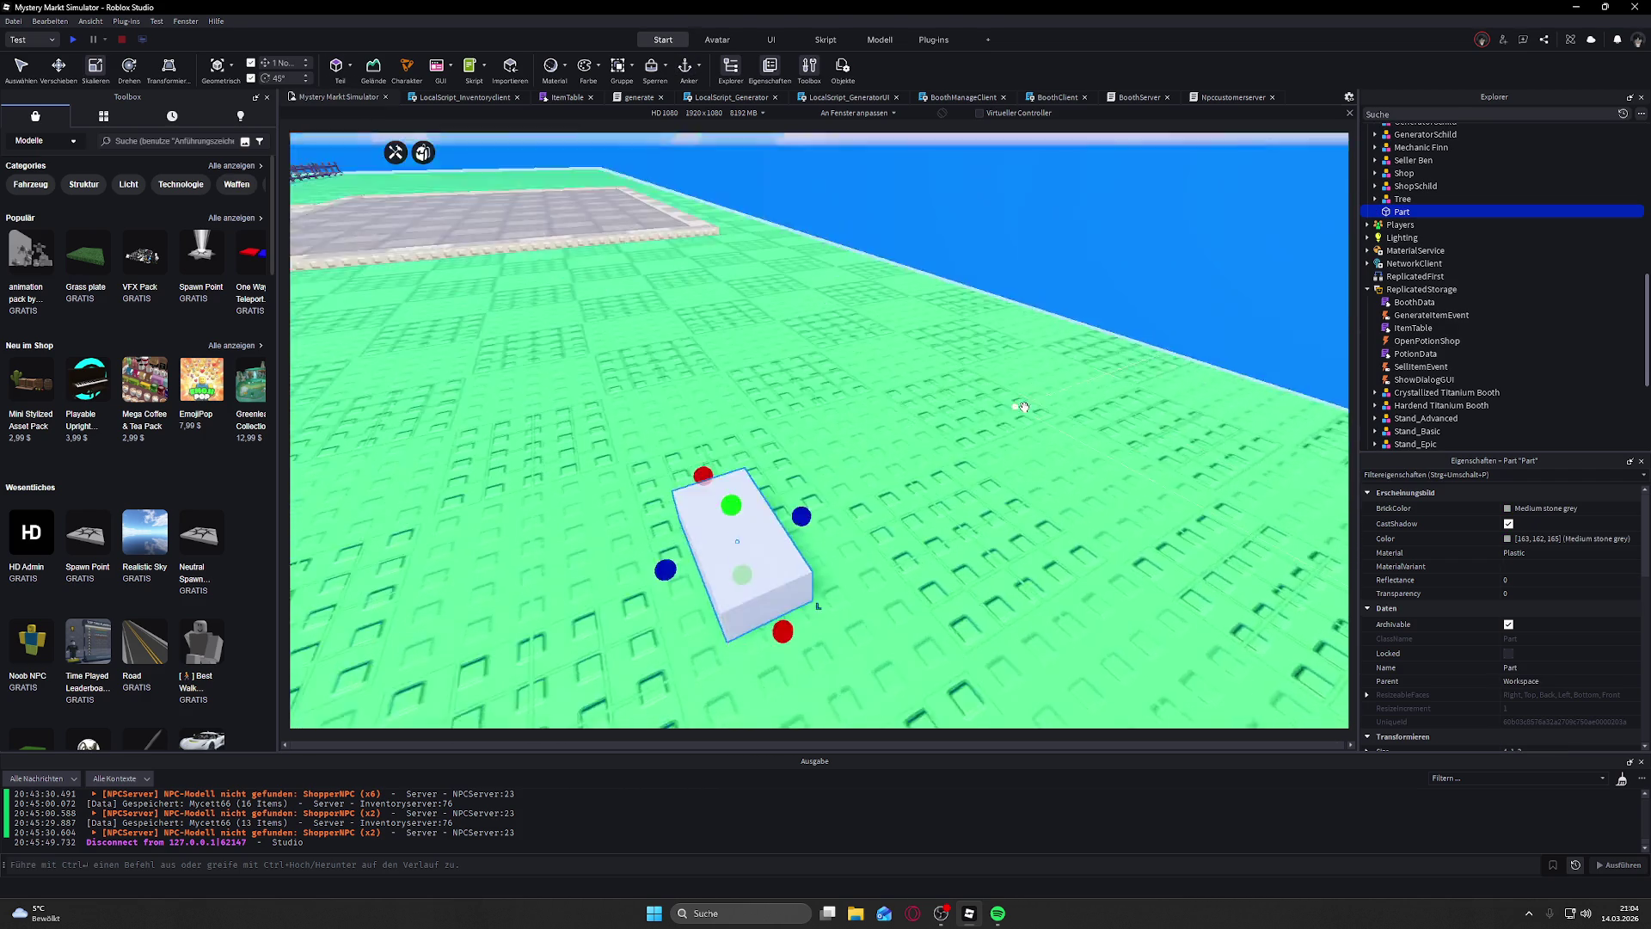
left_click_drag(929, 368, 817, 352)
left_click_drag(1075, 350, 1022, 346)
left_click_drag(854, 258, 862, 370)
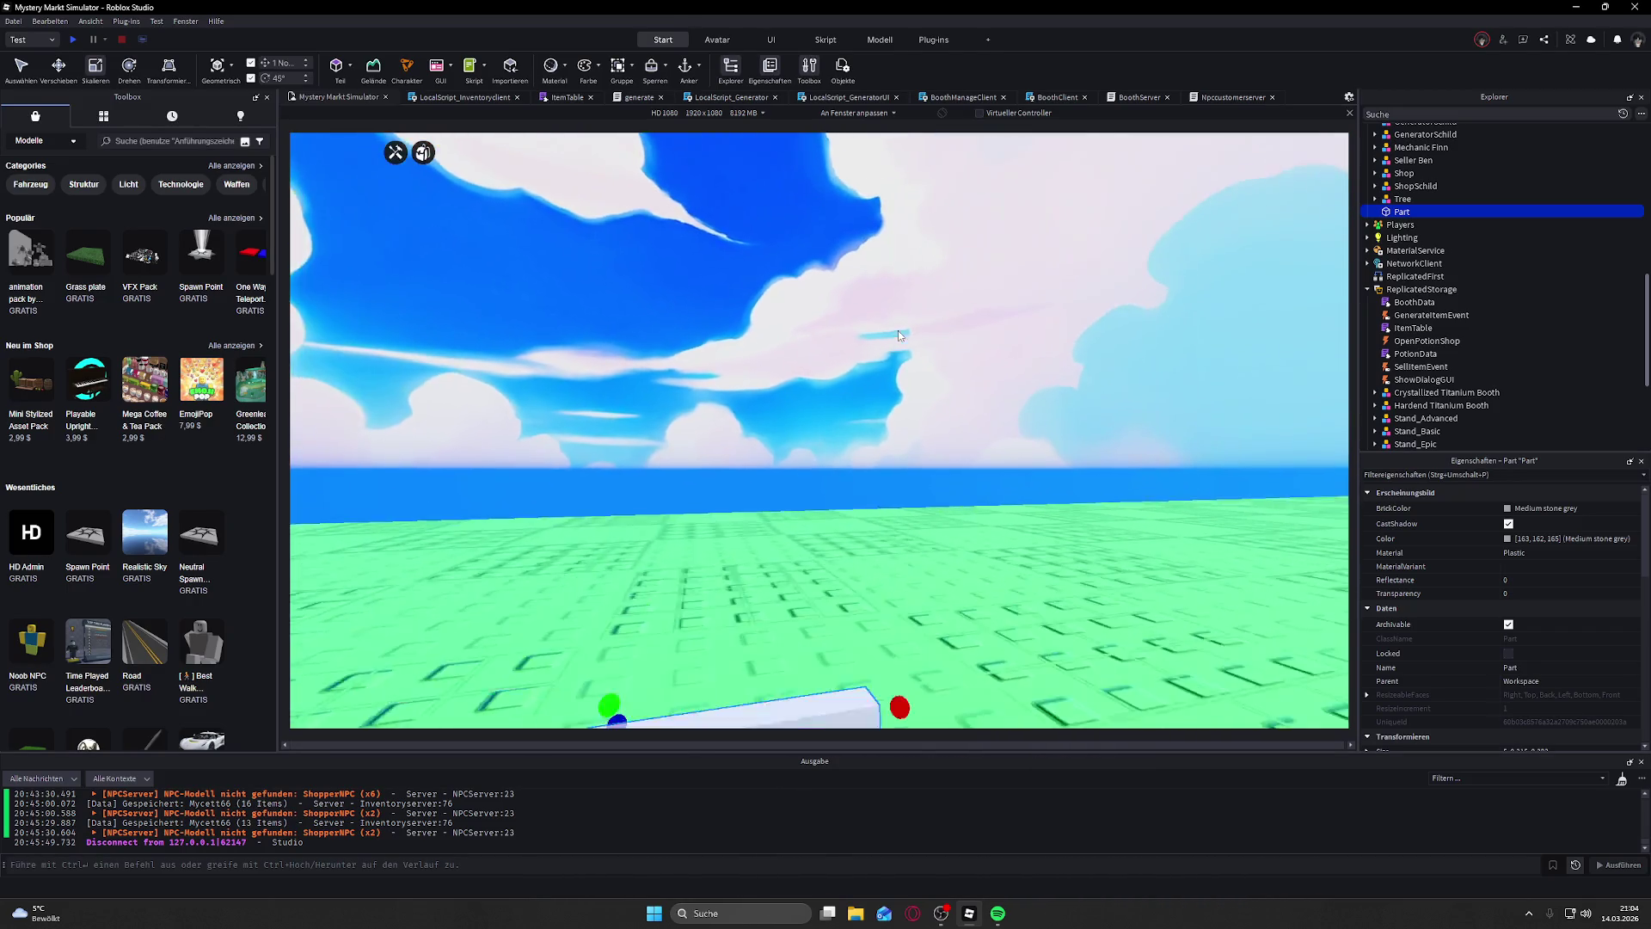
key("w")
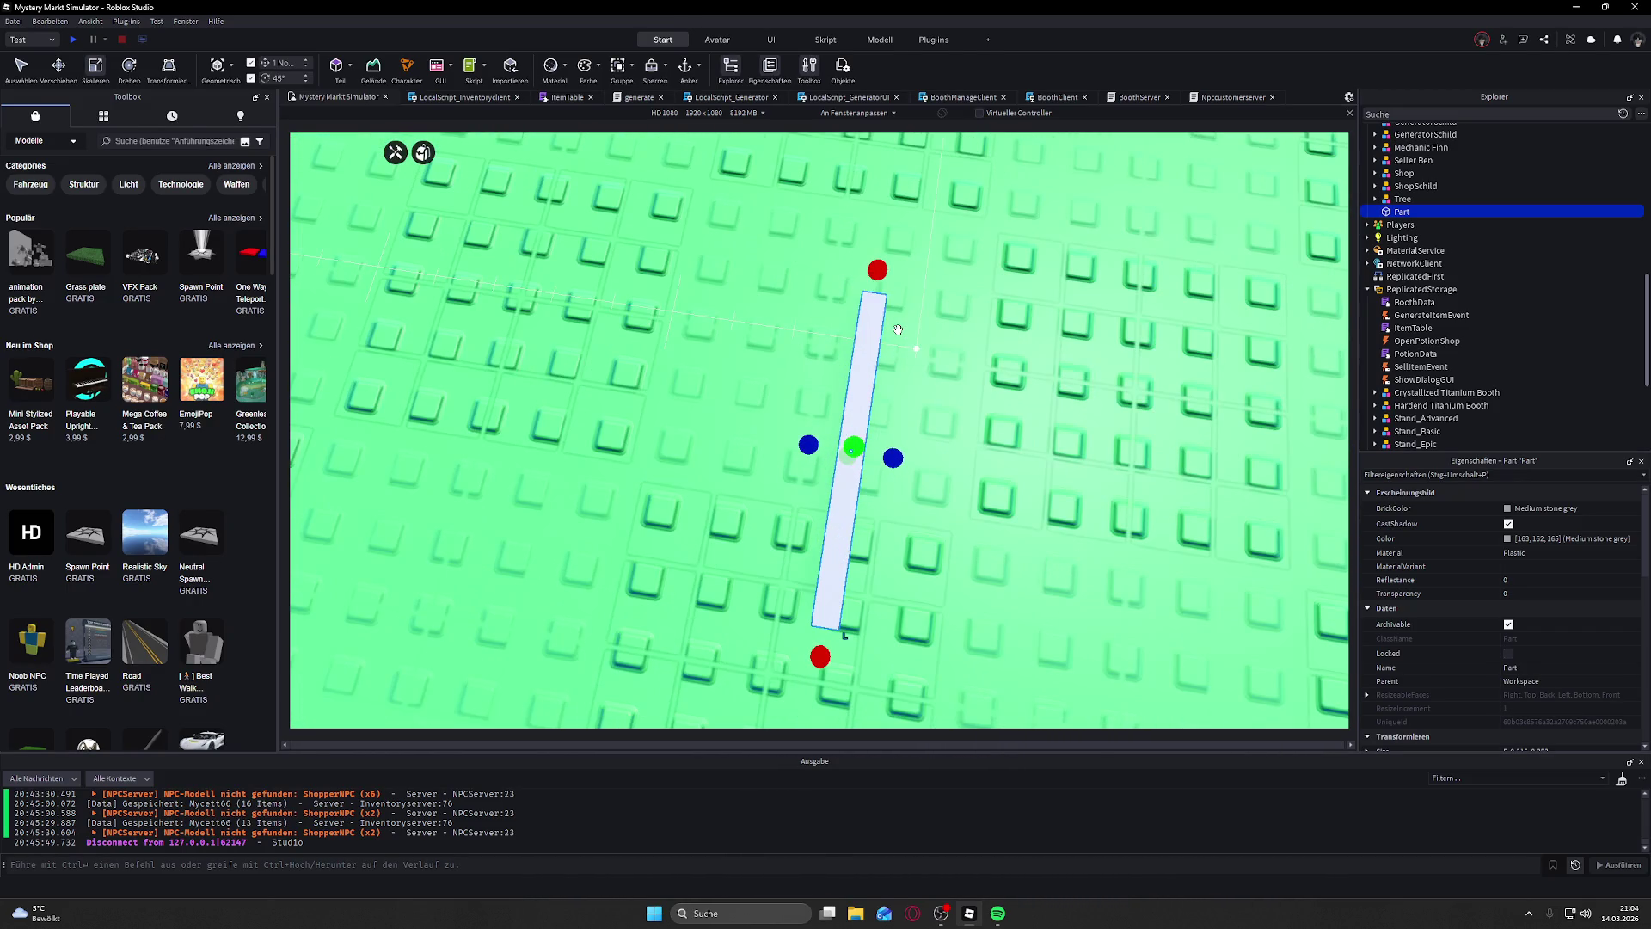
key("Left")
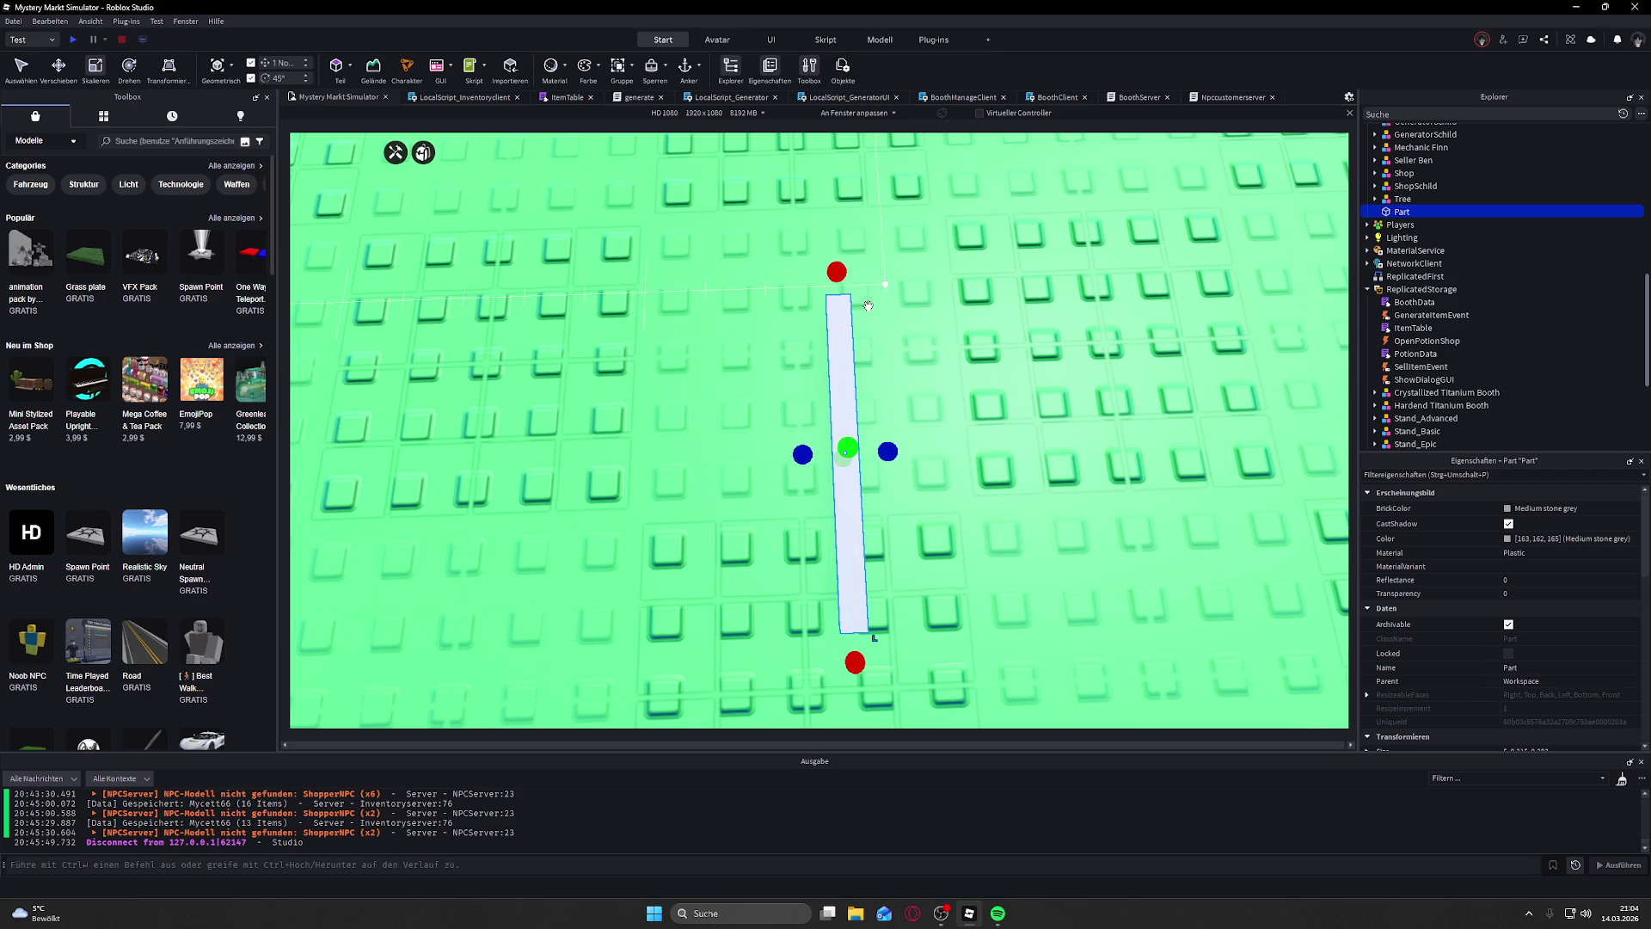
Step: Slide the grey bar along its length into place on the baseplate
mouse_move(852, 375)
left_mouse_down()
mouse_move(872, 369)
mouse_move(866, 385)
mouse_move(891, 396)
left_mouse_up()
scroll(891, 396, "up", 2)
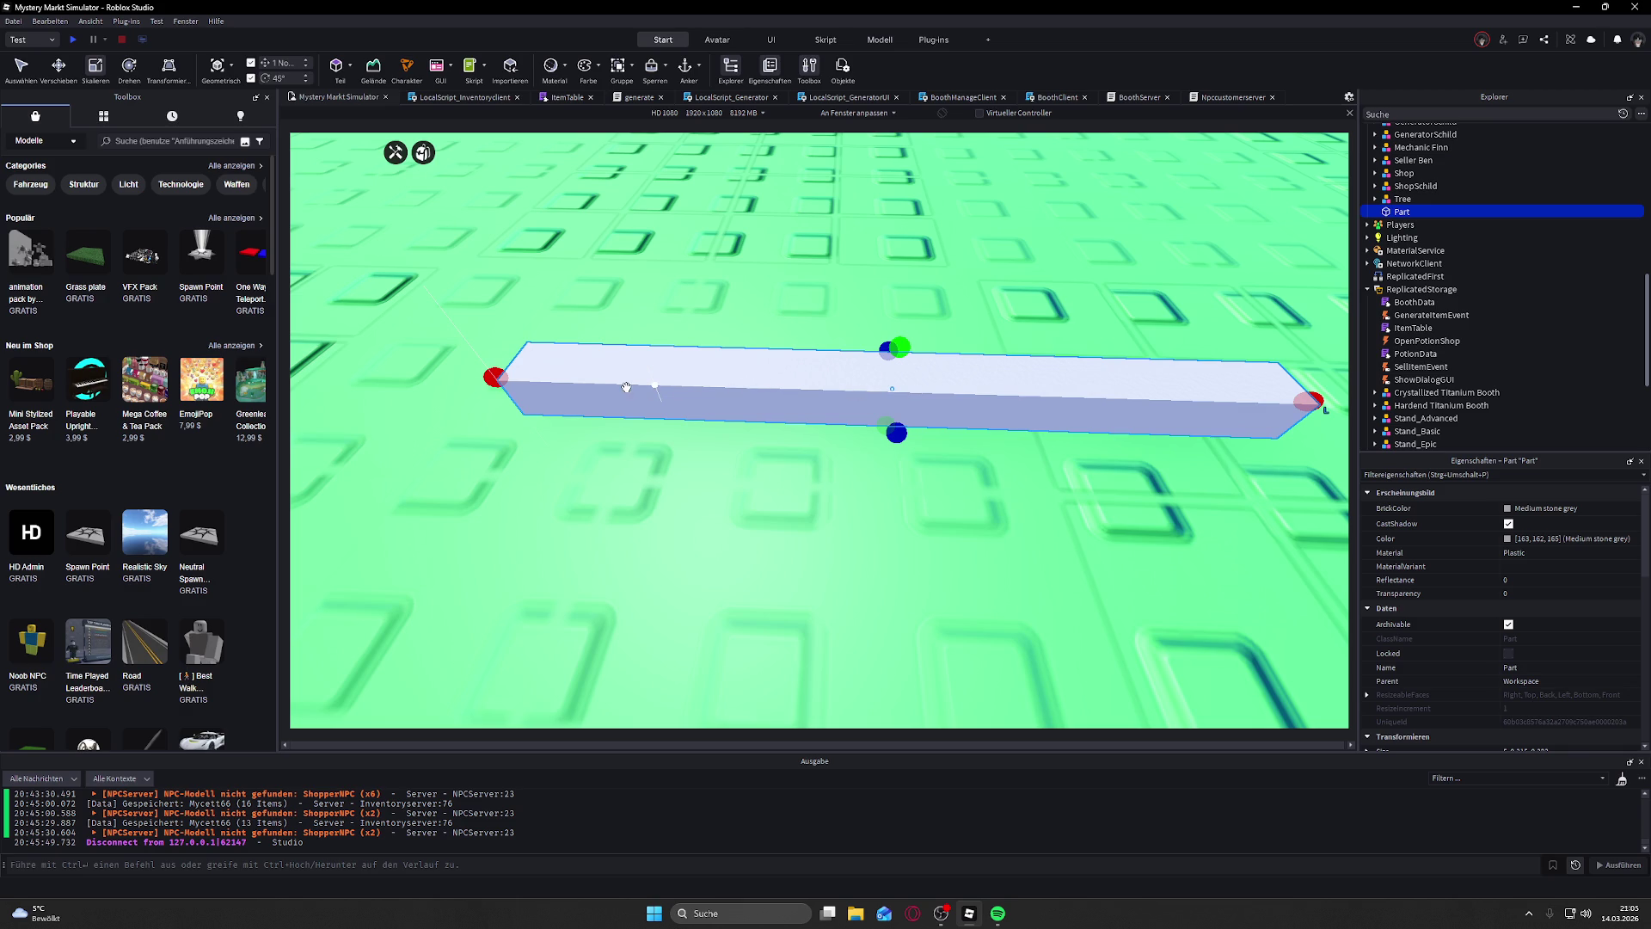
scroll(1079, 400, "down", 3)
right_click(1057, 541)
key("Escape")
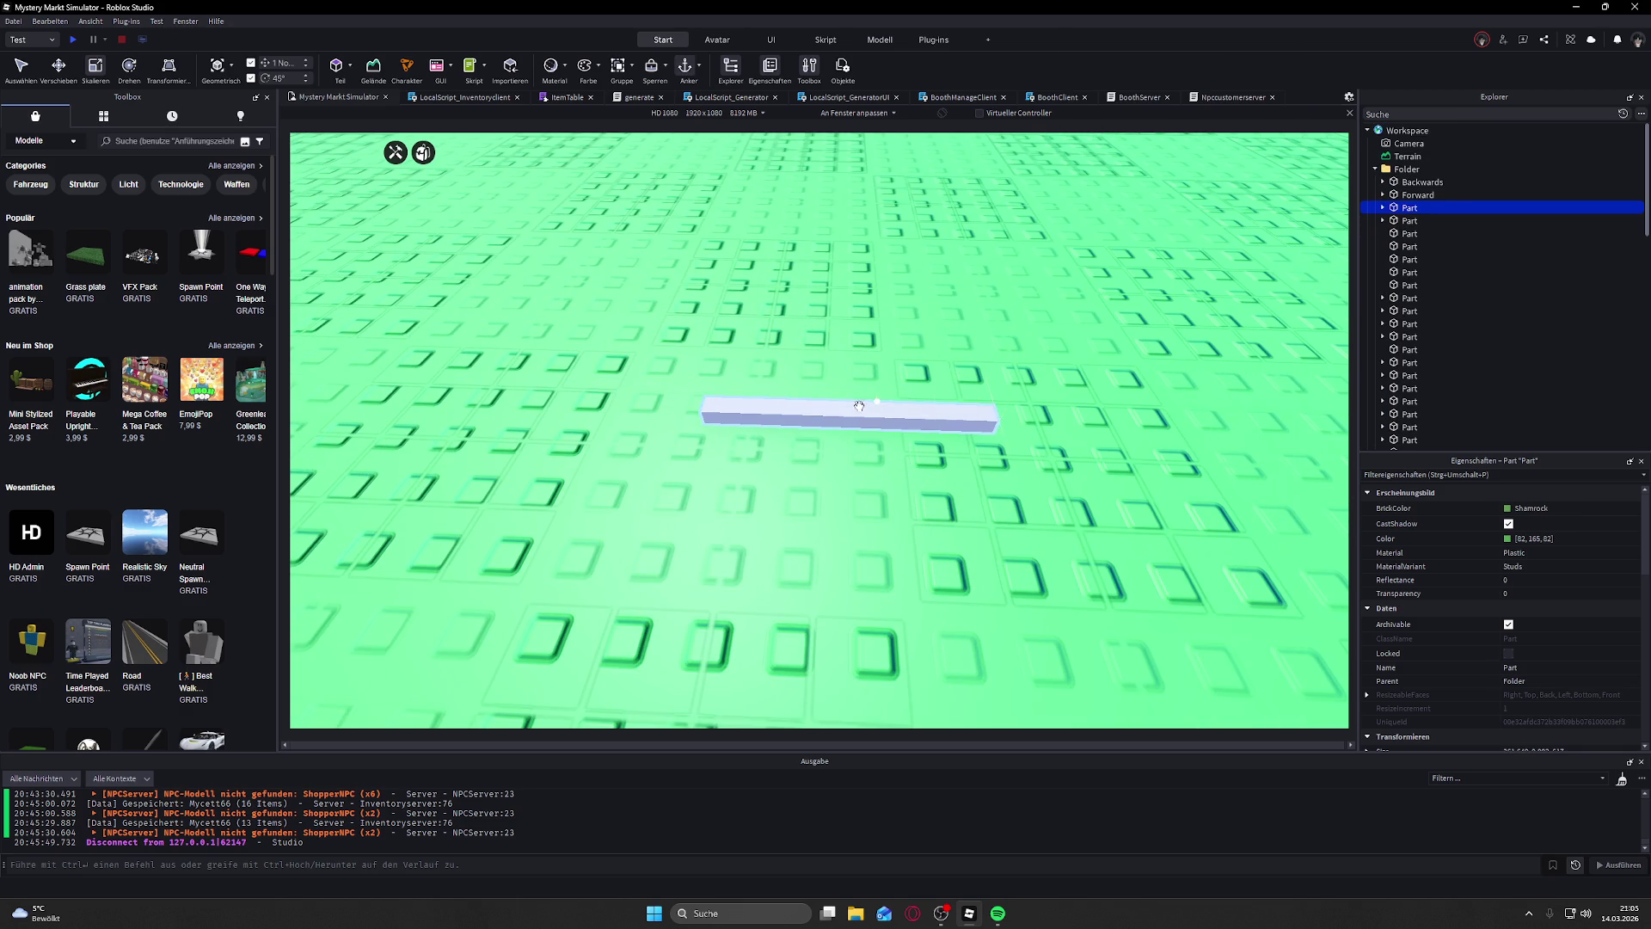
left_click(859, 406)
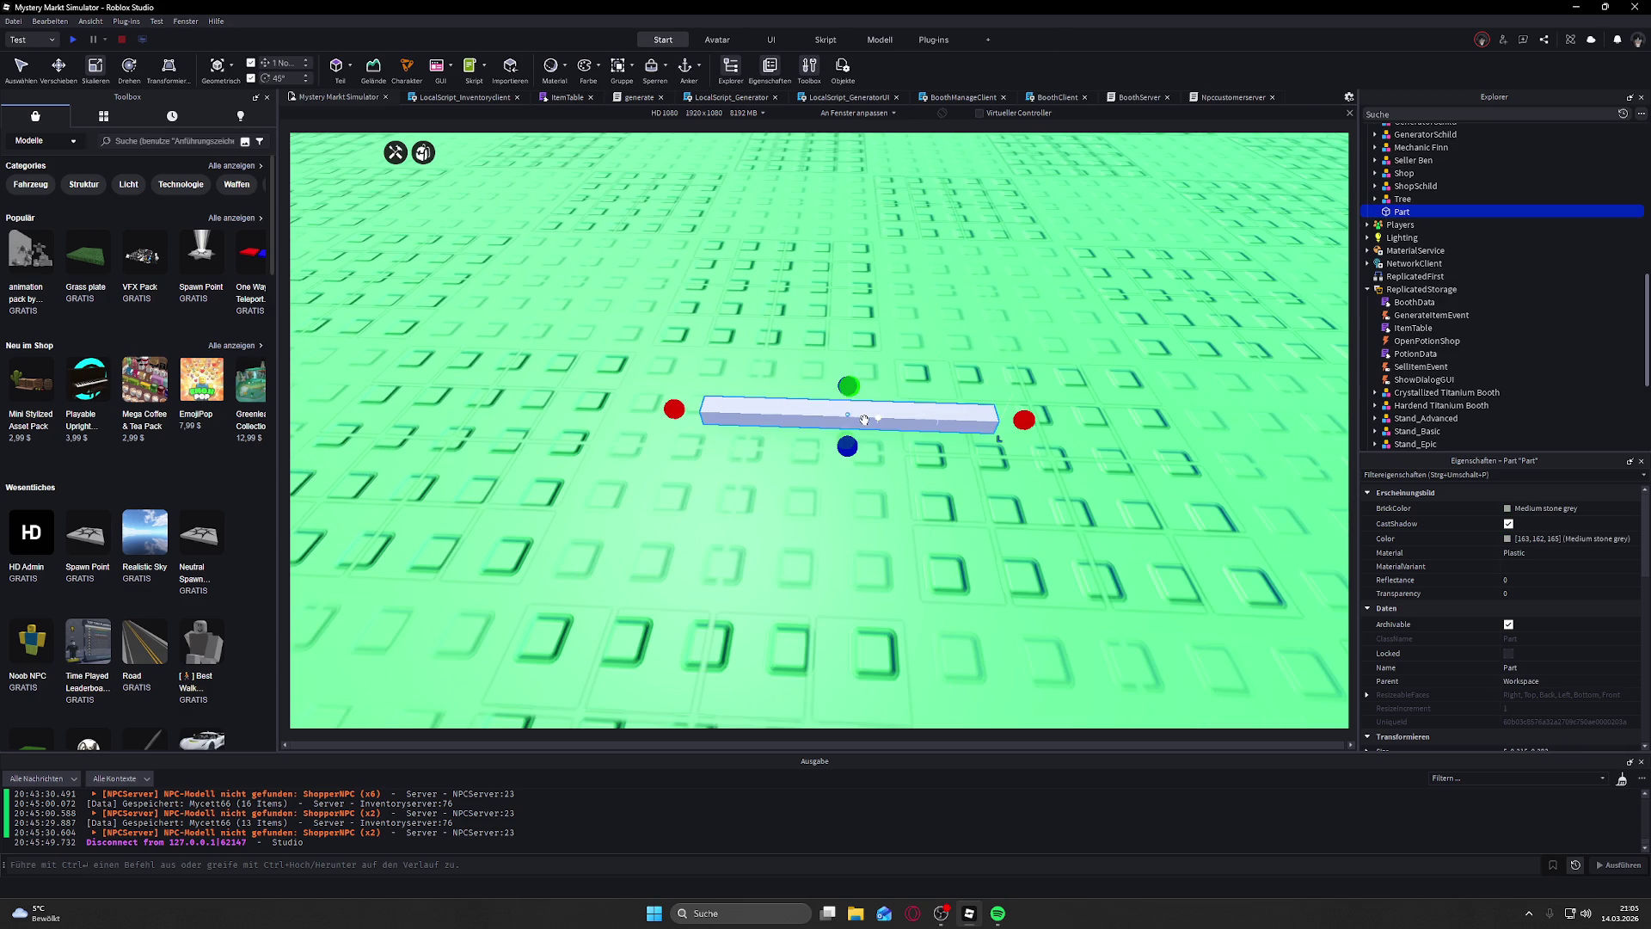
left_click_drag(997, 474, 970, 467)
Step: Duplicate the bar and shift the copy beside the original
scroll(970, 467, "up", 3)
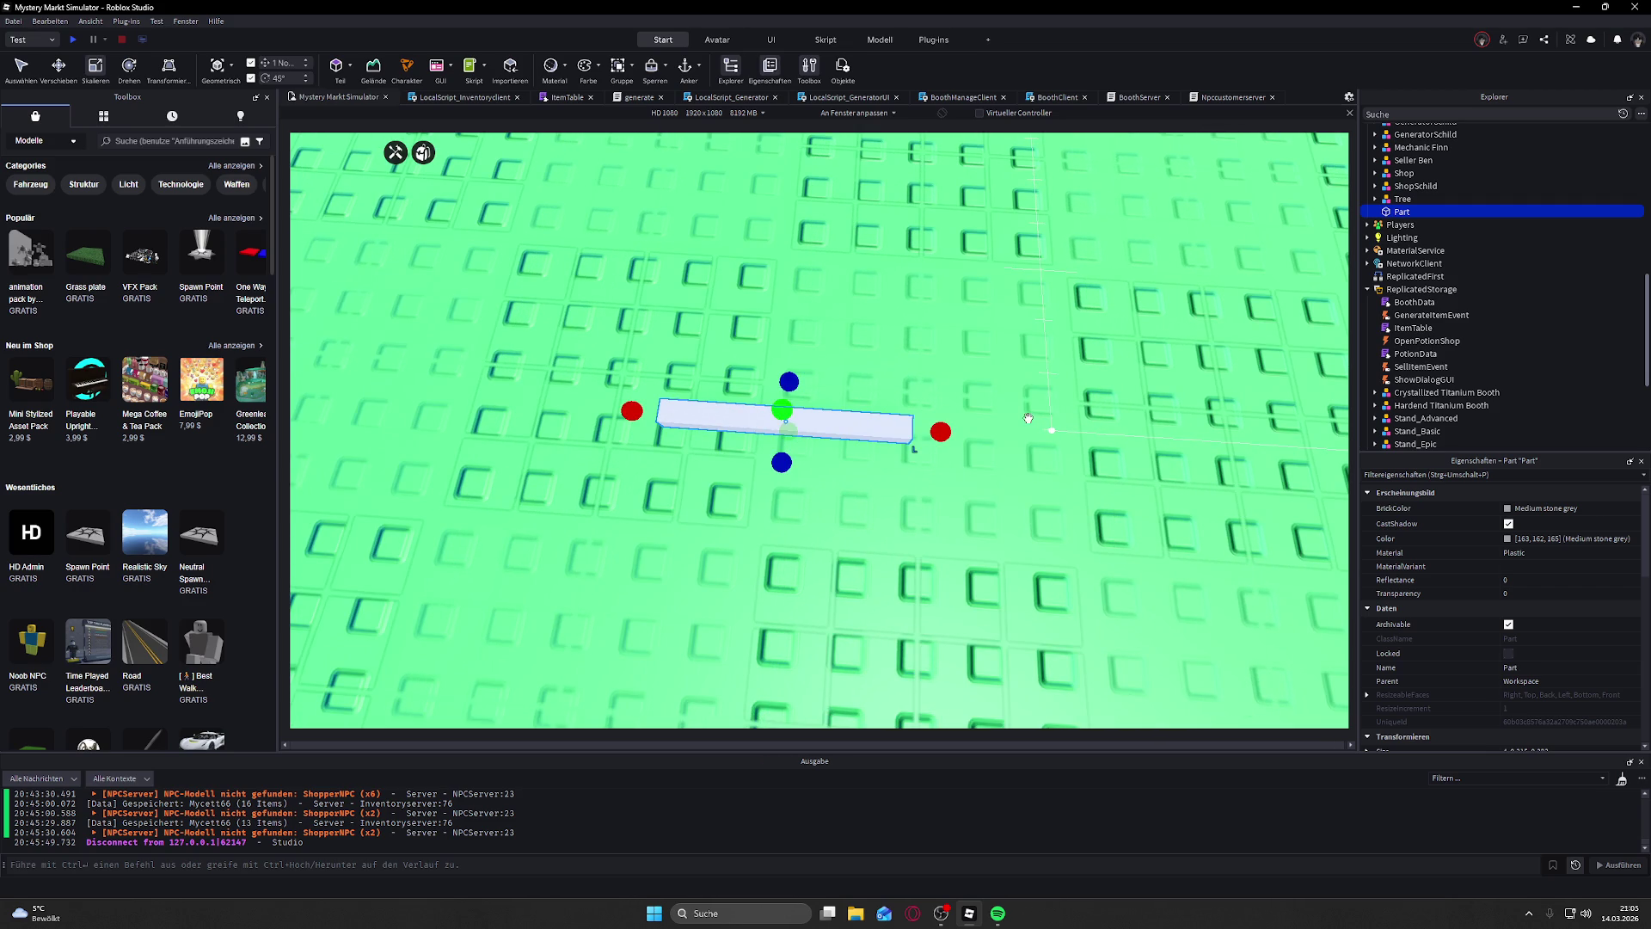
key("ctrl+d")
left_click_drag(867, 432, 868, 409)
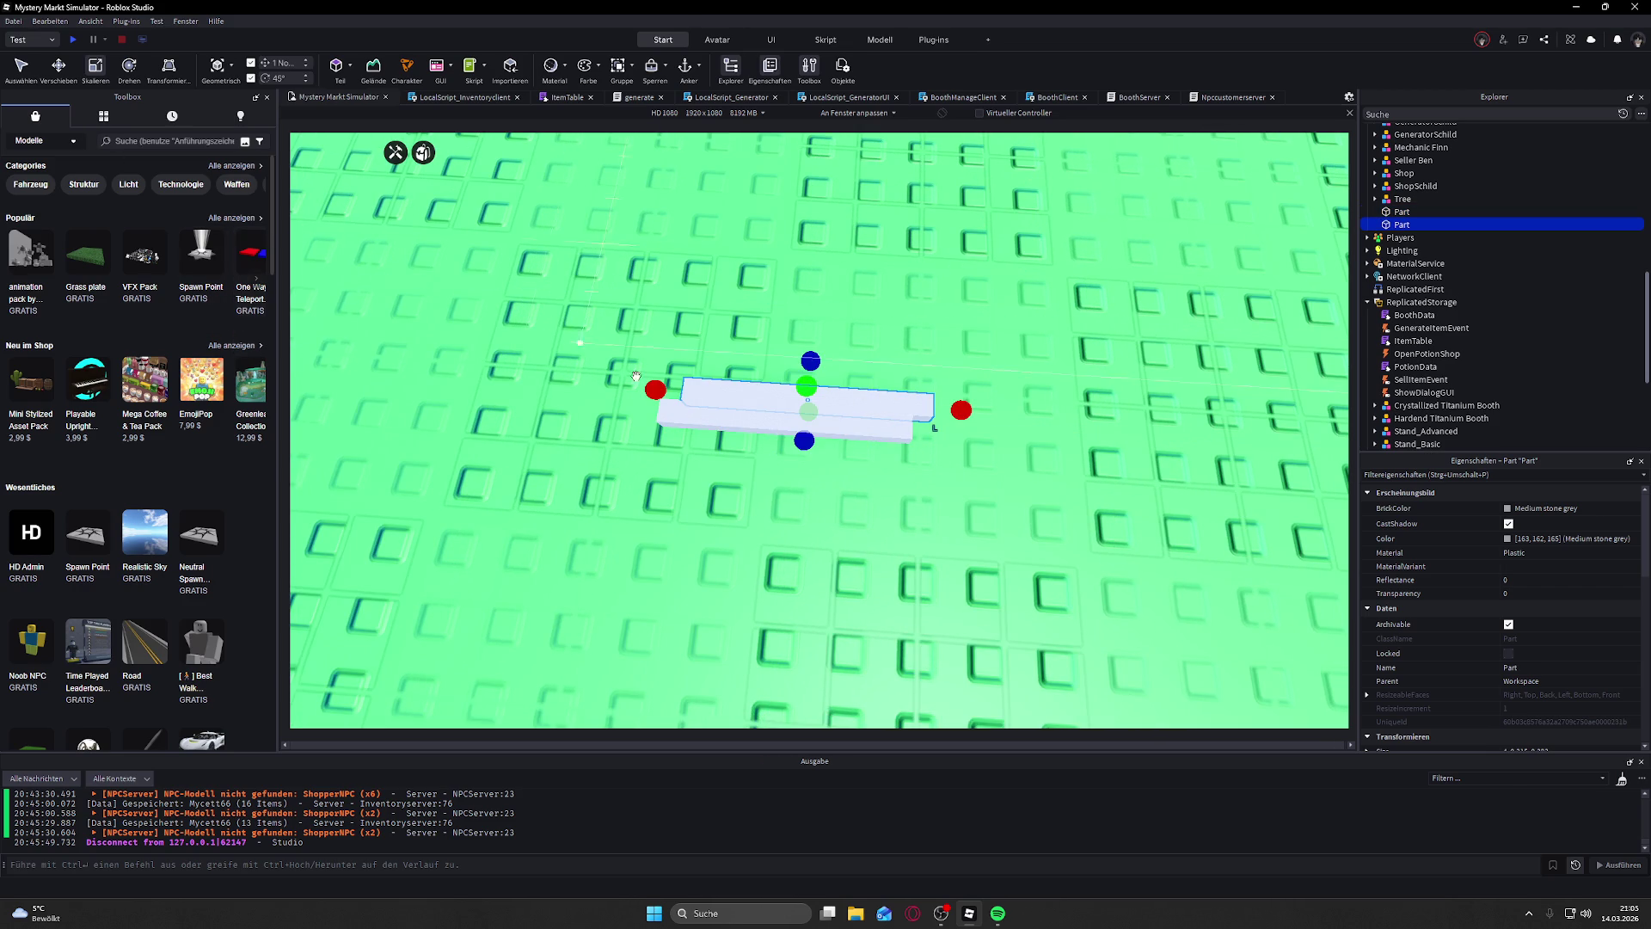
Step: Shorten the copied grey bar from its left end and rotate it 45 degrees about its vertical axis
left_click_drag(655, 389, 778, 395)
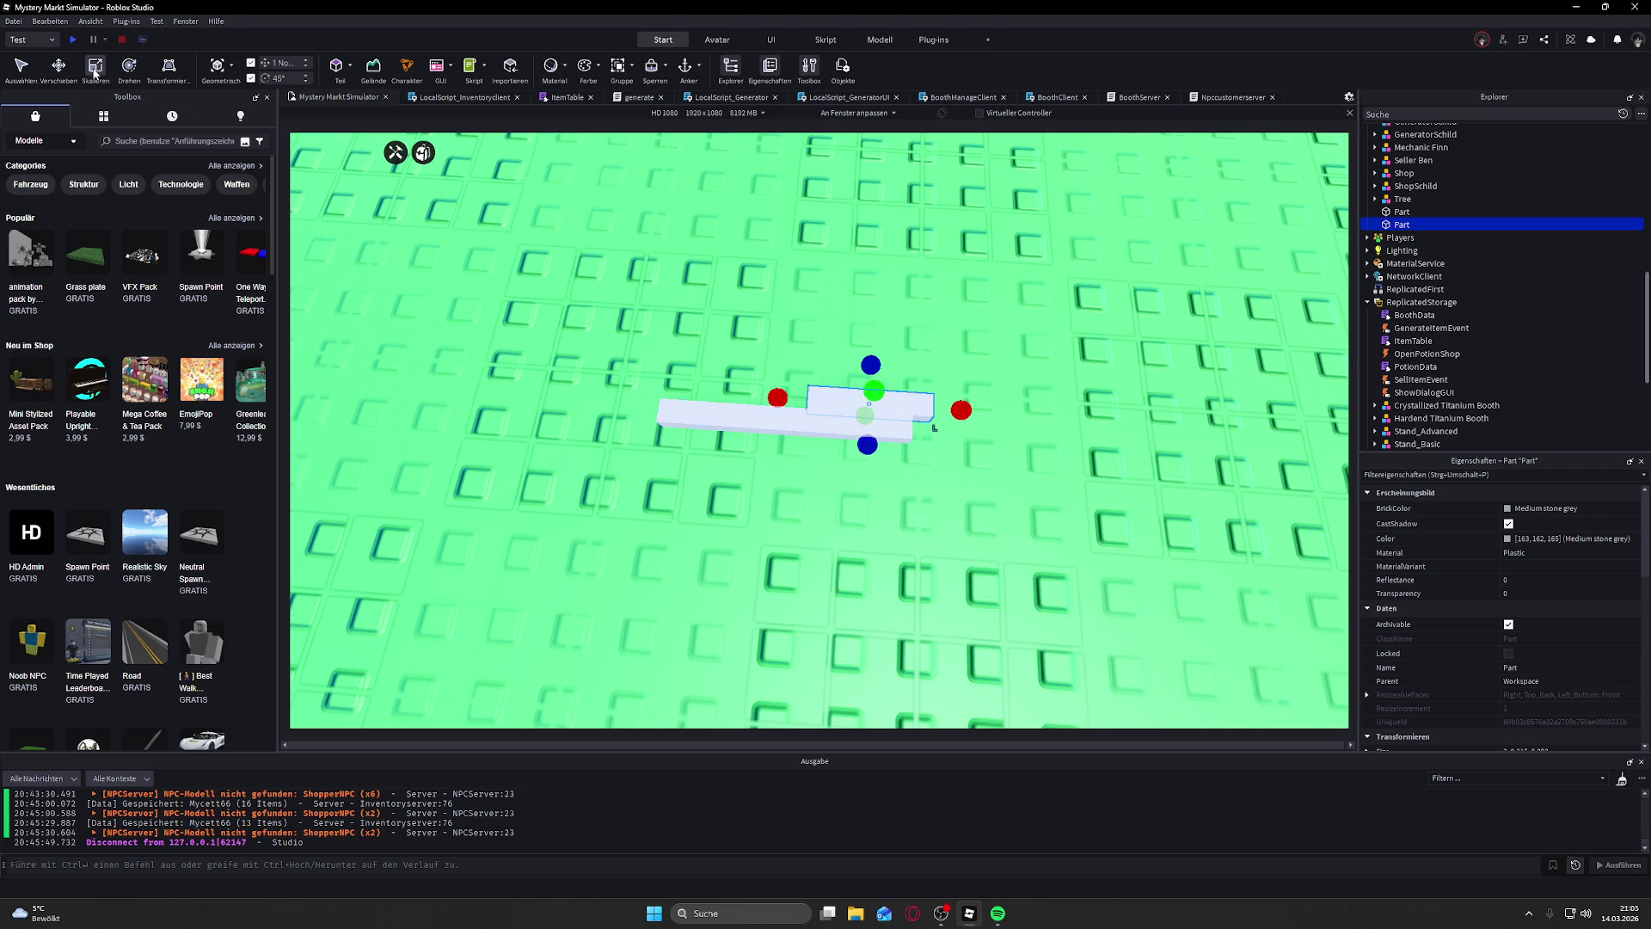
left_click(129, 69)
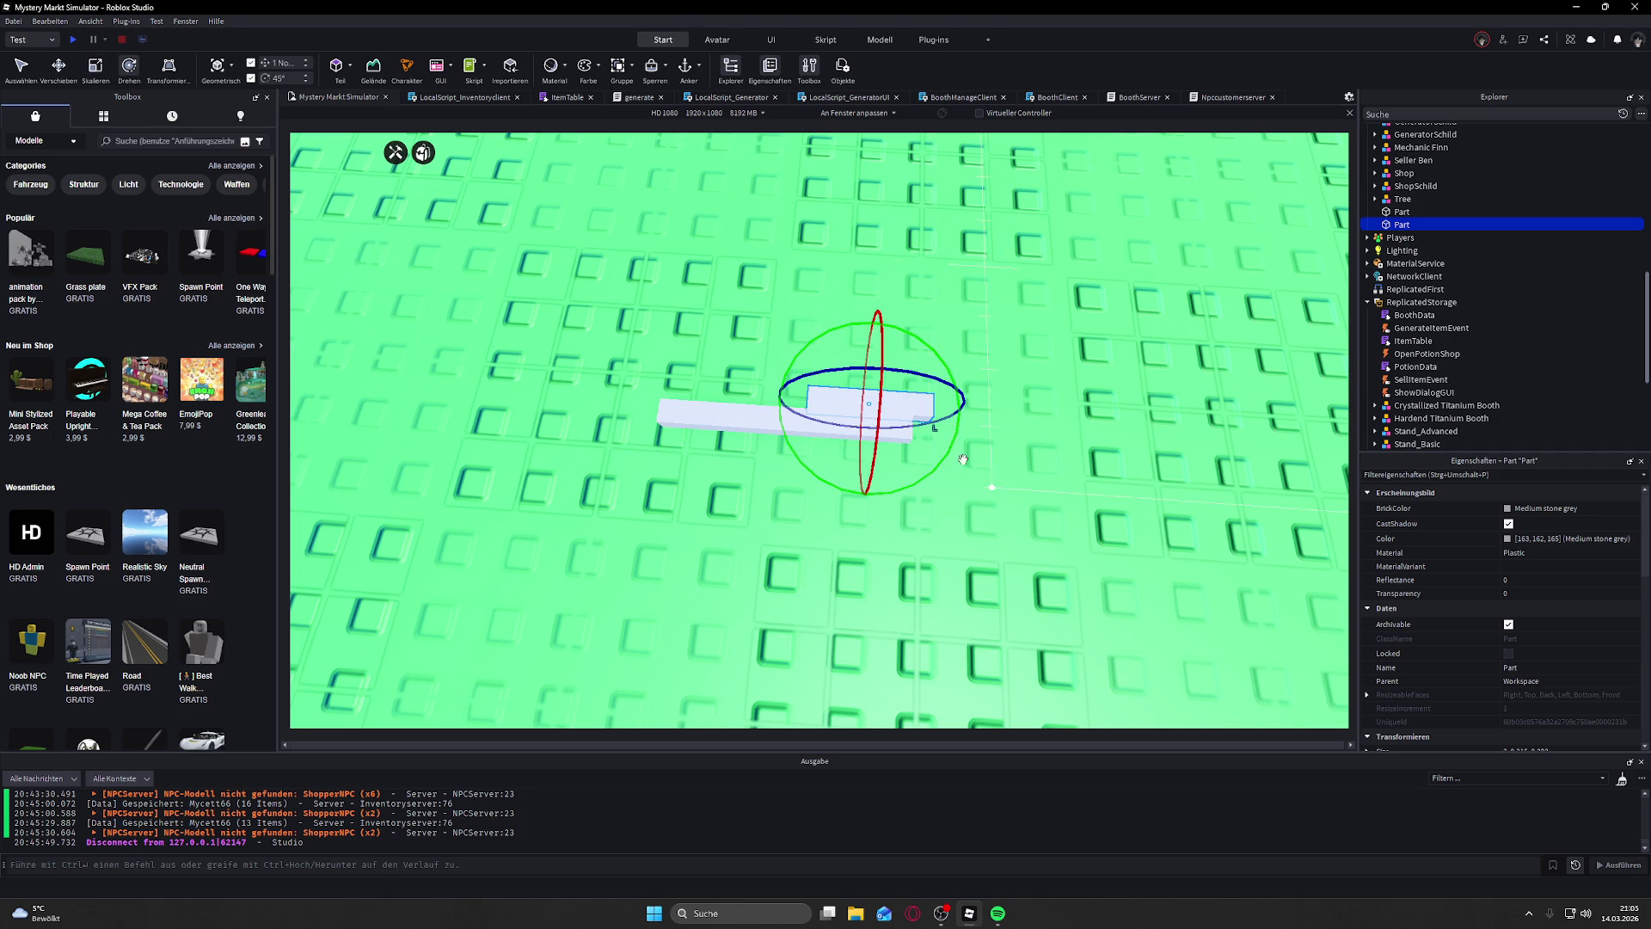
left_click_drag(963, 459, 952, 457)
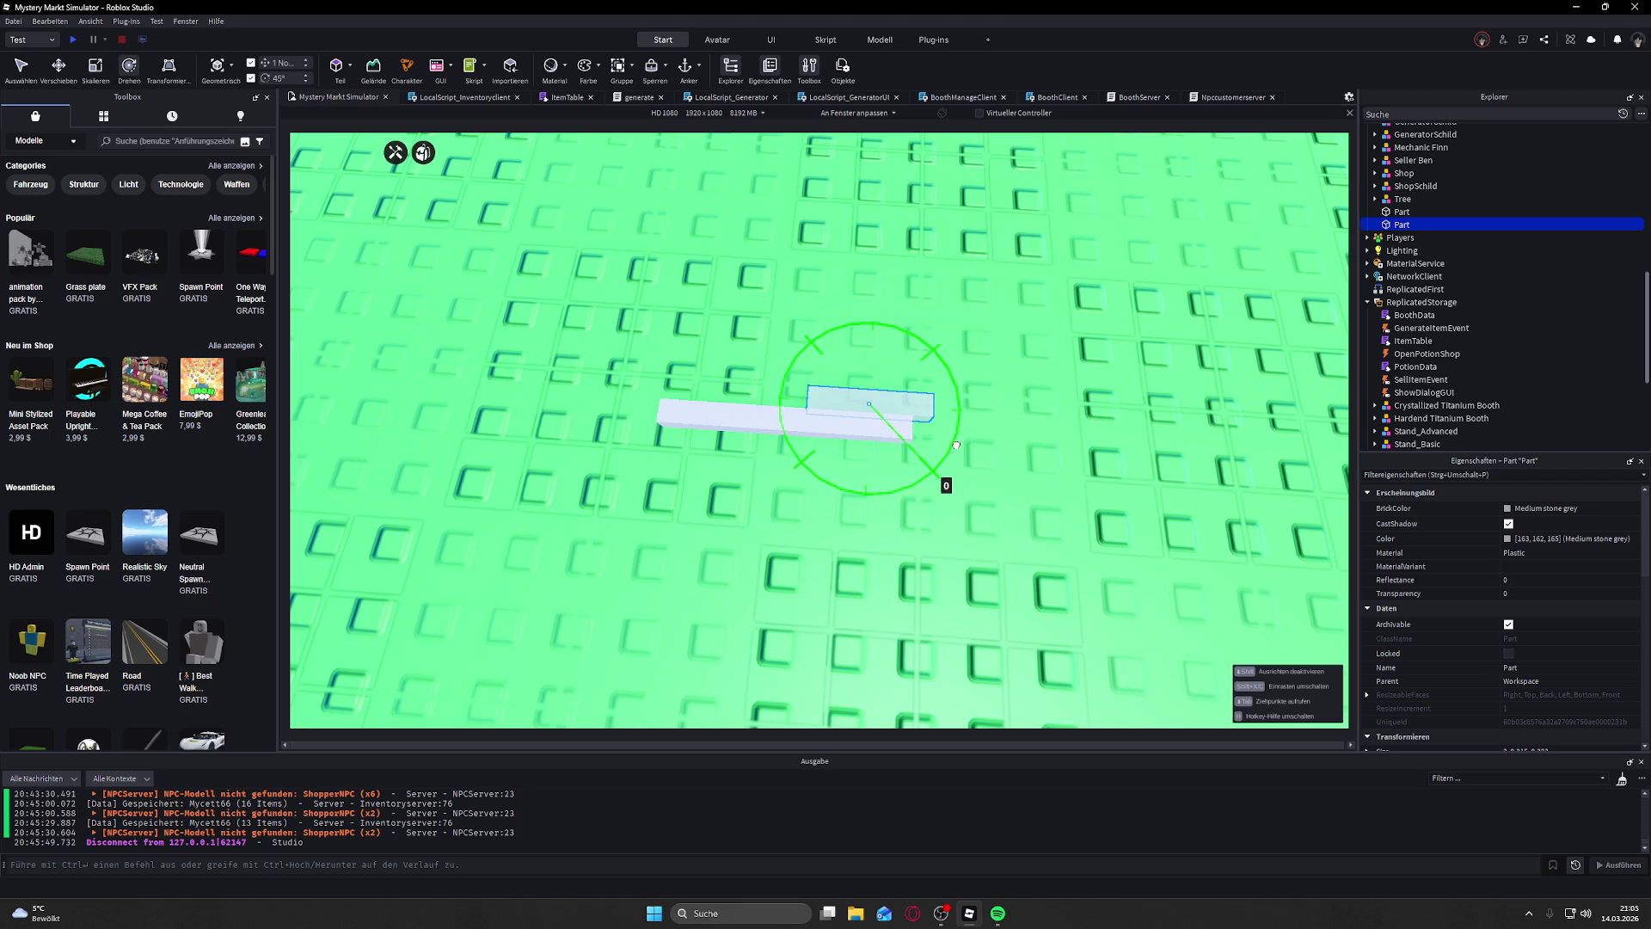
mouse_move(956, 429)
left_mouse_down()
mouse_move(954, 409)
mouse_move(954, 439)
left_mouse_up()
mouse_move(960, 428)
left_mouse_down()
mouse_move(946, 469)
mouse_move(970, 407)
left_mouse_up()
mouse_move(971, 422)
left_mouse_down()
mouse_move(946, 465)
mouse_move(972, 411)
left_mouse_up()
key("alt")
key("alt")
mouse_move(979, 412)
left_mouse_down()
mouse_move(966, 369)
mouse_move(981, 403)
mouse_move(944, 410)
mouse_move(918, 340)
mouse_move(951, 410)
mouse_move(920, 391)
mouse_move(951, 410)
mouse_move(940, 373)
mouse_move(952, 410)
mouse_move(929, 381)
mouse_move(966, 423)
left_mouse_up()
scroll(989, 405, "up", 5)
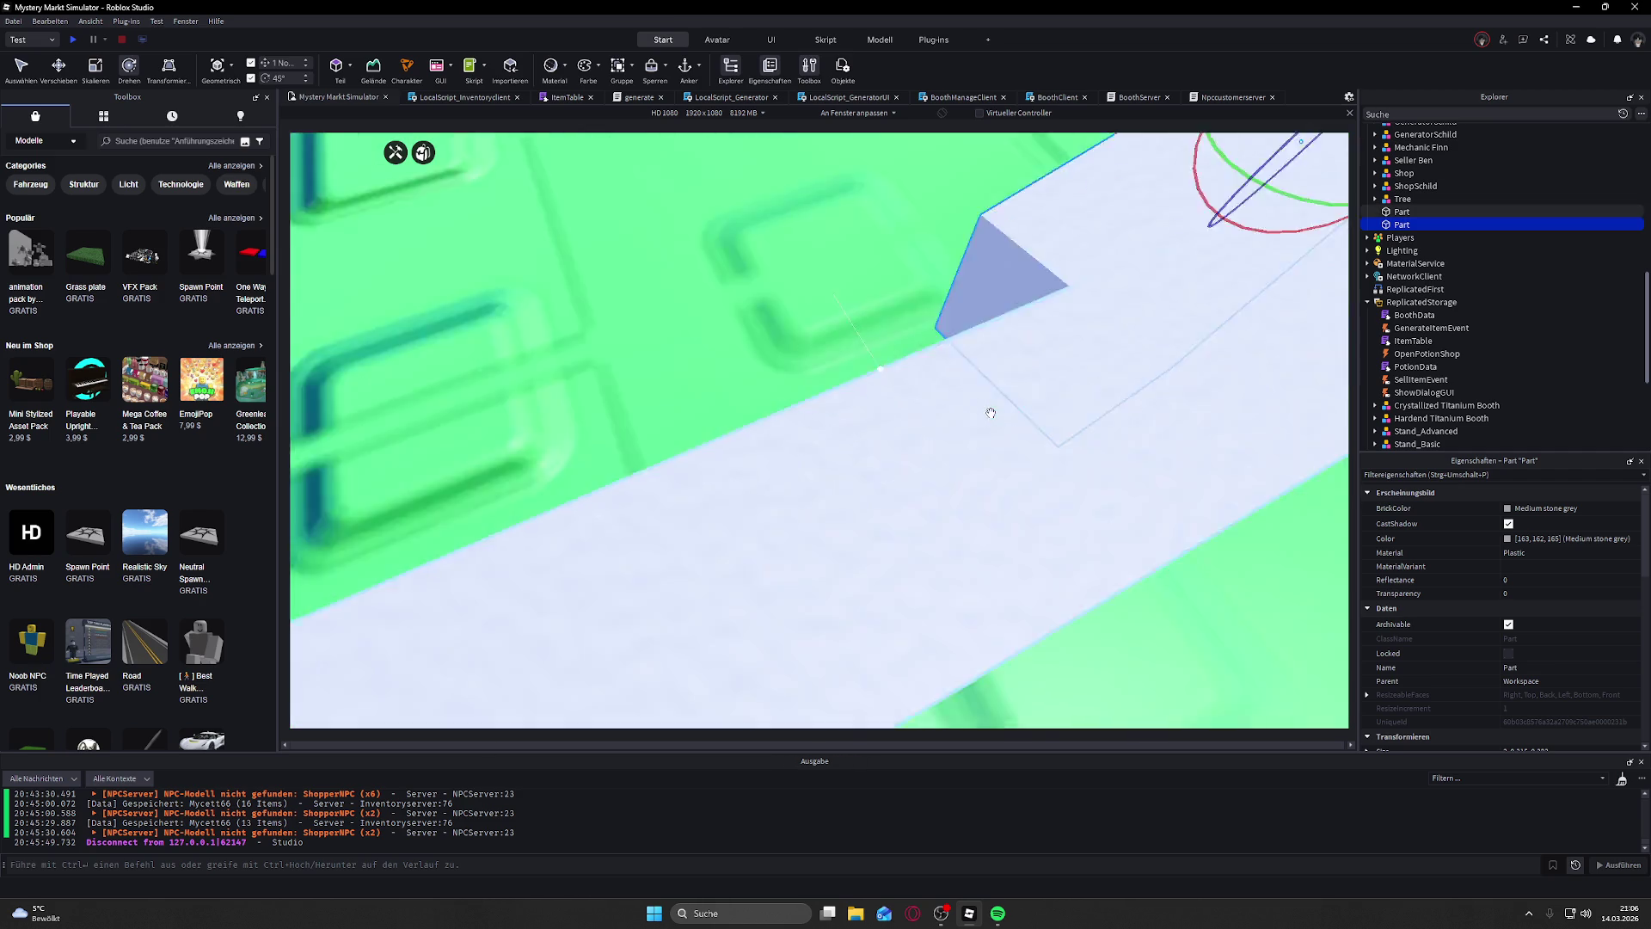
Step: Resize the angled bar with the Scale tool (Ctrl+3), lengthening it downward and making it much thinner
scroll(989, 409, "down", 5)
scroll(989, 411, "down", 3)
scroll(985, 430, "up", 4)
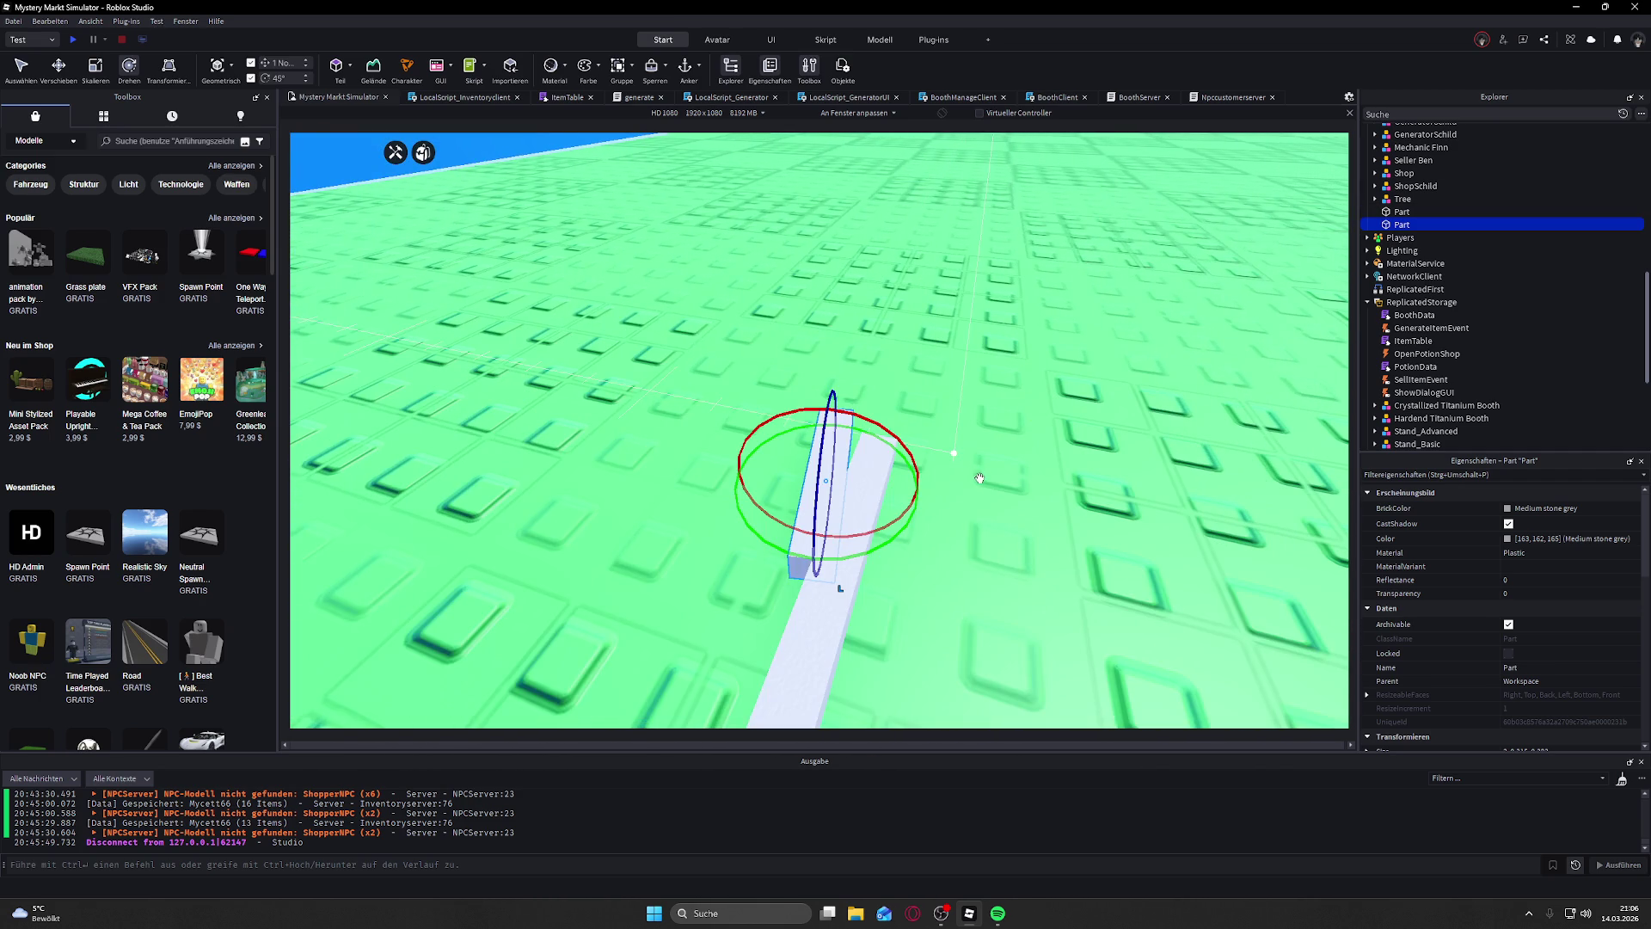
right_click(980, 478)
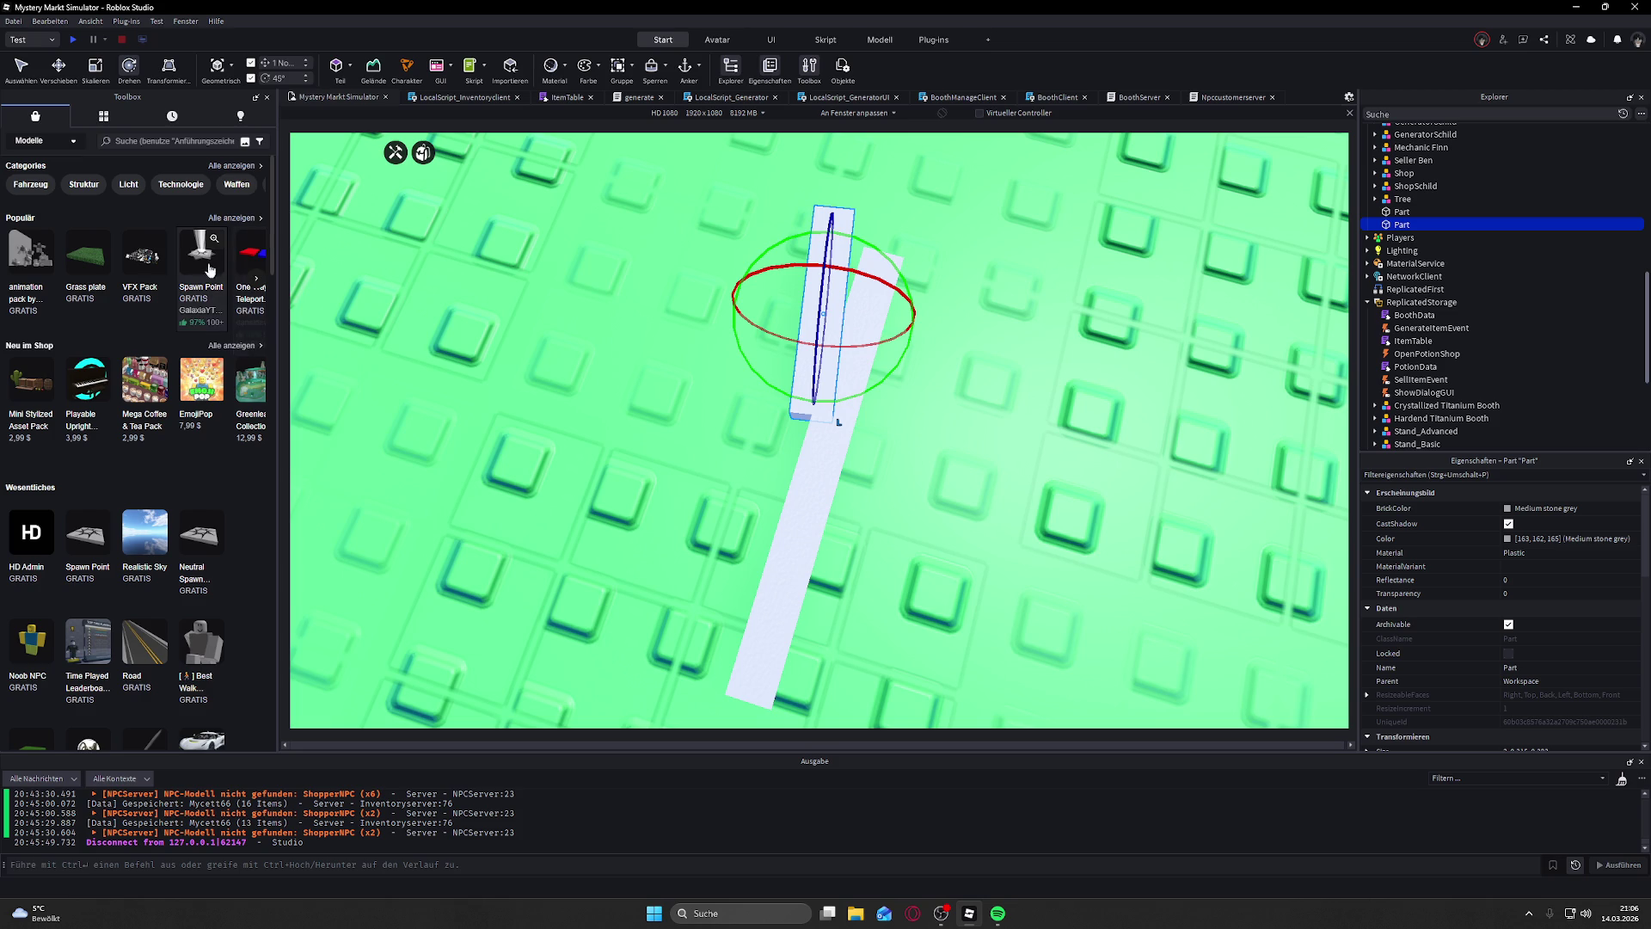
left_click(73, 67)
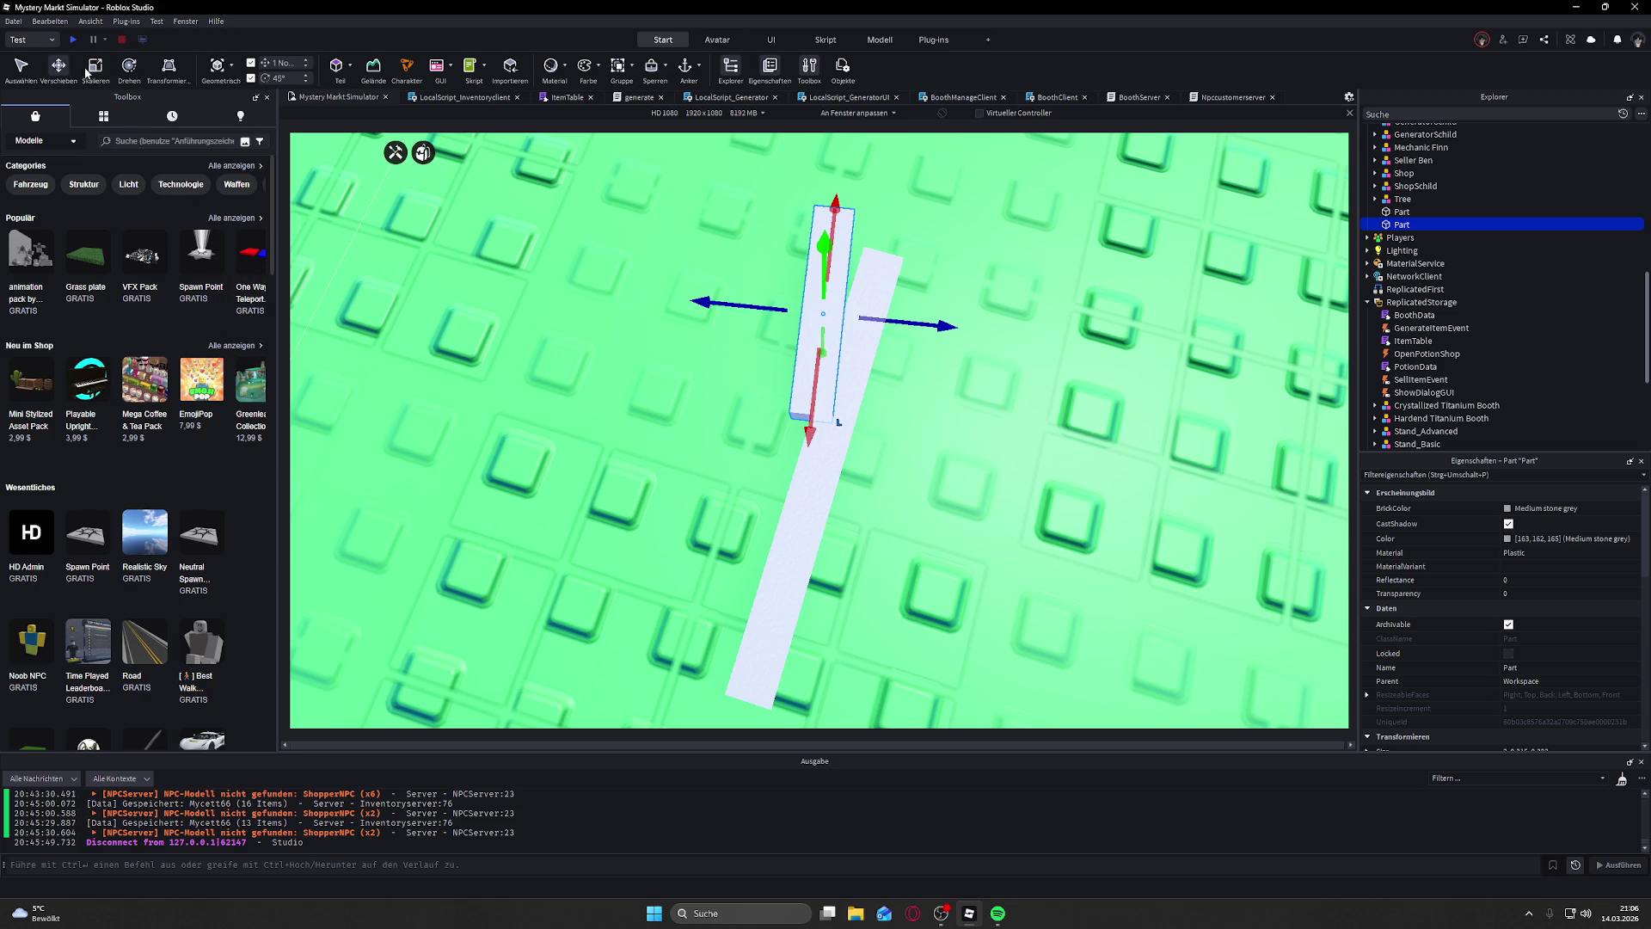
key("ctrl+3")
mouse_move(804, 446)
left_mouse_down()
mouse_move(804, 551)
mouse_move(804, 516)
left_mouse_up()
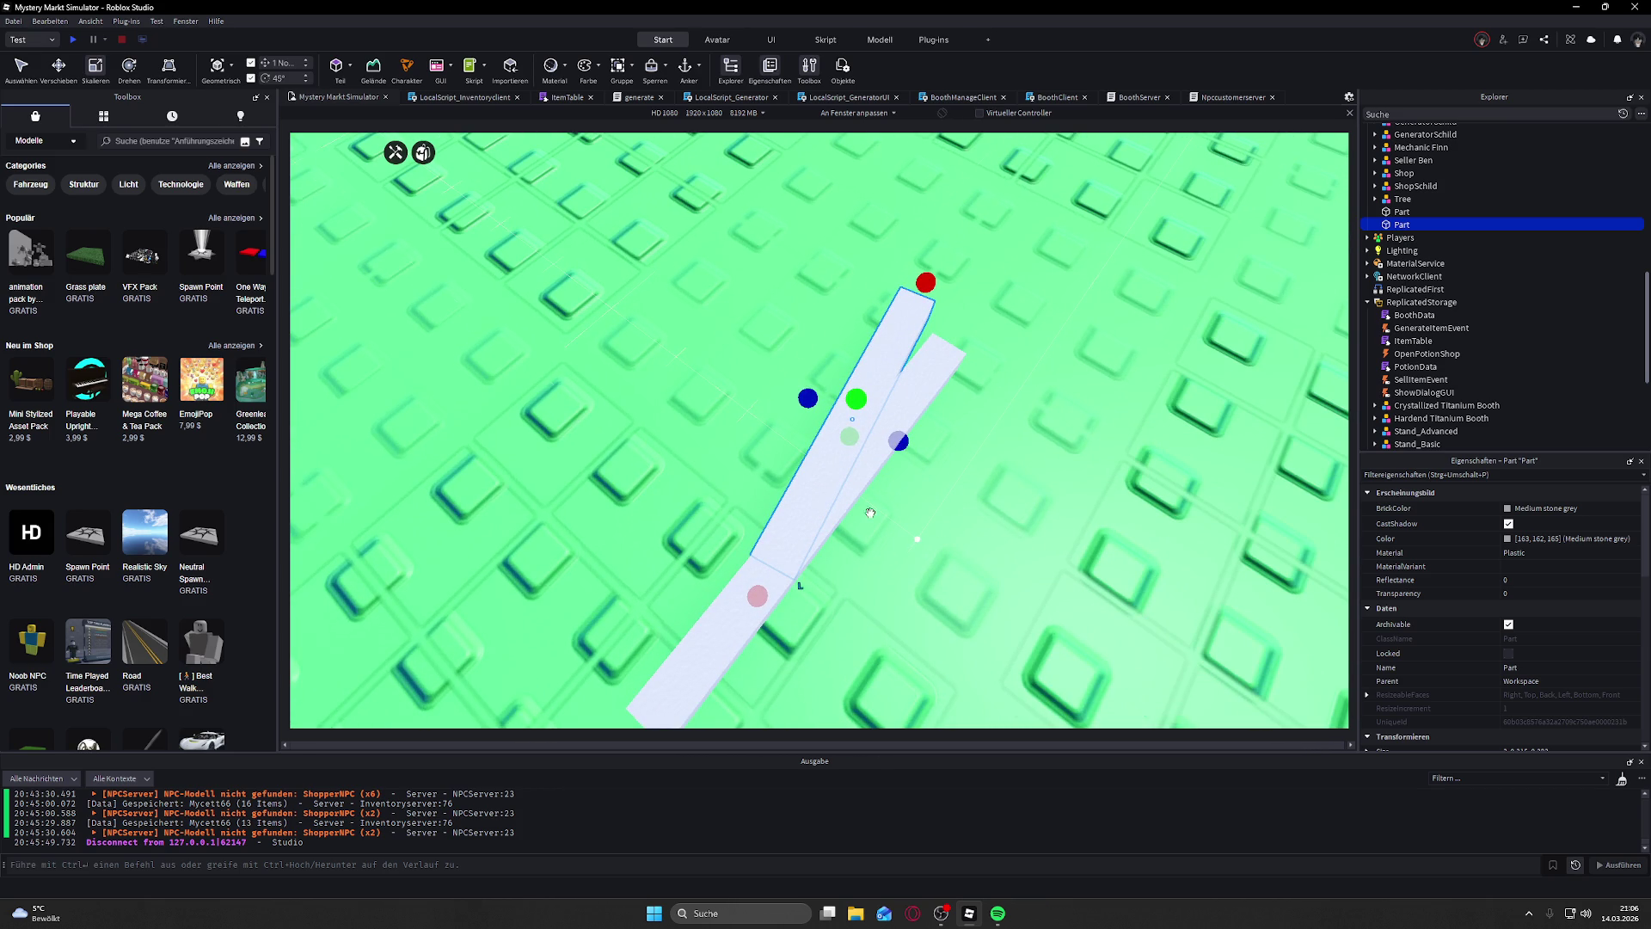
left_click_drag(846, 453, 843, 434)
left_click(844, 411)
left_click(845, 411)
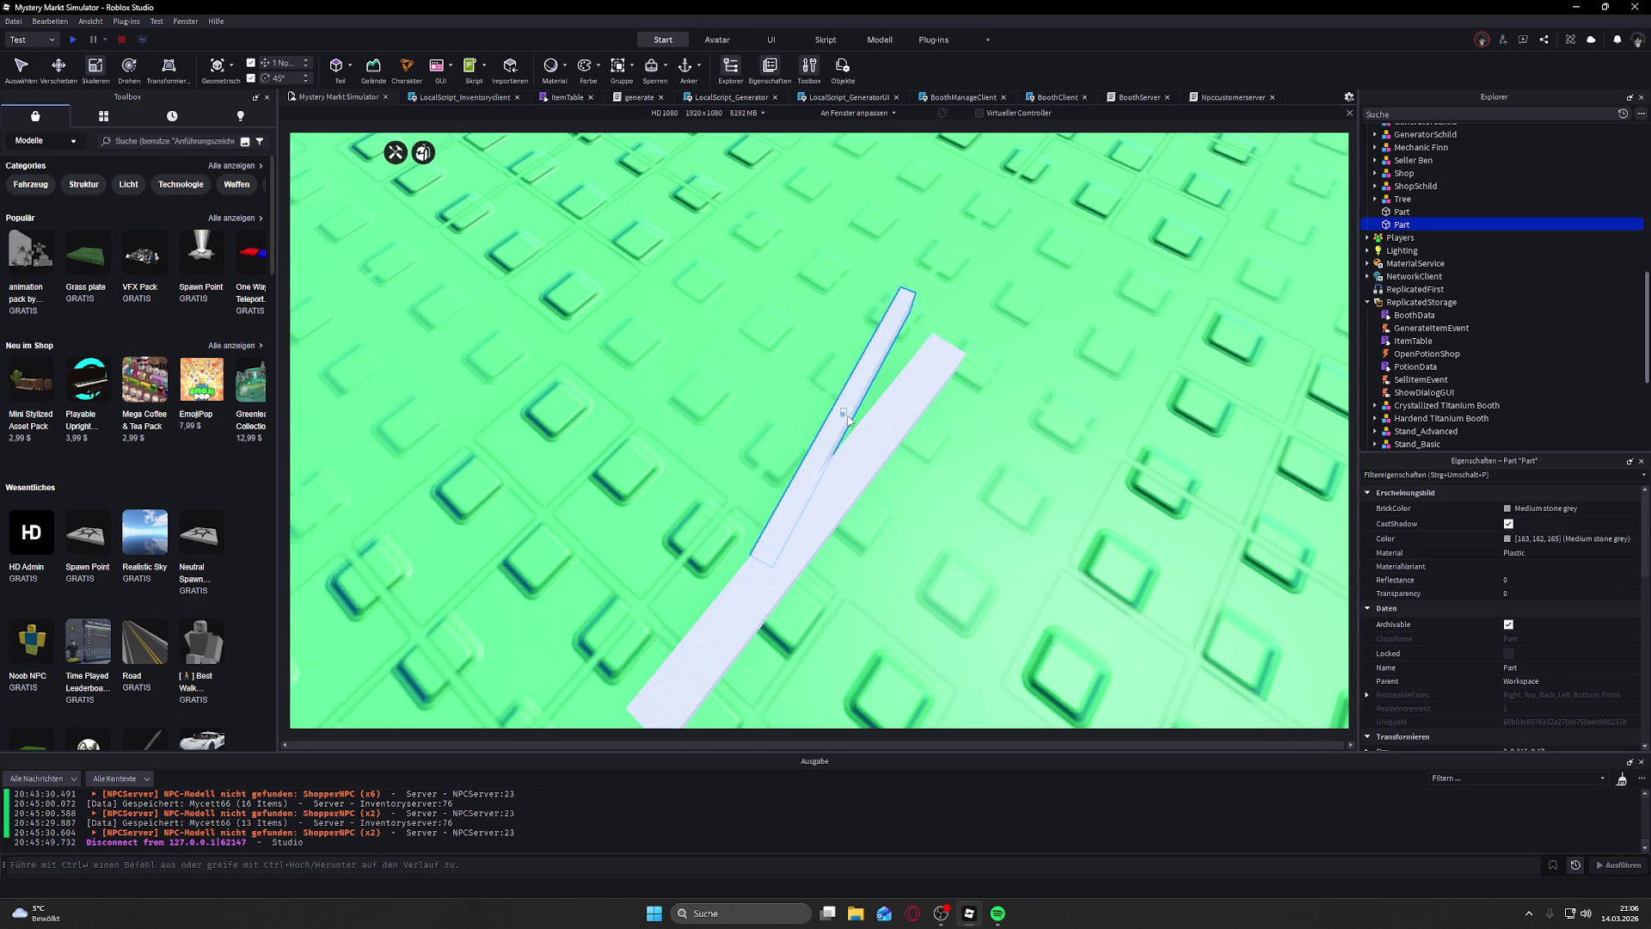
left_click_drag(634, 482, 619, 478)
Step: Focus the view on the thin angled bar and shorten it
key("f")
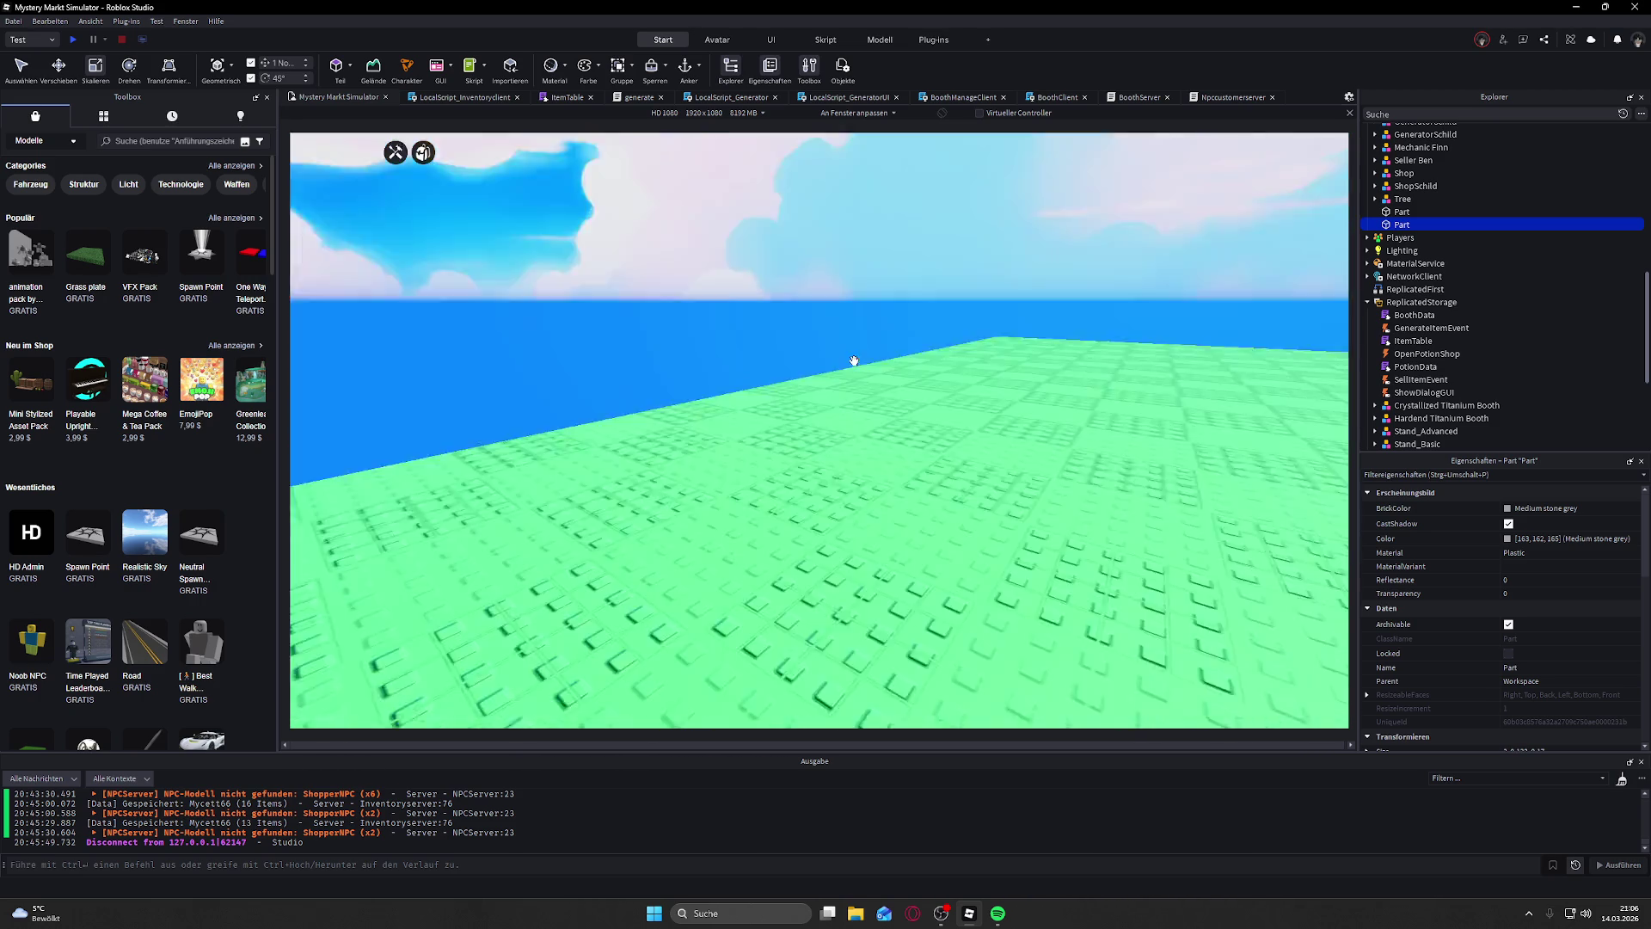
scroll(854, 361, "up", 5)
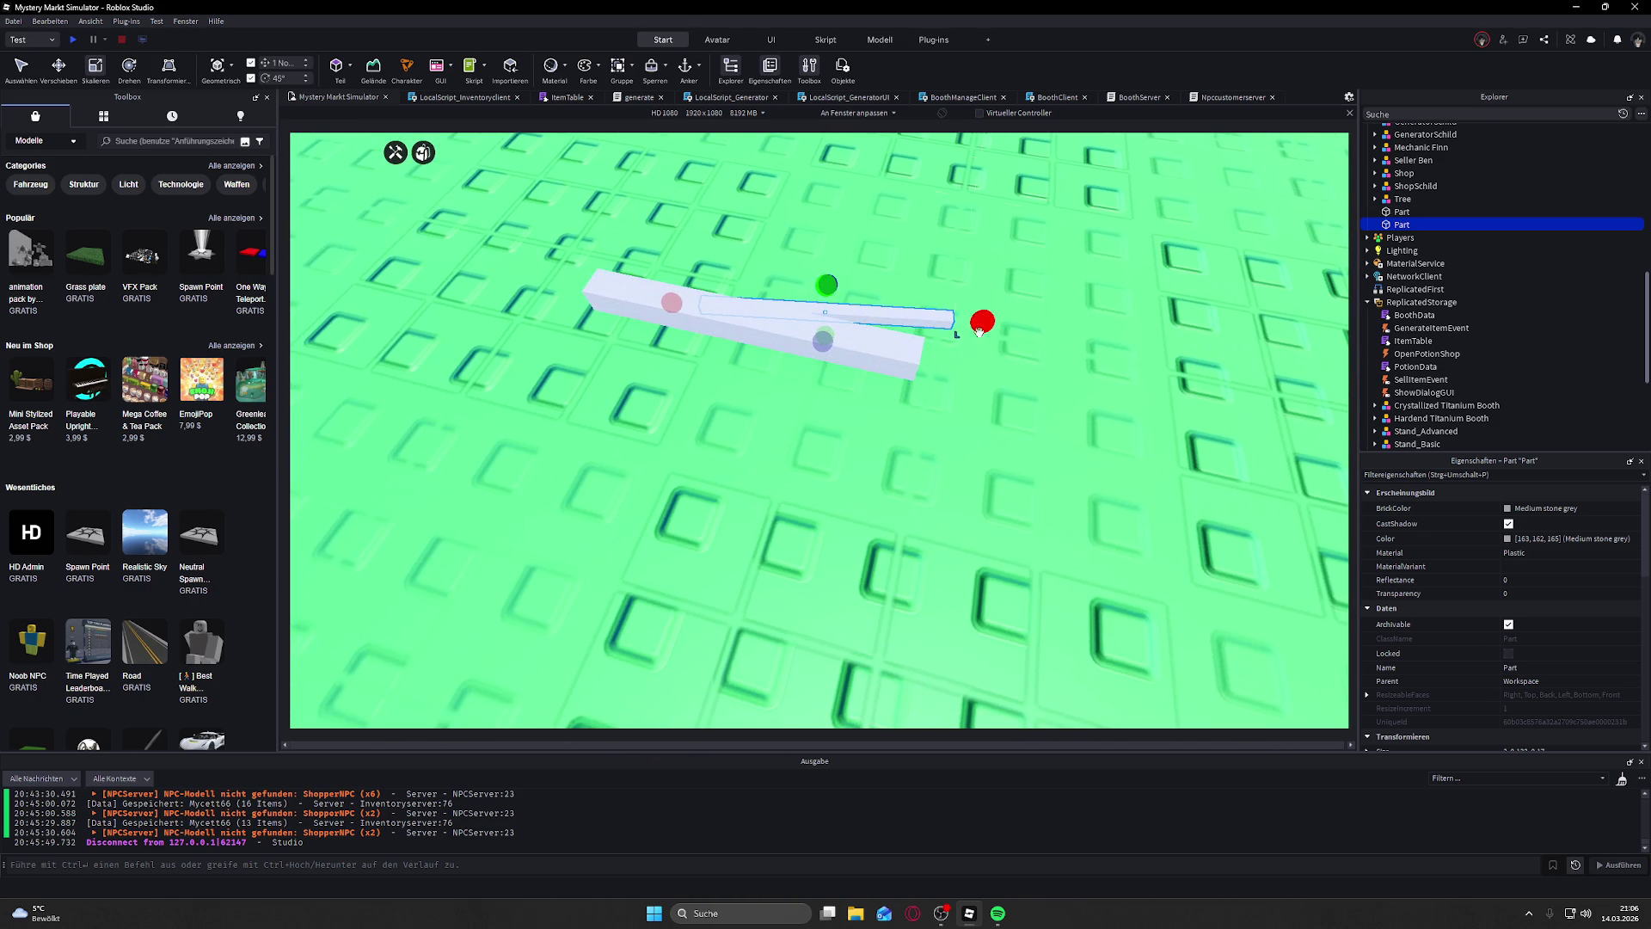
left_click_drag(982, 322, 888, 298)
scroll(889, 298, "down", 5)
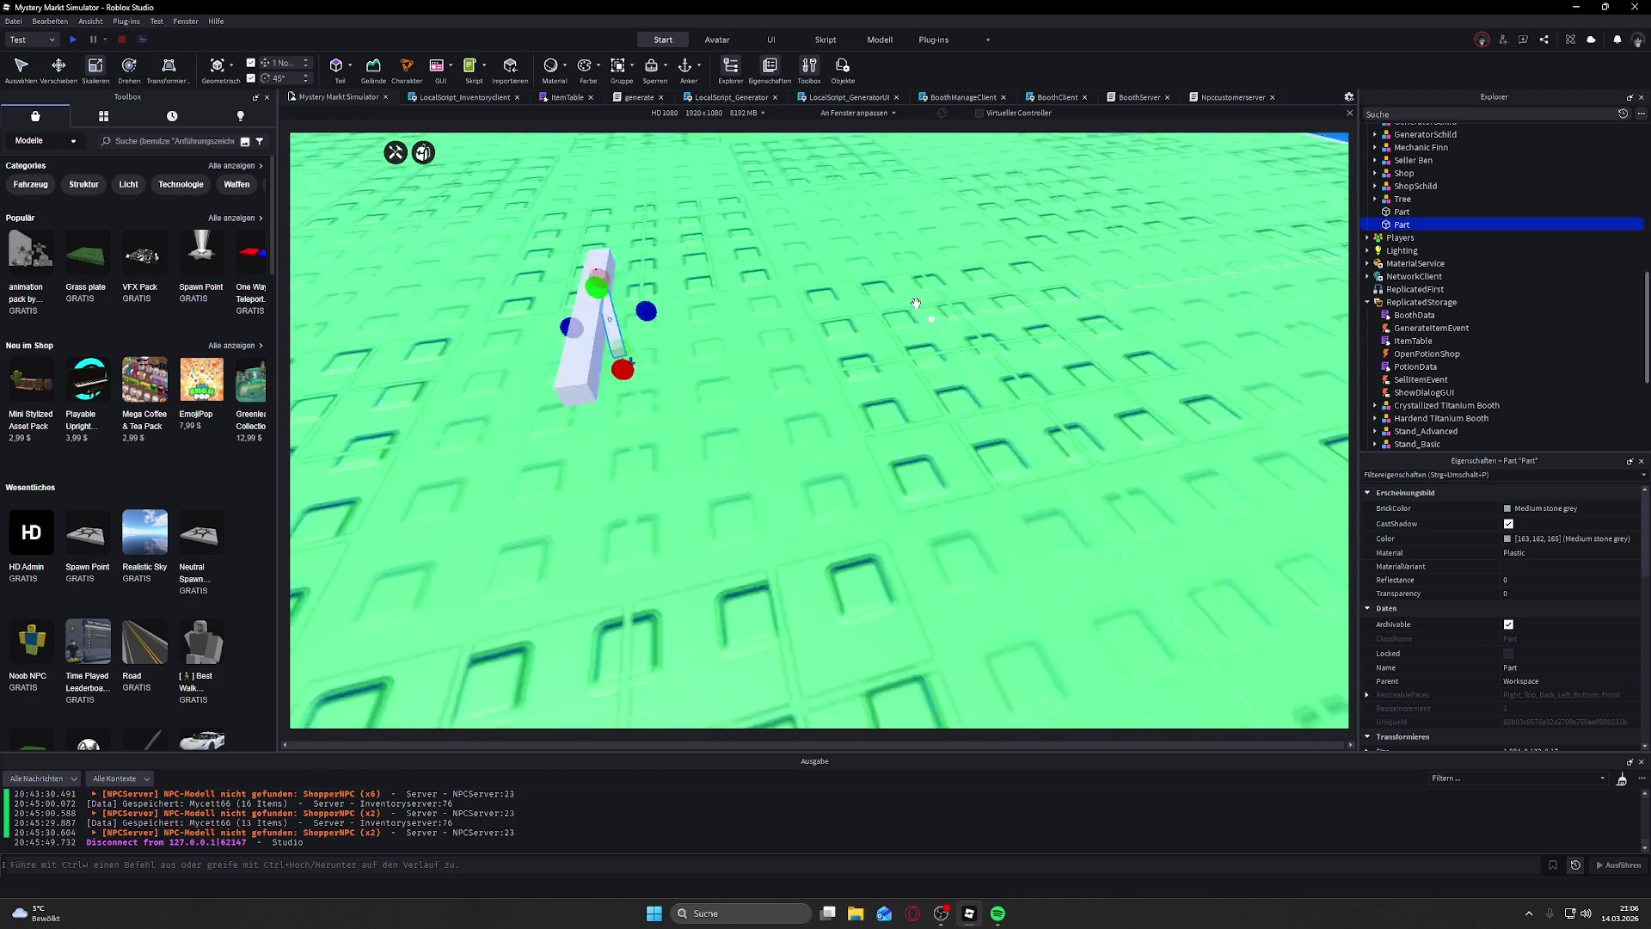
scroll(903, 301, "up", 4)
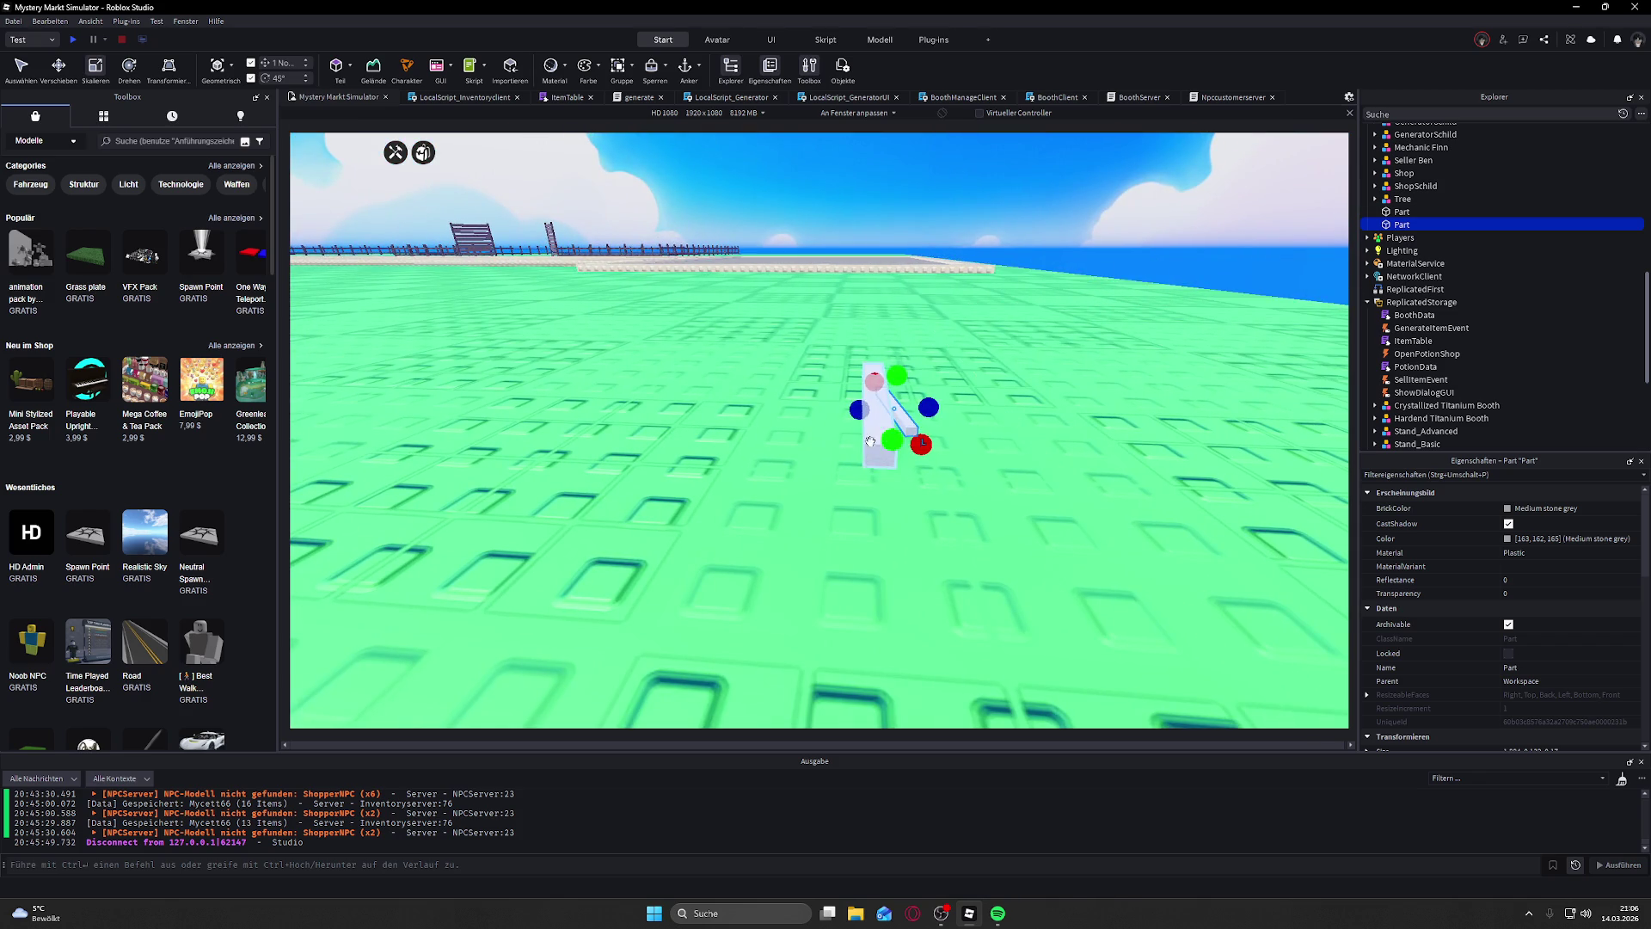
scroll(860, 344, "up", 4)
Step: Stretch the second part into a long bar beside the first, then reselect and duplicate it
left_click(832, 370)
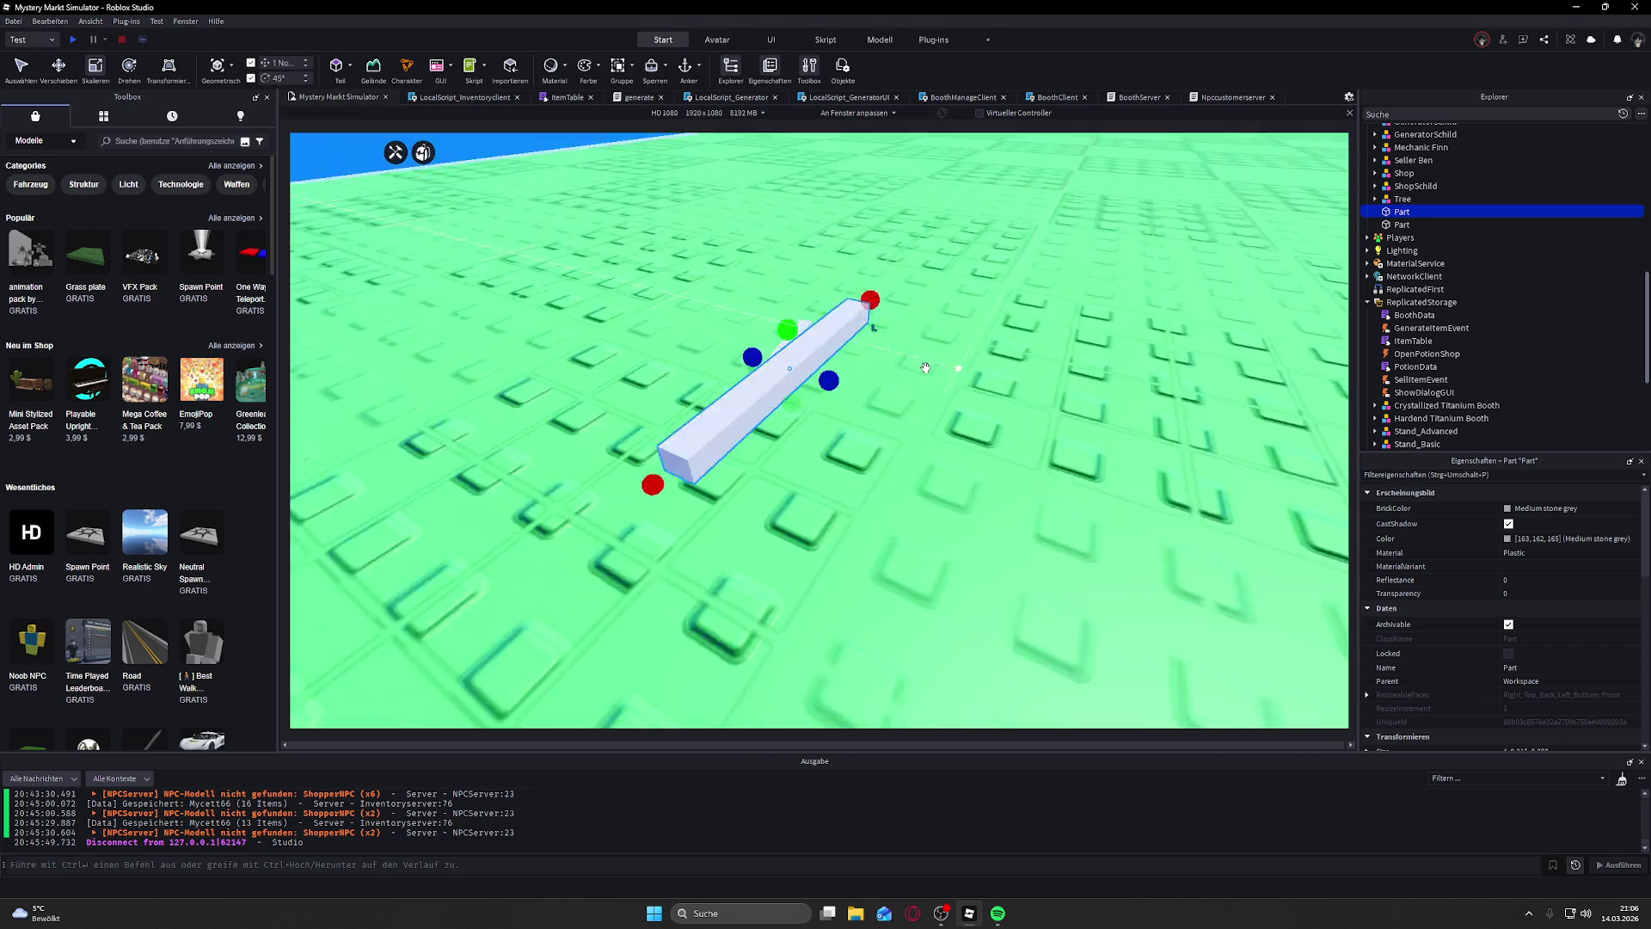
left_click_drag(818, 313, 779, 289)
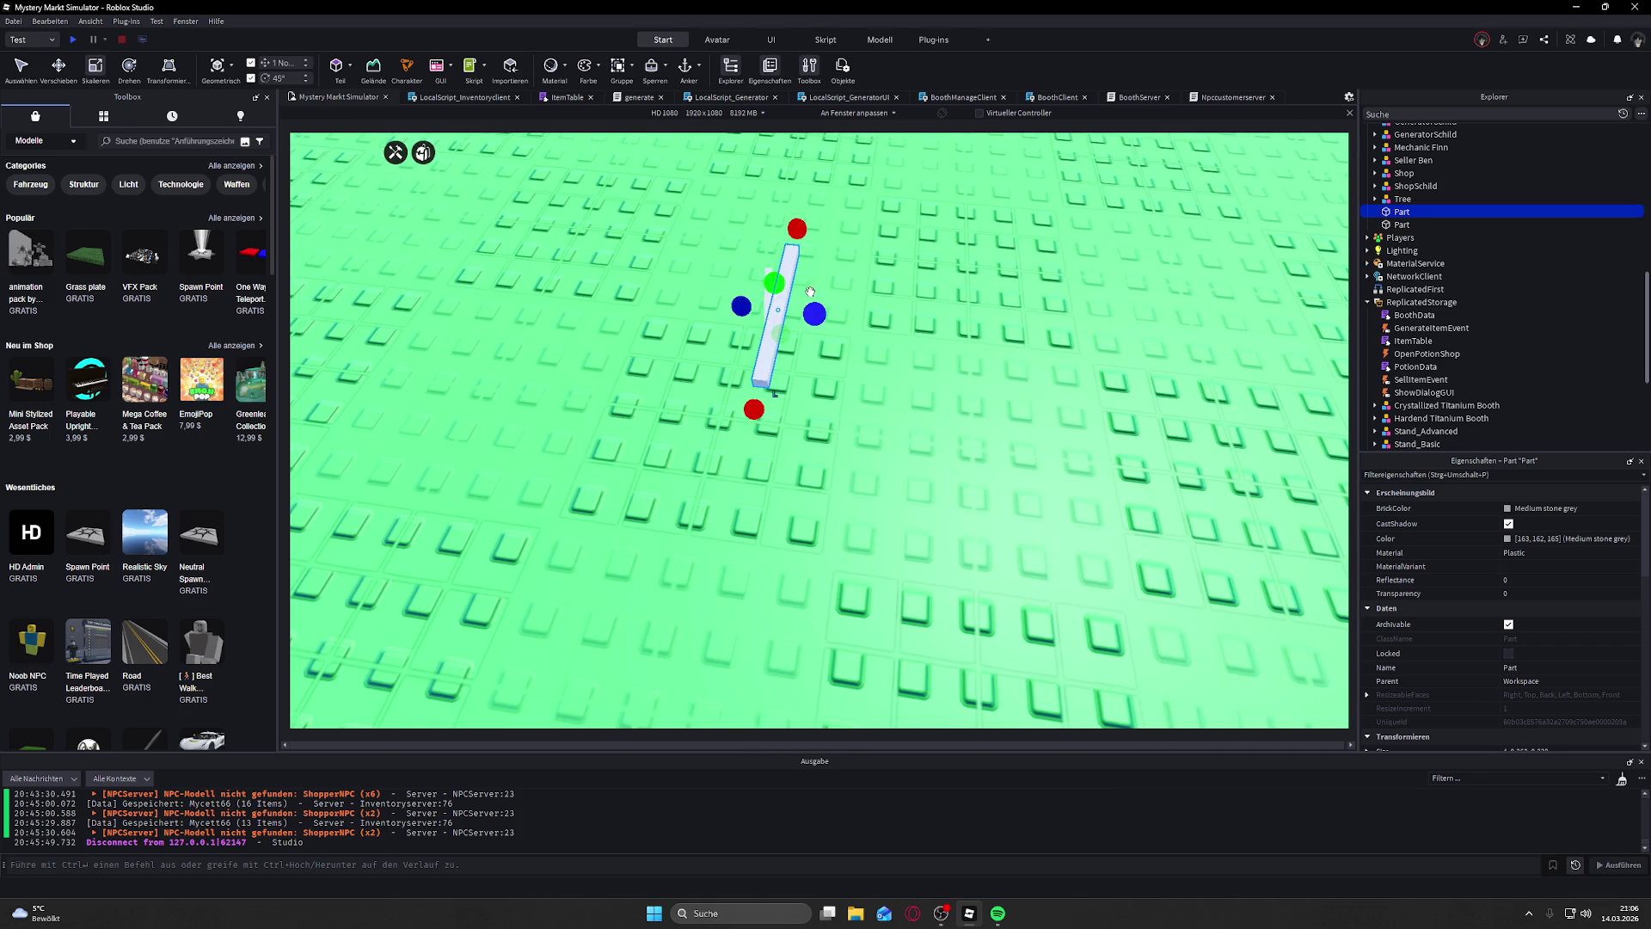
mouse_move(811, 295)
left_mouse_down()
mouse_move(896, 185)
mouse_move(855, 392)
mouse_move(938, 384)
left_mouse_up()
left_click(854, 393)
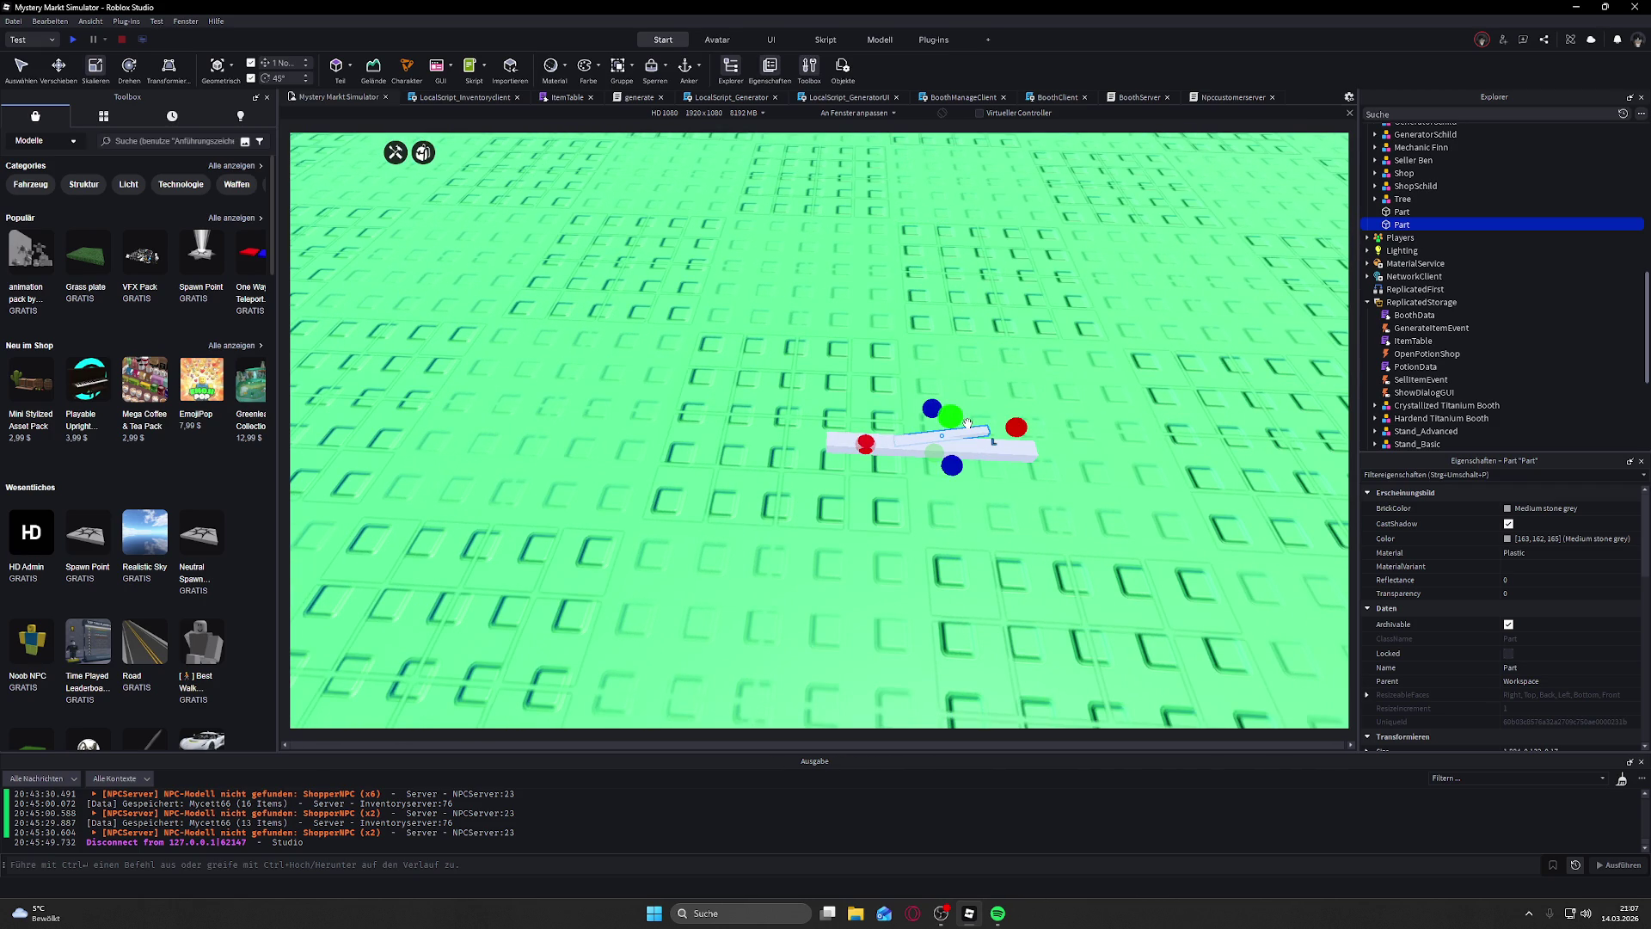
key("ctrl+d")
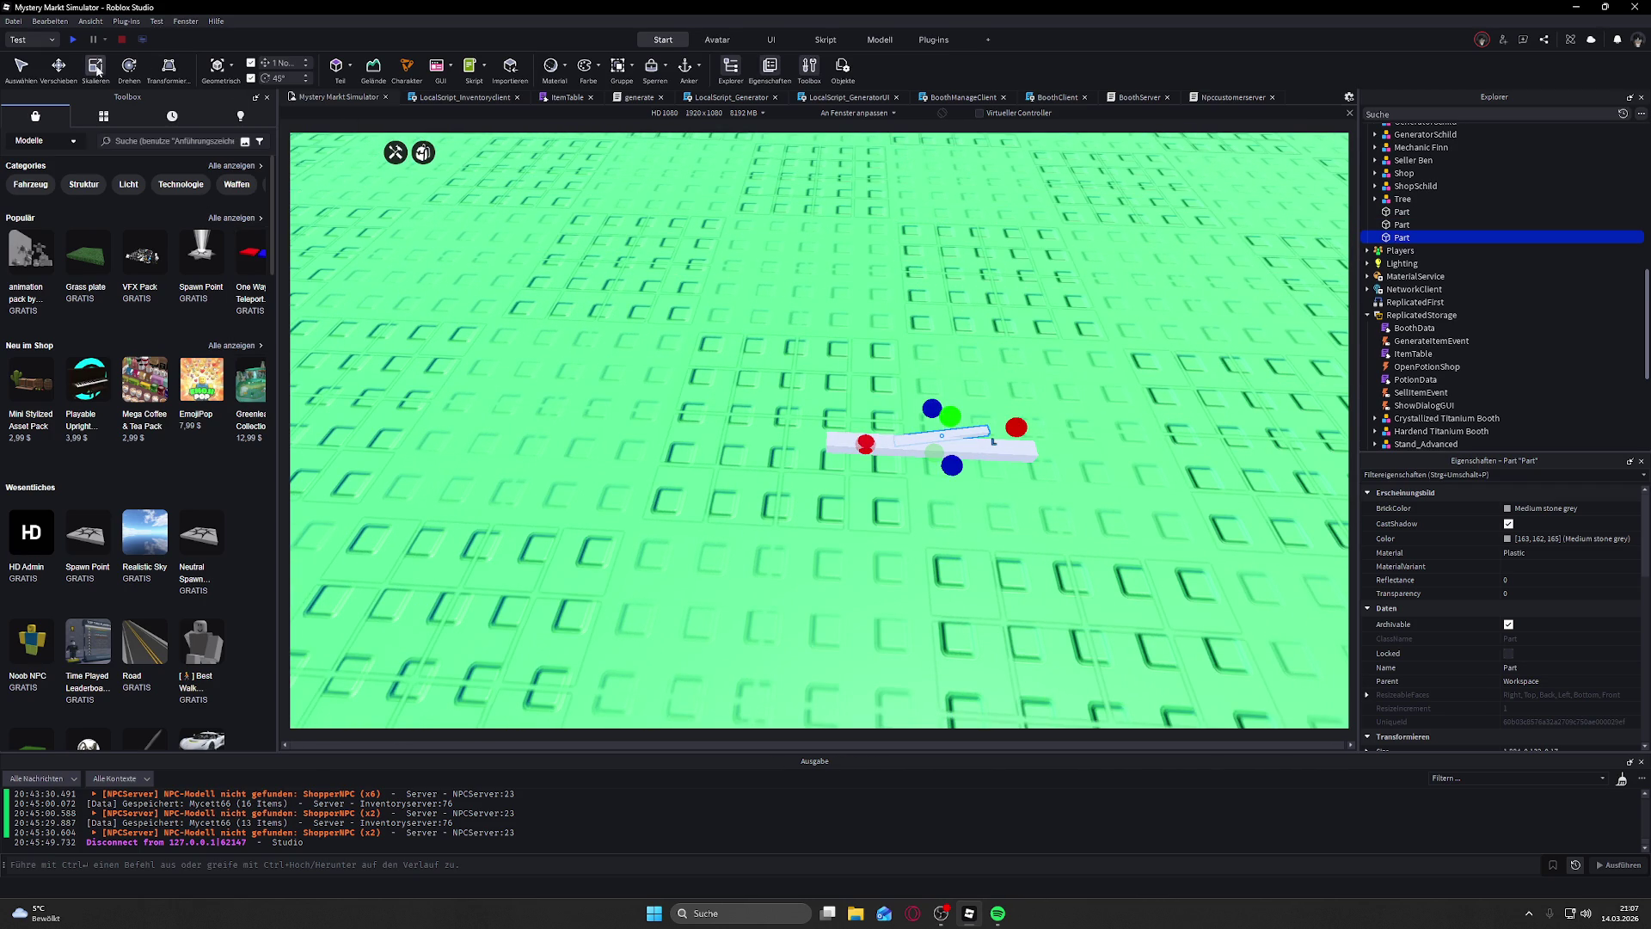
Step: Slide the duplicated bar, tilt it about 17 degrees, and slide it along its length
key("ctrl+2")
left_click_drag(966, 499, 968, 534)
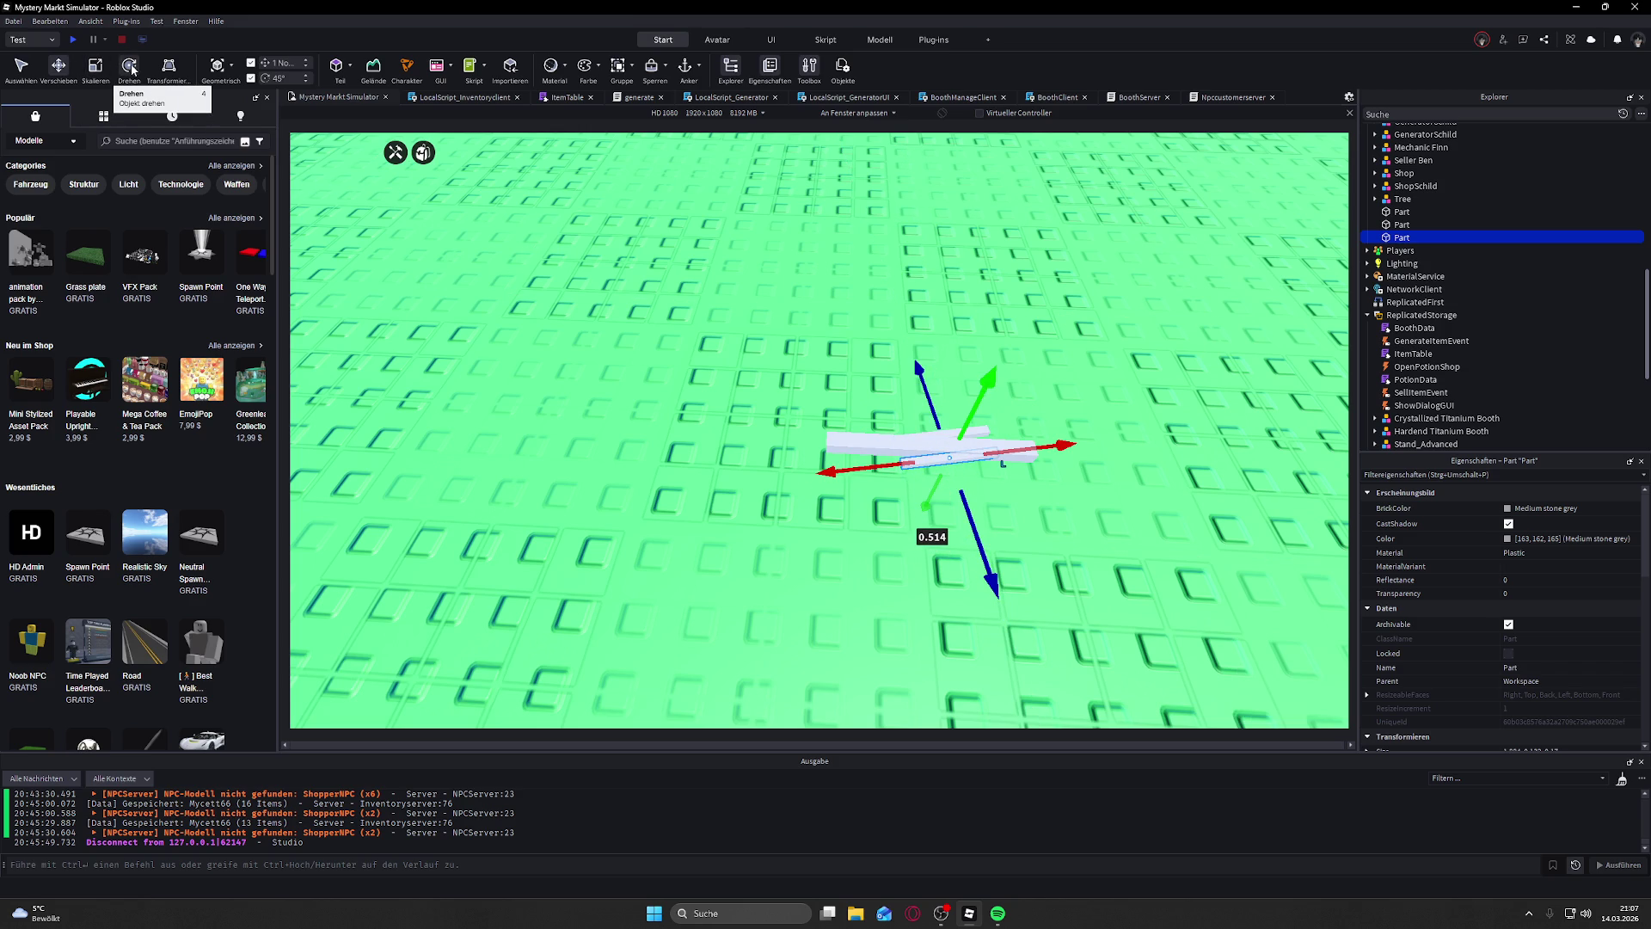
left_click(129, 69)
mouse_move(930, 540)
left_mouse_down()
mouse_move(854, 468)
mouse_move(817, 467)
left_mouse_up()
left_click(70, 68)
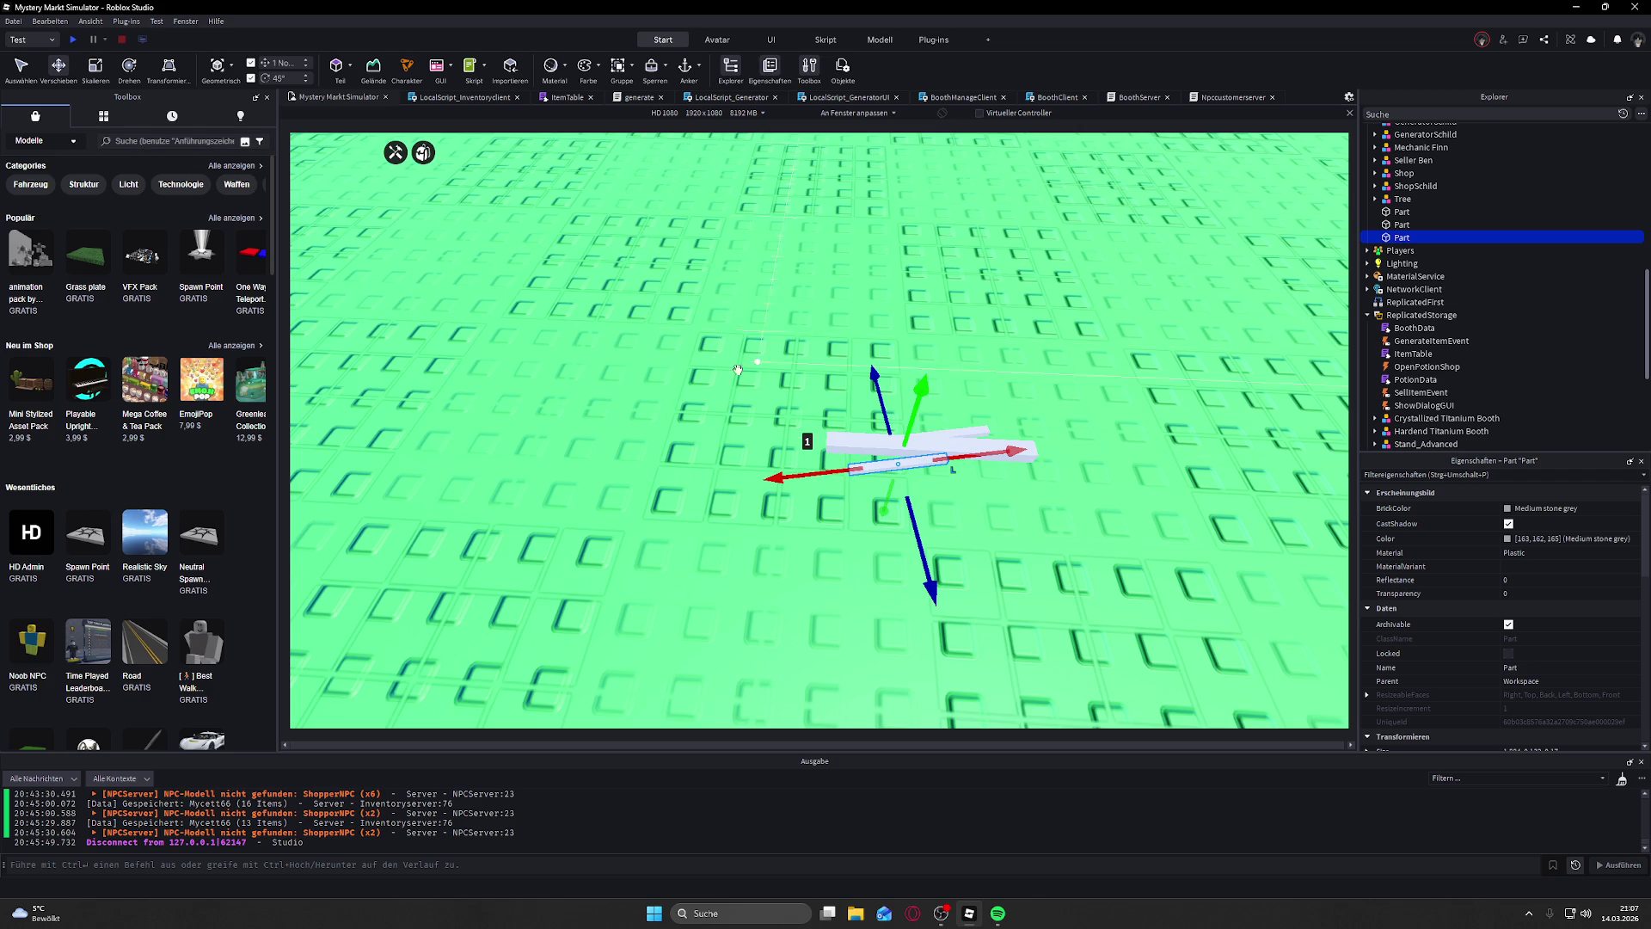
left_click_drag(890, 411, 862, 404)
Step: Rotate the copy further to angle it off the bar, shift it sideways, then reselect one stick bar
left_click(128, 66)
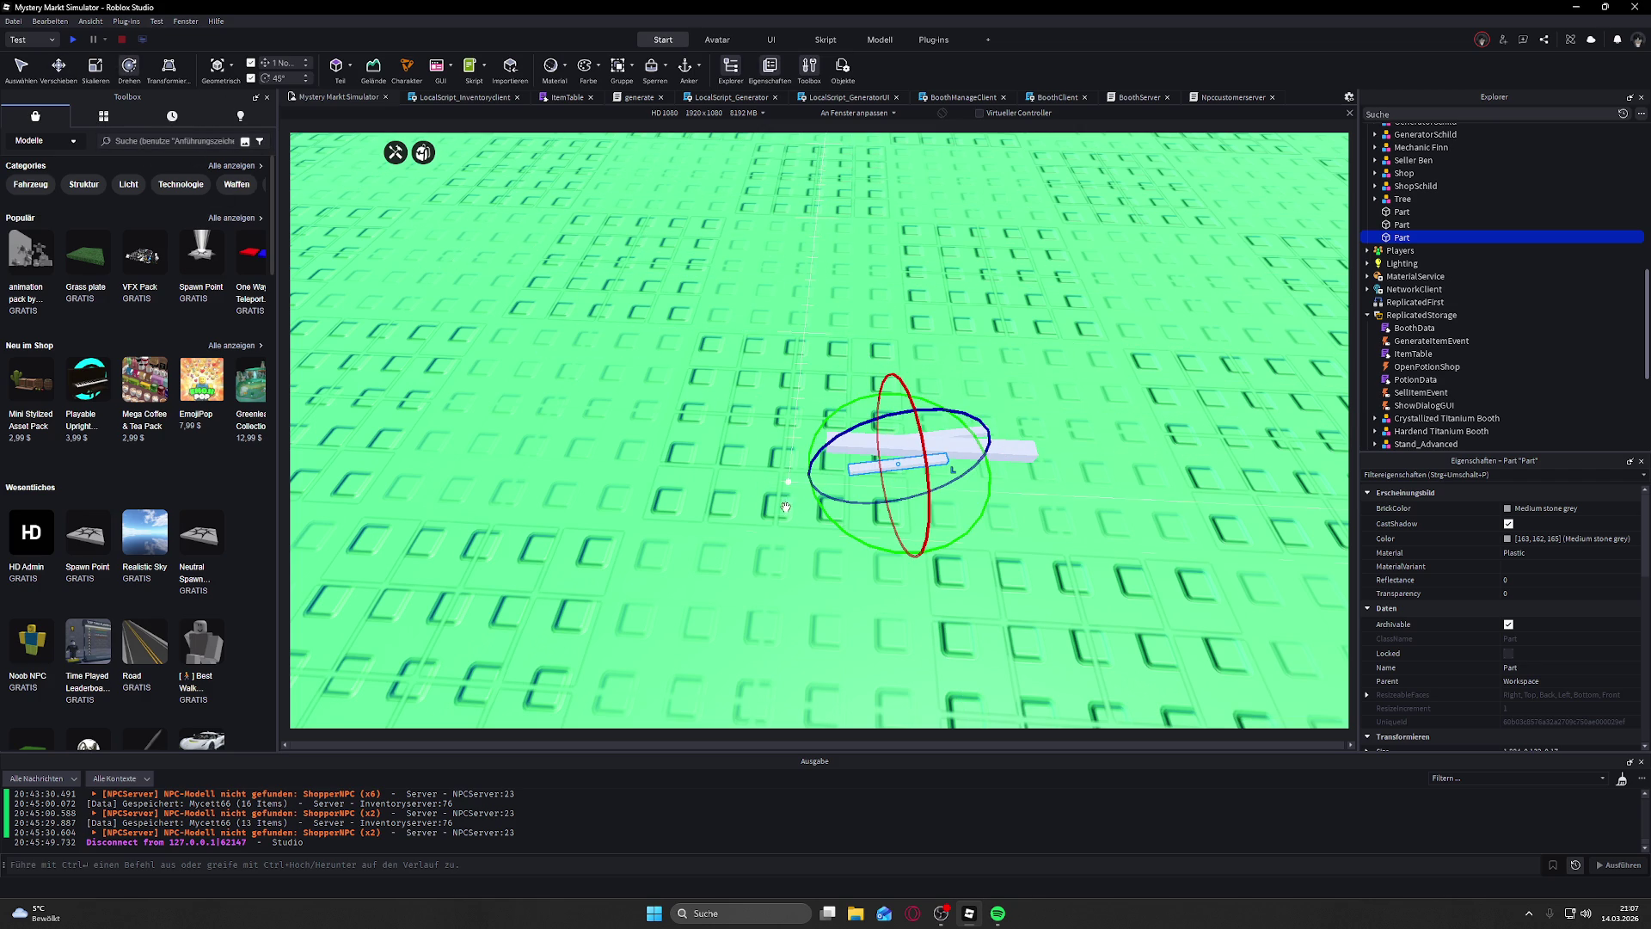
mouse_move(814, 507)
left_mouse_down()
mouse_move(810, 488)
mouse_move(833, 545)
mouse_move(822, 490)
left_mouse_up()
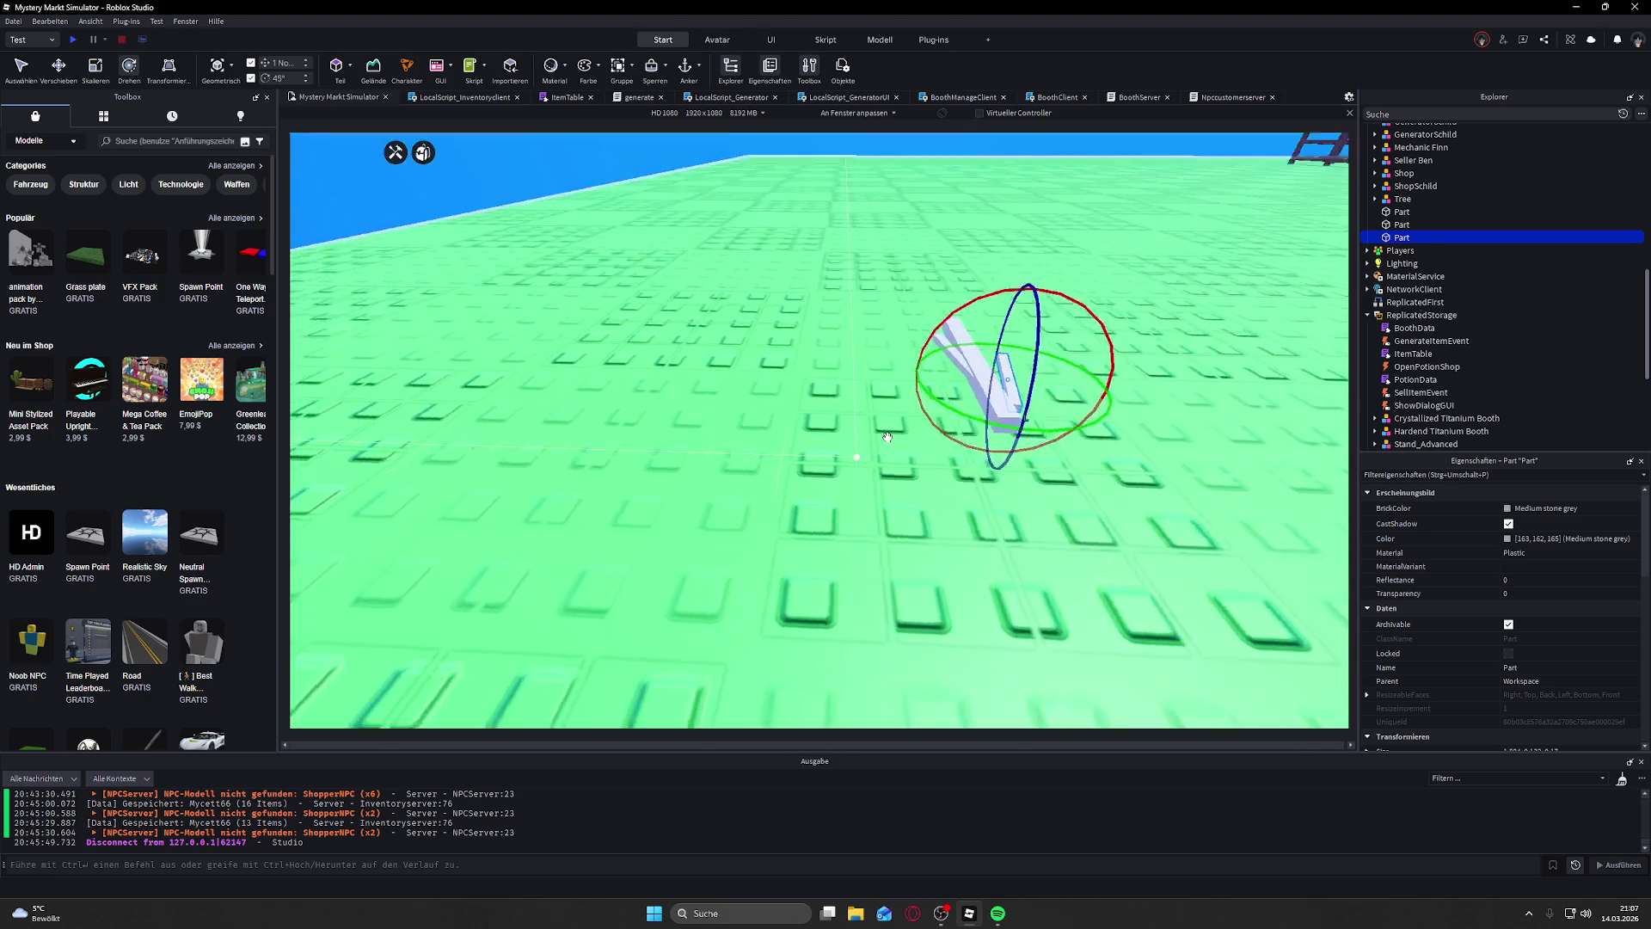
scroll(887, 437, "up", 5)
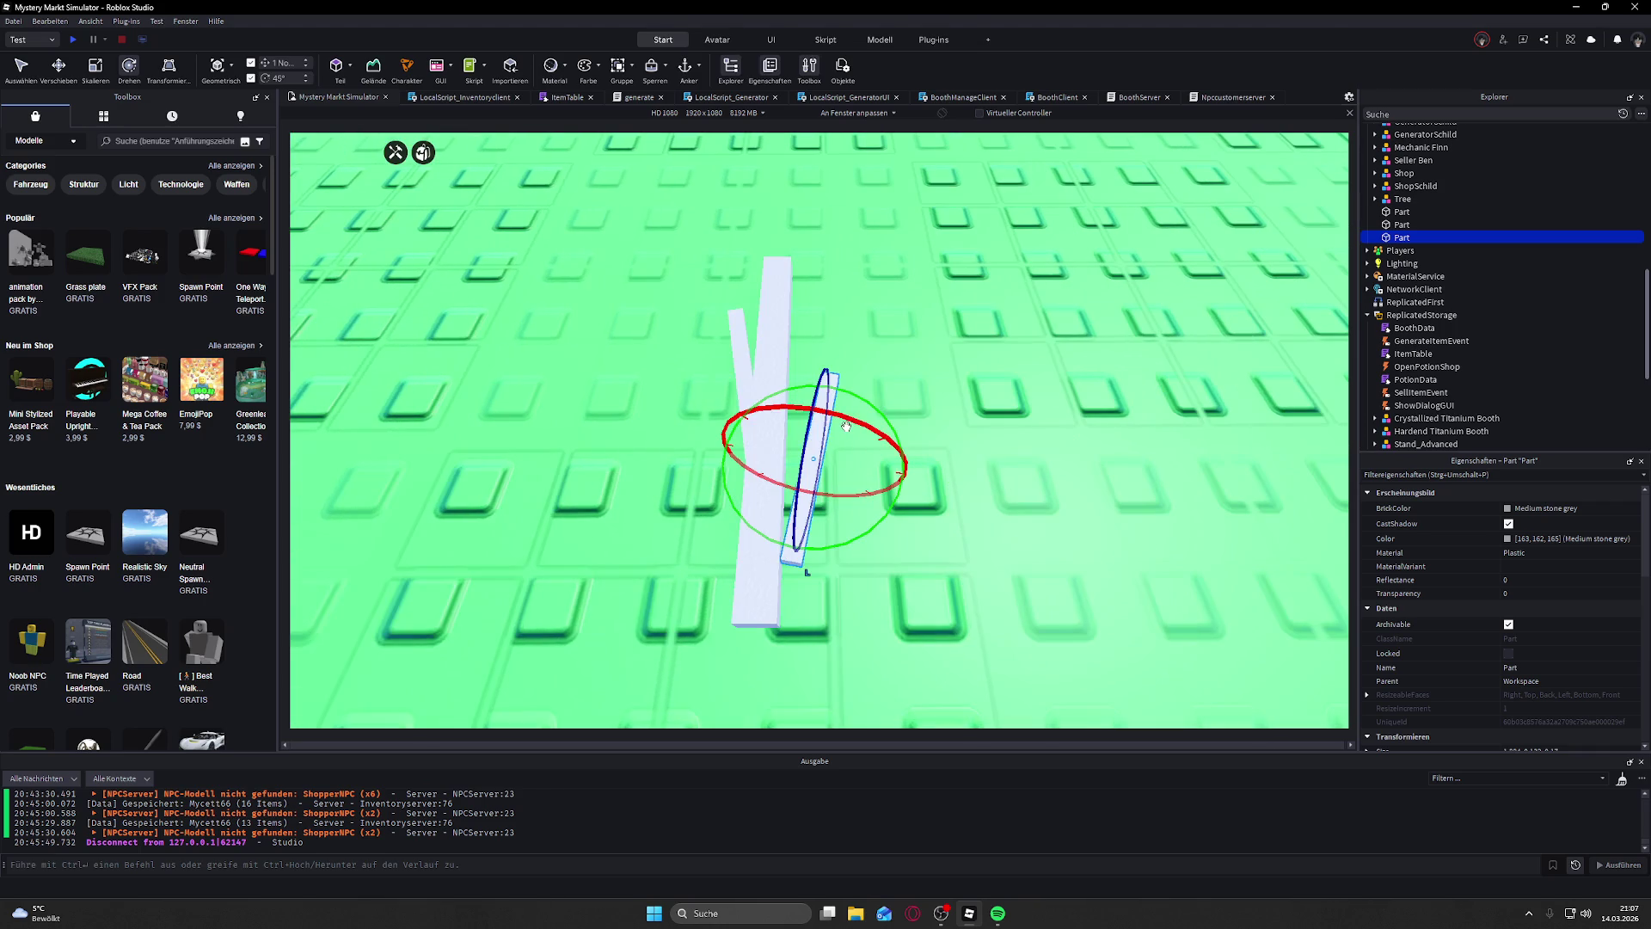
left_click(59, 68)
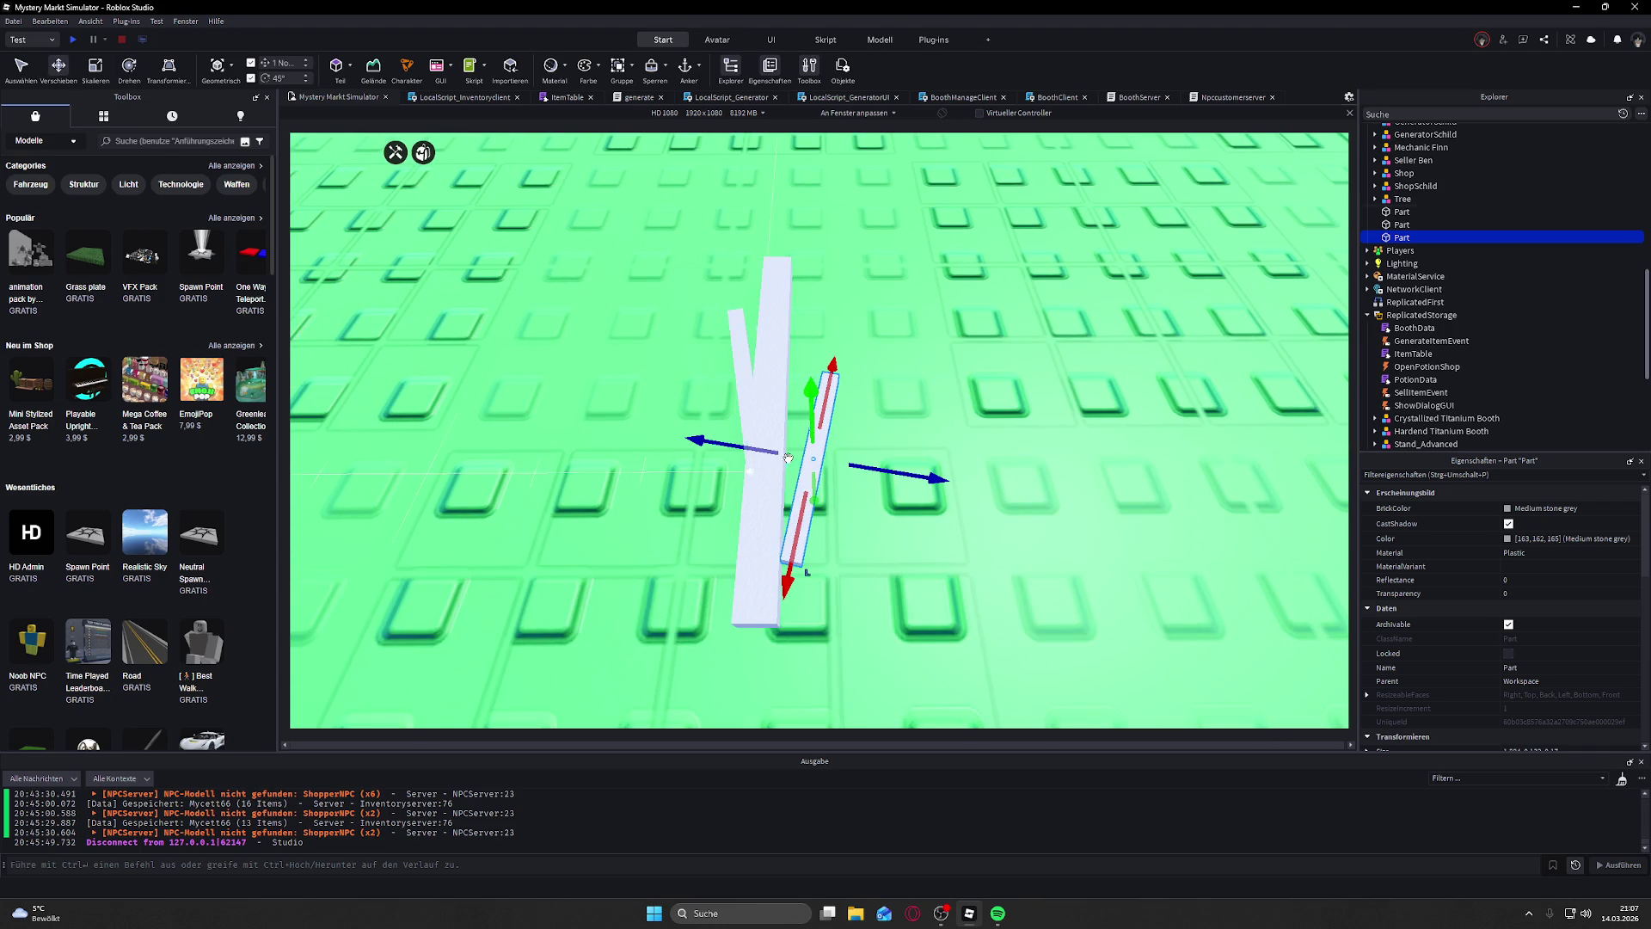
left_click_drag(897, 476, 920, 411)
scroll(920, 411, "down", 5)
left_click(560, 240)
scroll(866, 376, "up", 8)
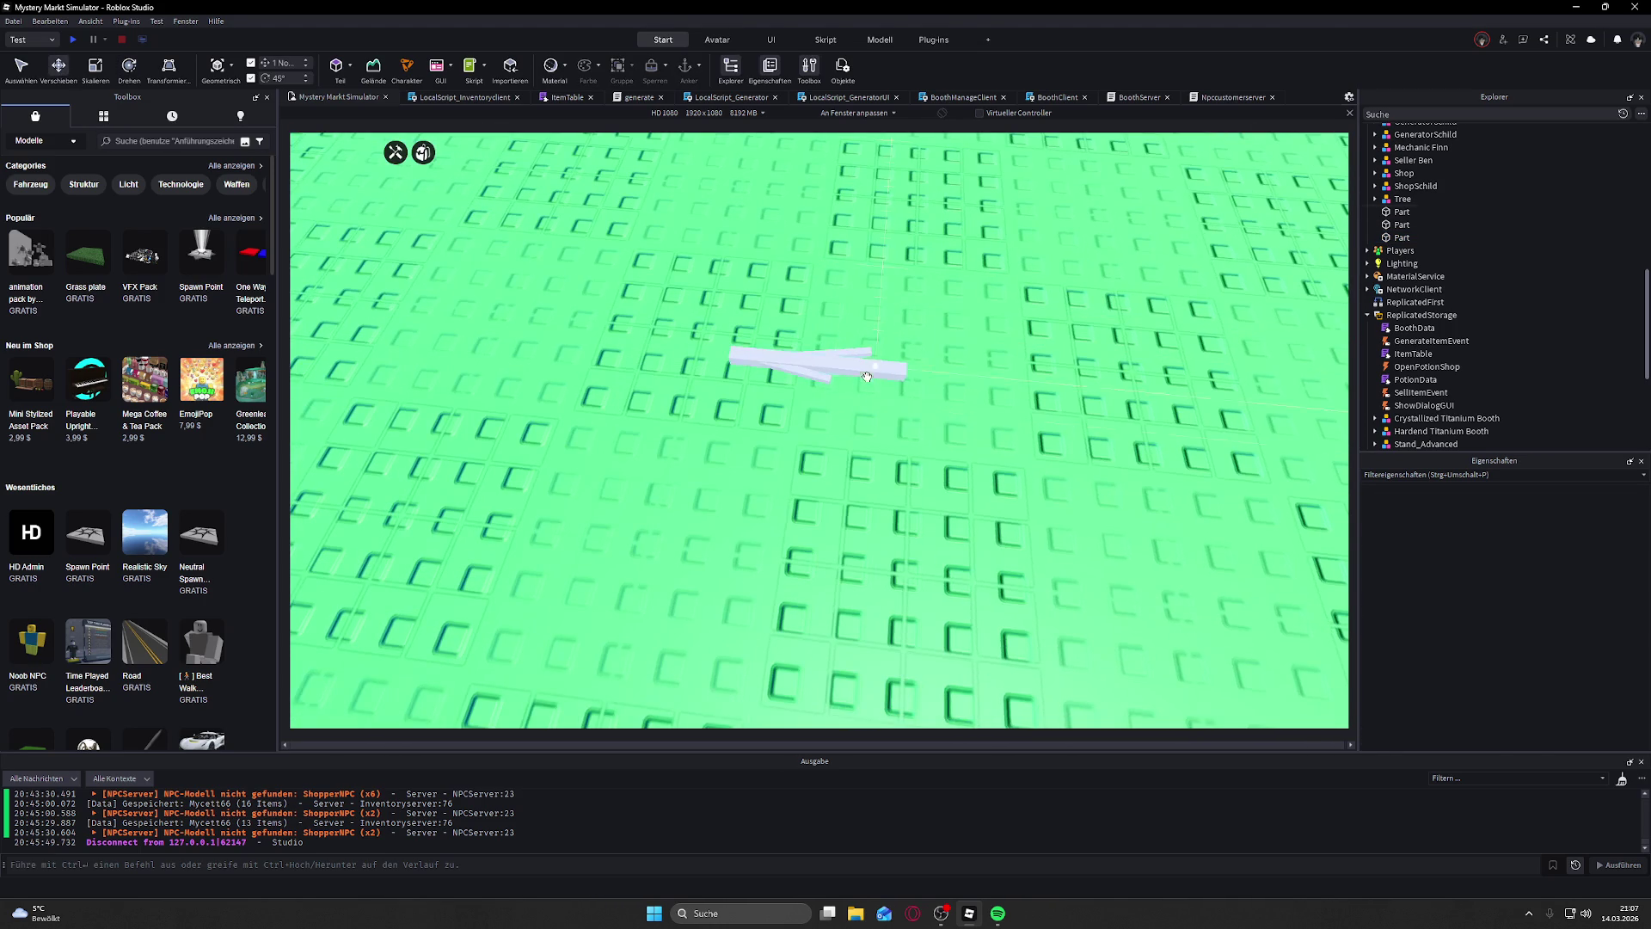
left_click(867, 377)
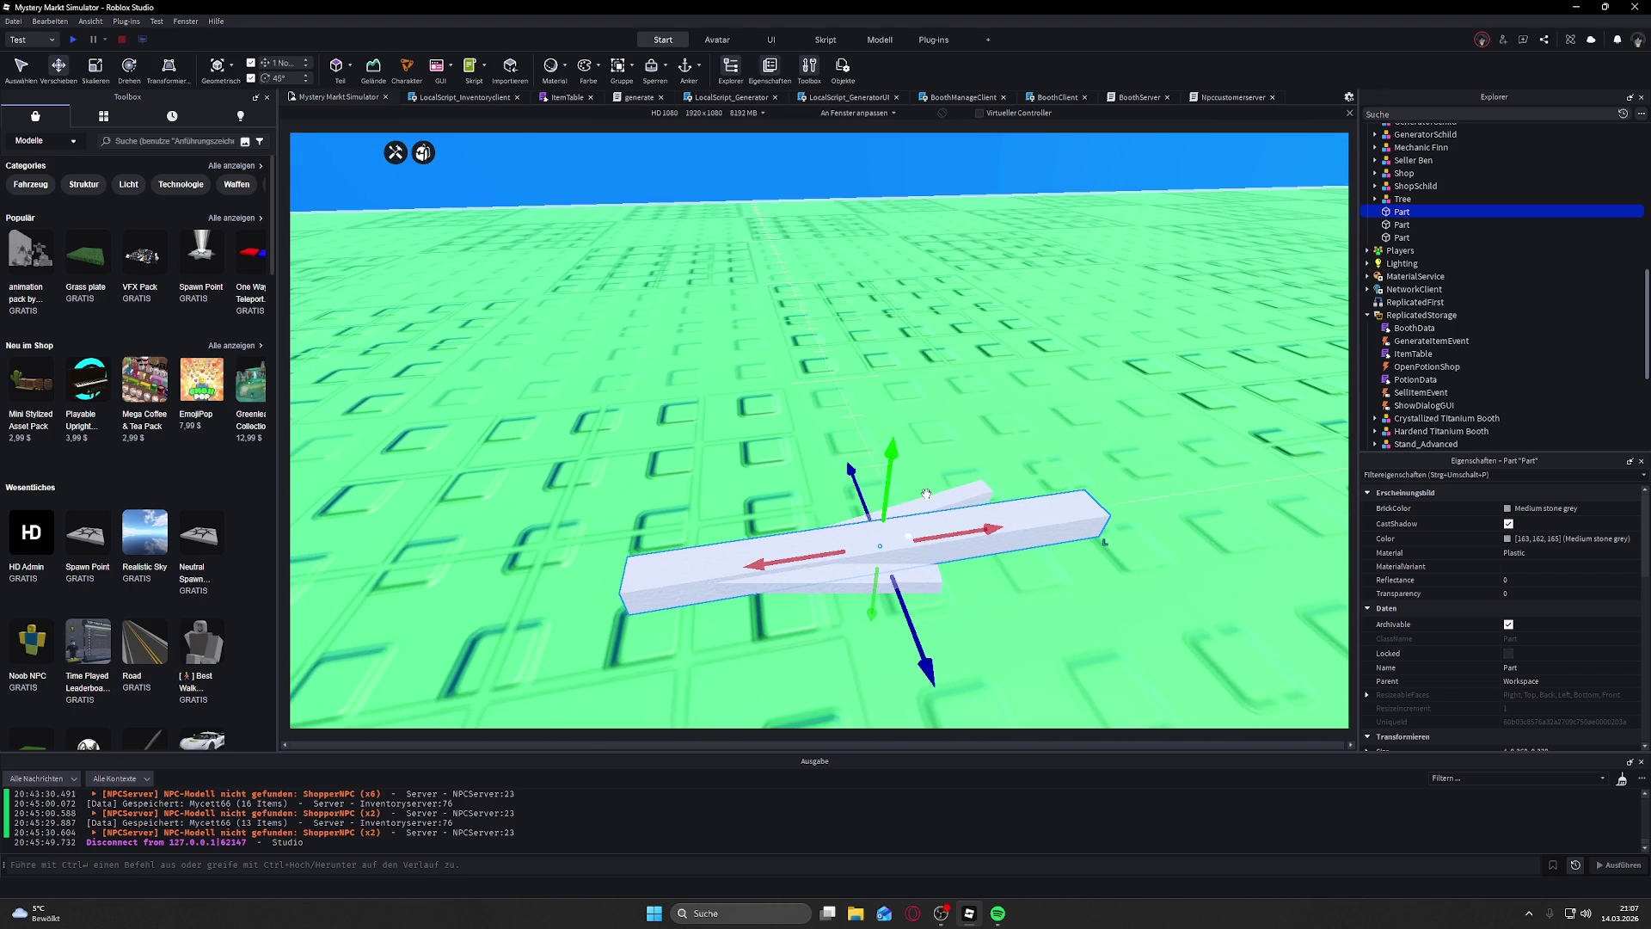
Step: Select the three stick bars in the viewport, then undo and clear the selection
left_click(969, 221)
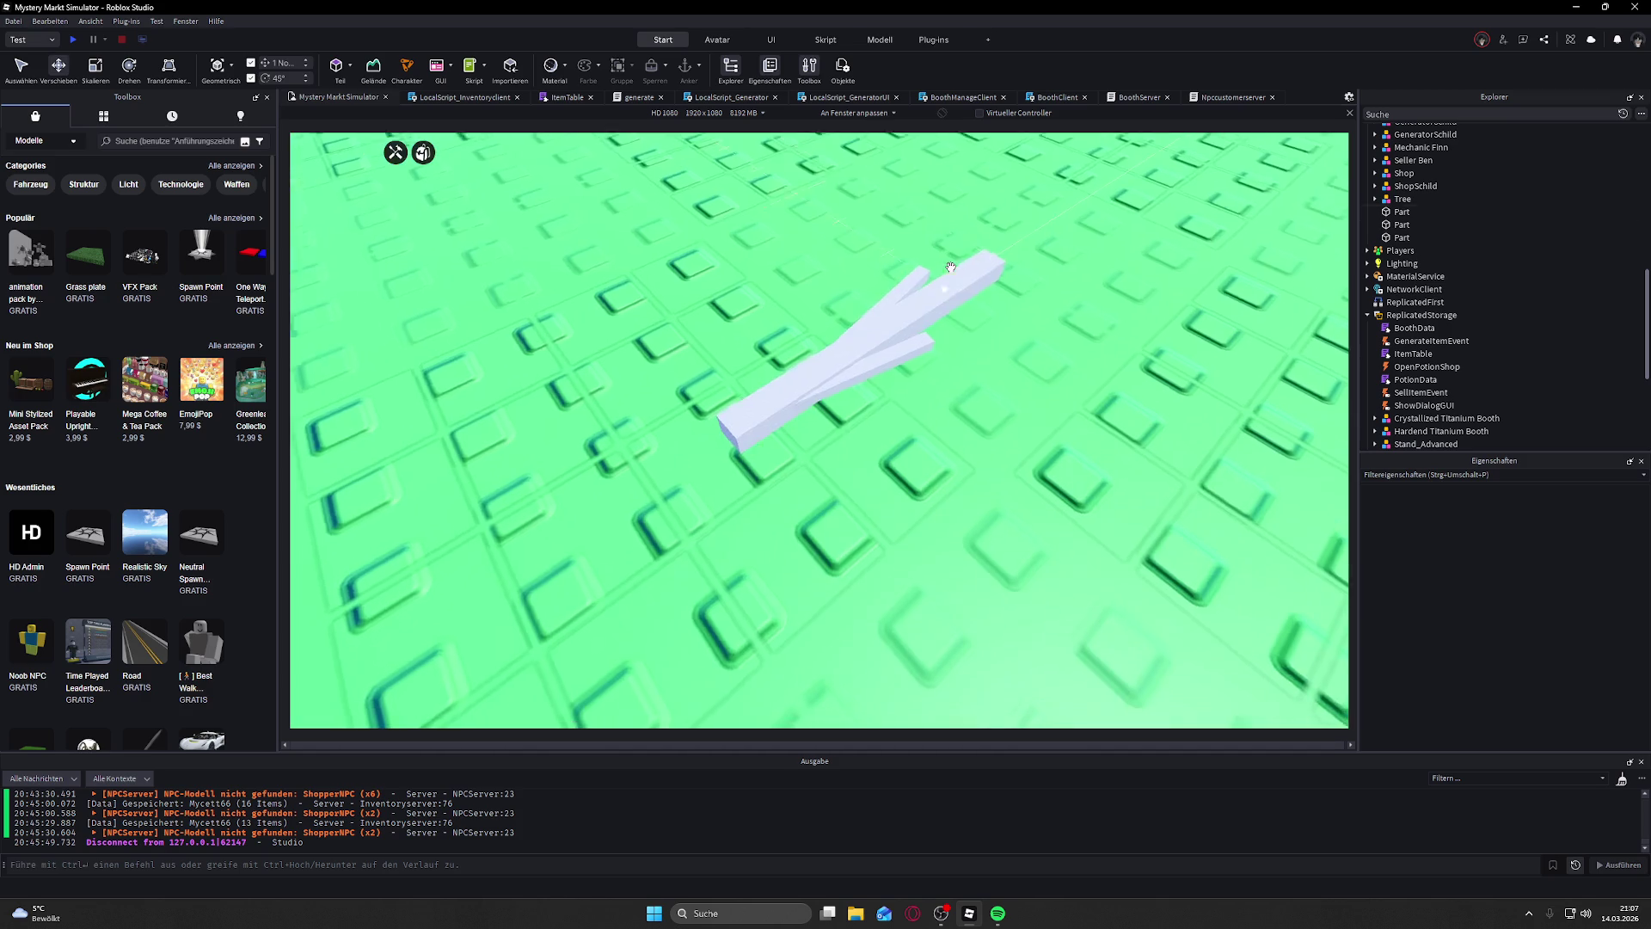
left_click(912, 315)
left_click(901, 314, "ctrl")
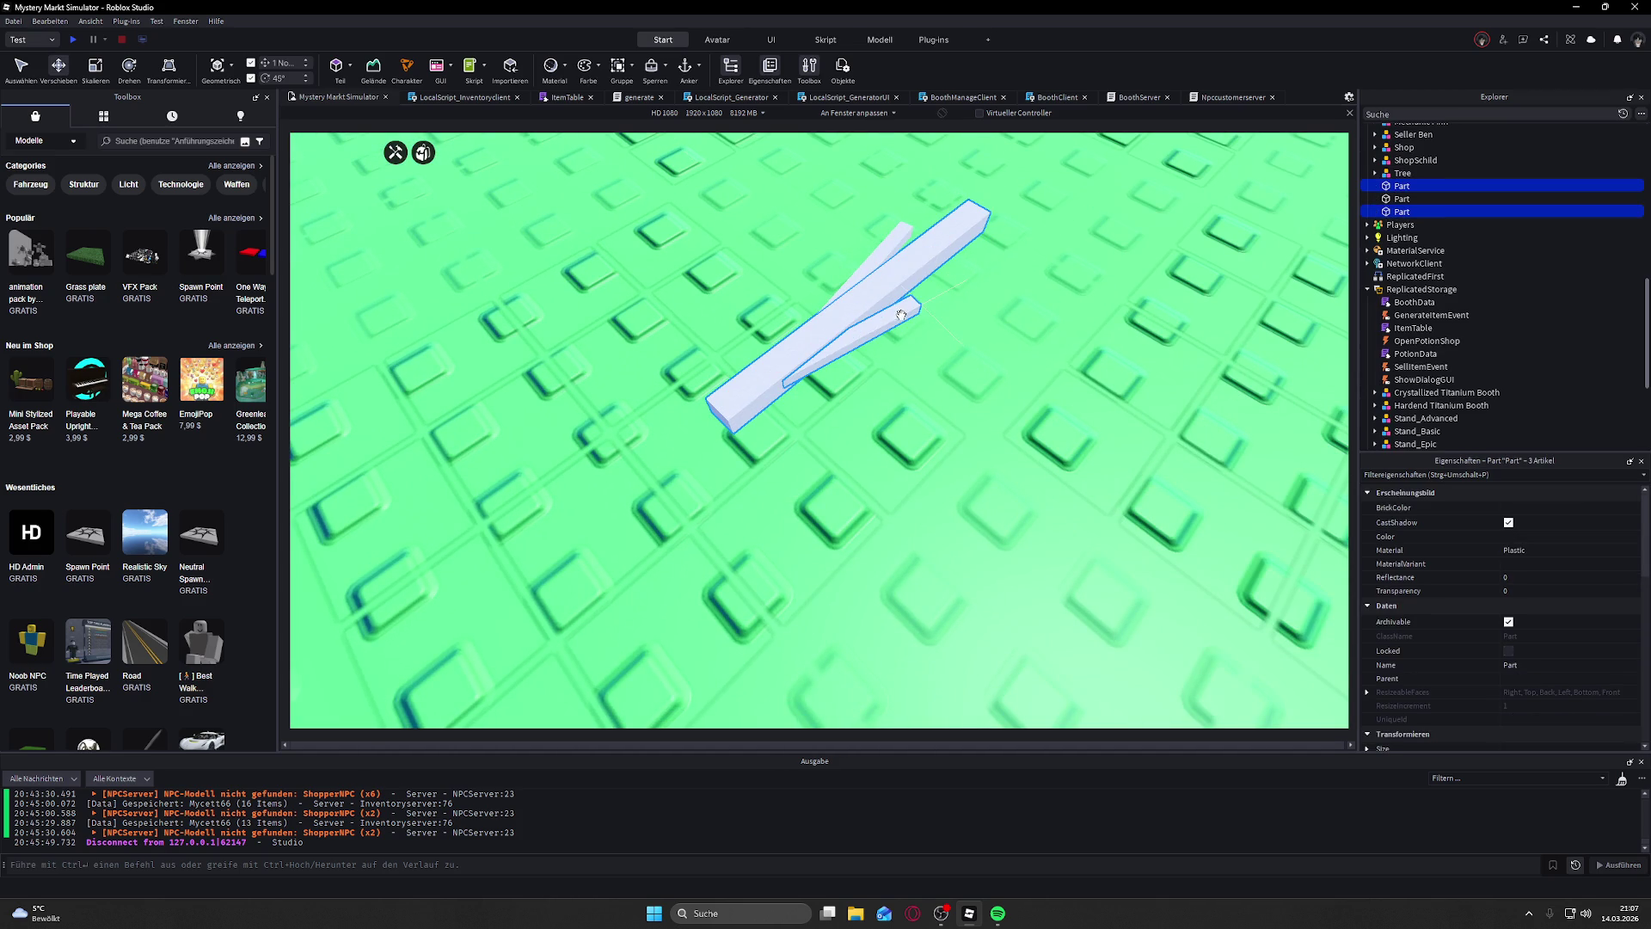
left_click(883, 268, "ctrl")
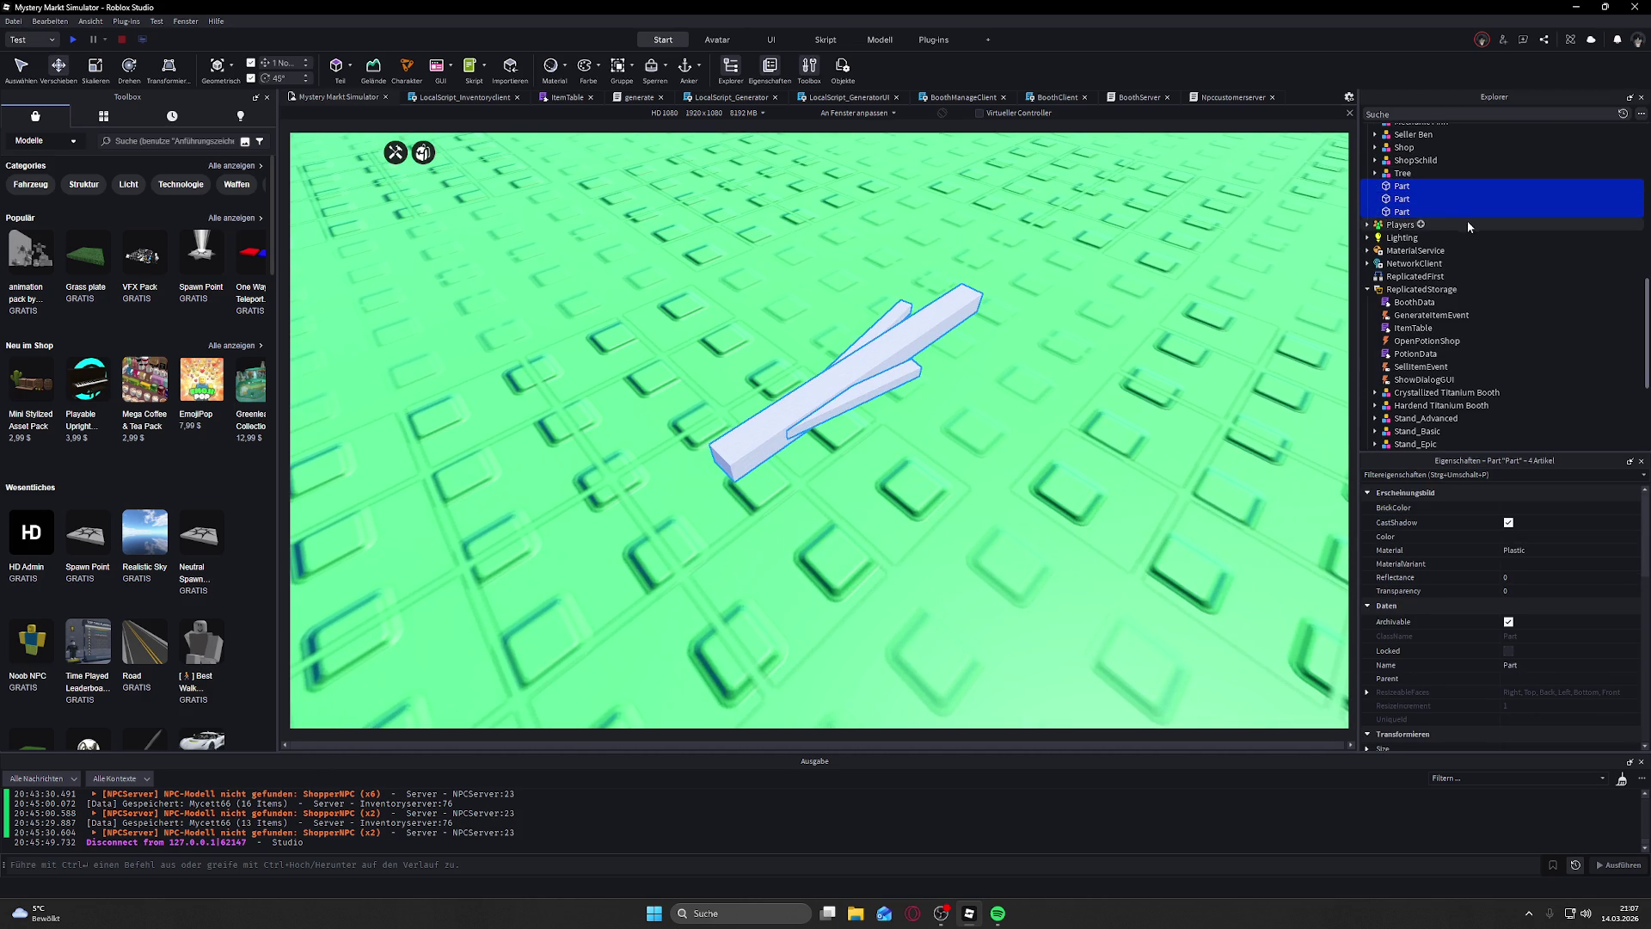
scroll(1468, 258, "up", 2)
scroll(1499, 551, "down", 1)
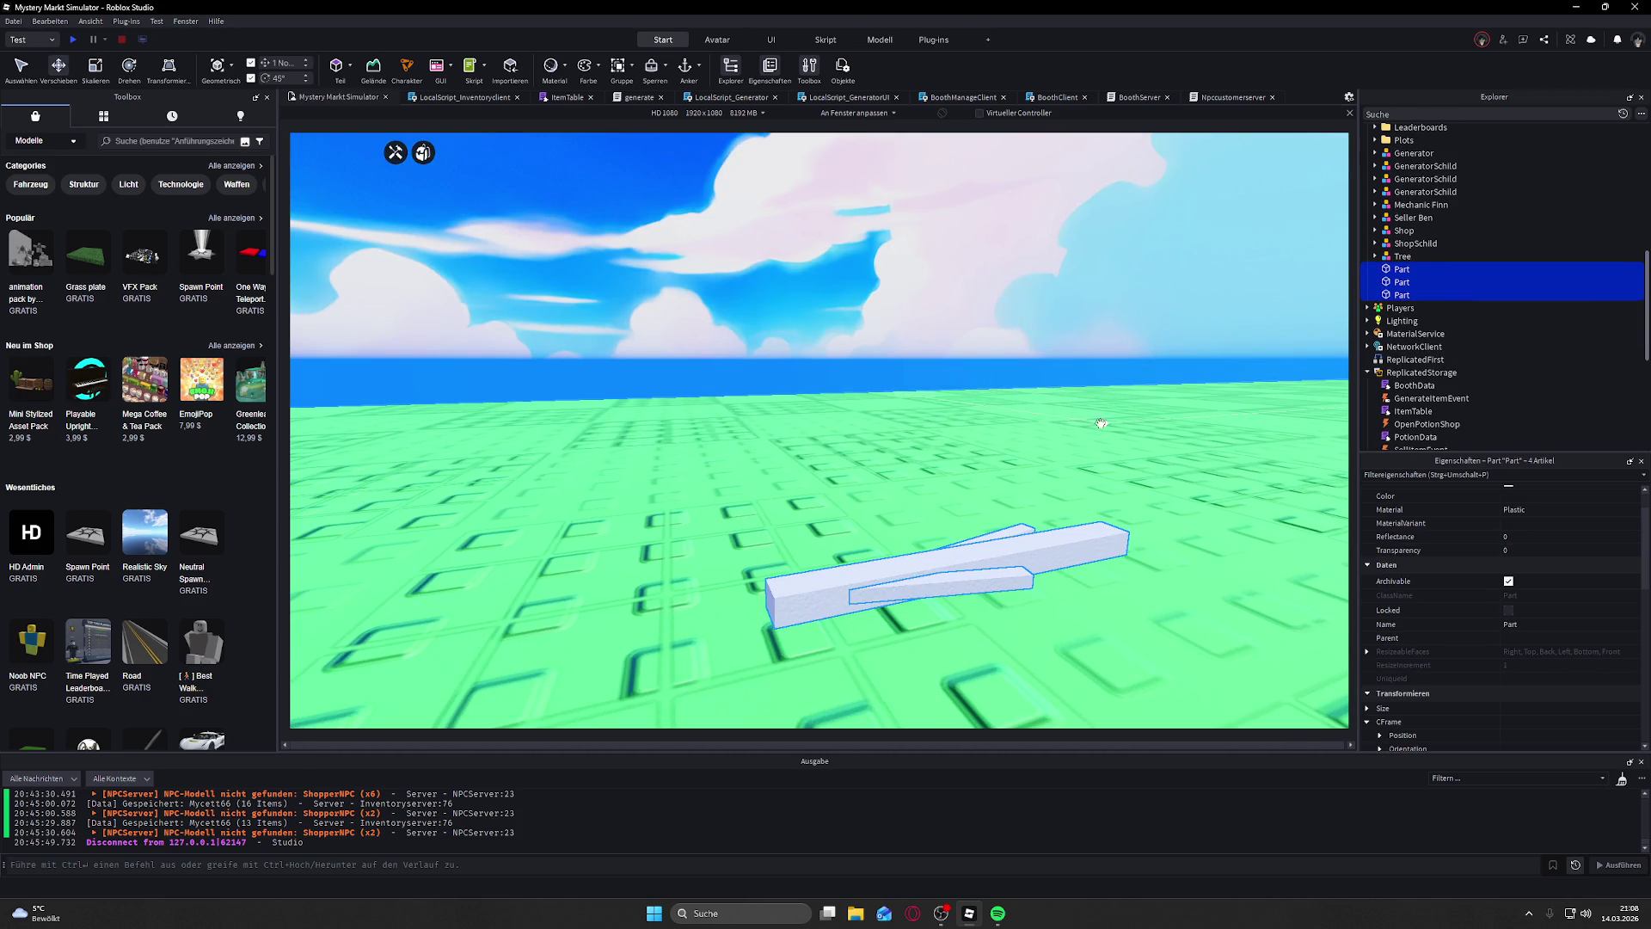
key("ctrl+z")
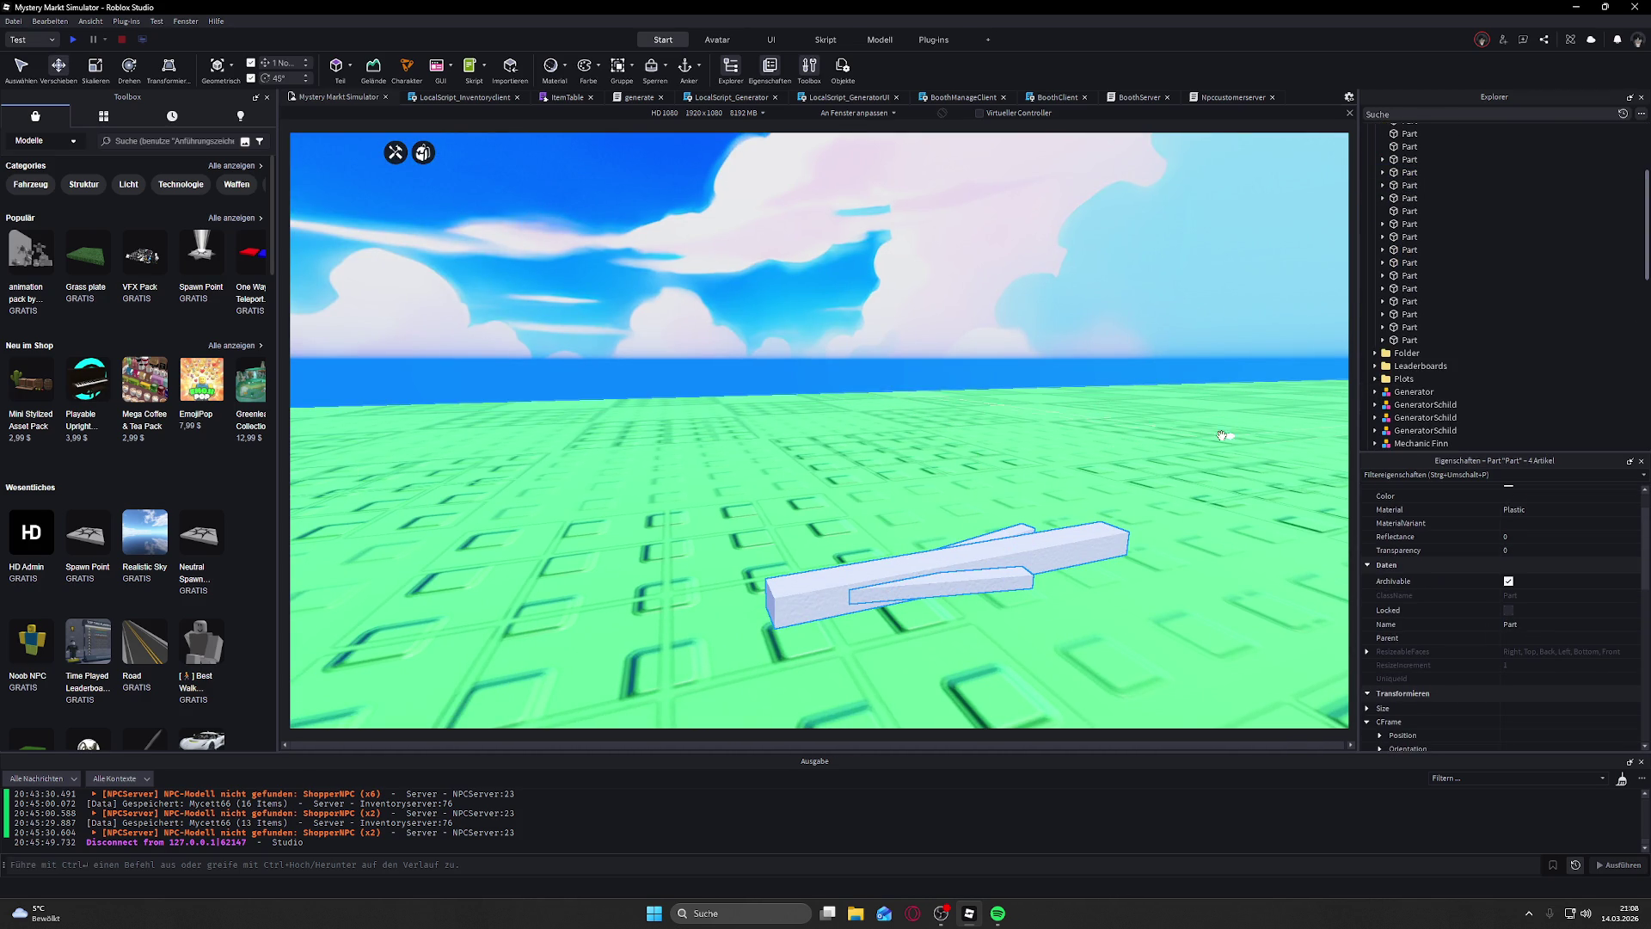
left_click(973, 285)
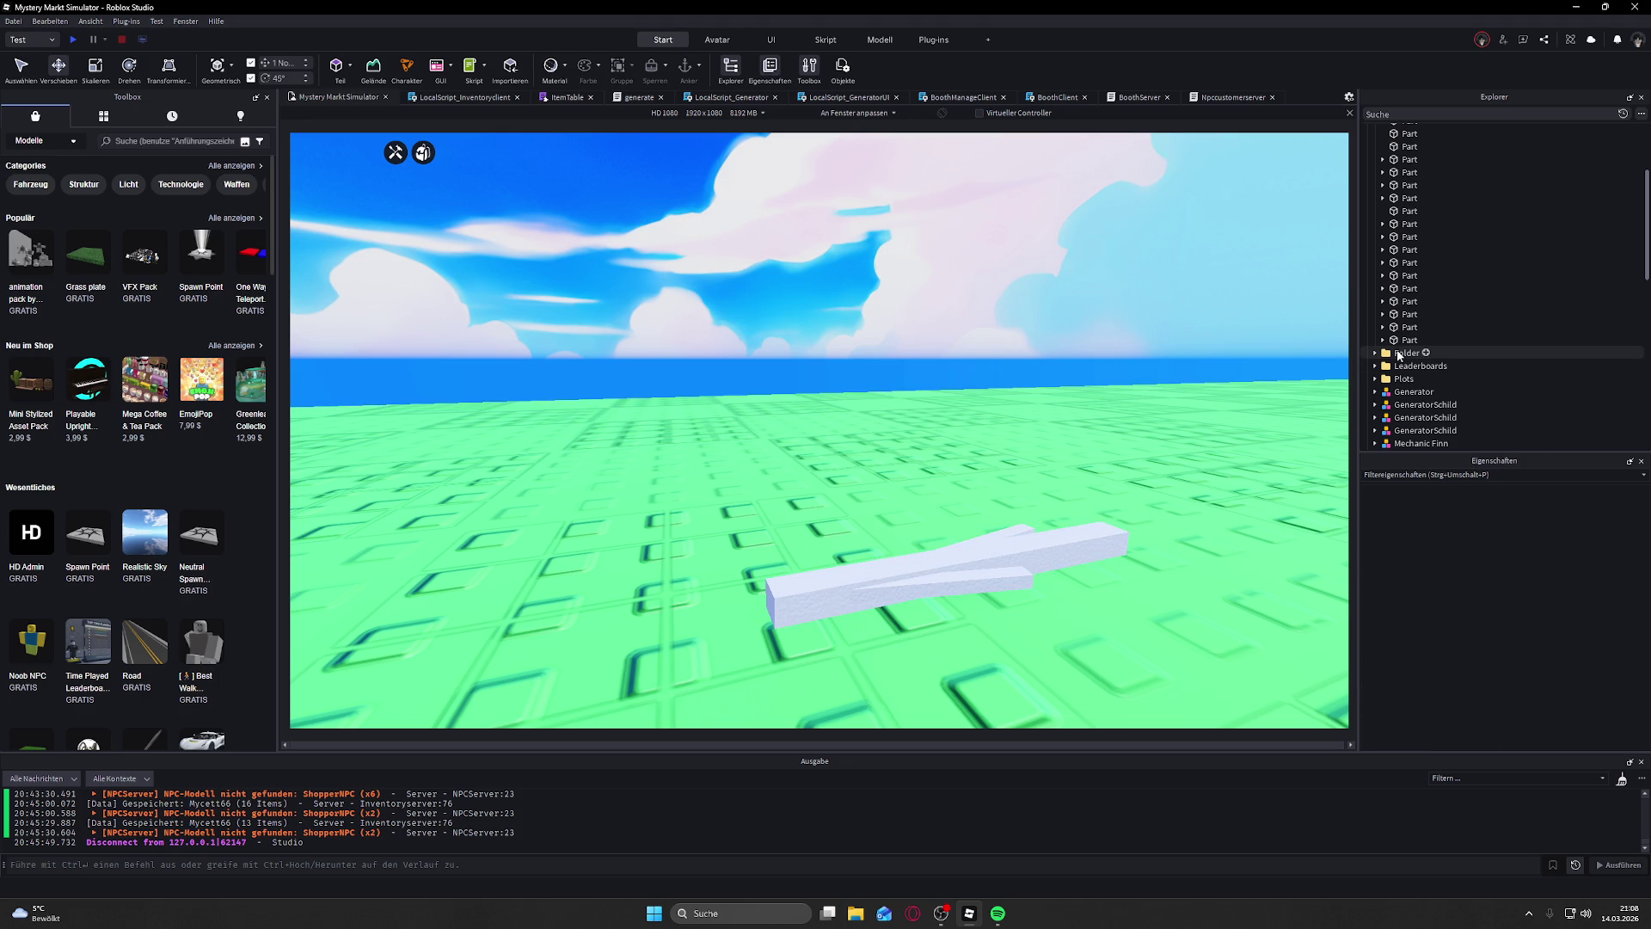
Step: Select the three stick Parts in Explorer, focus and orbit the view on them, and open the BrickColor palette
left_click(1399, 342)
scroll(1400, 340, "down", 5)
left_click(1402, 310)
left_click(1401, 286, "shift")
key("f")
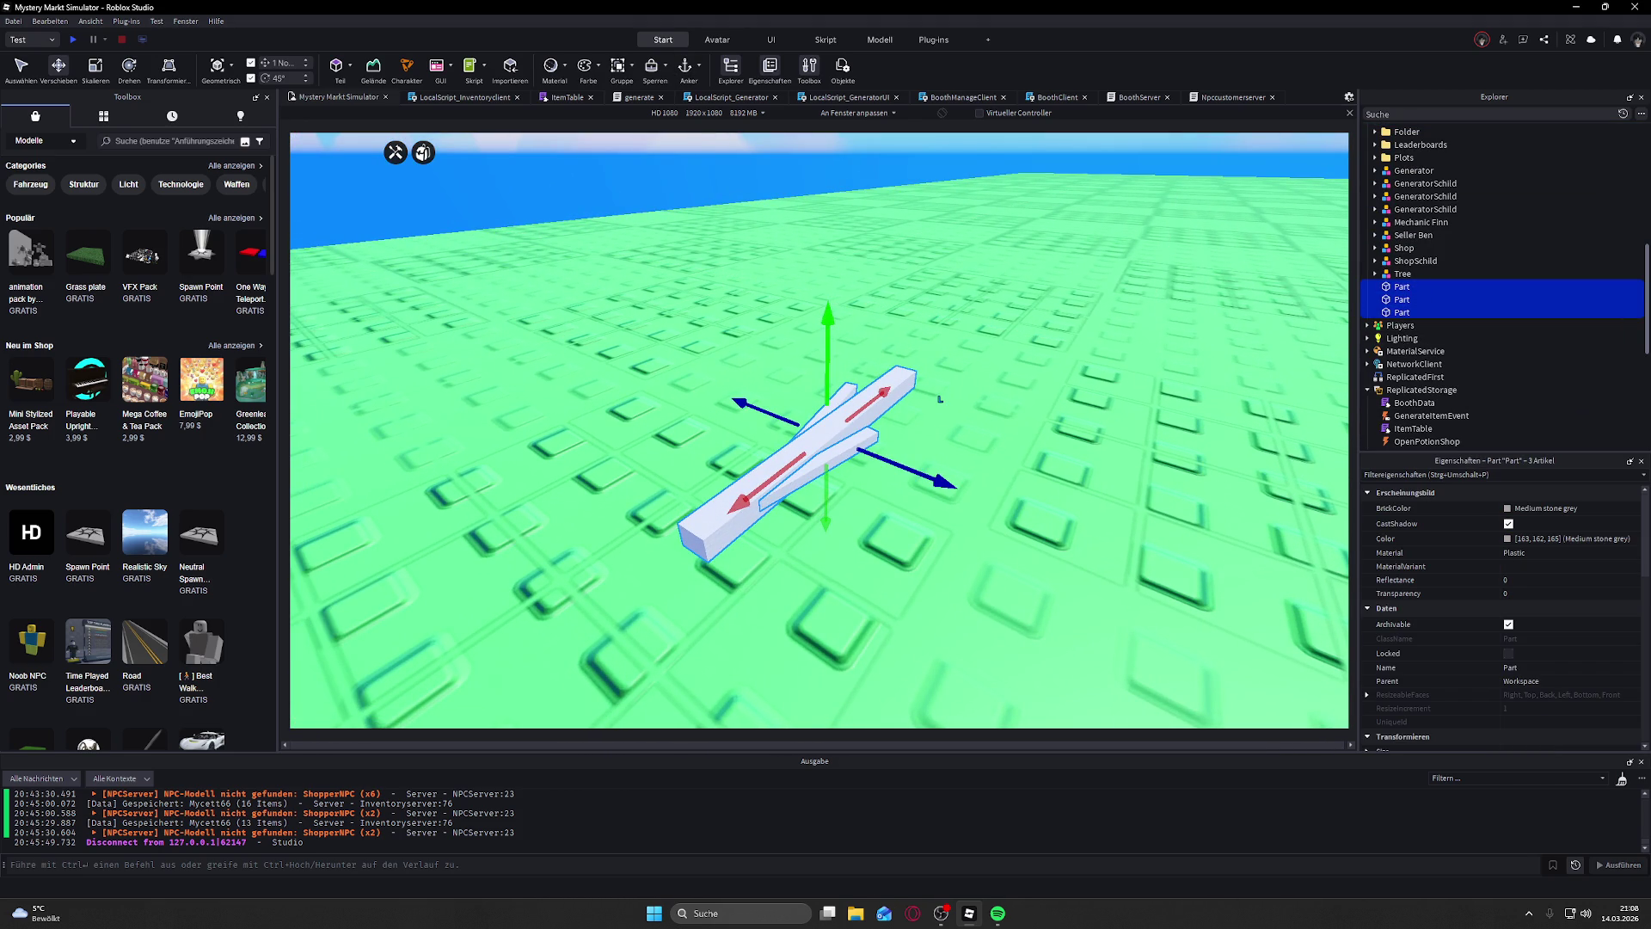
left_click_drag(373, 445, 602, 451)
left_click(1505, 509)
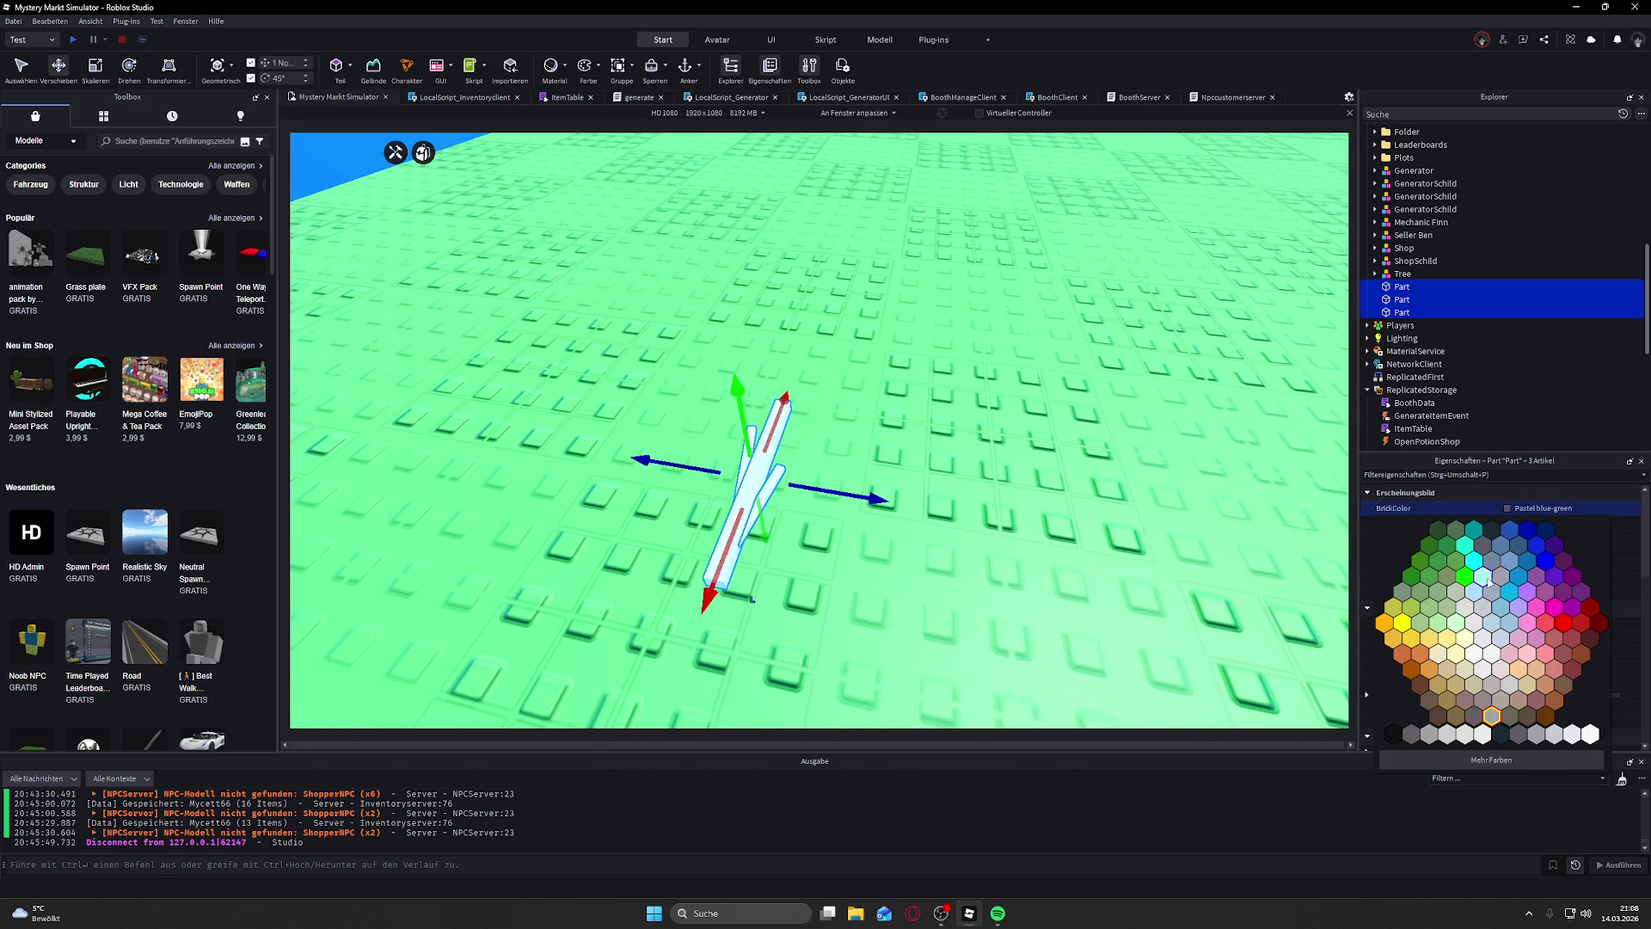
Step: Colour the three stick bars Bronze and deselect them
left_click(1448, 702)
left_click(854, 228)
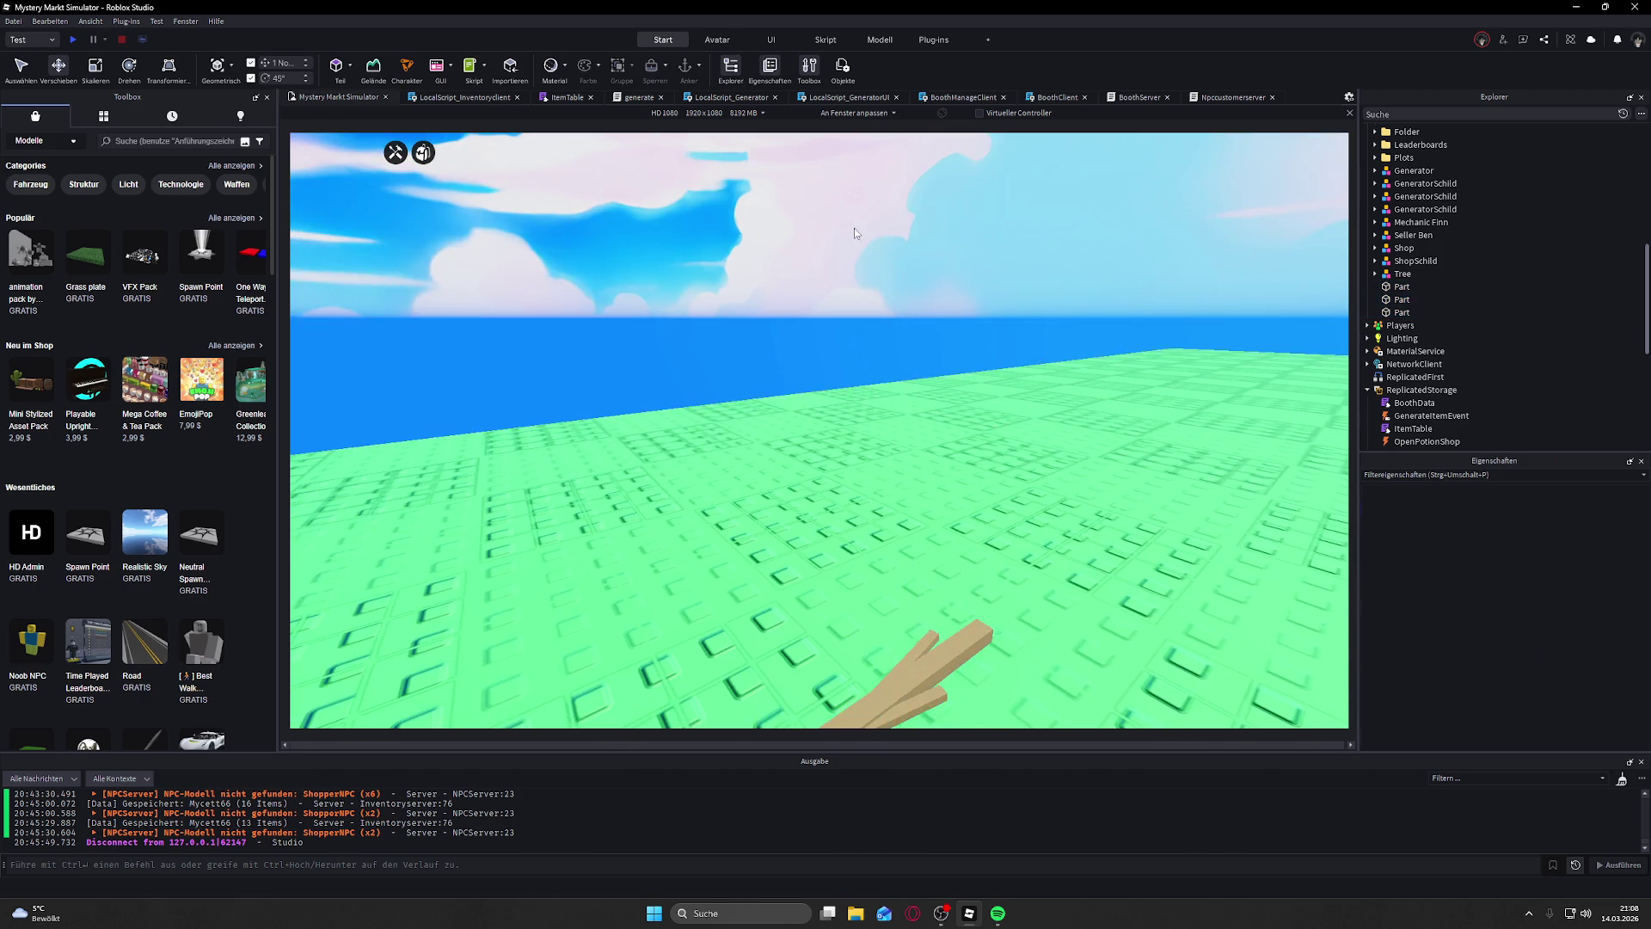
scroll(939, 285, "down", 5)
scroll(939, 285, "down", 5)
scroll(940, 285, "up", 5)
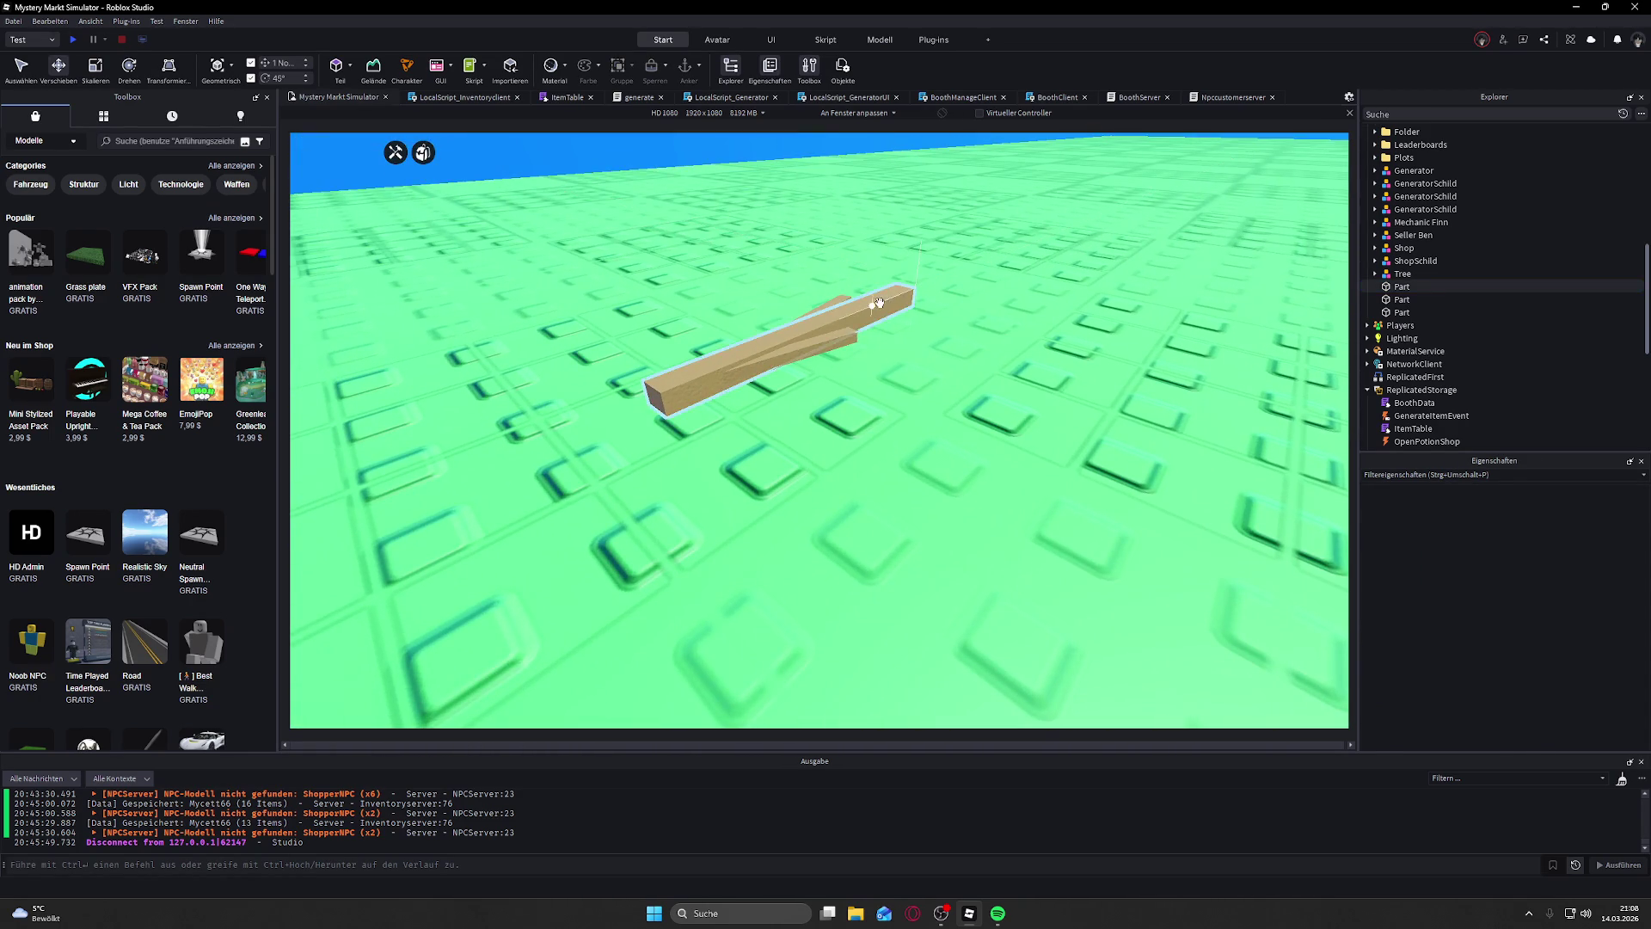
Step: Reselect the trunk and both branch bars and open the Resurface plugin for them
left_click(895, 327)
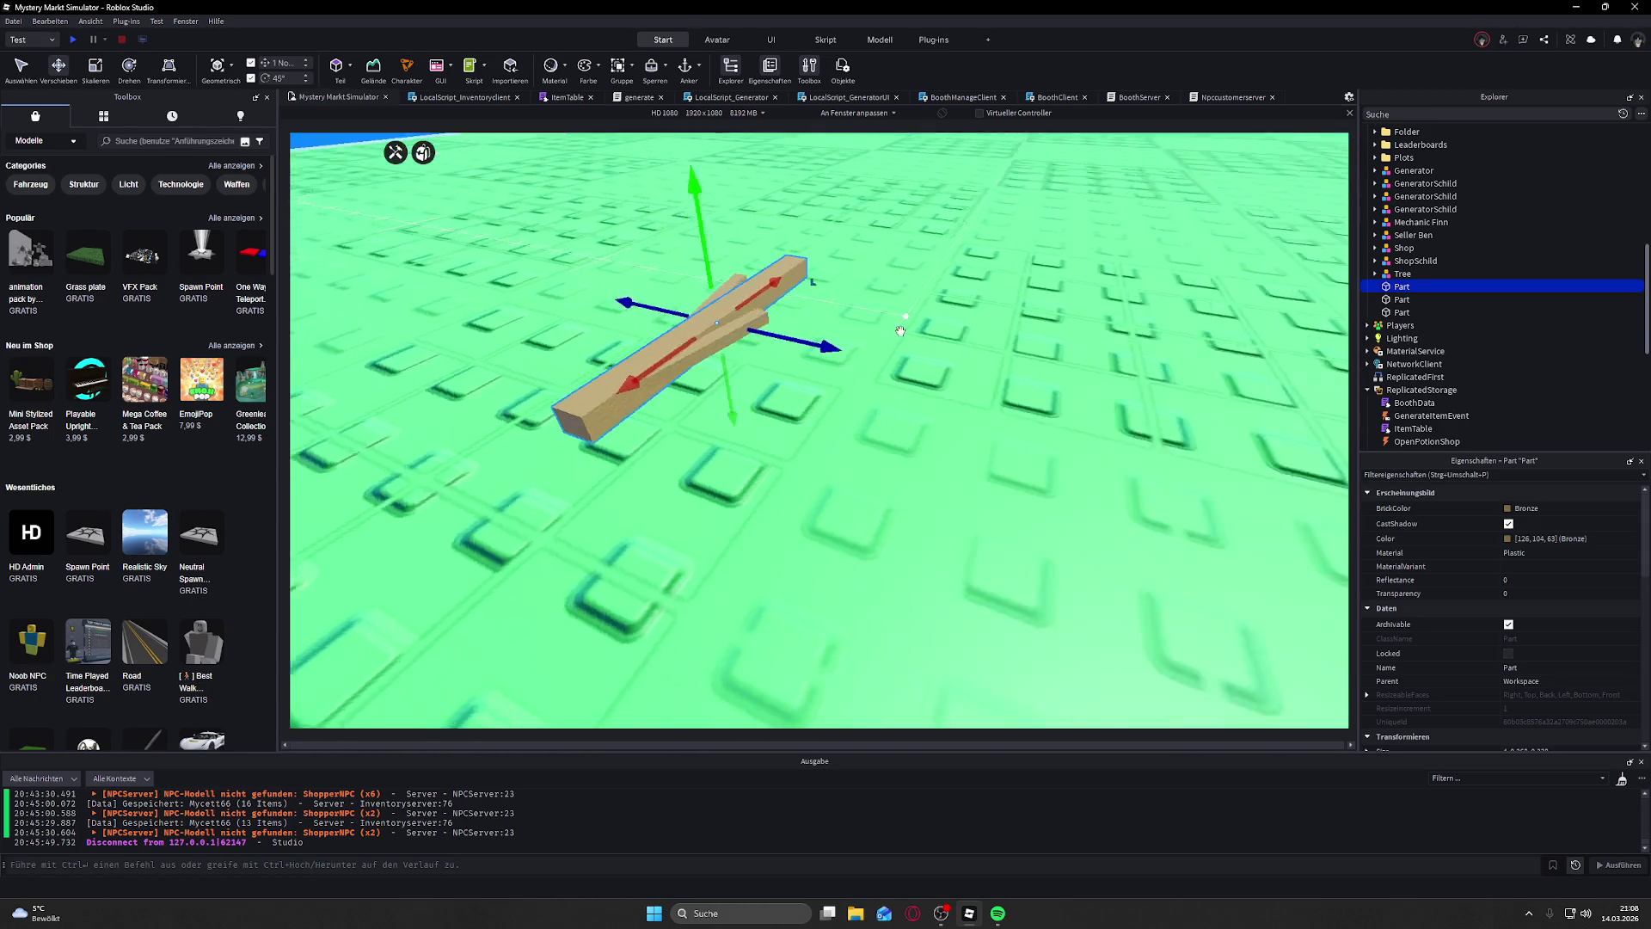
left_click(892, 331)
left_click(830, 312, "ctrl")
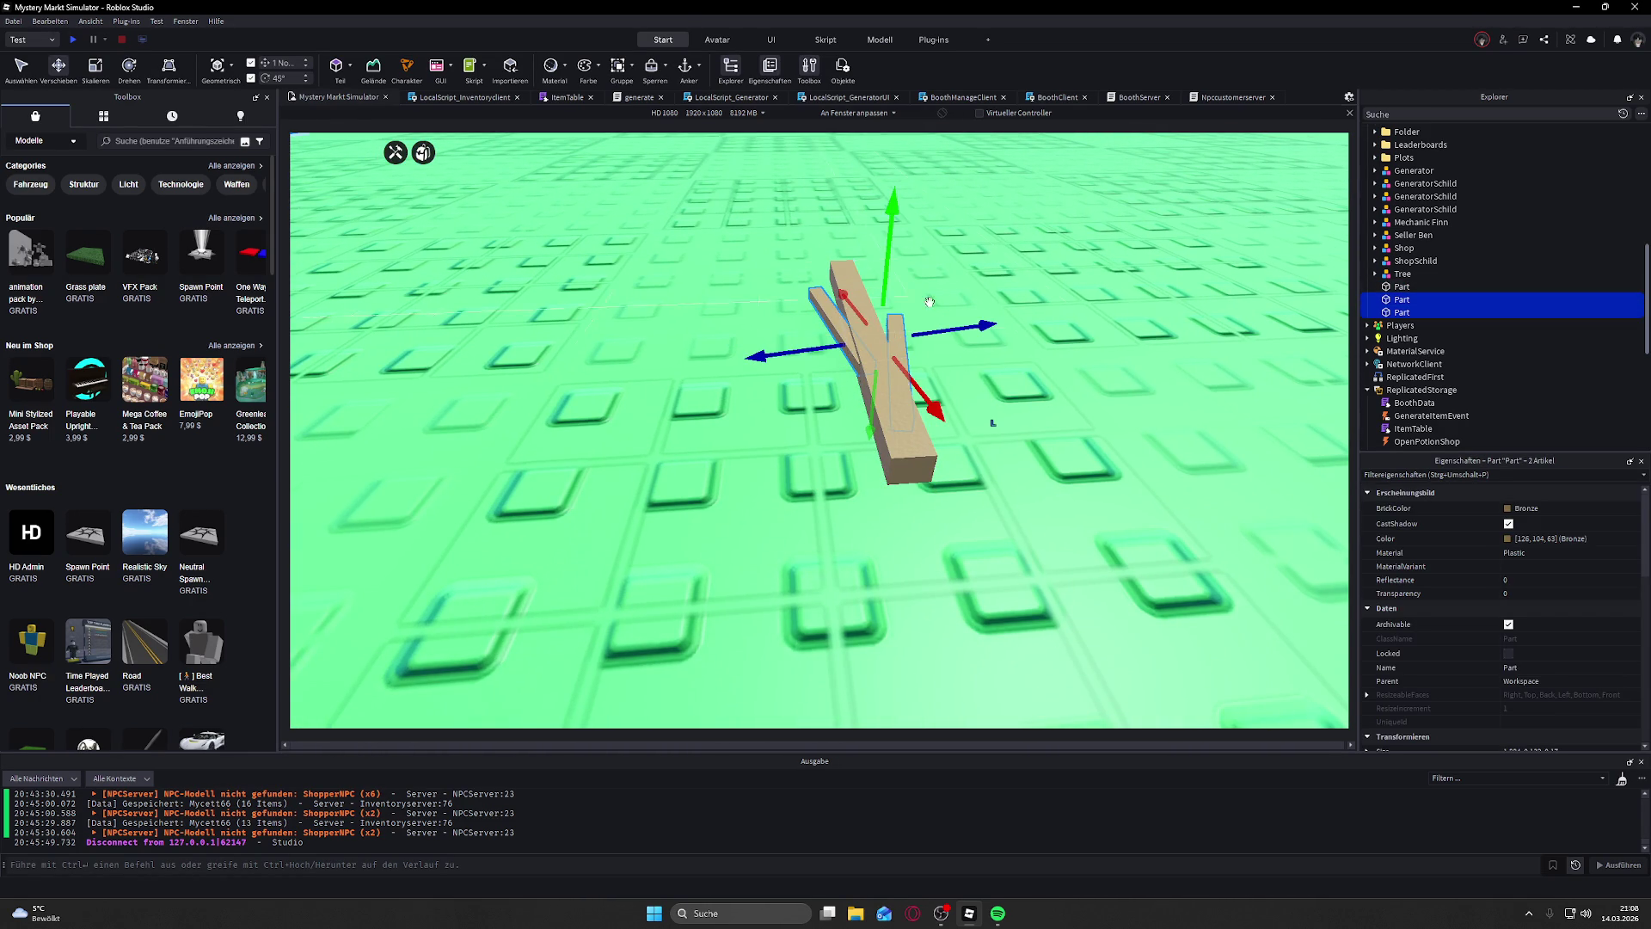
left_click(1397, 288, "ctrl")
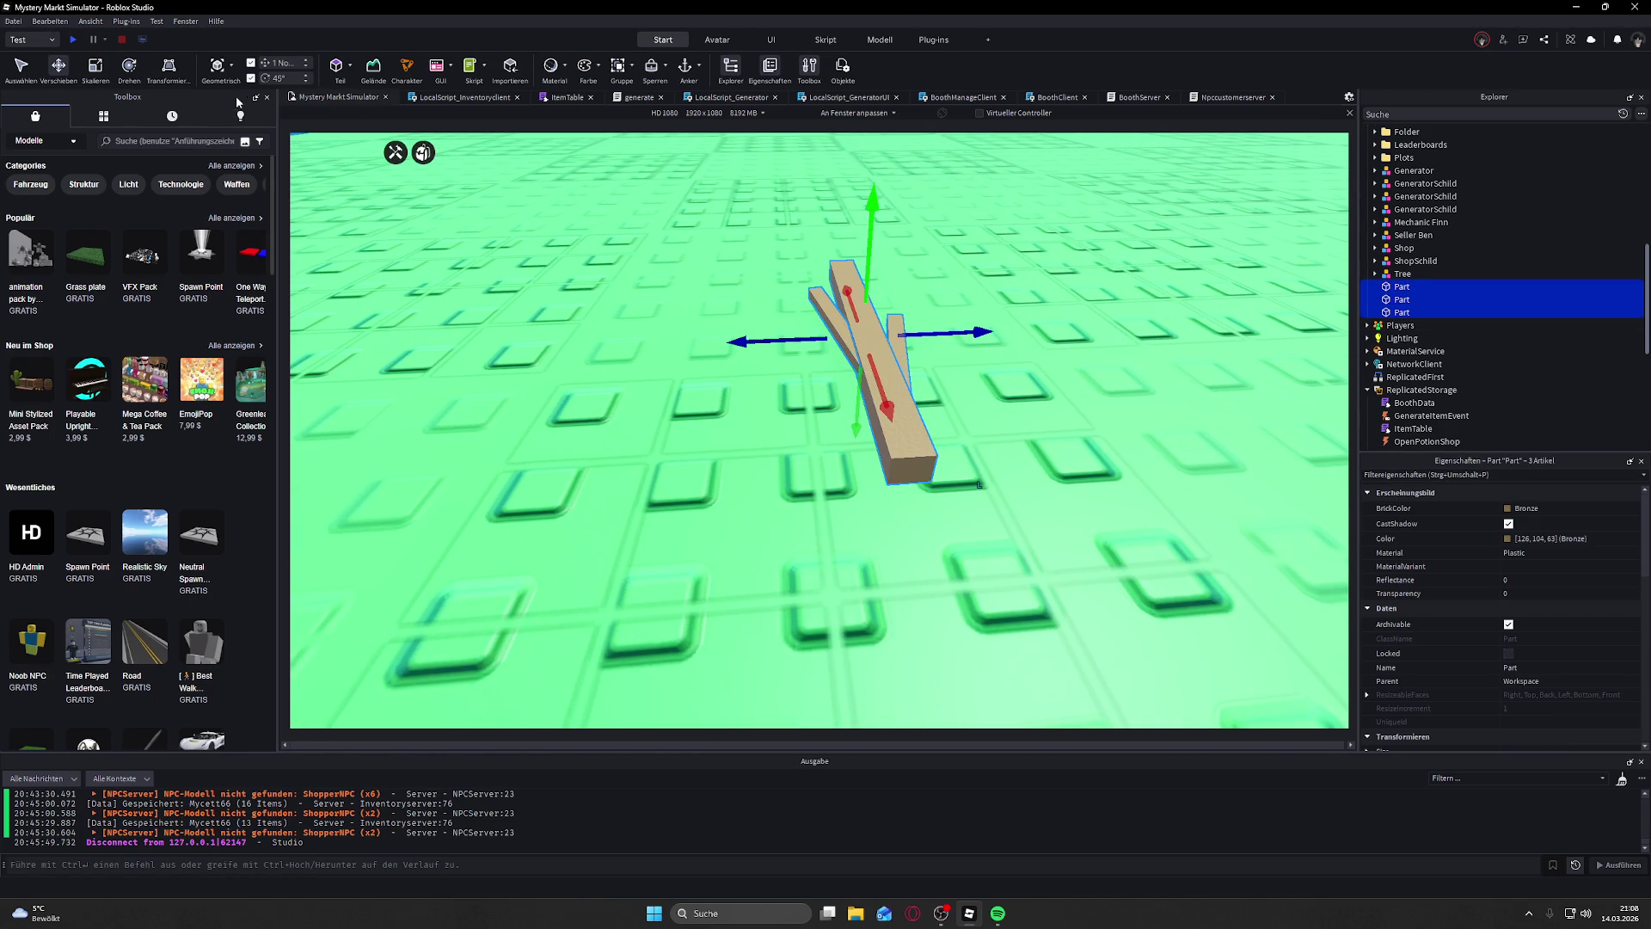
left_click(933, 40)
left_click(20, 67)
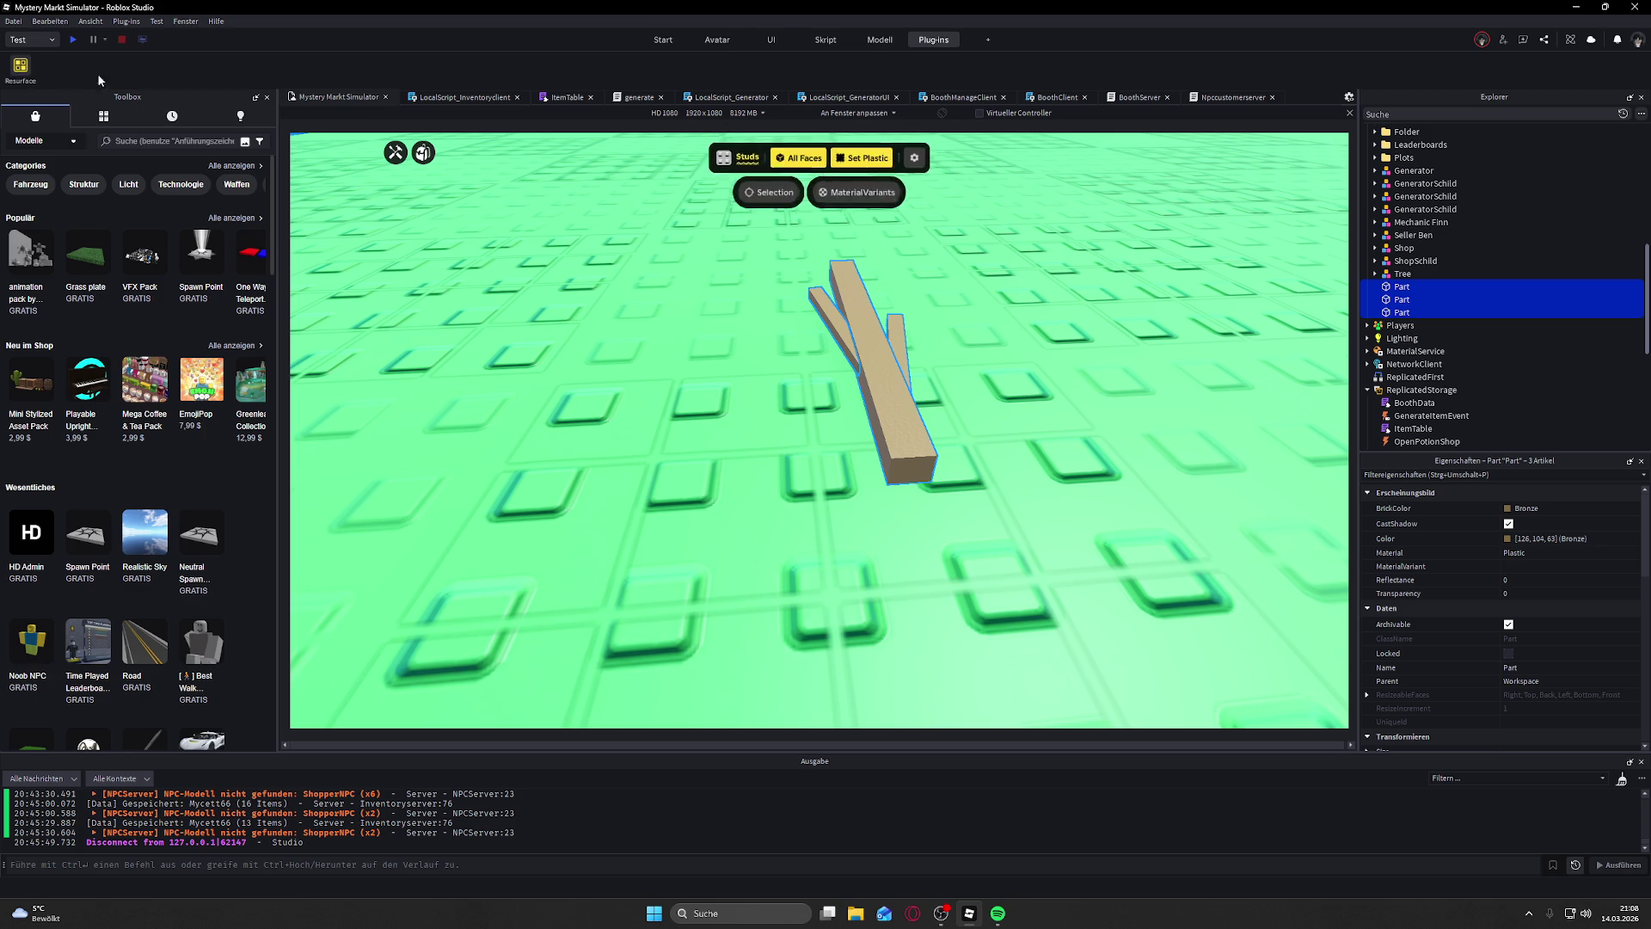
mouse_move(768, 189)
left_mouse_down()
mouse_move(972, 291)
mouse_move(1005, 253)
left_mouse_up()
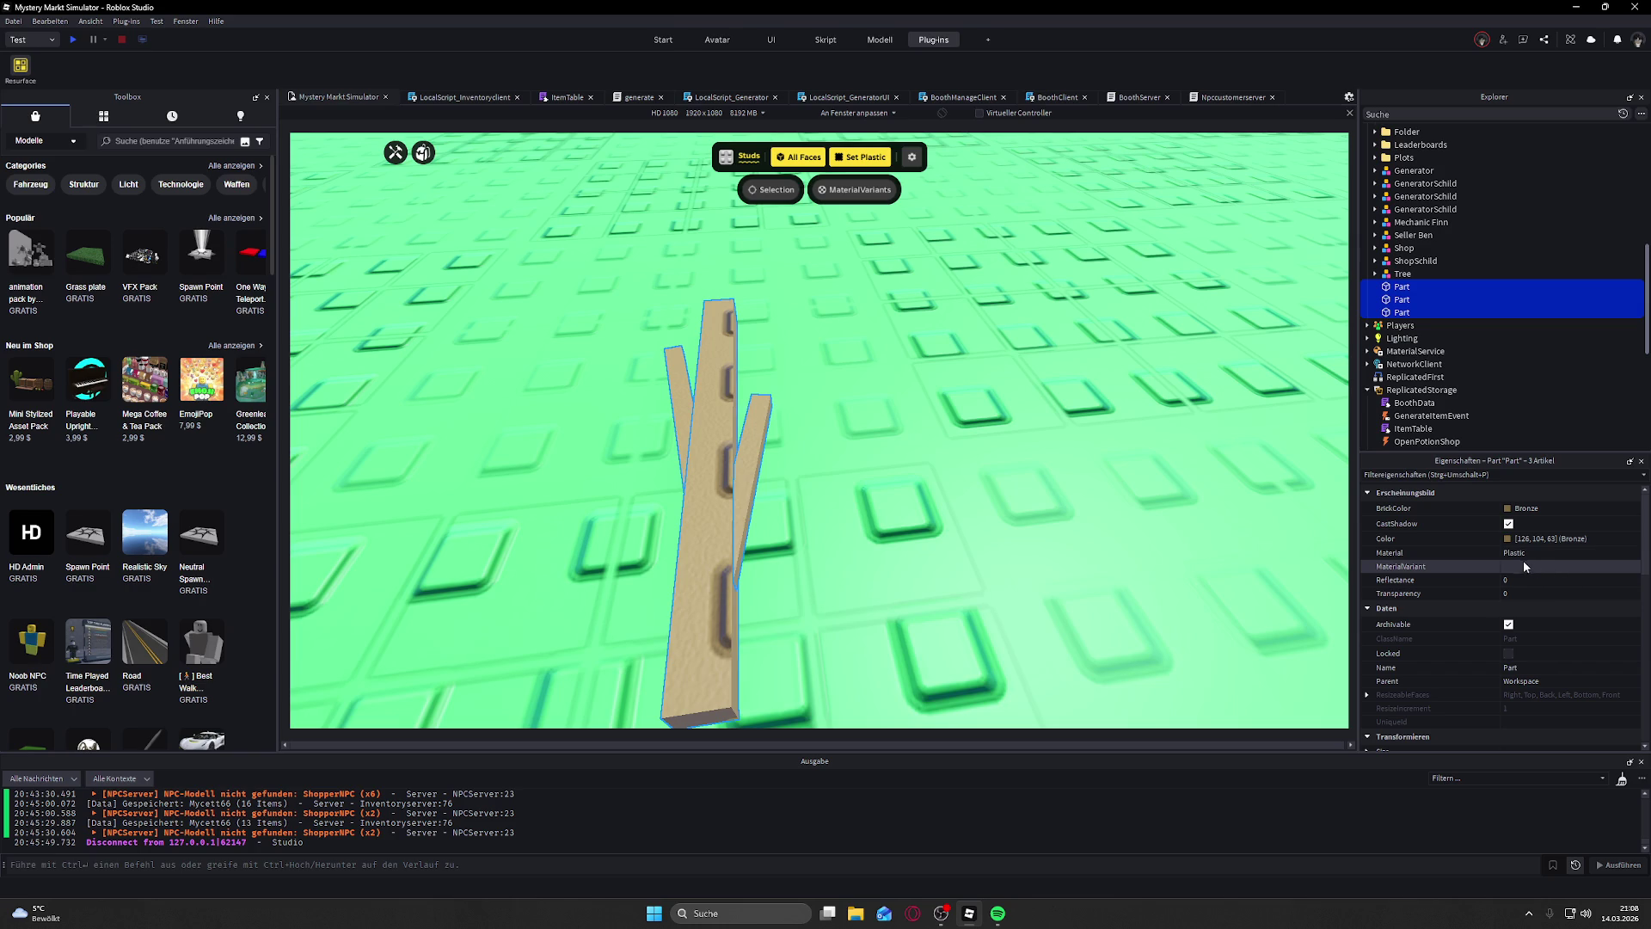
scroll(1521, 560, "down", 4)
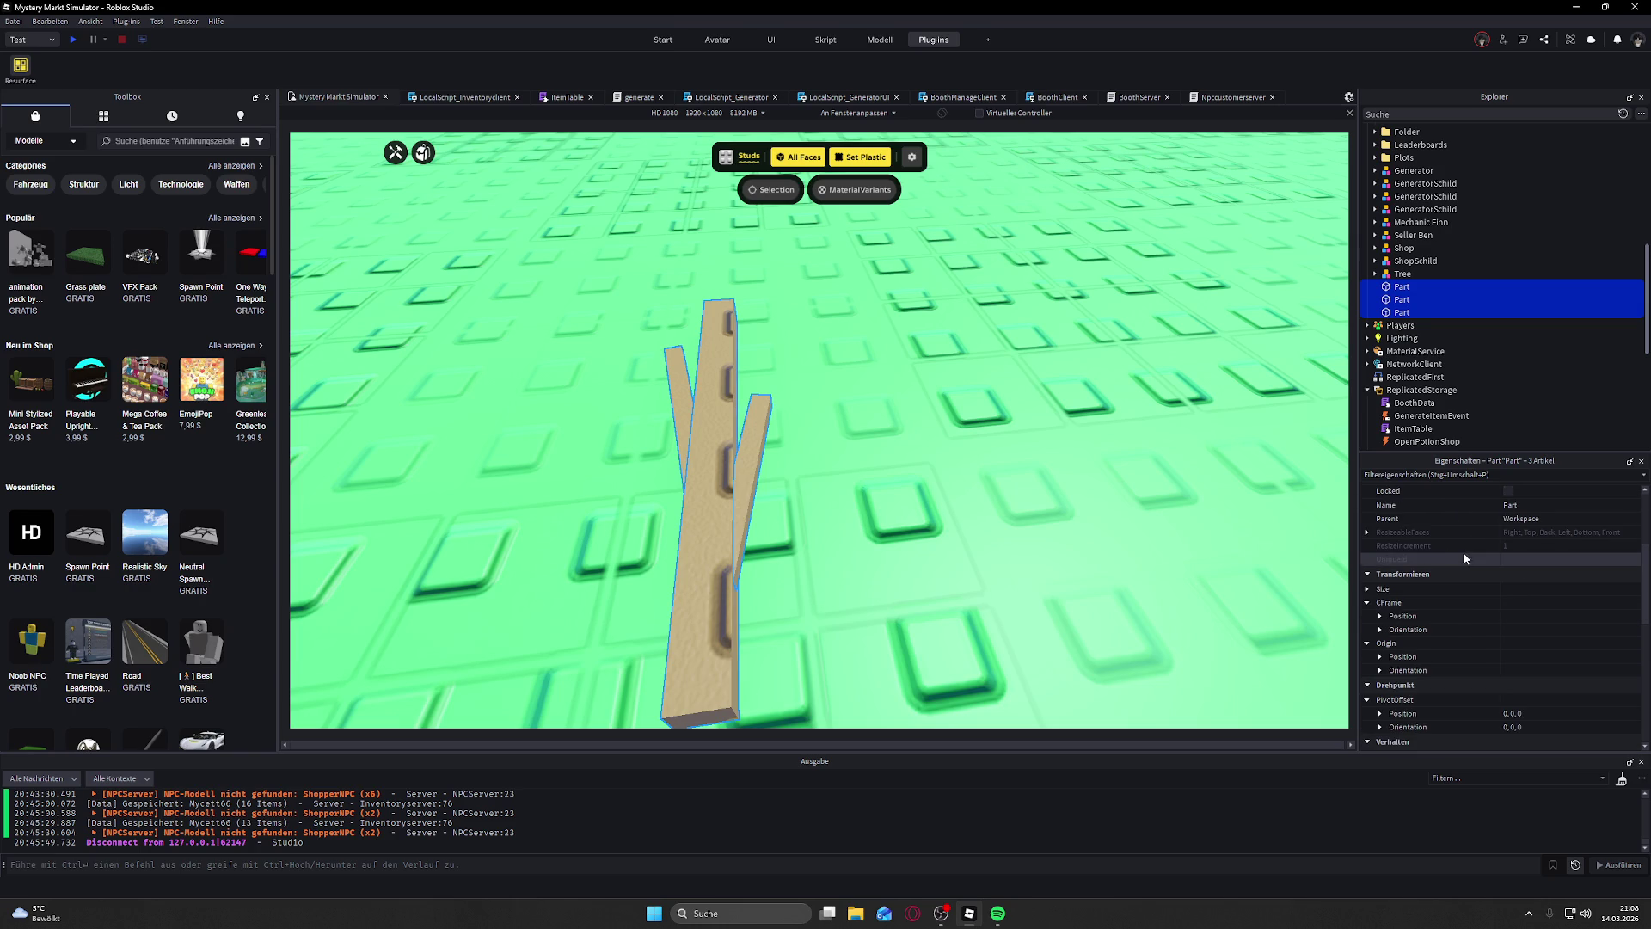
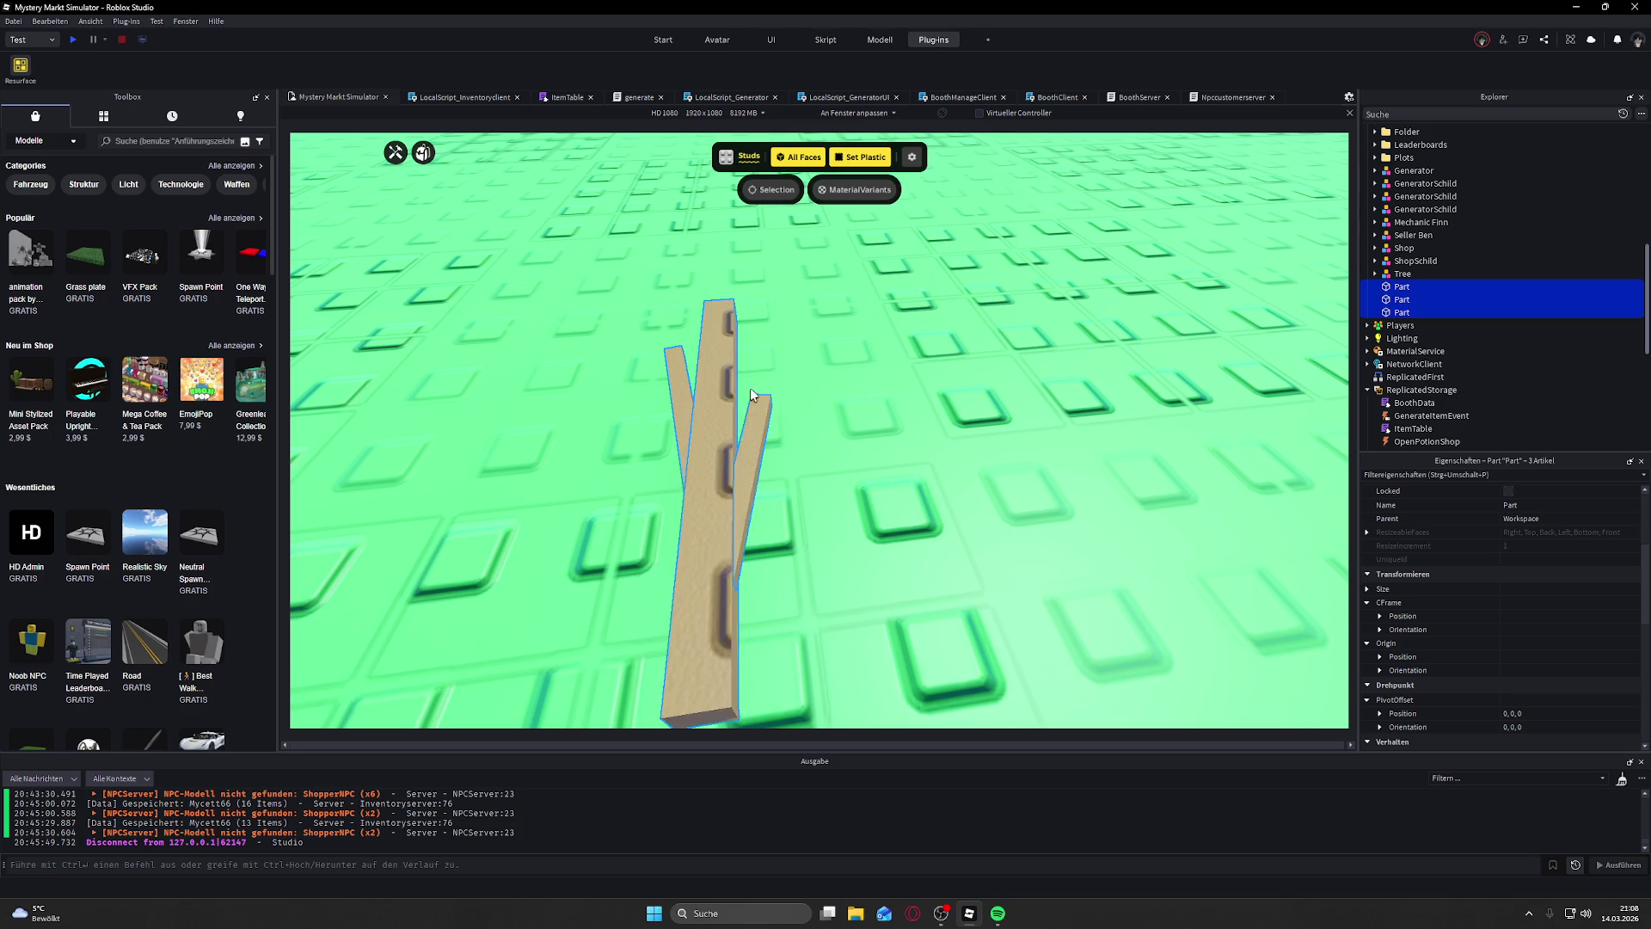
Step: Tip the three selected stick parts flat with Ctrl+T and frame them in view
key("ctrl+t")
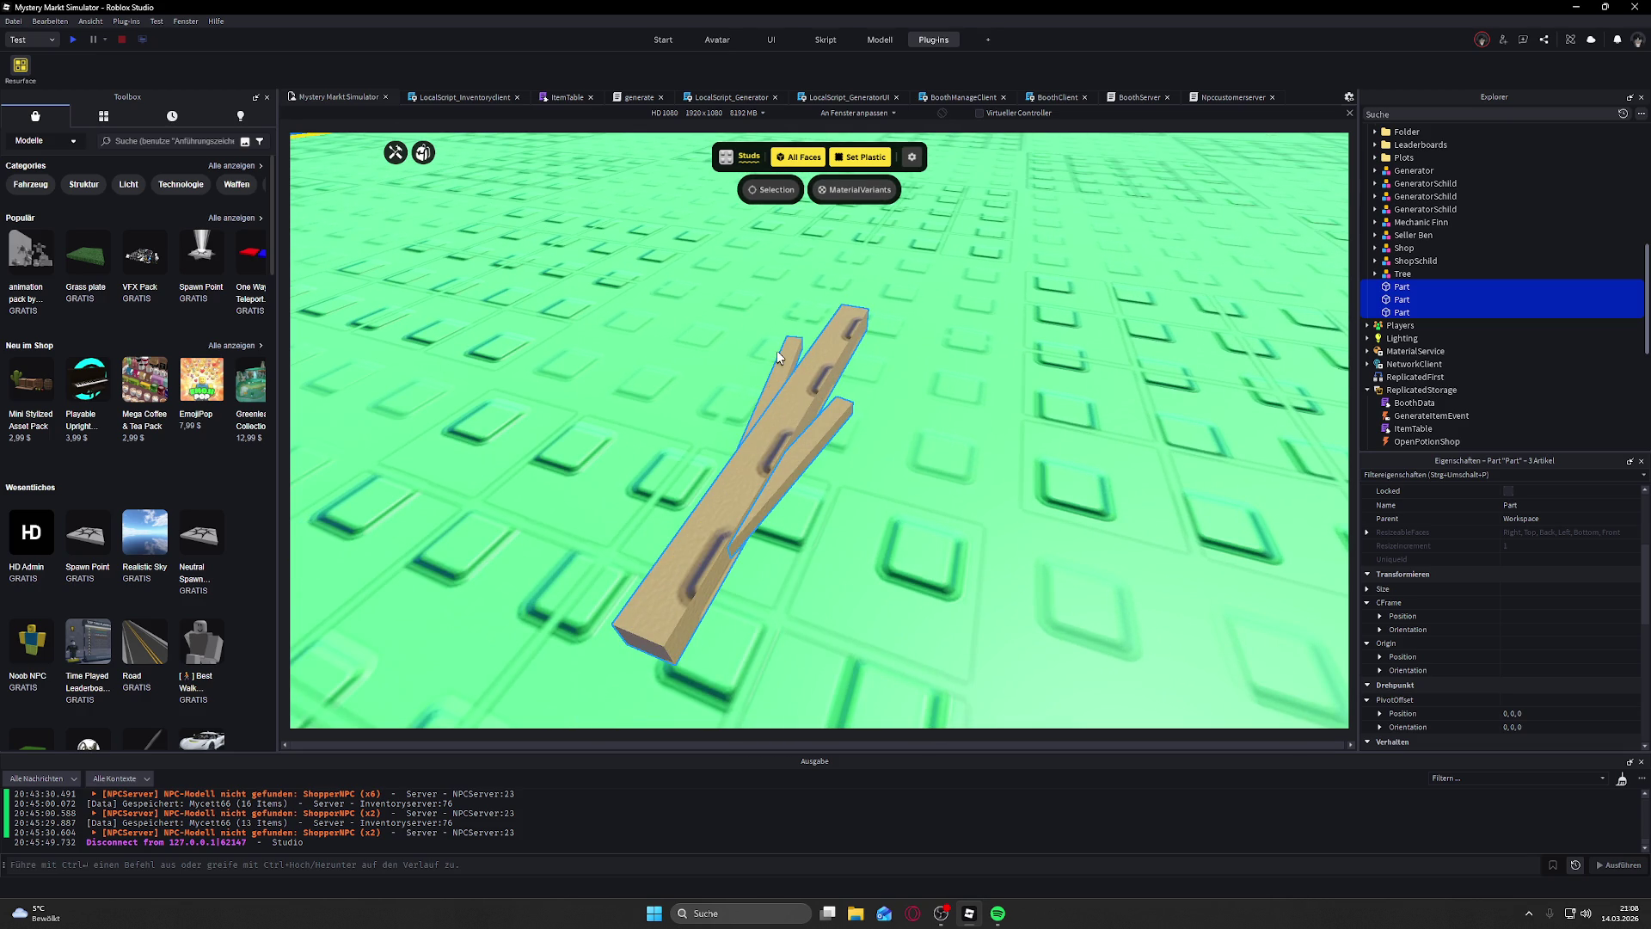
left_click(869, 191)
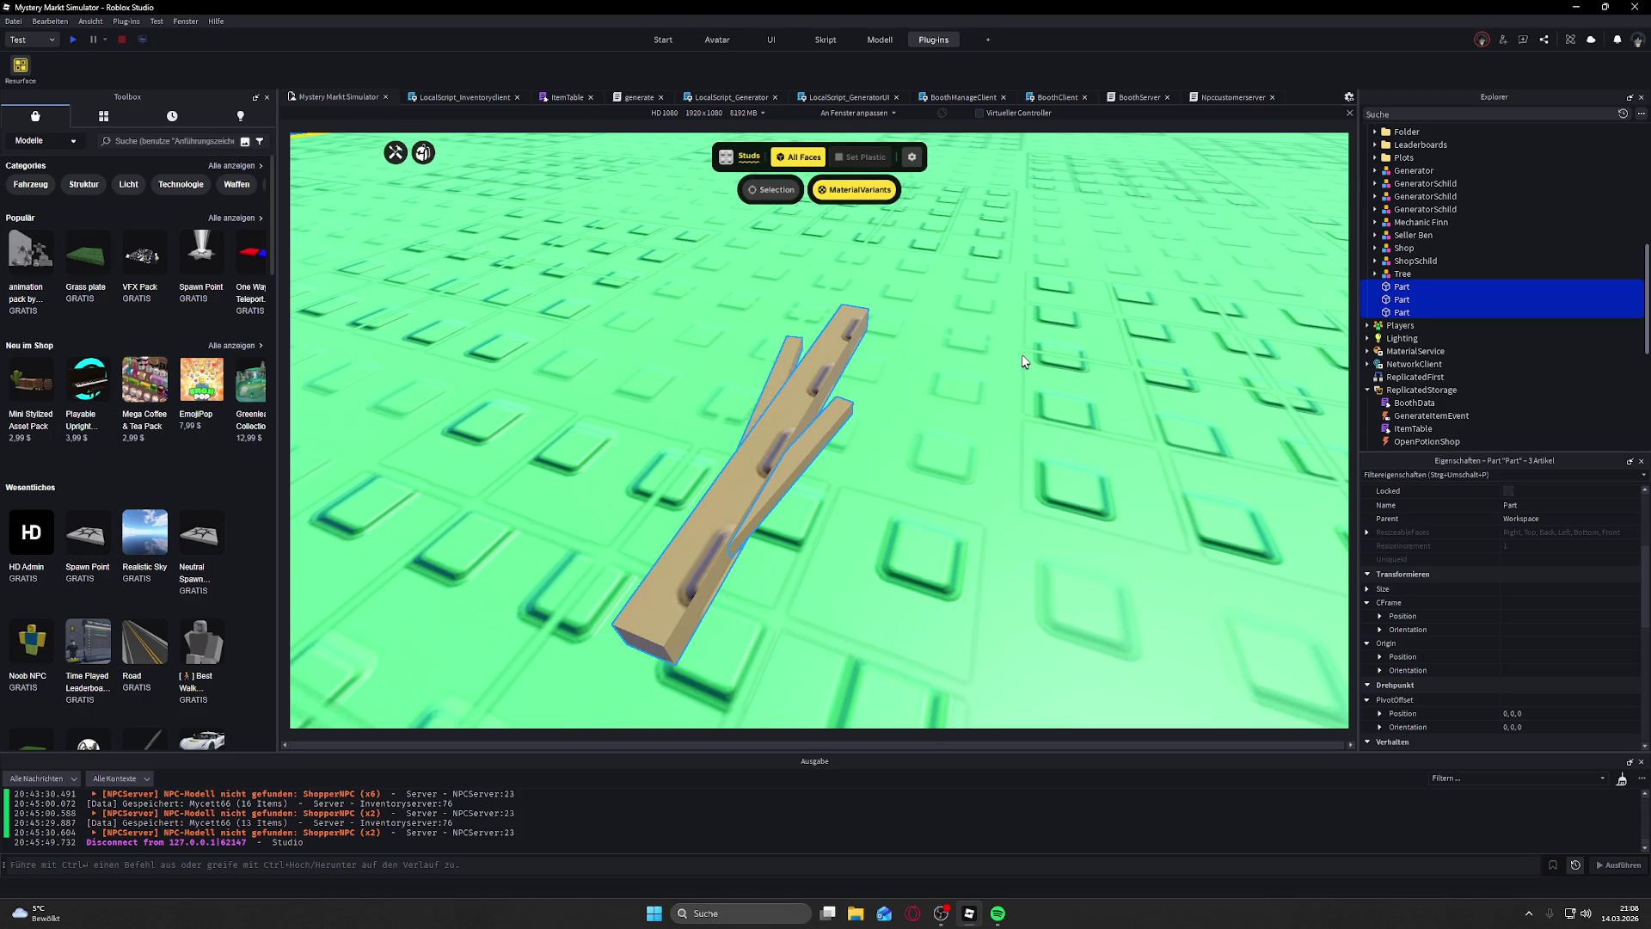
key("f")
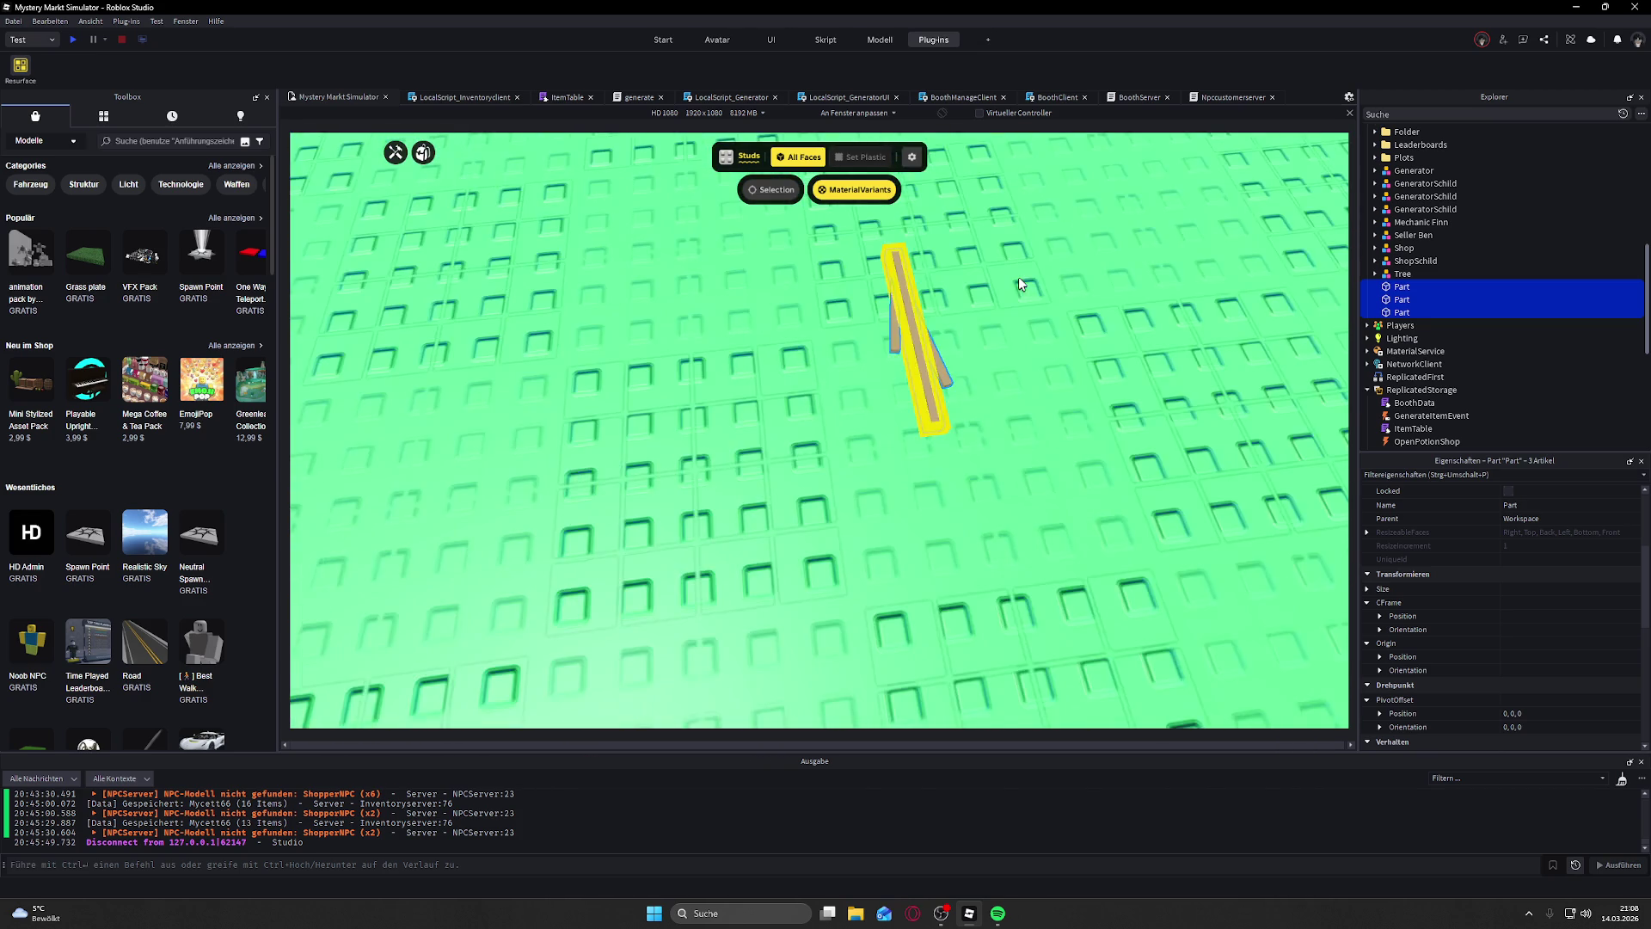
Step: Group the three stick parts into one Model from the Explorer context menu
right_click(1410, 298)
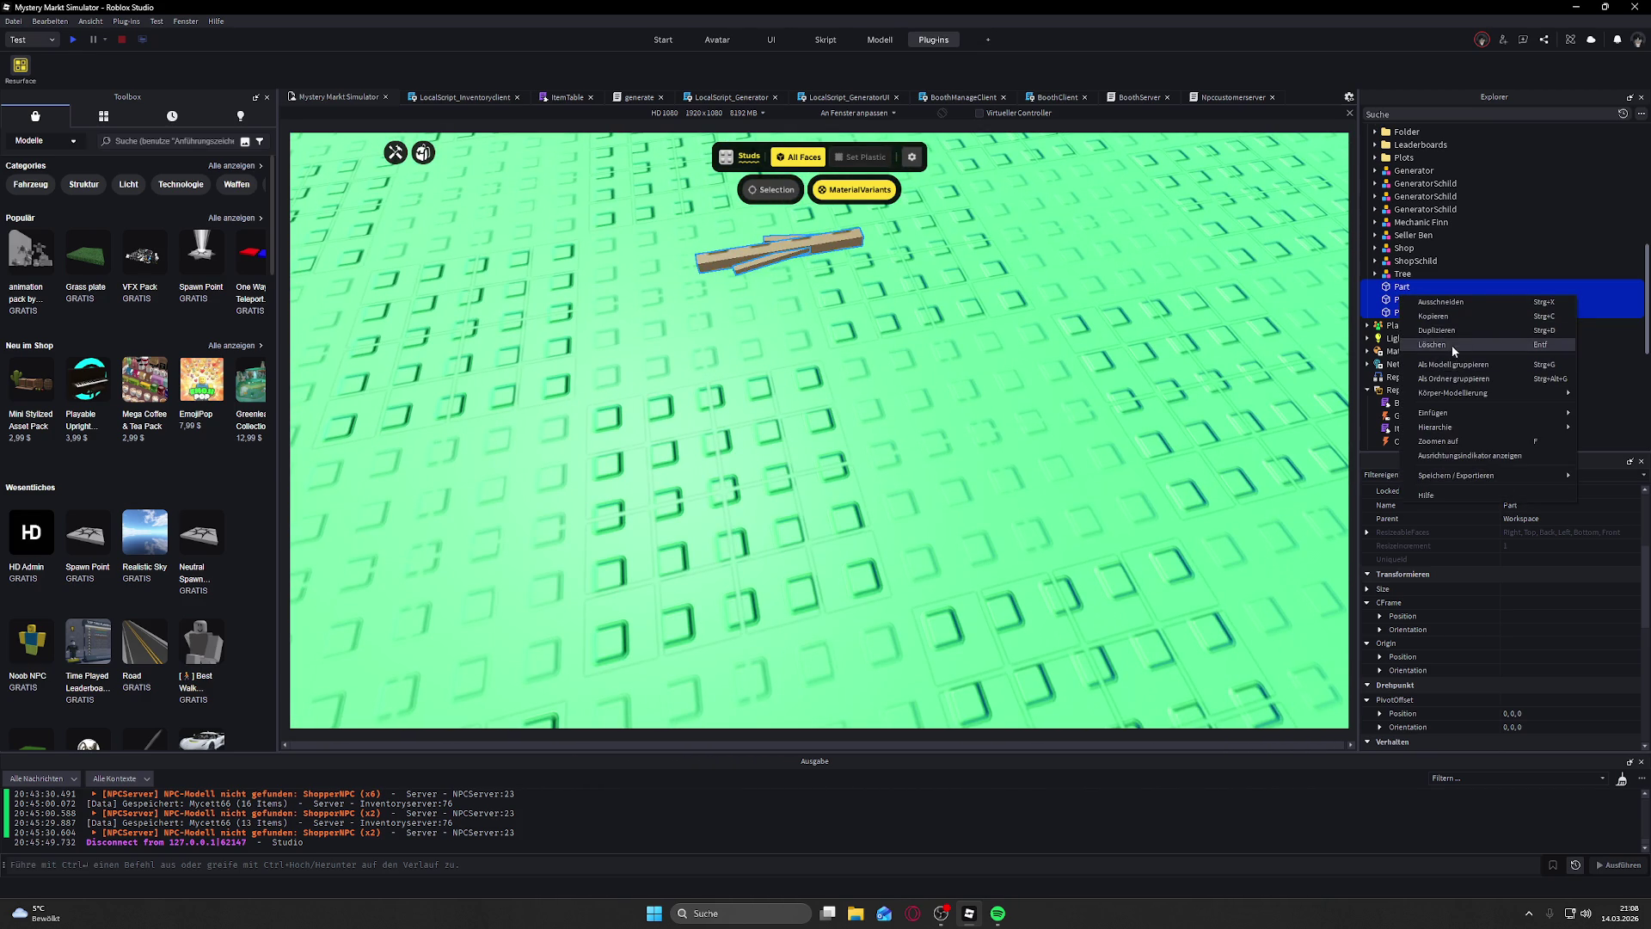
left_click(1390, 277)
left_click(1401, 286)
left_click(1402, 299, "shift")
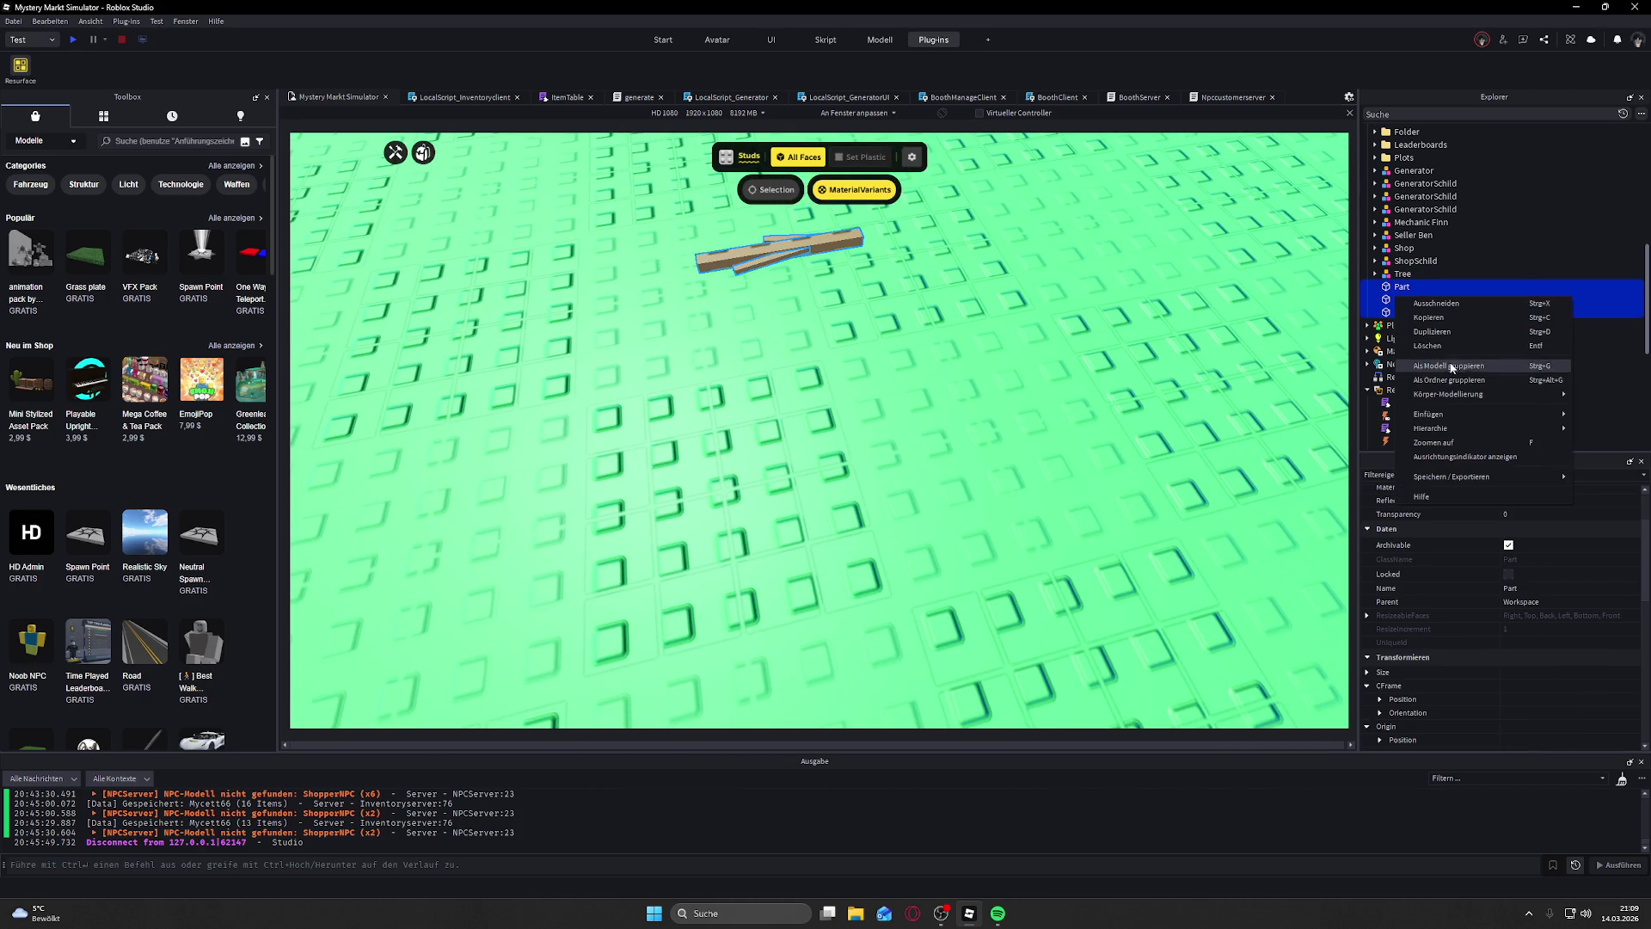
left_click(1468, 369)
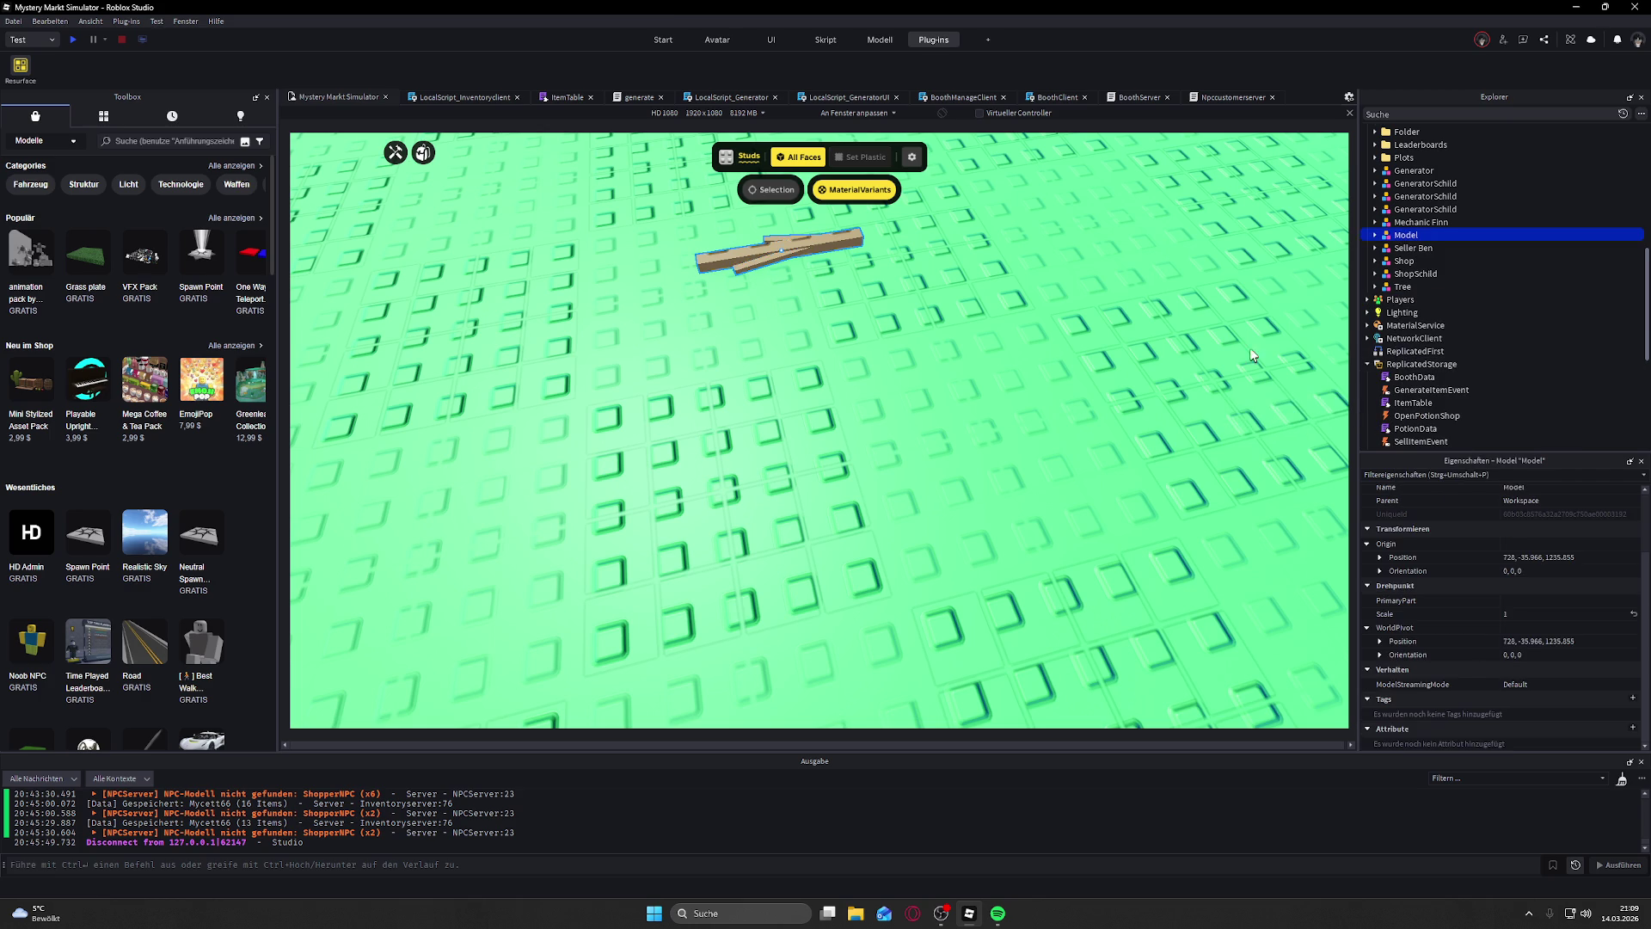
Step: Scale the grouped stick model down to 0.5 with the Scale tool
key("f")
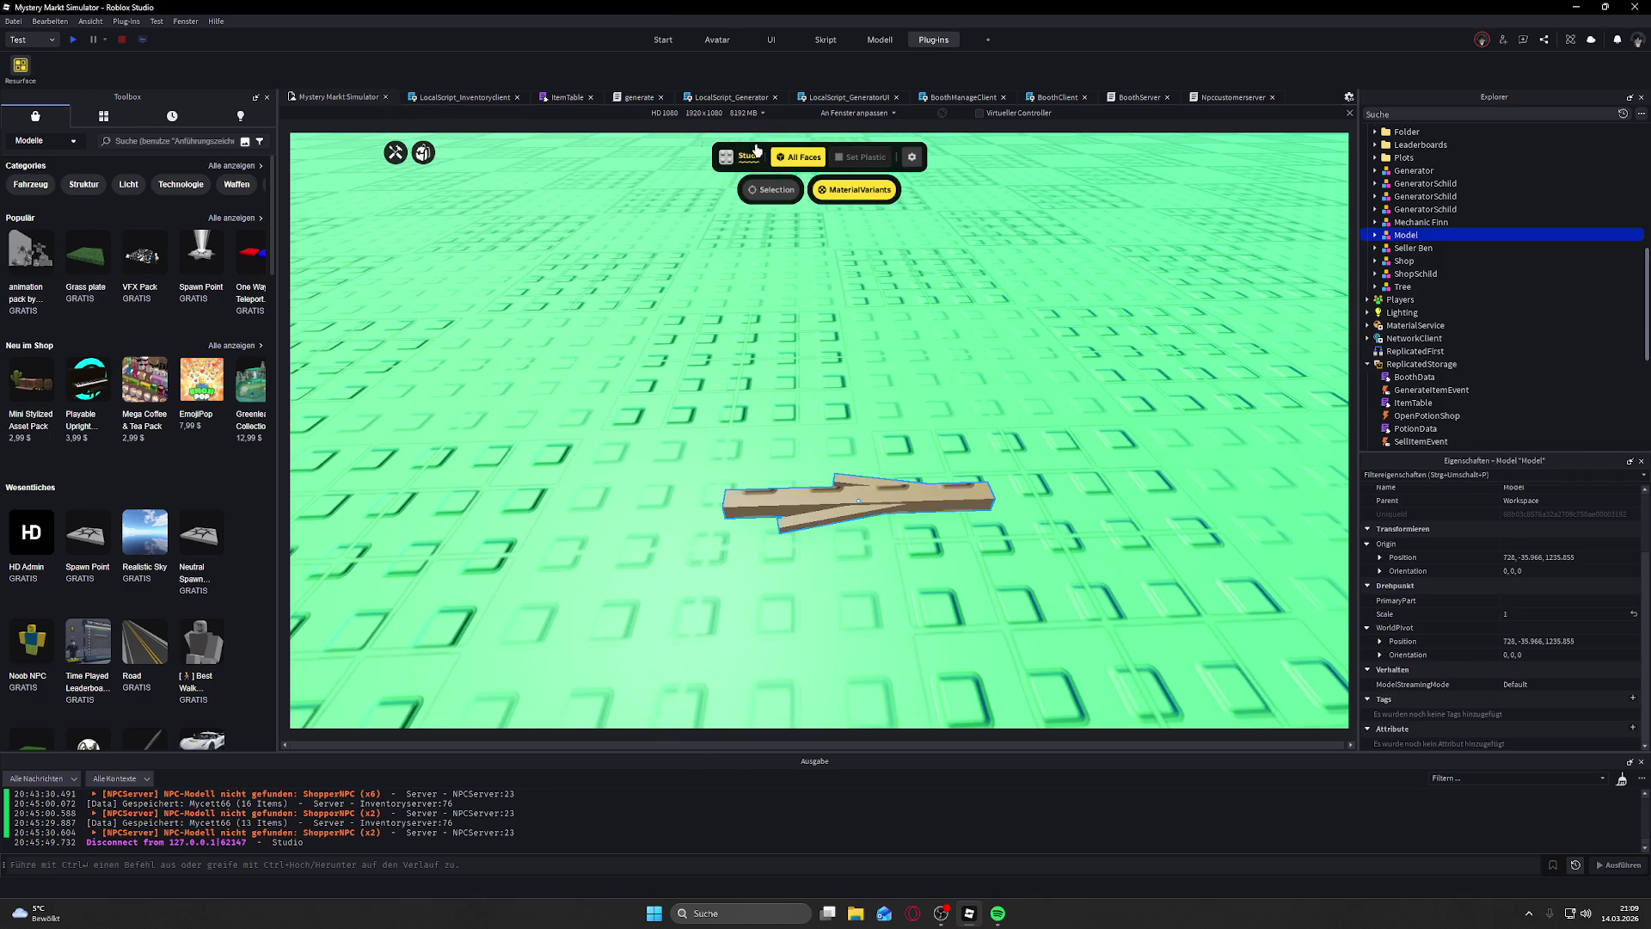
left_click(24, 71)
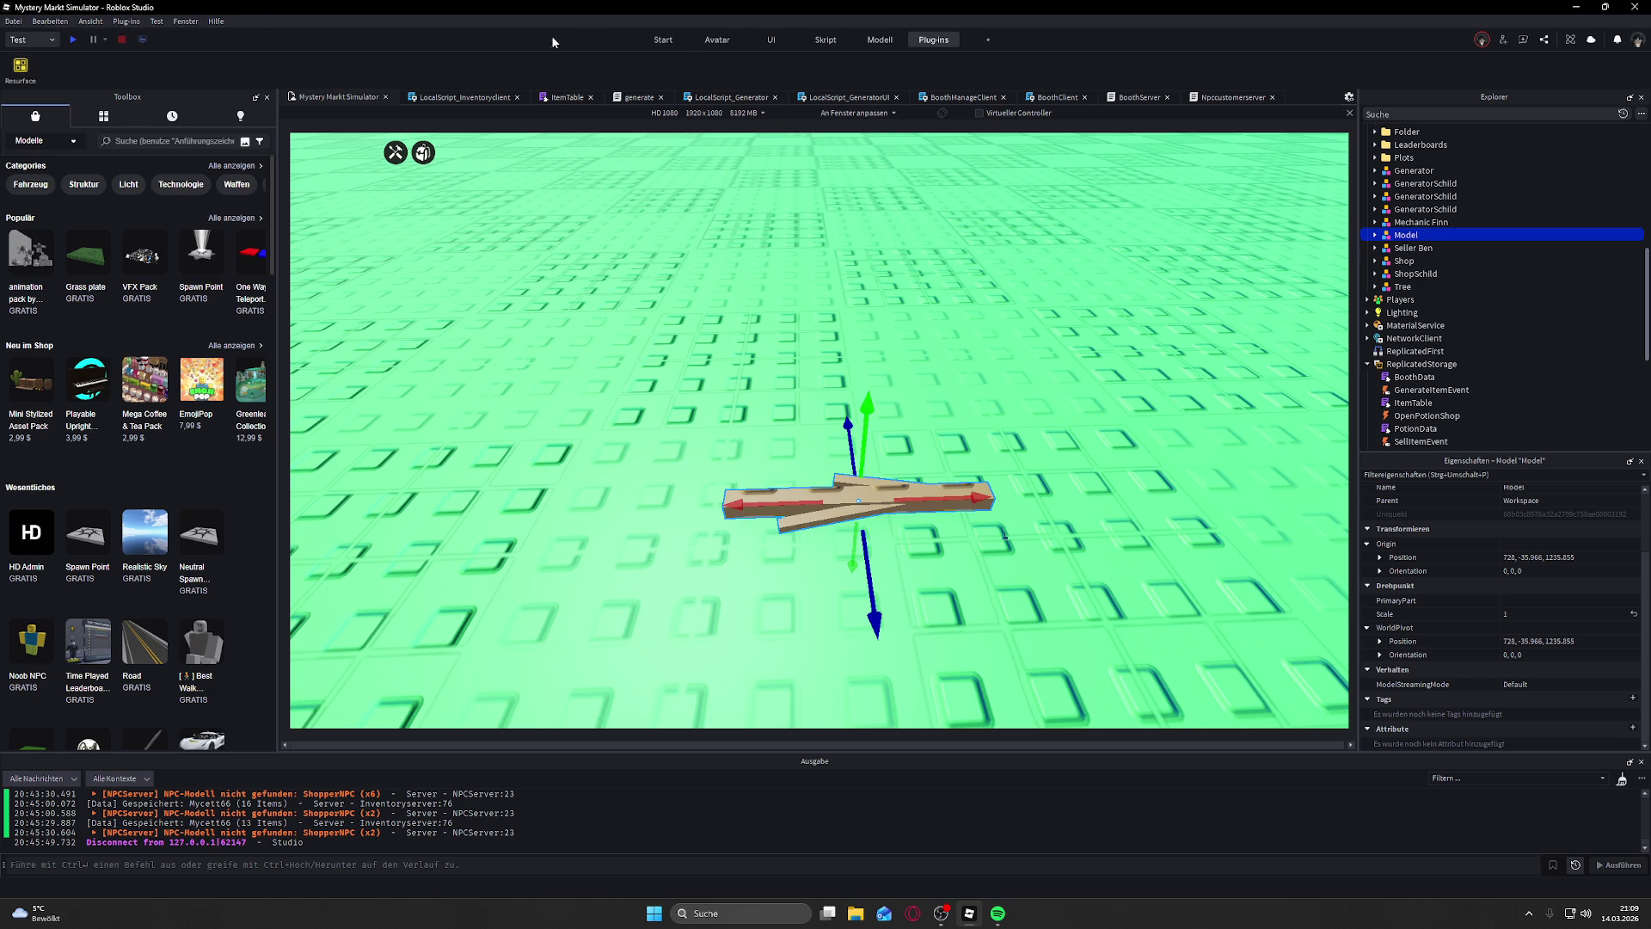
left_click(663, 39)
left_click(129, 69)
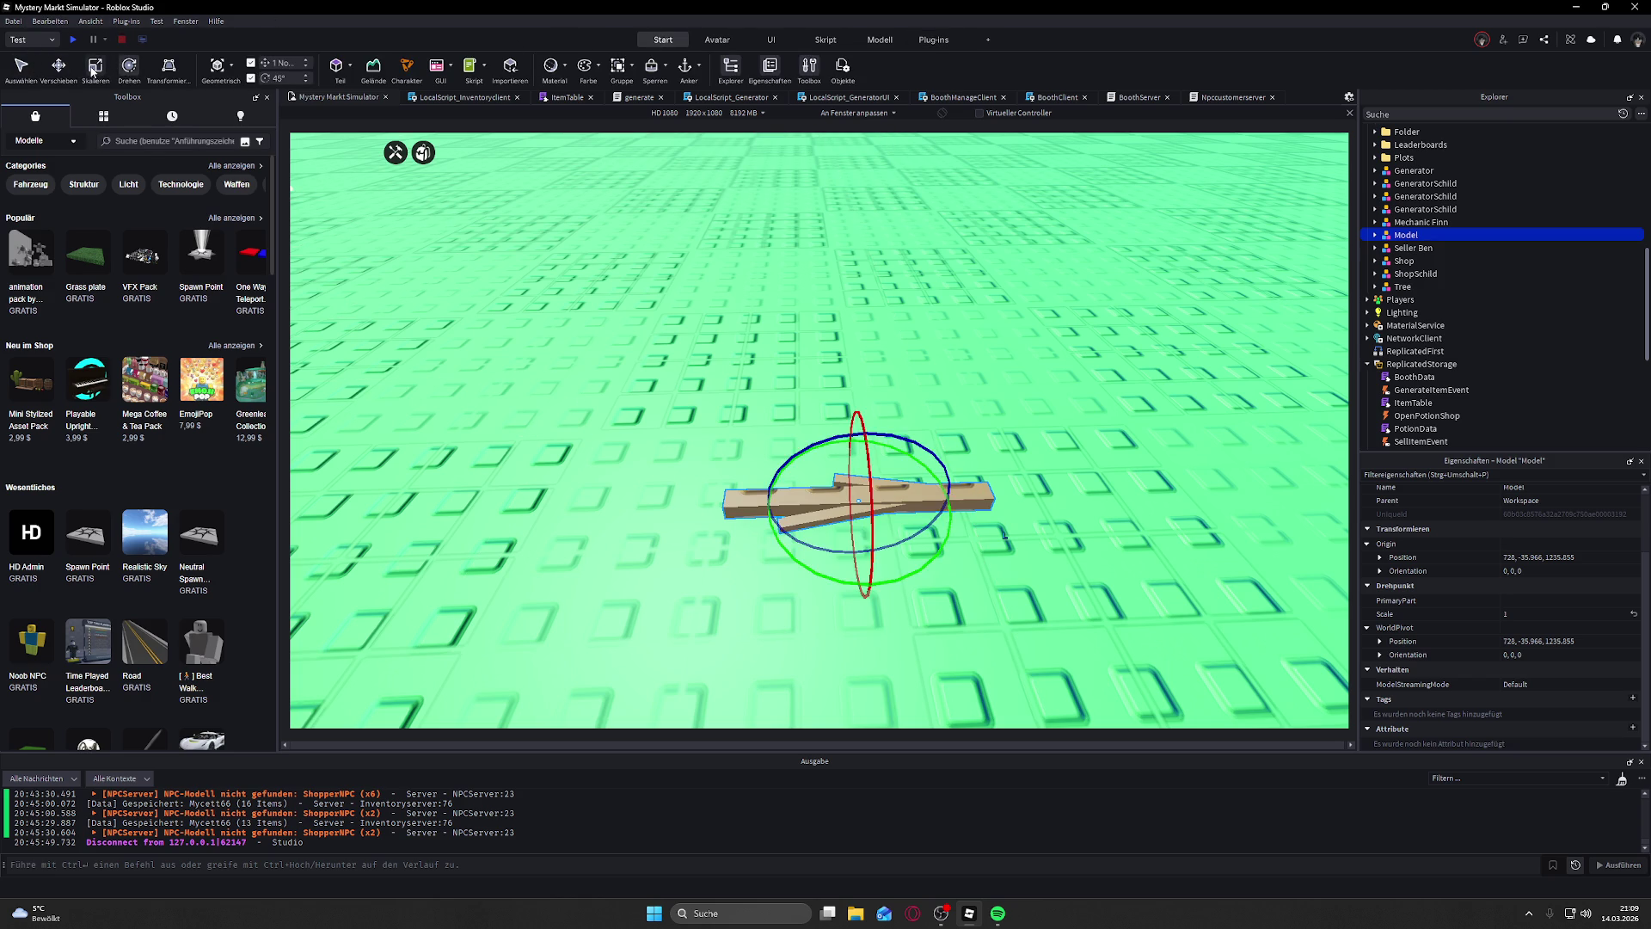
left_click_drag(695, 509, 799, 500)
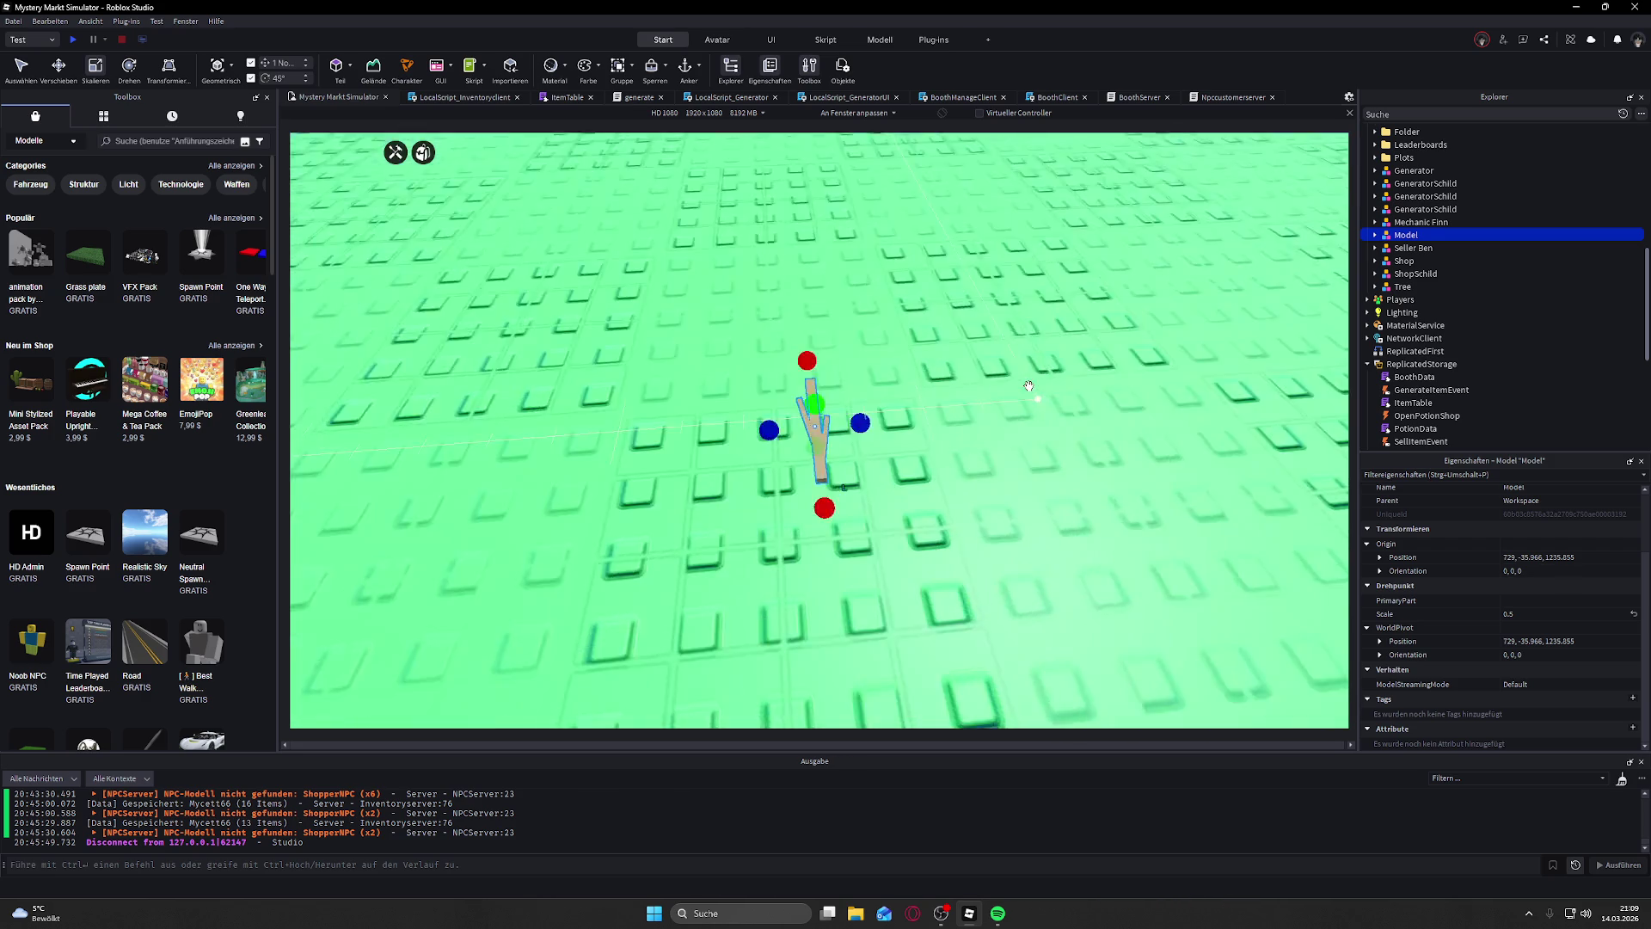
Step: Reselect the stick model with its three parts and briefly check the resurfacing panel
left_click(919, 316)
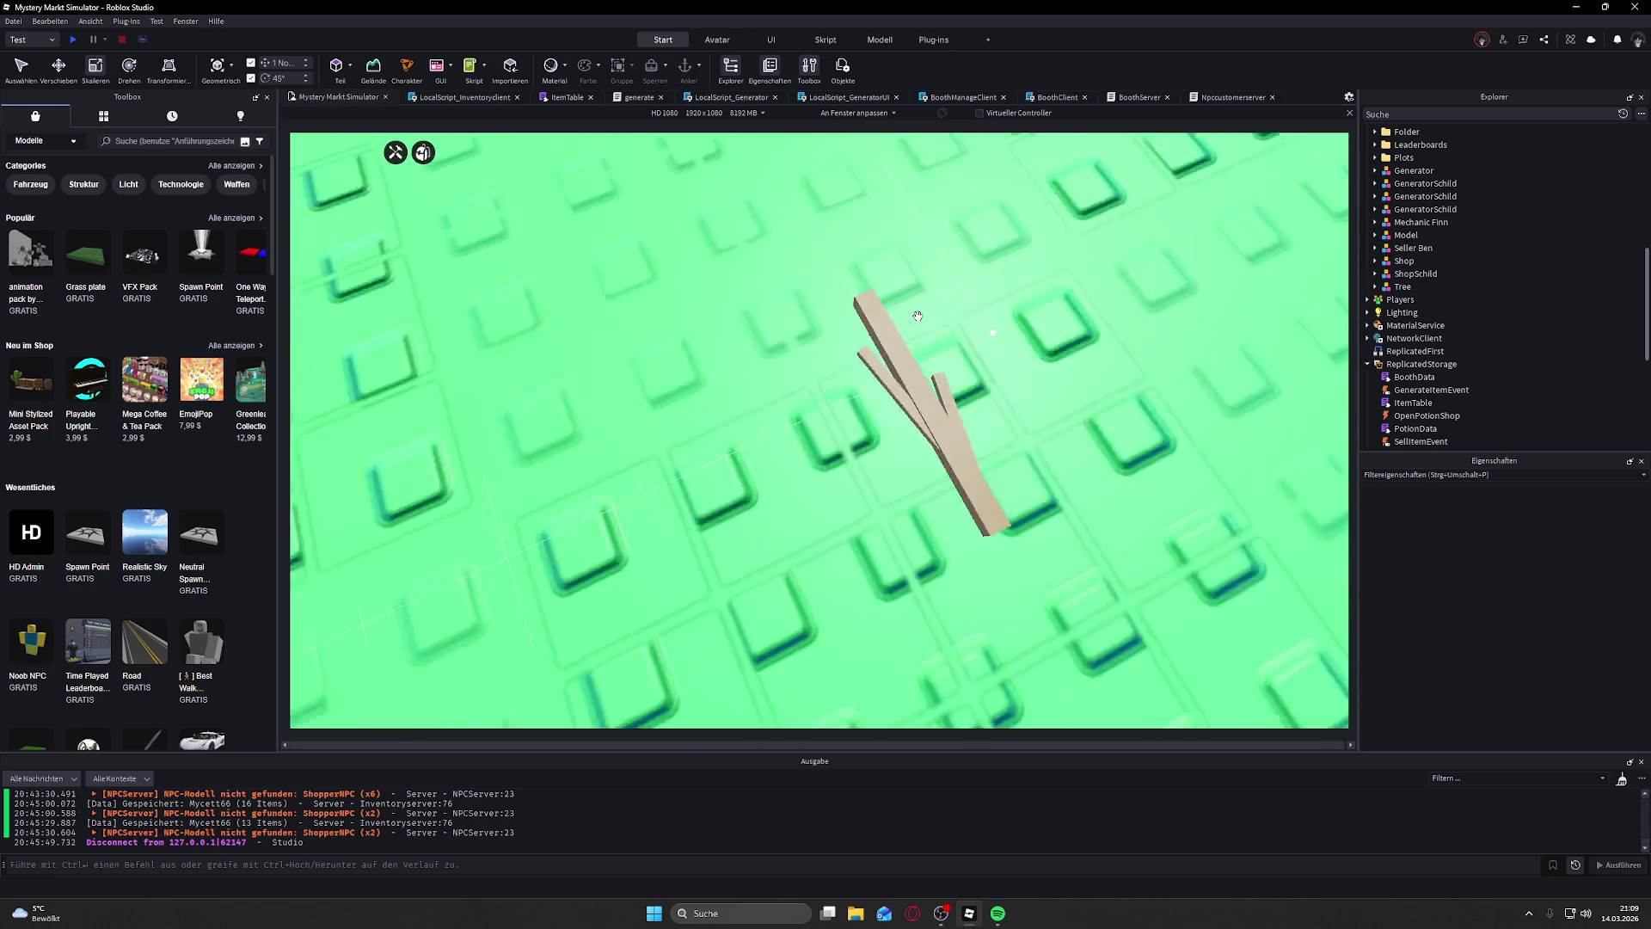
left_click(908, 303)
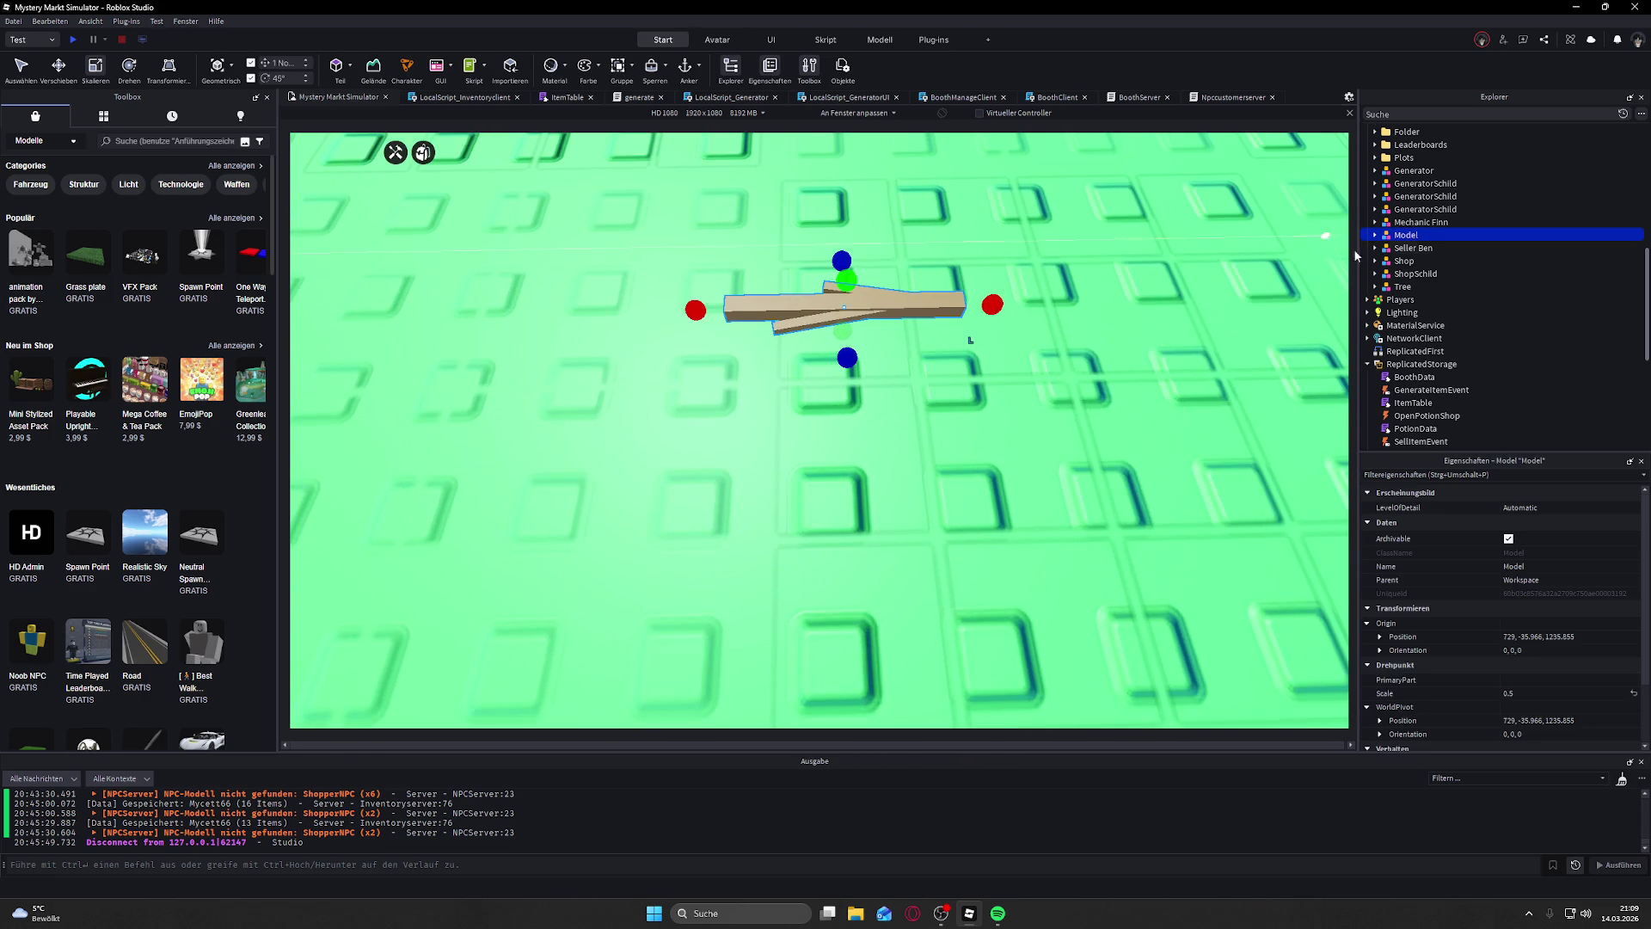
left_click(1375, 235)
left_click(1383, 273, "shift")
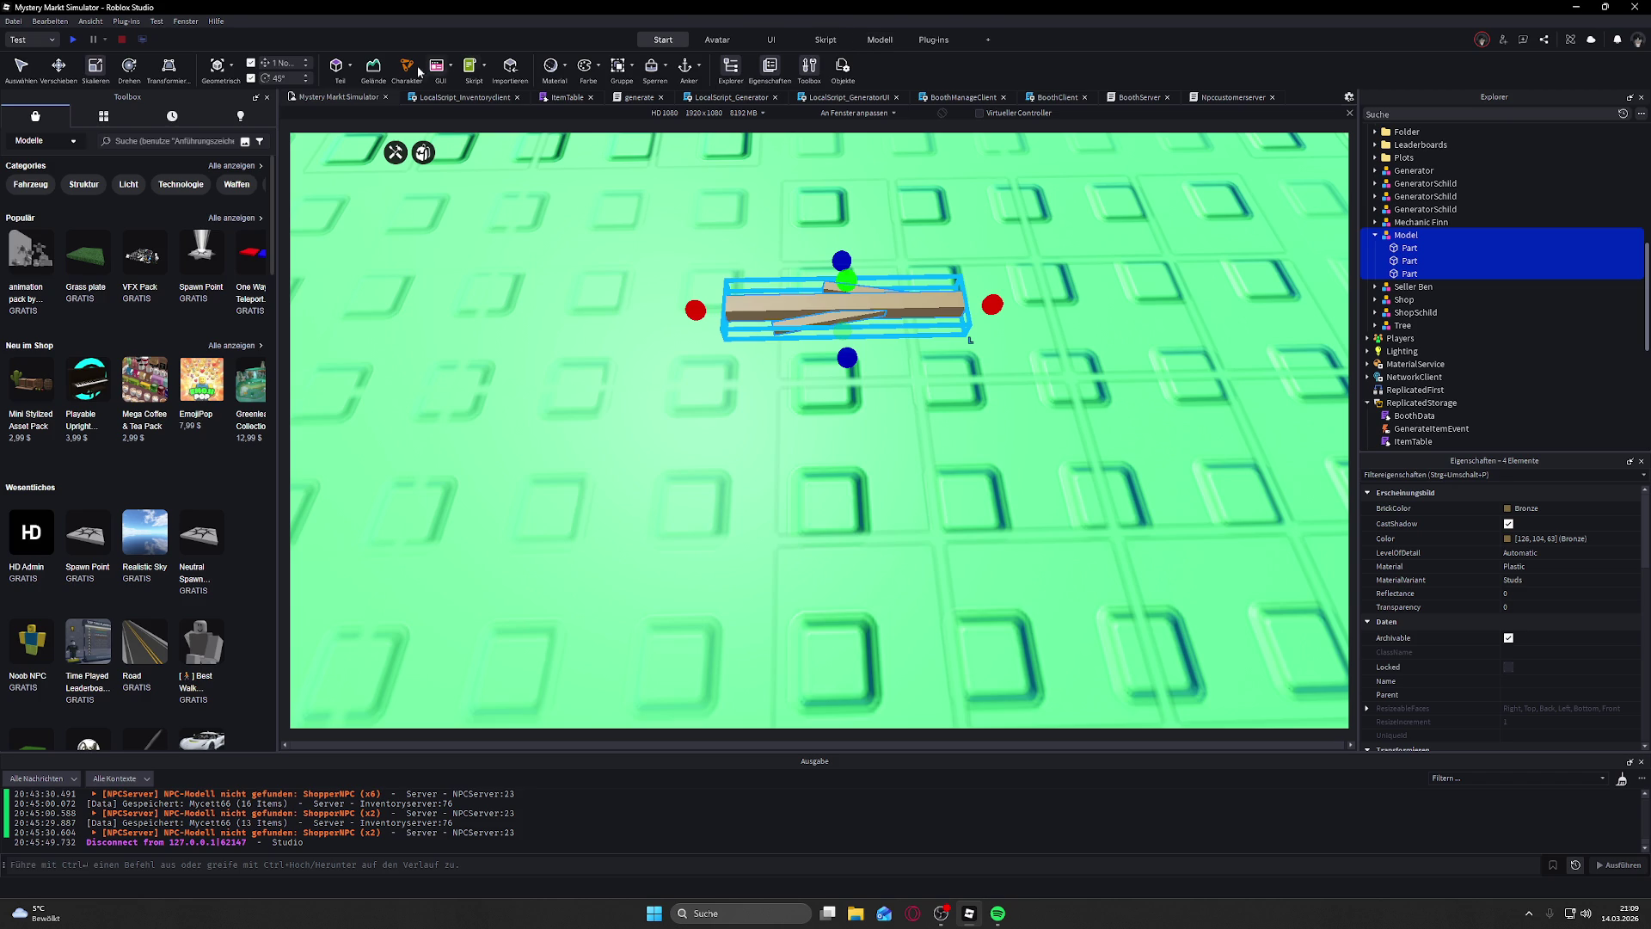
left_click(934, 40)
left_click(20, 67)
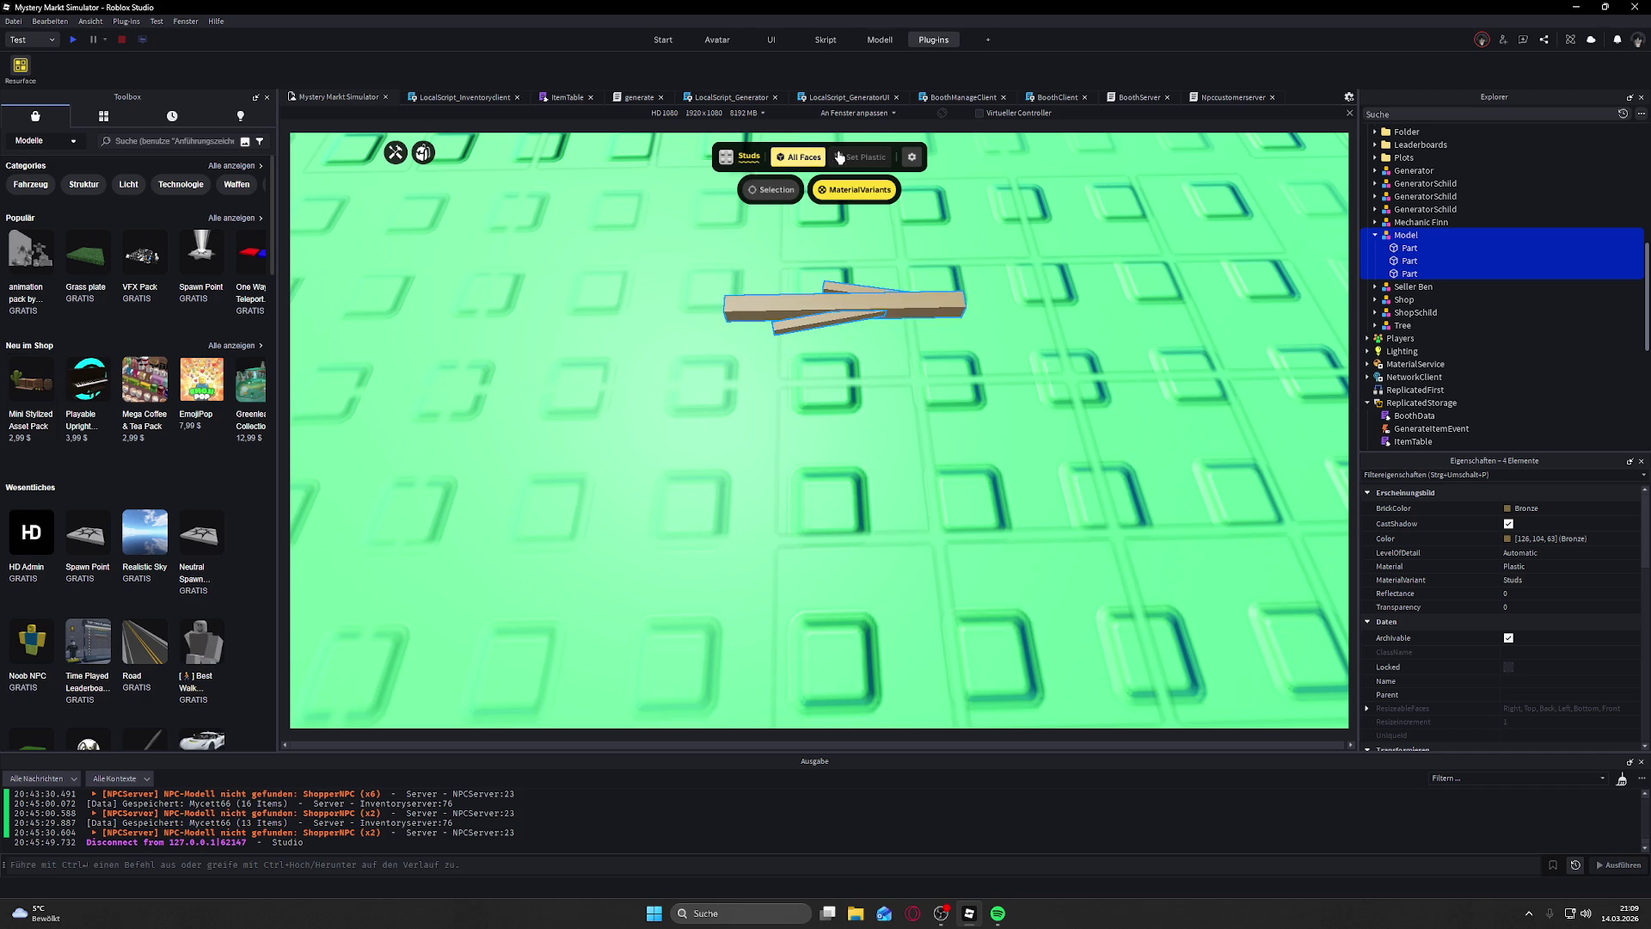
left_click(19, 67)
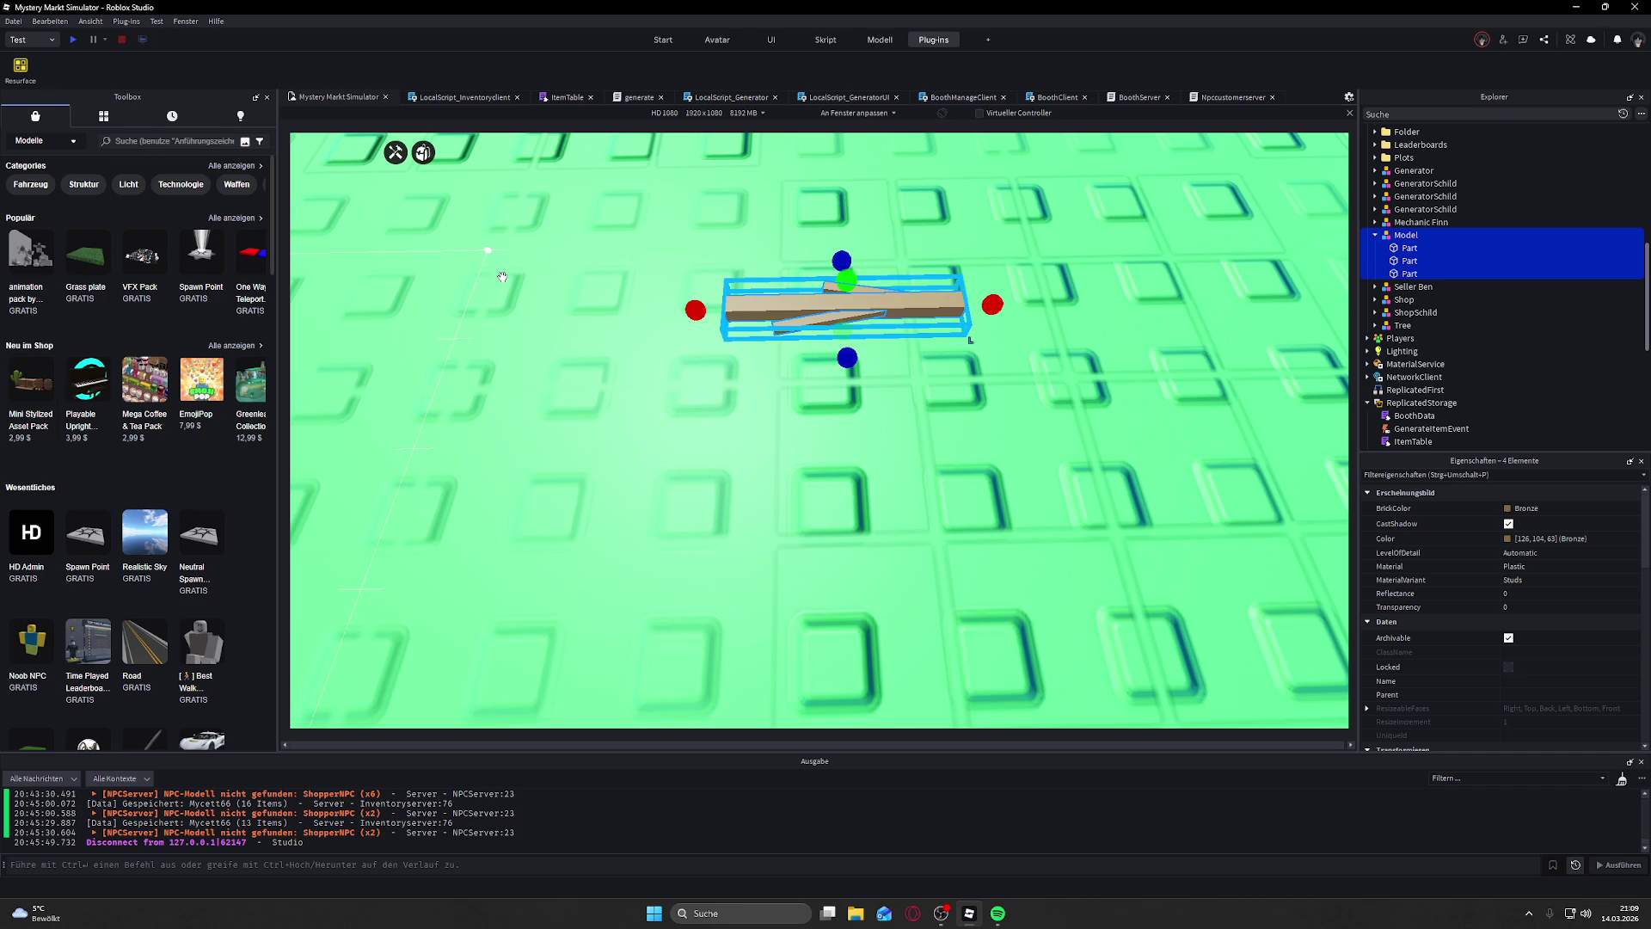
Step: Select only the stick's three parts and scroll through their properties
left_click(1411, 273)
left_click(1423, 248, "shift")
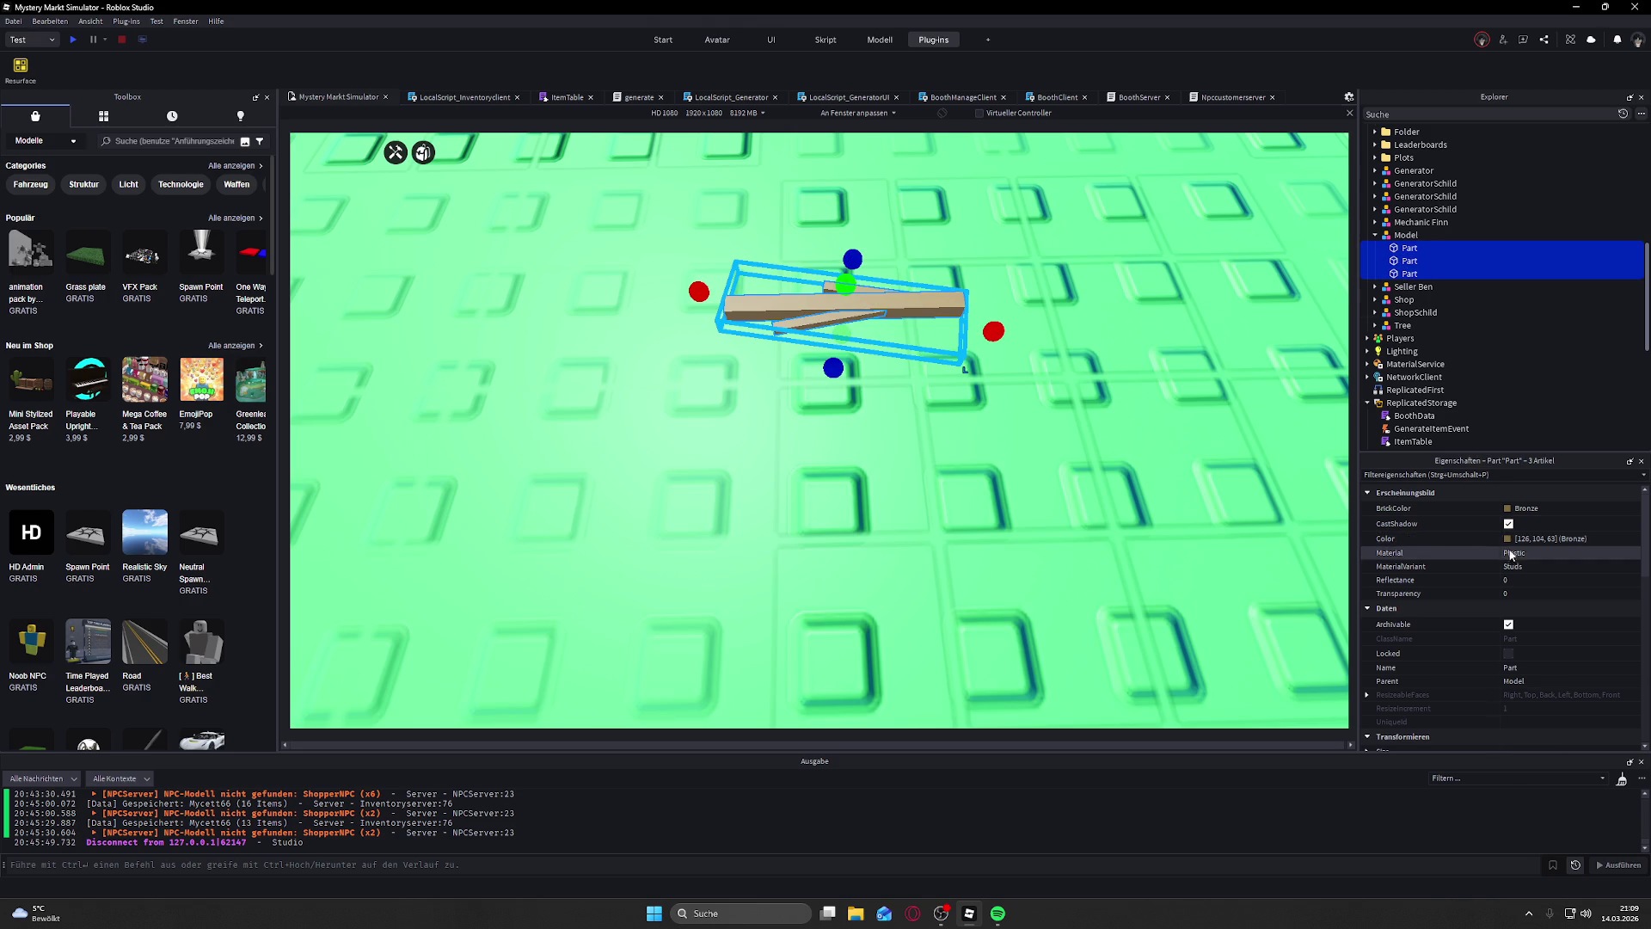
scroll(1511, 559, "down", 3)
left_click(1534, 518)
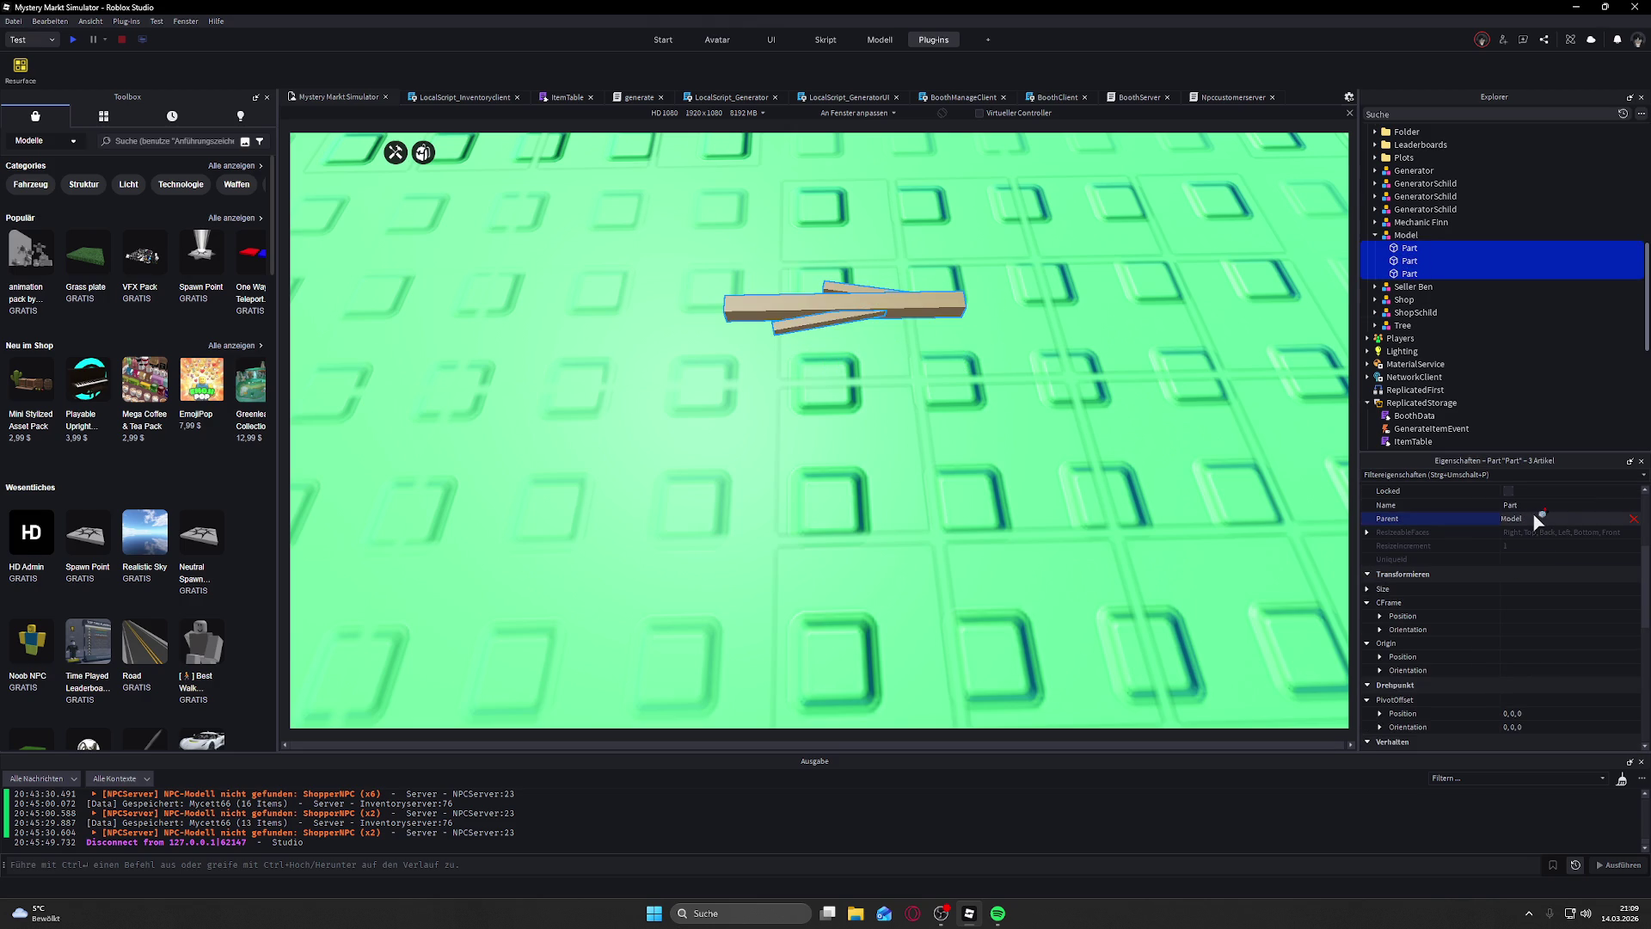
left_click(1468, 523)
left_click(1530, 505)
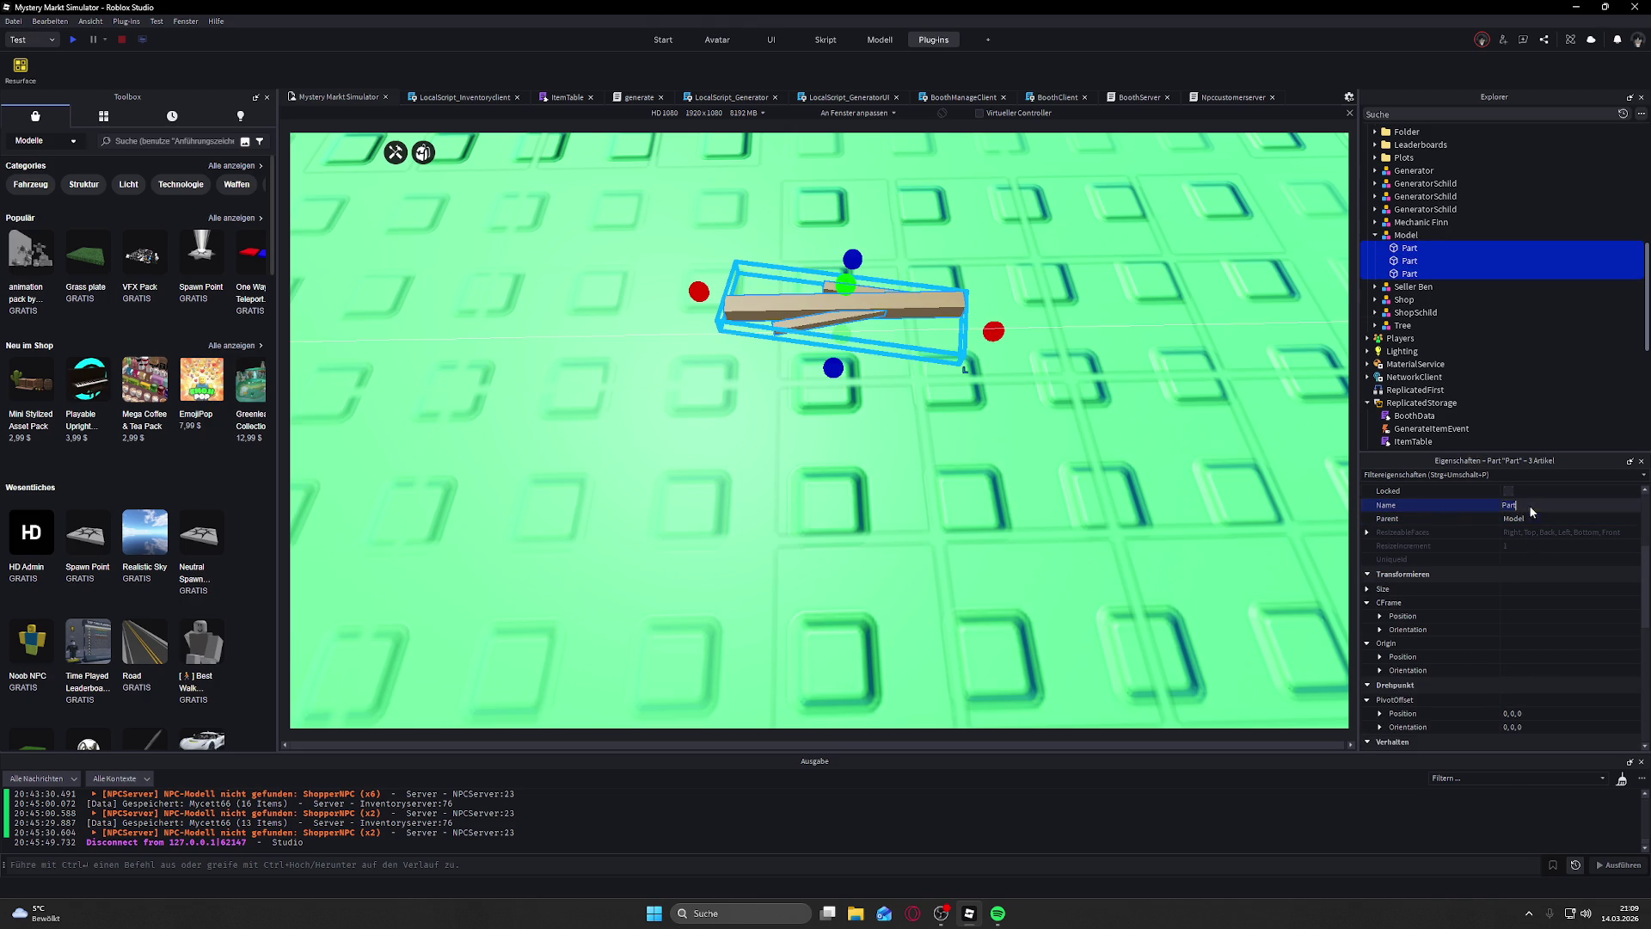
scroll(1500, 541, "down", 5)
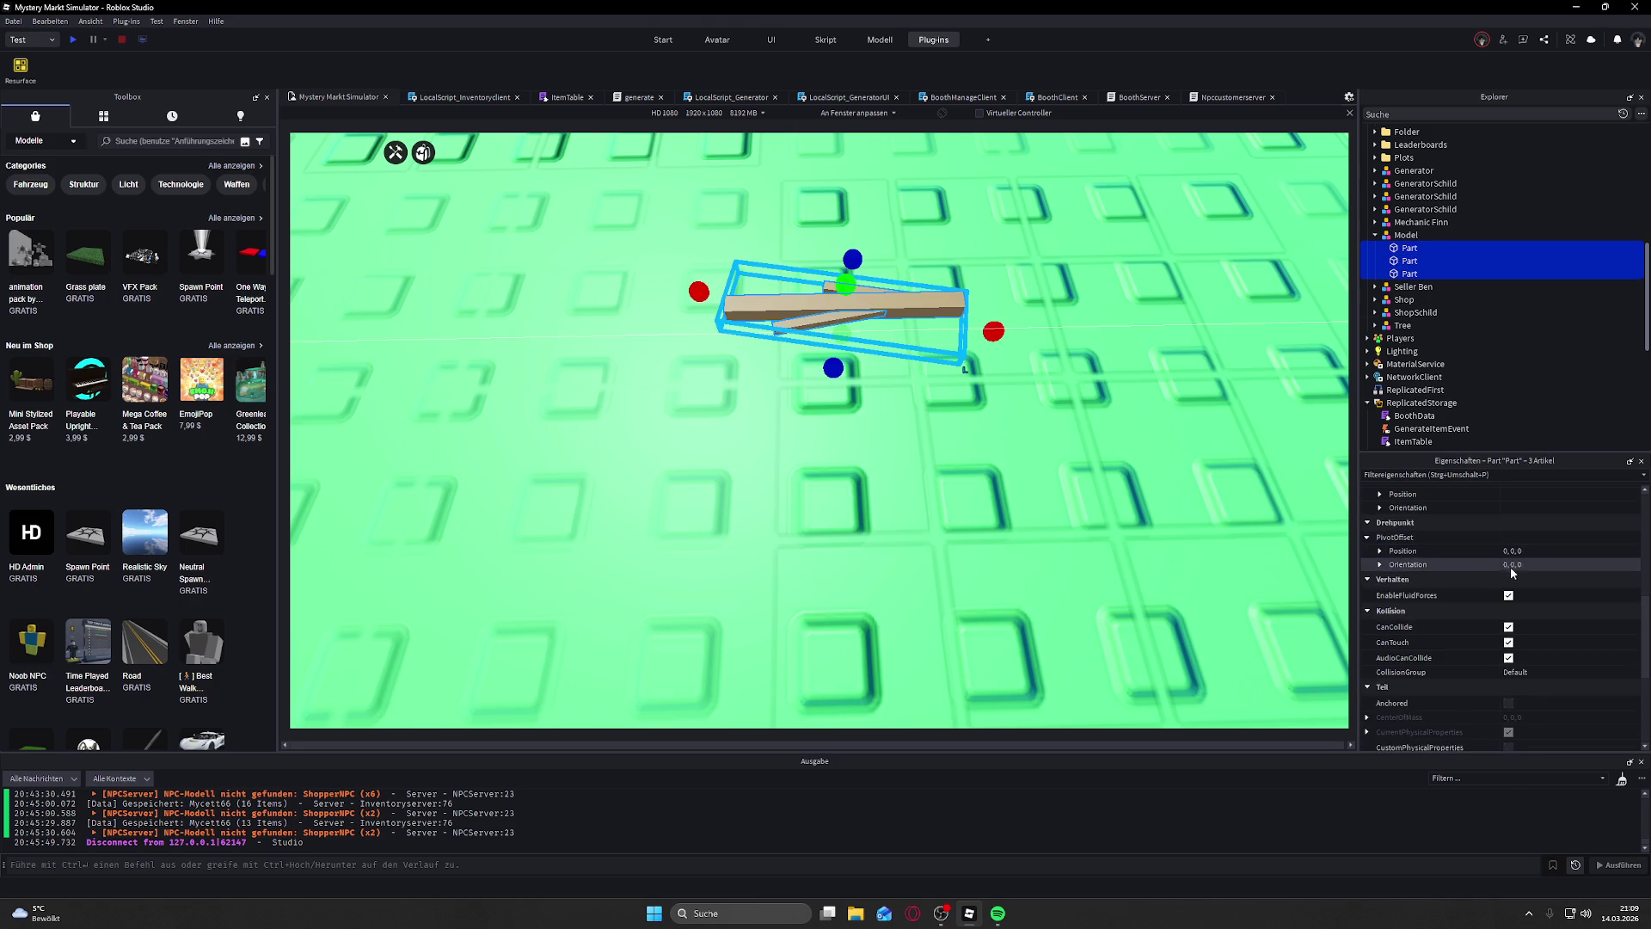
left_click(1532, 552)
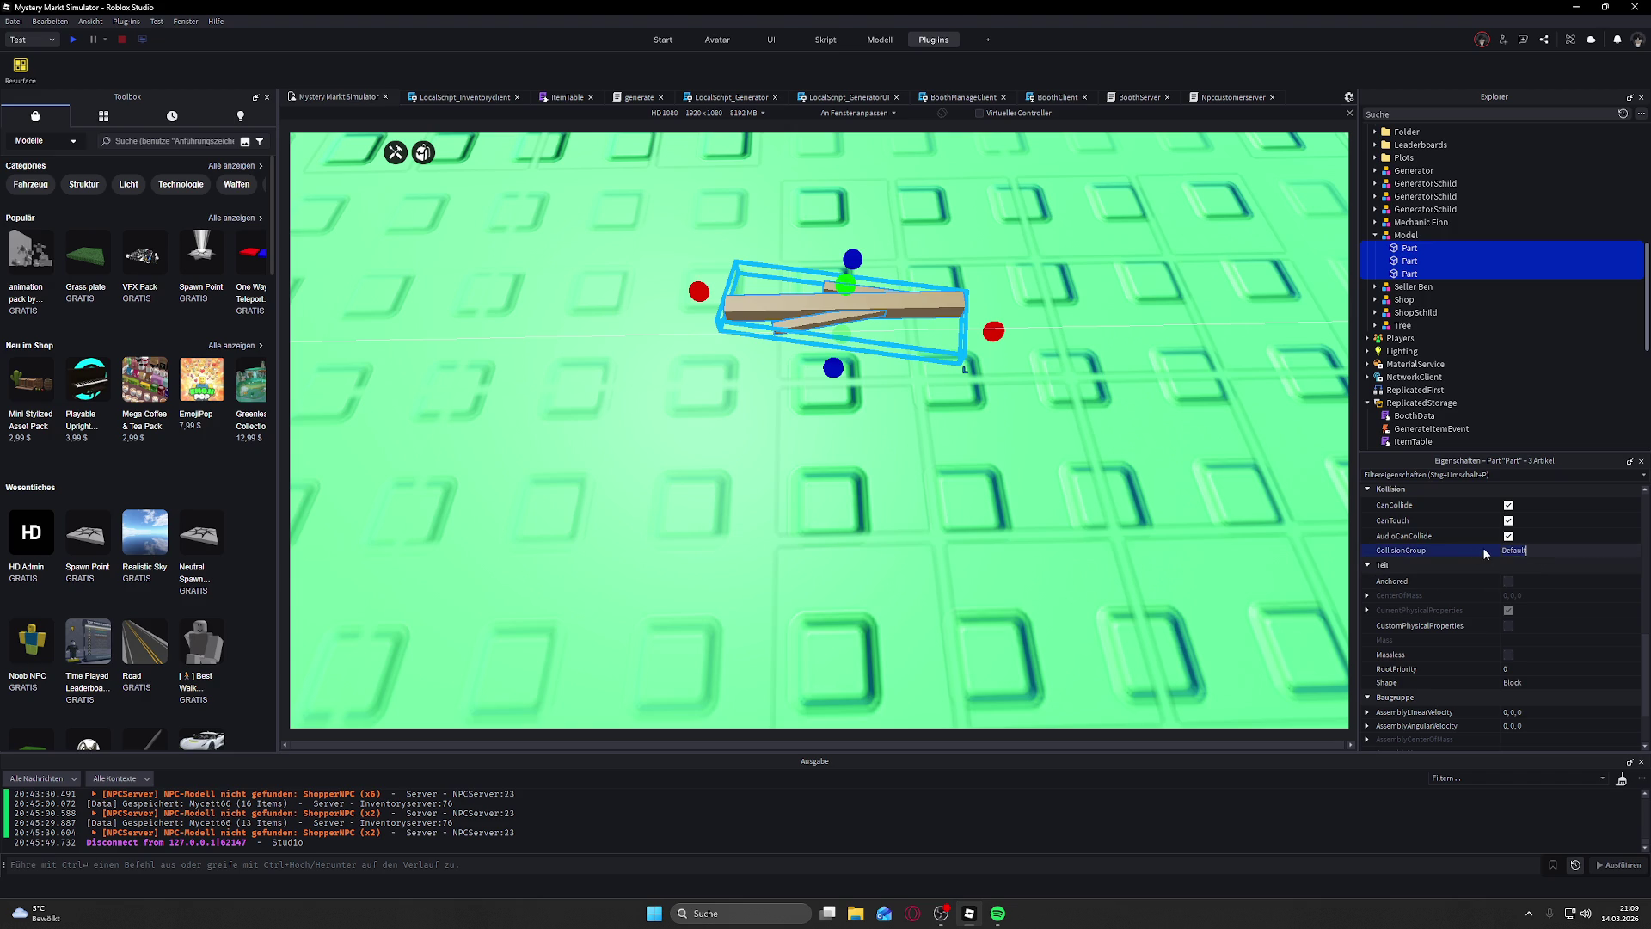
scroll(1497, 559, "down", 2)
Step: Try Ball, Block and CornerWedge shapes on the parts, settling on Cylinder
left_click(1567, 600)
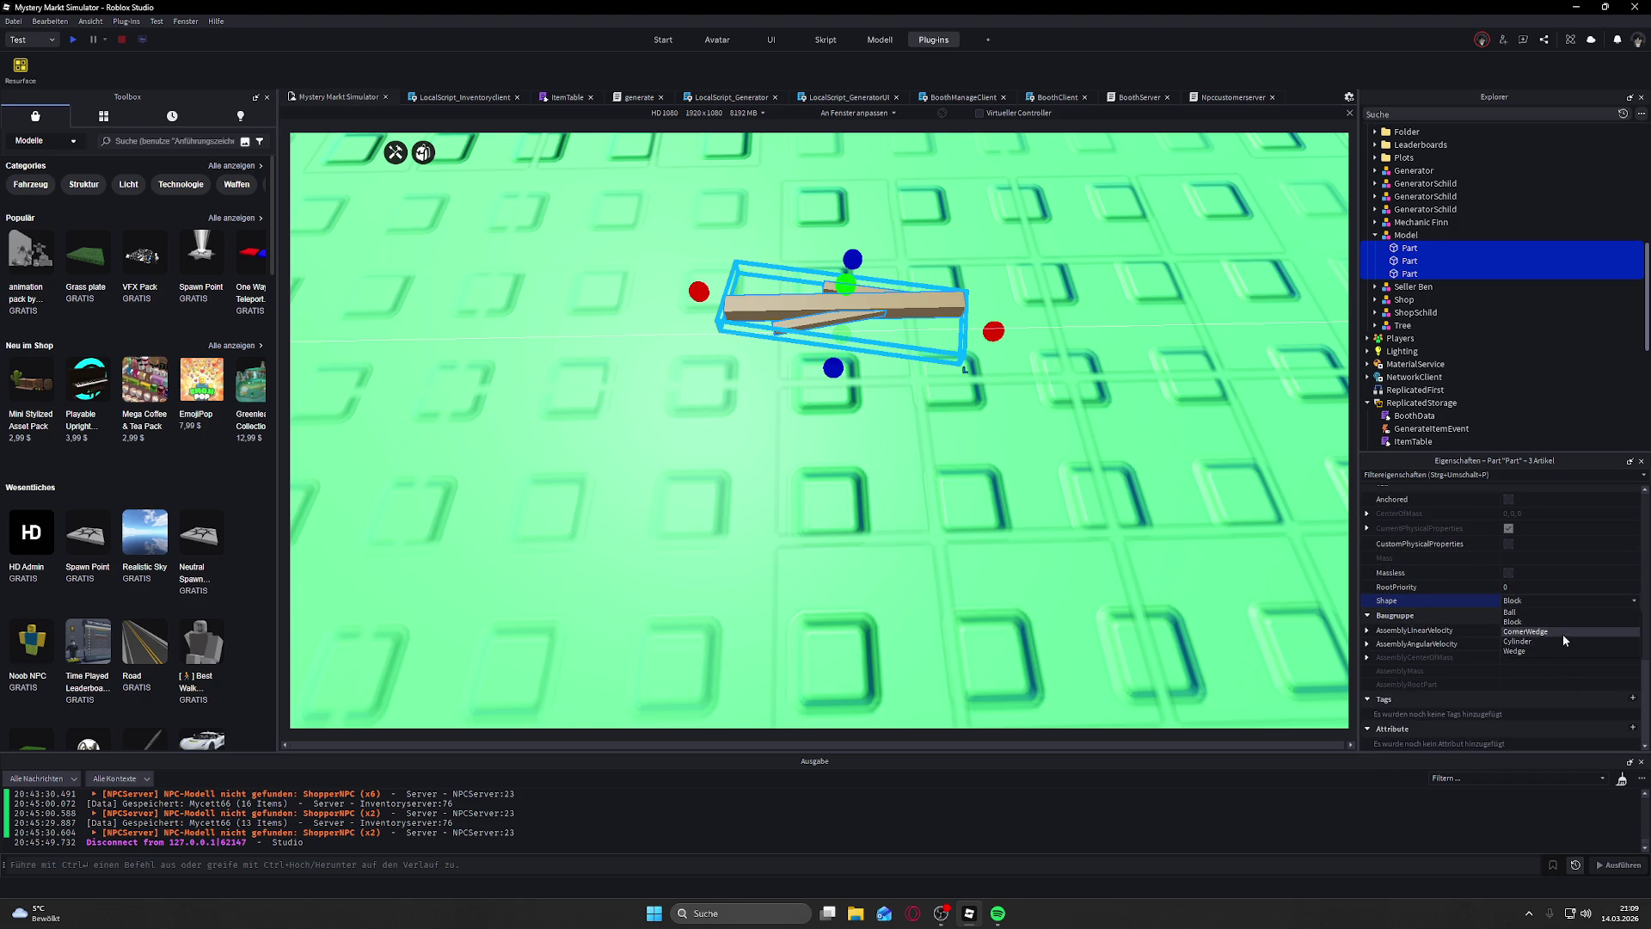
left_click(1548, 612)
left_click(1538, 614)
left_click(1530, 630)
left_click(1535, 599)
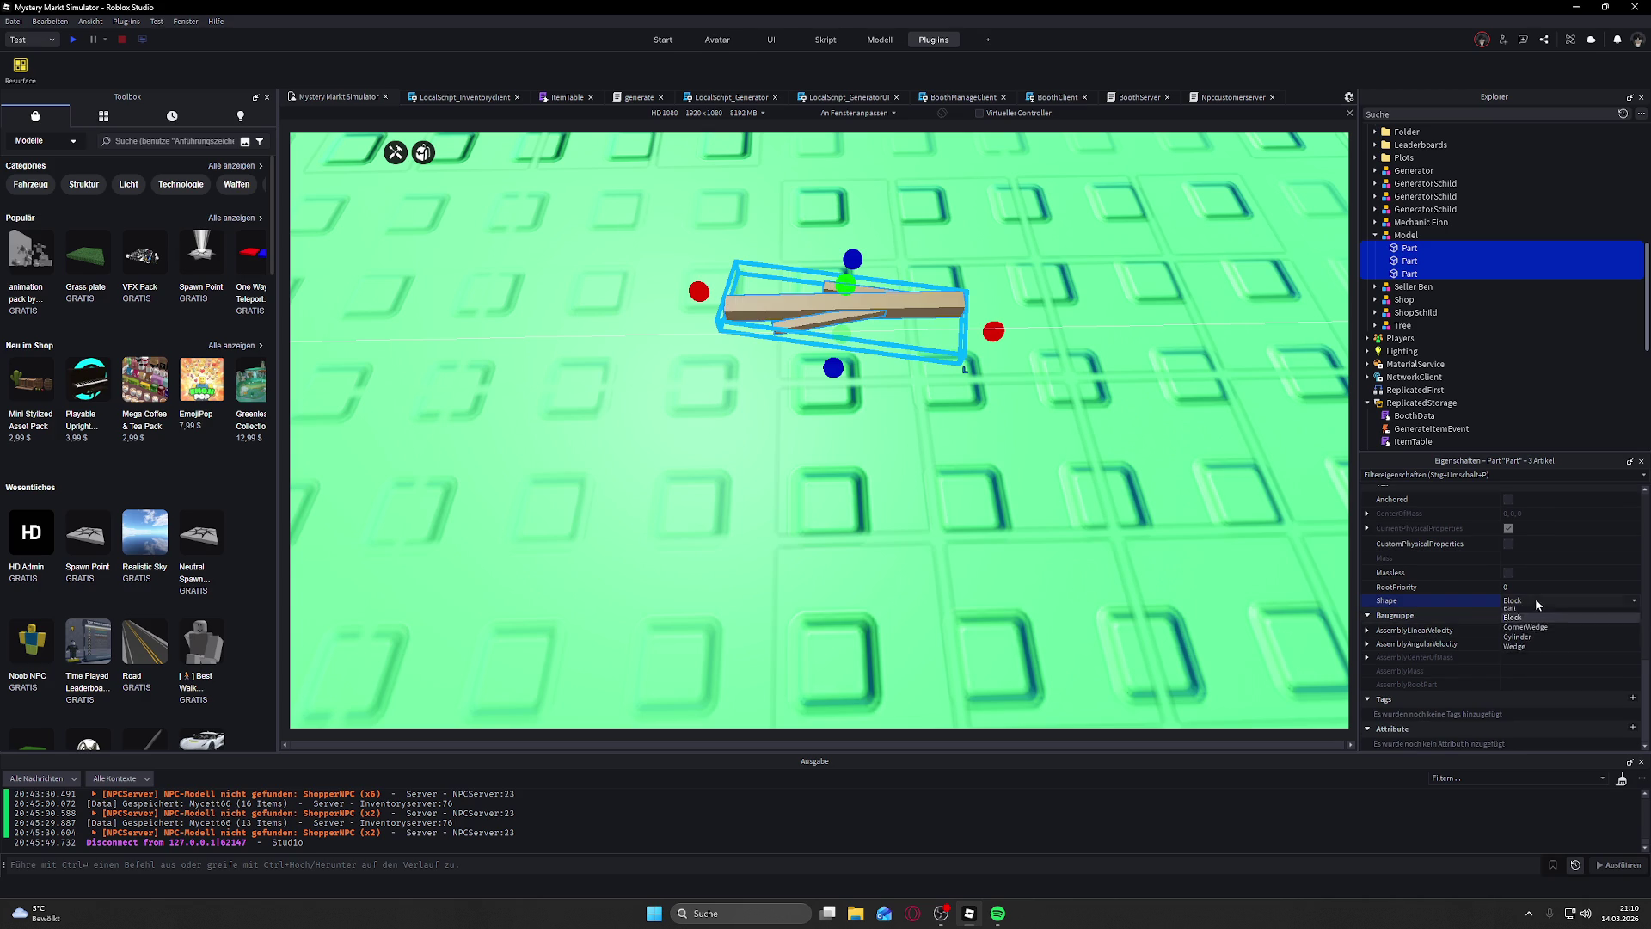
left_click(1547, 628)
left_click(1539, 604)
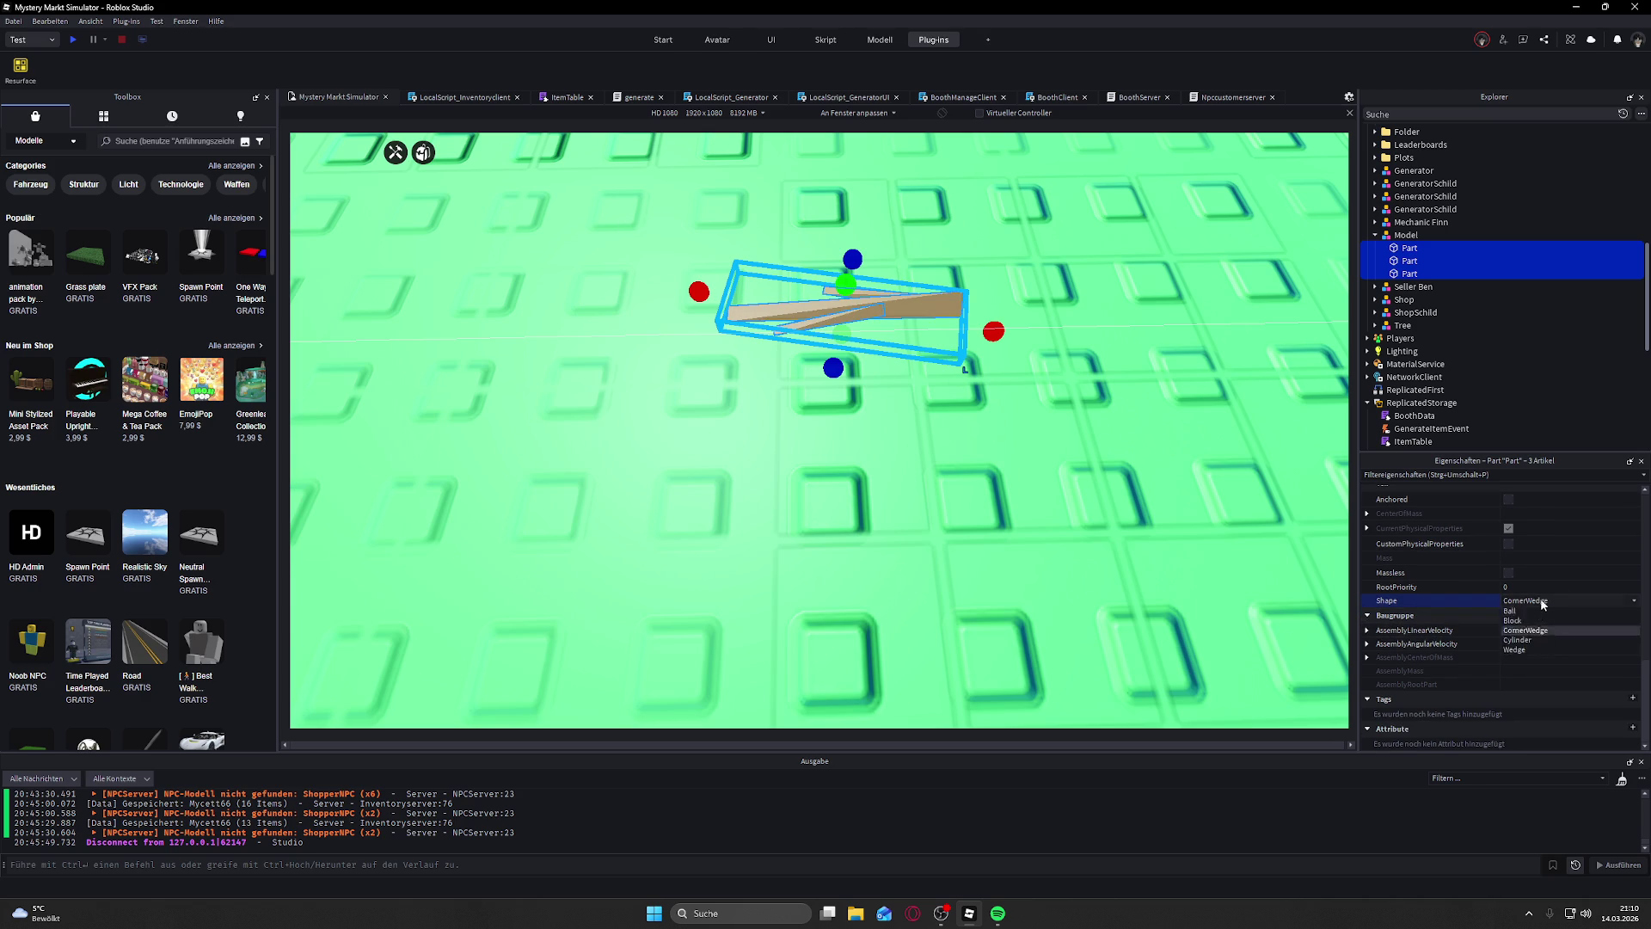
left_click(1539, 638)
left_click_drag(1118, 344, 1051, 307)
left_click_drag(1050, 307, 1051, 307)
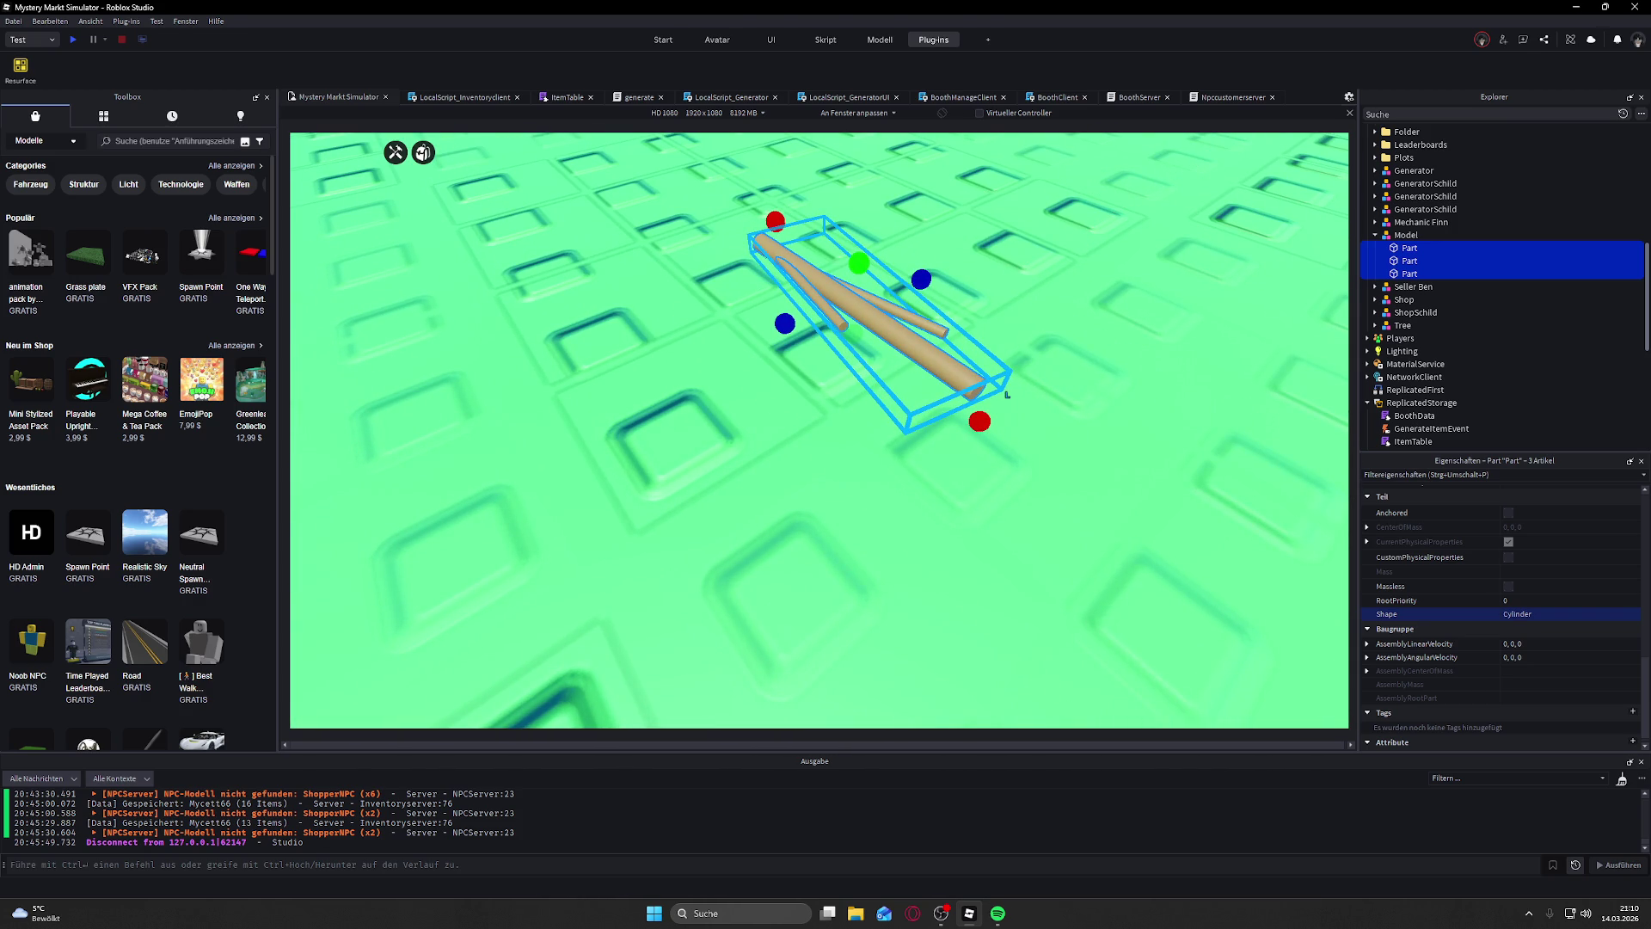
left_click_drag(847, 418, 847, 418)
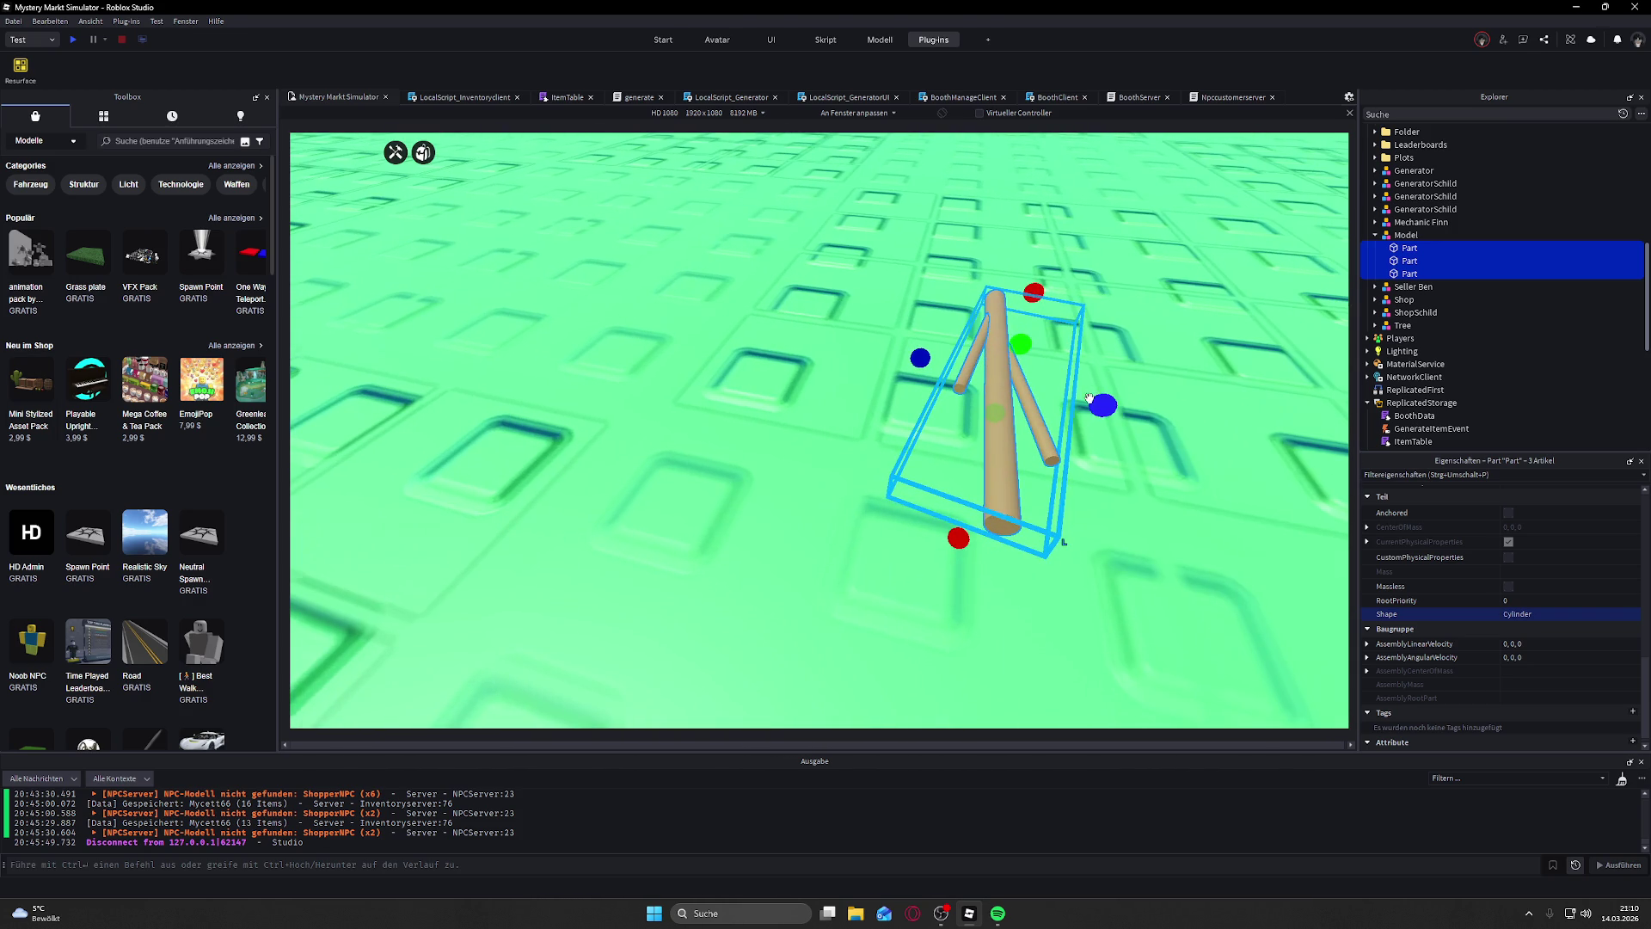
Step: Compare the Block and Wedge shapes again, then return the parts to Cylinder
left_click(1515, 619)
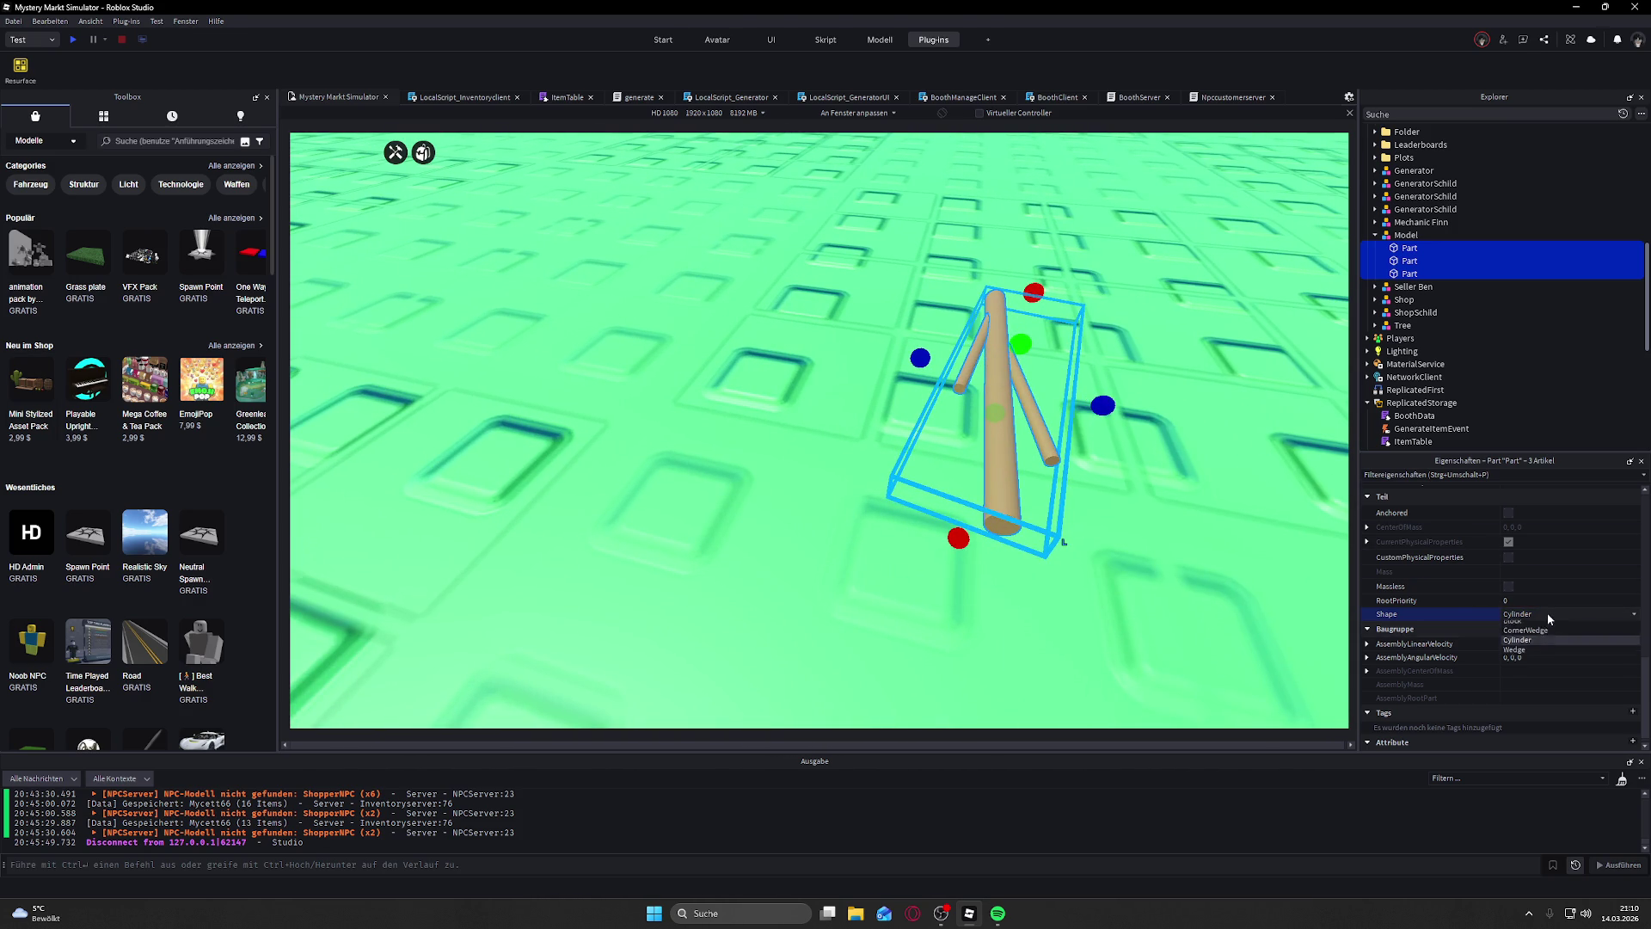
left_click(1543, 636)
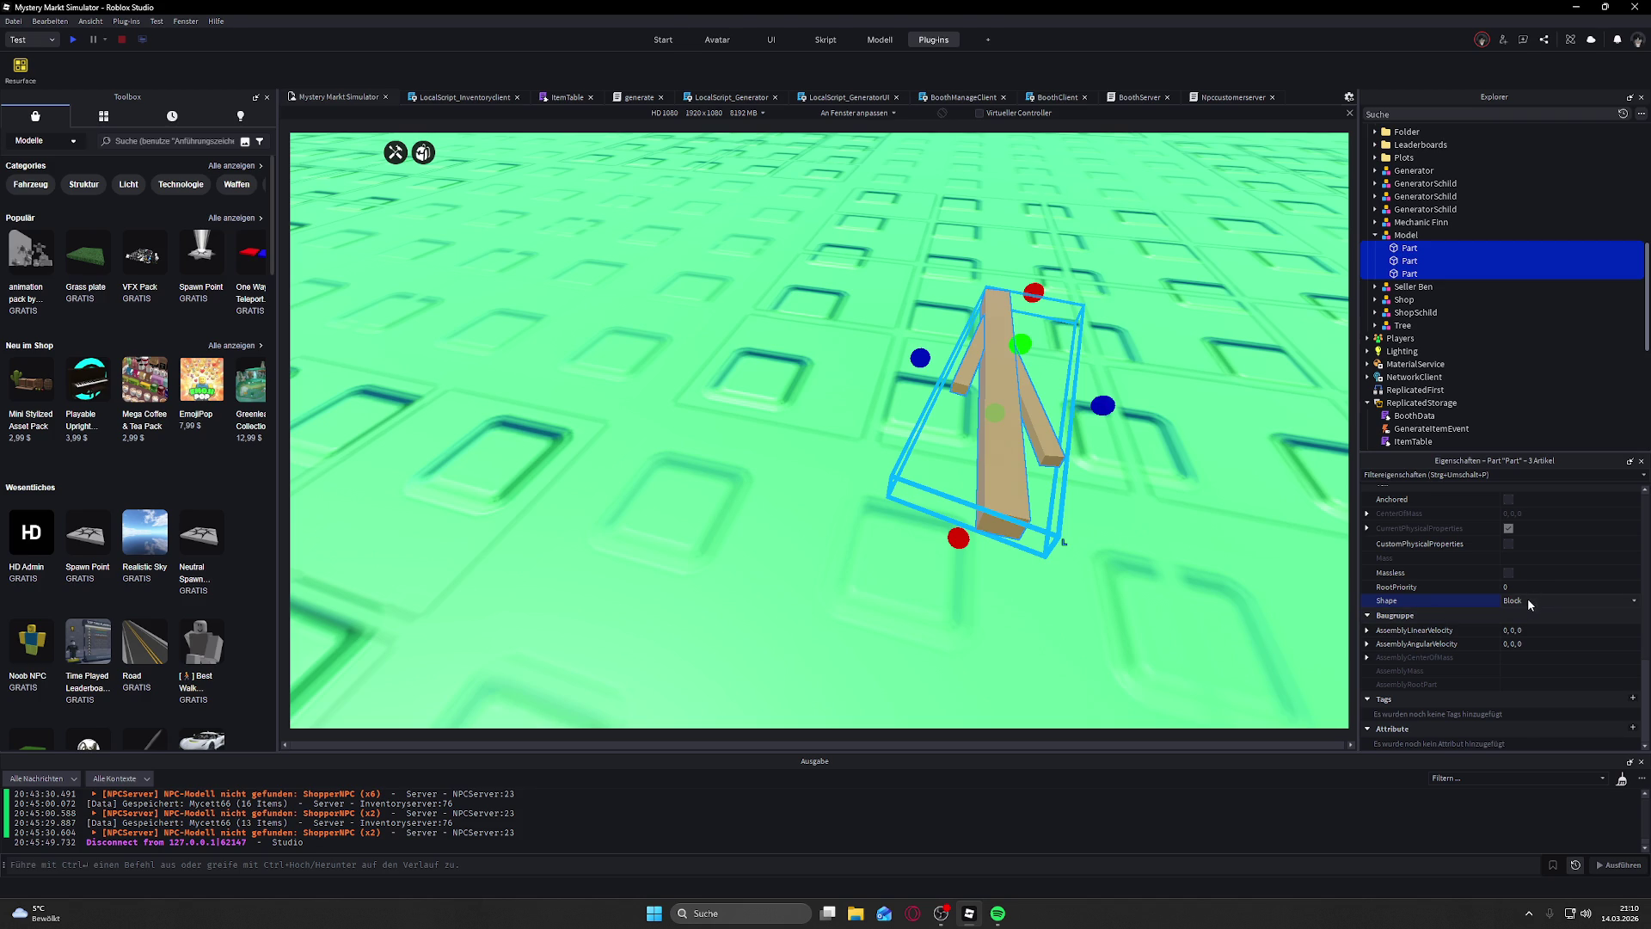
left_click(1526, 601)
left_click(1536, 640)
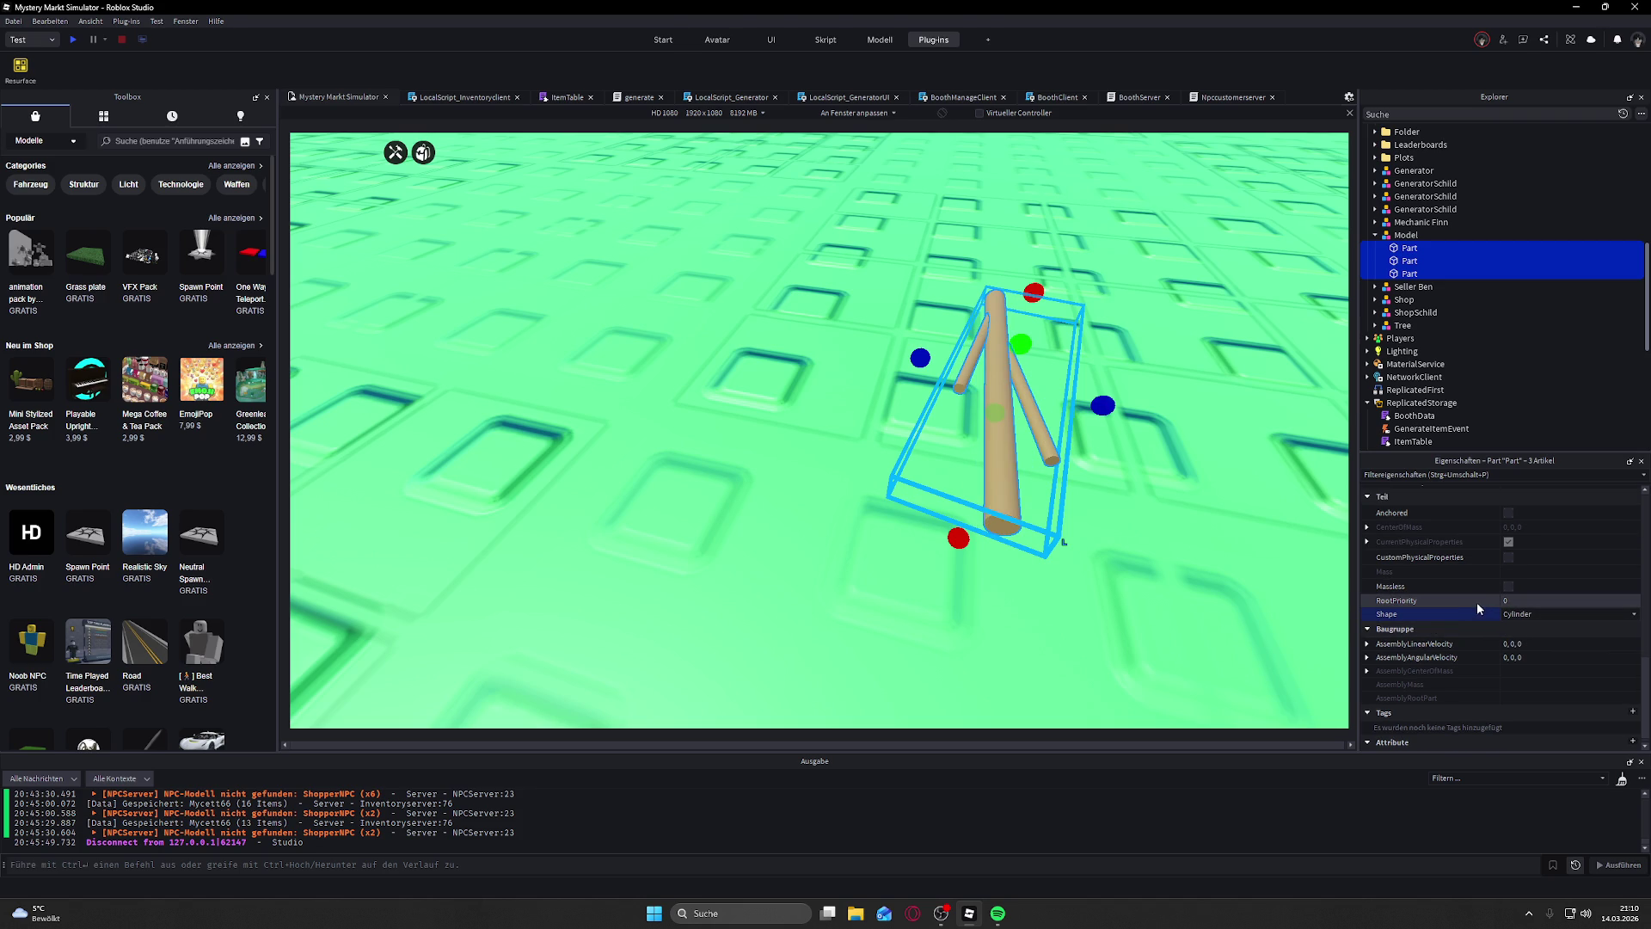
left_click(1522, 613)
left_click(1536, 663)
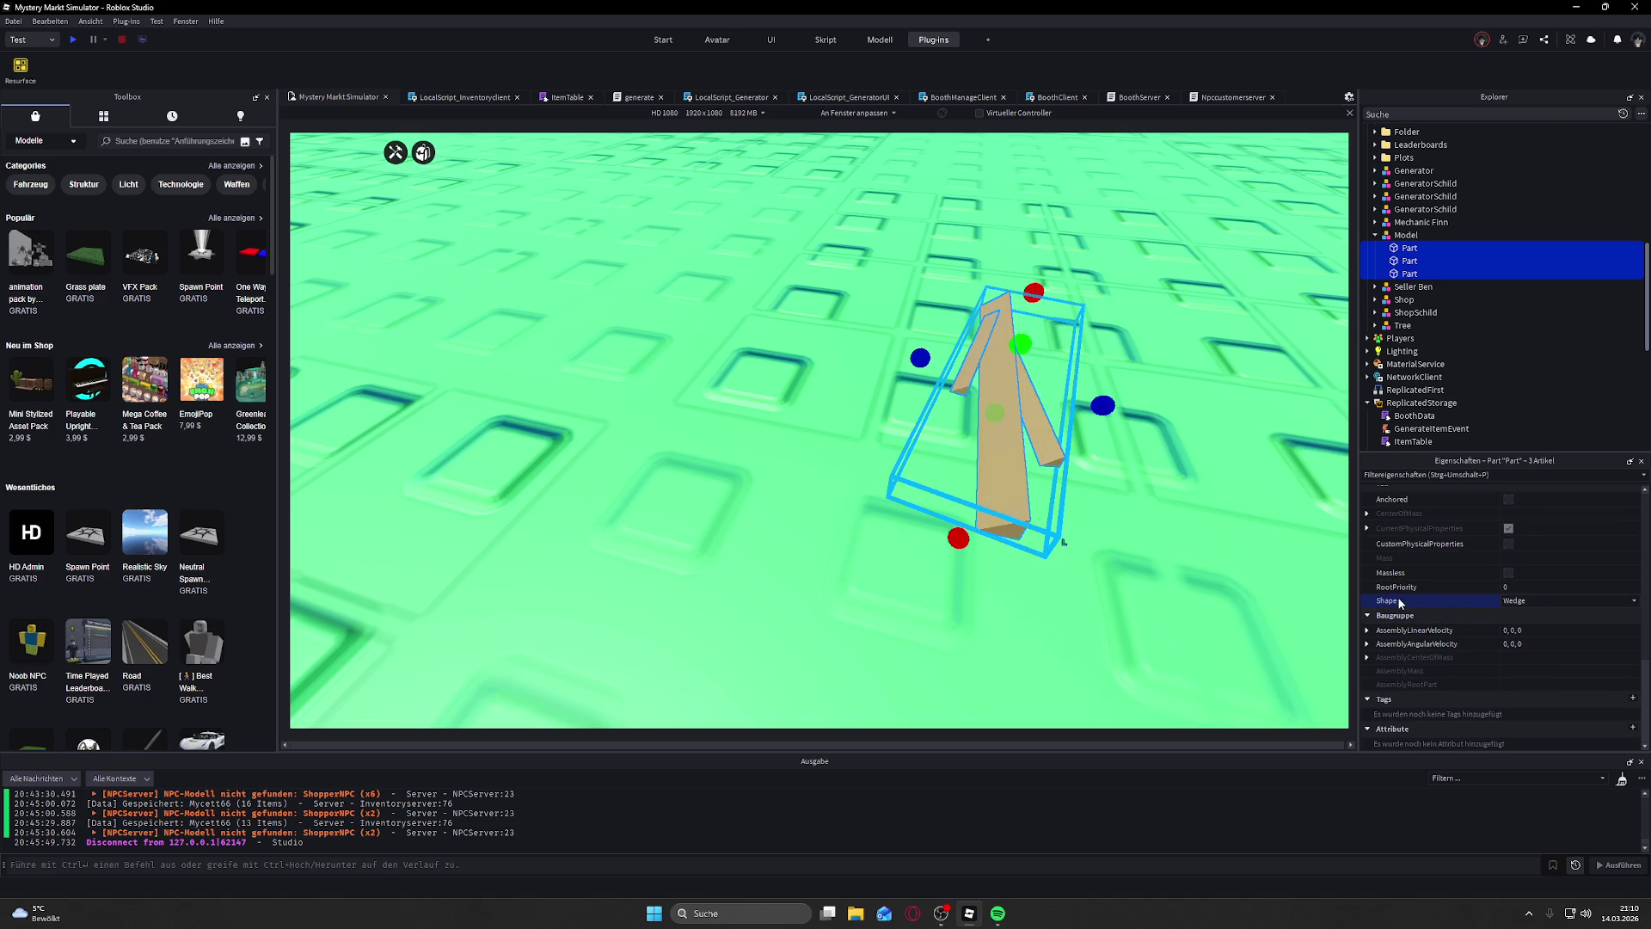
left_click_drag(1243, 548, 1243, 548)
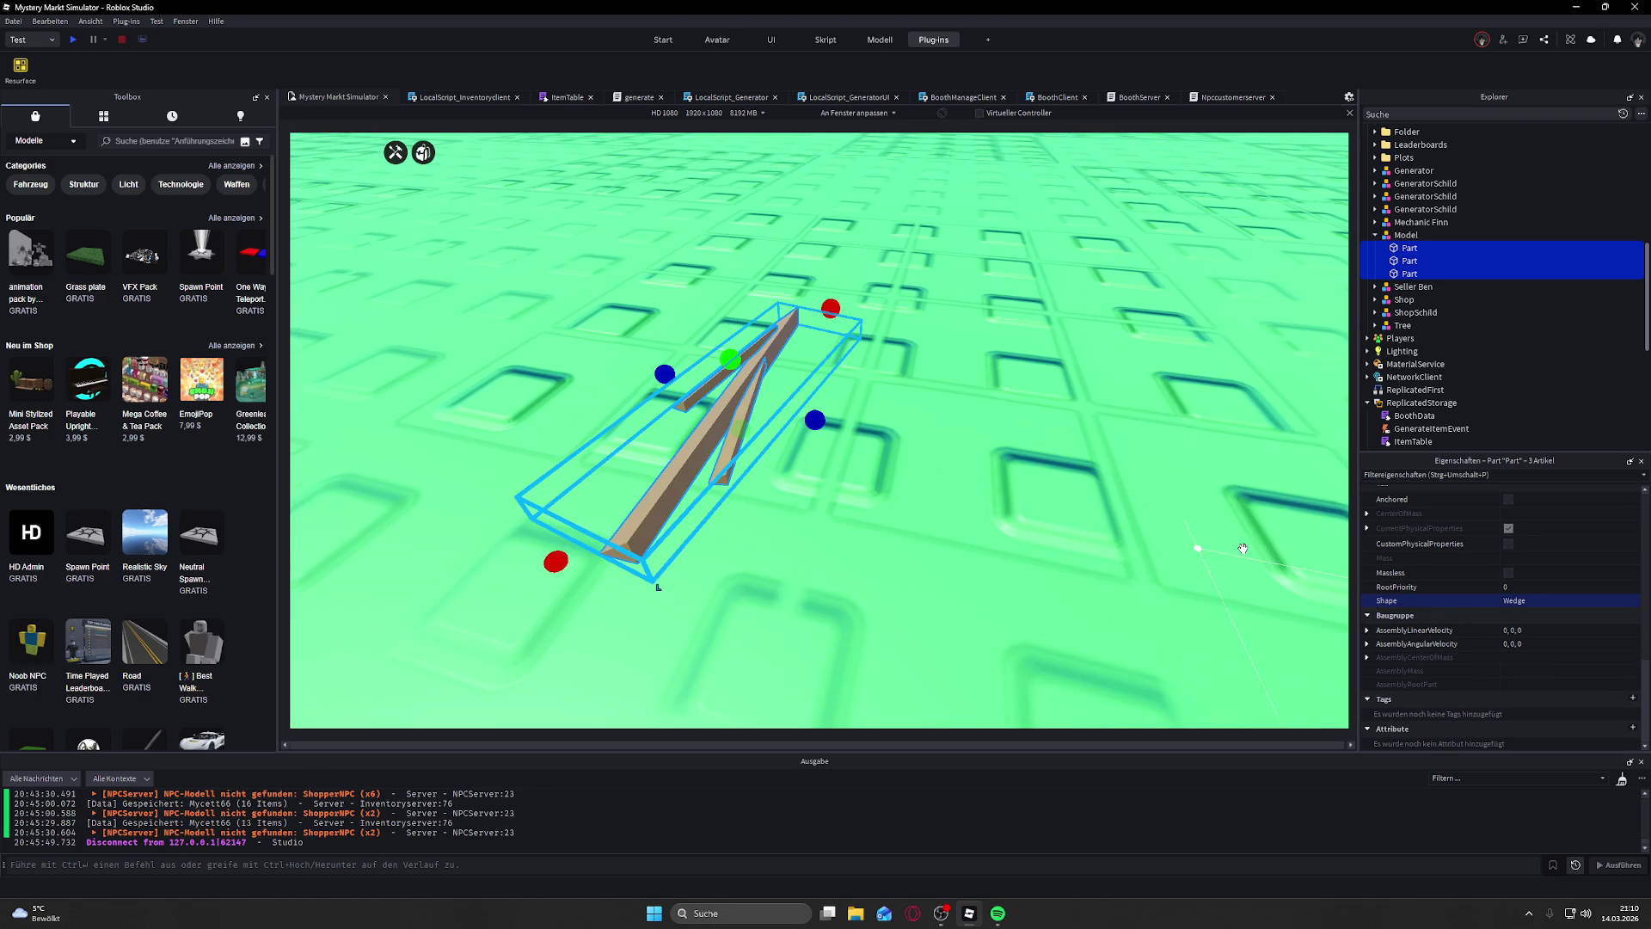
left_click(1533, 602)
left_click(1536, 641)
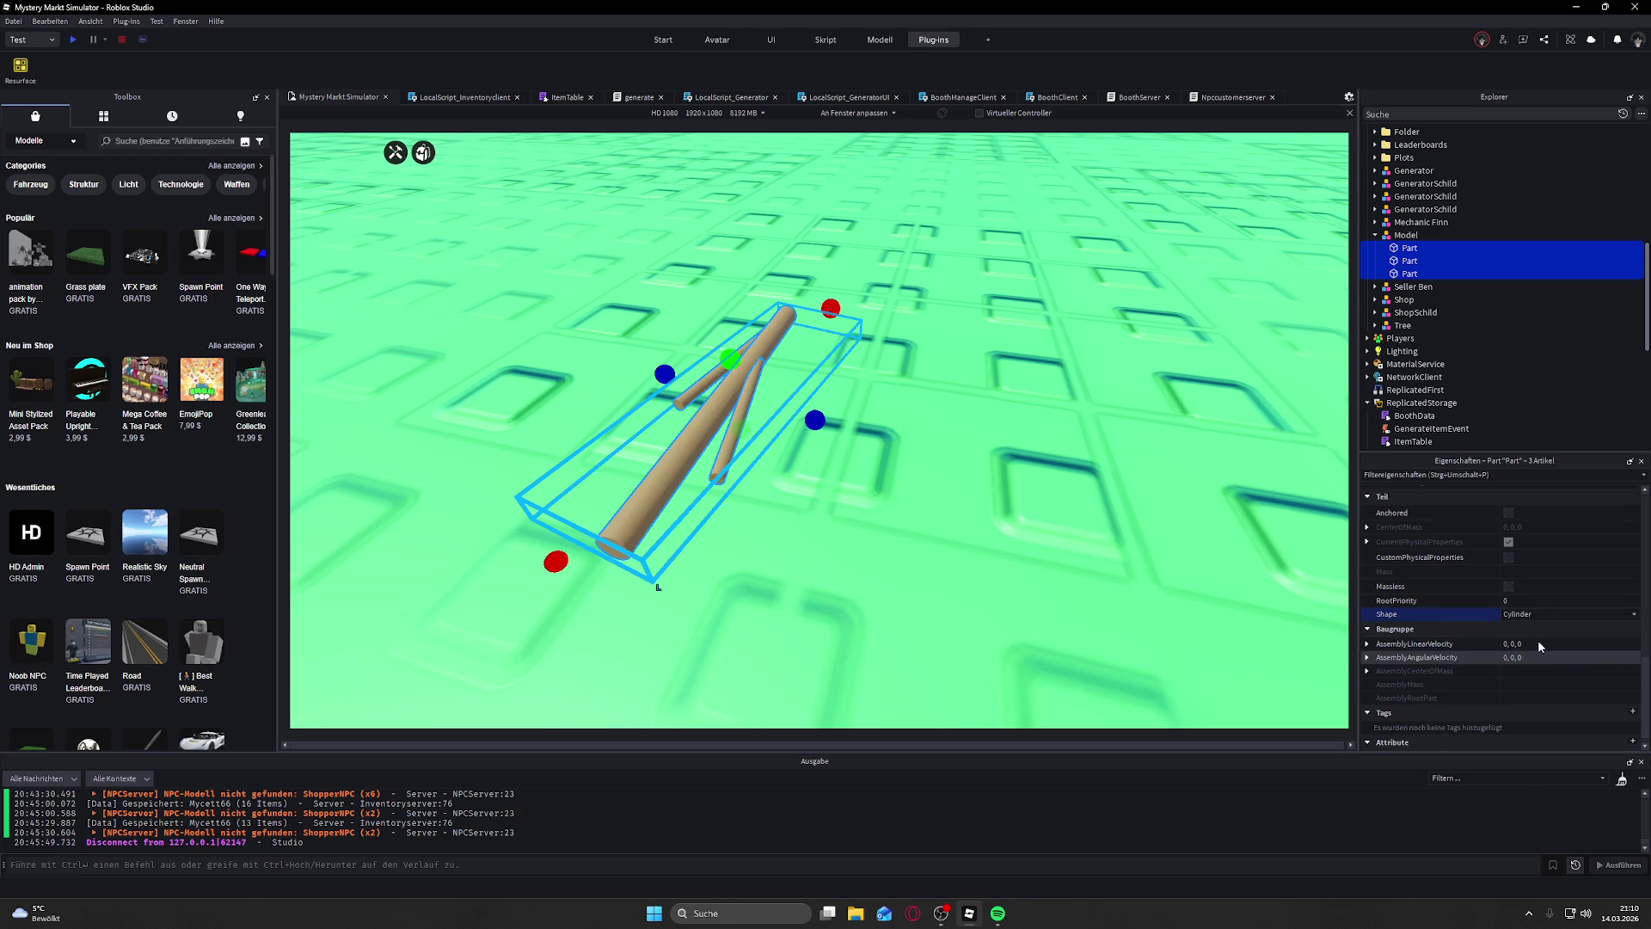
left_click_drag(982, 476, 981, 475)
scroll(1542, 583, "down", 1)
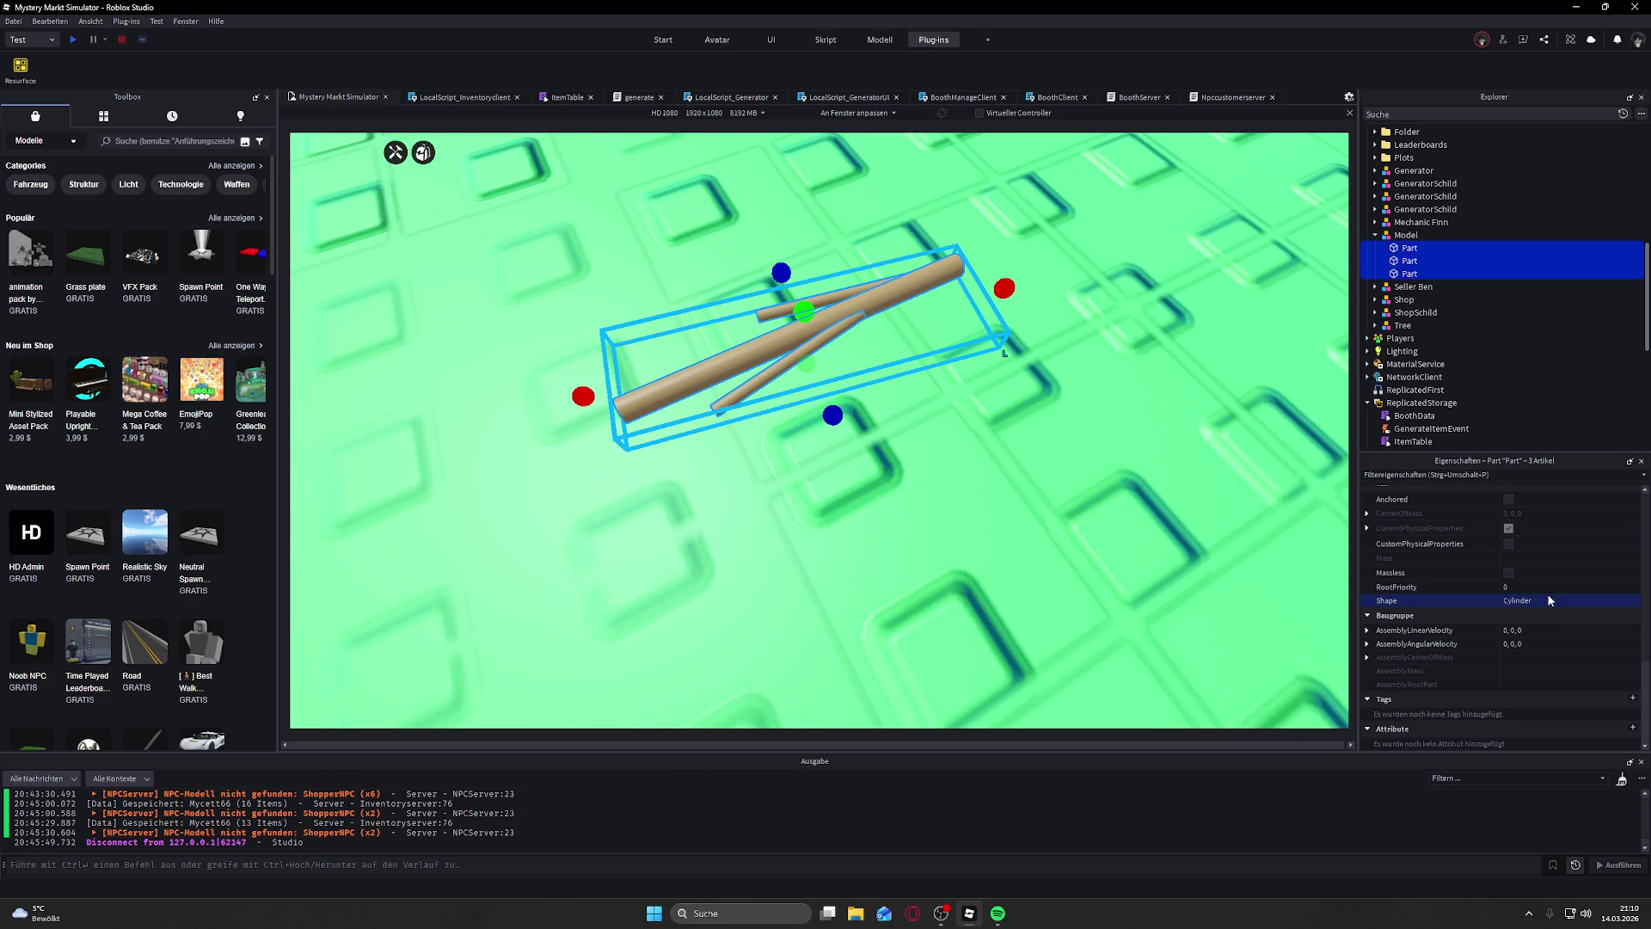
scroll(1481, 580, "up", 3)
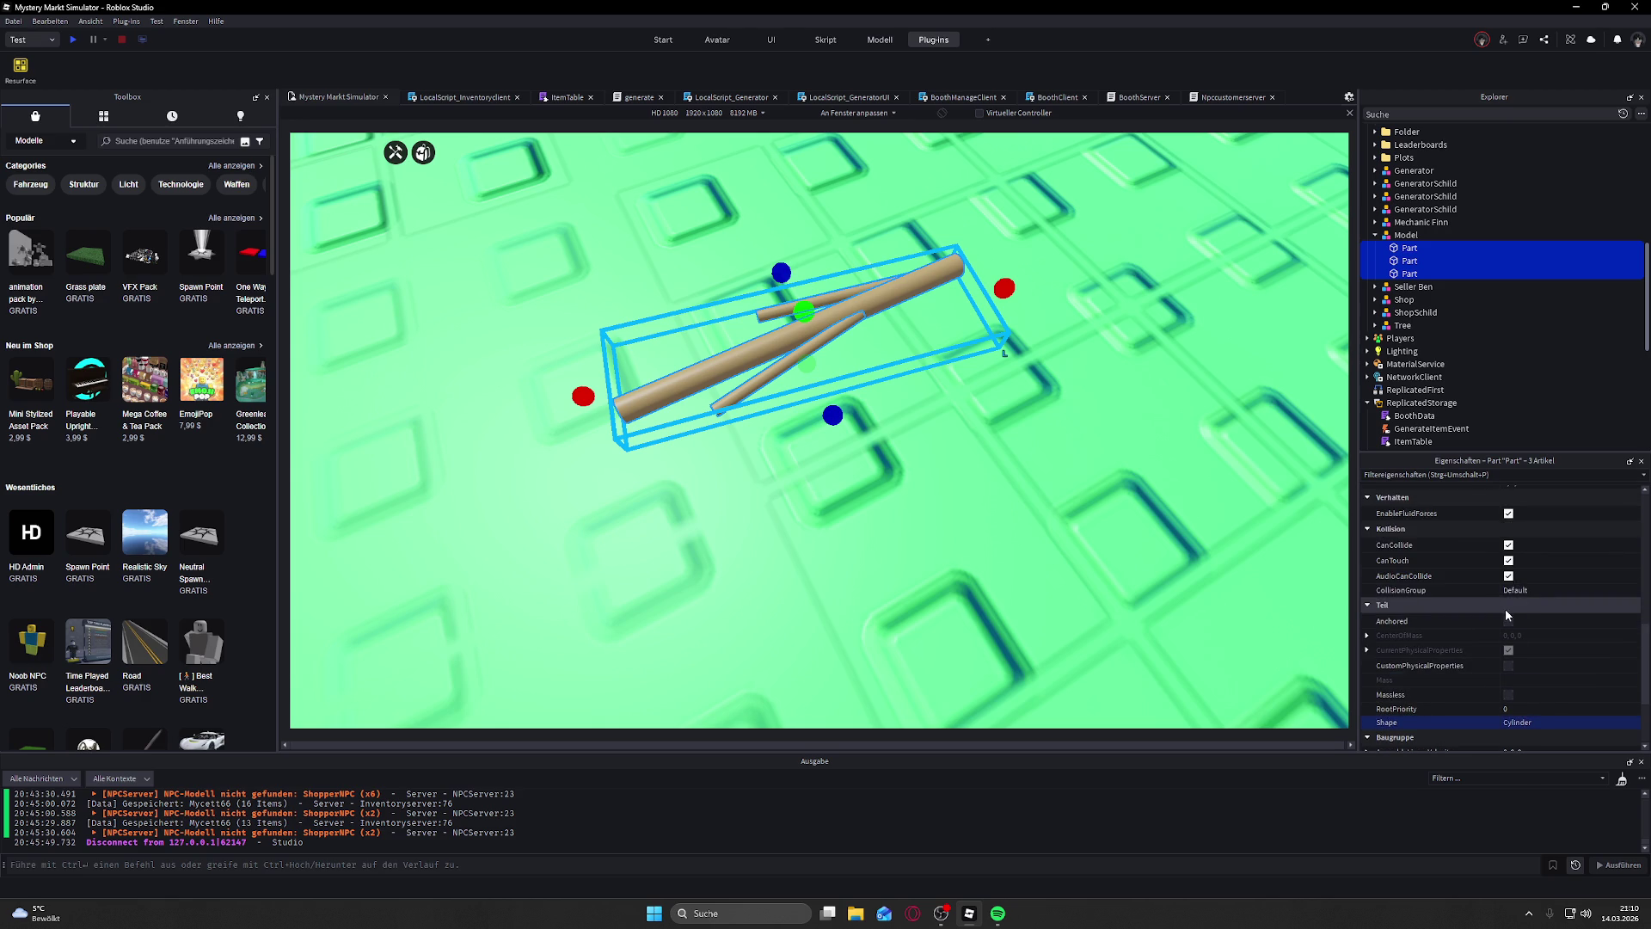
Step: Give the parts Studs material variant, reflectance 0.6 and transparency 0.25
scroll(1524, 650, "up", 3)
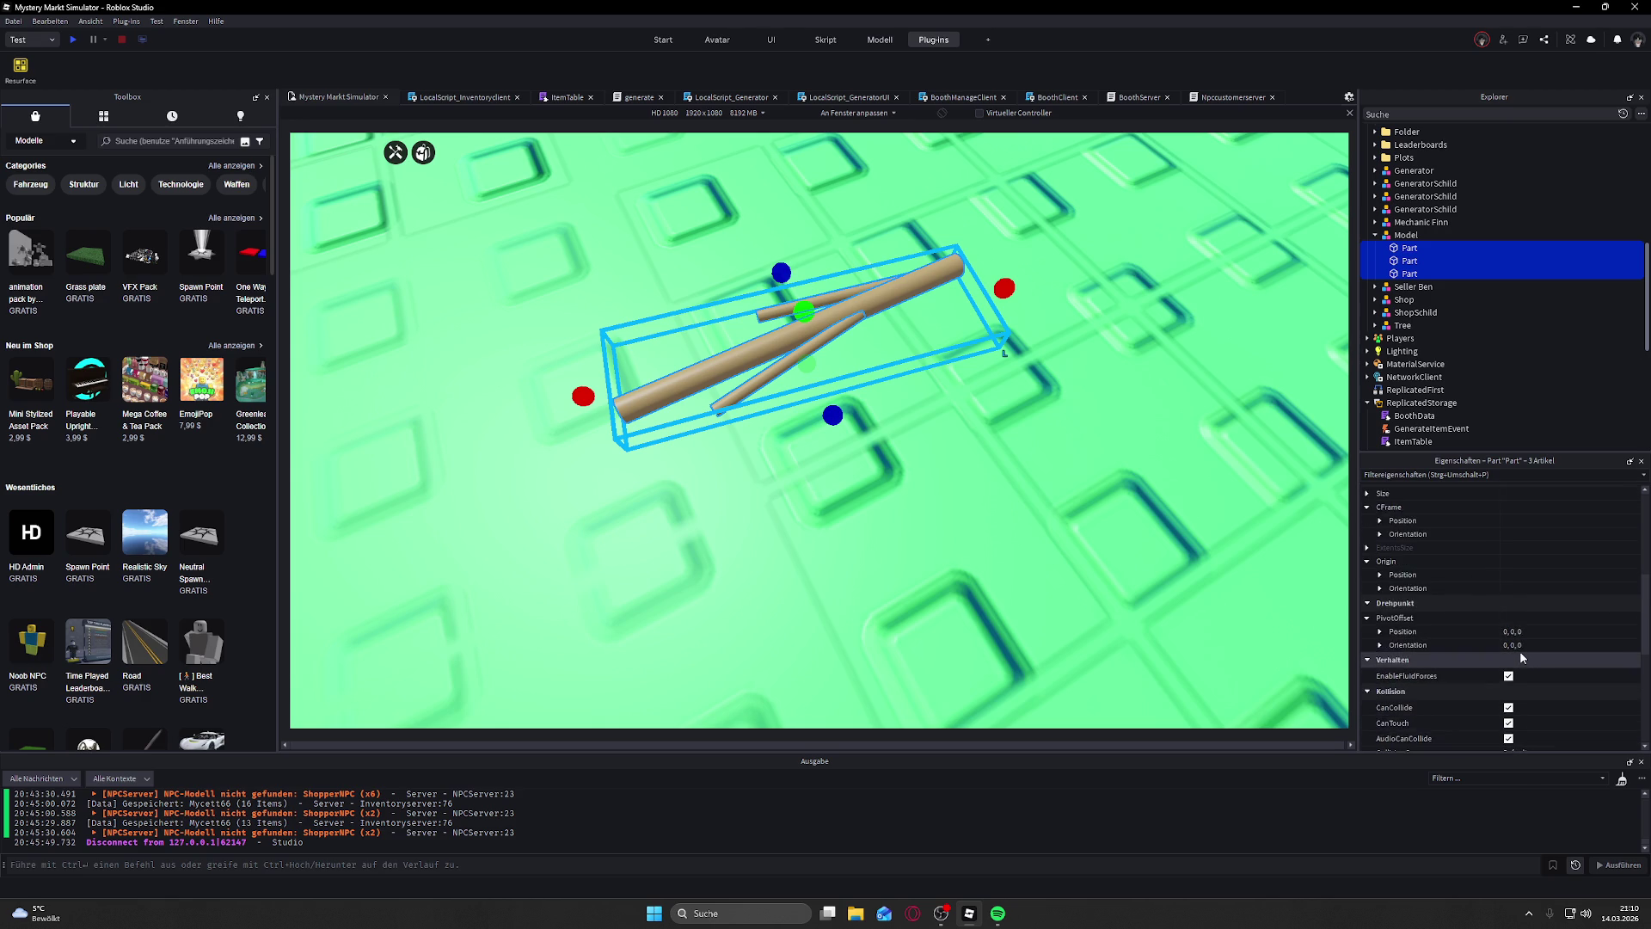
scroll(1520, 650, "up", 4)
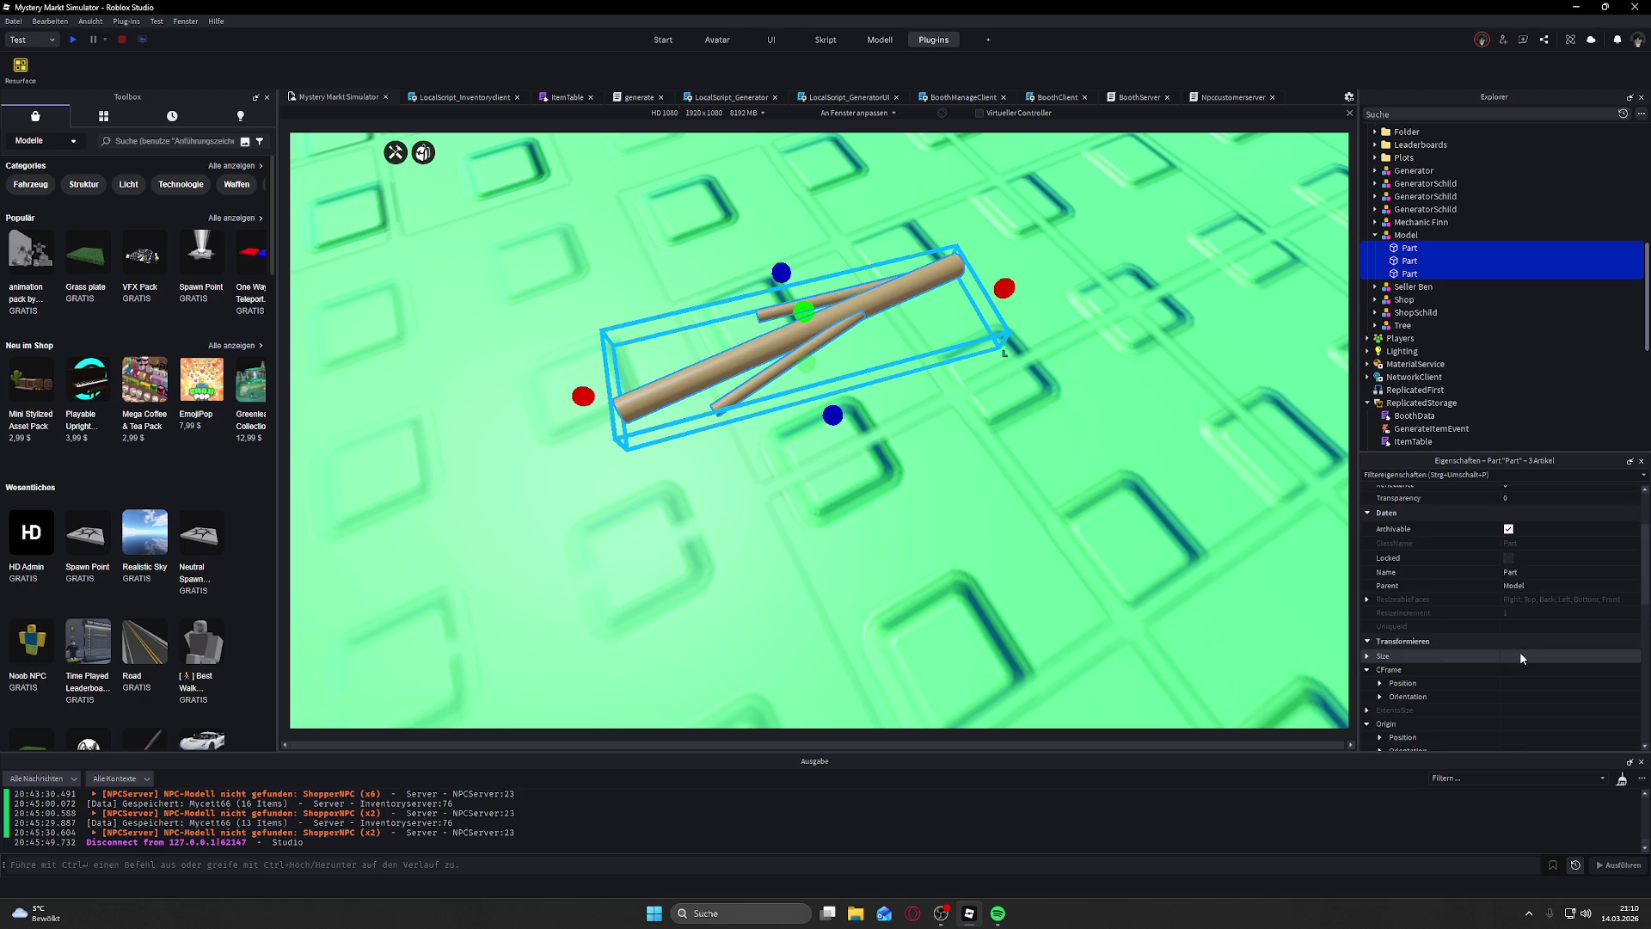
left_click(1535, 566)
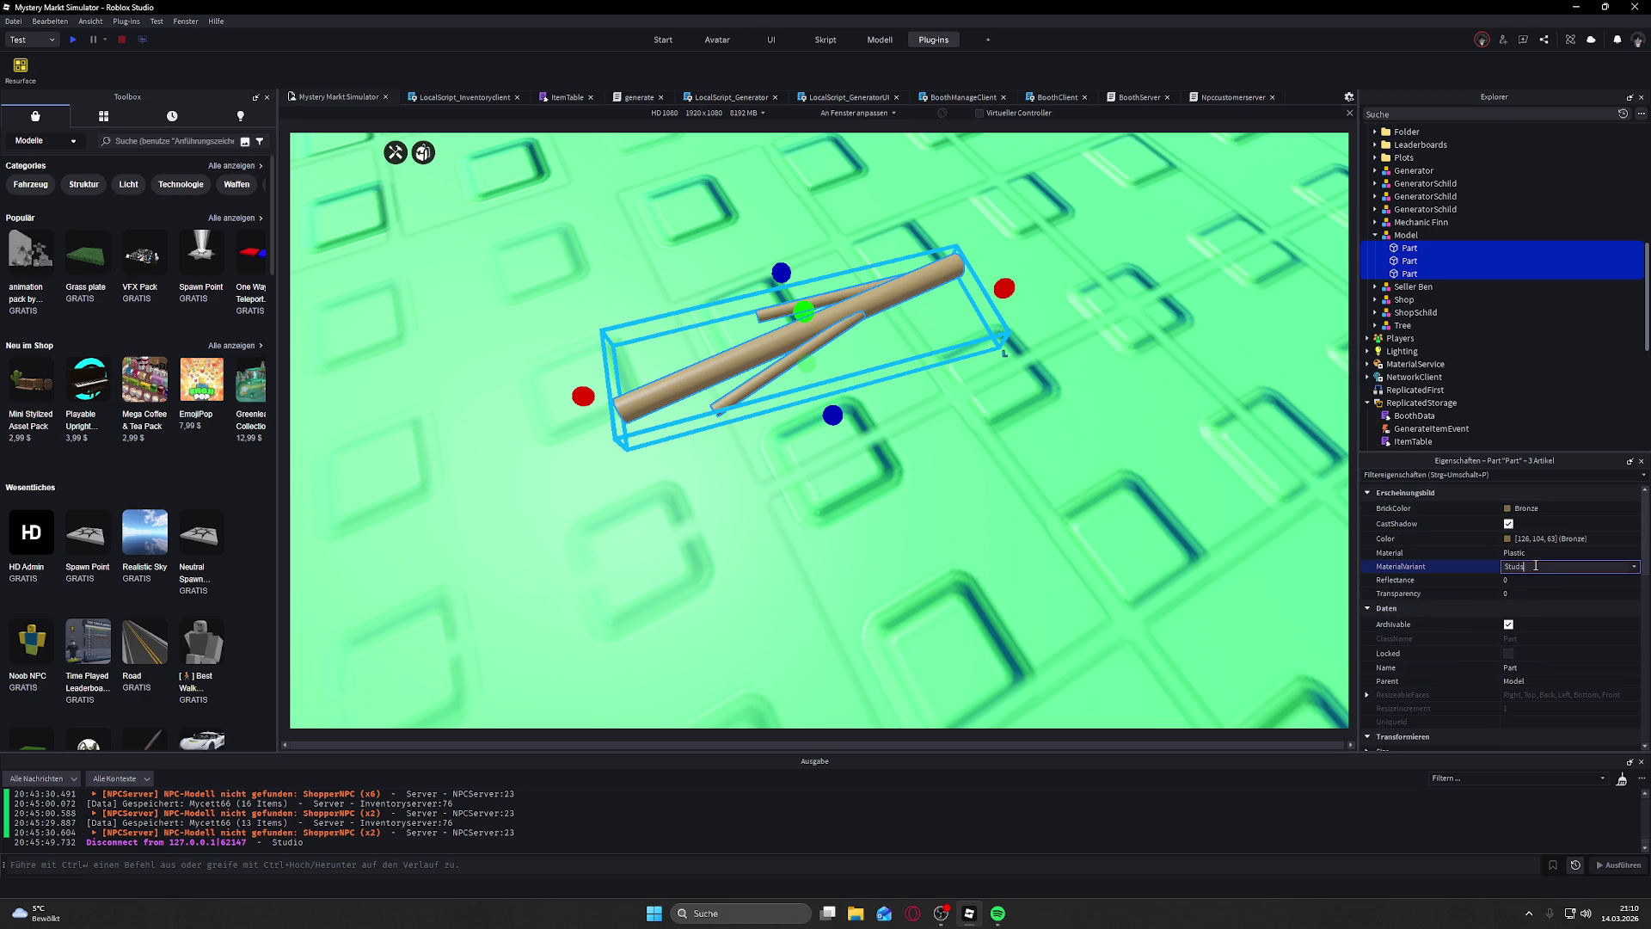
left_click(1636, 568)
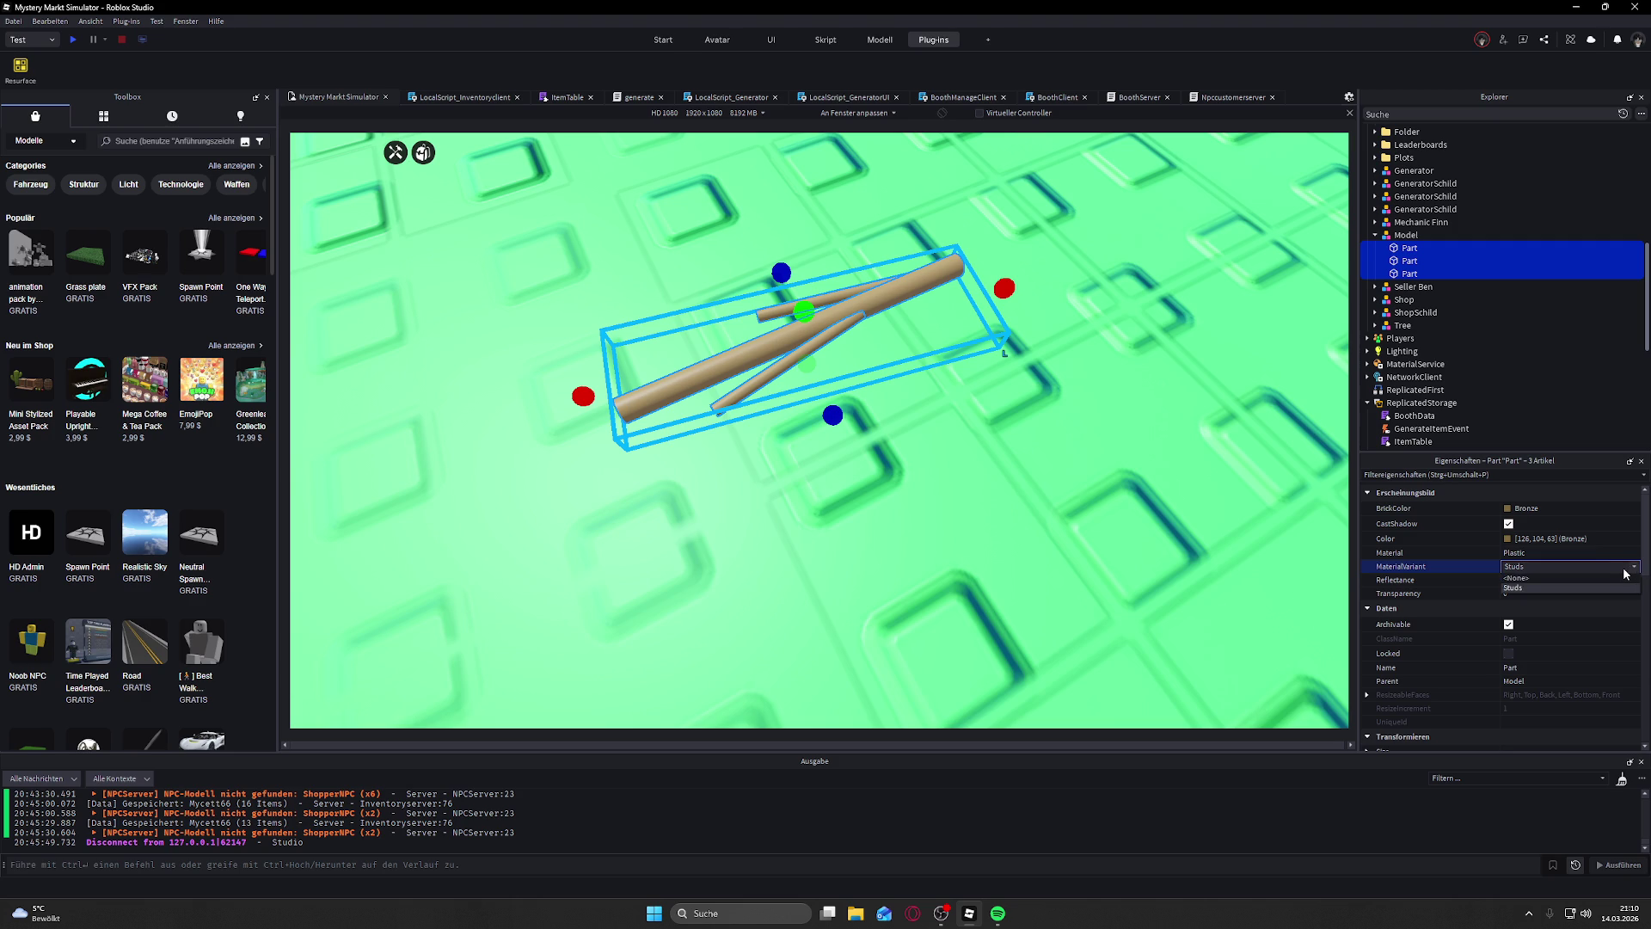
left_click(1626, 572)
left_click(1564, 581)
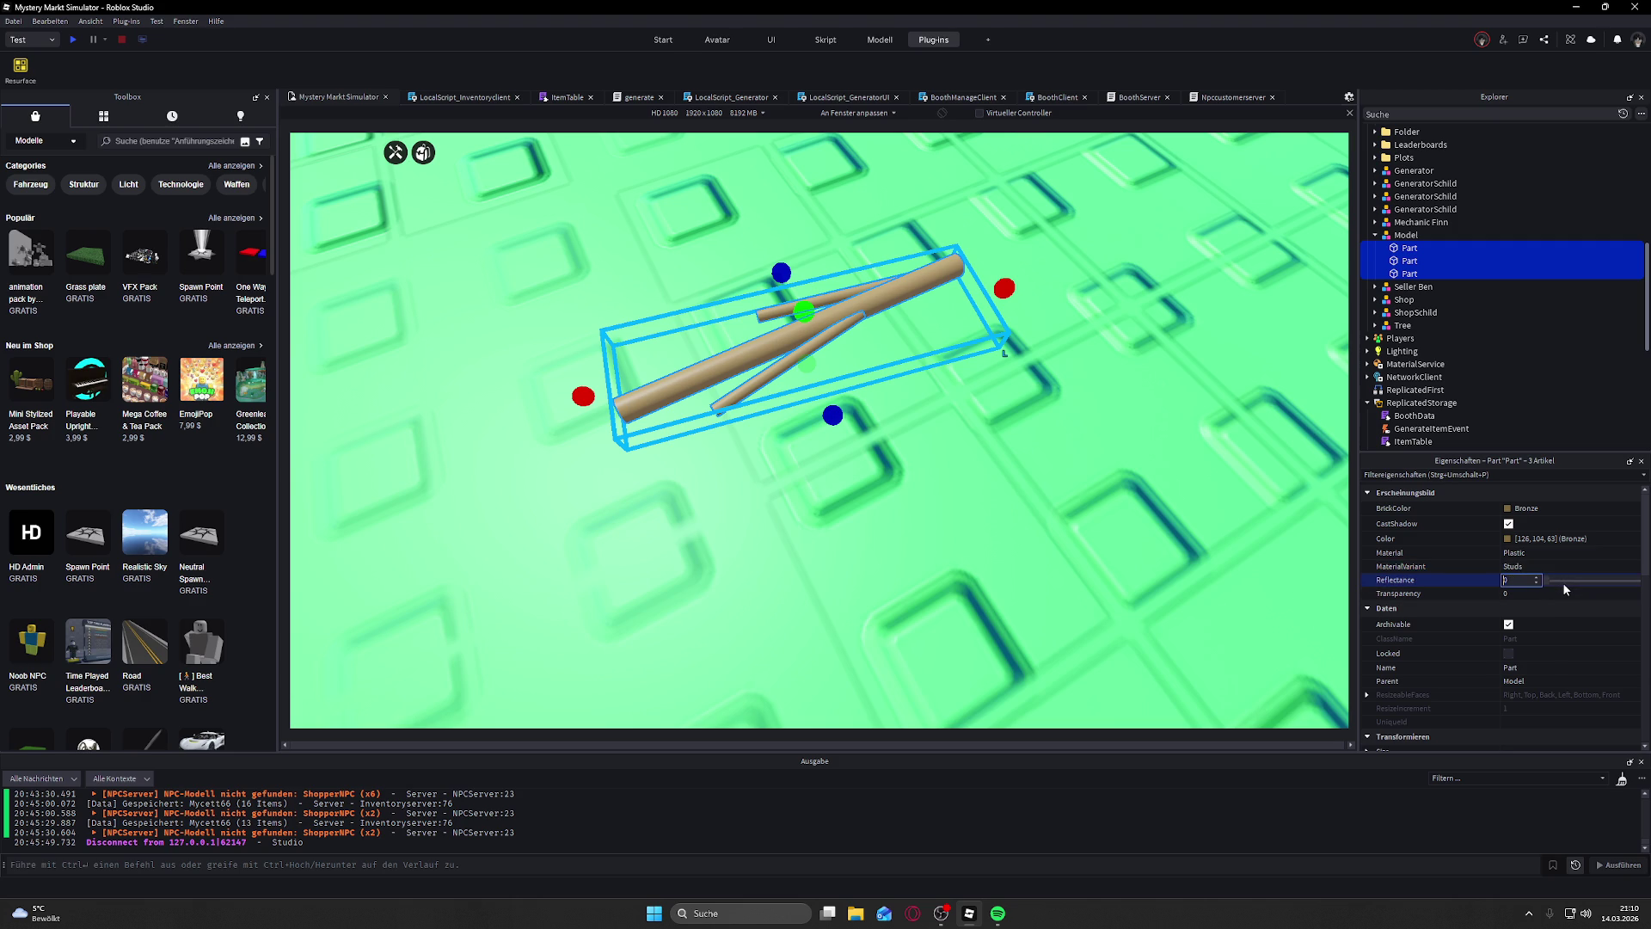
mouse_move(1546, 583)
left_mouse_down()
mouse_move(1612, 595)
mouse_move(1514, 593)
left_mouse_up()
left_click(1513, 594)
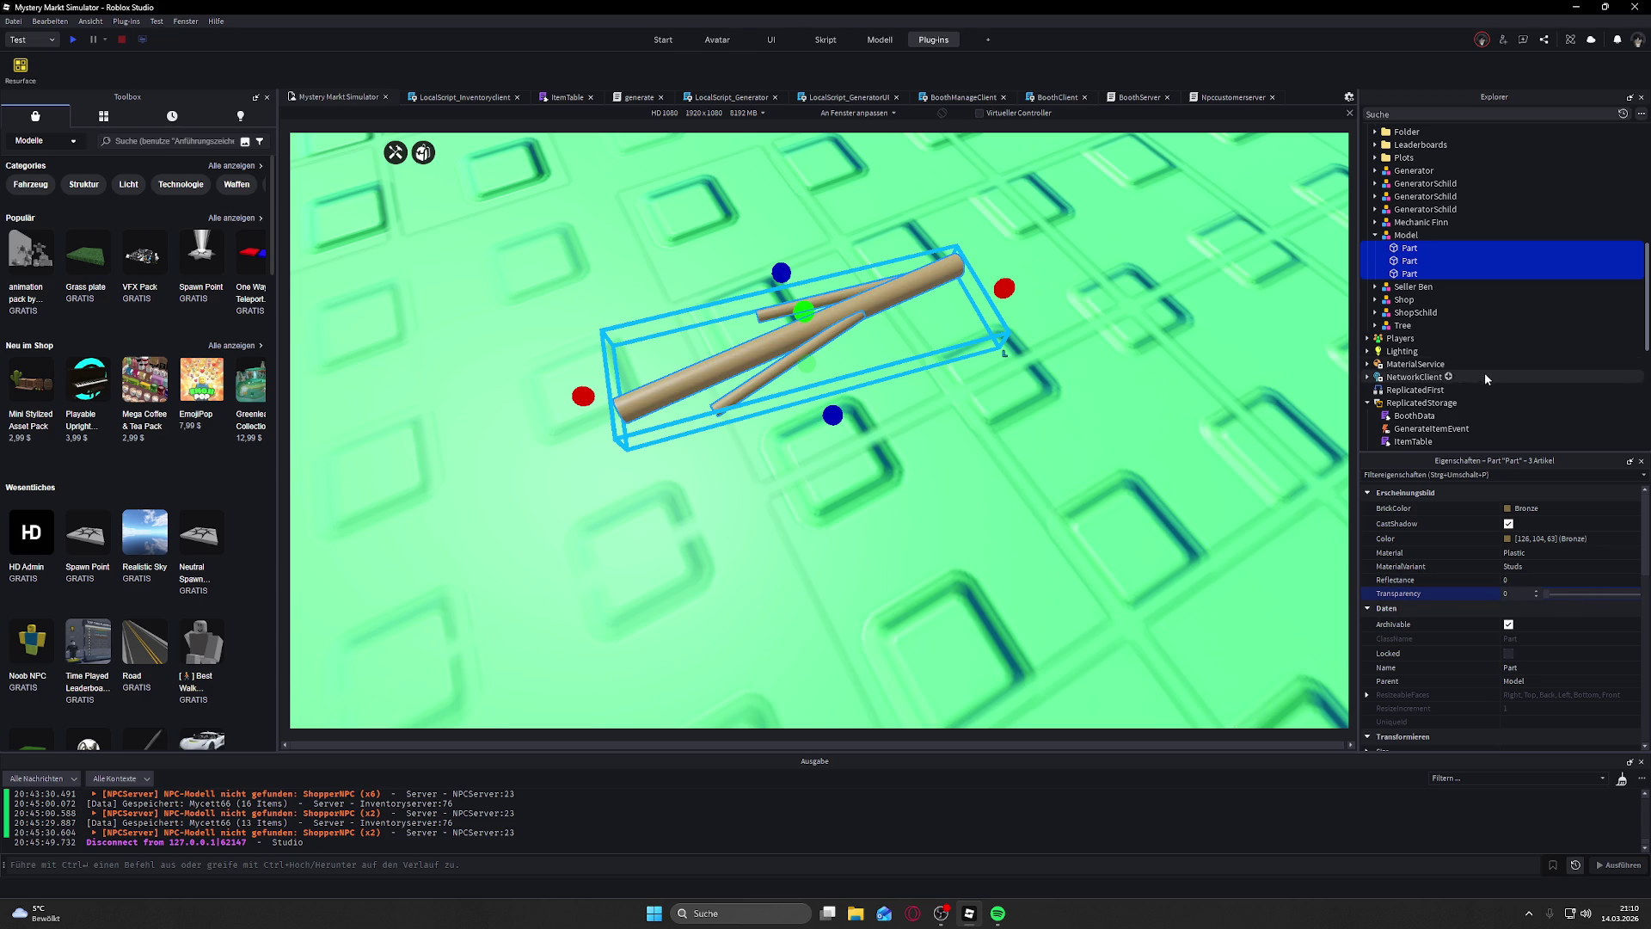
scroll(1514, 568, "down", 1)
left_click(1530, 555)
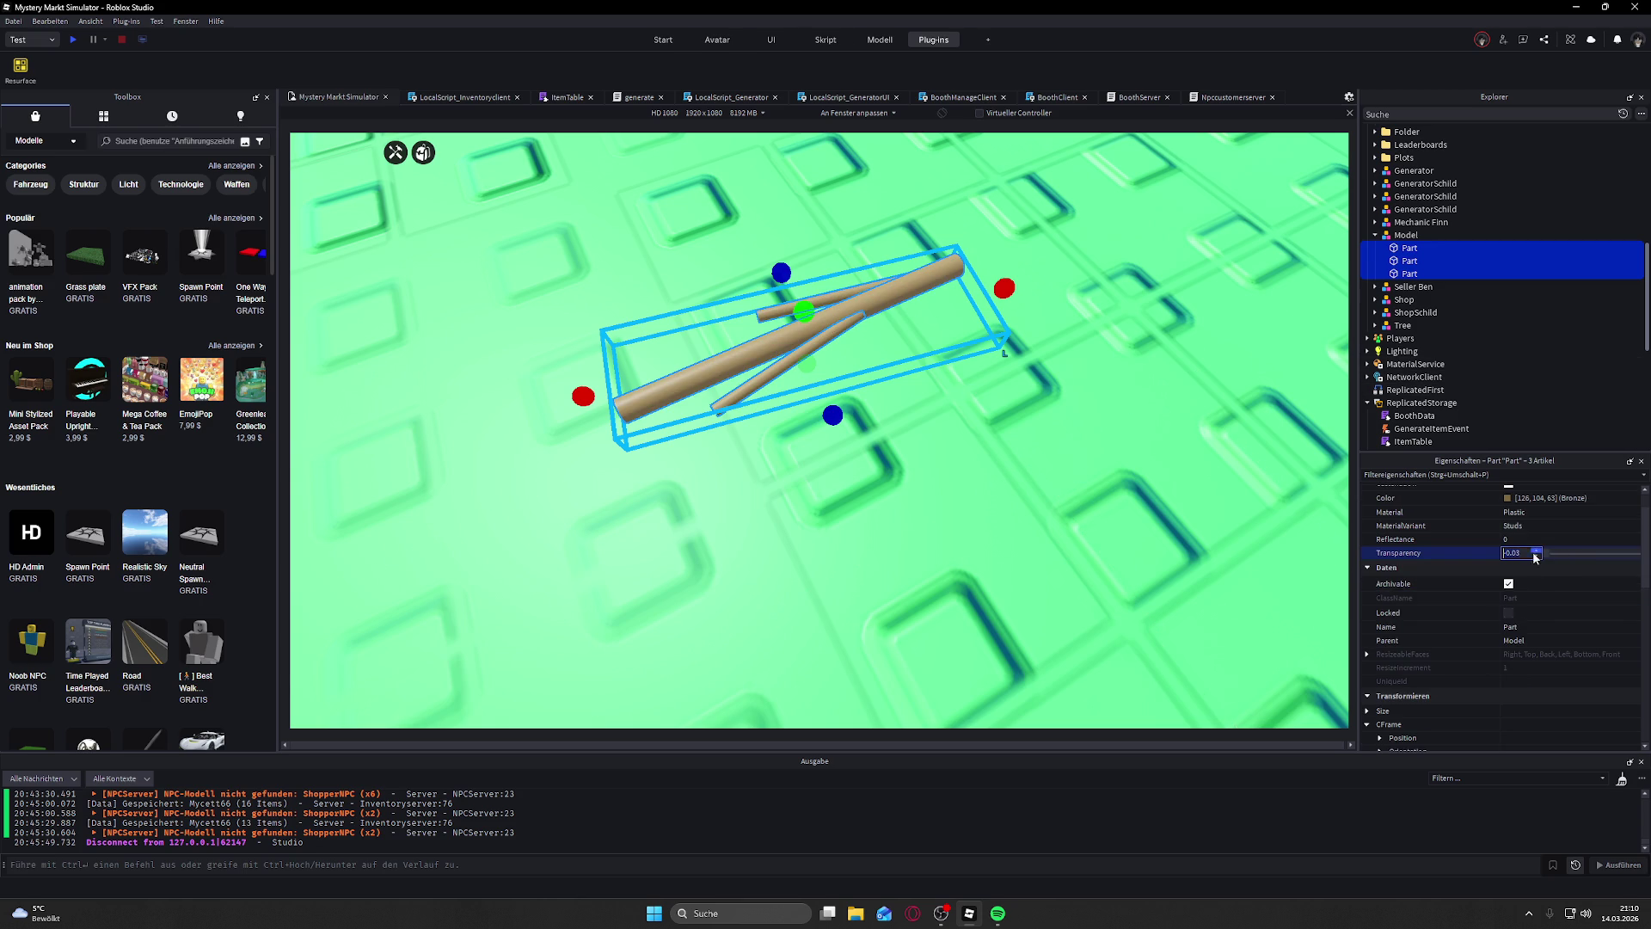
scroll(1468, 549, "down", 10)
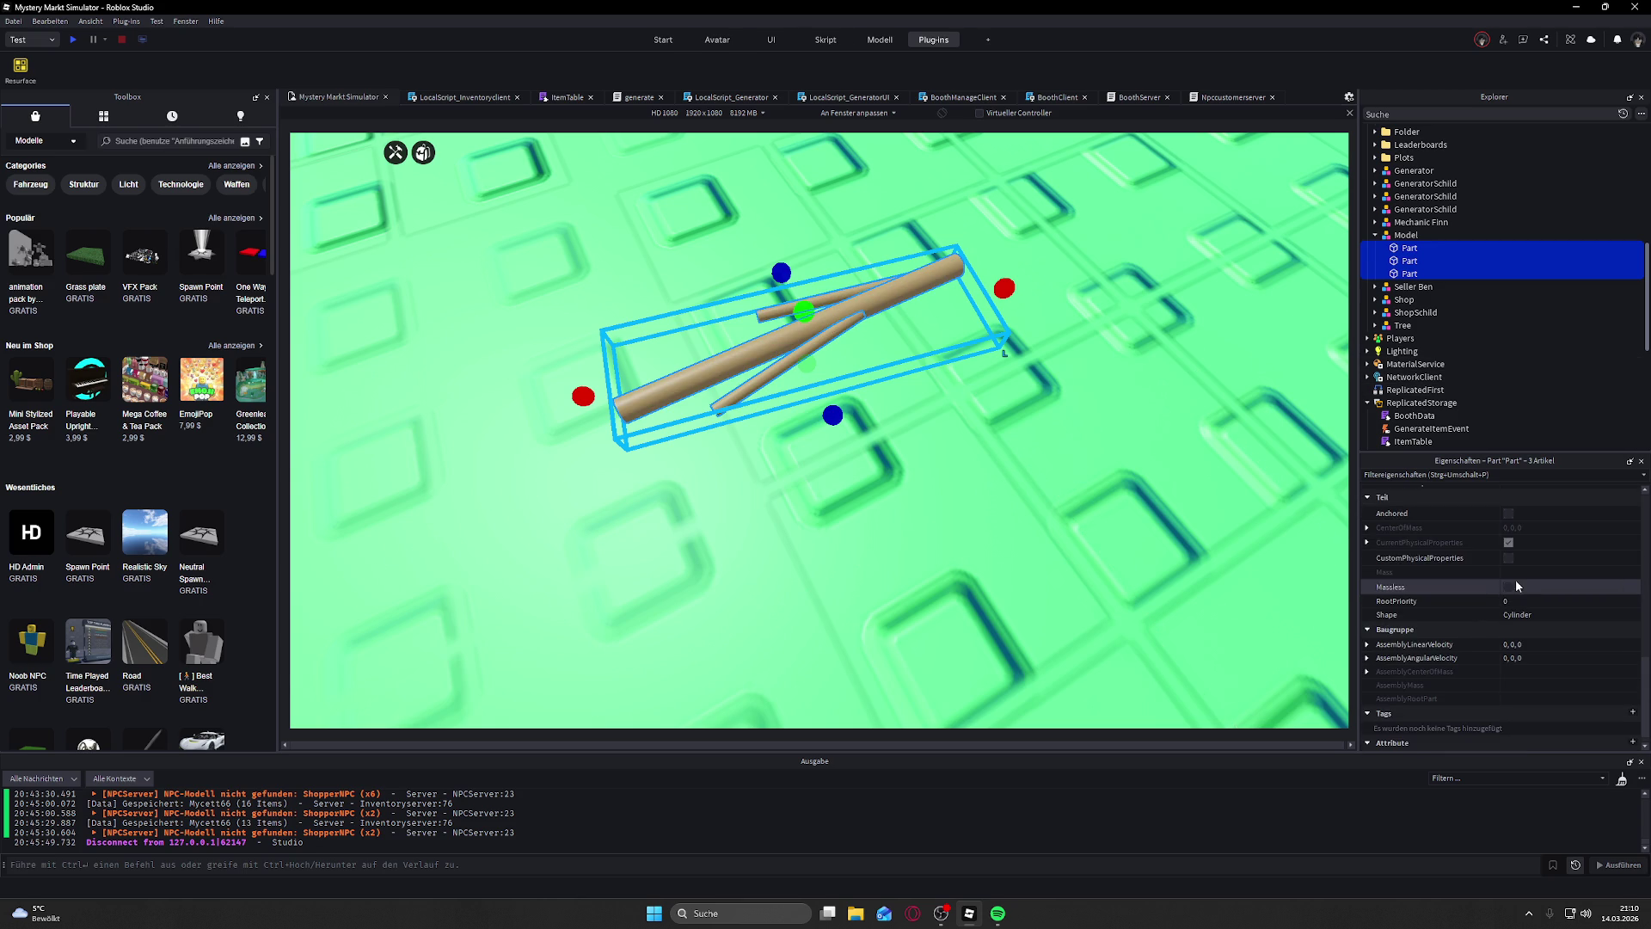
Step: Change the parts' Shape from Cylinder to Block, keeping the Studs material variant
left_click(1550, 607)
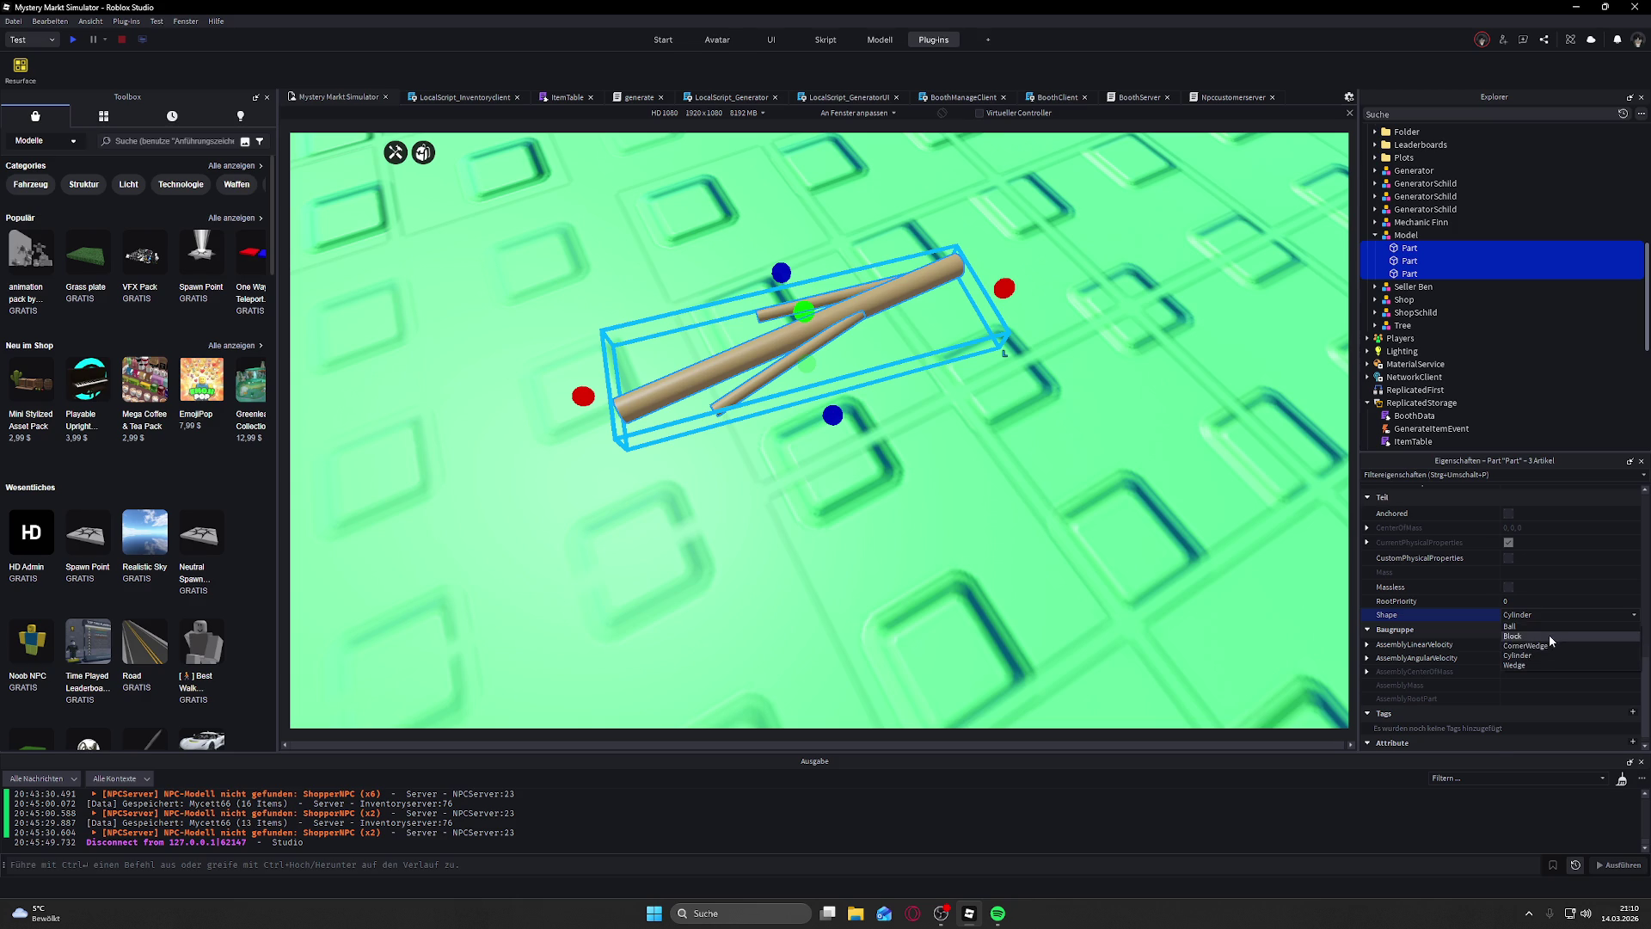
left_click(1549, 634)
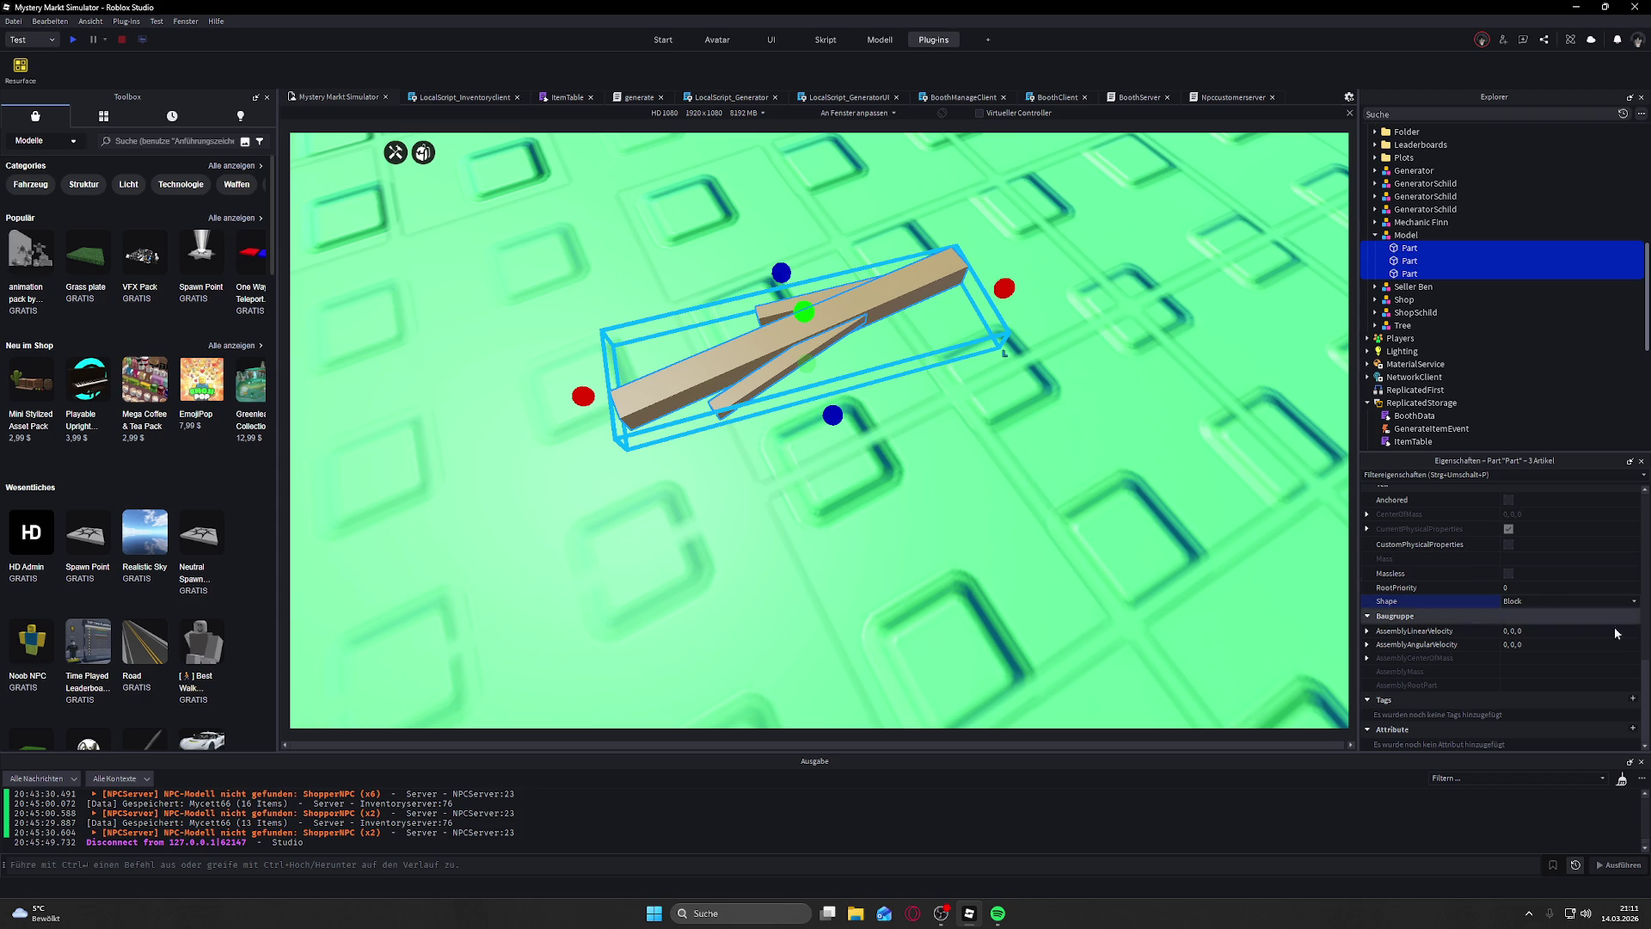
scroll(1497, 619, "up", 5)
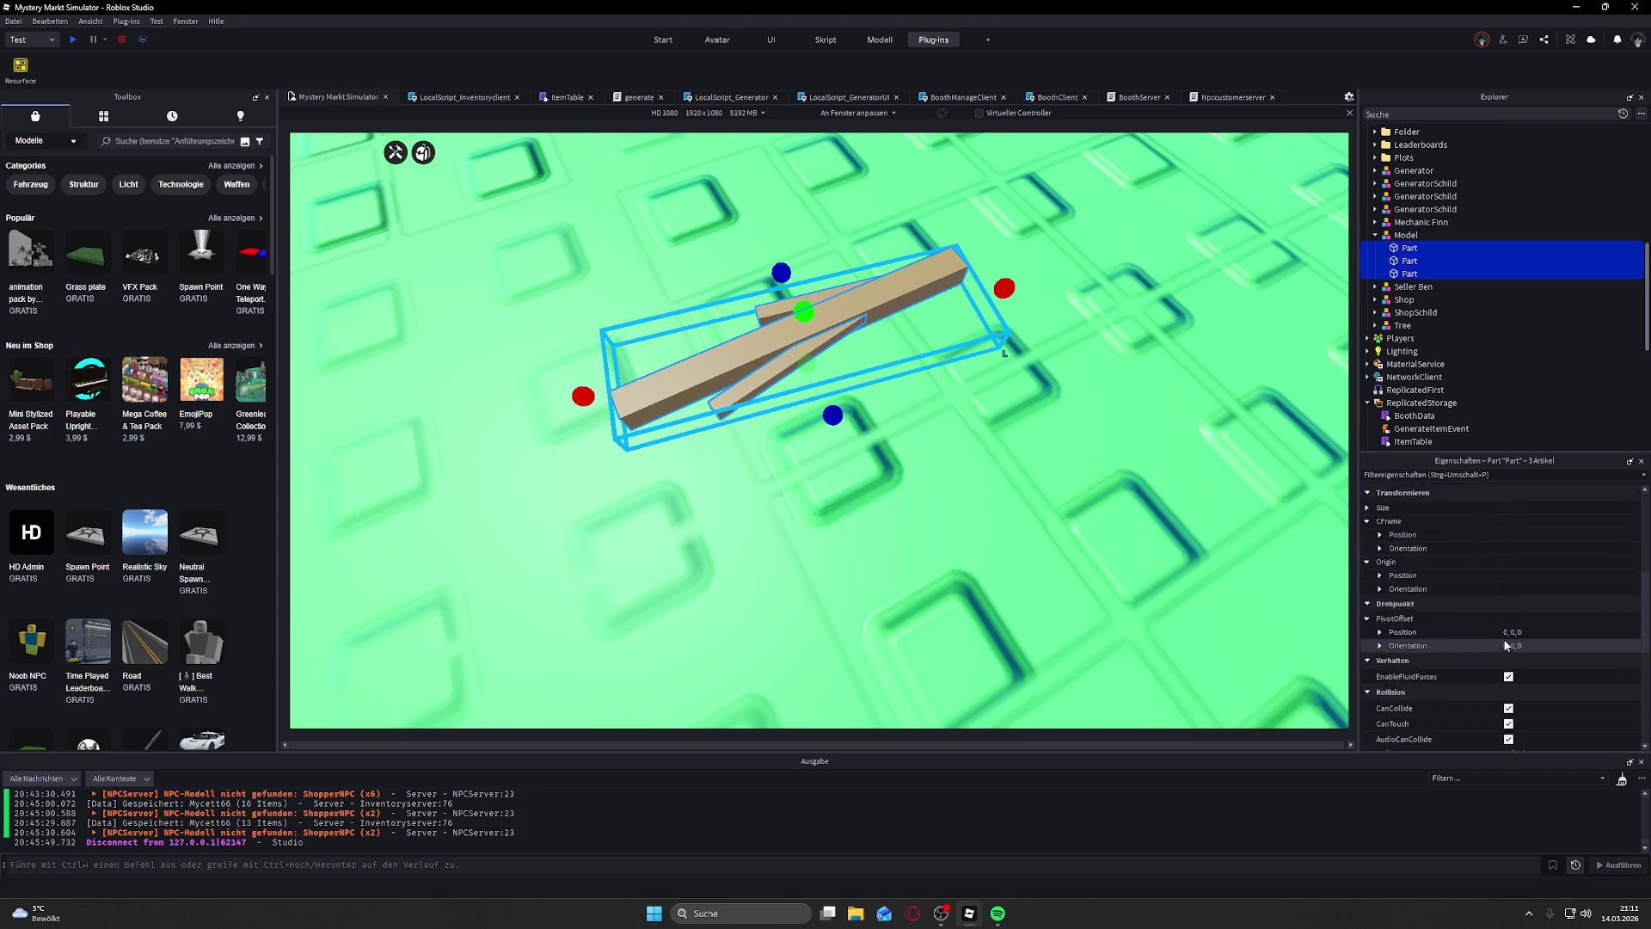
left_click(1548, 566)
left_click(1634, 566)
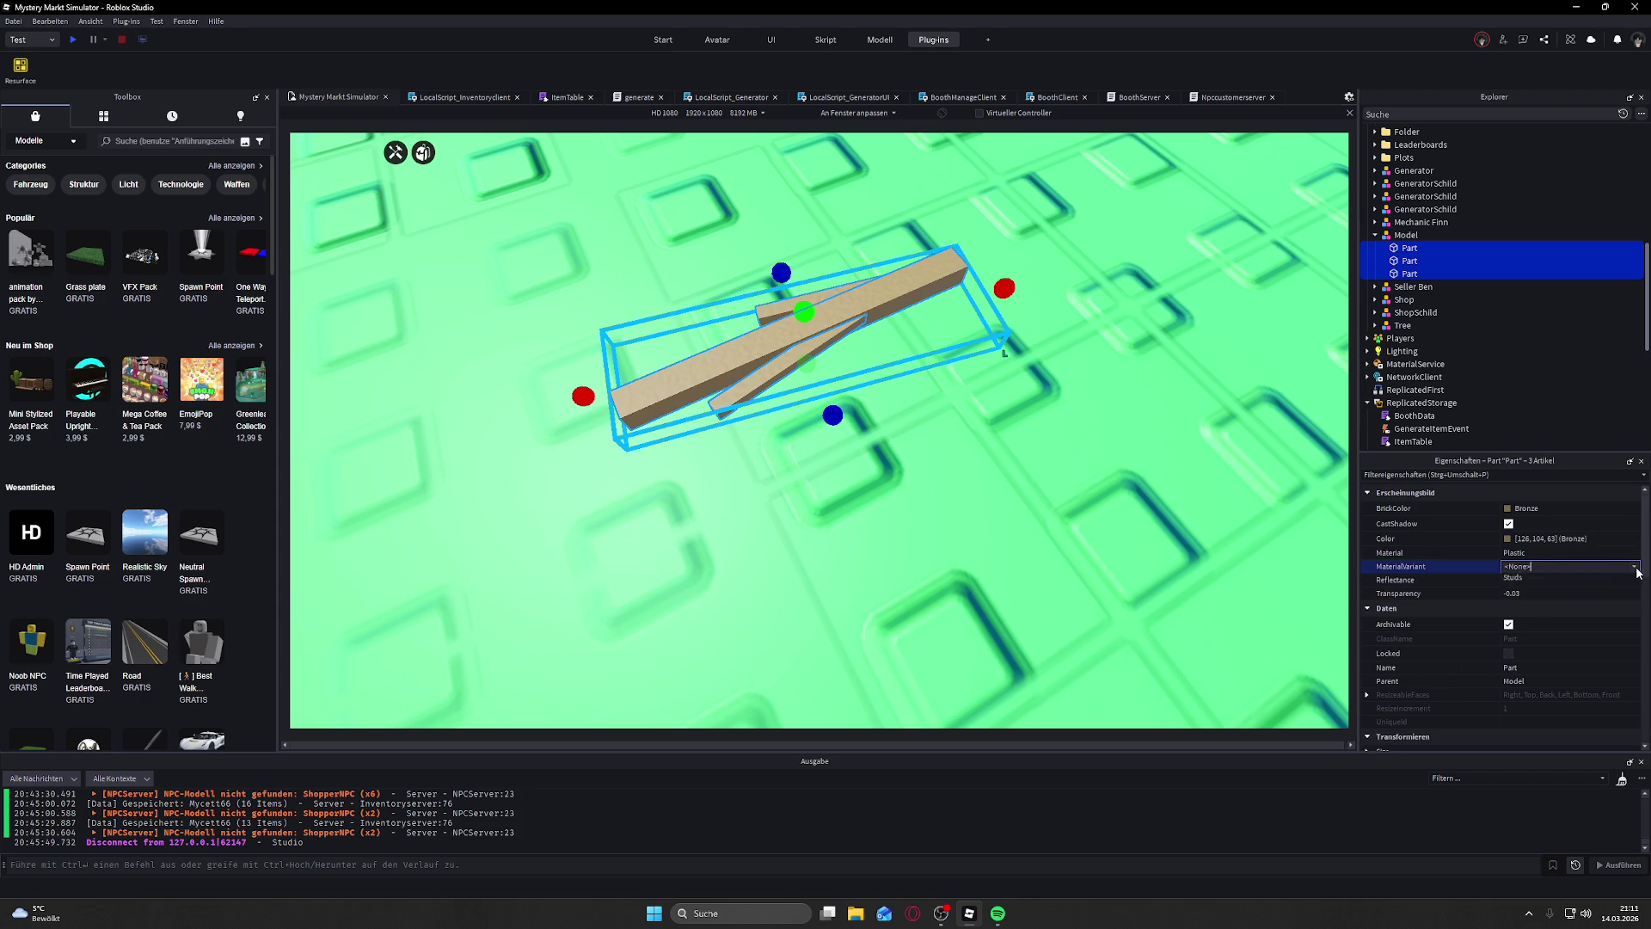
left_click(1588, 588)
scroll(1173, 440, "down", 5)
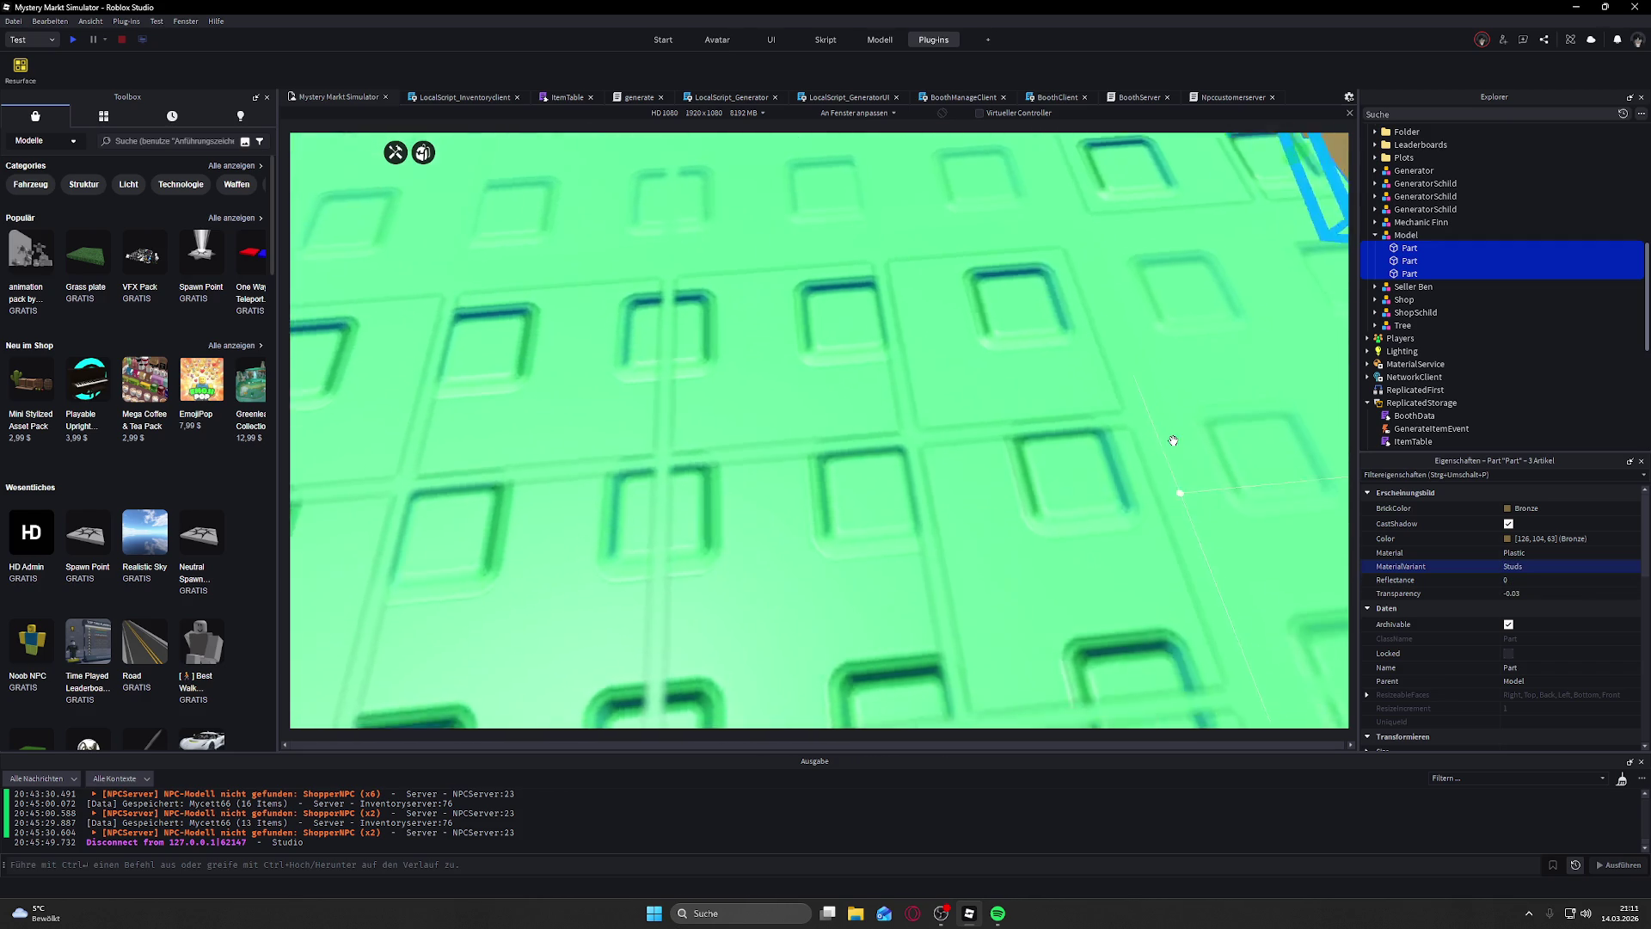
scroll(1173, 440, "up", 10)
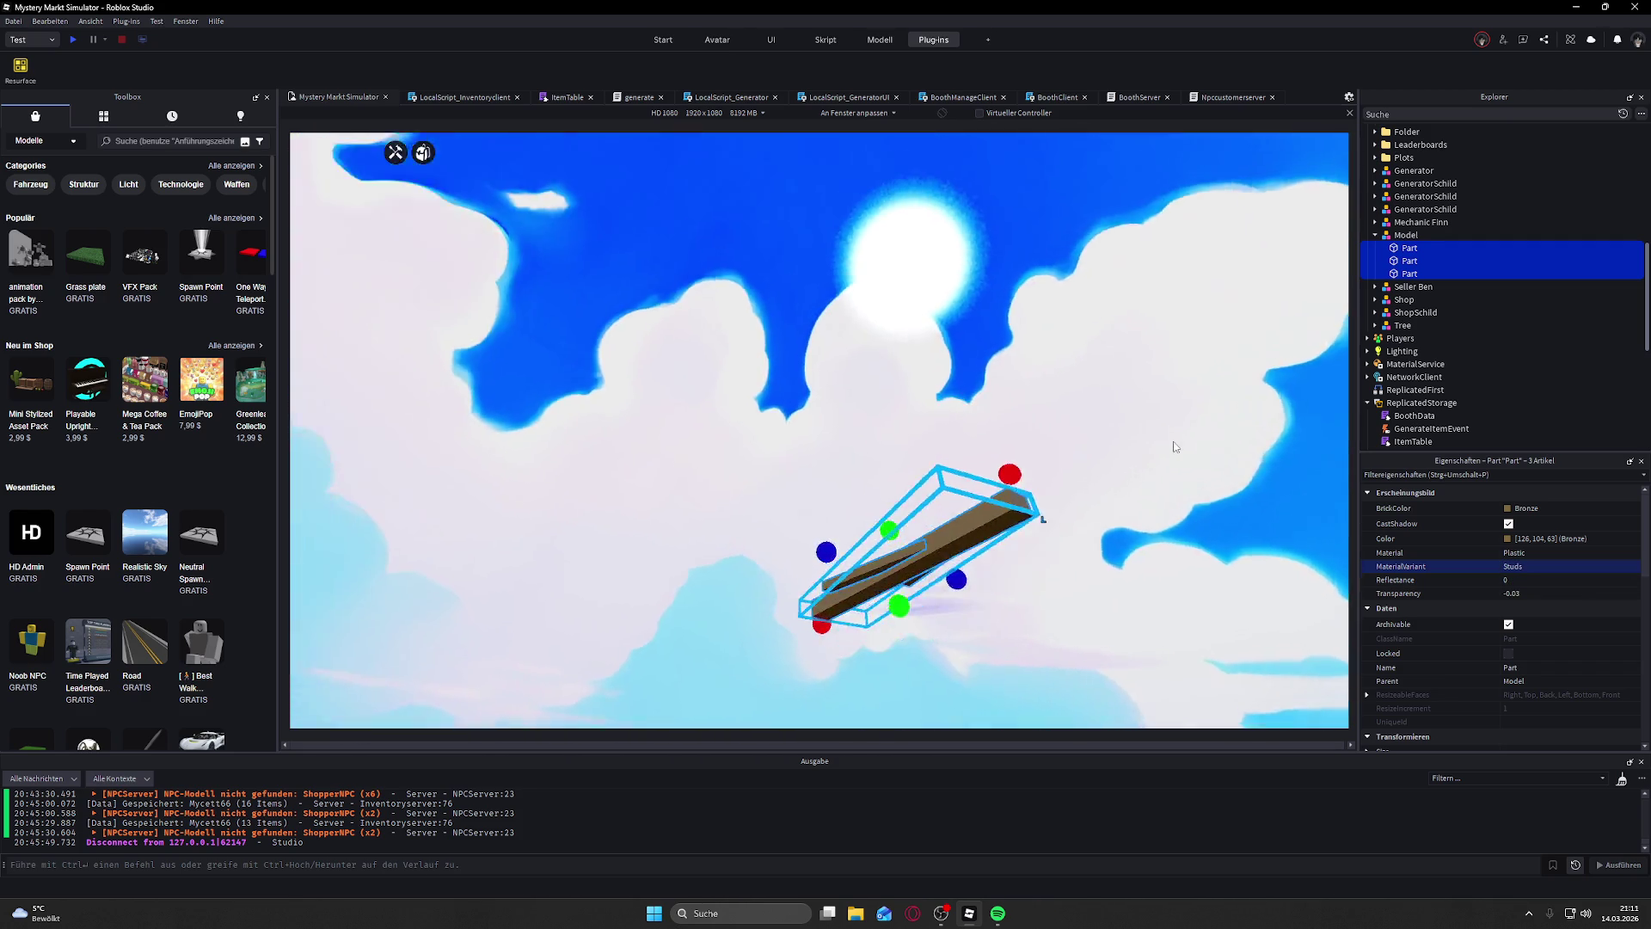
scroll(1175, 446, "up", 10)
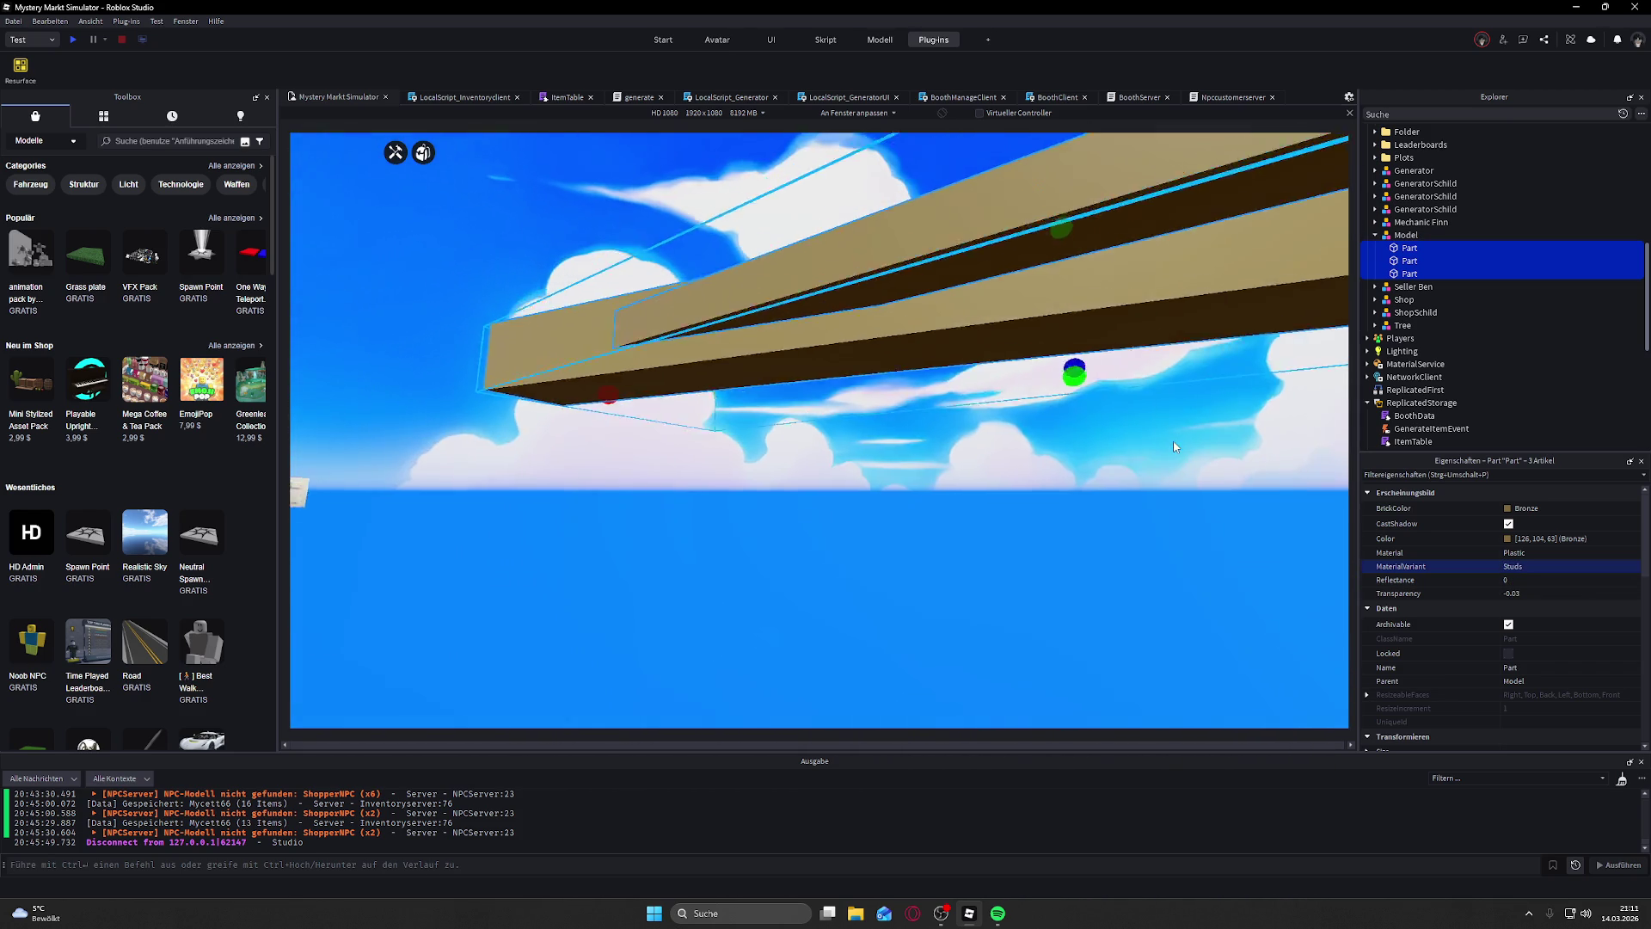
Step: Select the three-part Model and rename it from Model to 'stick' with F2
scroll(1175, 446, "up", 5)
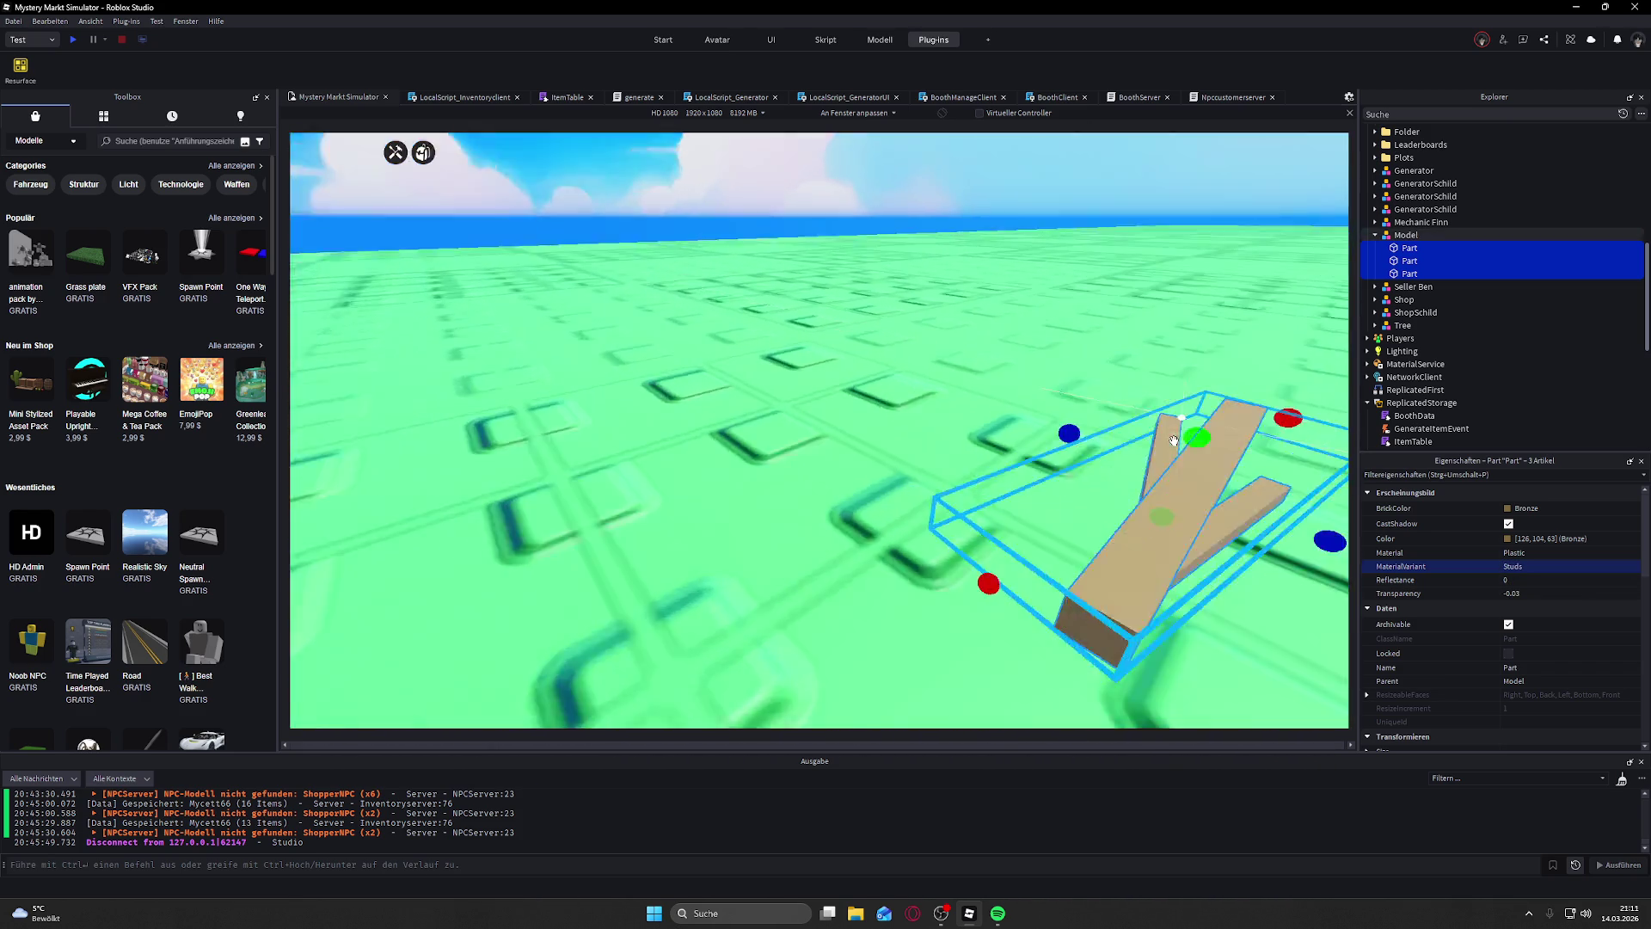
scroll(1173, 441, "down", 5)
scroll(1173, 440, "up", 5)
left_click(788, 271)
scroll(857, 325, "up", 5)
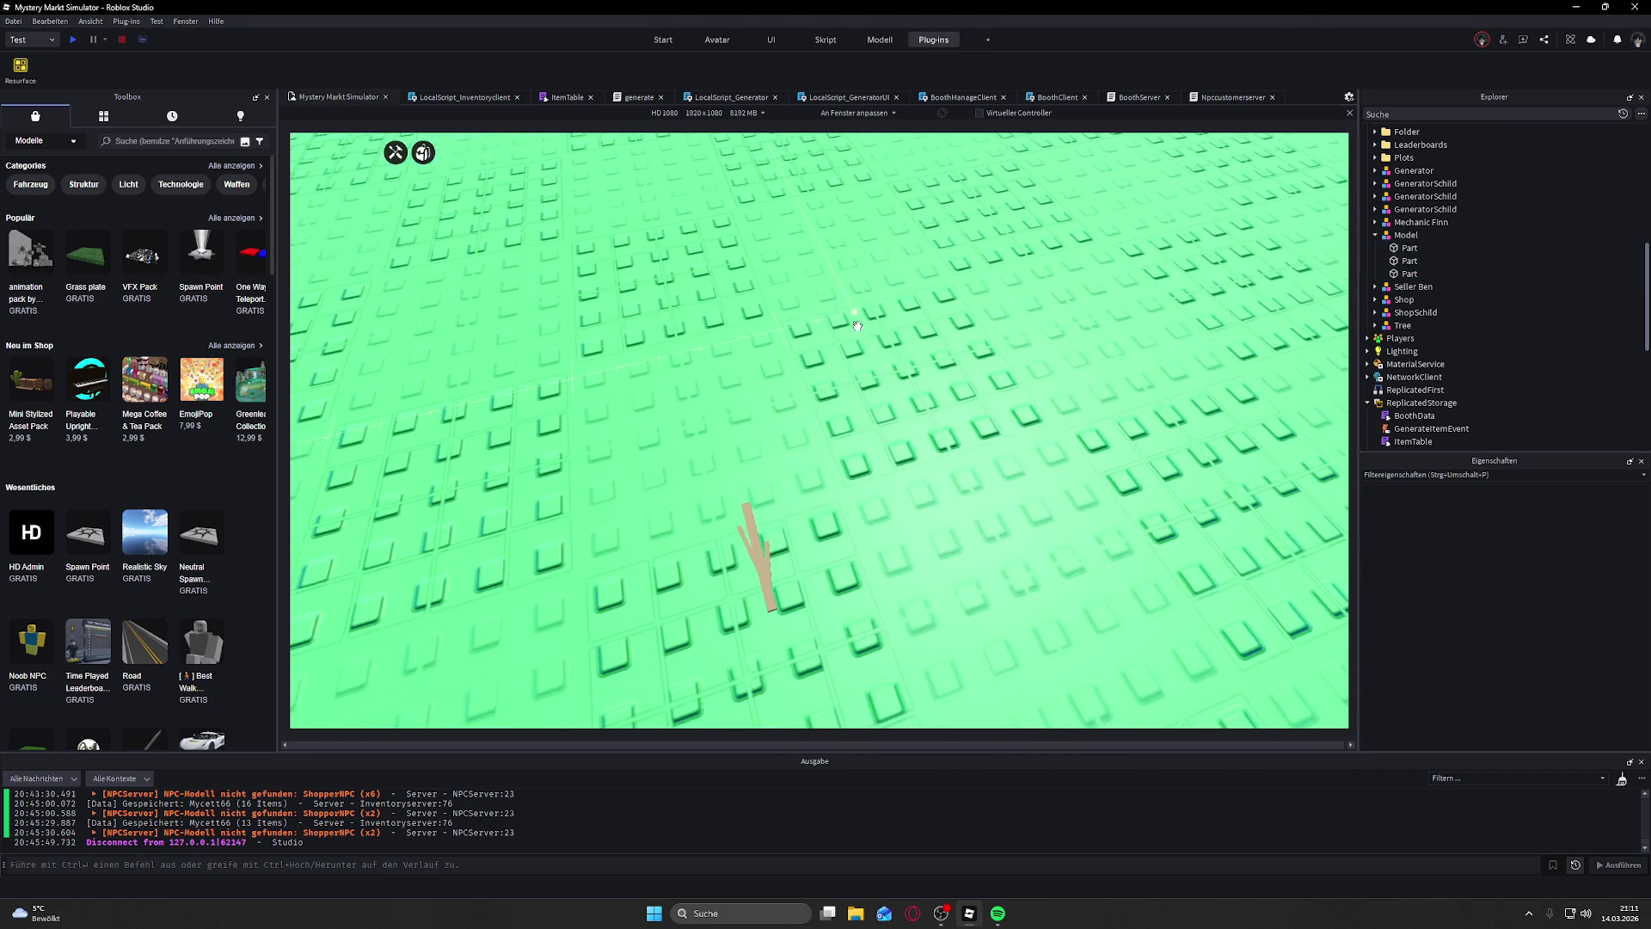
left_click(741, 561)
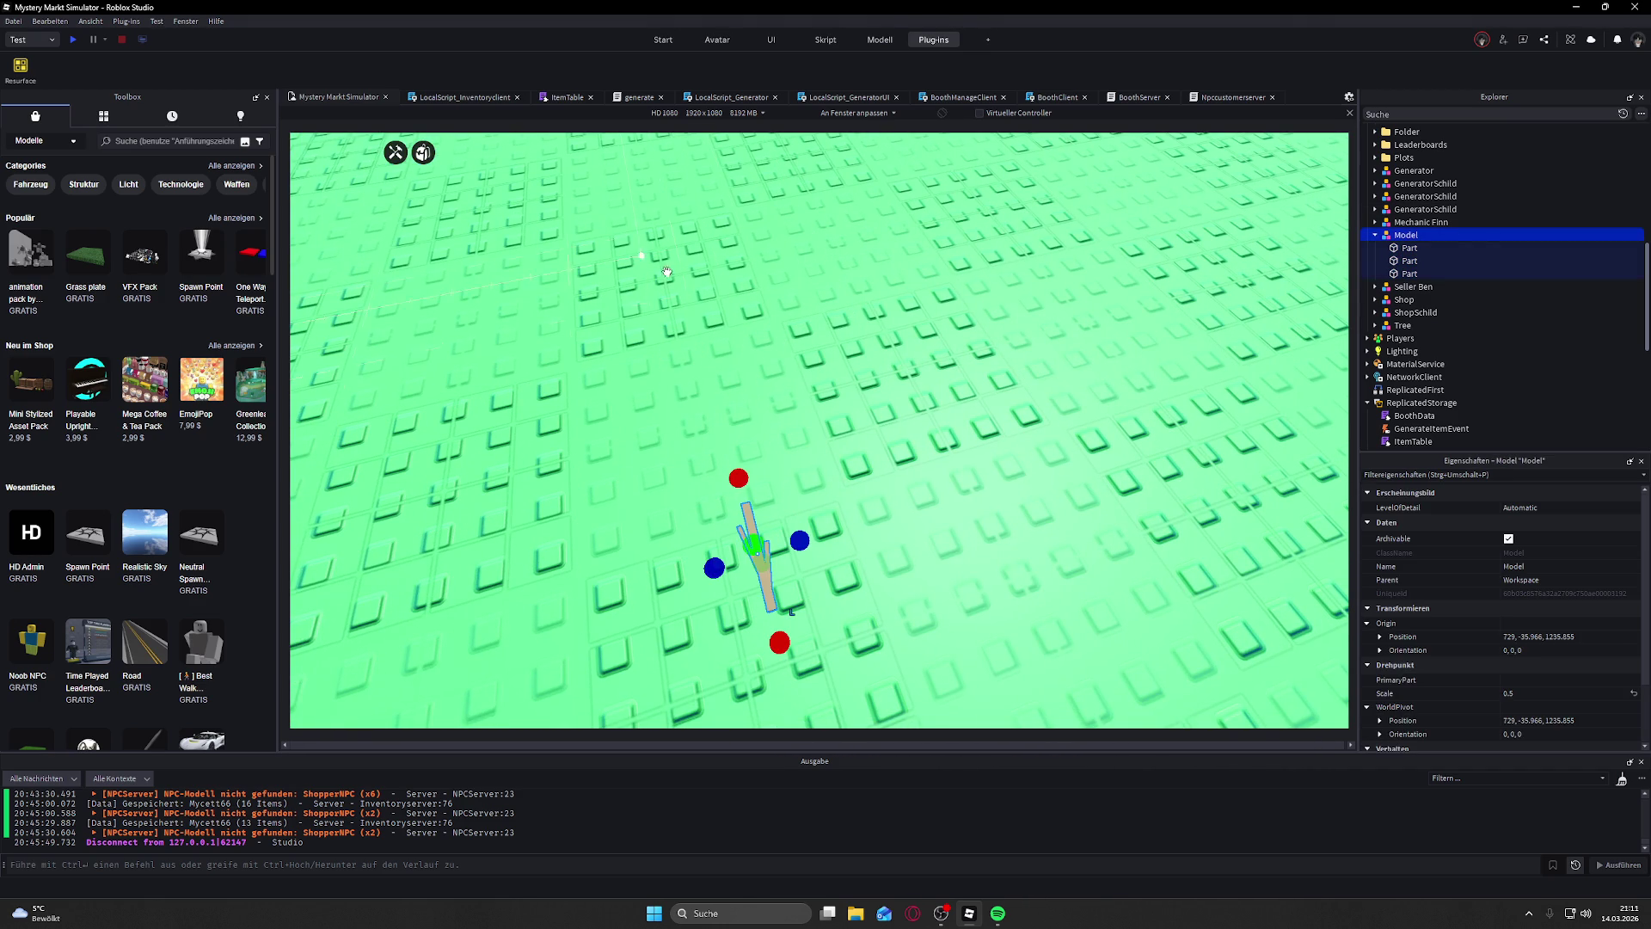
key("F2")
key("BackSpace")
type("stick")
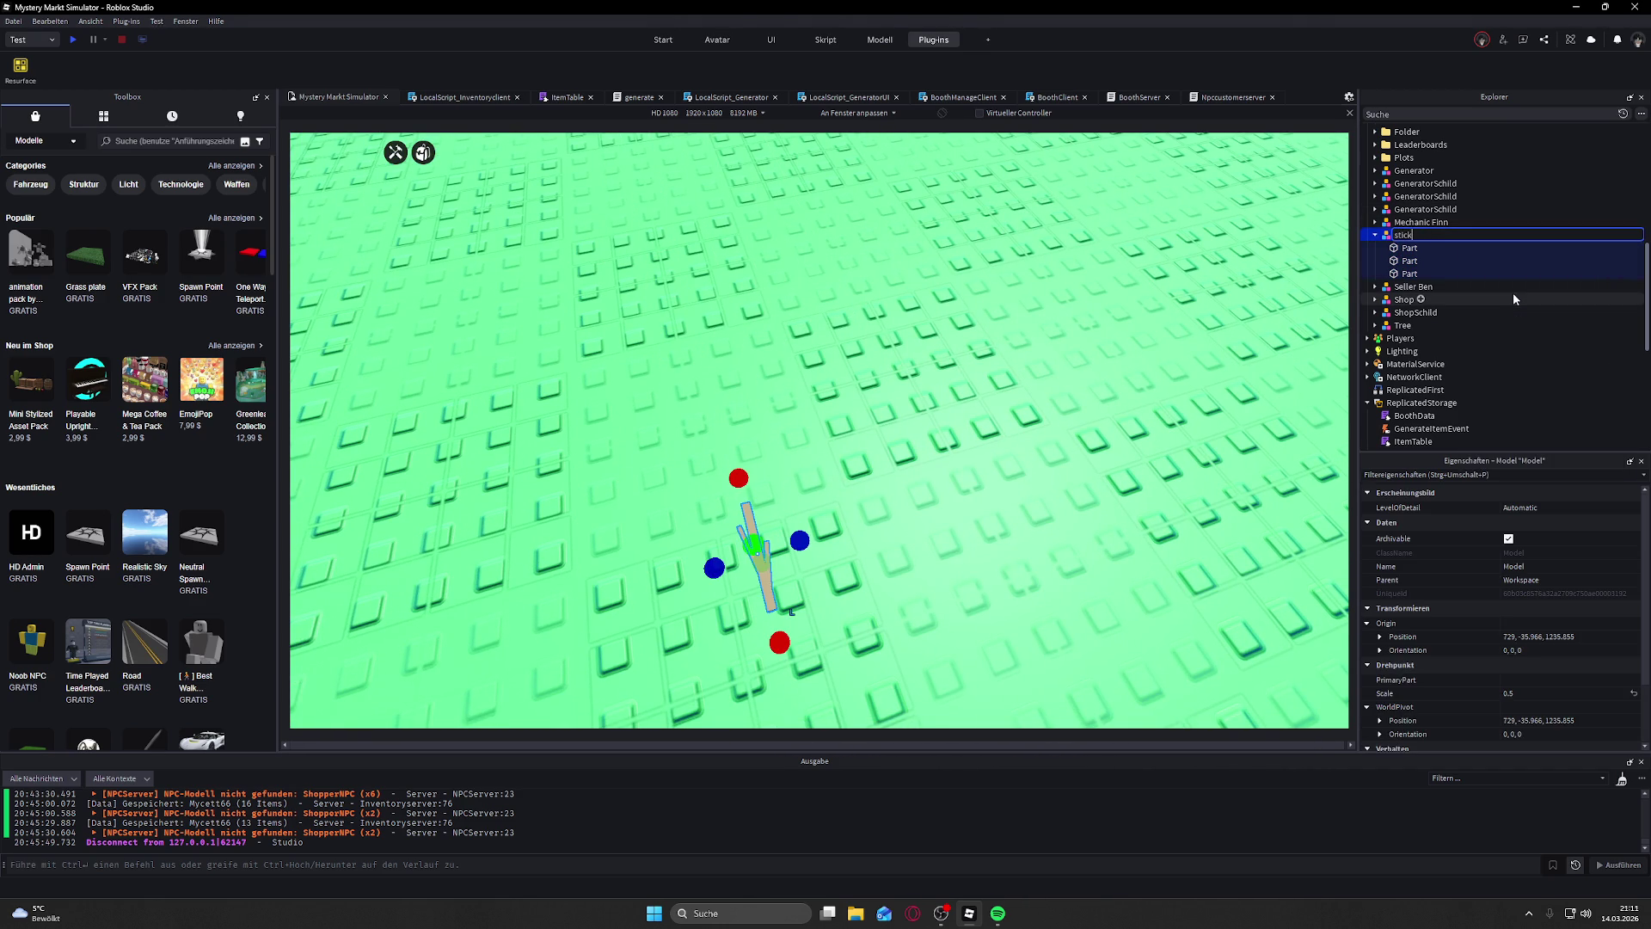
key("Return")
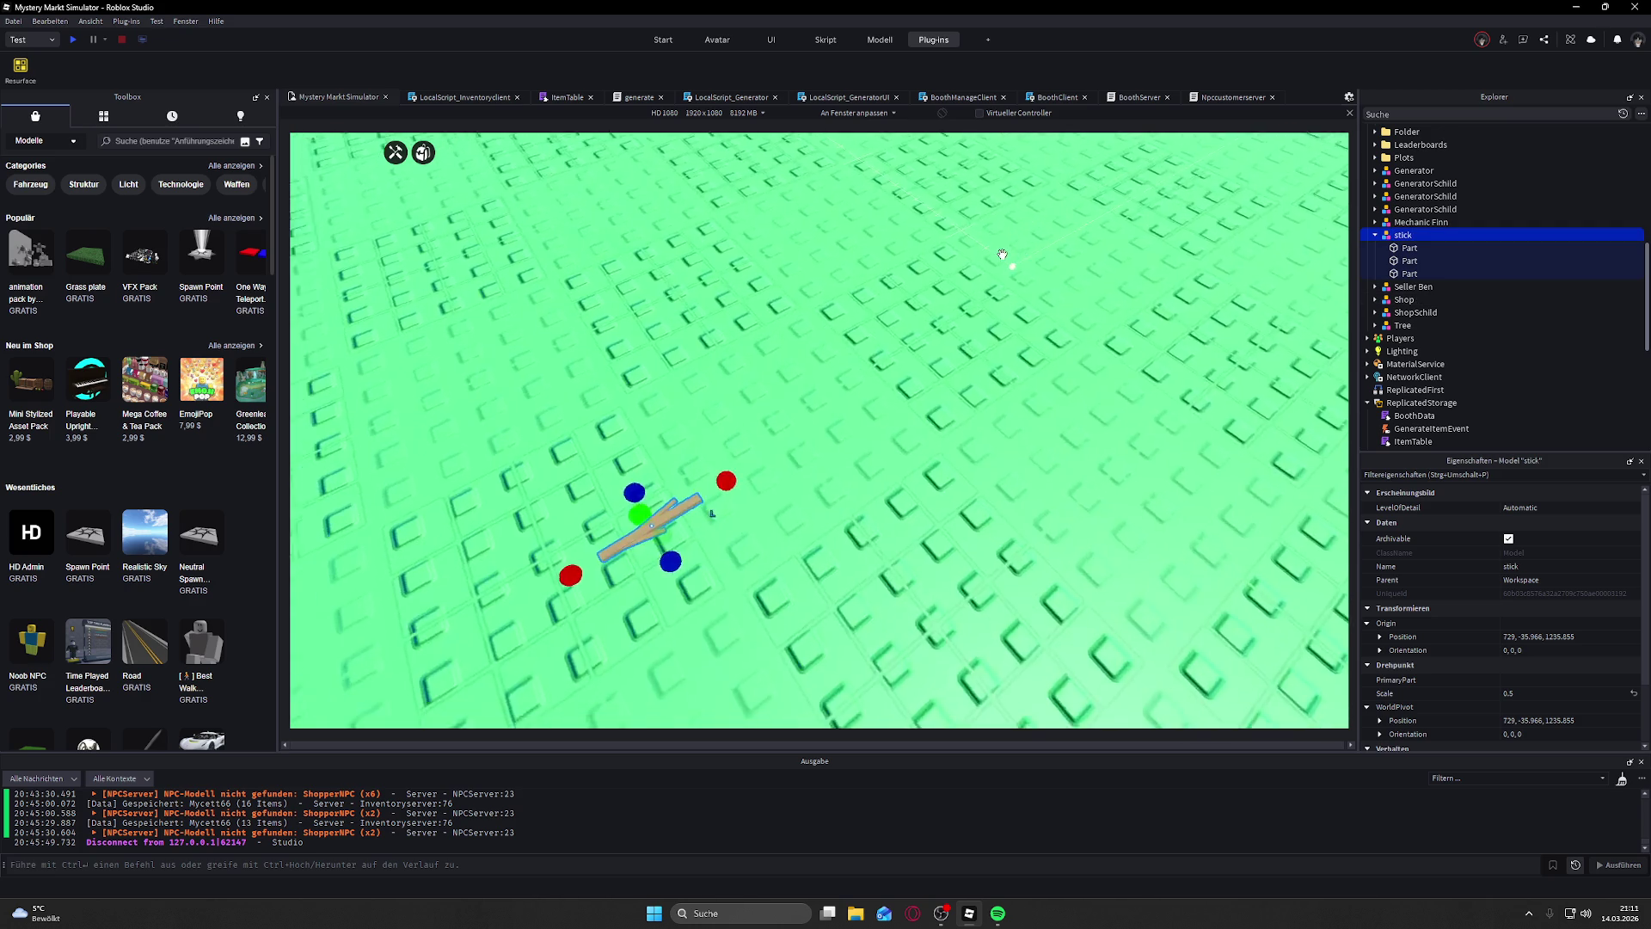
left_click(1016, 226)
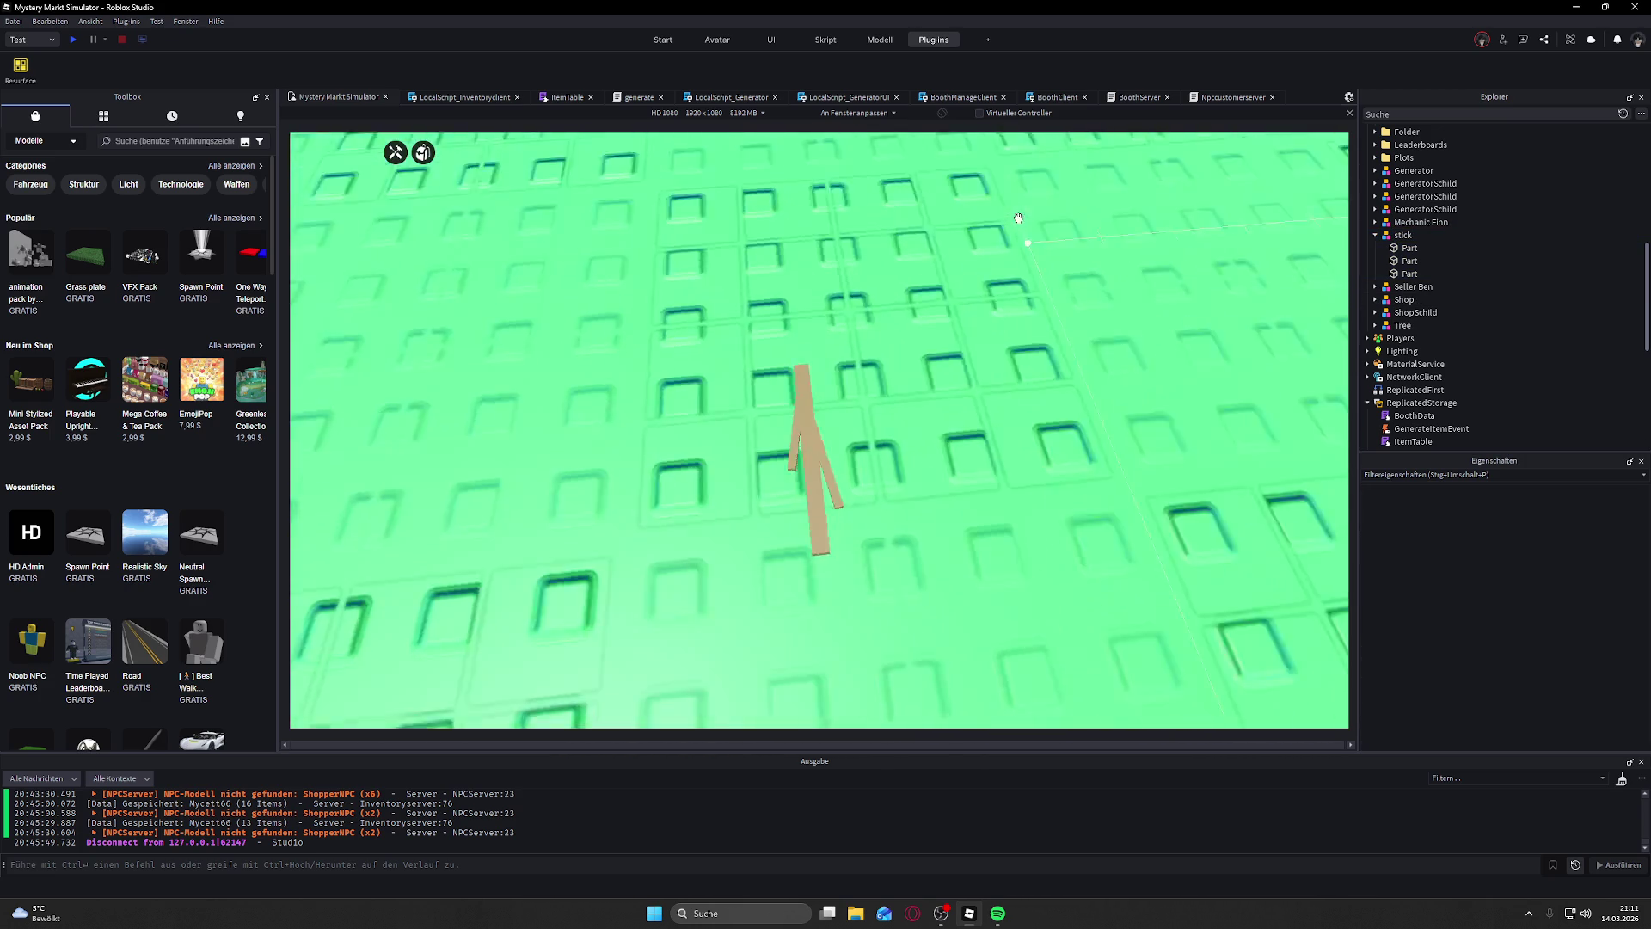
Step: Rotate the stick model with the rotation handles to a slight tilt of about 5, 0, 0
scroll(1018, 217, "down", 5)
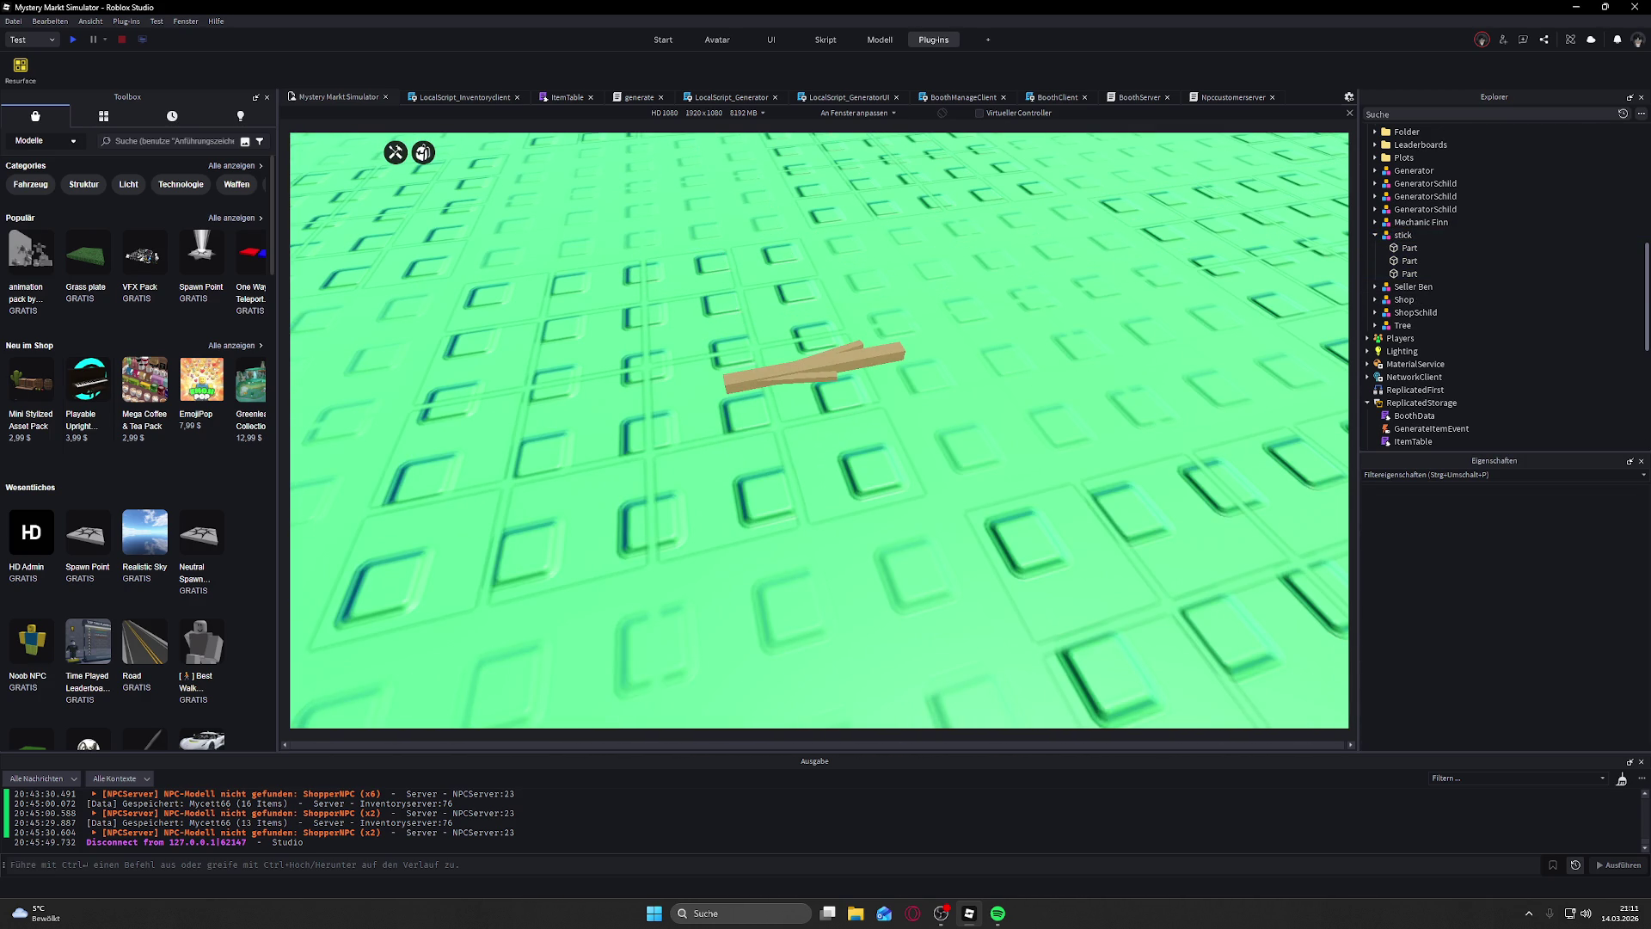
scroll(808, 315, "up", 3)
left_click_drag(922, 355, 925, 350)
left_click(866, 349)
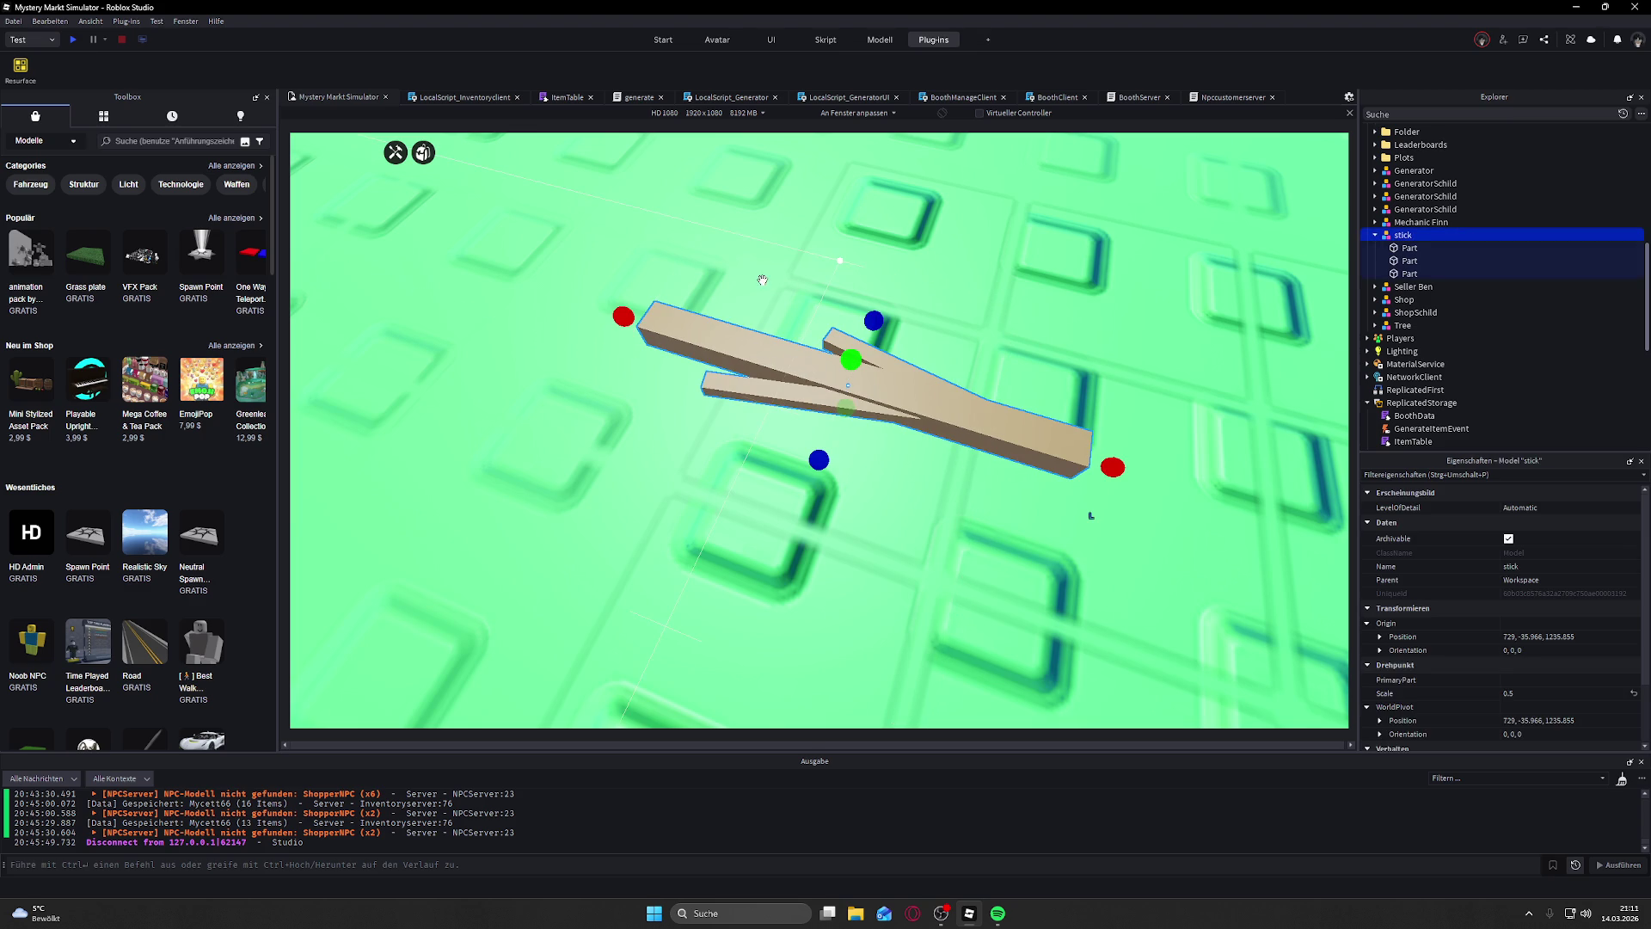
left_click(663, 39)
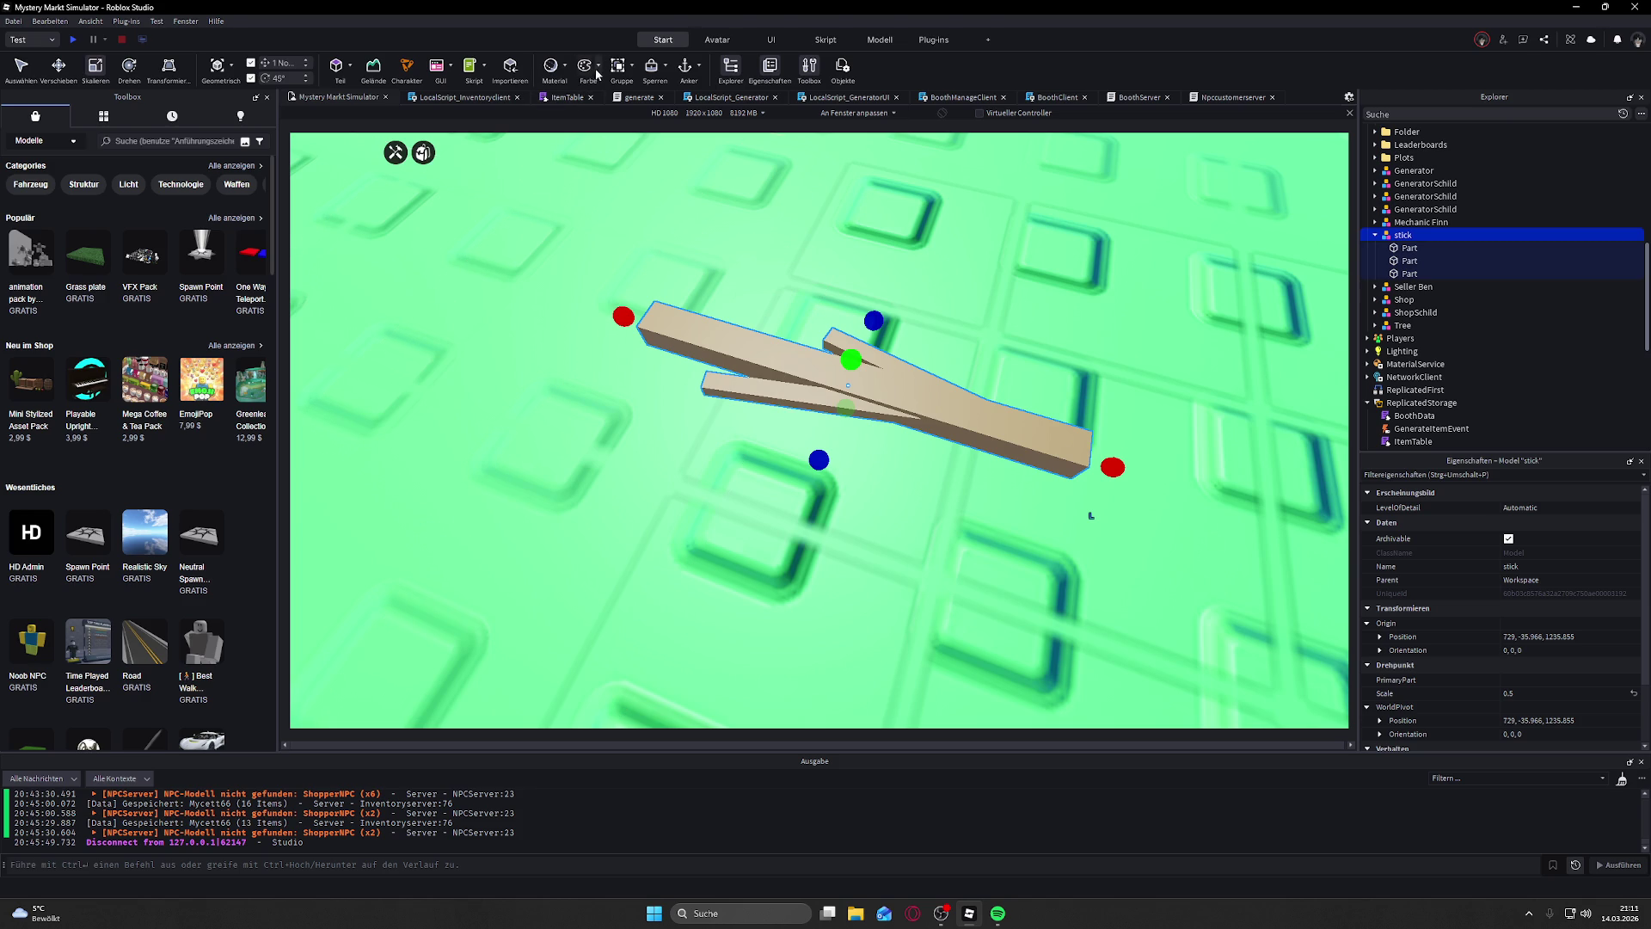
left_click(171, 70)
scroll(638, 266, "down", 5)
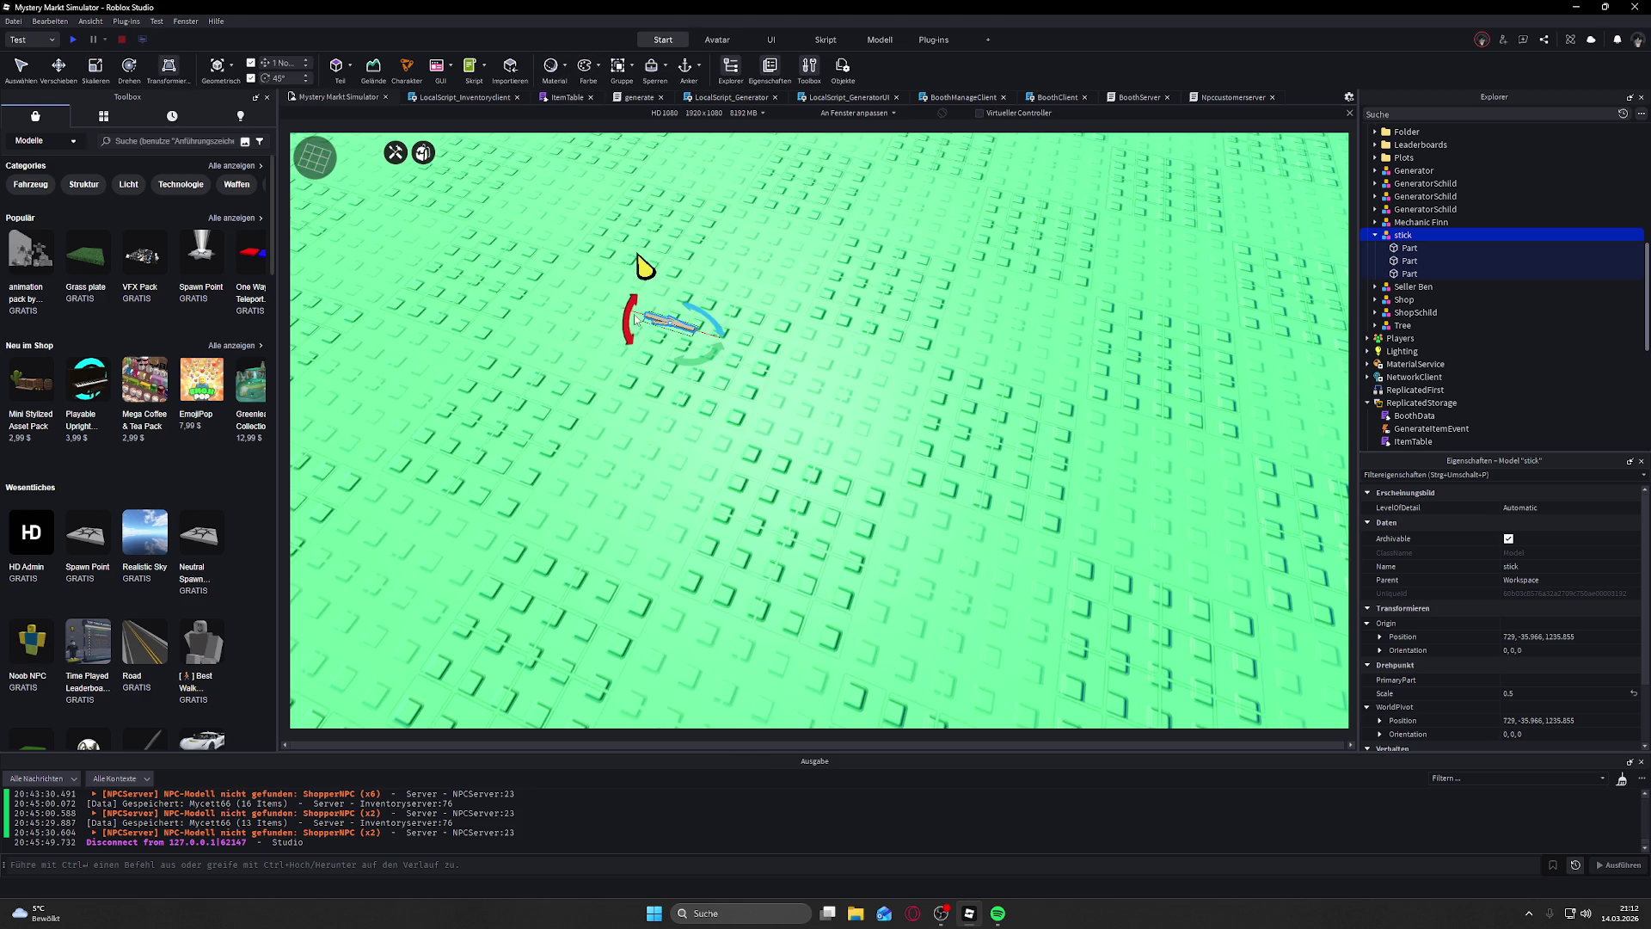
scroll(735, 359, "up", 6)
mouse_move(523, 580)
left_mouse_down()
mouse_move(542, 631)
mouse_move(637, 671)
mouse_move(616, 620)
left_mouse_up()
mouse_move(1110, 344)
left_mouse_down()
mouse_move(1148, 297)
mouse_move(1158, 380)
mouse_move(1067, 400)
mouse_move(929, 373)
mouse_move(1079, 314)
mouse_move(959, 327)
mouse_move(1071, 327)
mouse_move(952, 255)
mouse_move(1080, 313)
left_mouse_up()
mouse_move(530, 255)
left_mouse_down()
mouse_move(619, 206)
mouse_move(674, 229)
mouse_move(555, 274)
left_mouse_up()
left_click(718, 227)
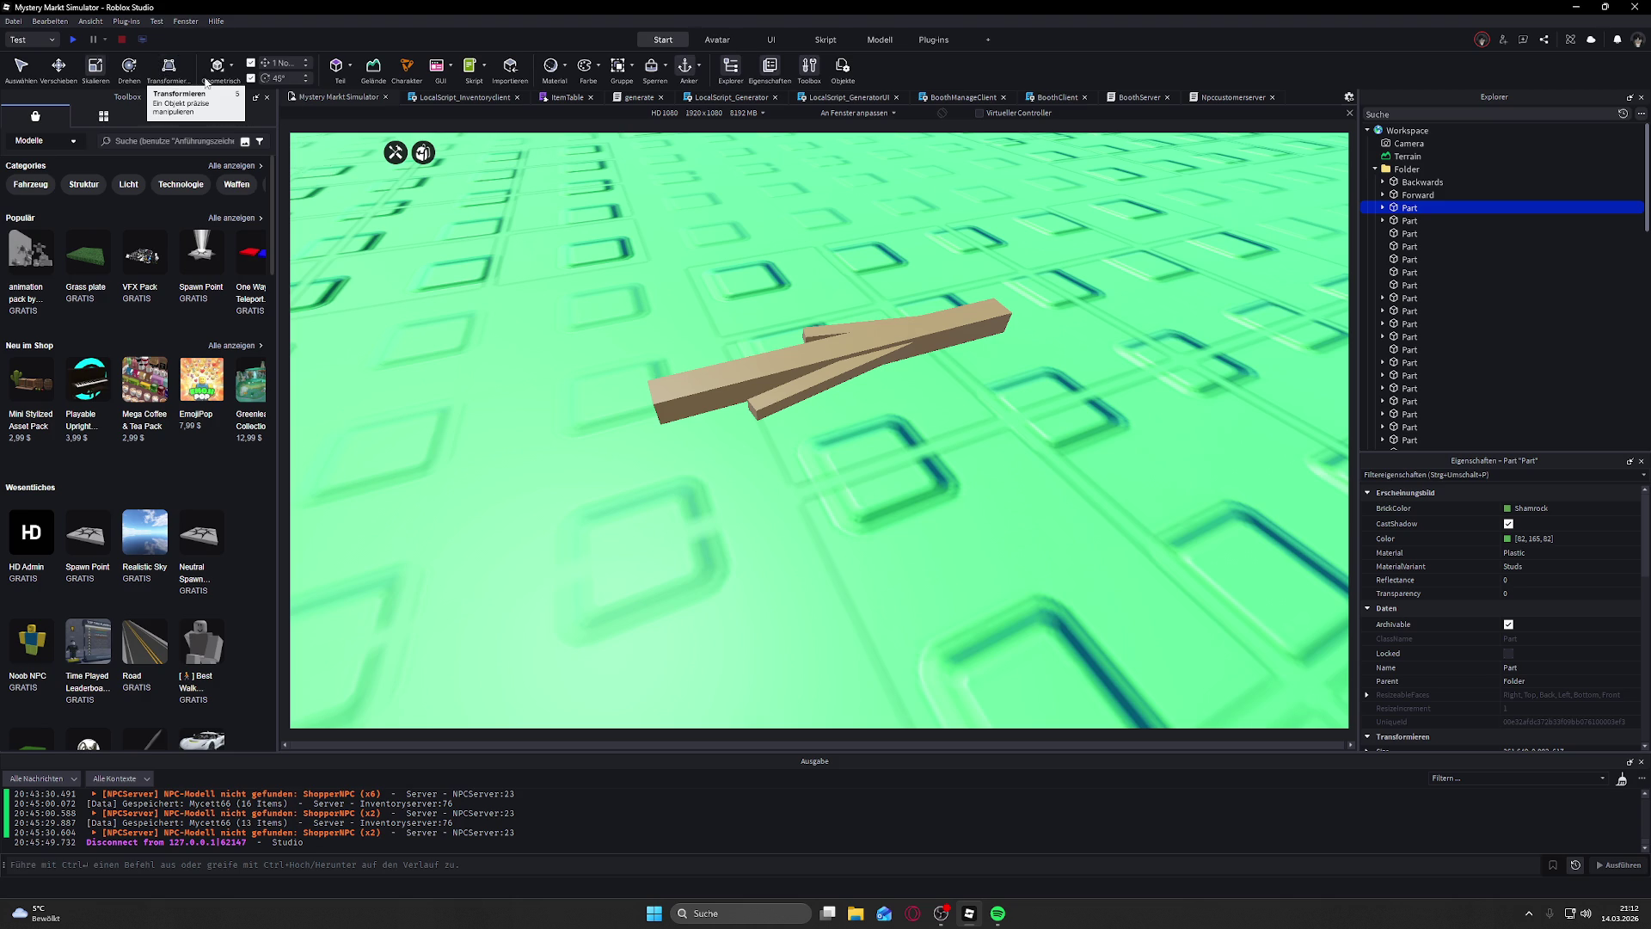
key("f")
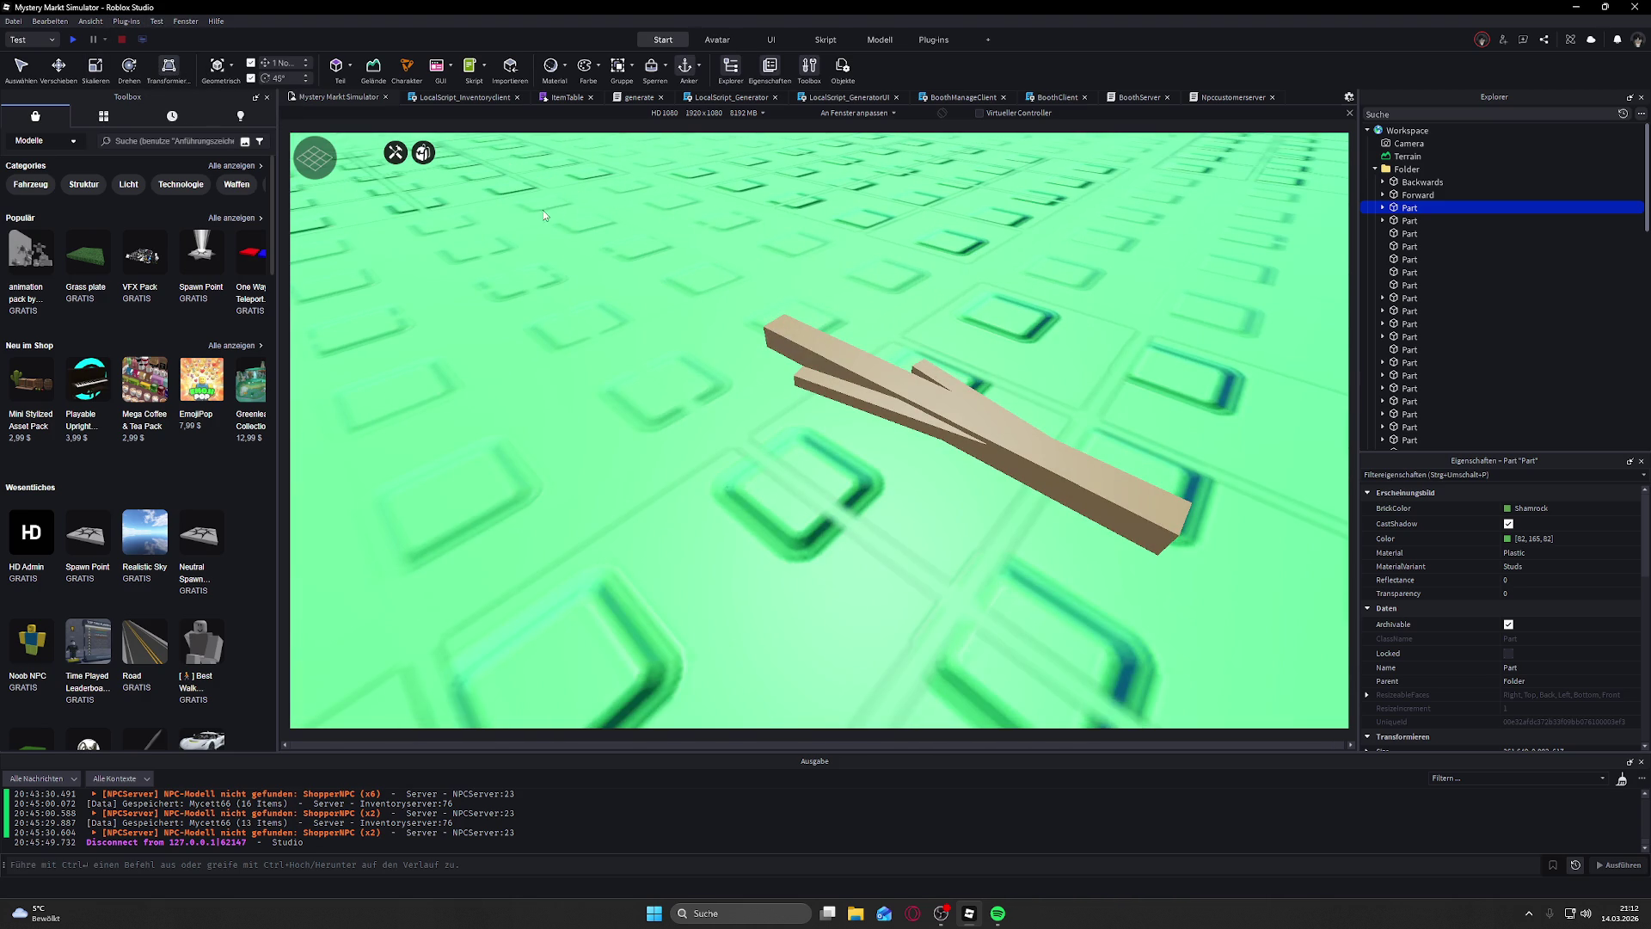
scroll(628, 224, "down", 10)
left_click(830, 420)
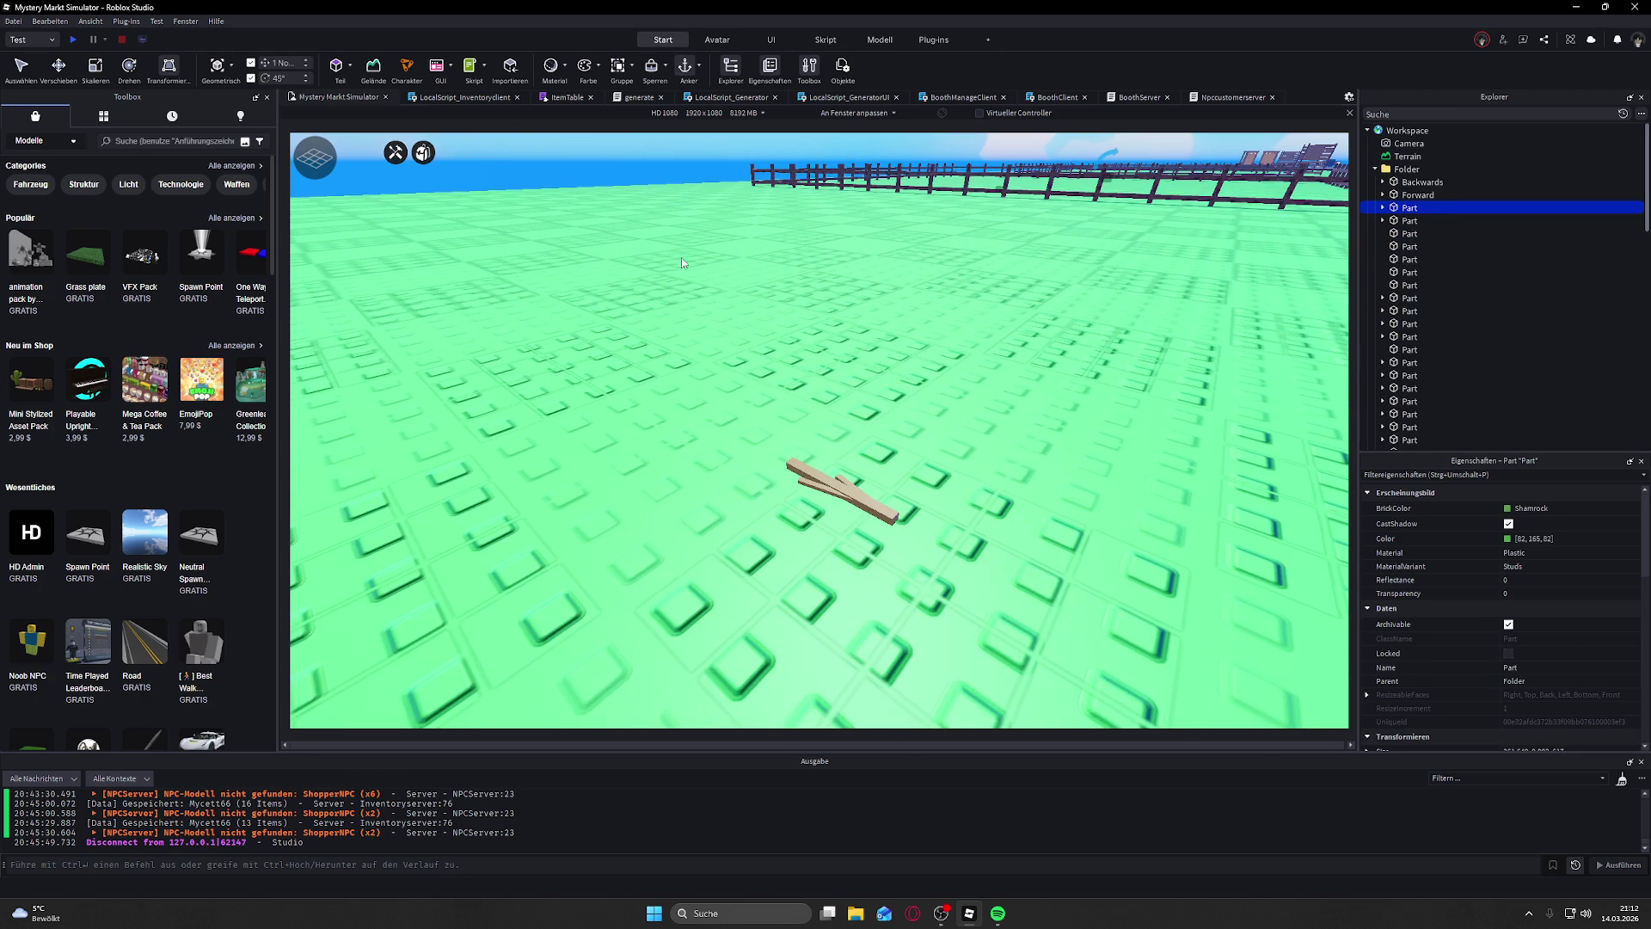
left_click(843, 482)
key("ctrl+z")
left_click(848, 497)
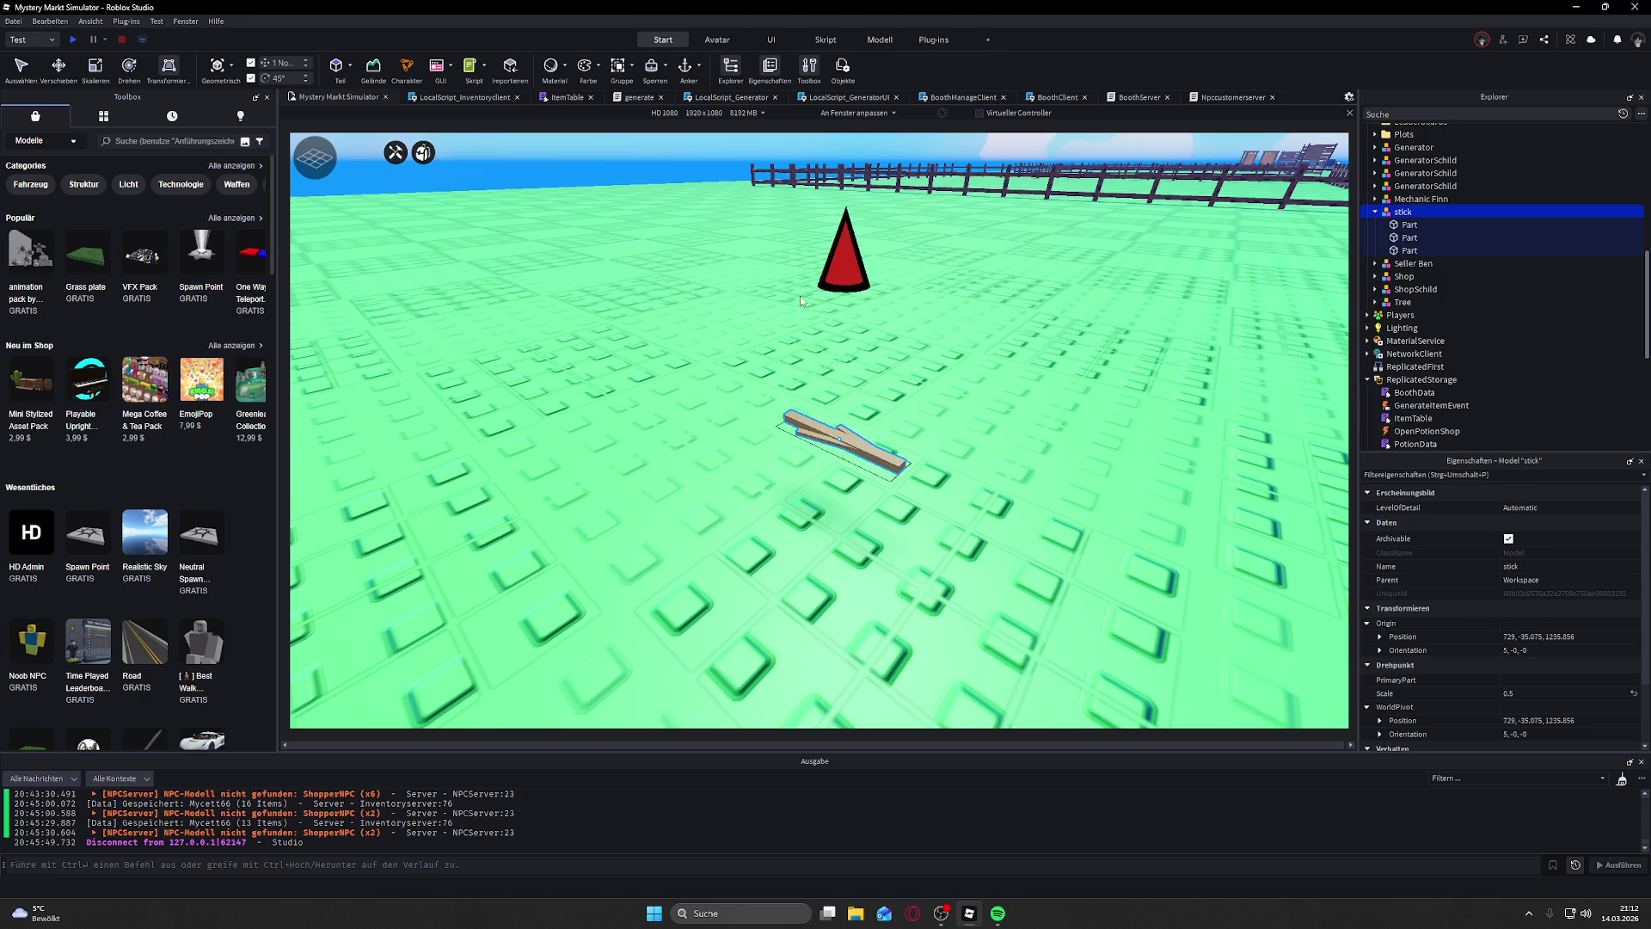
mouse_move(802, 372)
left_mouse_down()
mouse_move(832, 350)
mouse_move(845, 258)
left_mouse_up()
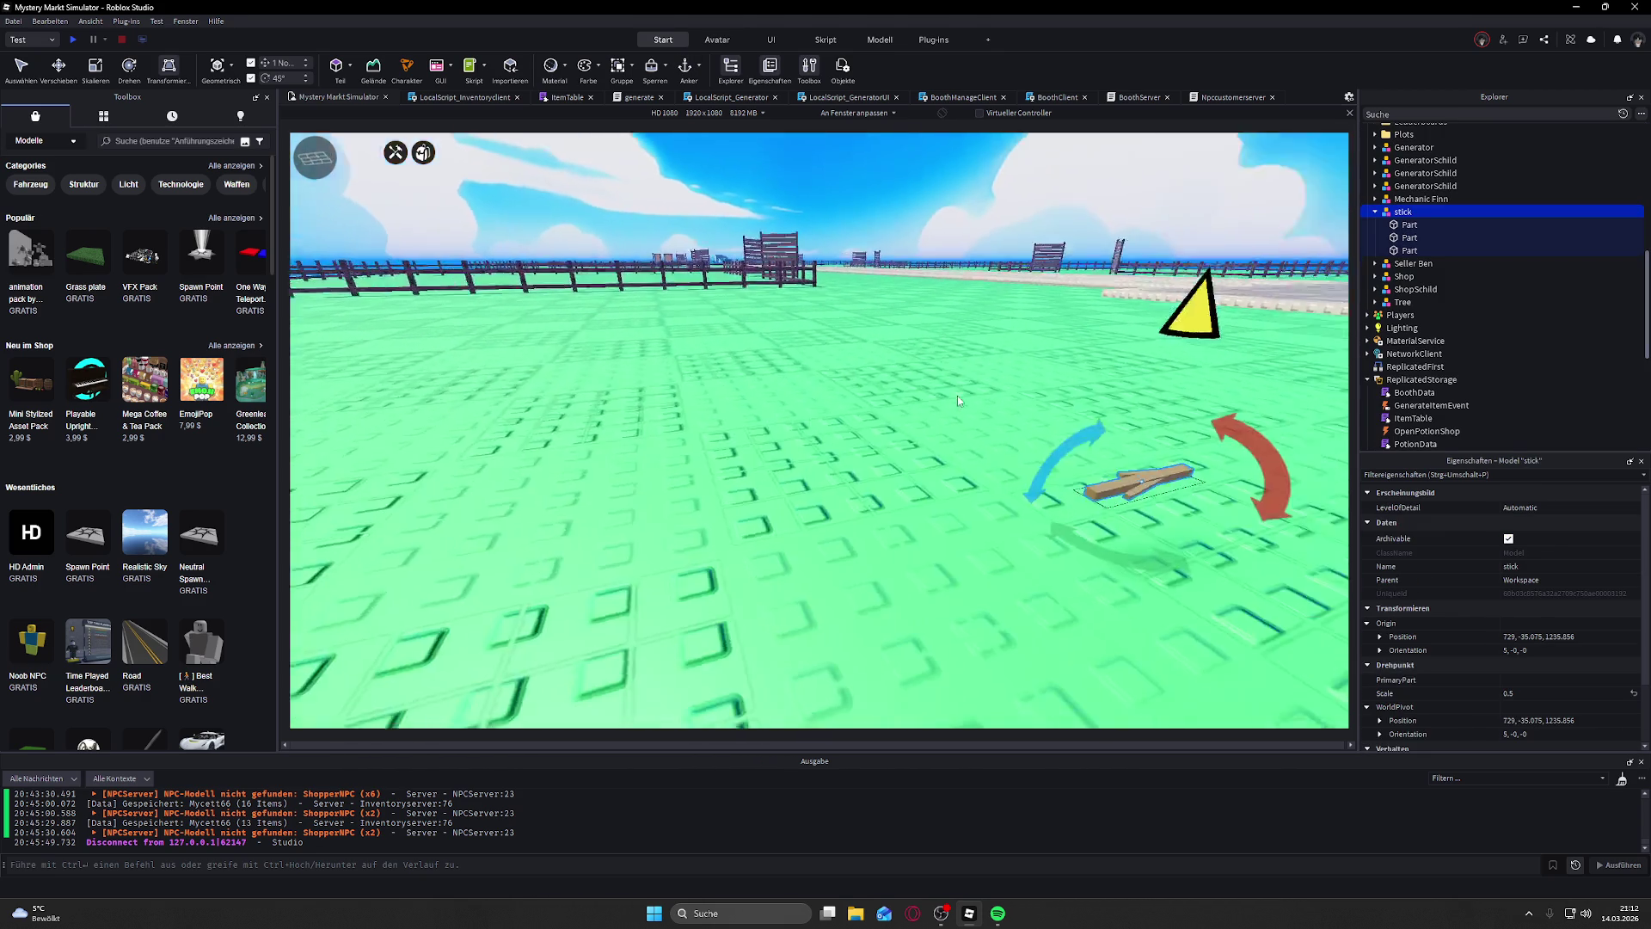
key("s")
key("w")
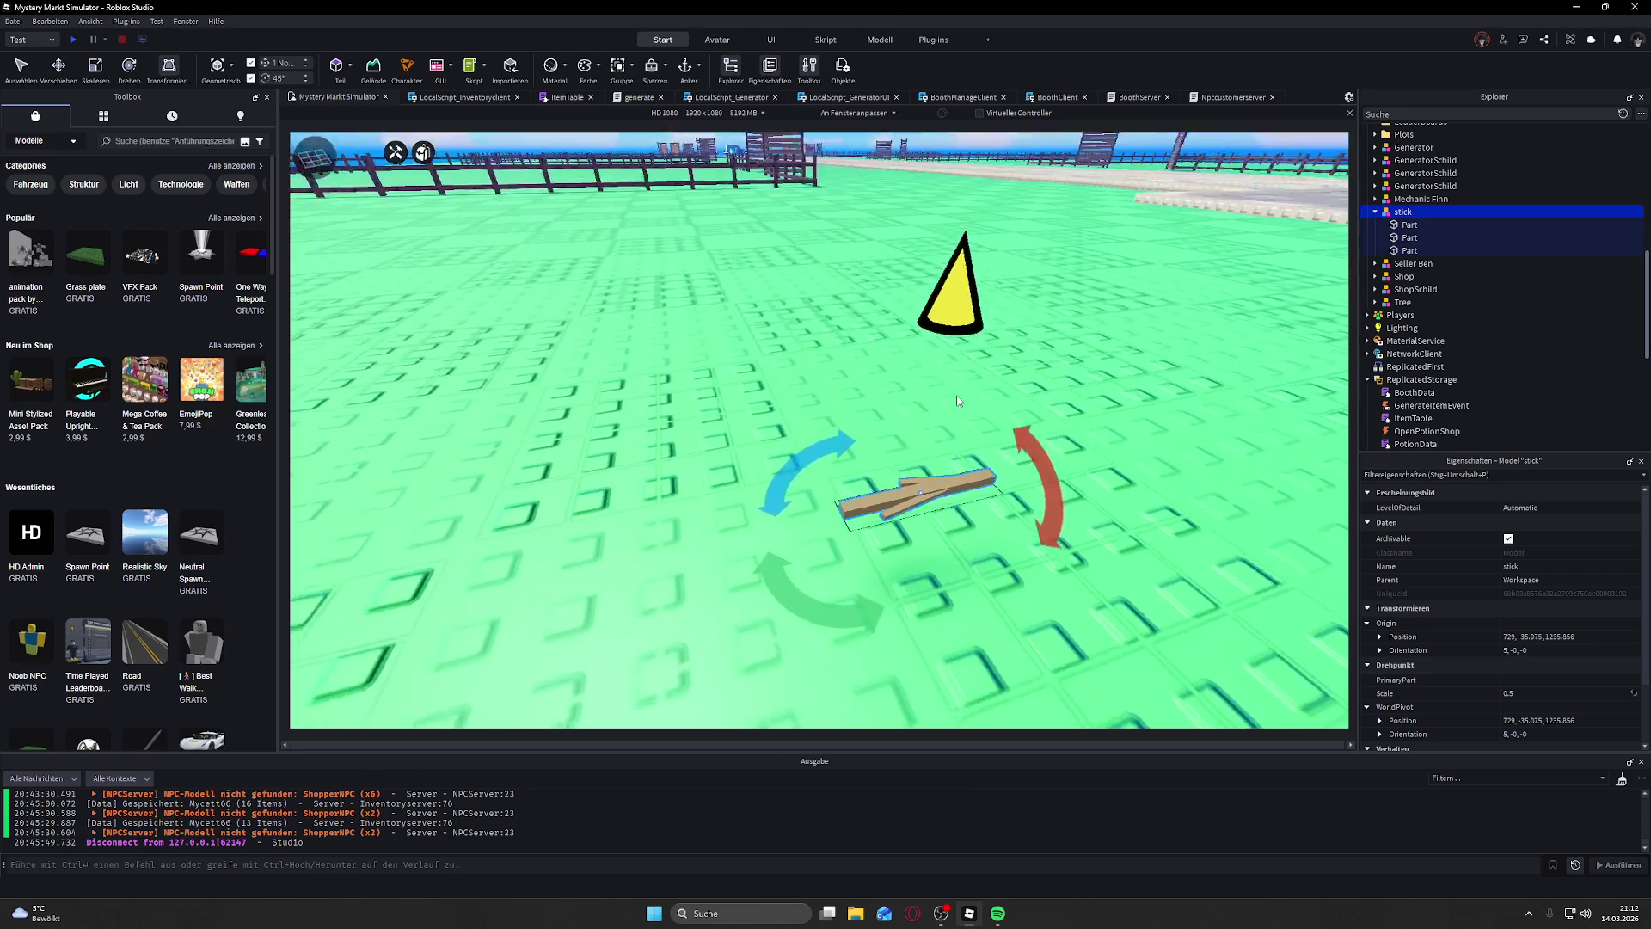
left_click(630, 158)
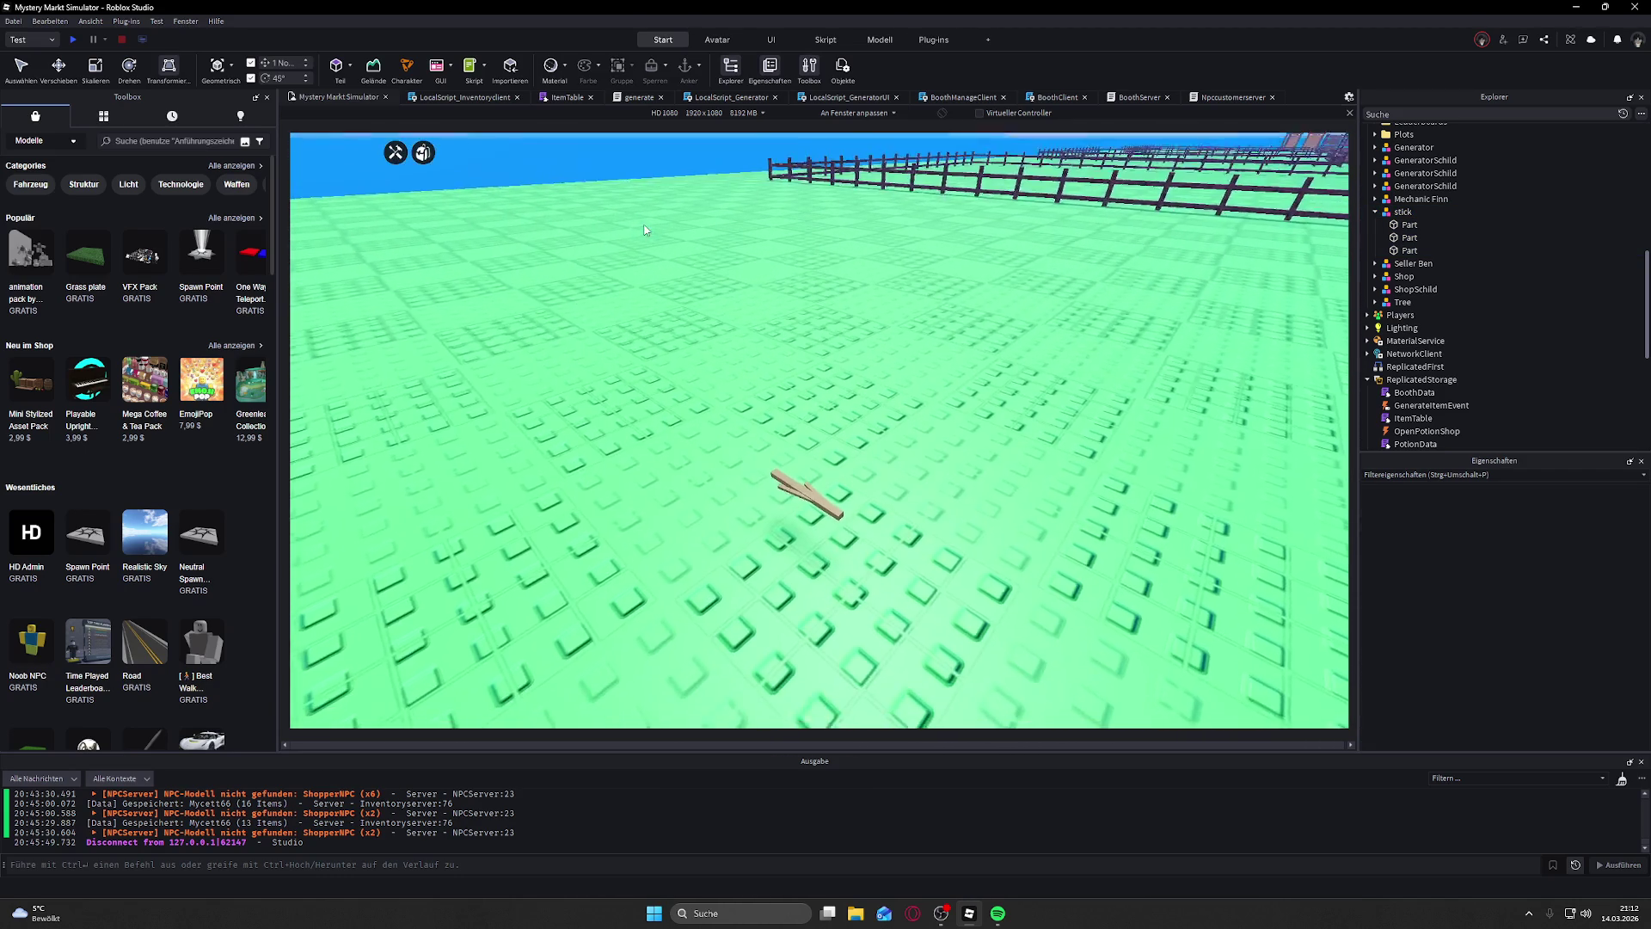
left_click(798, 474)
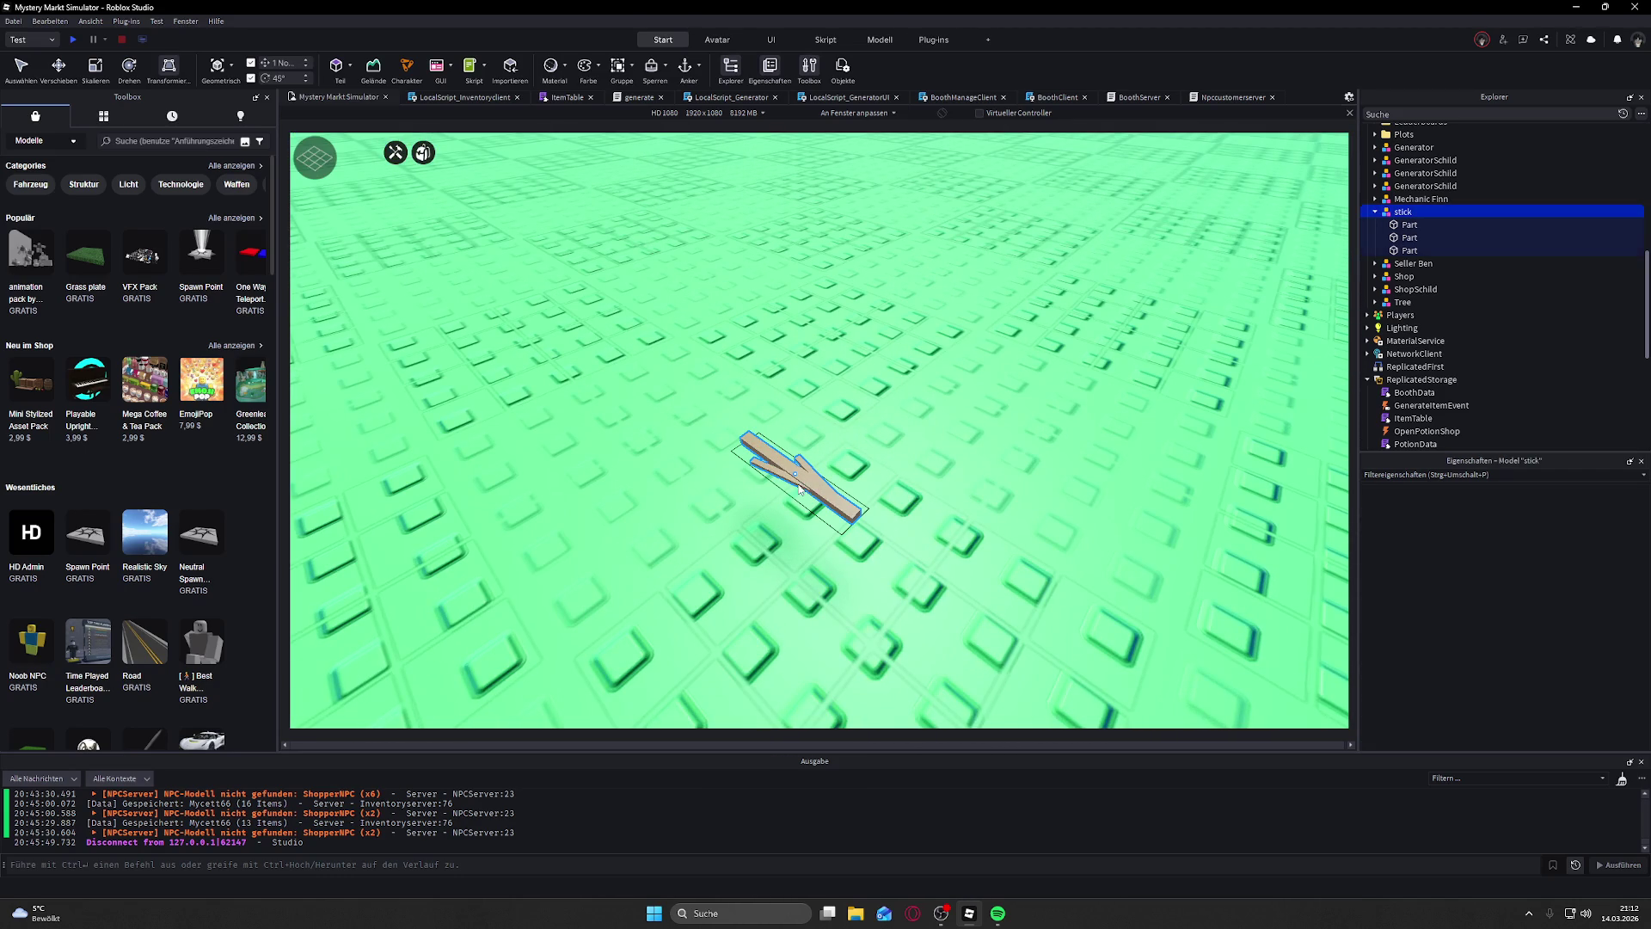
left_click(223, 66)
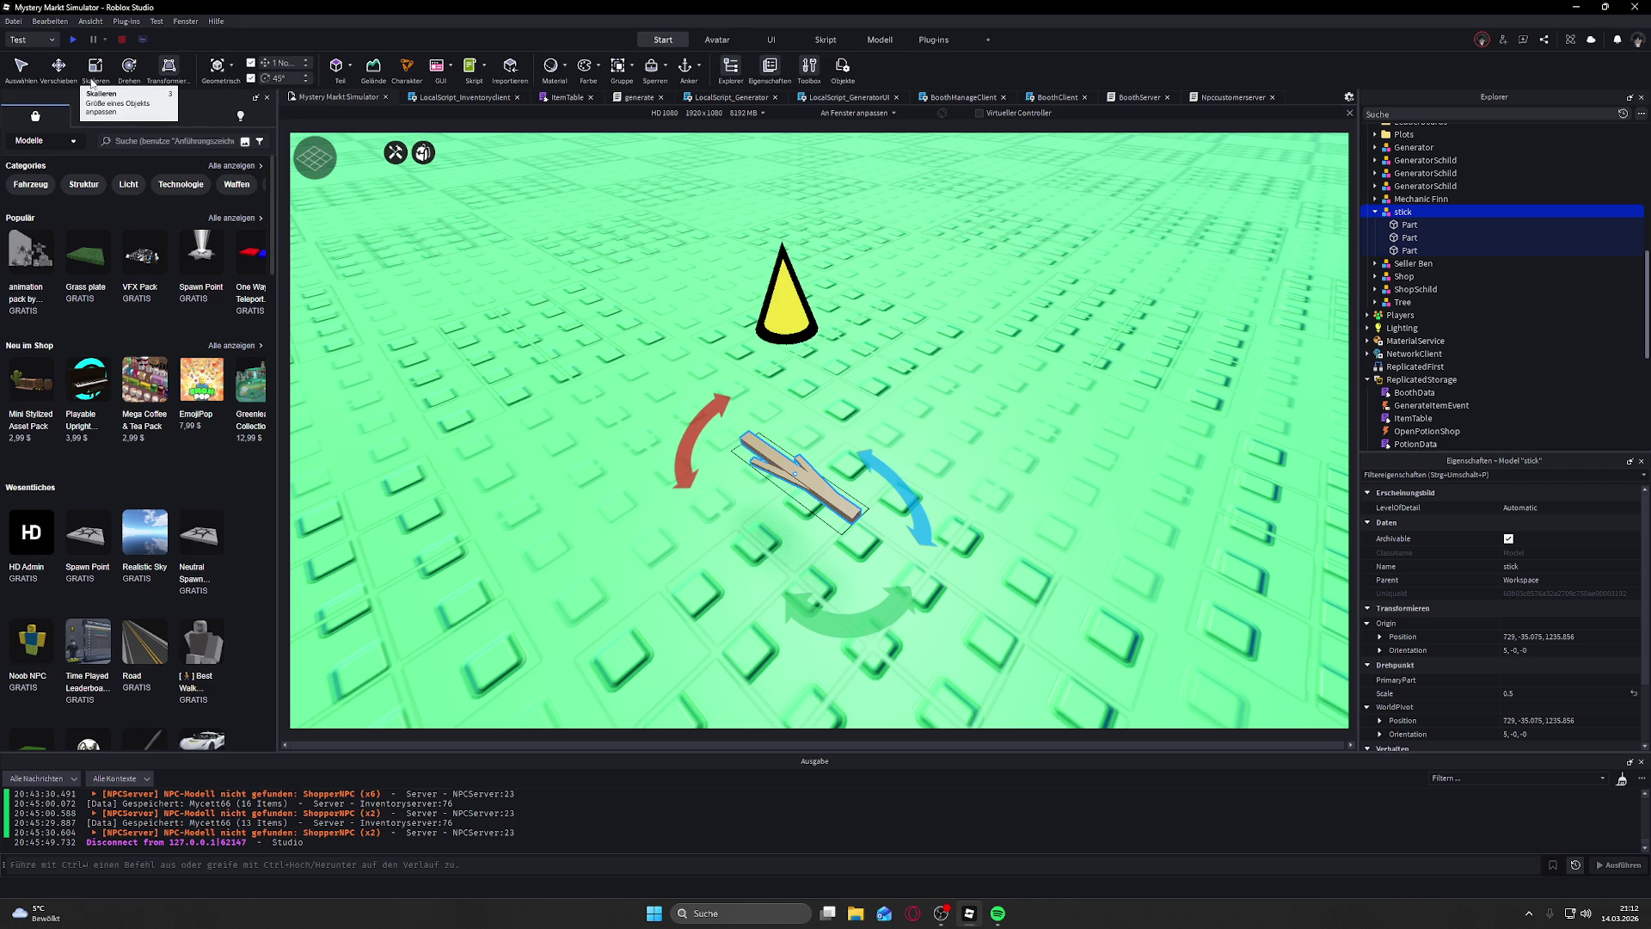
mouse_move(436, 400)
left_mouse_down()
mouse_move(570, 385)
mouse_move(813, 468)
left_mouse_up()
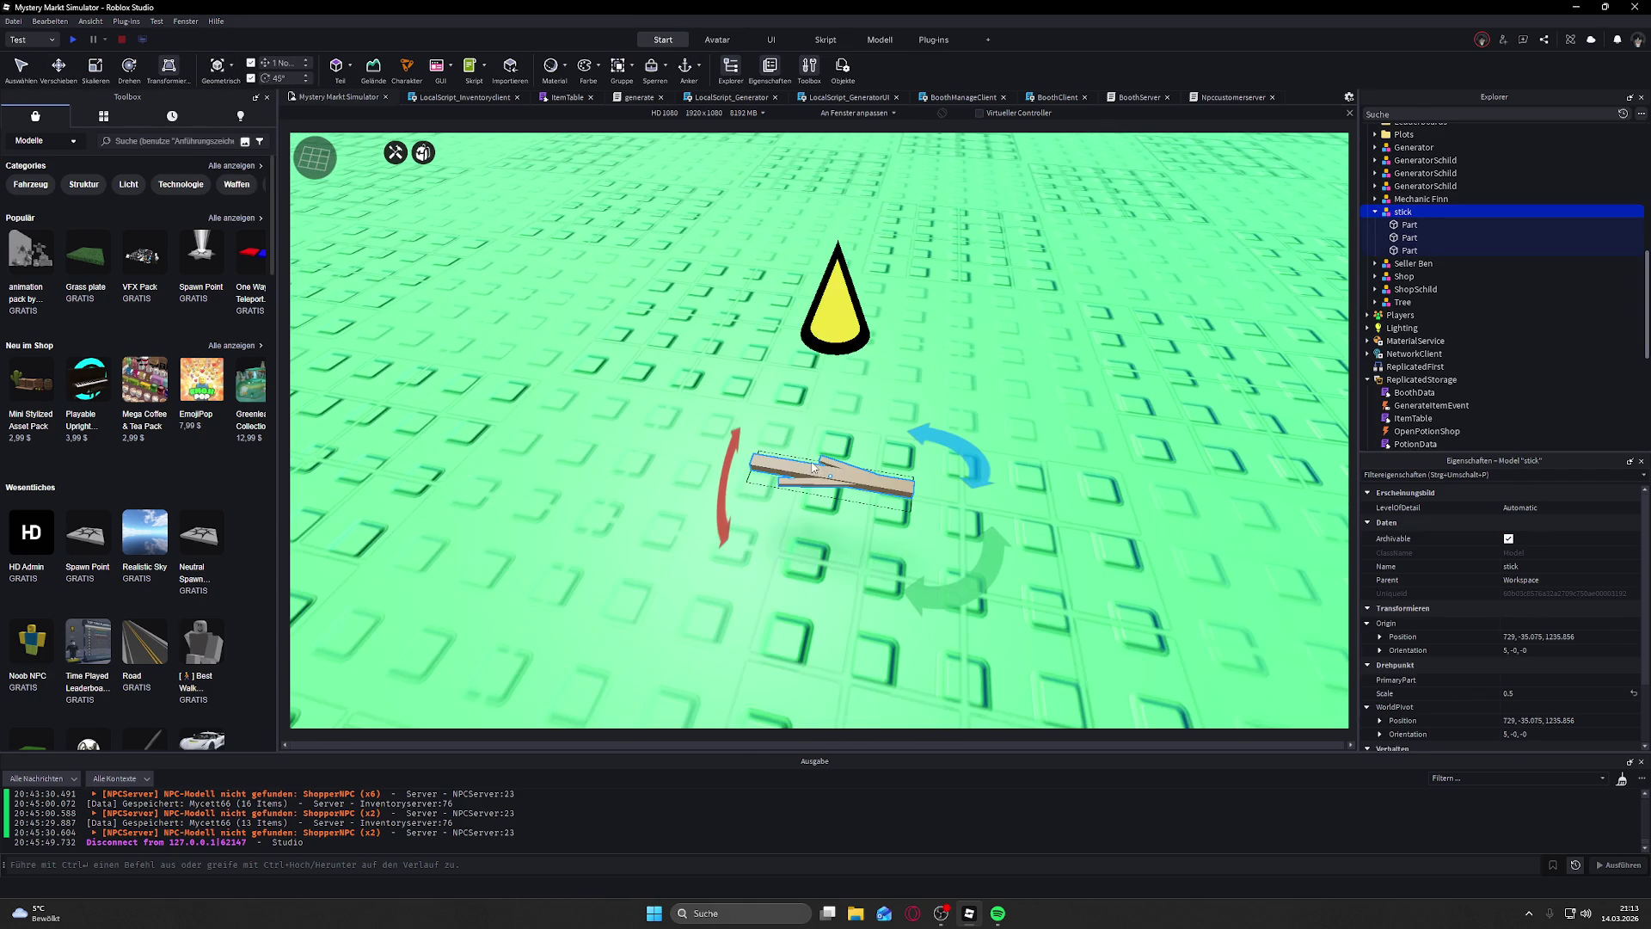
scroll(1522, 636, "down", 3)
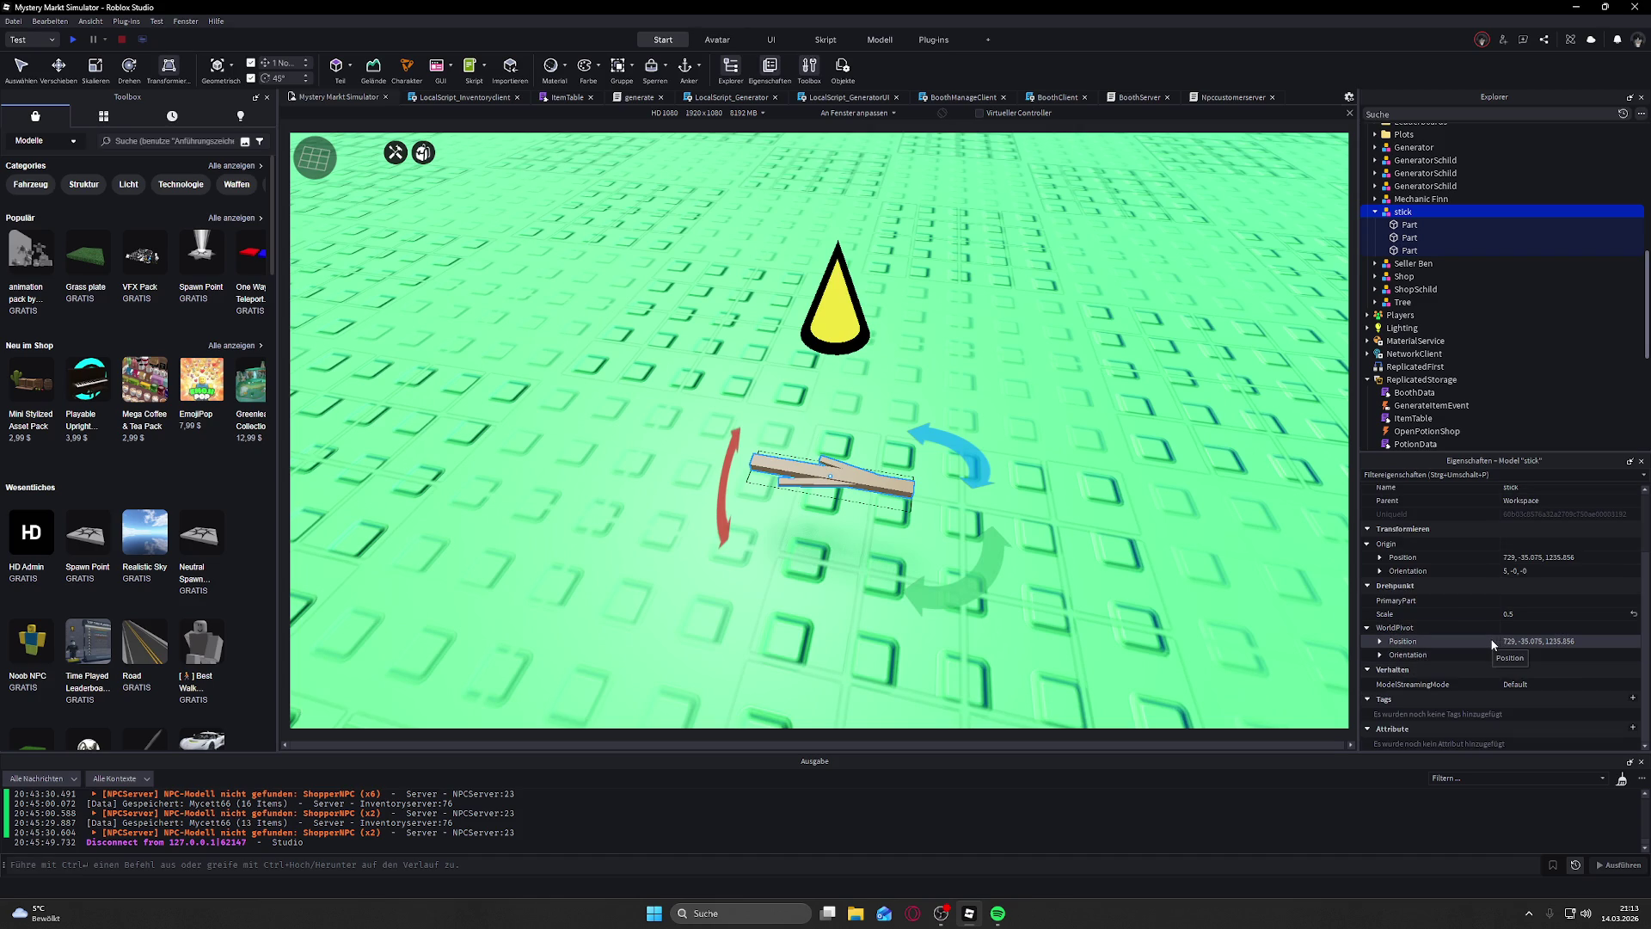
scroll(1531, 605, "up", 2)
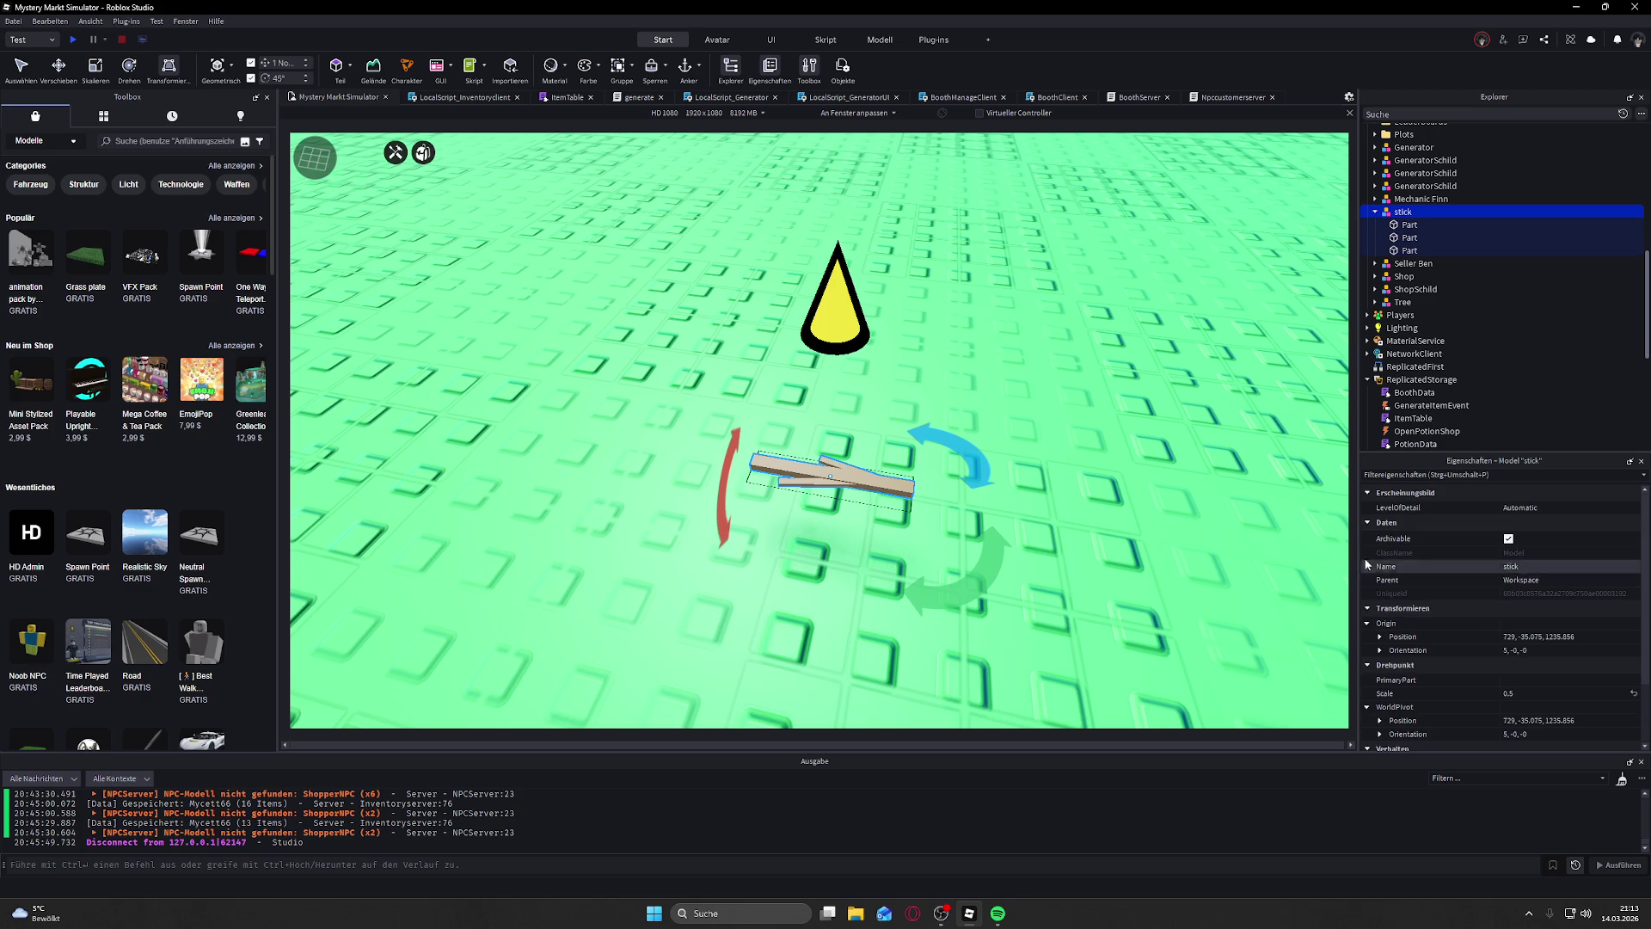
left_click(472, 376)
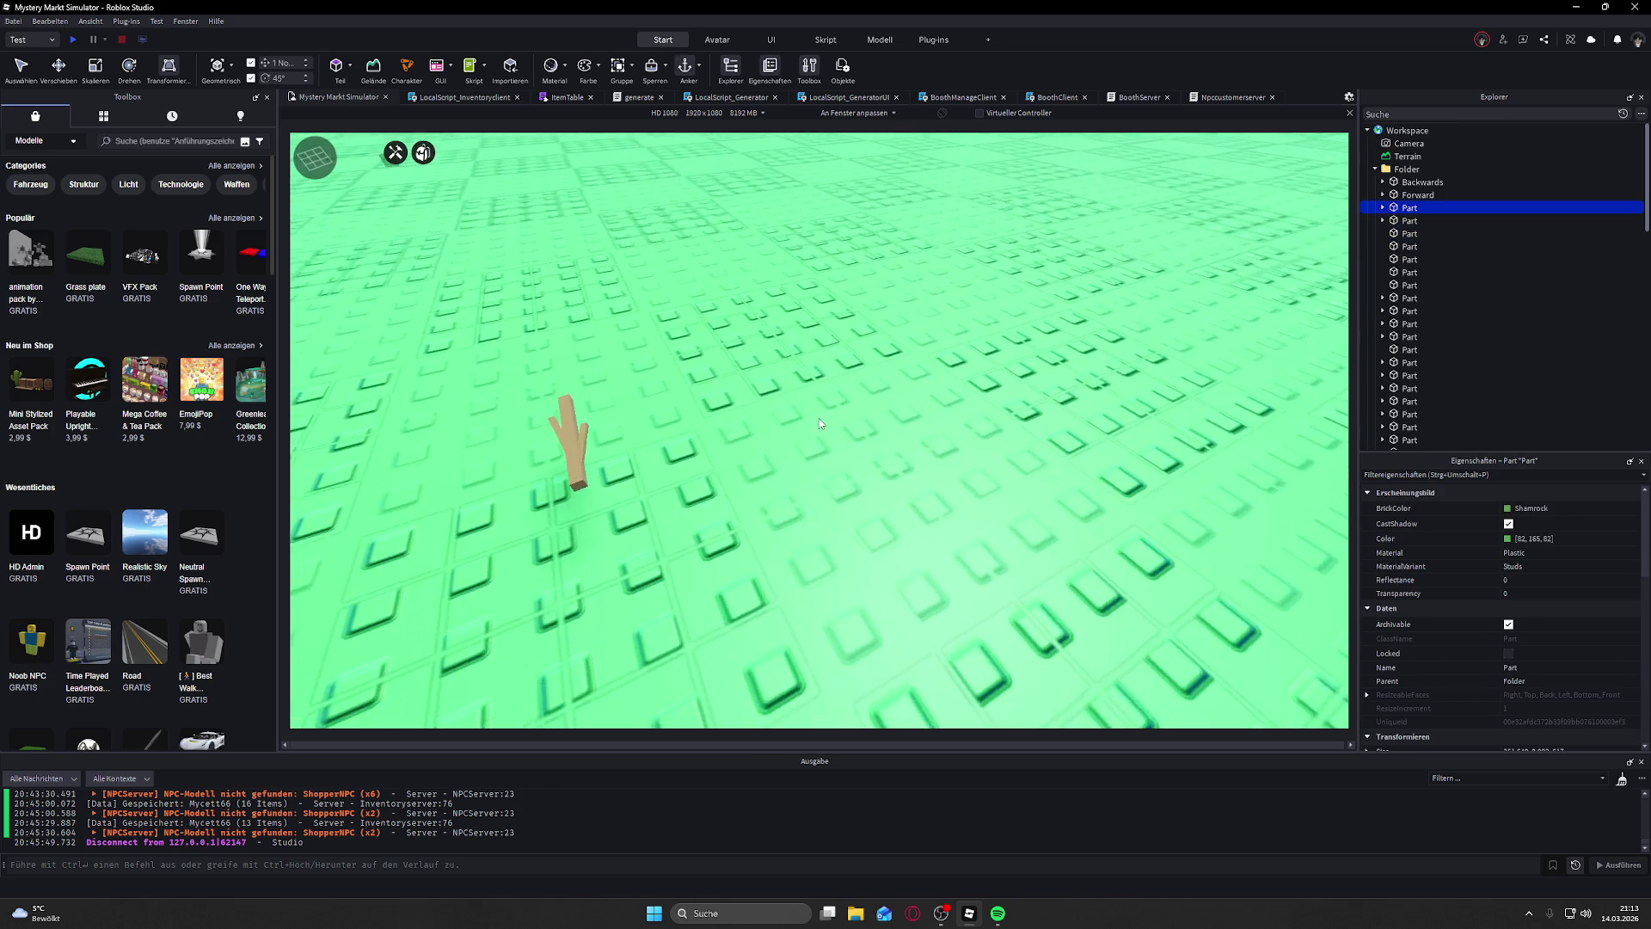
left_click(770, 657)
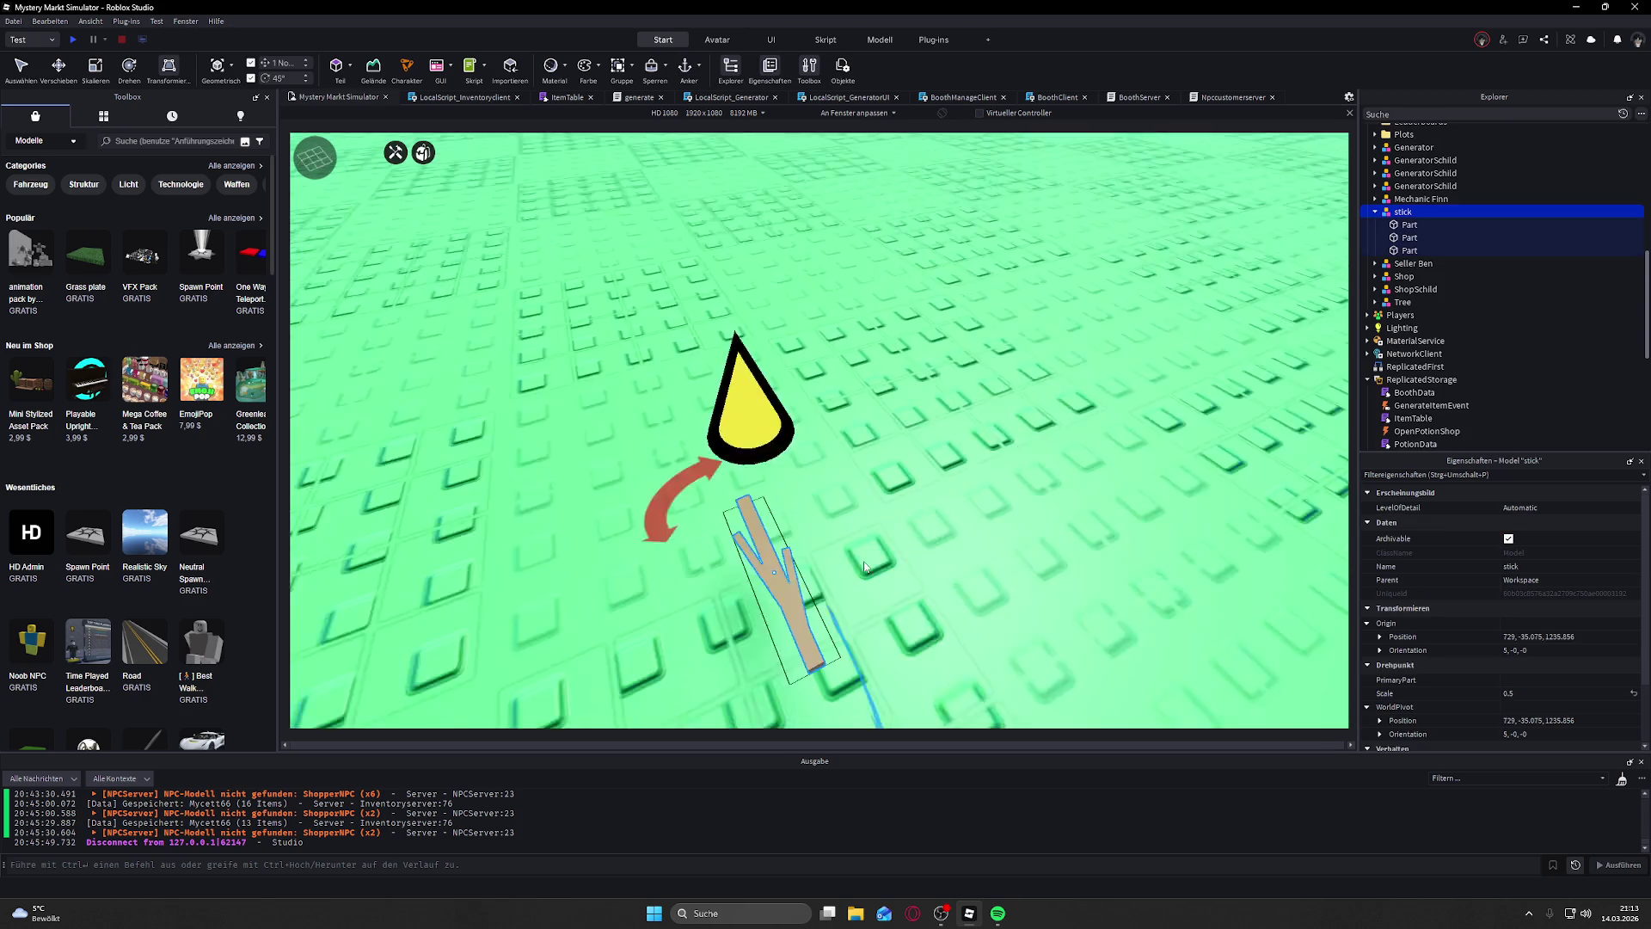
scroll(863, 561, "up", 5)
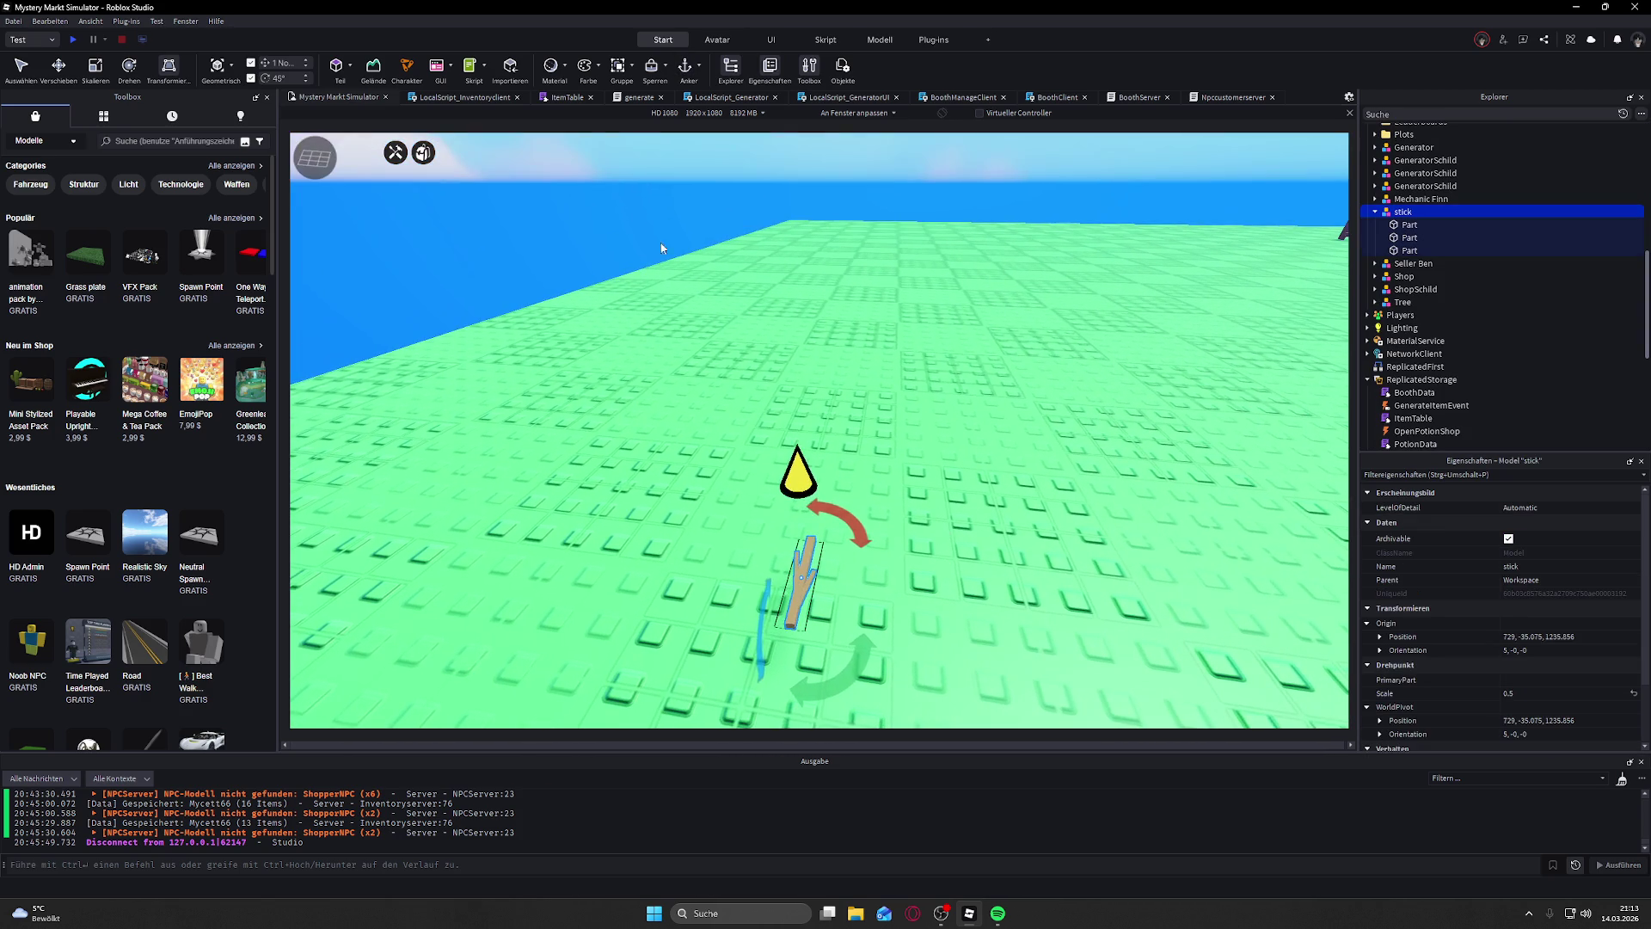
scroll(838, 303, "down", 3)
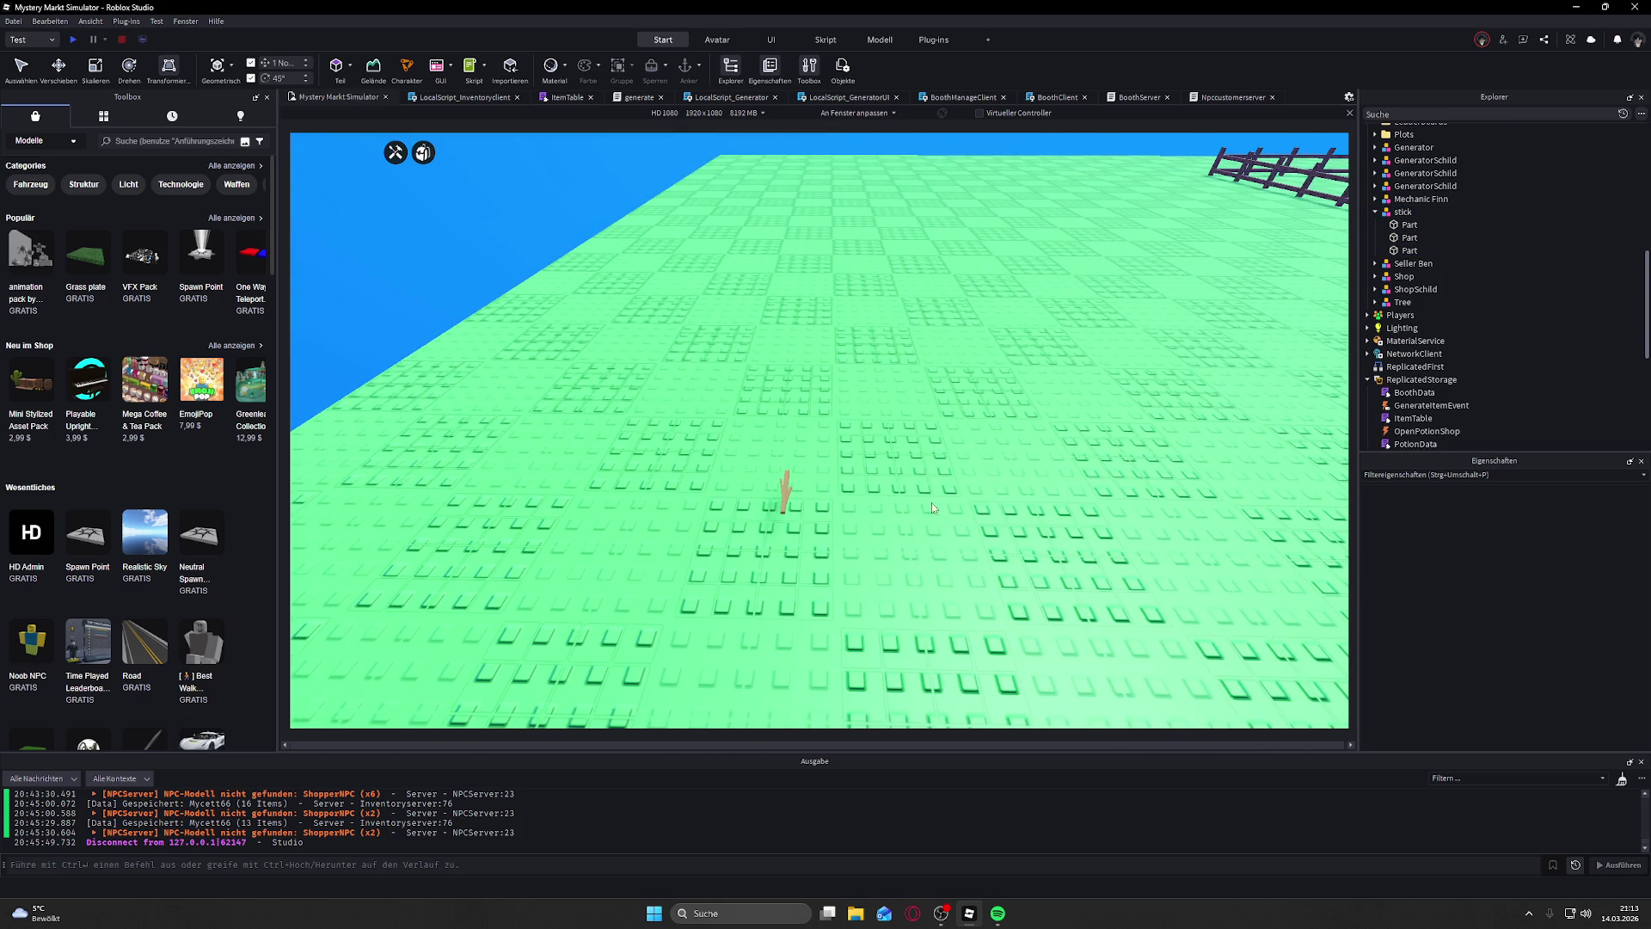
scroll(920, 451, "up", 5)
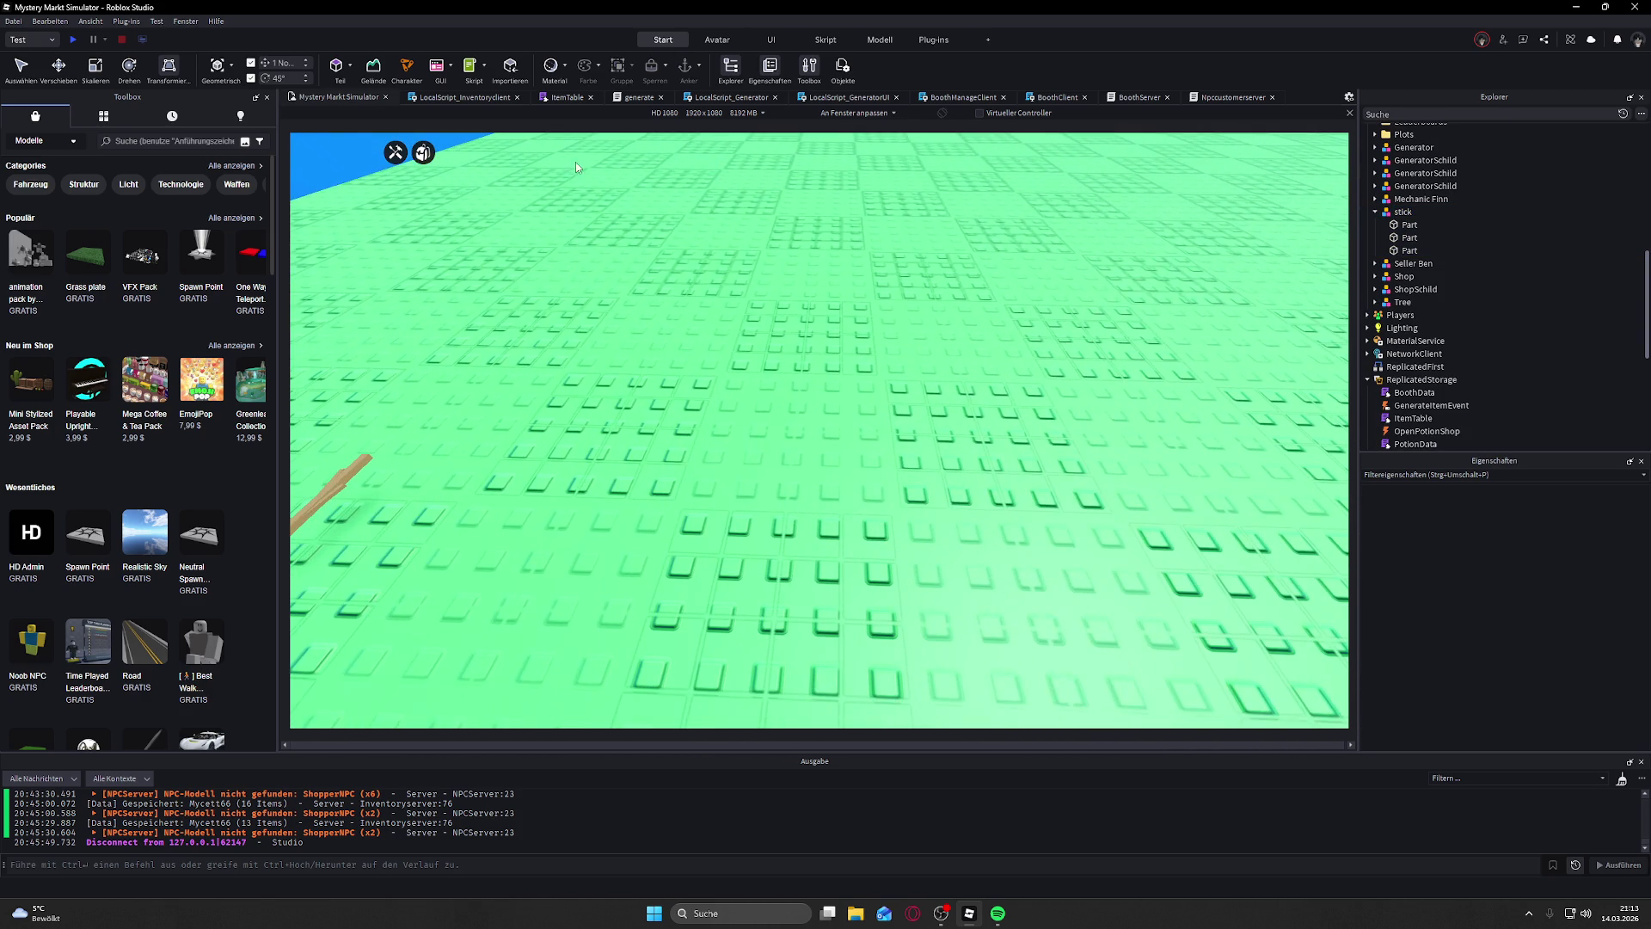
left_click(456, 98)
scroll(501, 258, "up", 5)
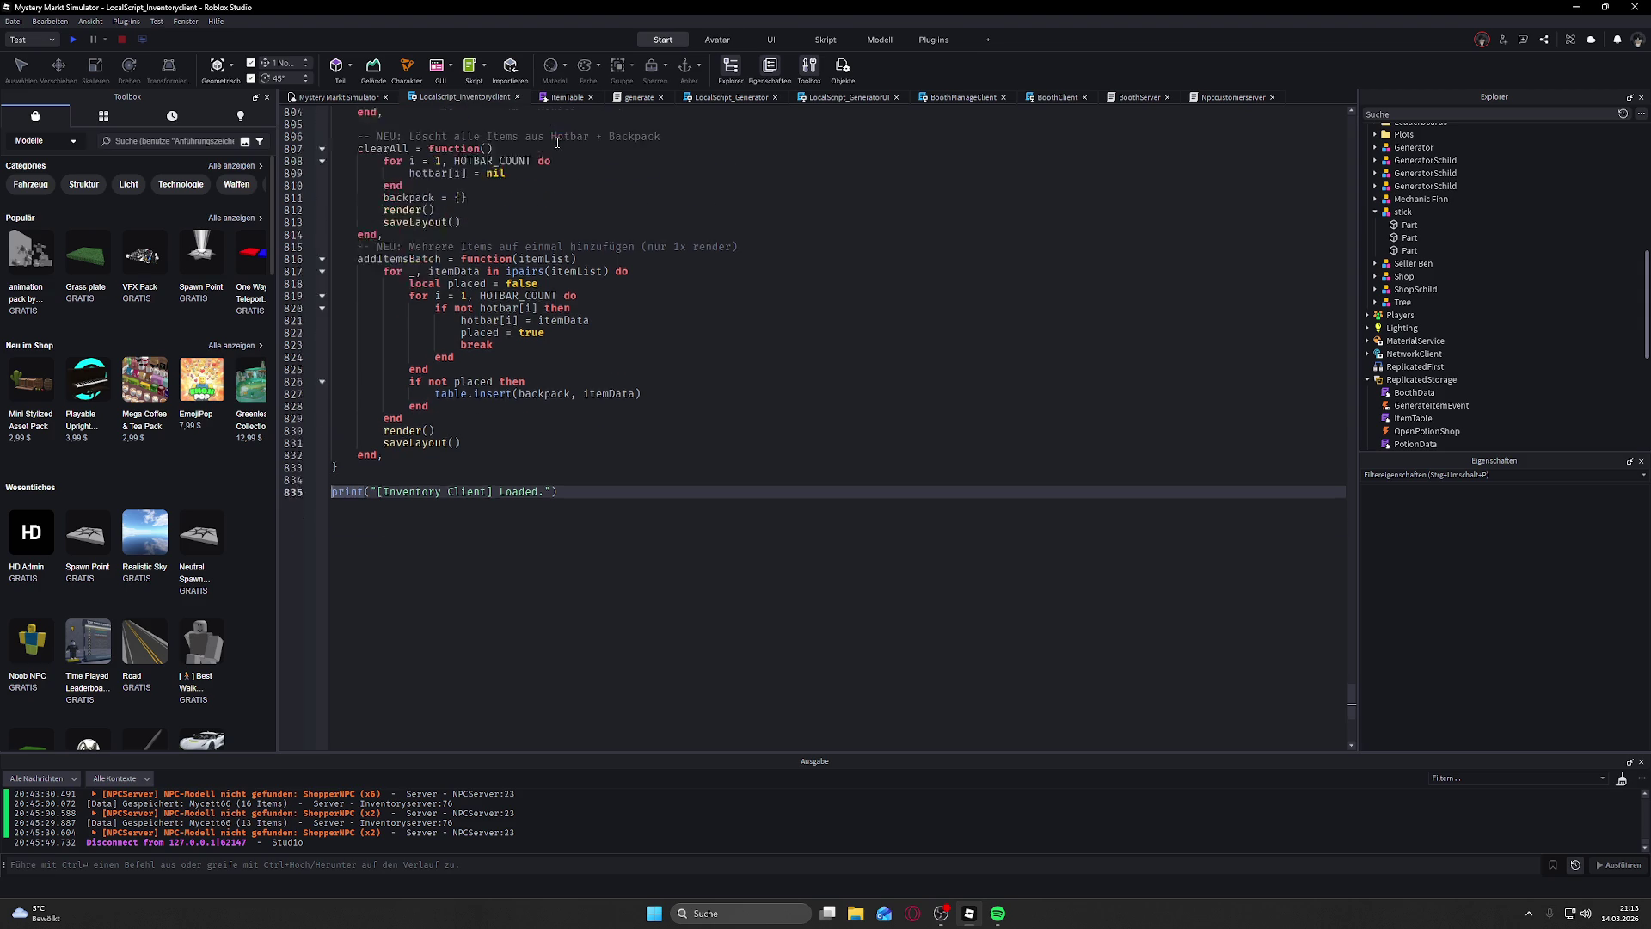
left_click(574, 98)
left_click(756, 189)
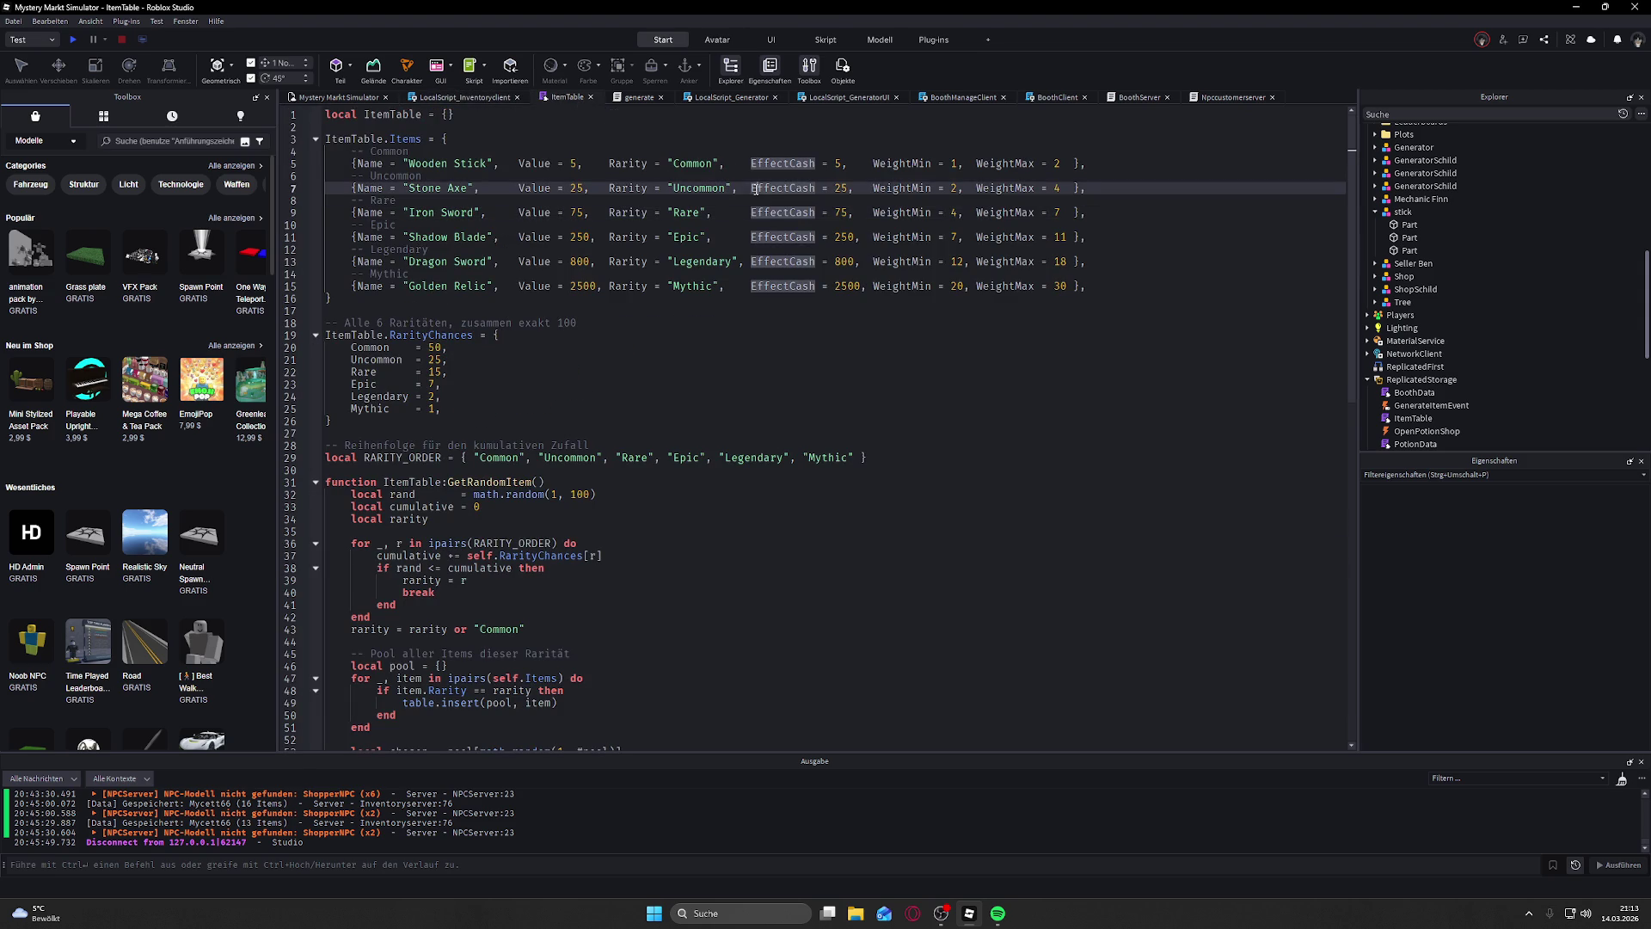
left_click(476, 189)
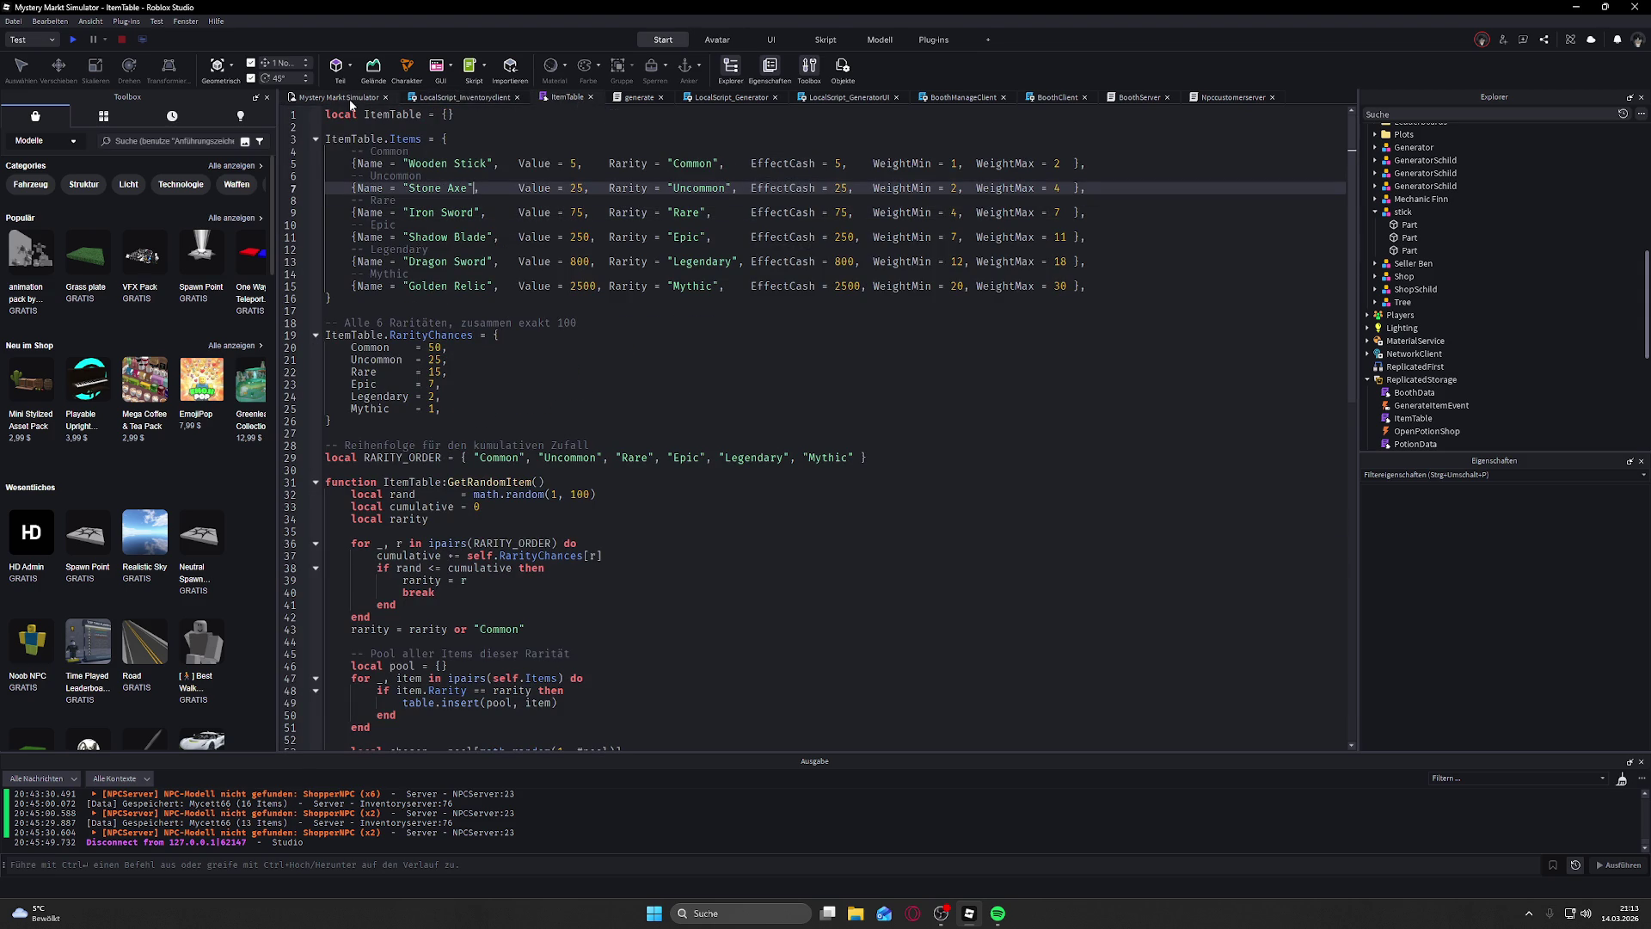
key("Down")
key("Down")
key("Down")
key("Down")
left_click(450, 240)
key("Down")
key("Down")
key("Down")
left_click(468, 260)
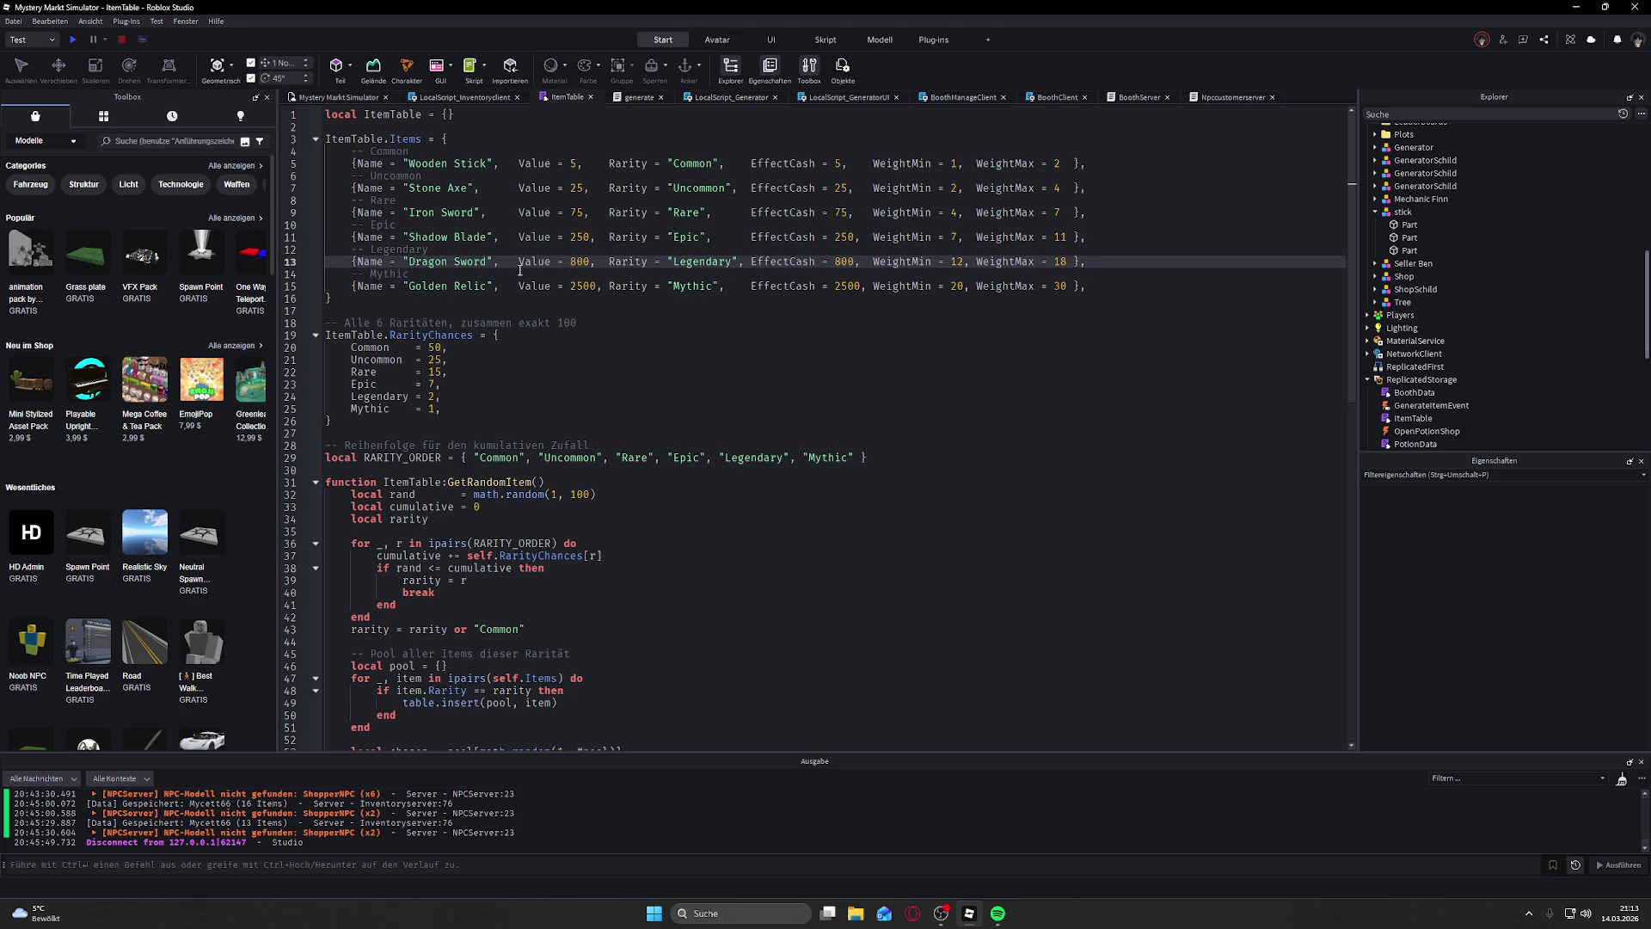
left_click(344, 97)
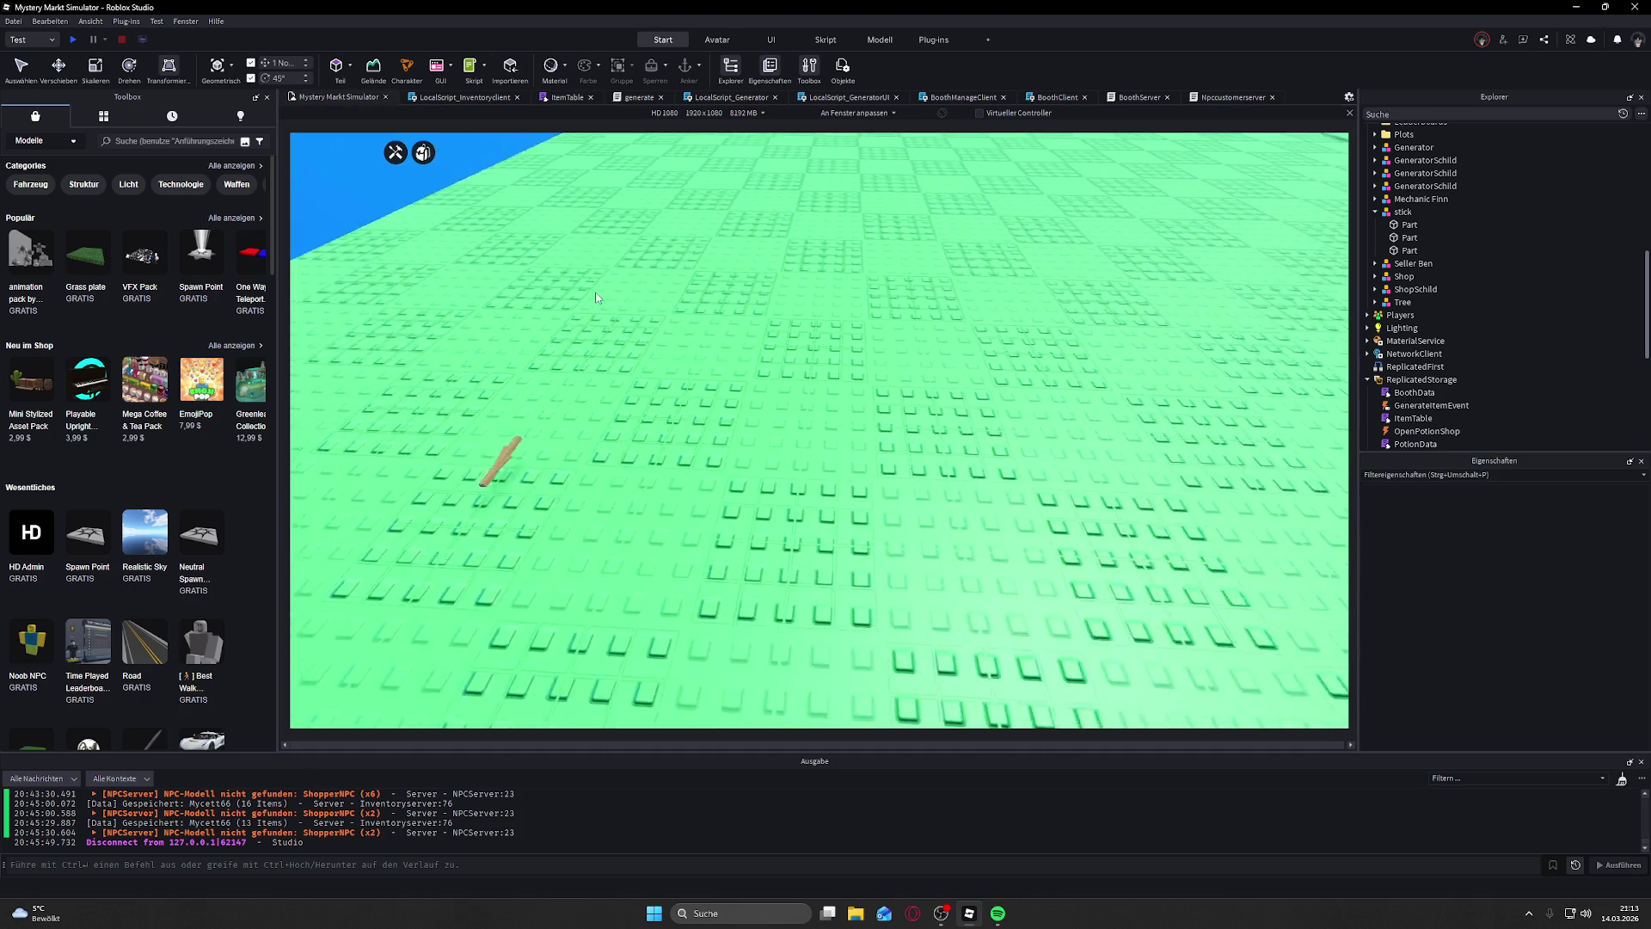
Step: Duplicate one stick piece with Ctrl+D and move the copy out into Workspace
key("w")
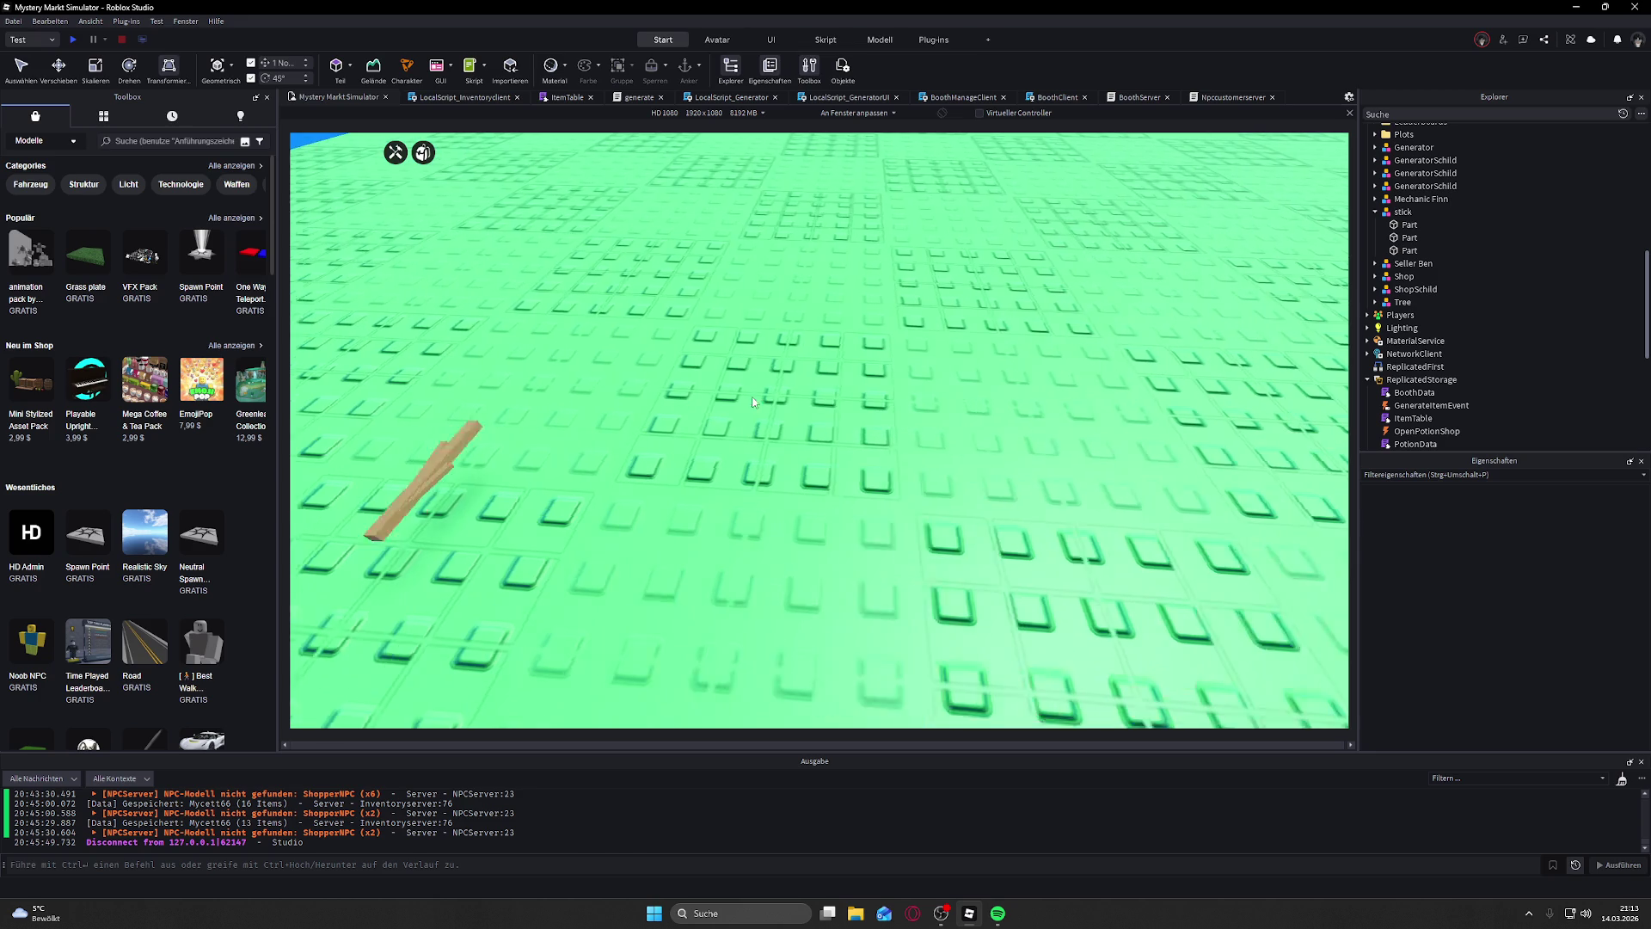
left_click(582, 437)
left_click(1410, 237)
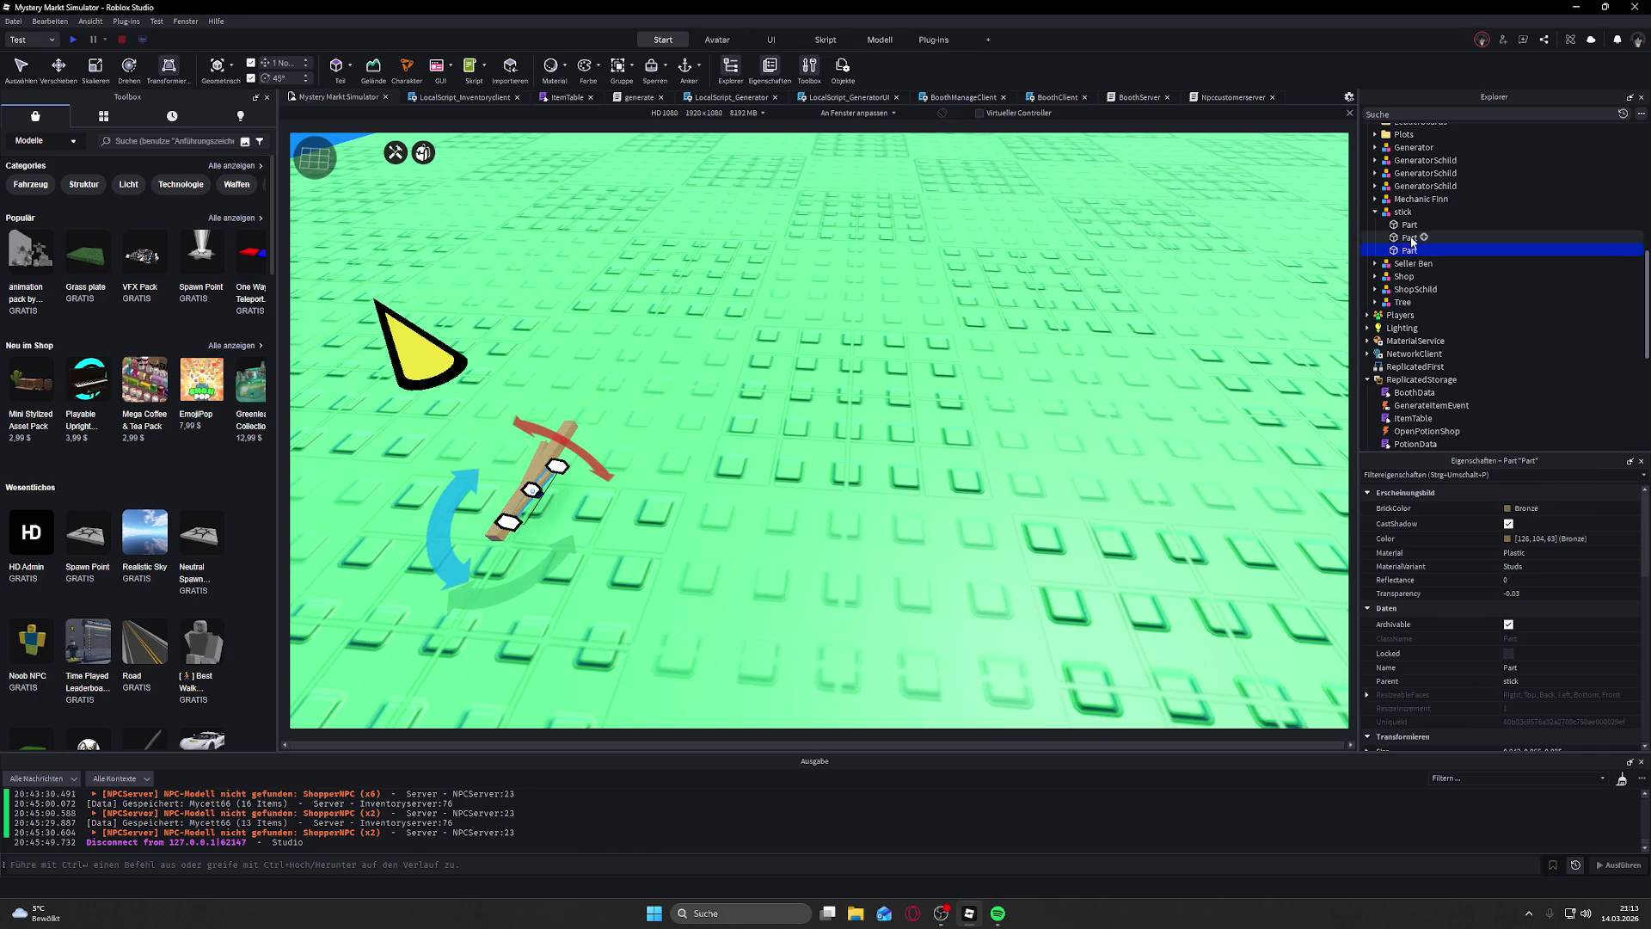
left_click(1412, 227)
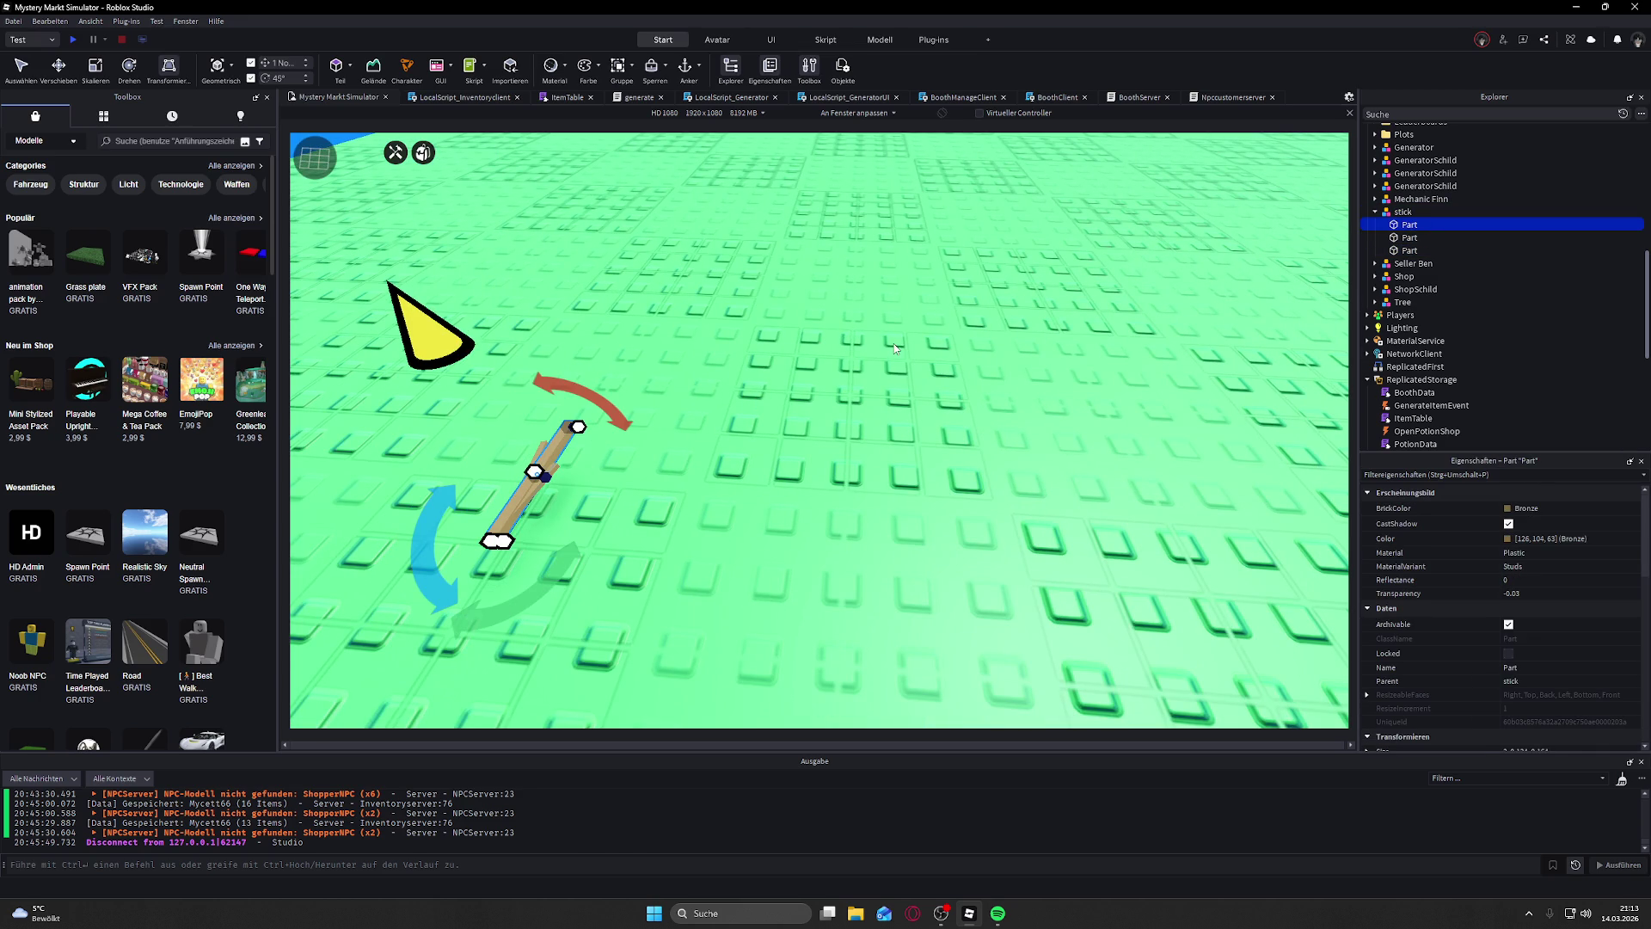
key("ctrl+d")
left_click_drag(1402, 263, 1395, 206)
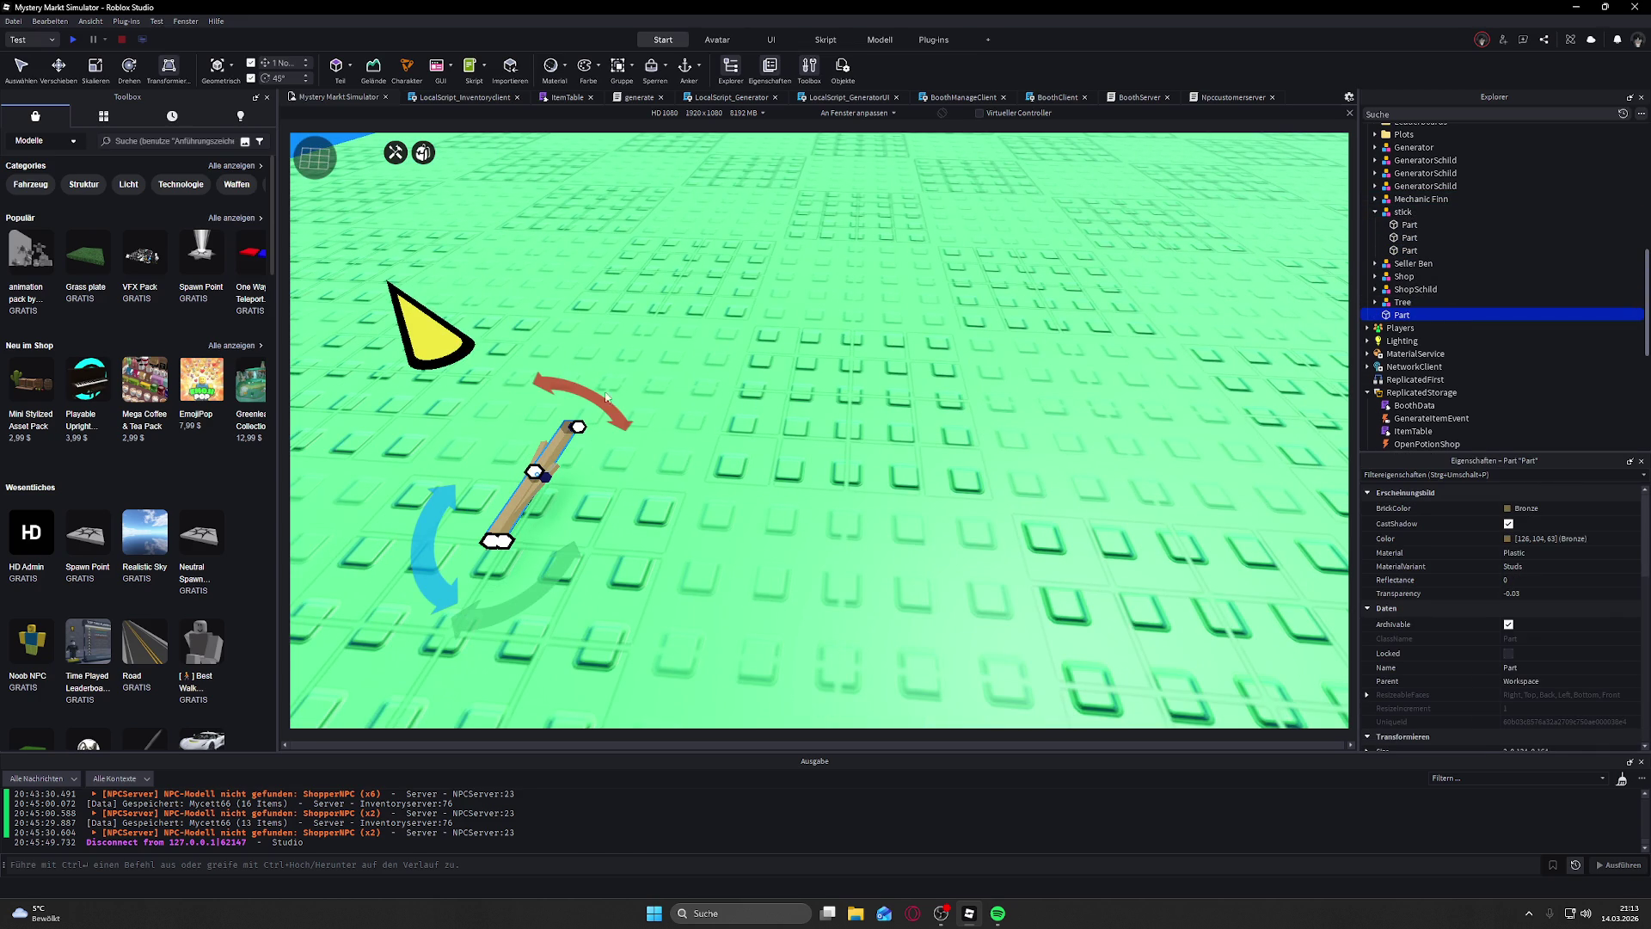
Step: Shift the copied piece to the right of the stick and insert a new grey block part
left_click(60, 74)
mouse_move(641, 477)
left_mouse_down()
mouse_move(785, 456)
mouse_move(989, 532)
mouse_move(688, 447)
left_mouse_up()
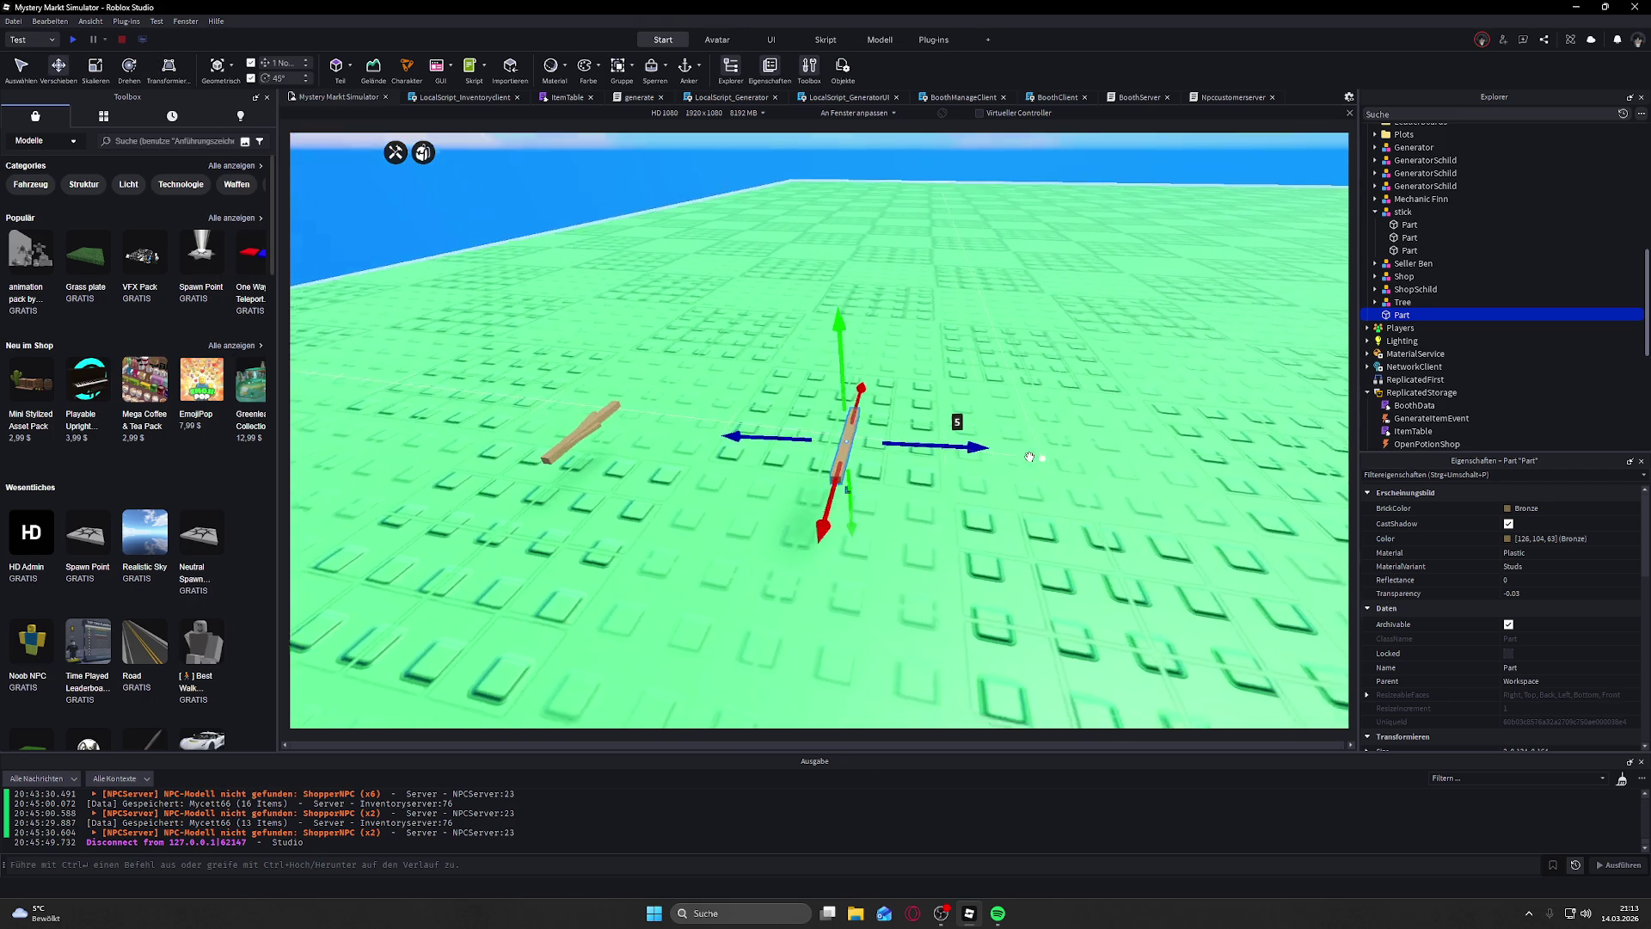
left_click(690, 342)
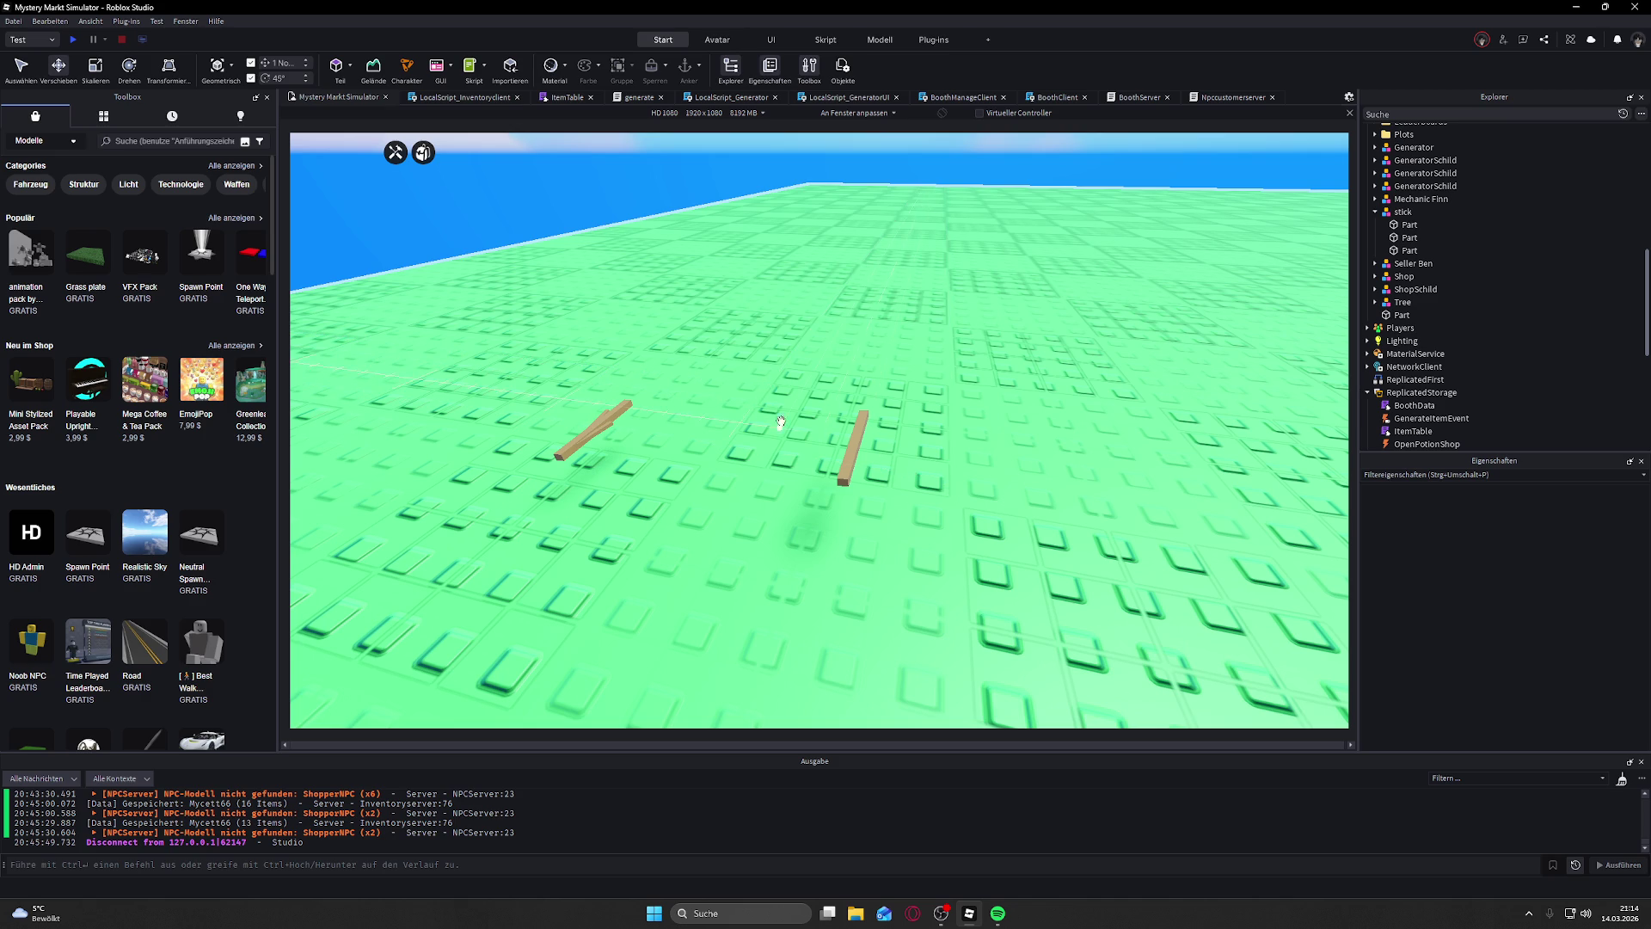
left_click(888, 447)
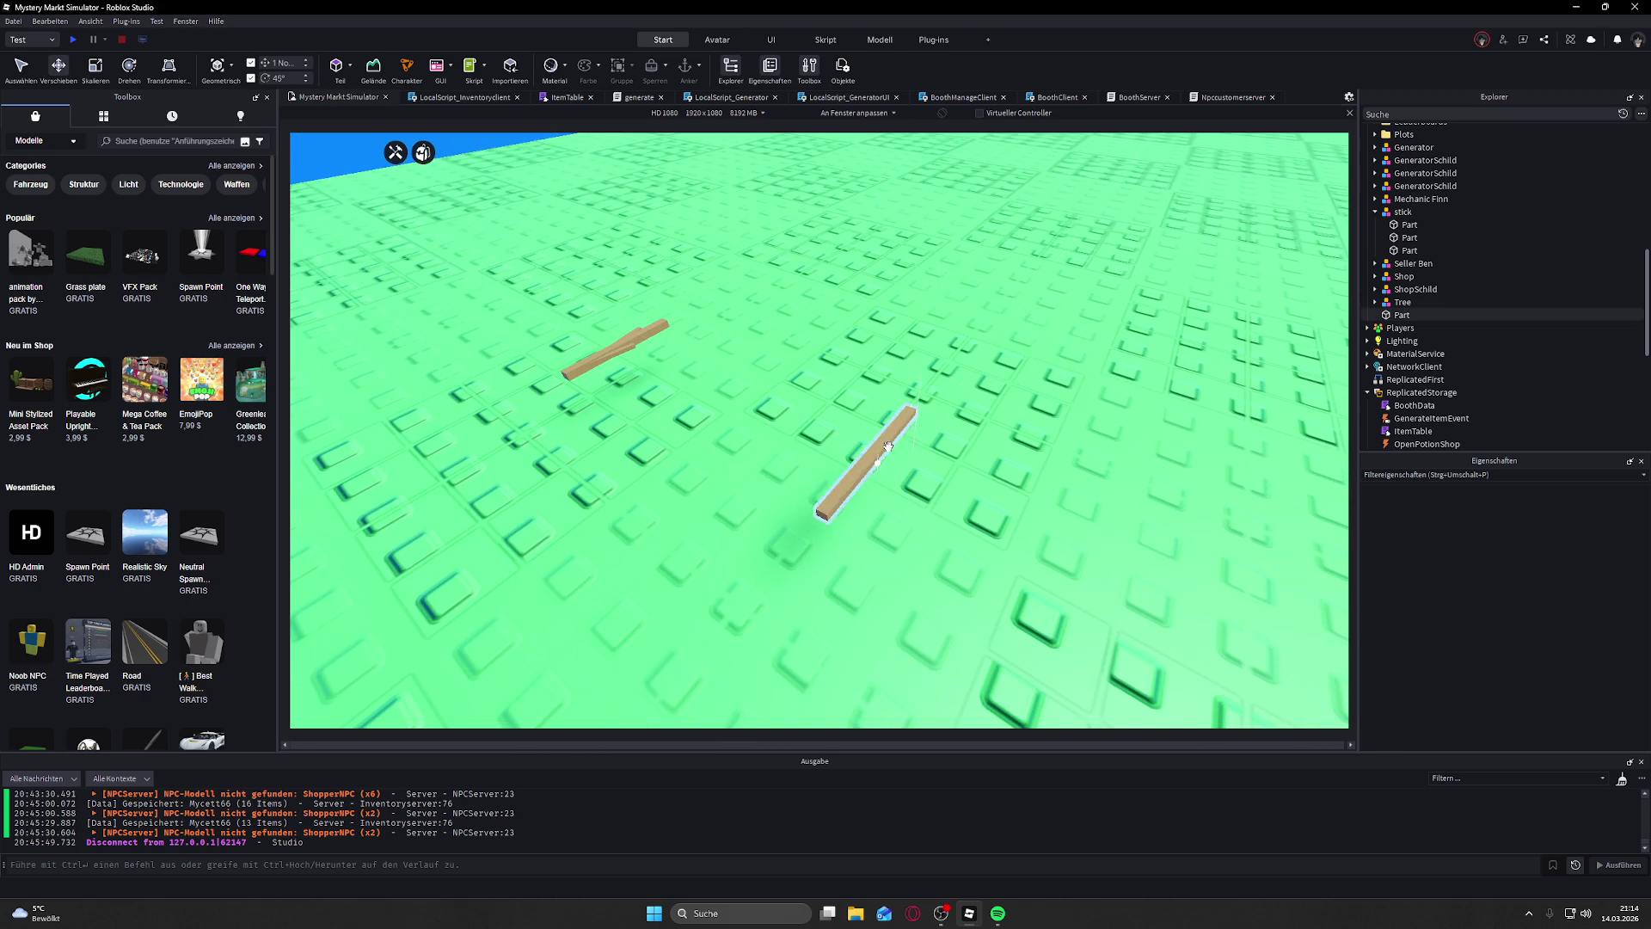
left_click(889, 447)
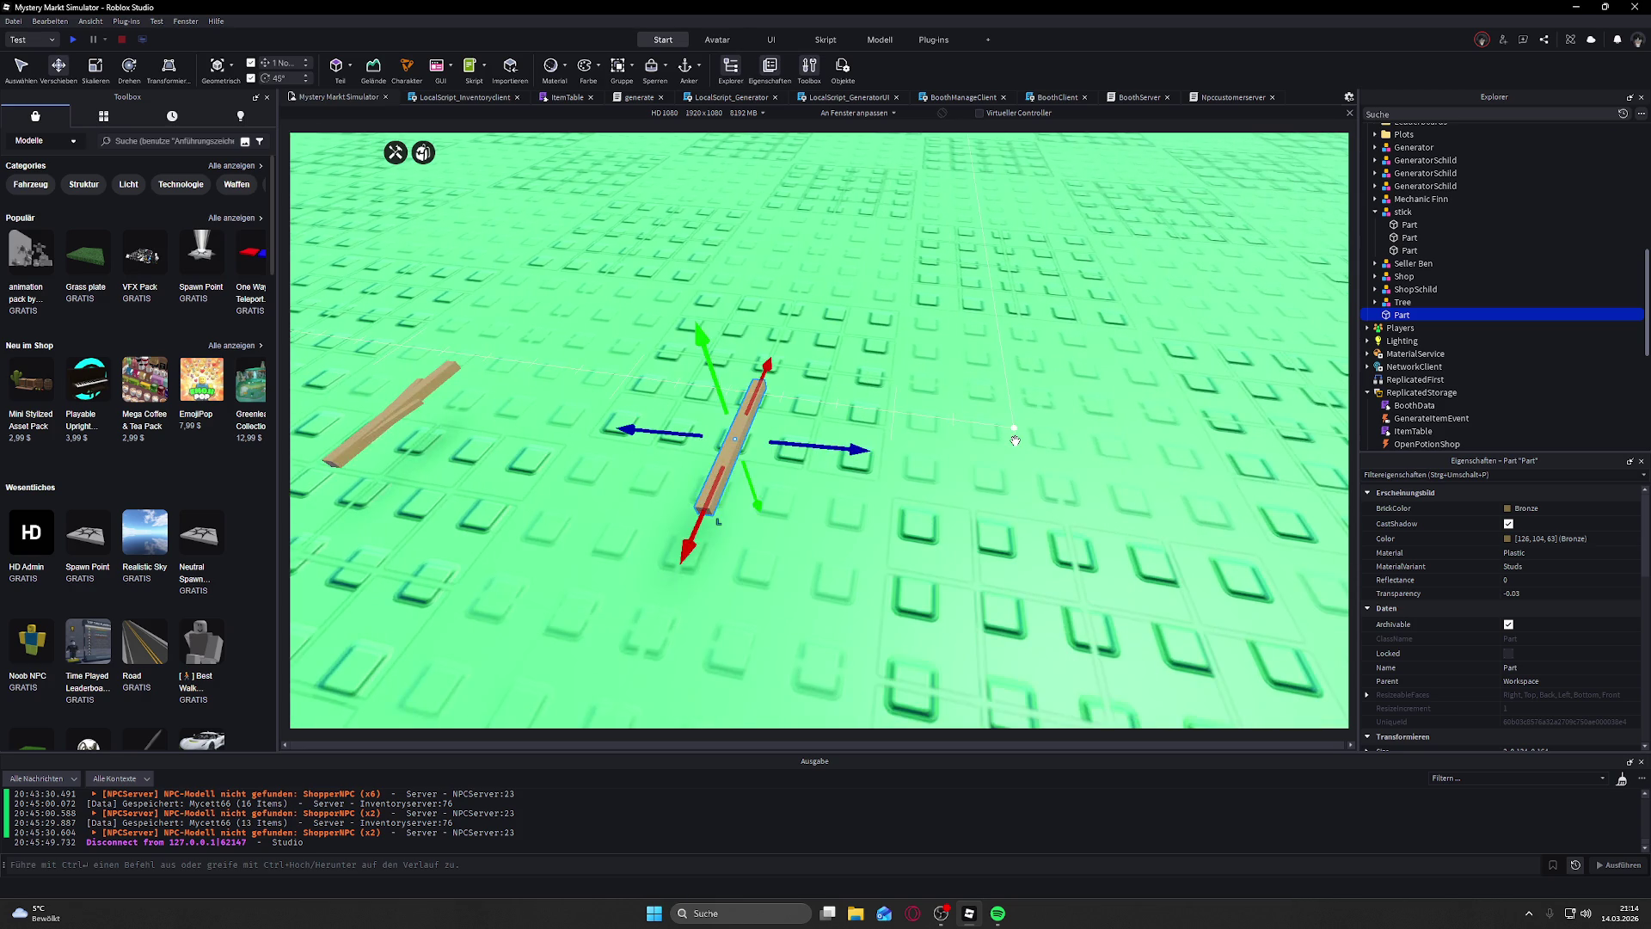
scroll(1015, 440, "up", 2)
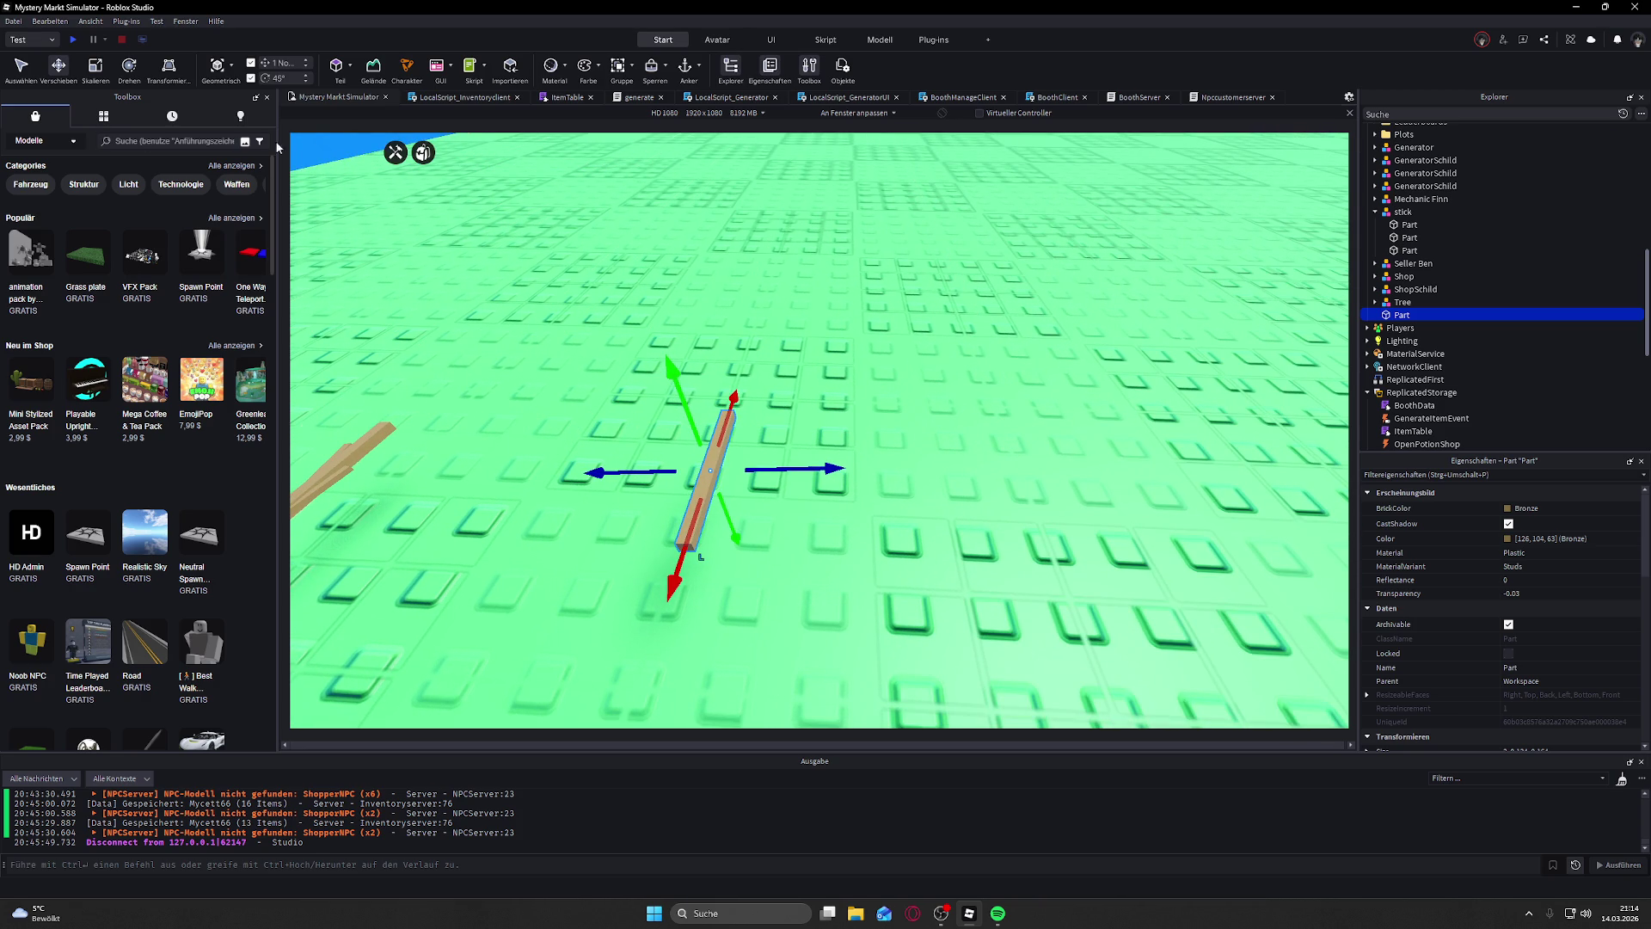
left_click(333, 70)
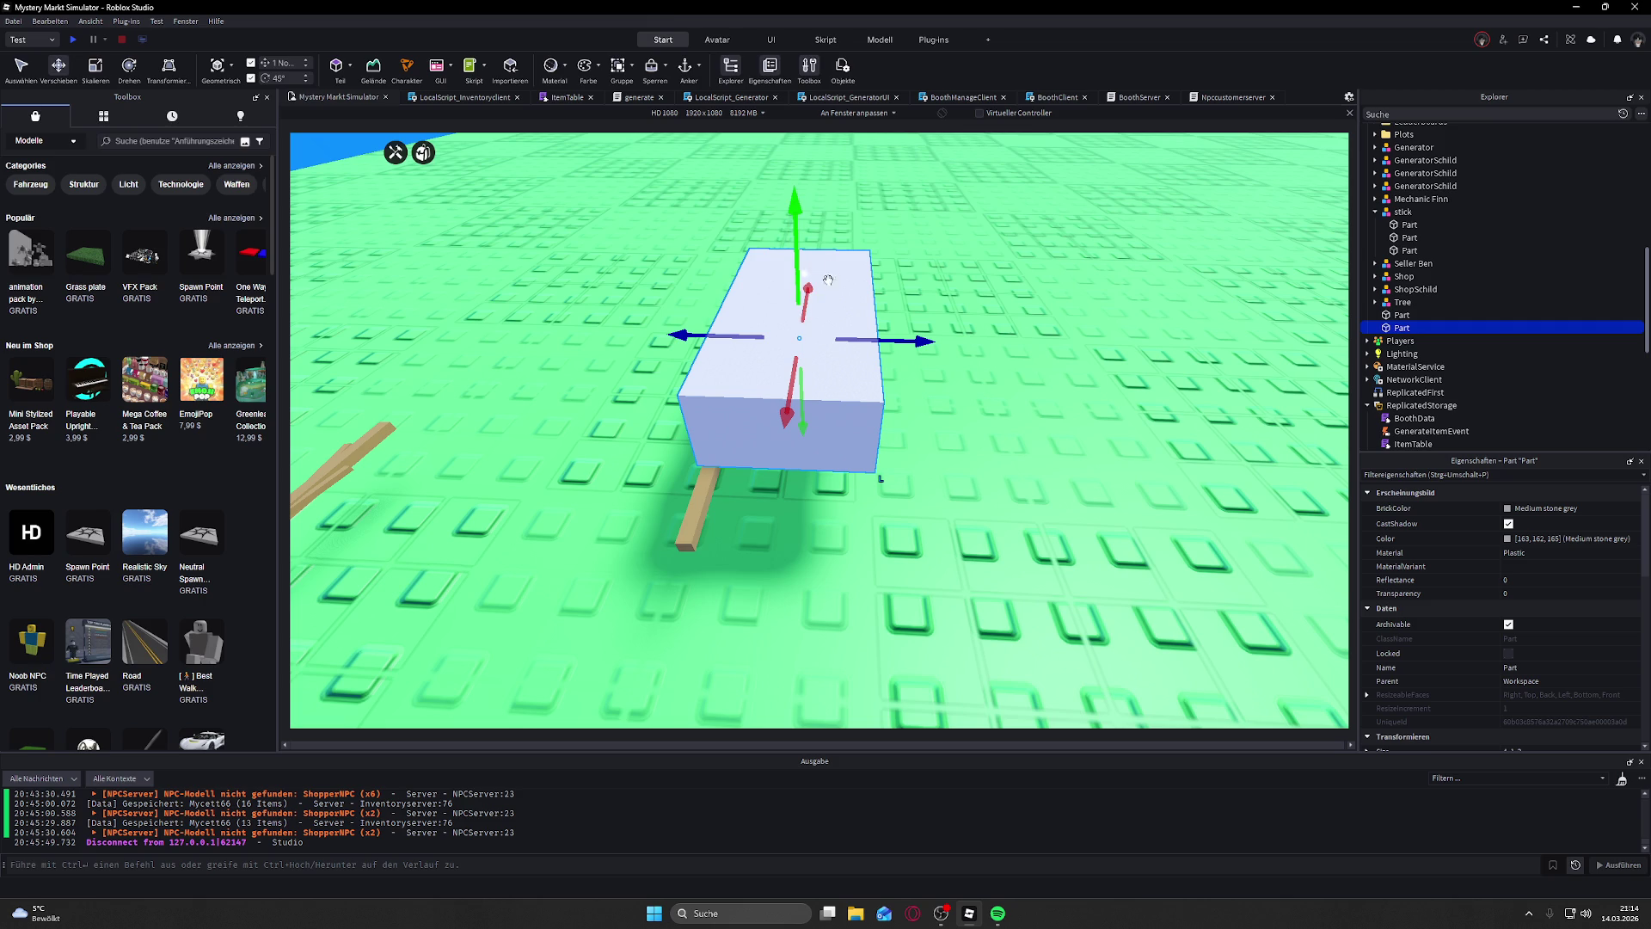
Step: Raise the grey block and resize it into a small thin slab
left_click_drag(829, 280, 908, 315)
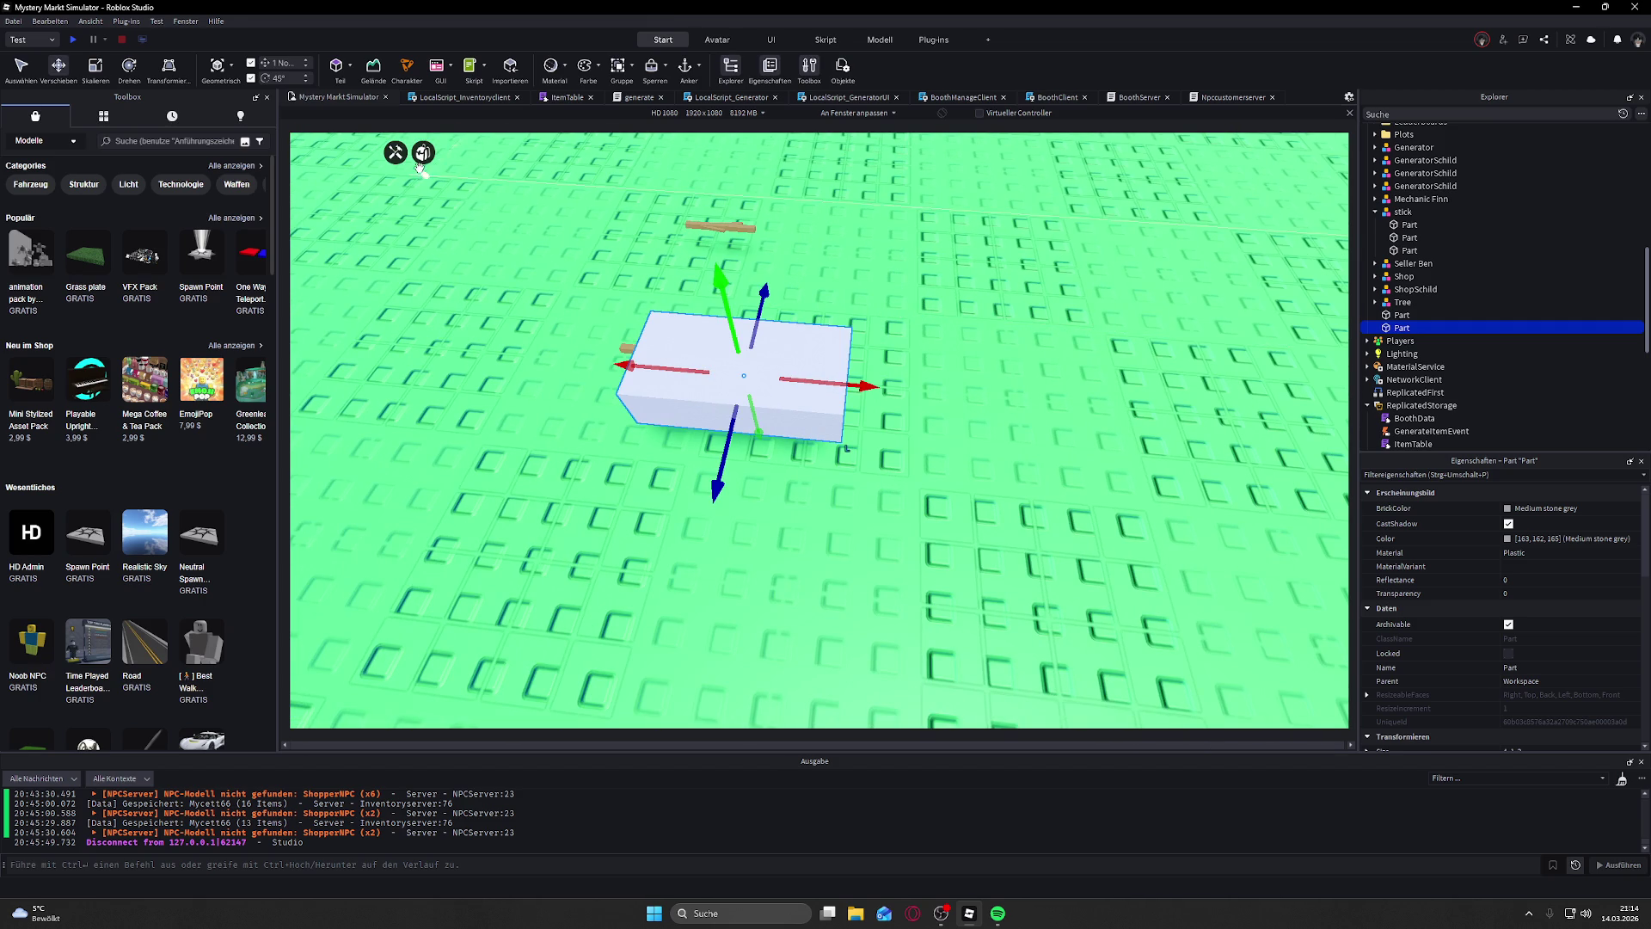
mouse_move(772, 365)
left_mouse_down()
mouse_move(888, 301)
mouse_move(874, 304)
mouse_move(911, 305)
mouse_move(847, 323)
mouse_move(688, 421)
mouse_move(1019, 353)
mouse_move(988, 398)
left_mouse_up()
mouse_move(679, 353)
left_mouse_down()
mouse_move(684, 315)
mouse_move(695, 361)
mouse_move(691, 329)
left_mouse_up()
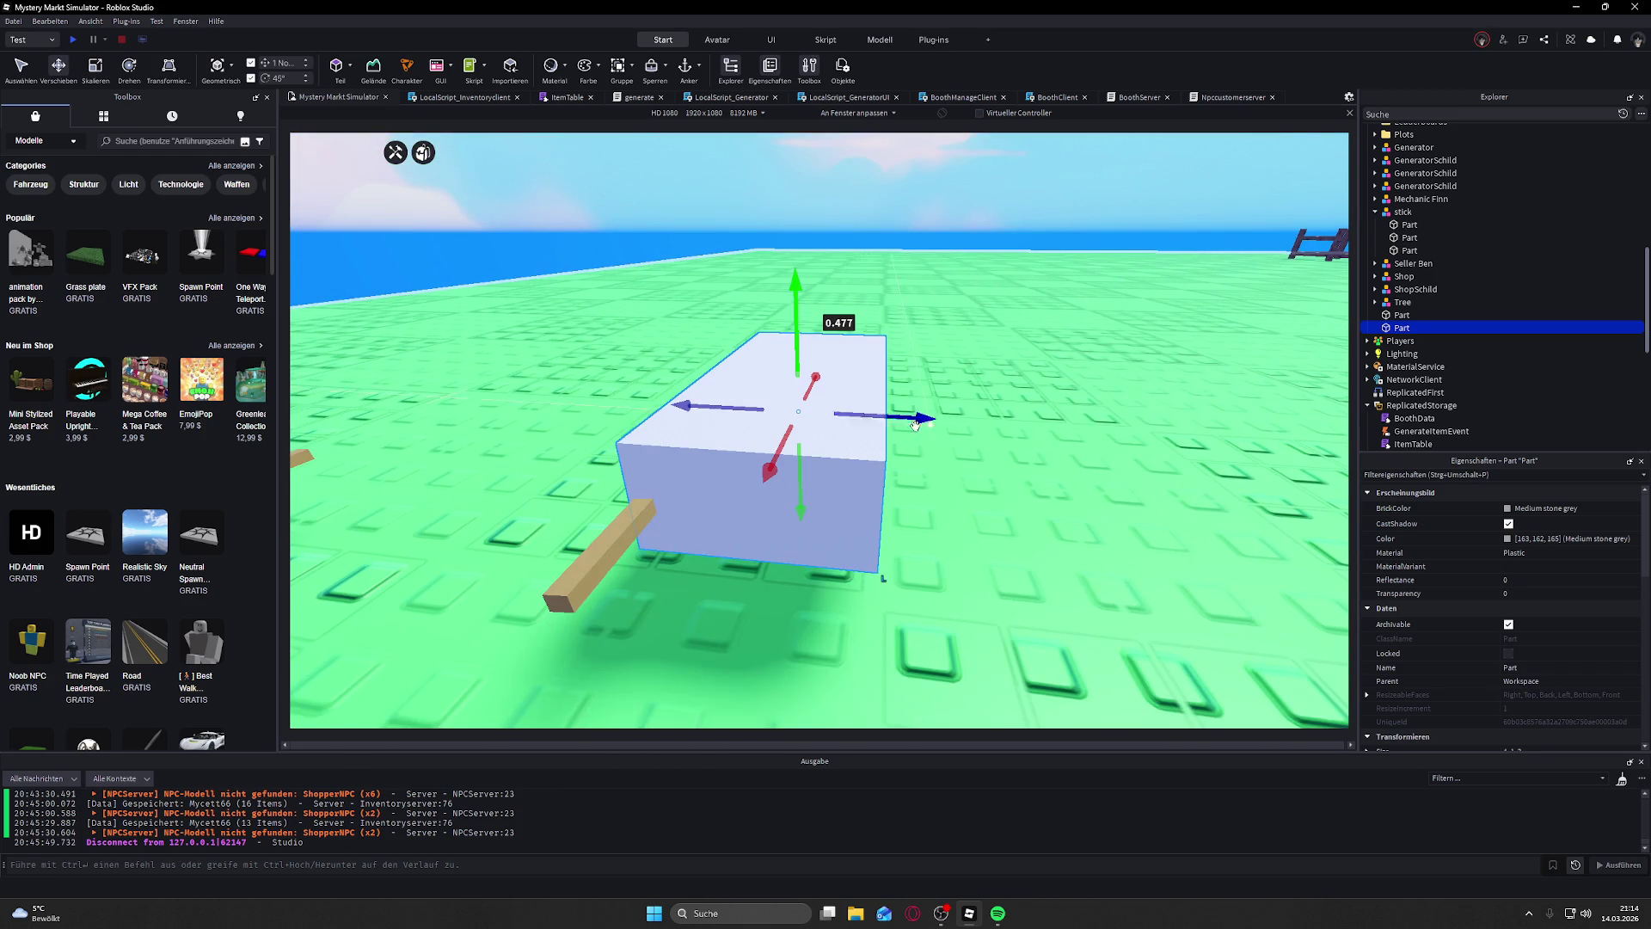
left_click(95, 68)
left_click_drag(795, 344, 804, 451)
scroll(804, 451, "down", 5)
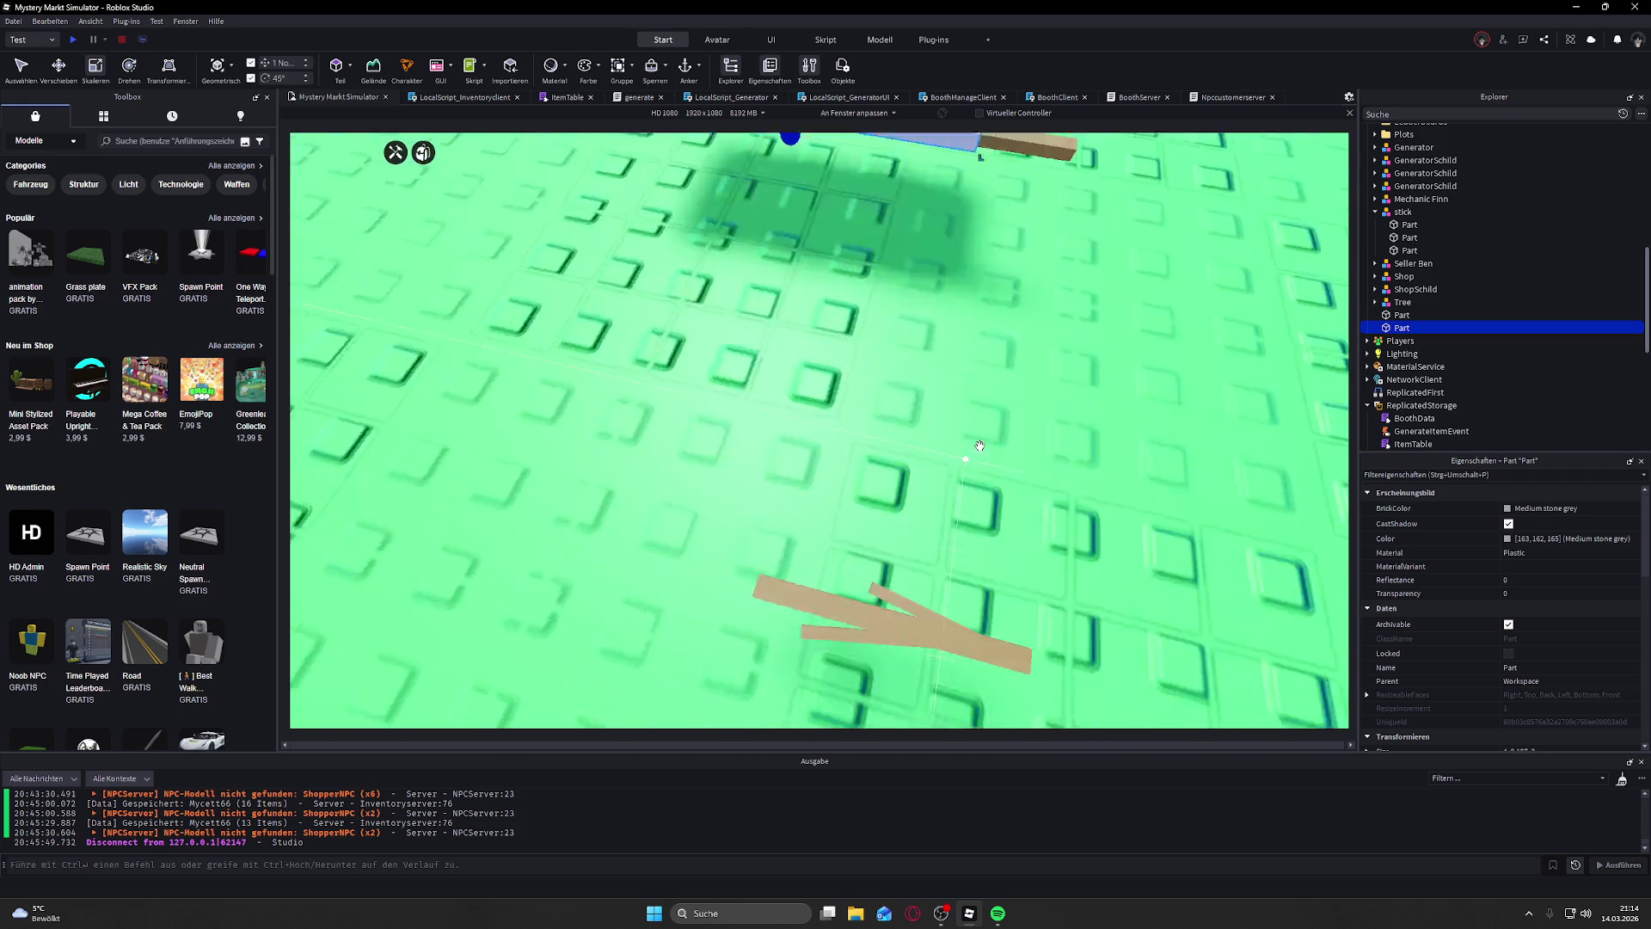
scroll(957, 457, "up", 3)
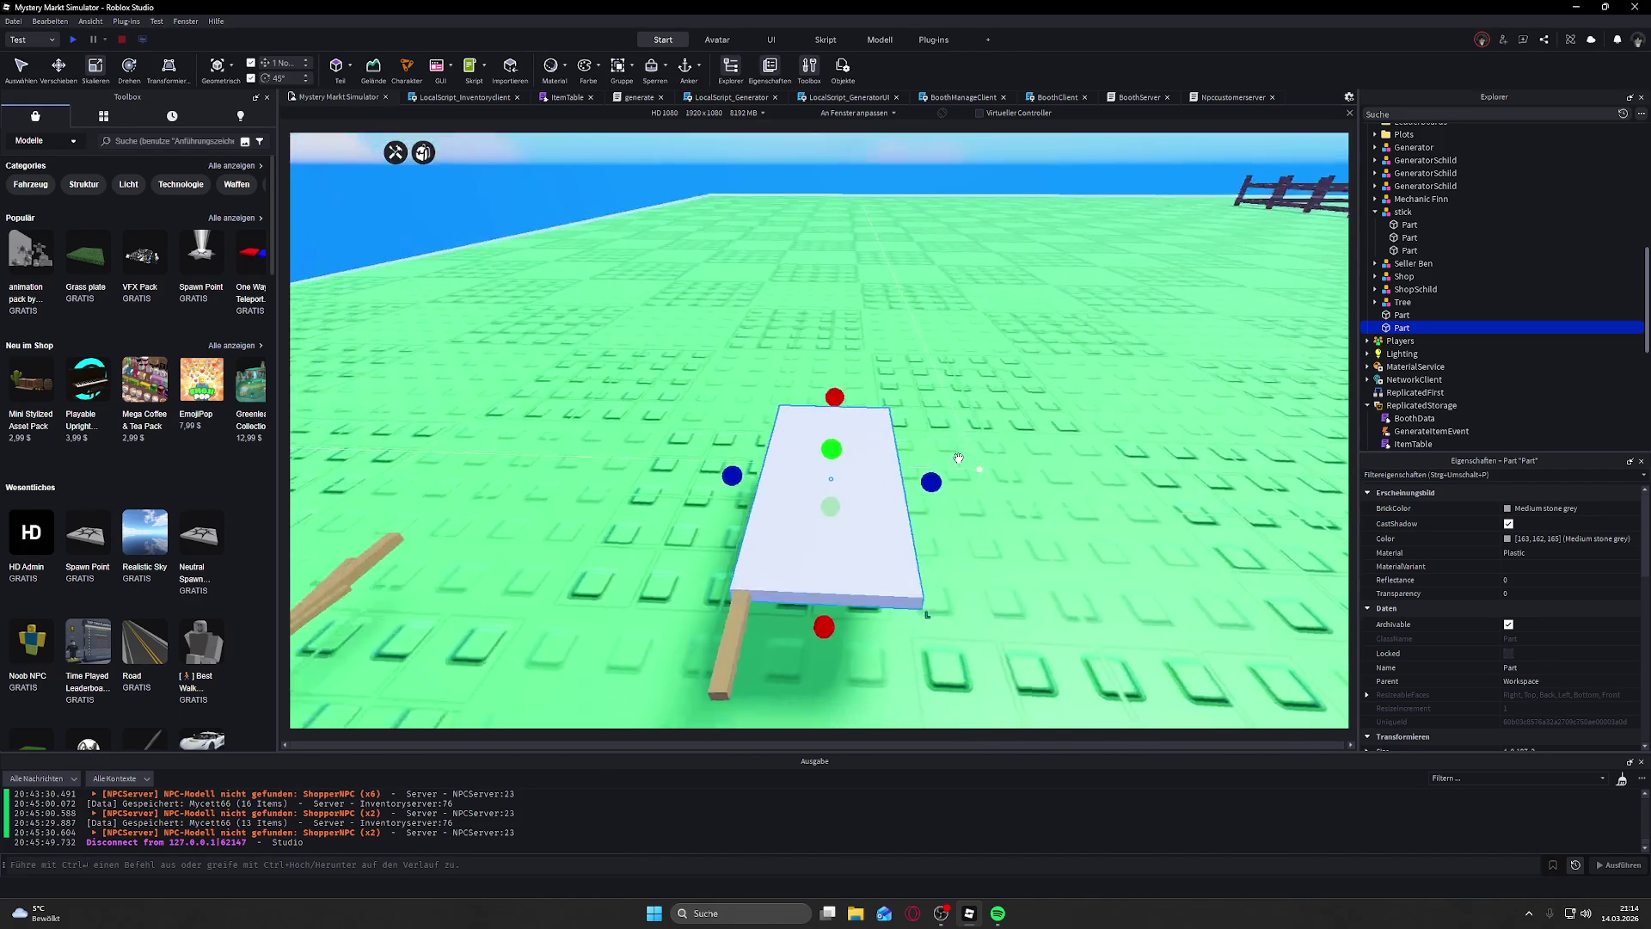
scroll(958, 457, "up", 2)
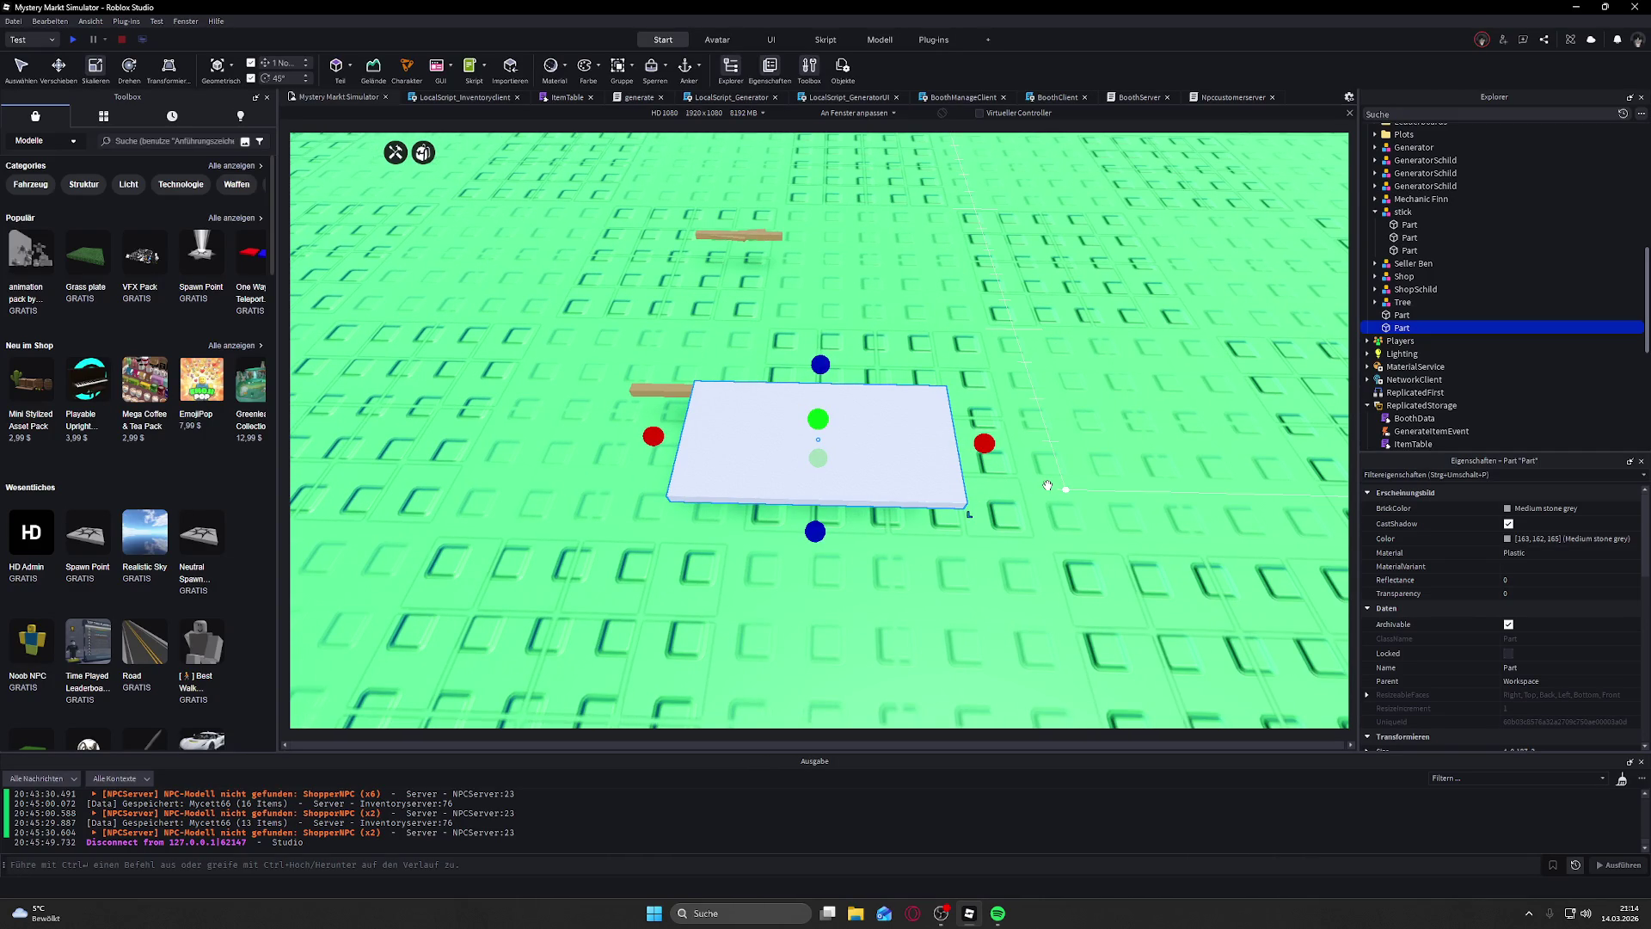
scroll(1049, 486, "up", 3)
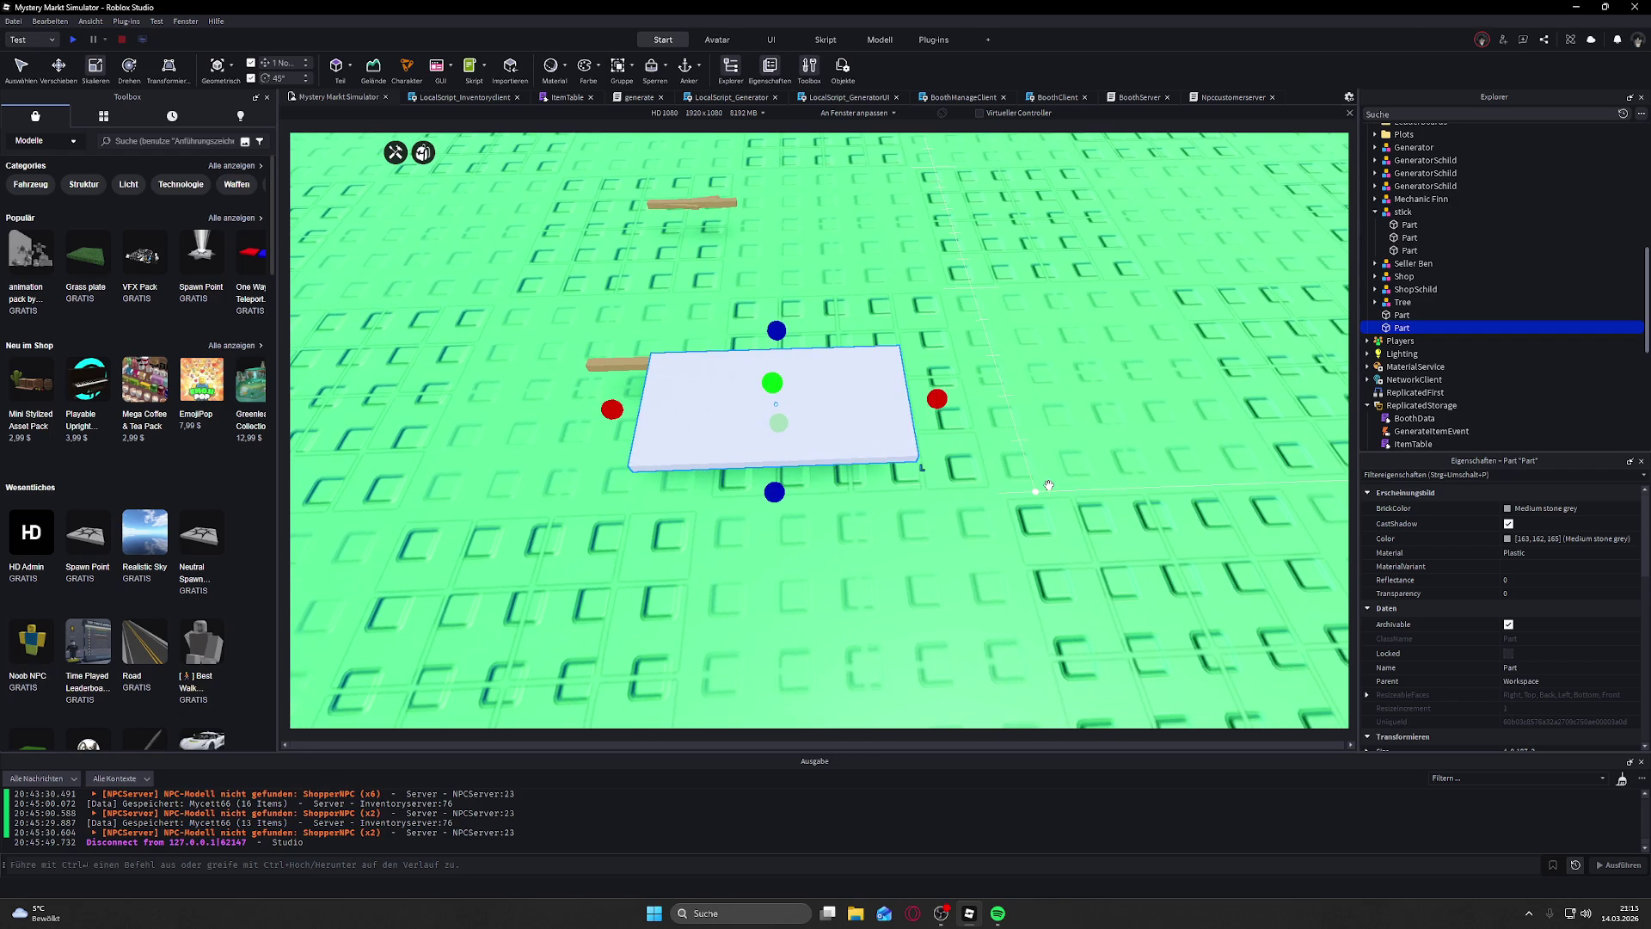
mouse_move(935, 410)
left_mouse_down()
mouse_move(728, 413)
mouse_move(829, 413)
left_mouse_up()
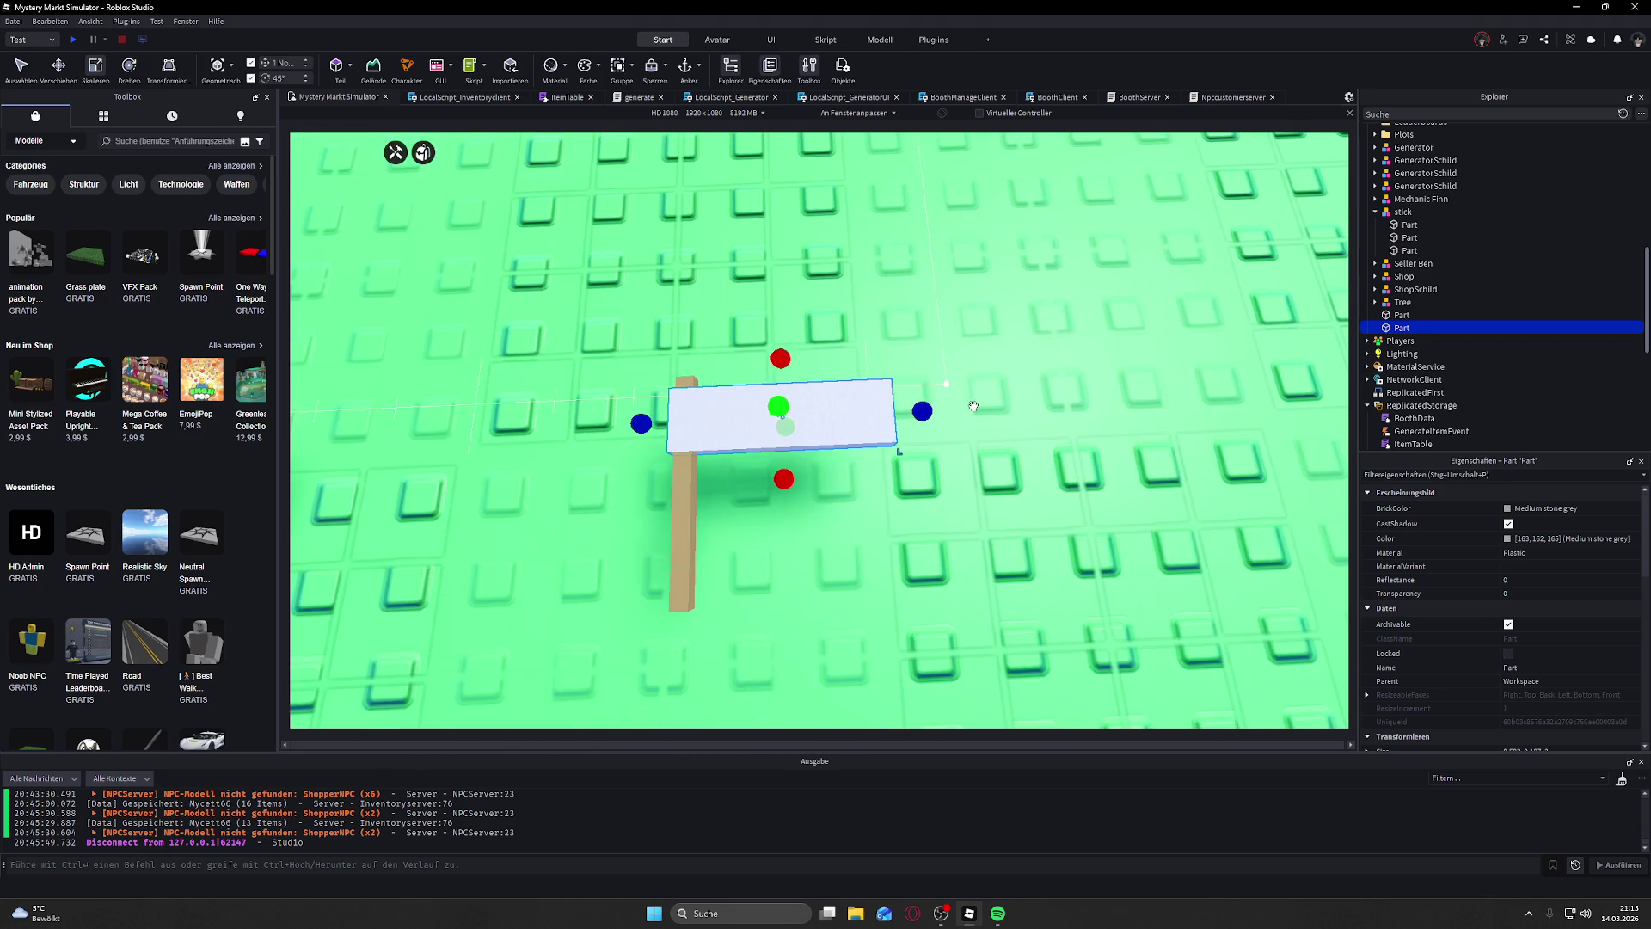
left_click_drag(921, 410, 778, 416)
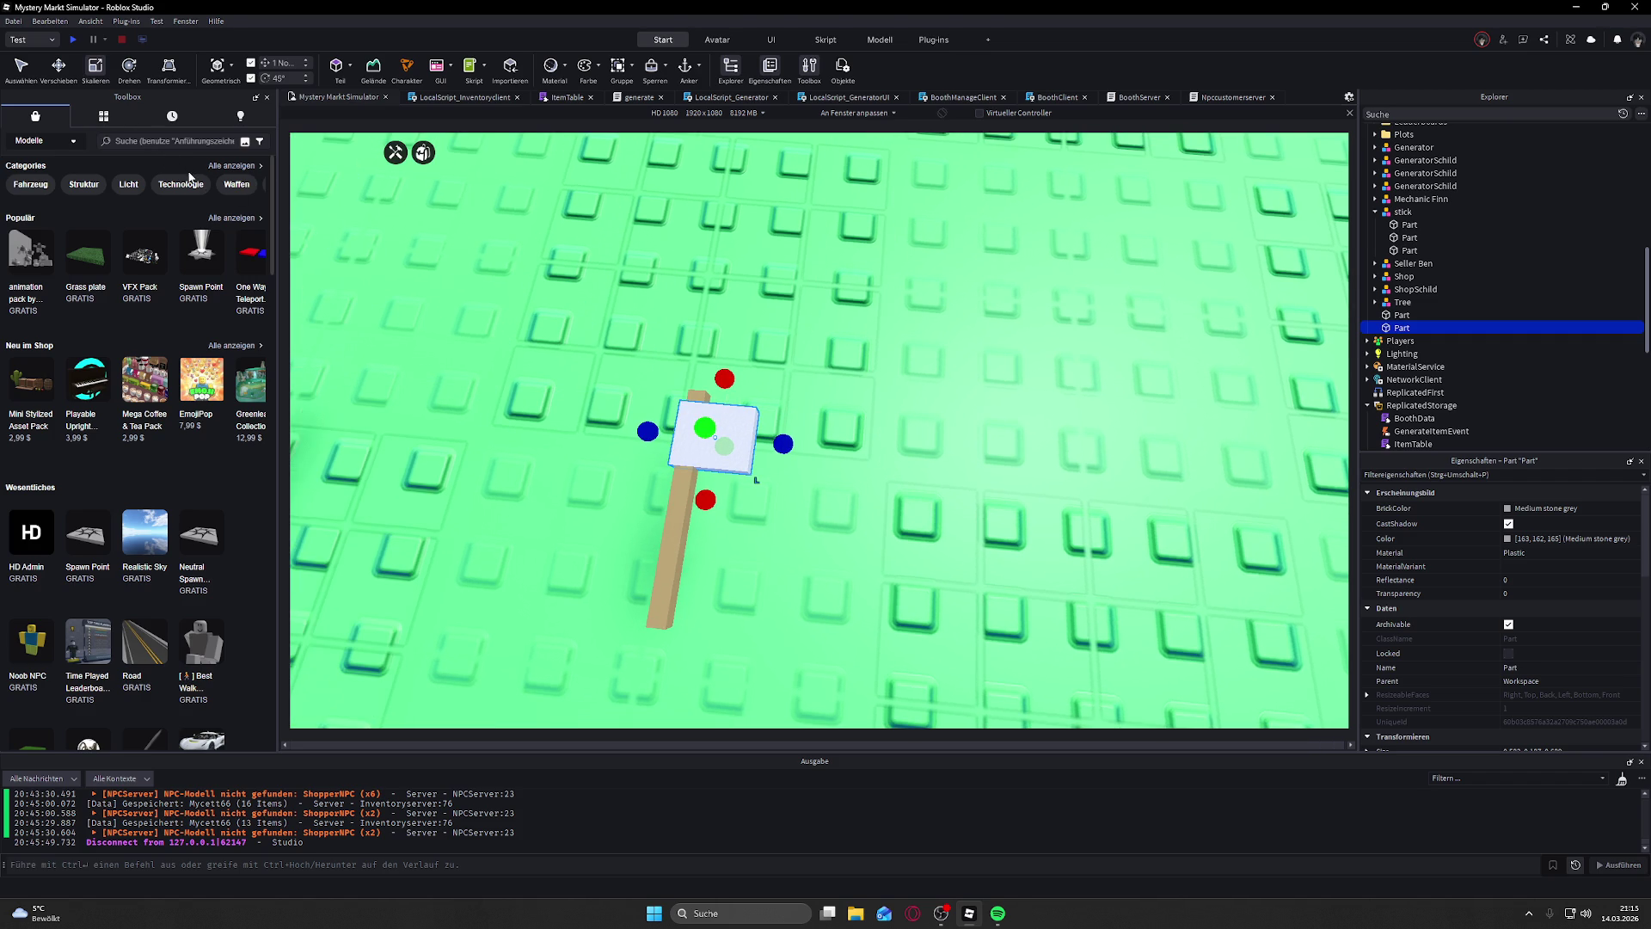
Step: Slide the grey part sideways onto the separate wooden stick
left_click(73, 76)
left_click(714, 435)
left_click_drag(725, 370, 733, 368)
key("a")
key("d")
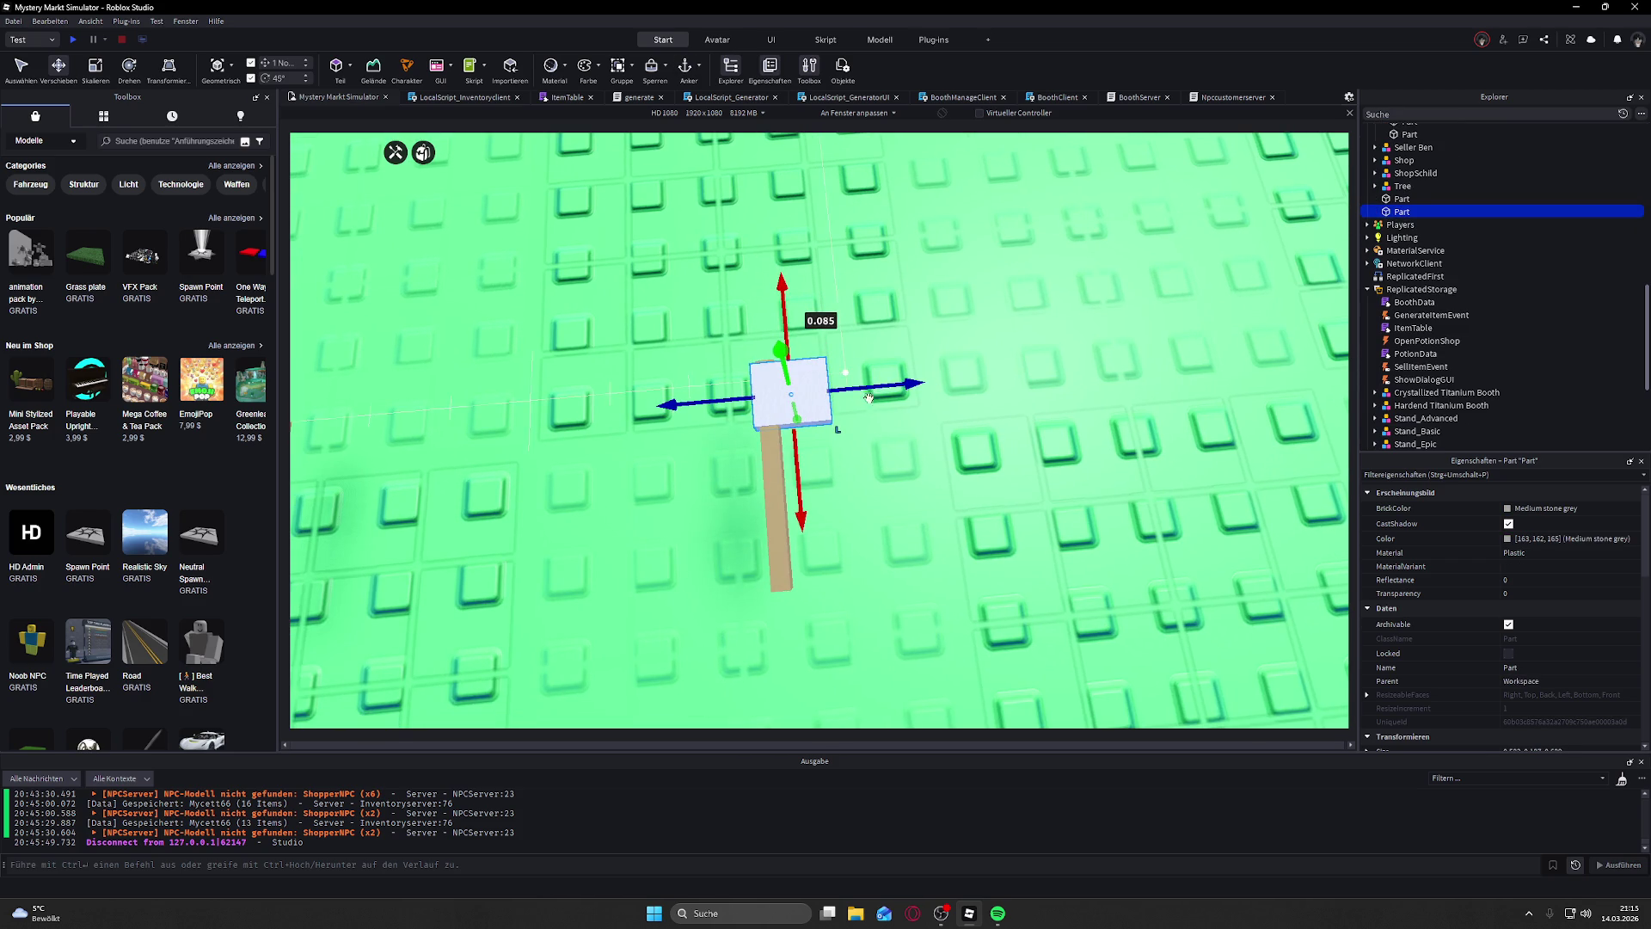
mouse_move(868, 397)
left_mouse_down()
mouse_move(900, 391)
mouse_move(872, 395)
left_mouse_up()
scroll(873, 387, "up", 5)
scroll(872, 378, "down", 5)
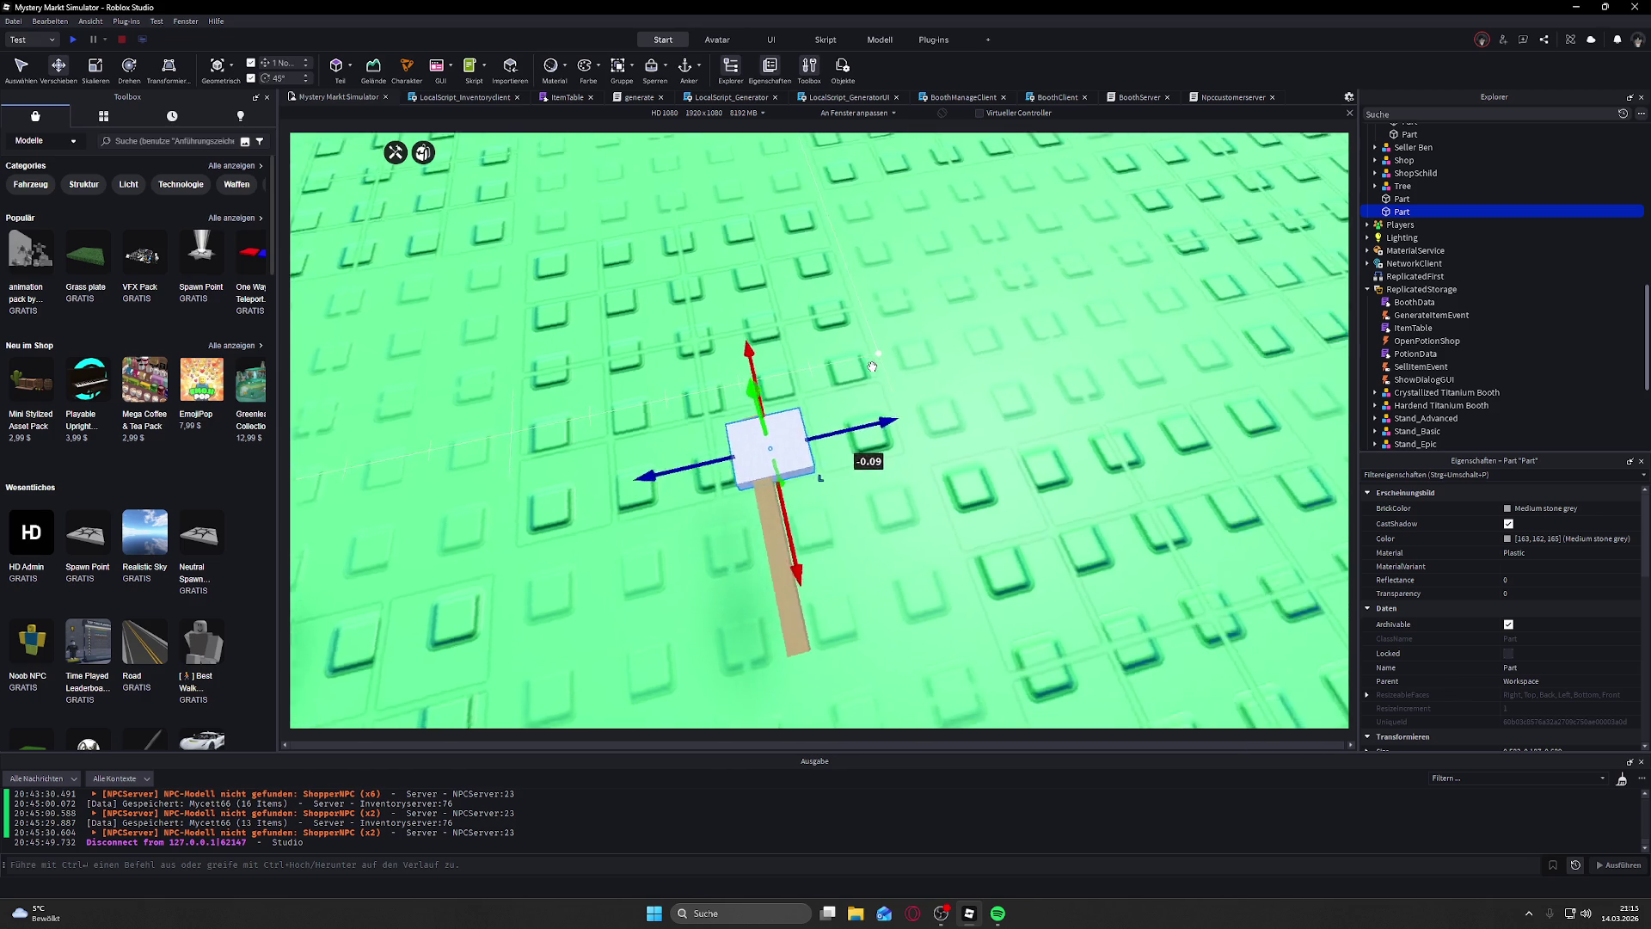
scroll(872, 367, "down", 3)
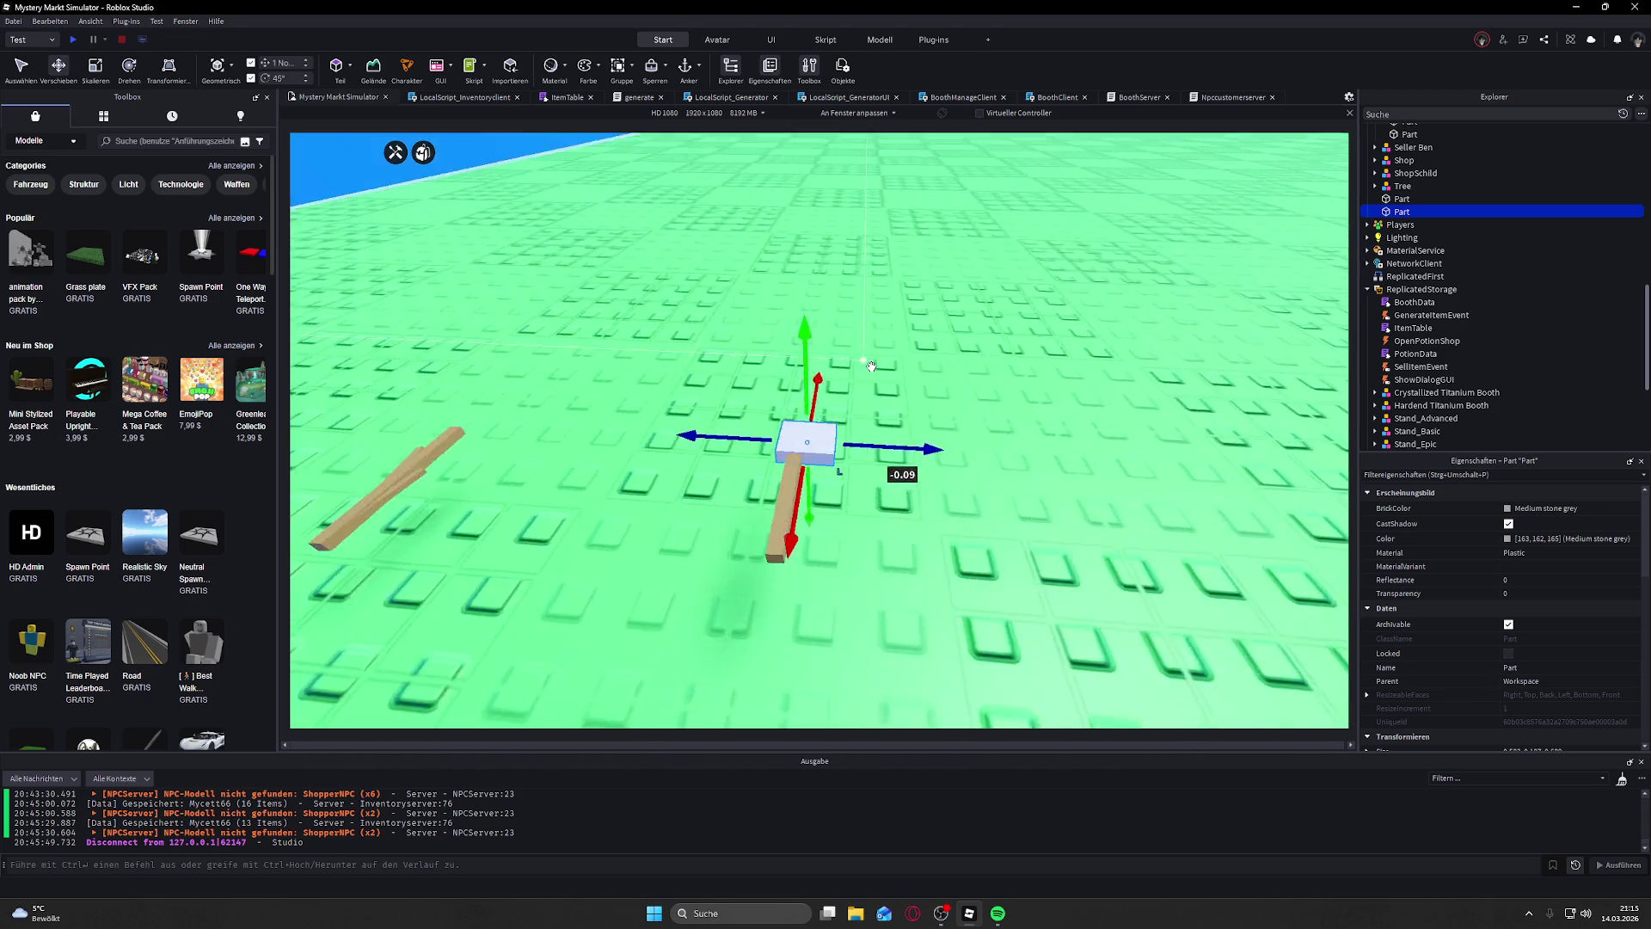
scroll(871, 367, "up", 5)
scroll(870, 362, "down", 5)
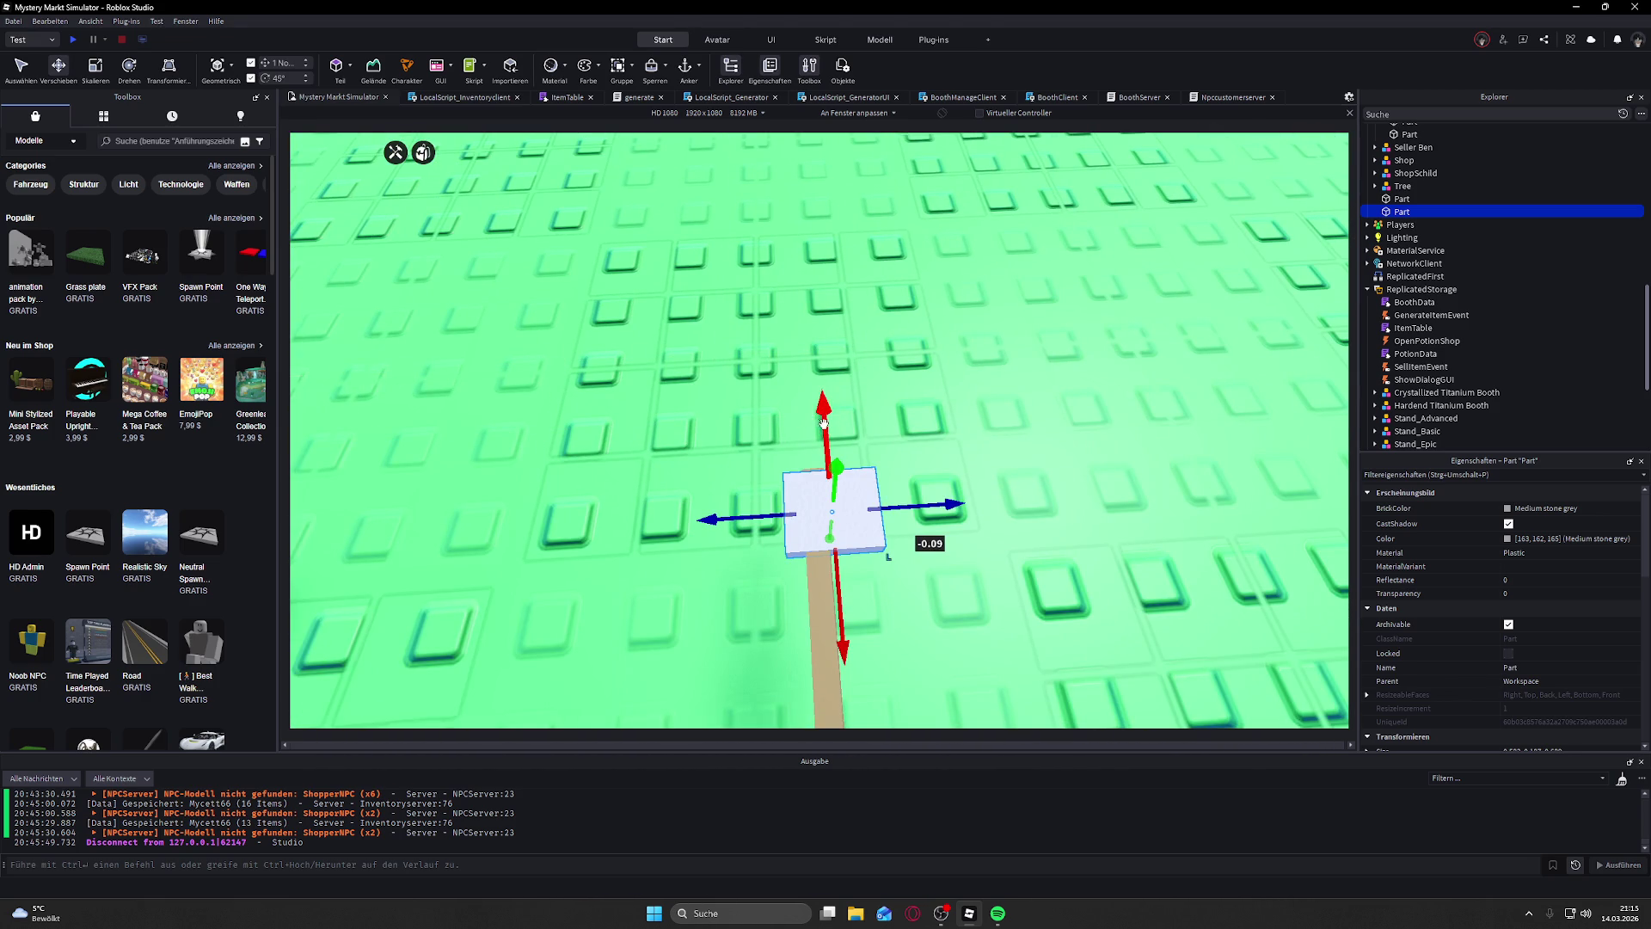
Step: Shorten the grey block and seat it on the stick's top end
left_click(96, 67)
left_click_drag(825, 447, 828, 469)
left_click_drag(854, 537, 851, 530)
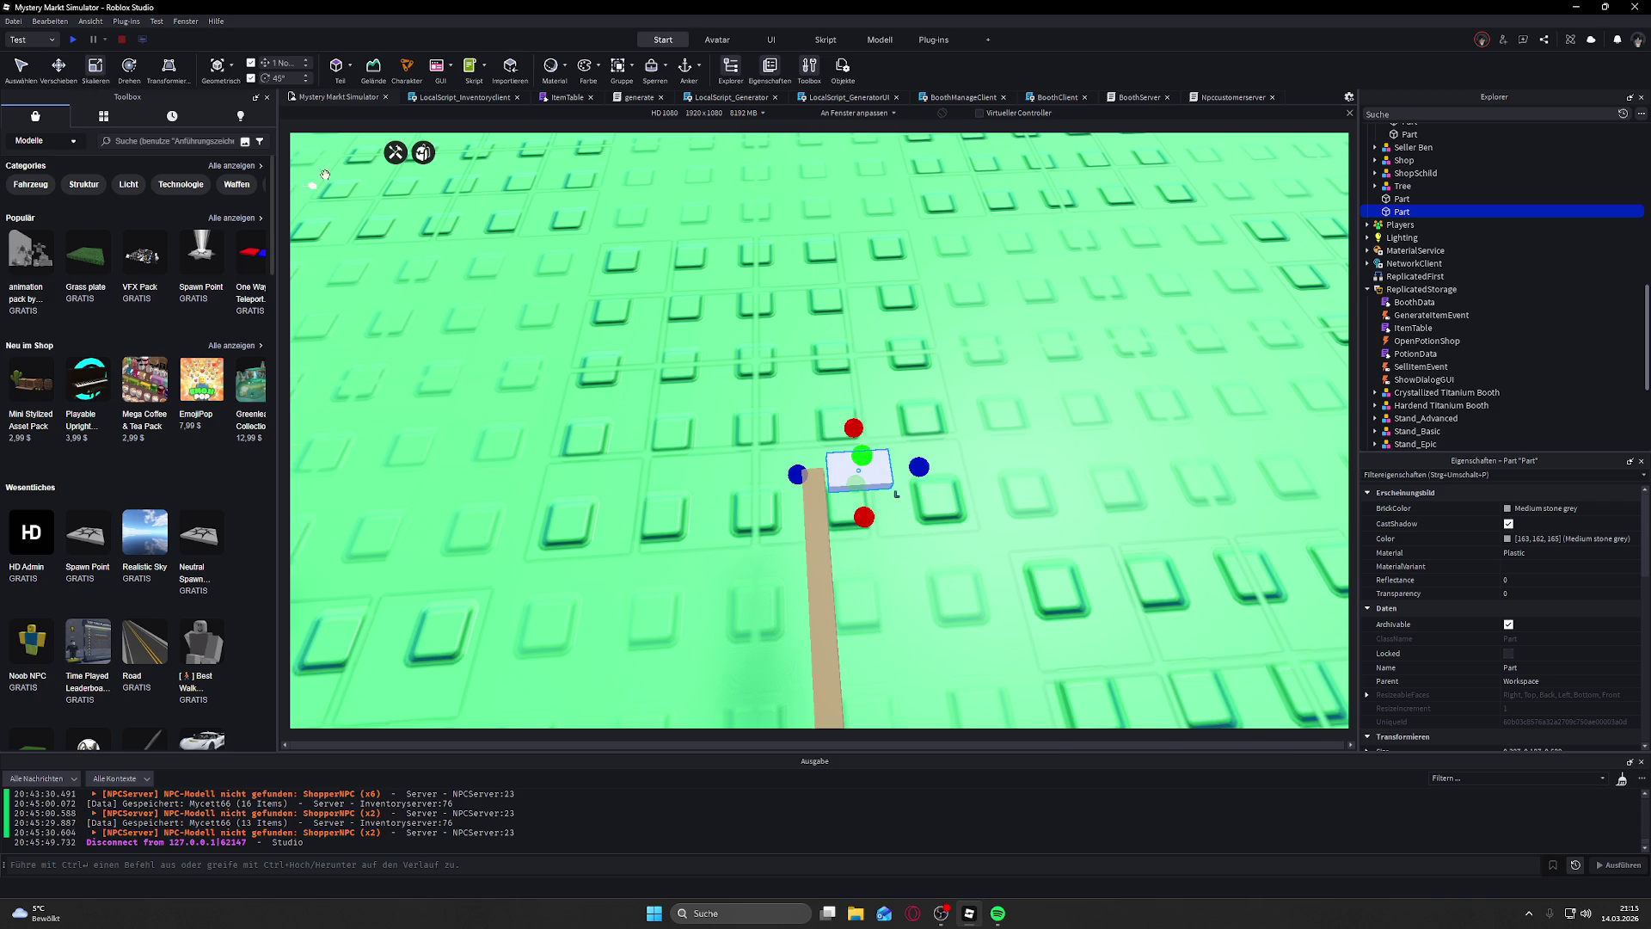
left_click(59, 68)
mouse_move(866, 436)
left_mouse_down()
mouse_move(861, 303)
mouse_move(905, 578)
mouse_move(834, 513)
left_mouse_up()
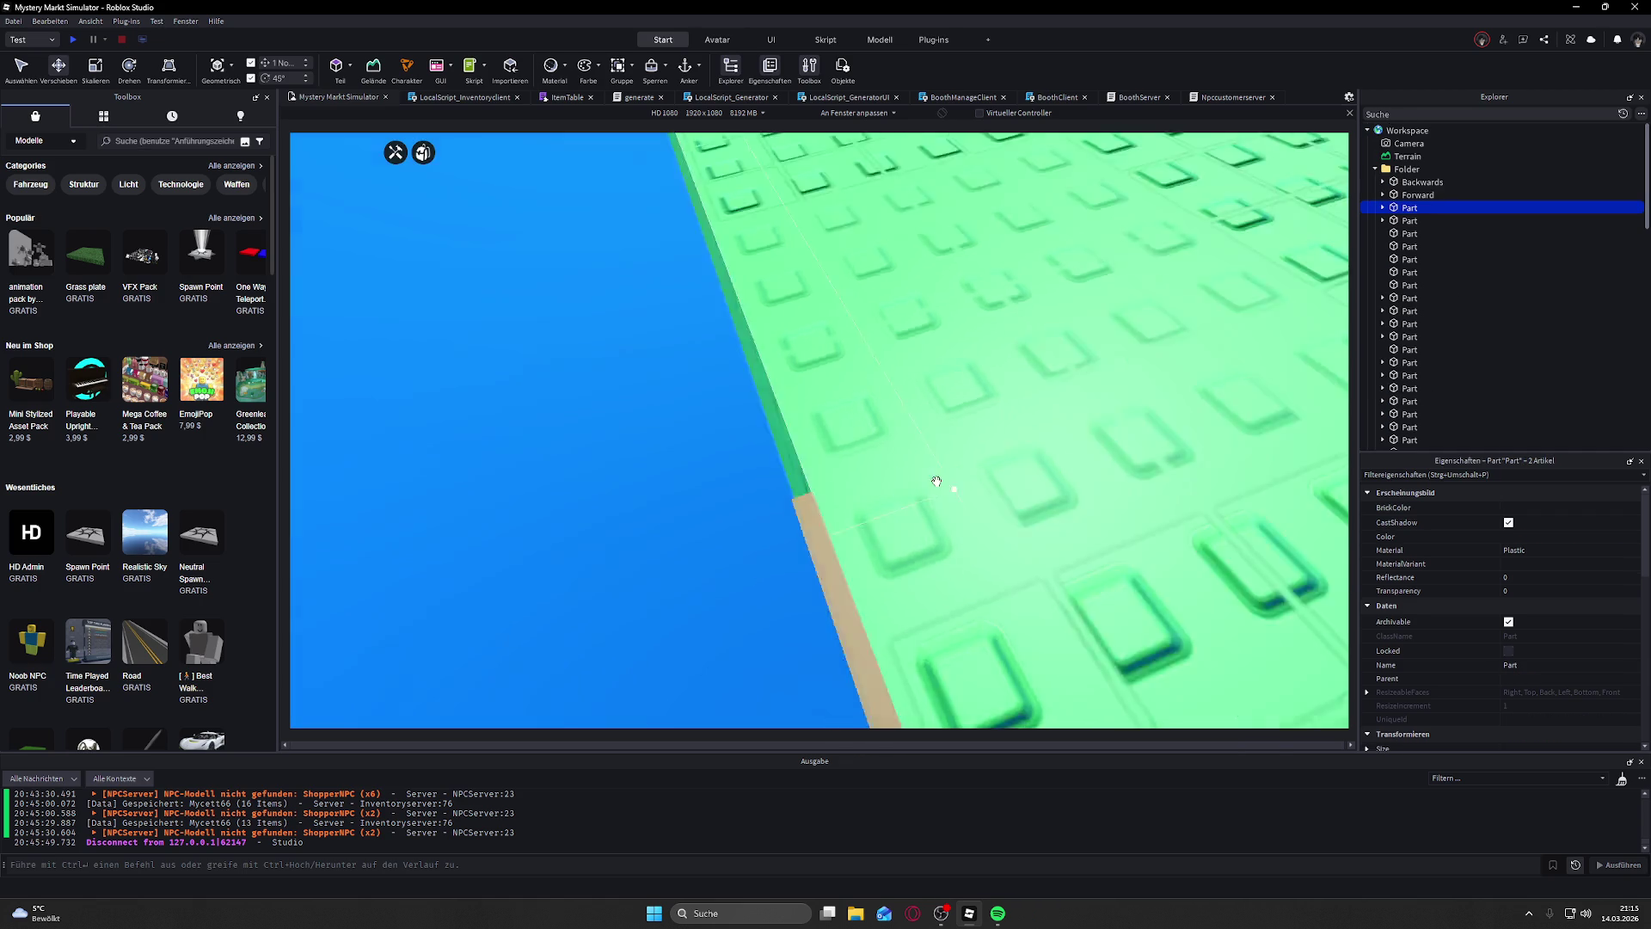
Step: Lower the small grey block onto the top end of the wooden handle
scroll(932, 479, "down", 10)
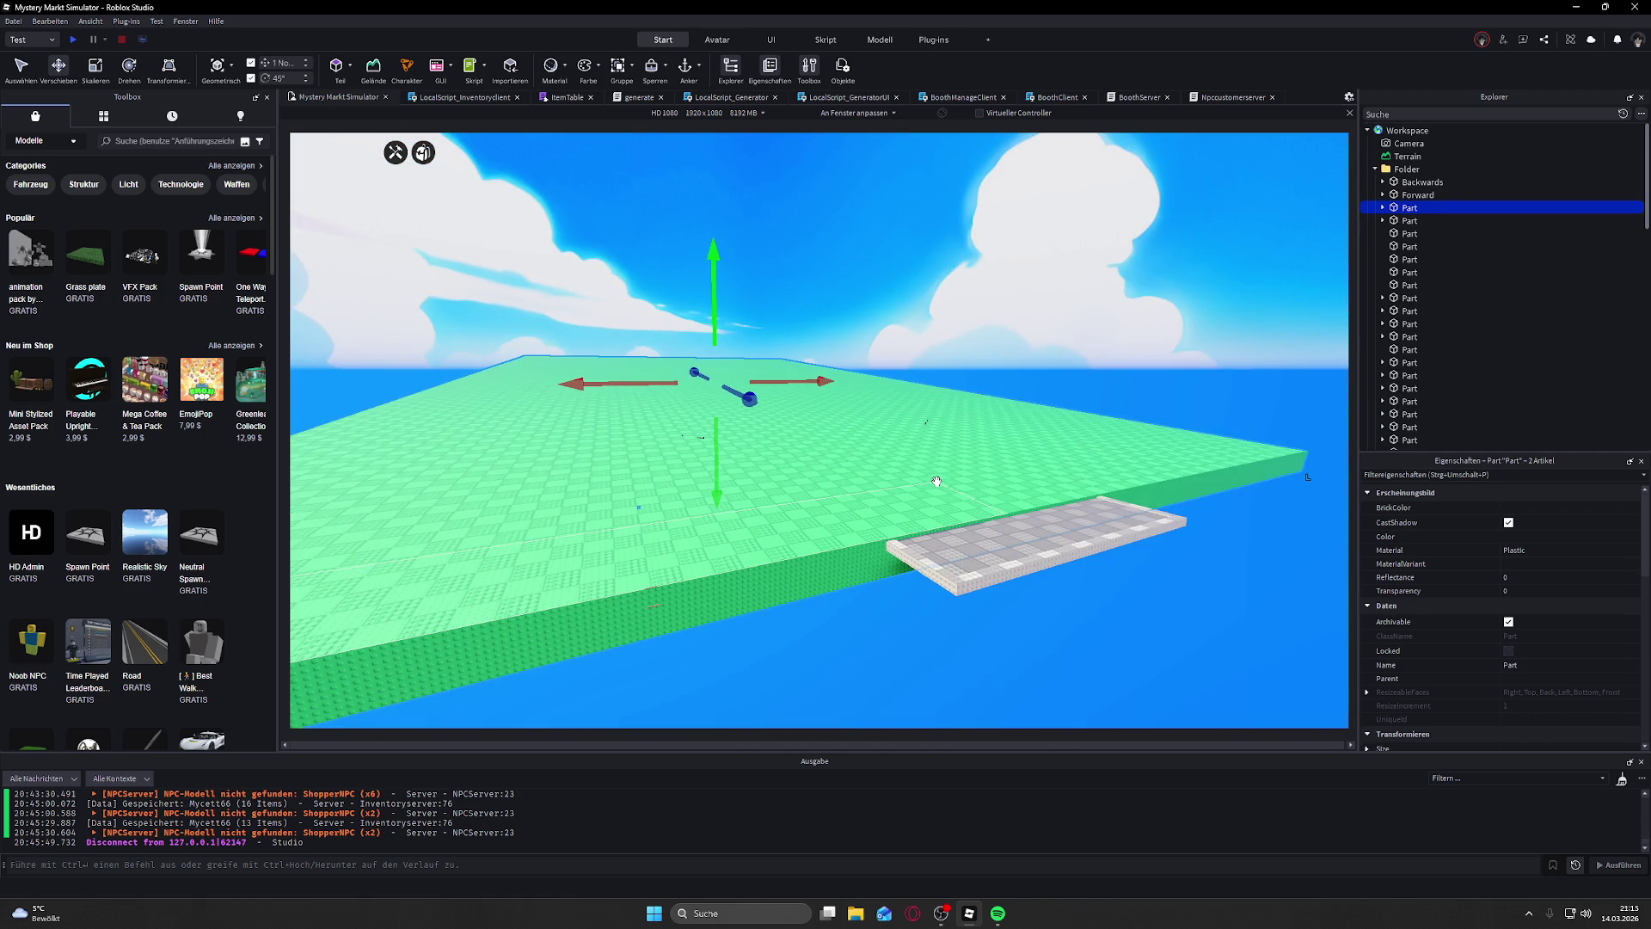
scroll(936, 482, "up", 3)
scroll(882, 494, "up", 10)
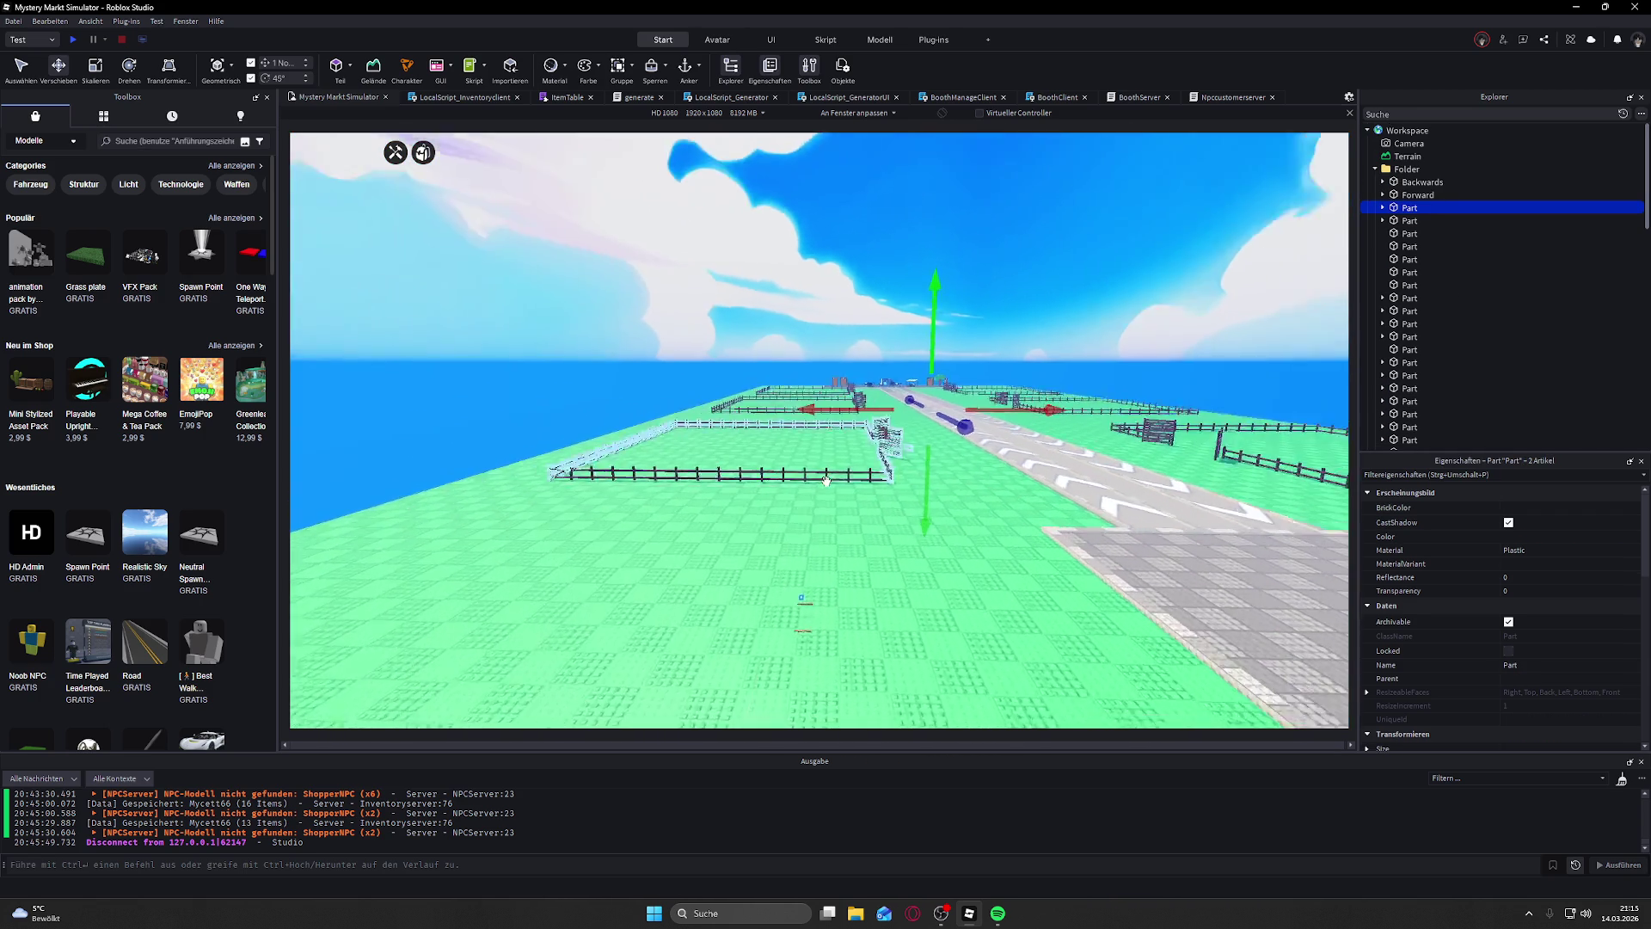
scroll(826, 482, "down", 5)
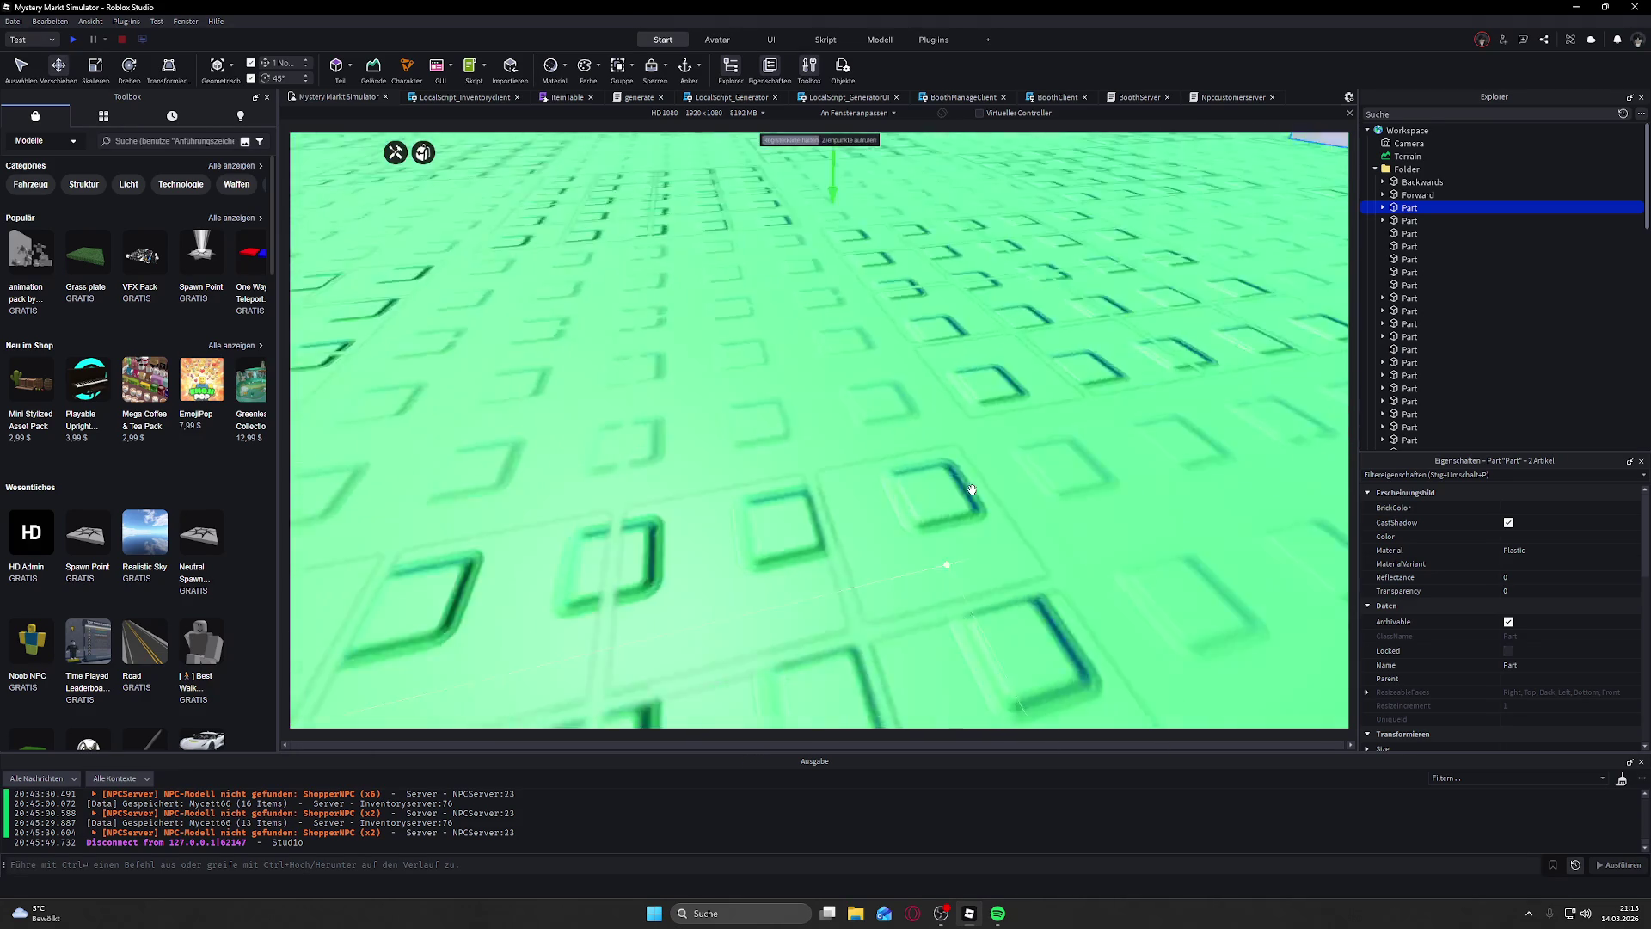
scroll(1047, 319, "down", 3)
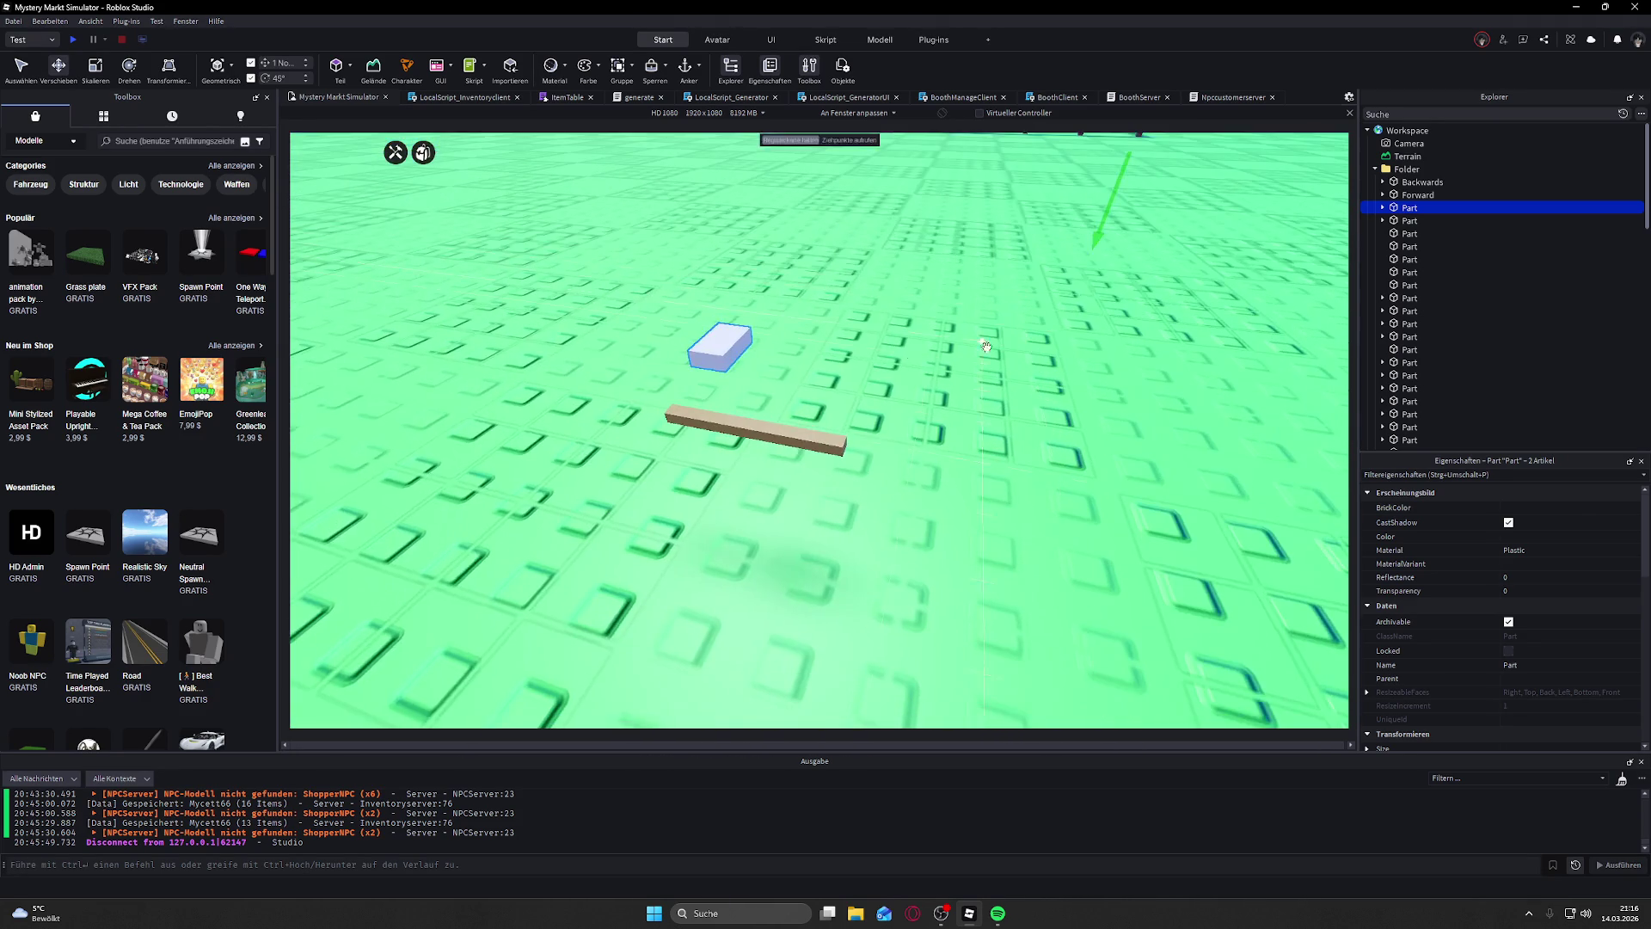
left_click(838, 213)
scroll(838, 213, "up", 5)
scroll(838, 213, "down", 5)
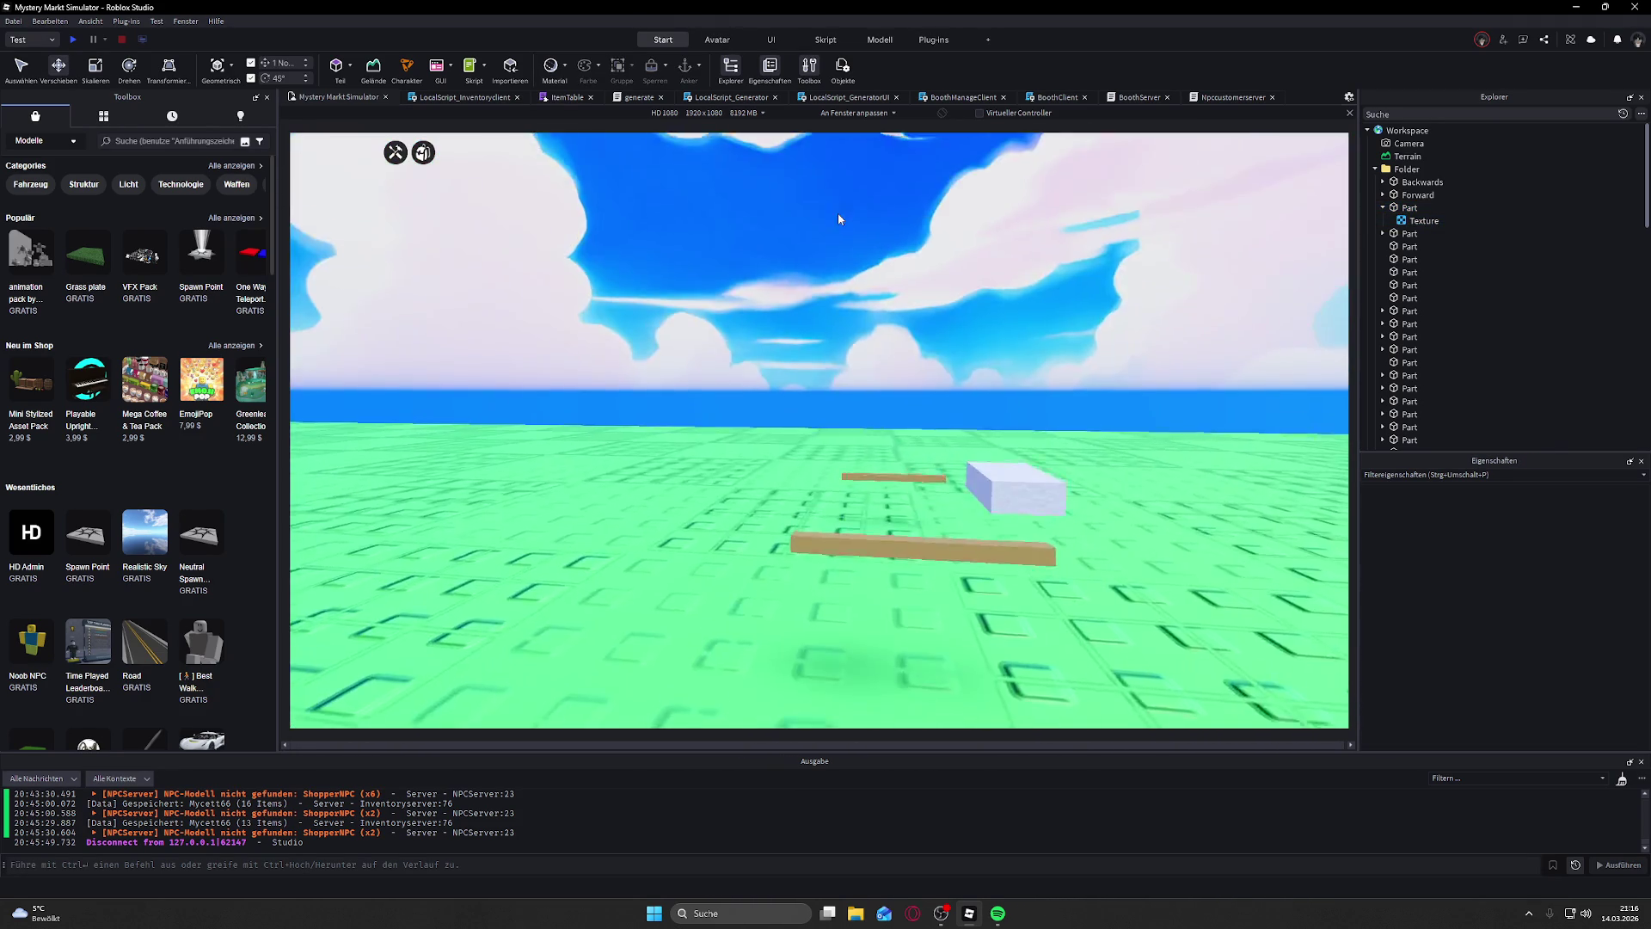
scroll(903, 387, "up", 3)
left_click(951, 400)
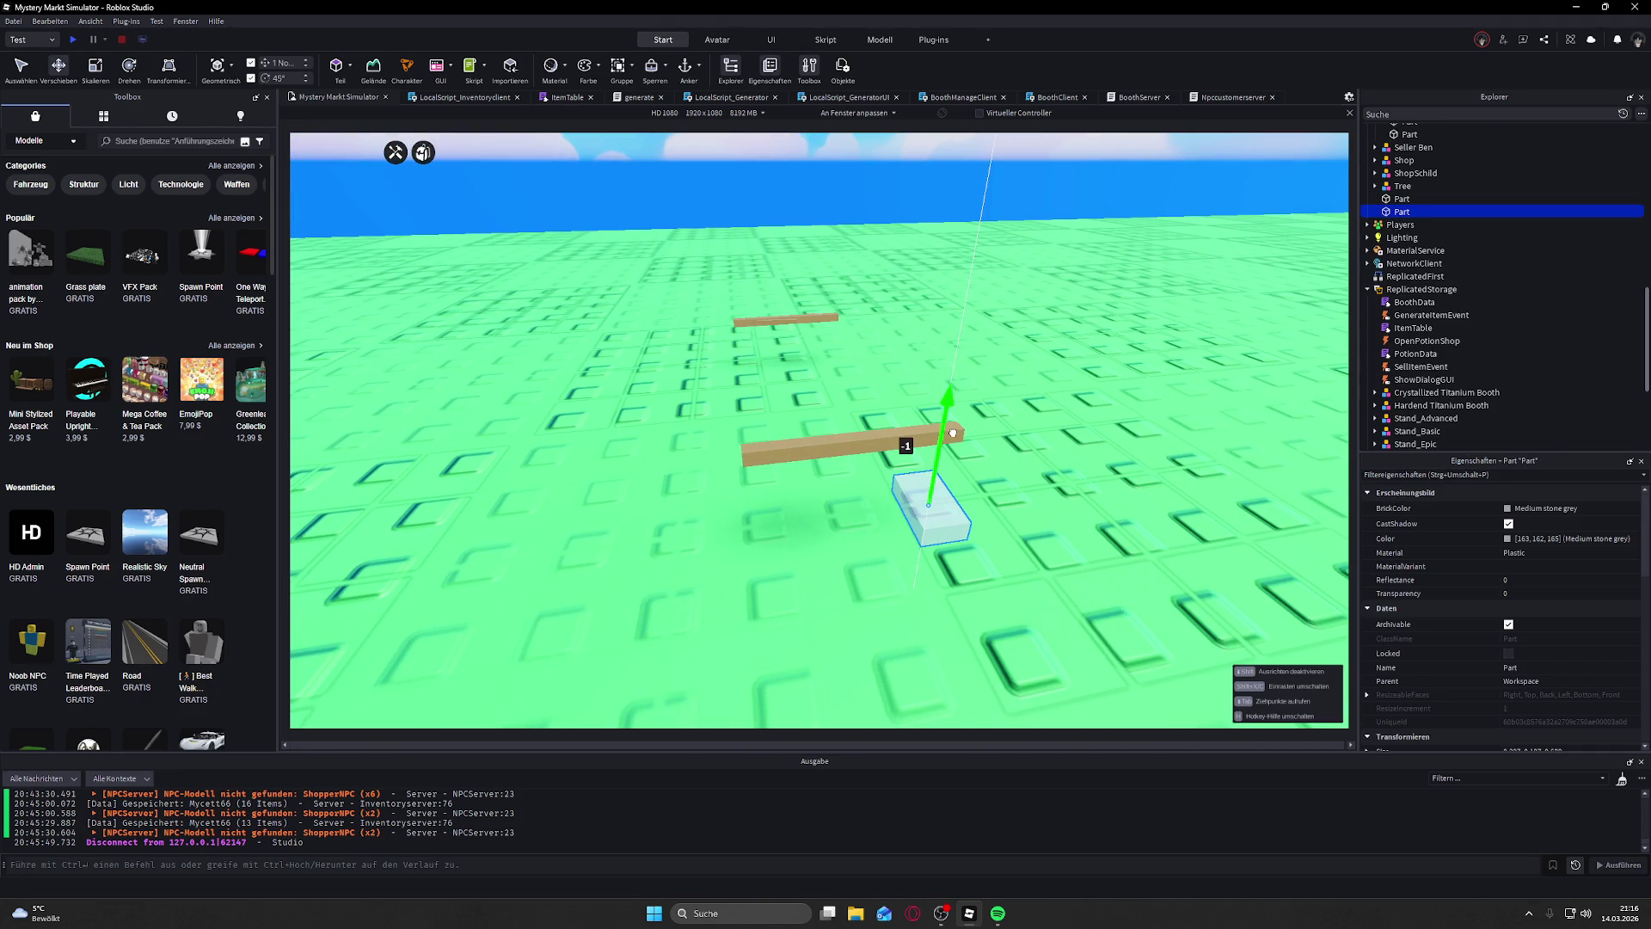
left_click_drag(958, 427, 994, 444)
scroll(946, 465, "up", 5)
mouse_move(1011, 379)
left_mouse_down()
mouse_move(981, 417)
mouse_move(906, 440)
mouse_move(942, 409)
mouse_move(936, 430)
left_mouse_up()
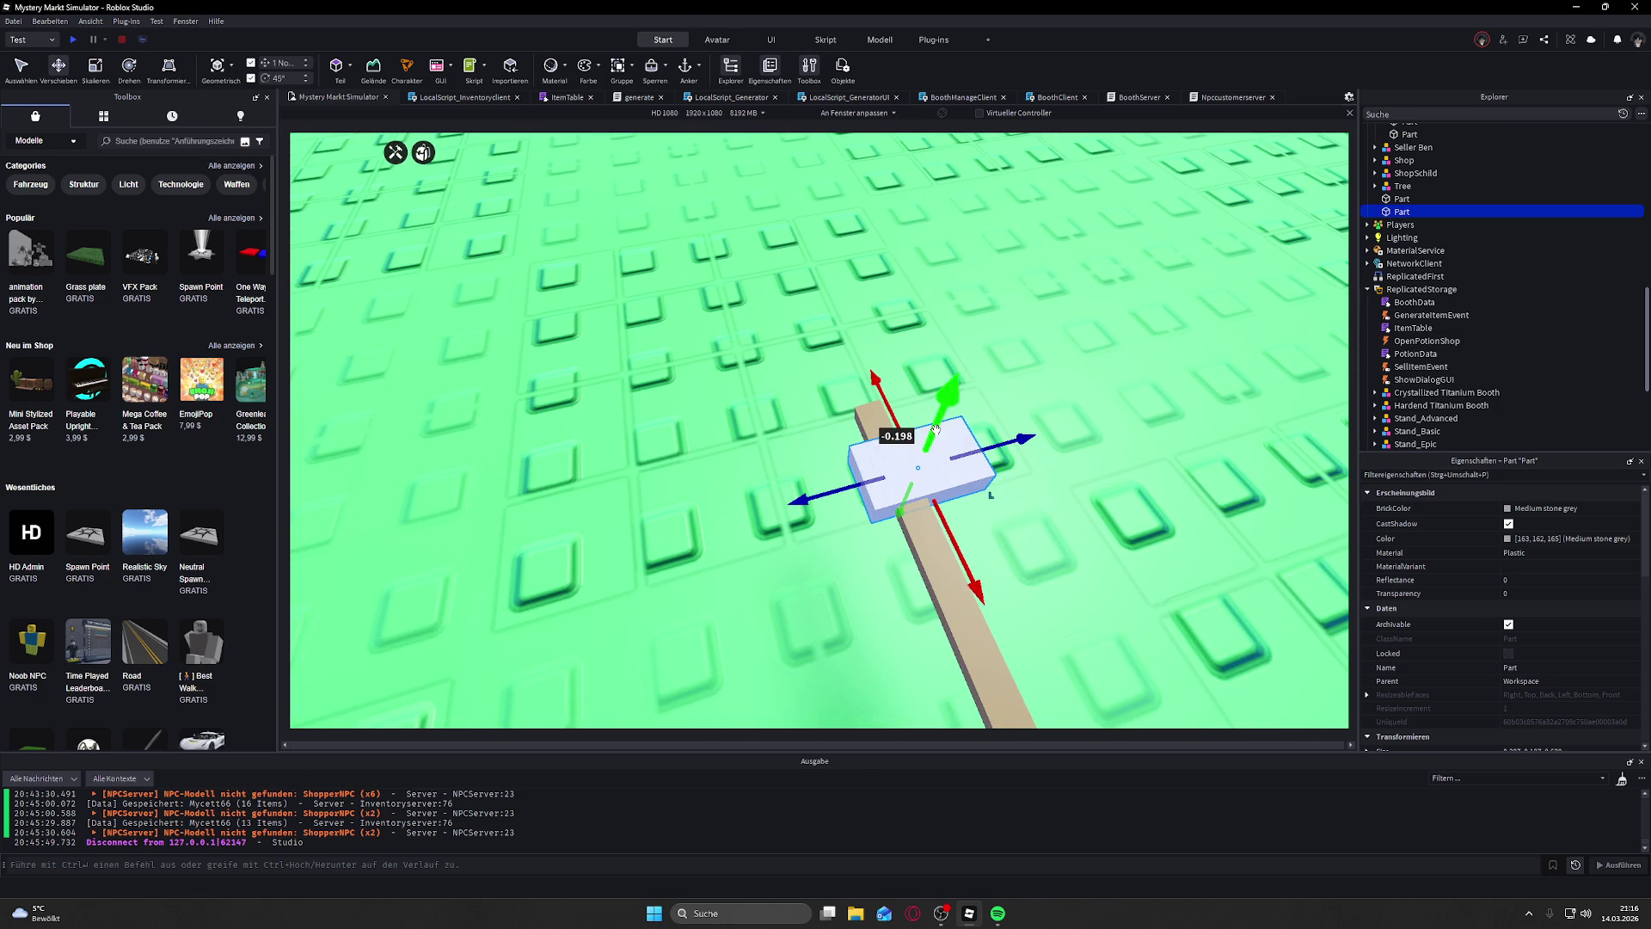
left_click_drag(947, 526, 944, 519)
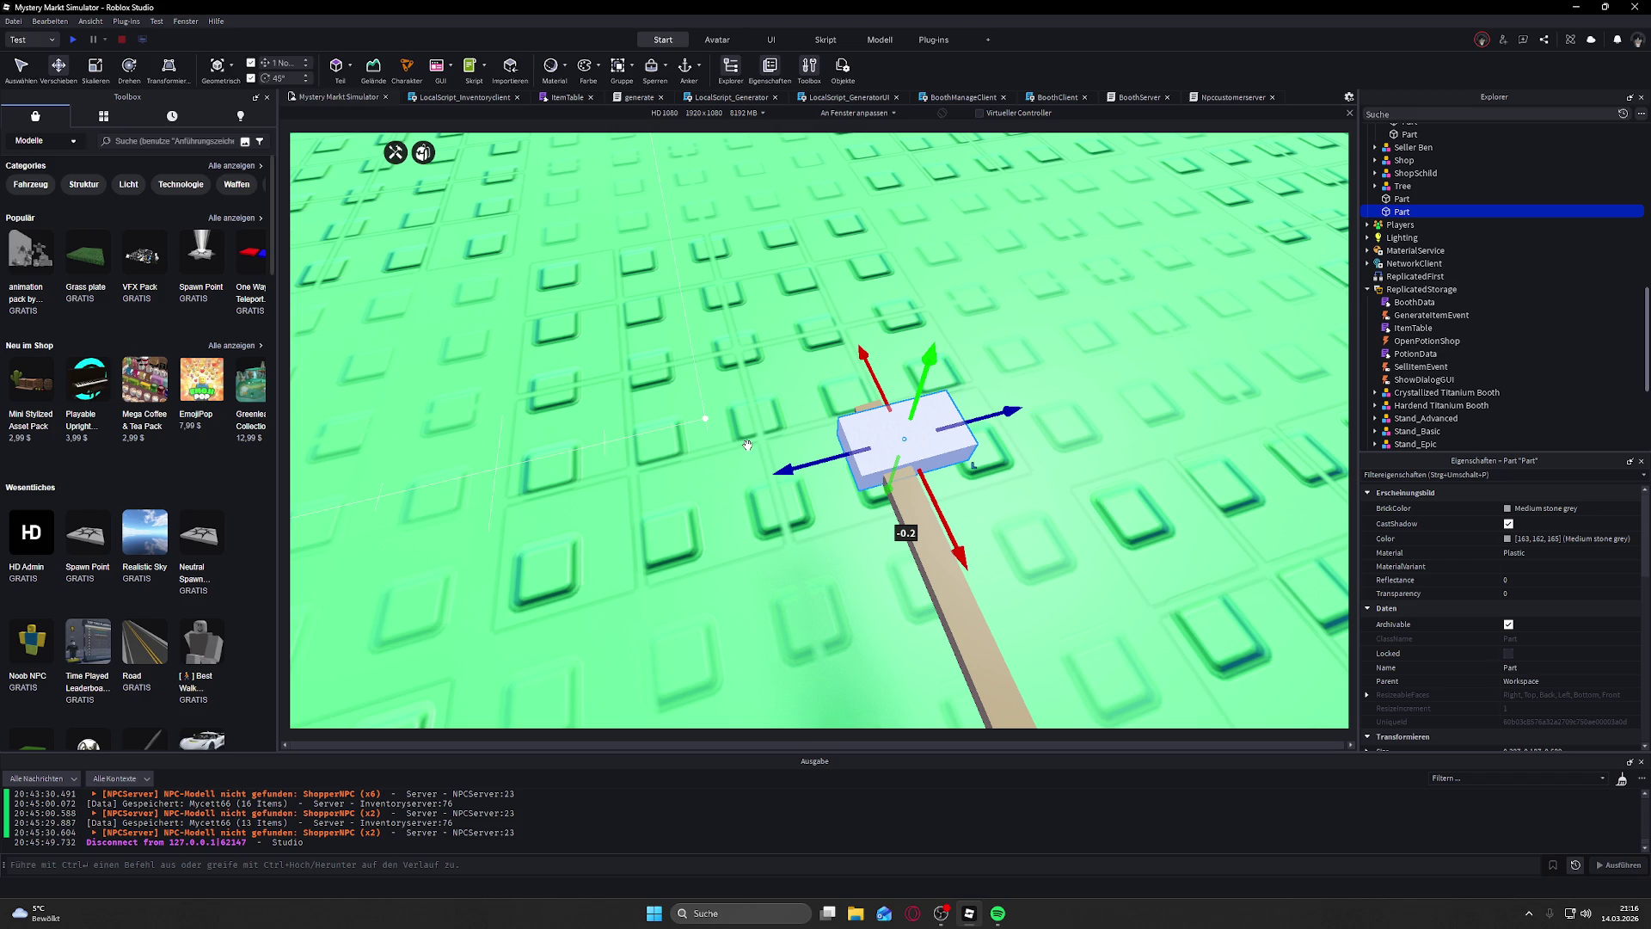
Step: Resize the grey block so it sits across the handle, then duplicate it in place
left_click(109, 74)
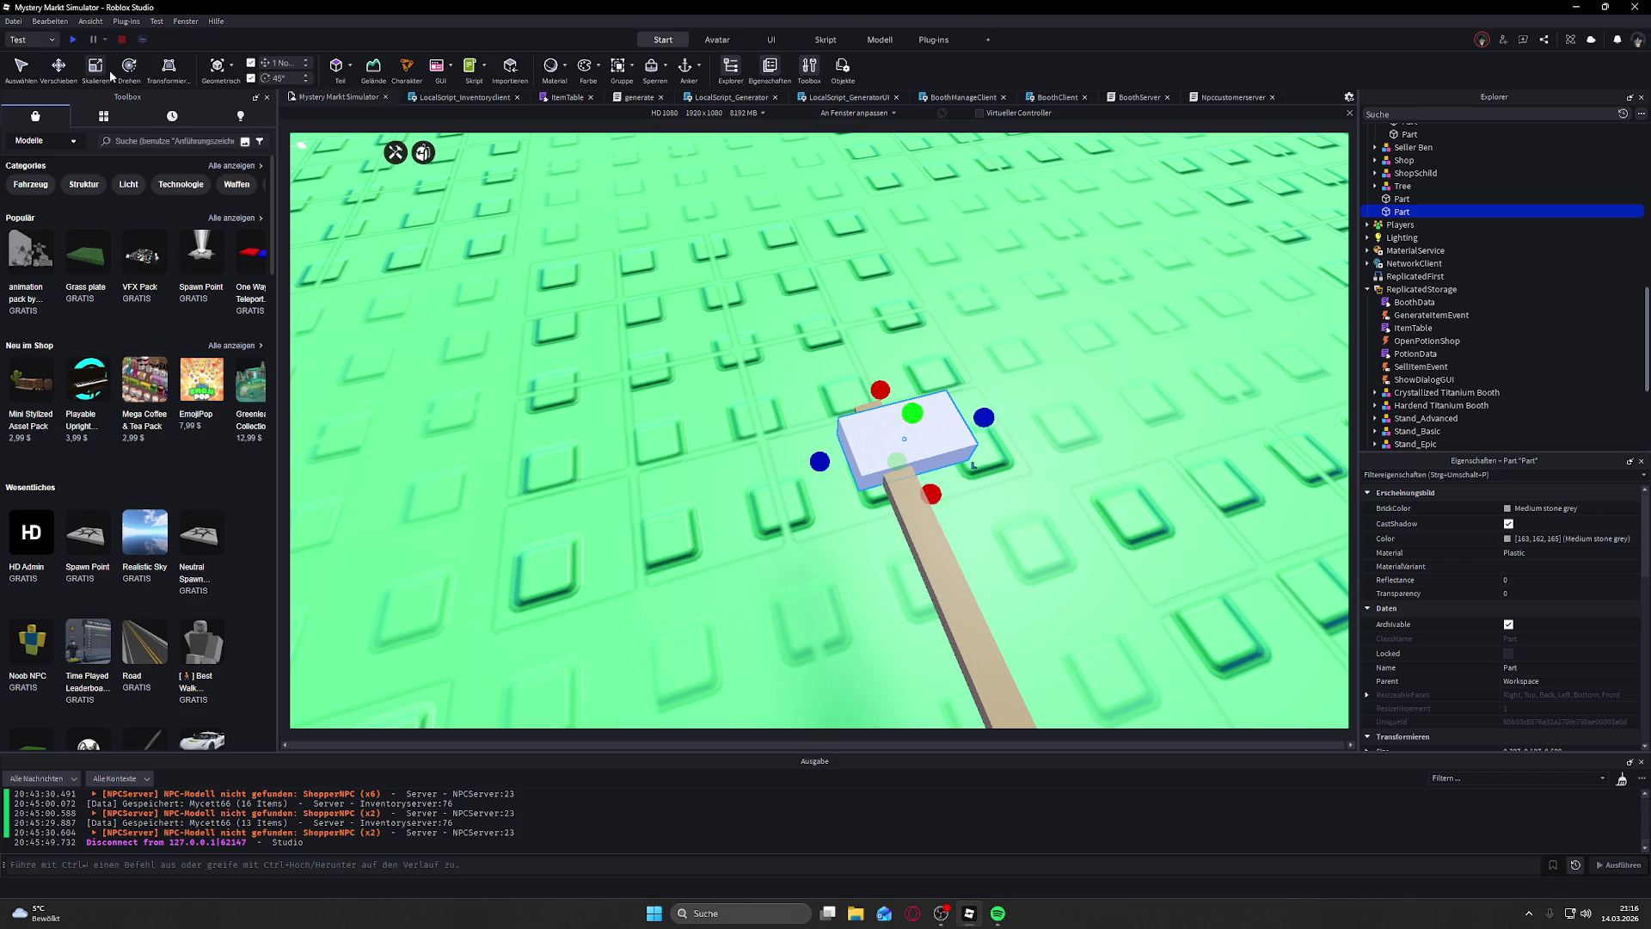
left_click_drag(931, 493, 929, 487)
mouse_move(881, 389)
left_mouse_down()
mouse_move(985, 413)
mouse_move(955, 426)
mouse_move(989, 403)
left_mouse_up()
mouse_move(818, 440)
left_mouse_down()
mouse_move(802, 438)
mouse_move(925, 421)
mouse_move(913, 449)
left_mouse_up()
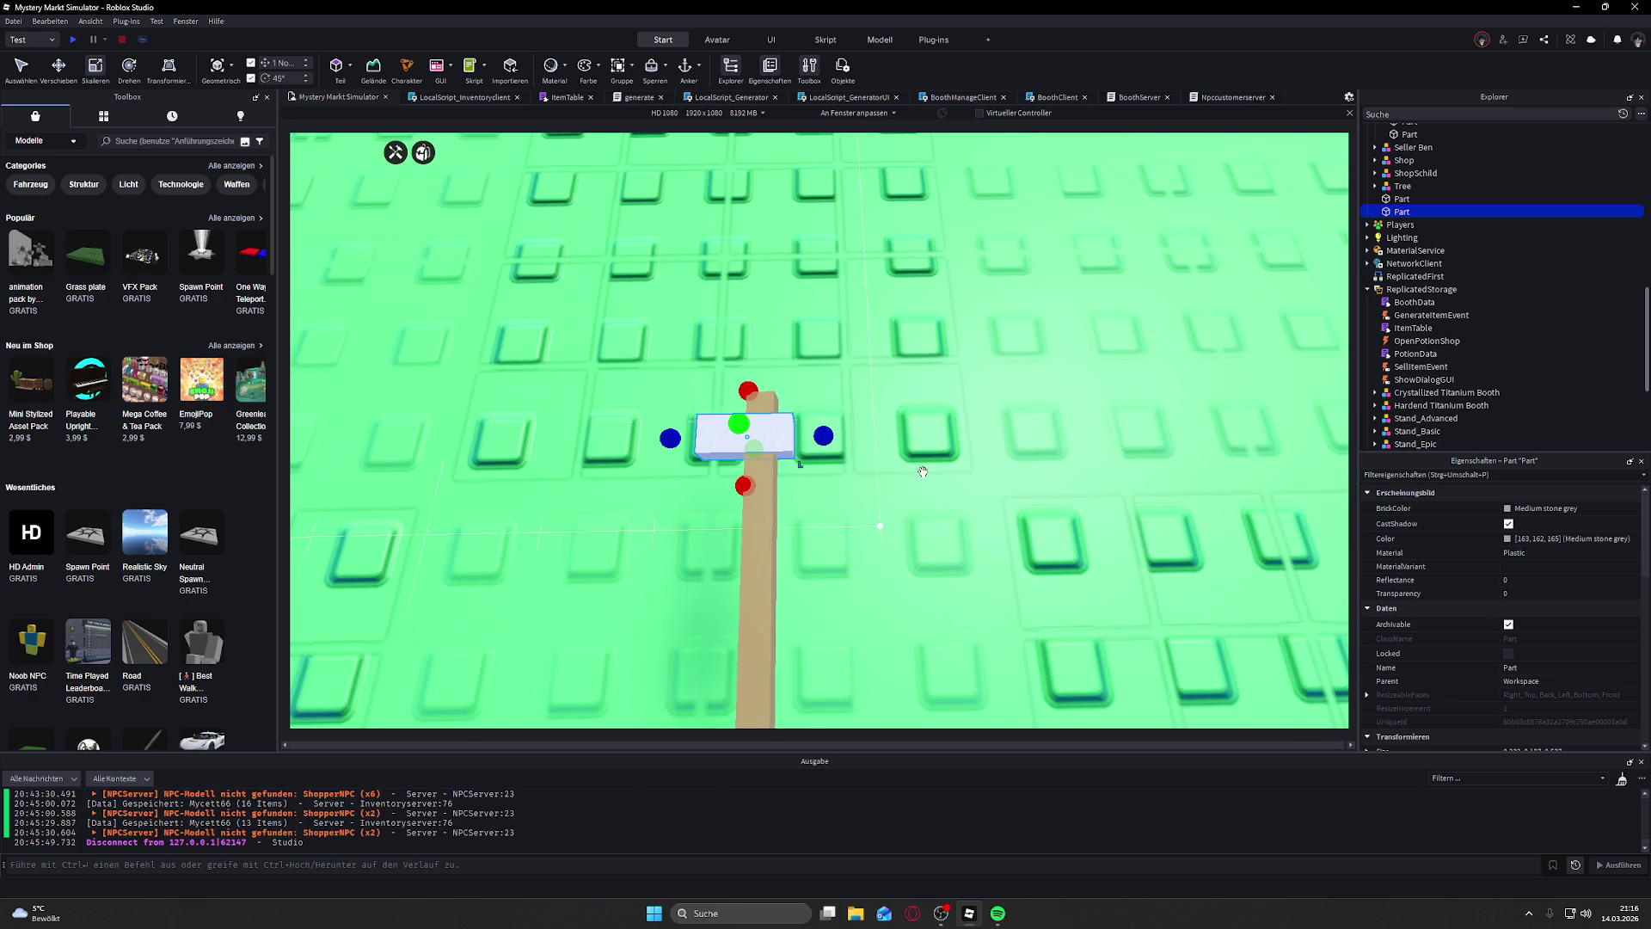
key("ctrl+d")
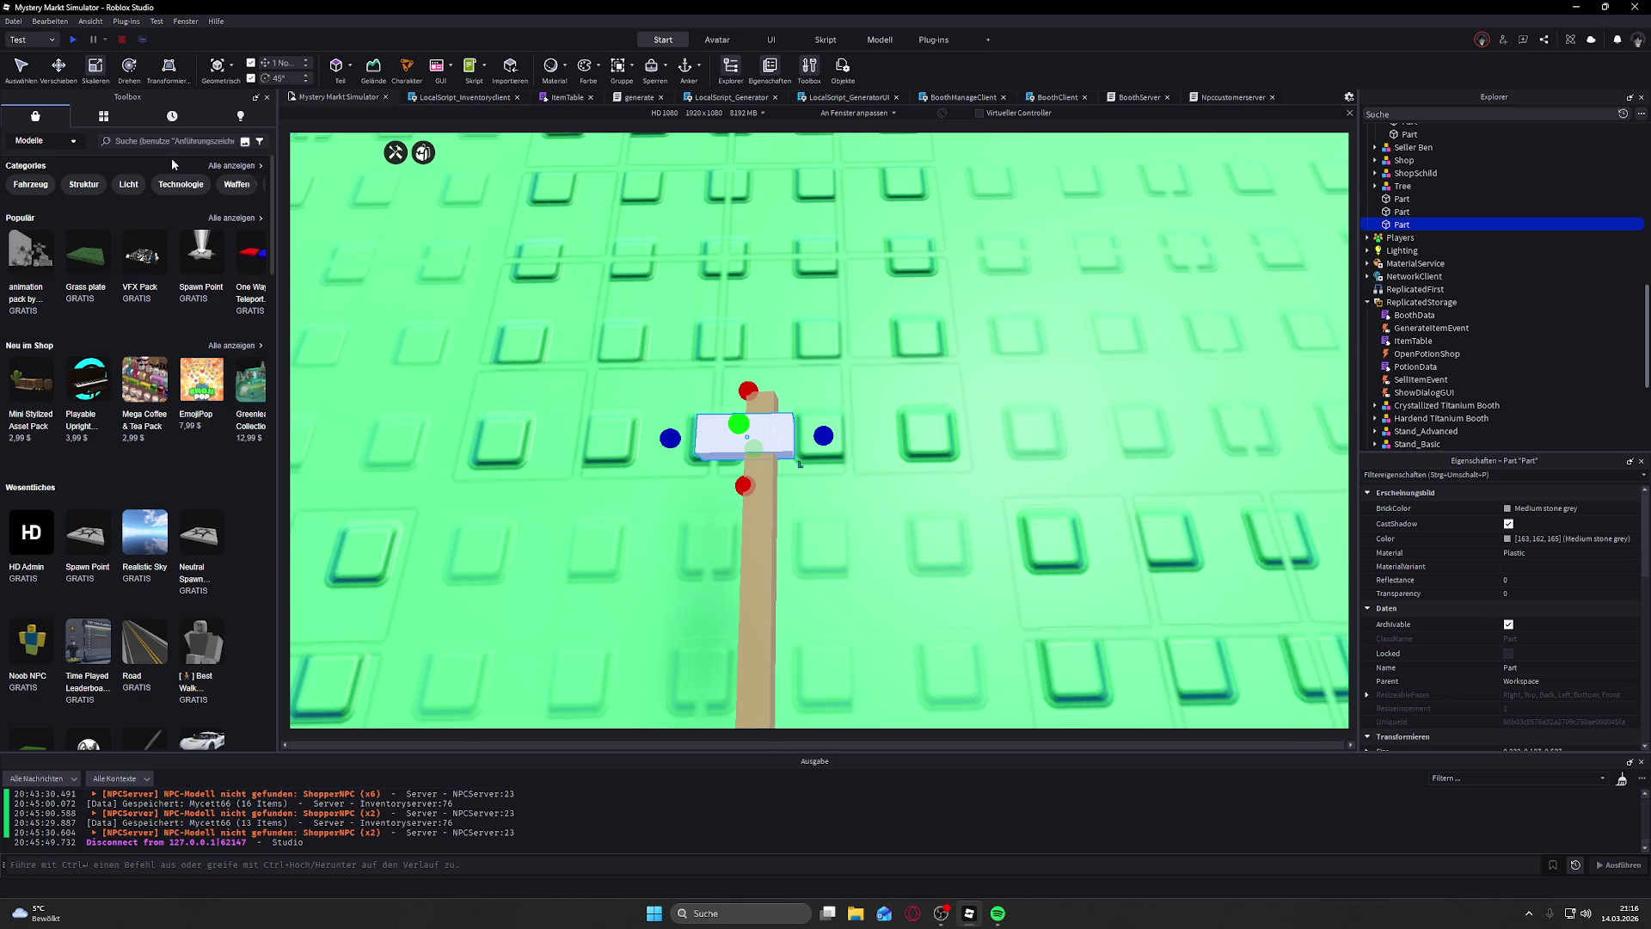
Step: Slide the copied block along the handle and scale it up into a broad axe head
left_click(62, 68)
left_click_drag(842, 439, 924, 450)
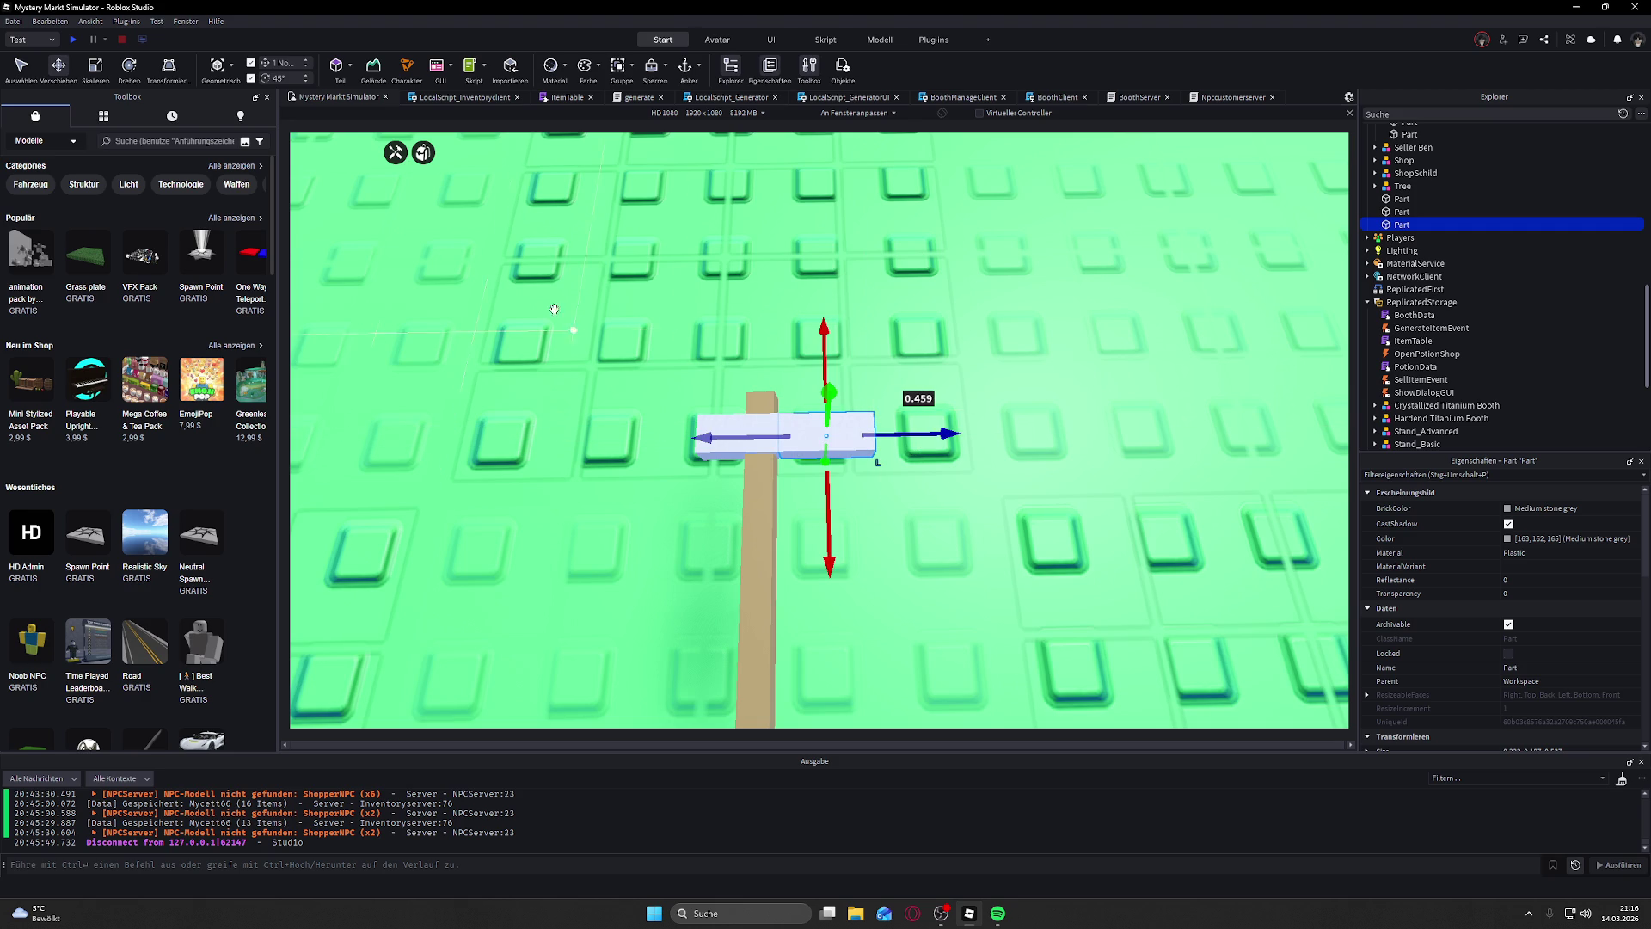
left_click(96, 69)
left_click_drag(827, 467, 828, 492)
left_click_drag(754, 435, 744, 437)
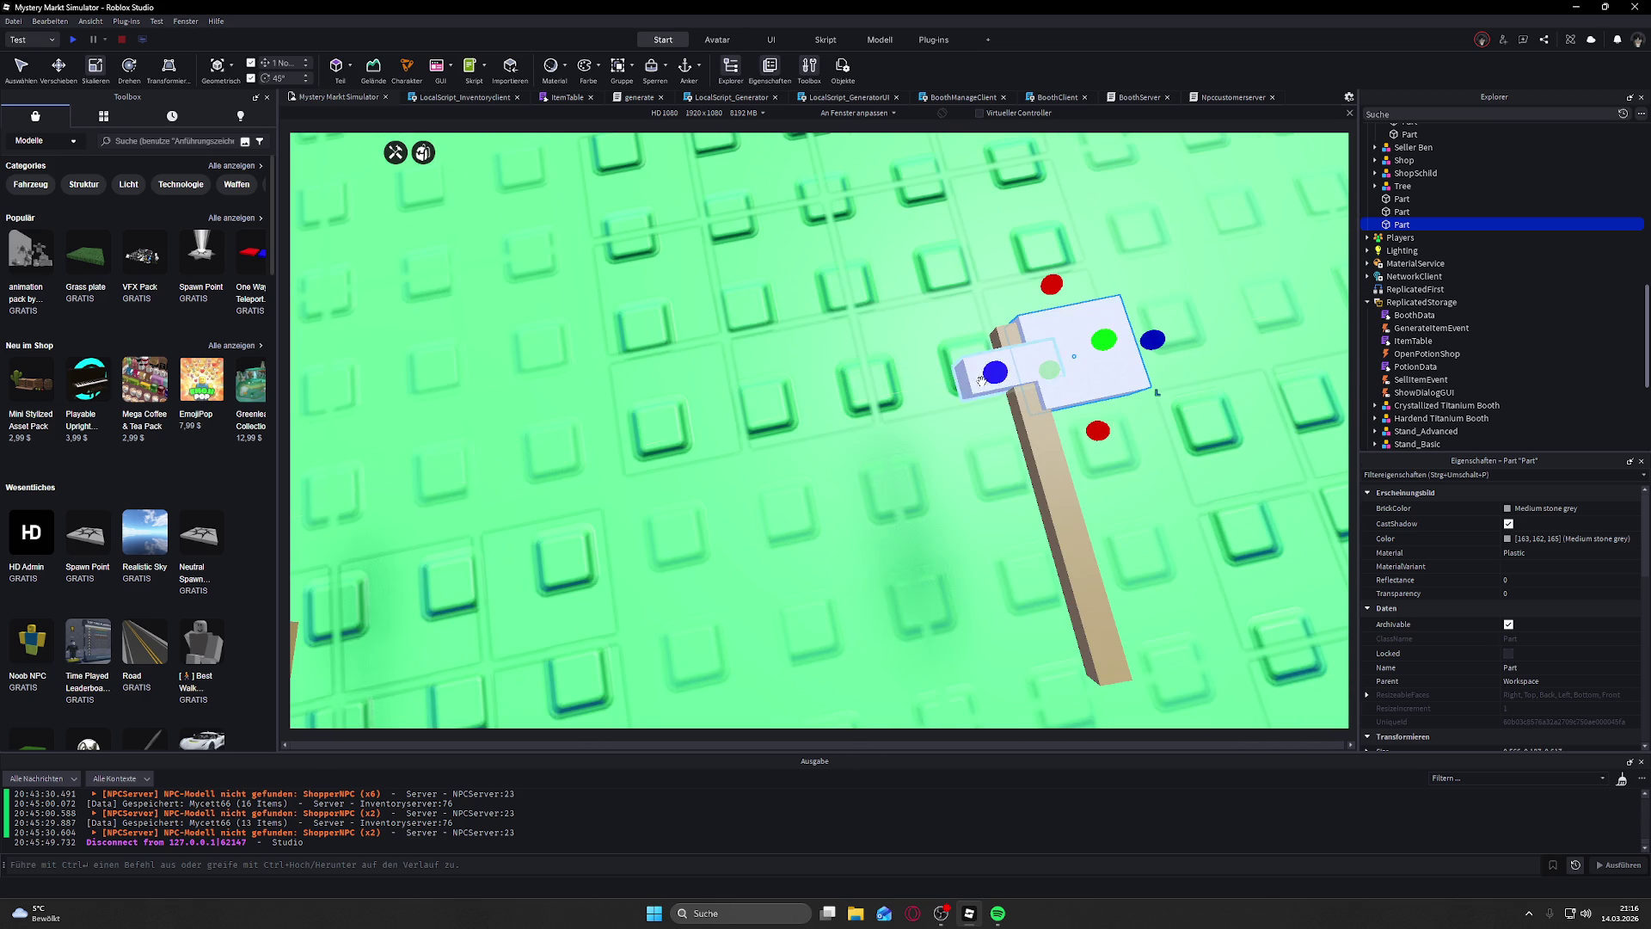
left_click(967, 380, "ctrl")
left_click_drag(940, 379, 929, 387)
Step: Reposition the larger white block on the handle
left_click(977, 379)
scroll(948, 389, "down", 5)
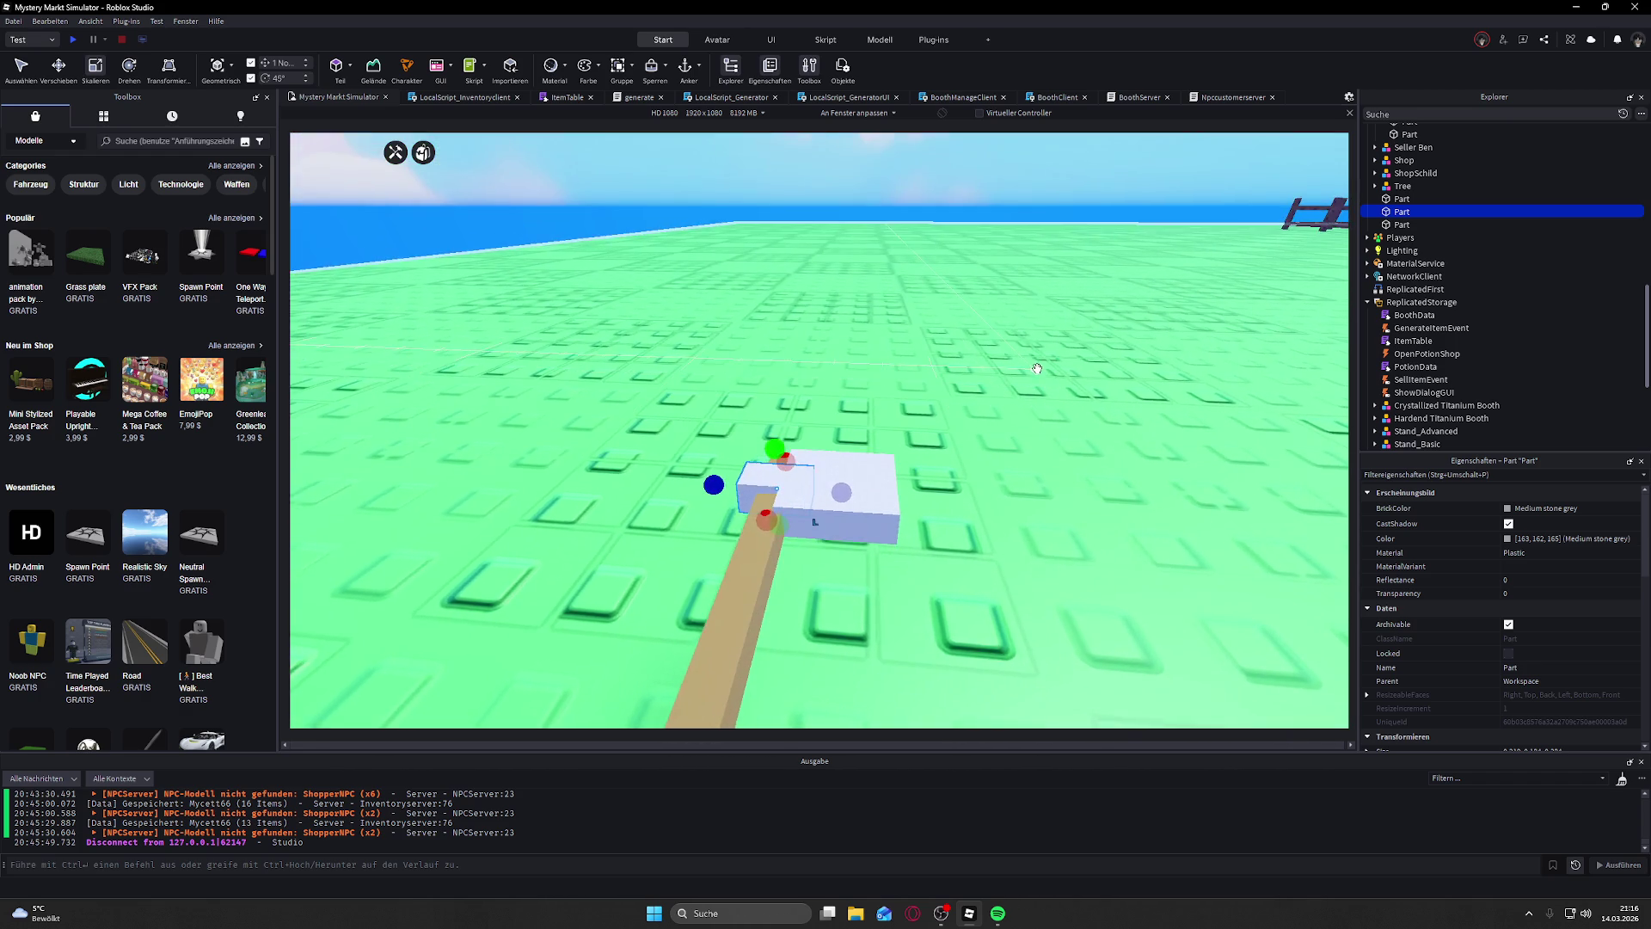
scroll(1037, 368, "up", 5)
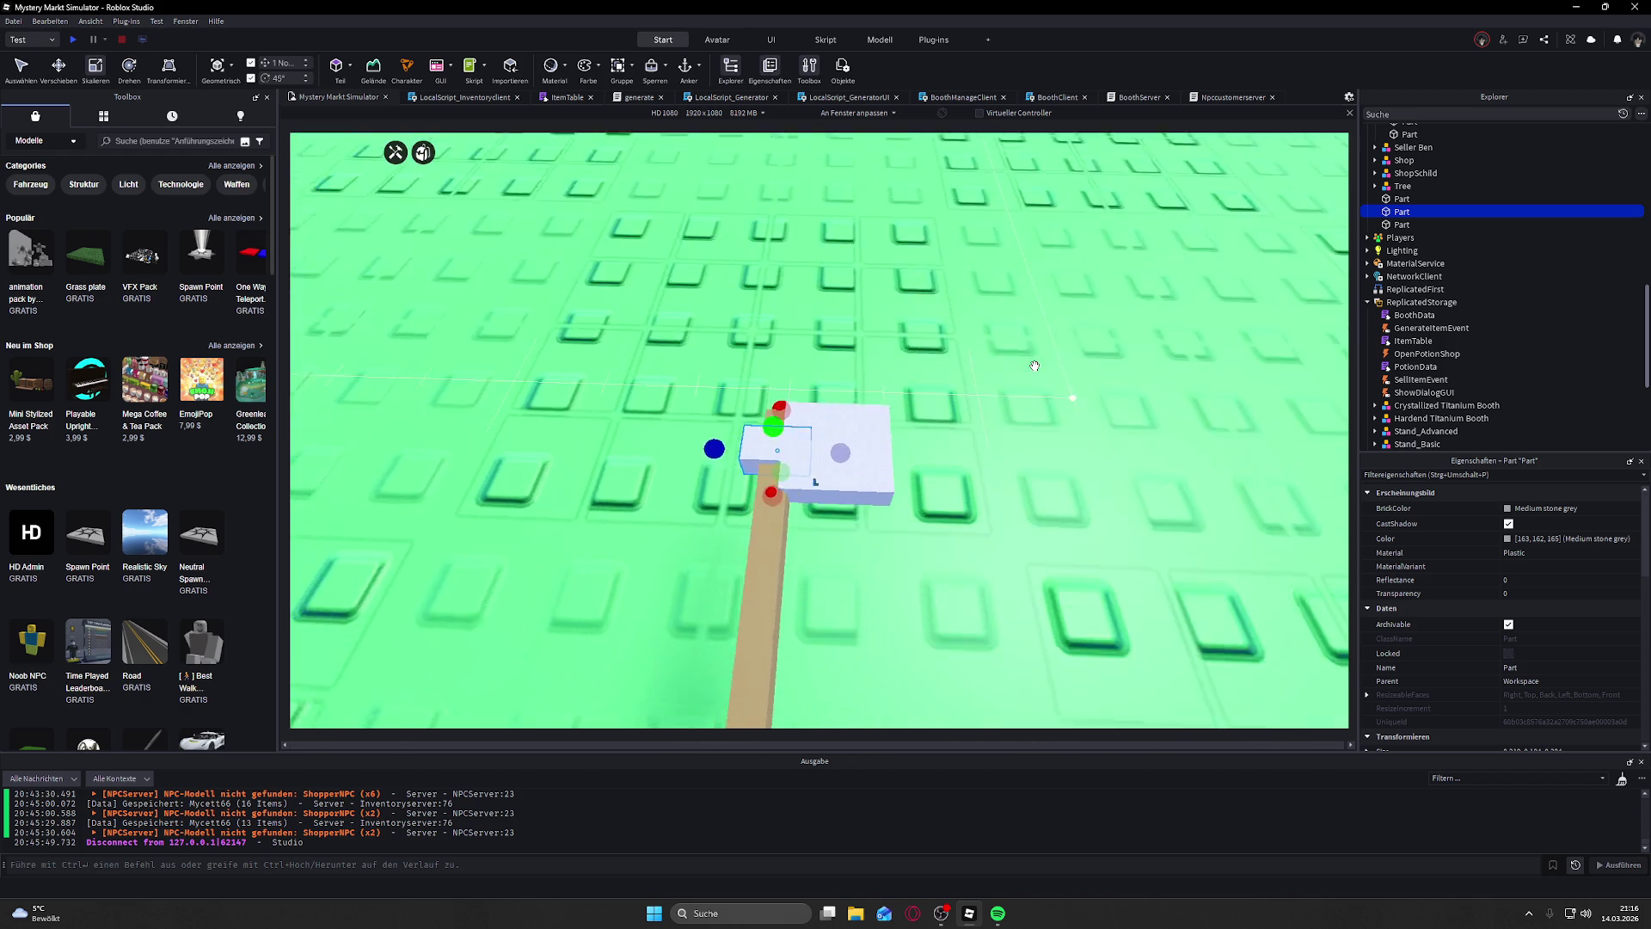
left_click(780, 407)
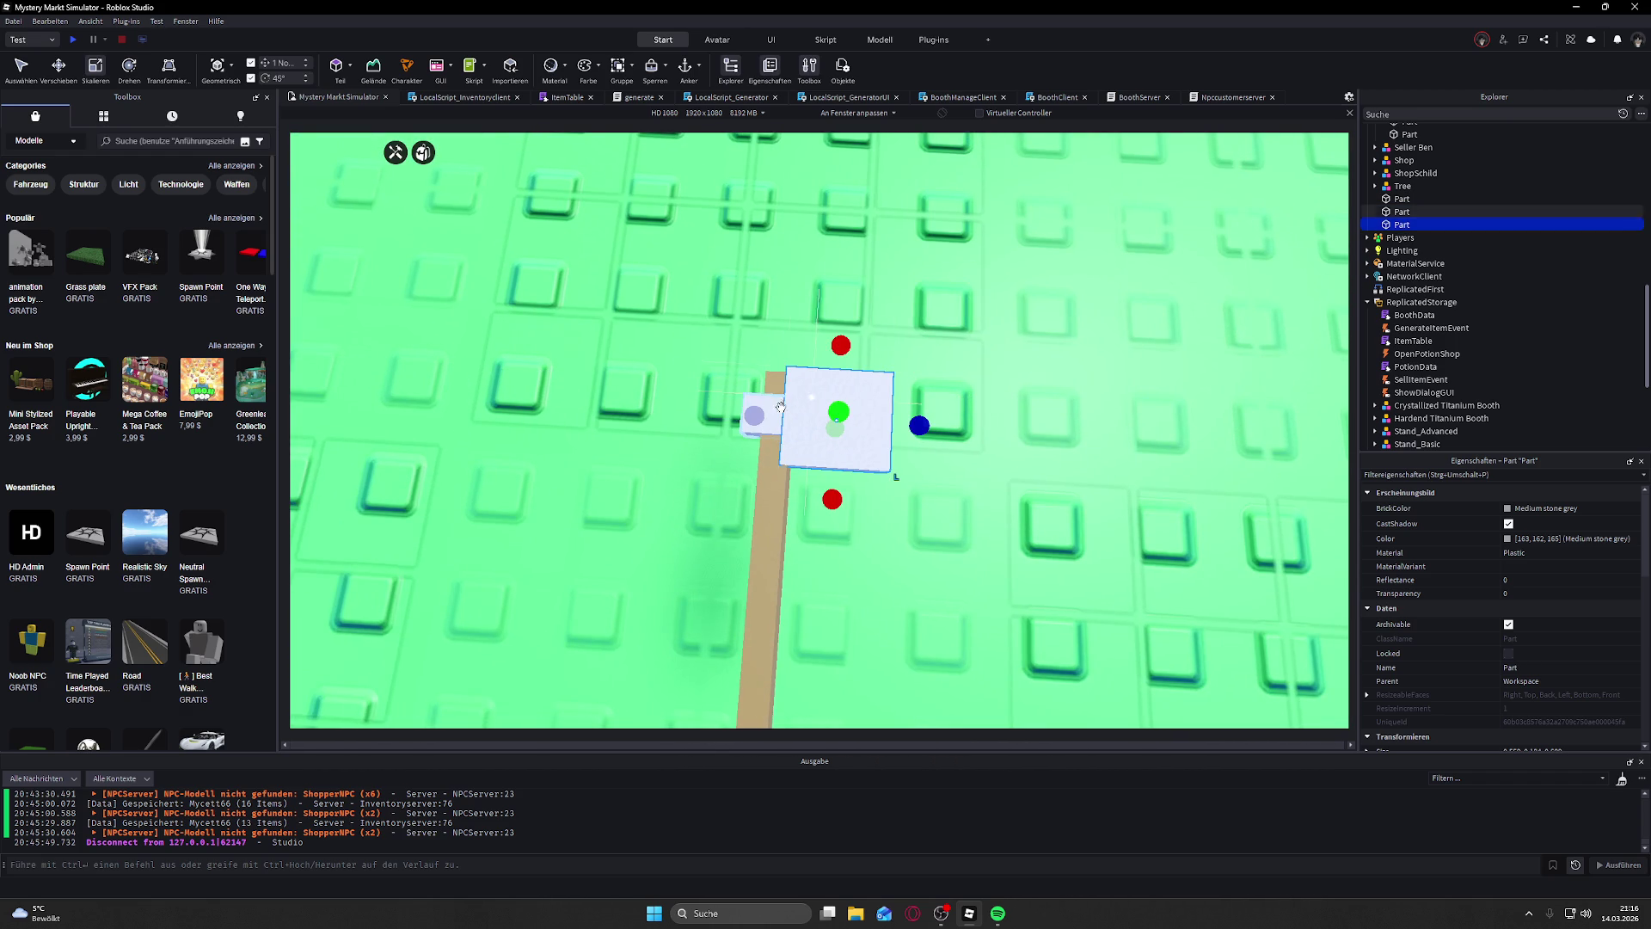
left_click_drag(780, 407, 785, 413)
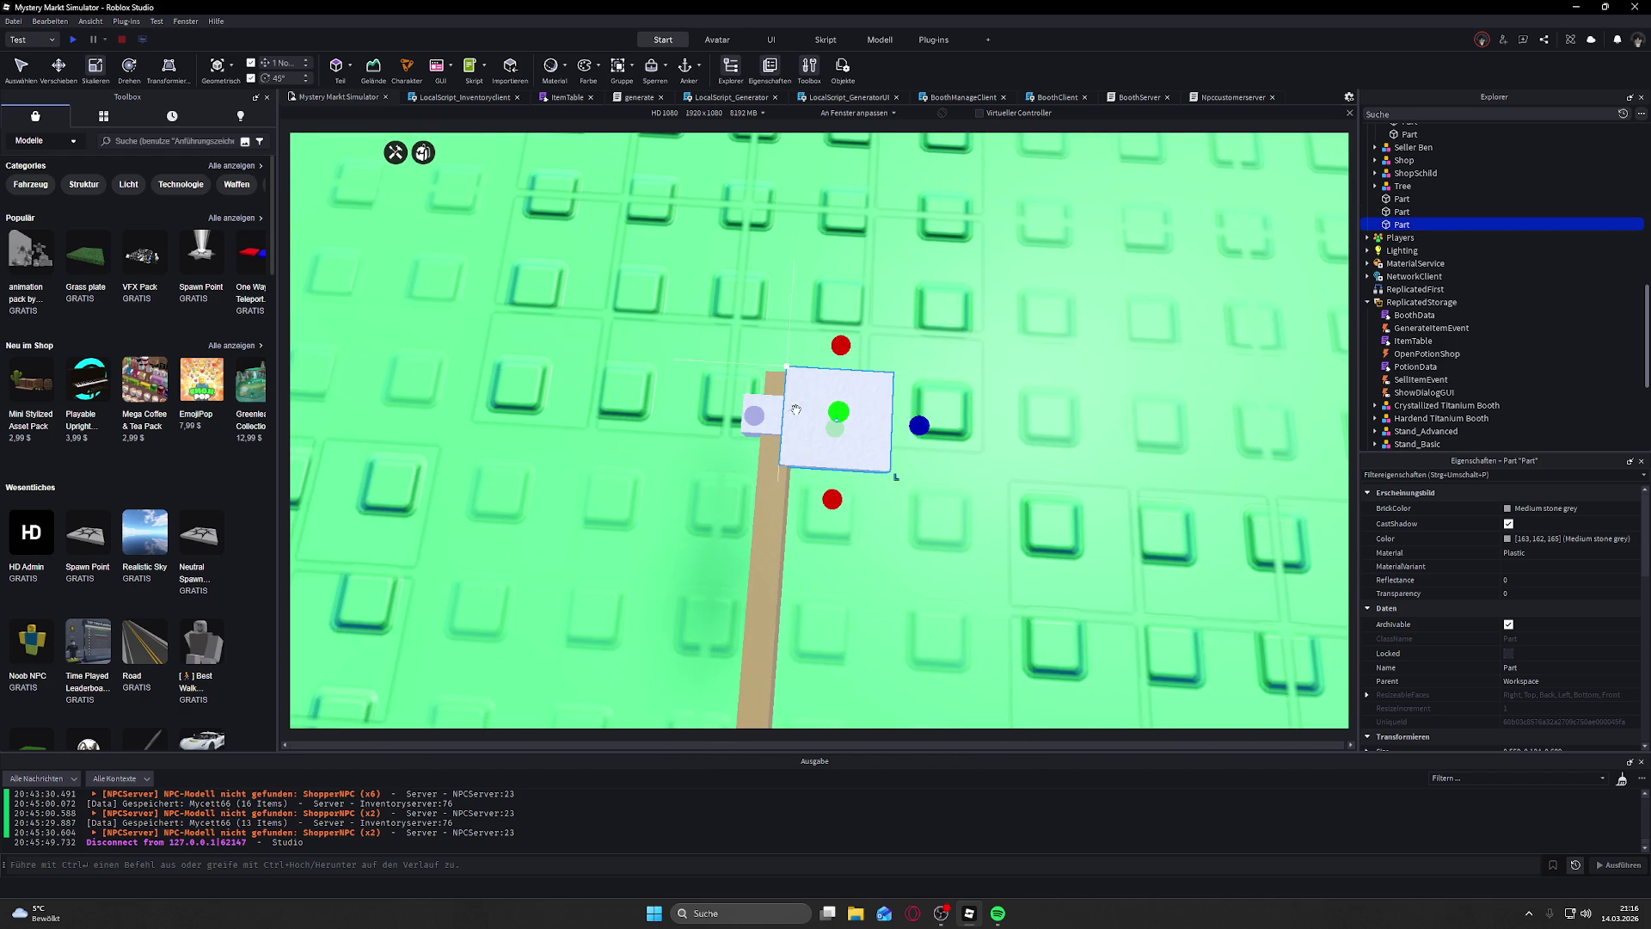
Step: Move both head blocks together to align them on the handle's end
left_click(771, 415)
left_click(830, 399, "ctrl")
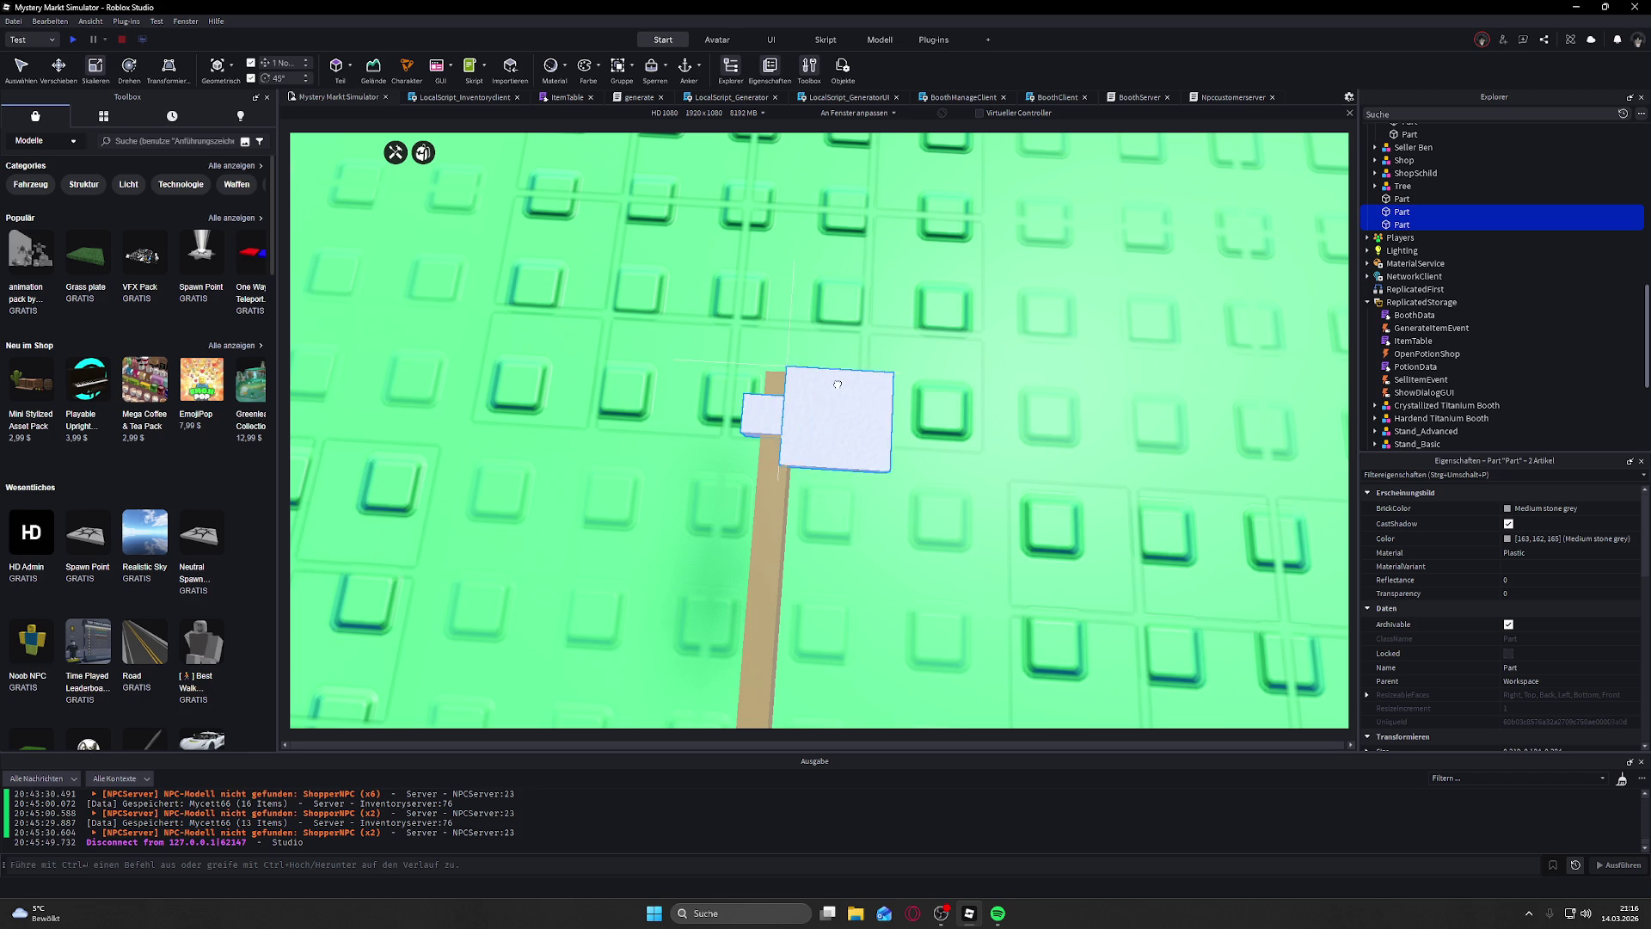
left_click(77, 74)
left_click_drag(814, 478, 821, 509)
left_click_drag(924, 442, 935, 445)
left_click_drag(835, 331, 833, 320)
scroll(977, 368, "down", 3)
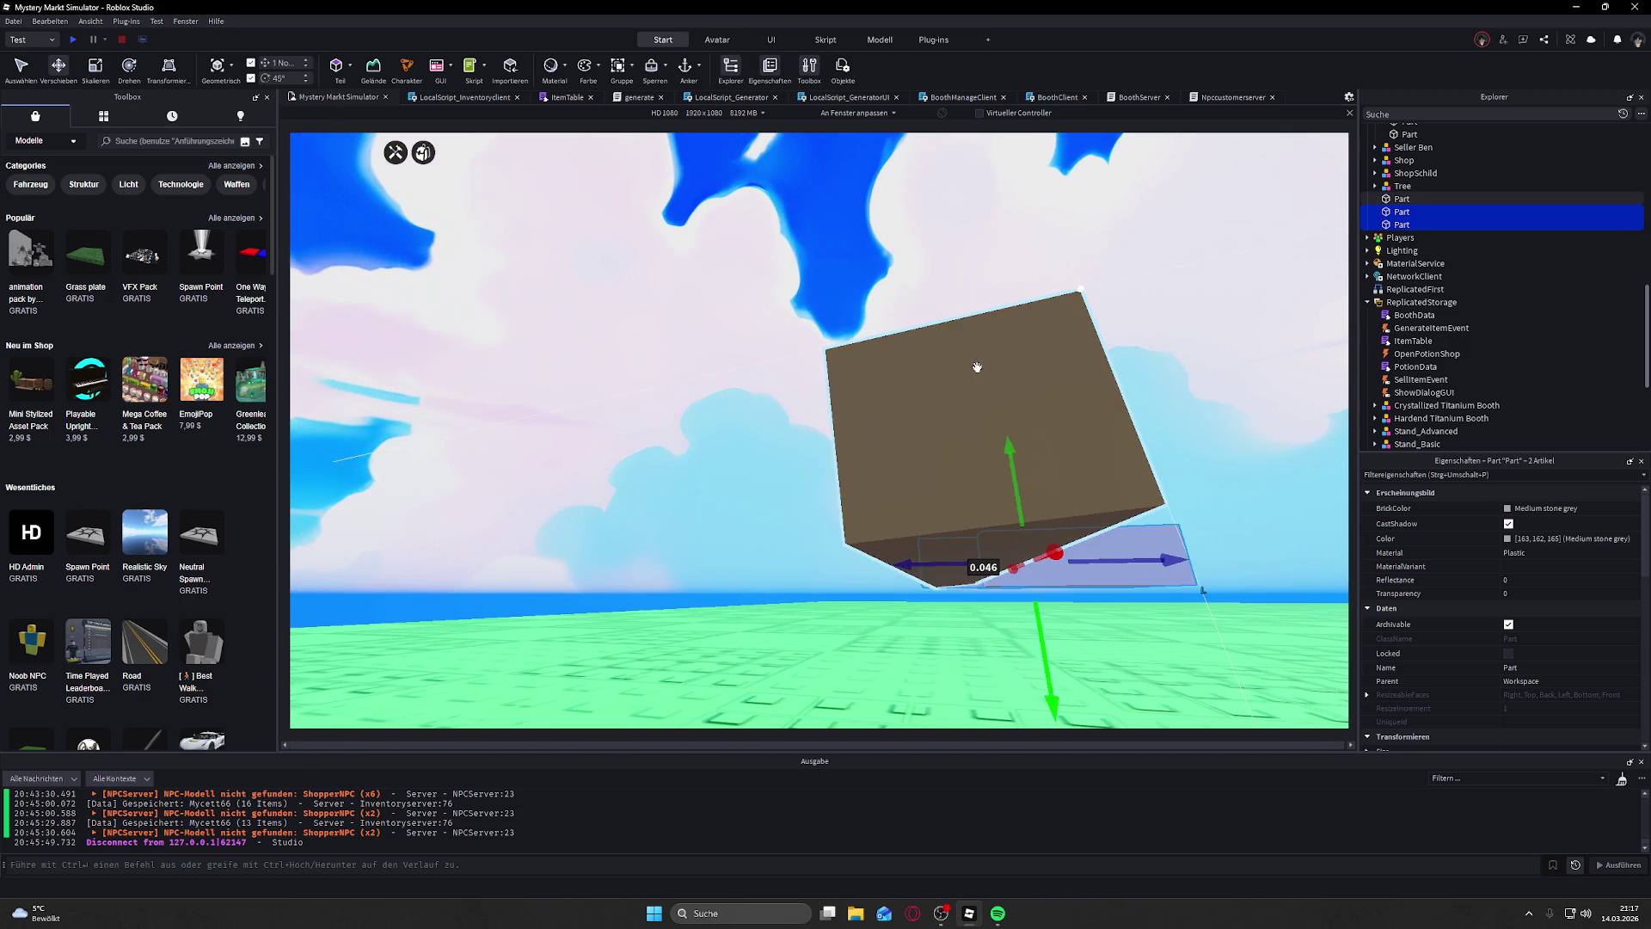
left_click_drag(1042, 647, 1065, 599)
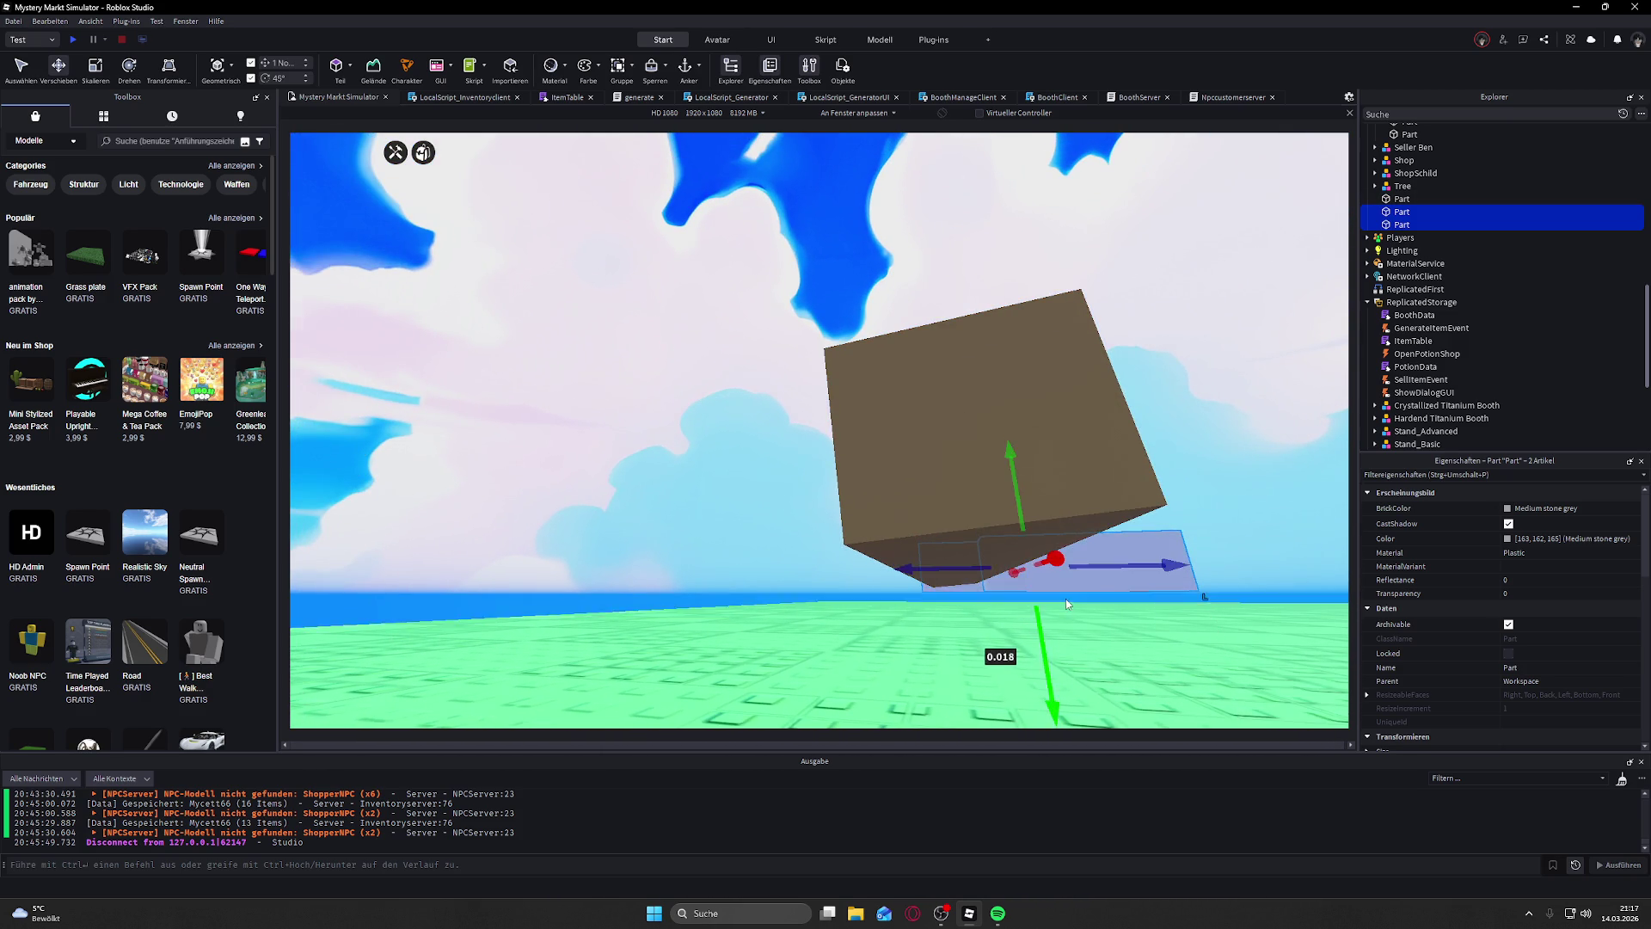
scroll(1066, 599, "up", 5)
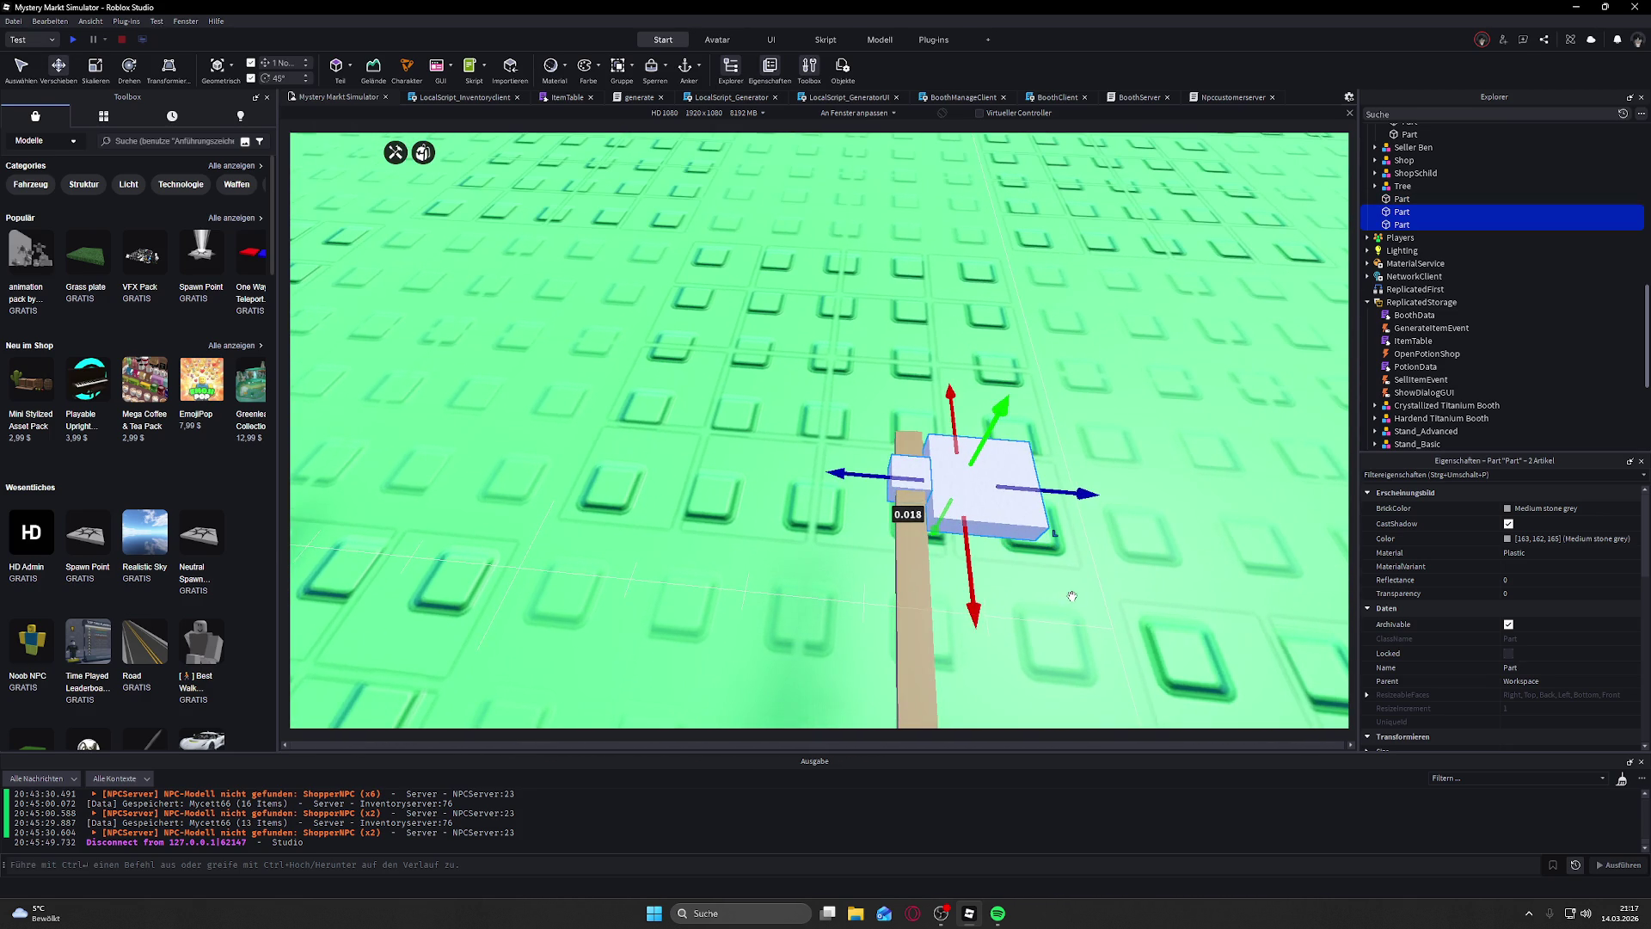
scroll(1132, 556, "down", 5)
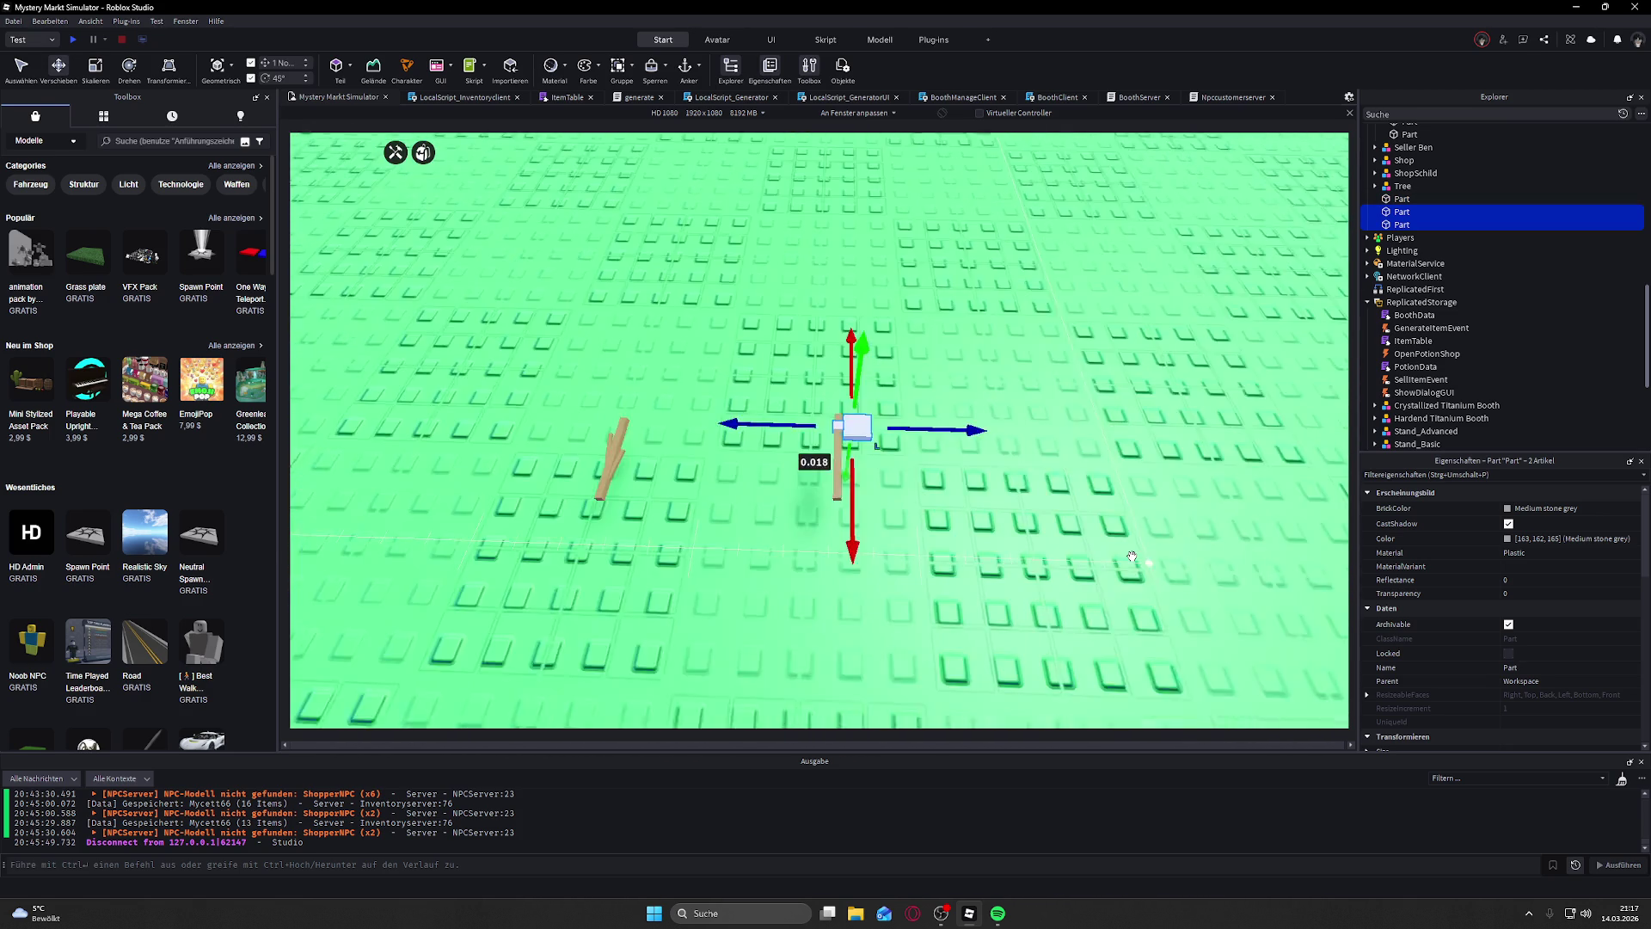
left_click(958, 148)
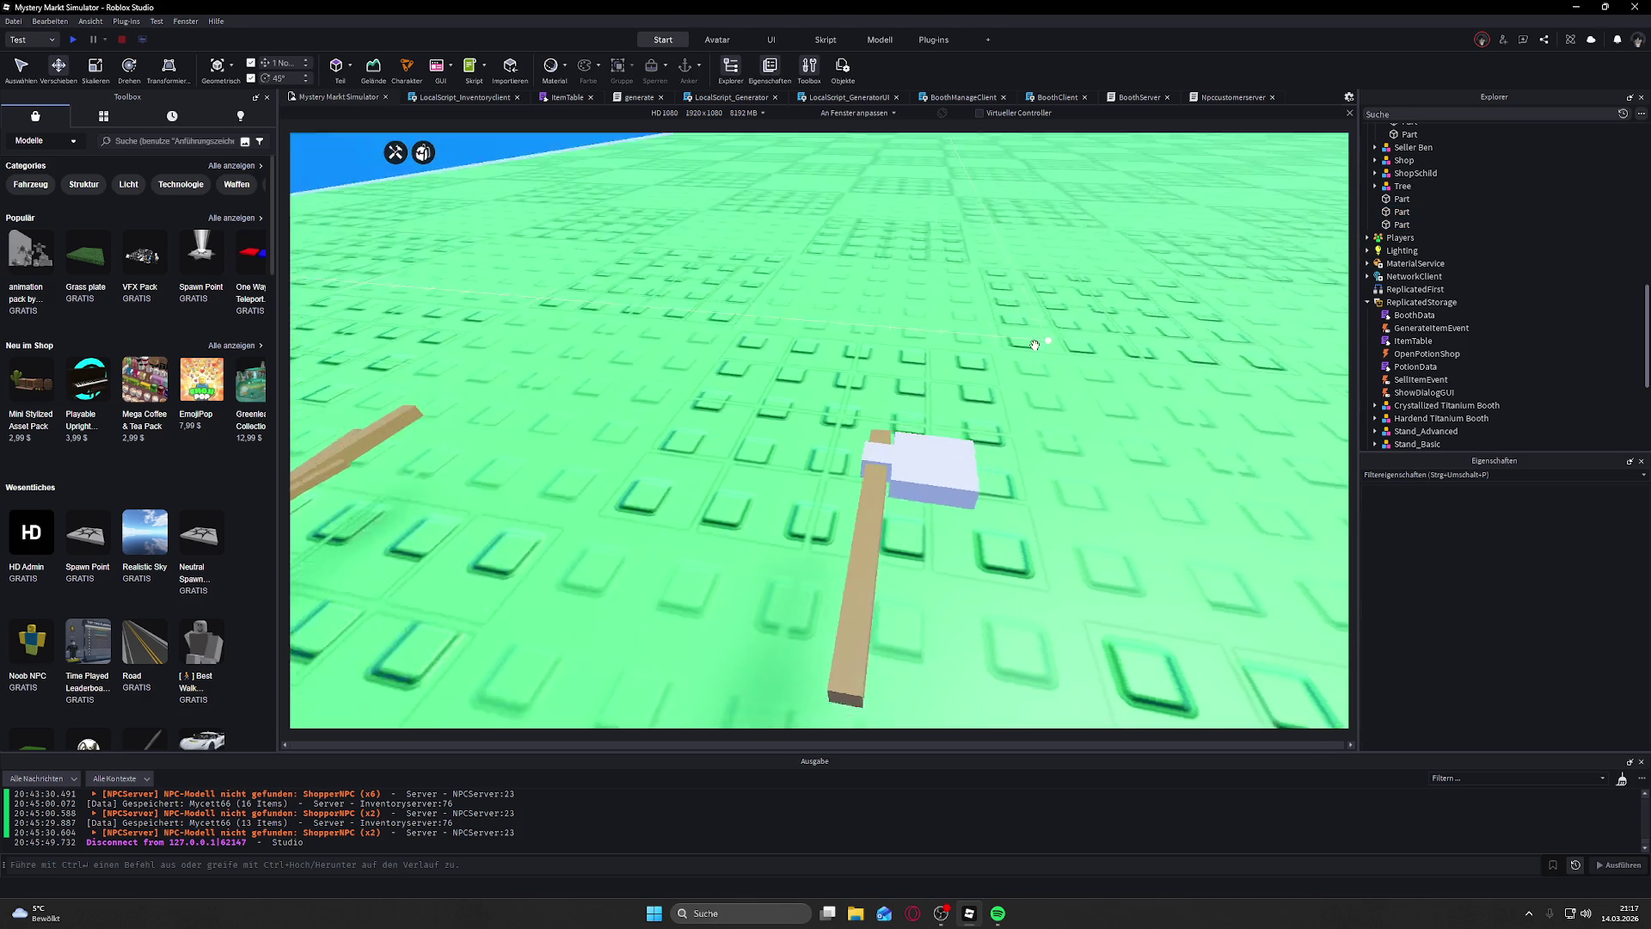
Step: Select the wooden handle and white block together and shrink them with Scale
left_click(938, 489)
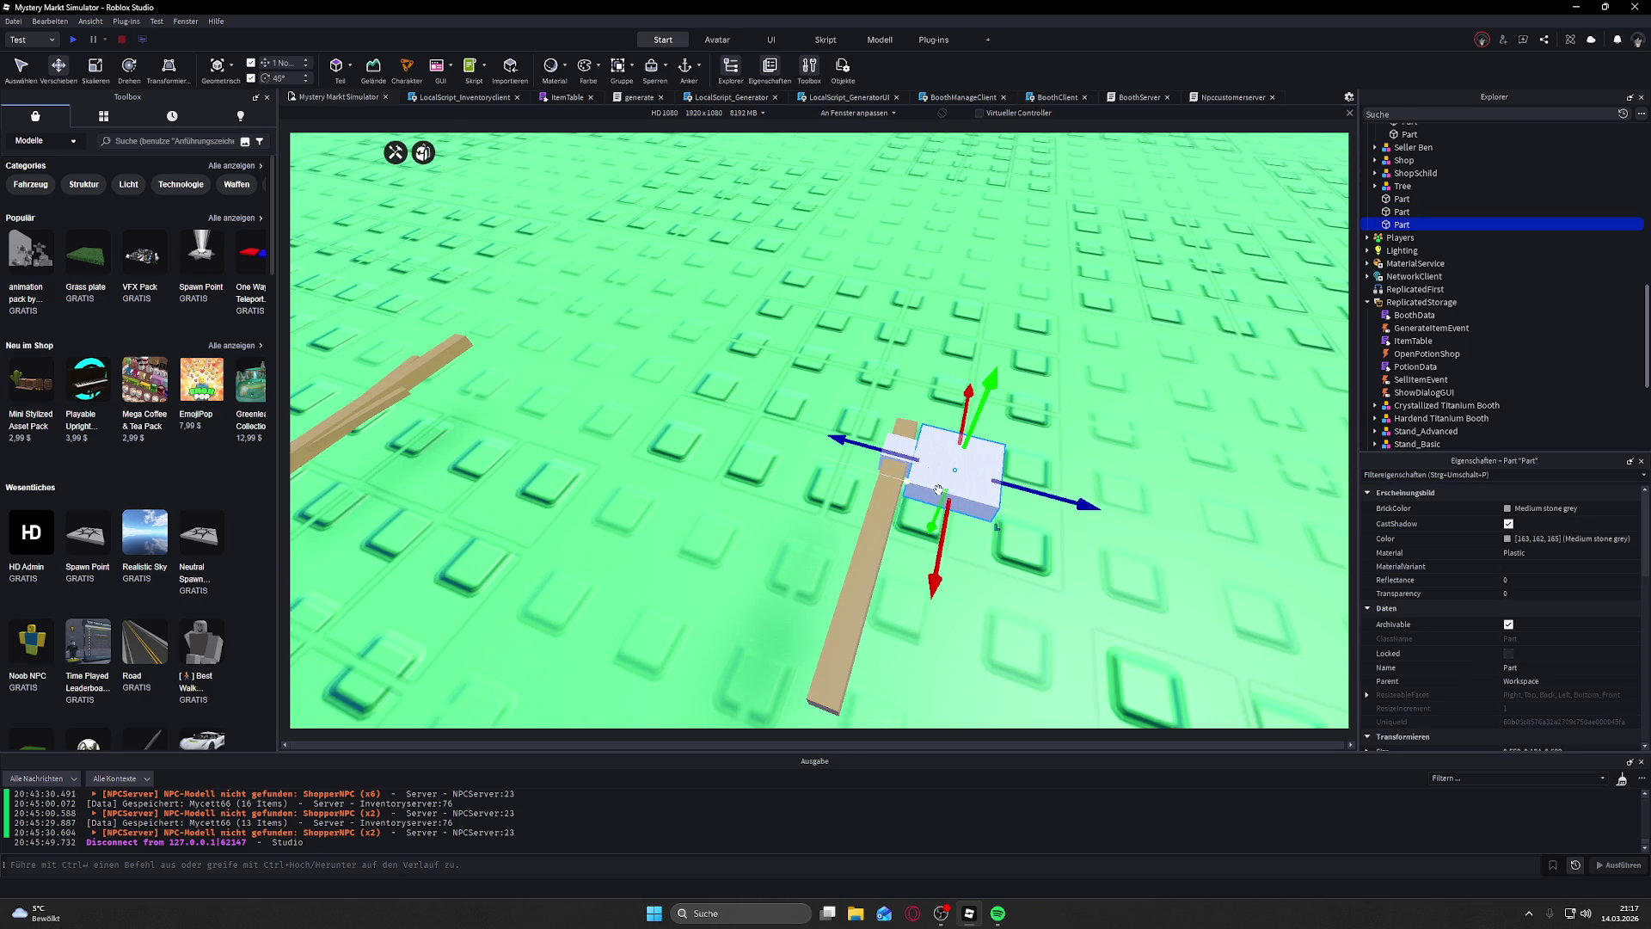
key("f")
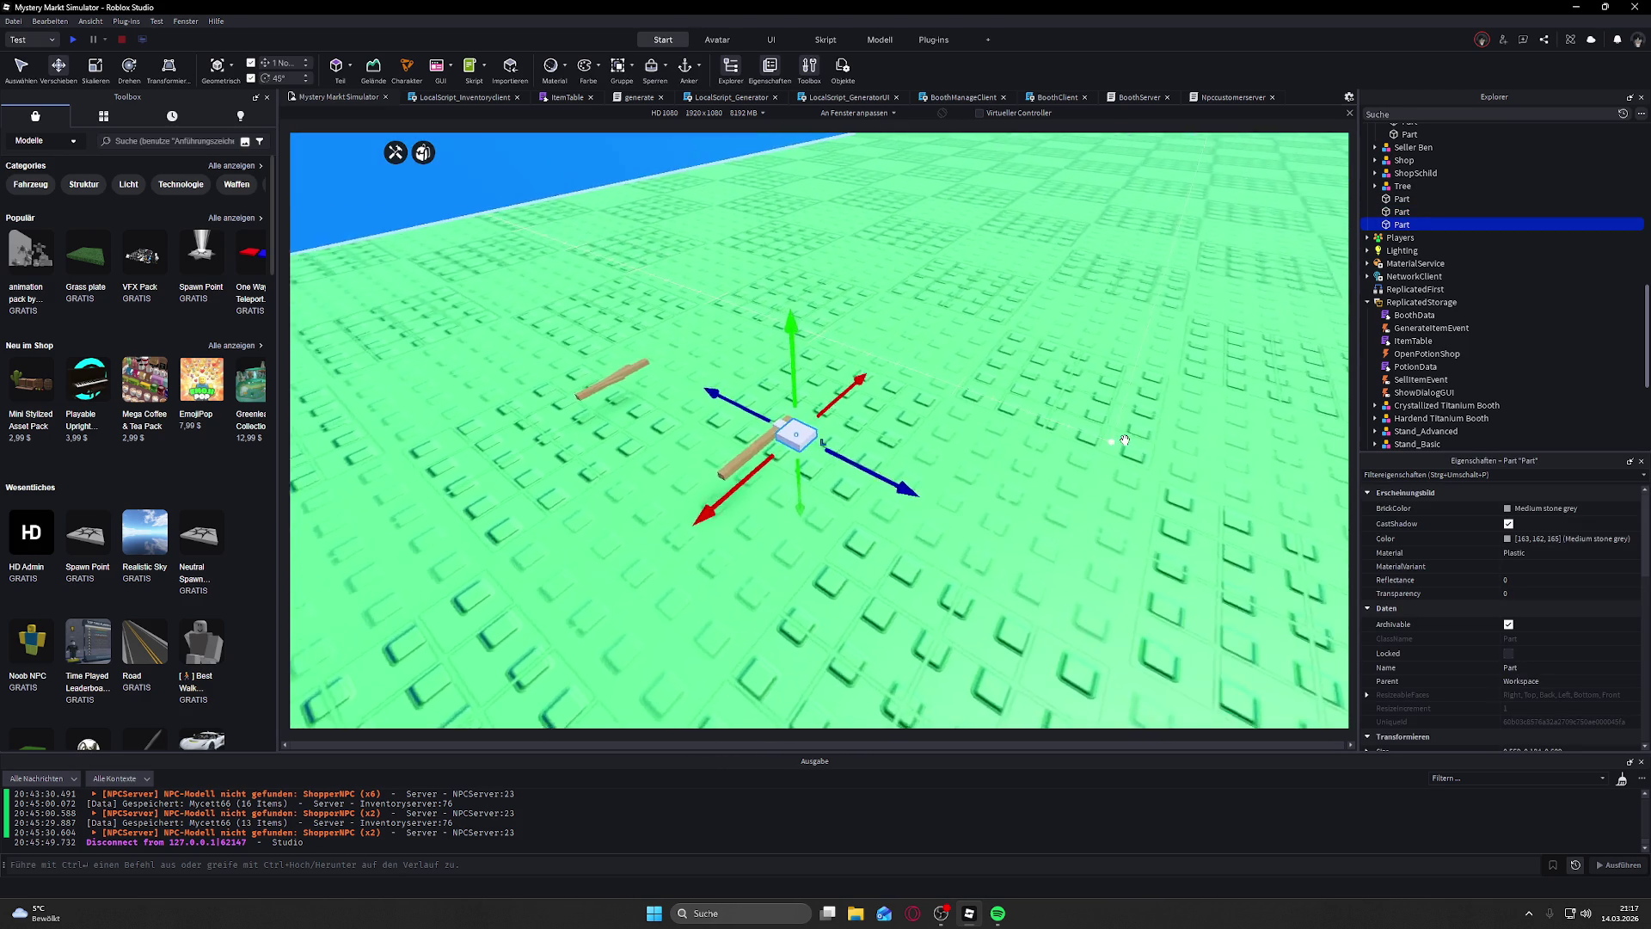
key("d")
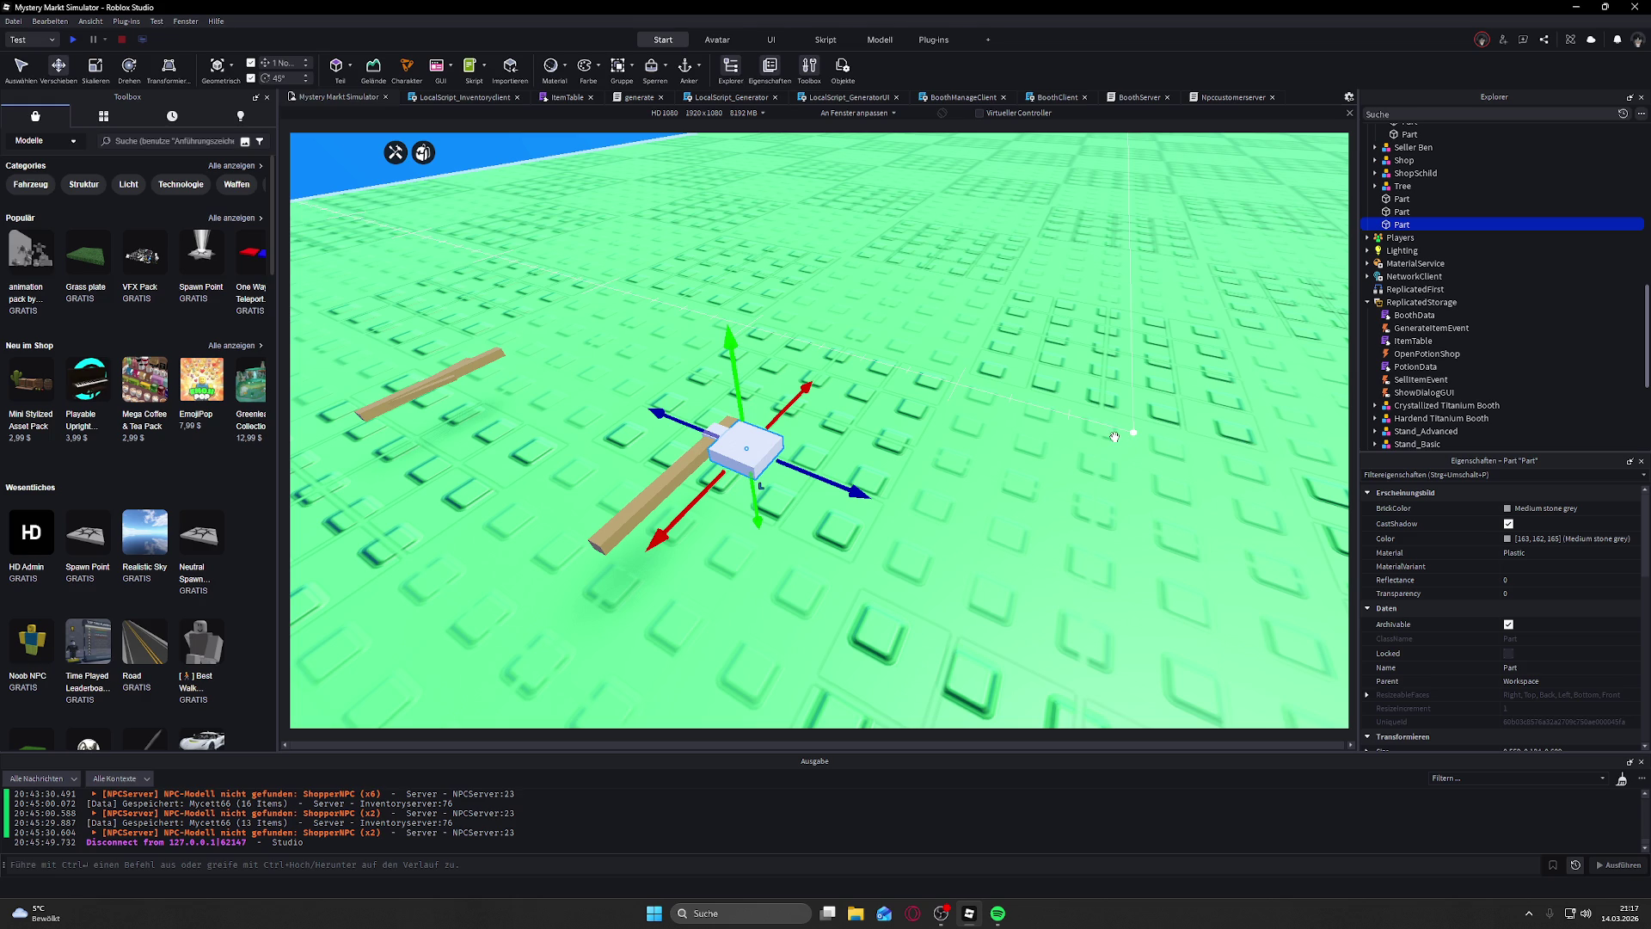
scroll(774, 481, "up", 1)
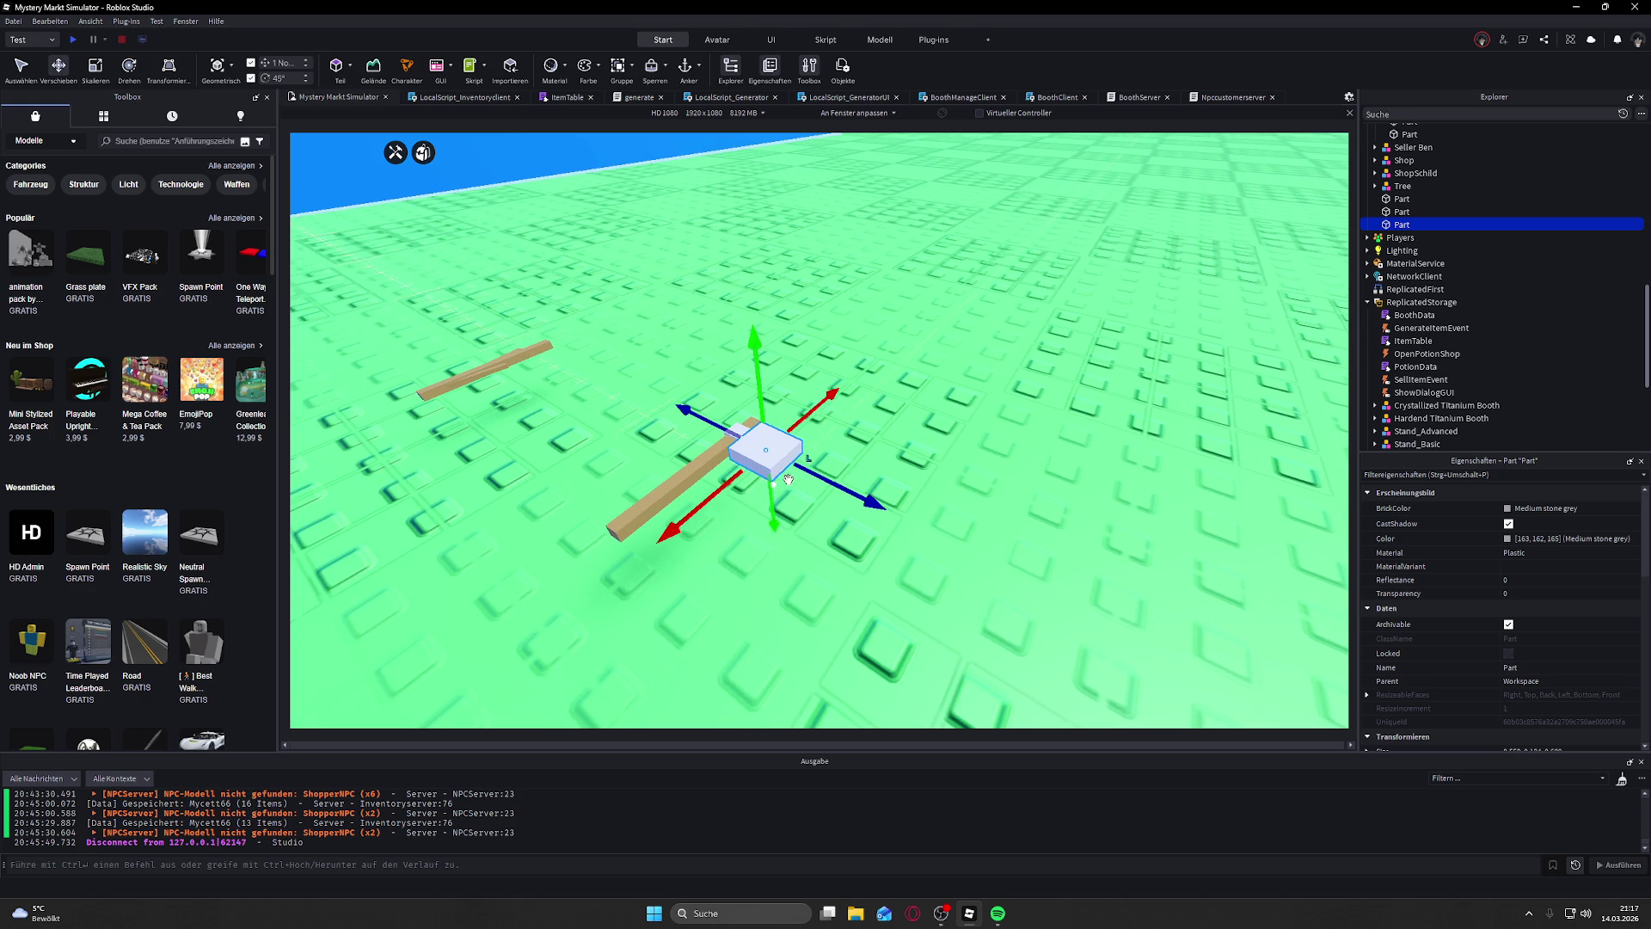
scroll(708, 487, "up", 3)
mouse_move(800, 489)
left_mouse_down()
mouse_move(590, 306)
mouse_move(902, 344)
left_mouse_up()
left_click(590, 306)
left_click(902, 344)
left_click(917, 279, "ctrl")
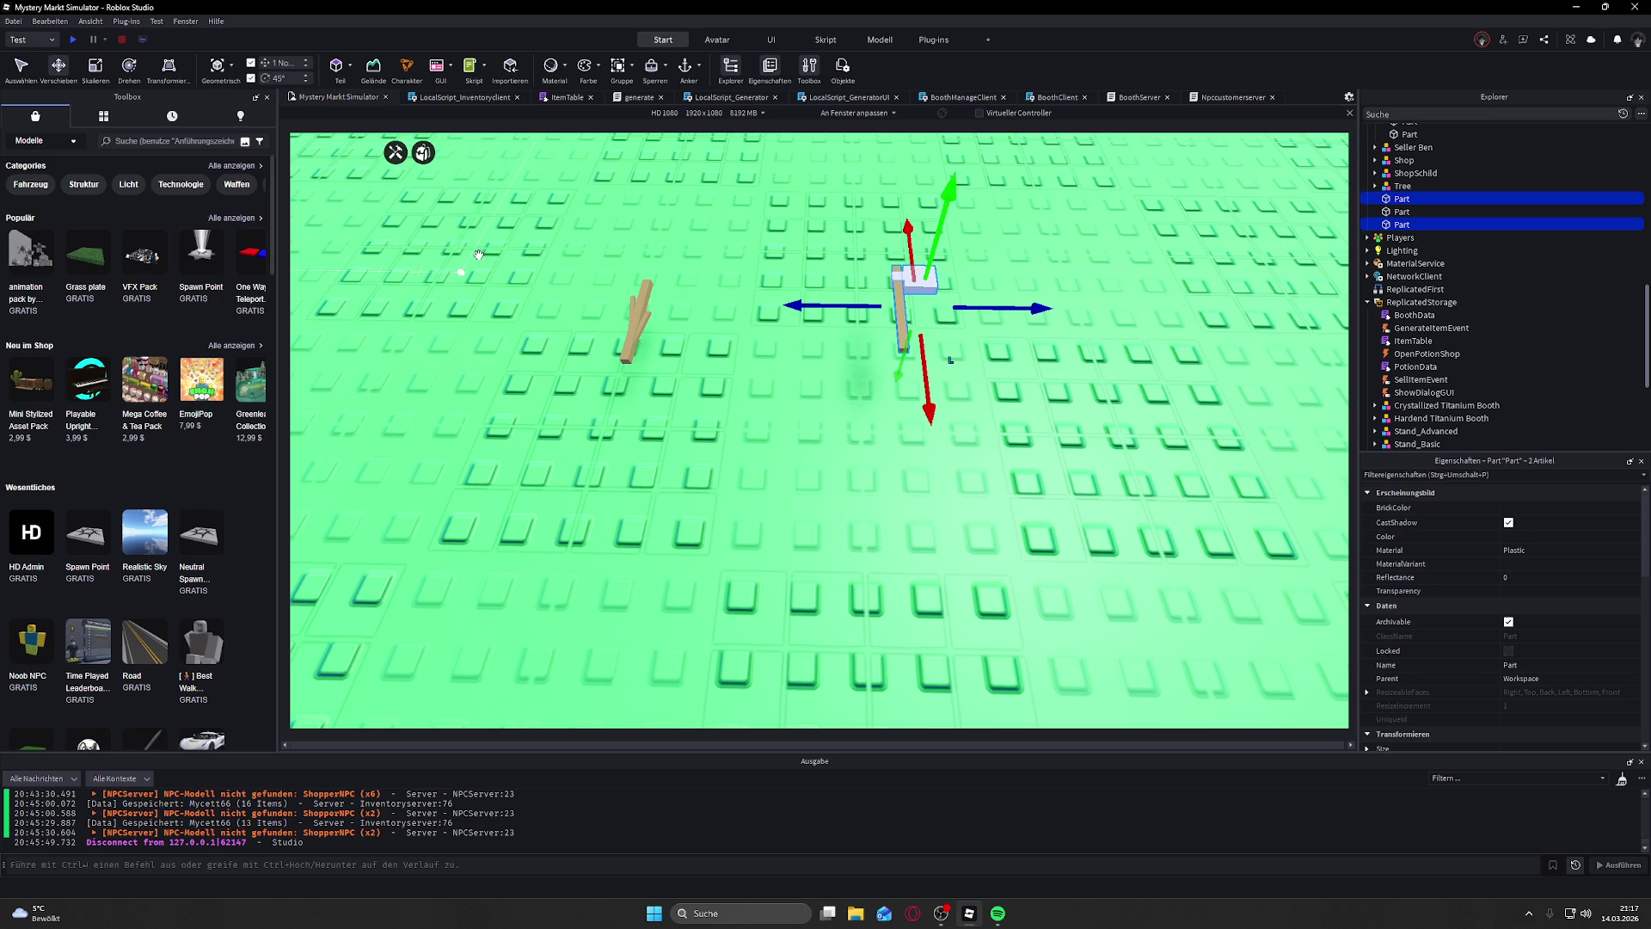
key("ctrl+3")
left_click_drag(910, 247, 911, 267)
scroll(845, 385, "up", 3)
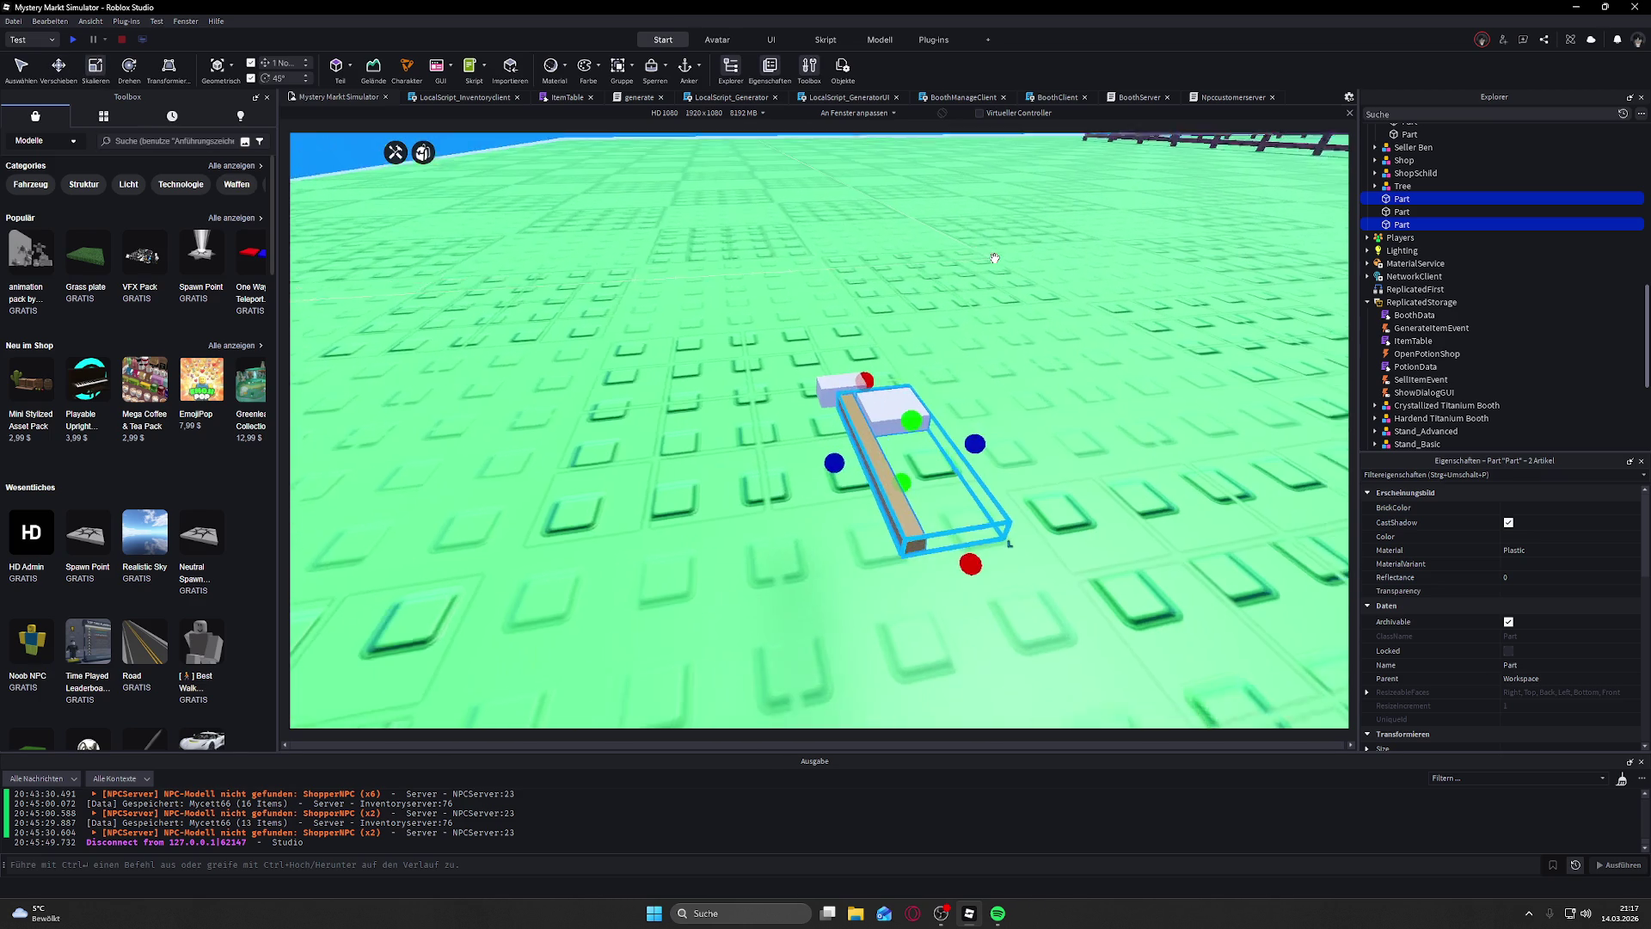
Step: Scale all three axe parts together and move them along the red axis
left_click(846, 385)
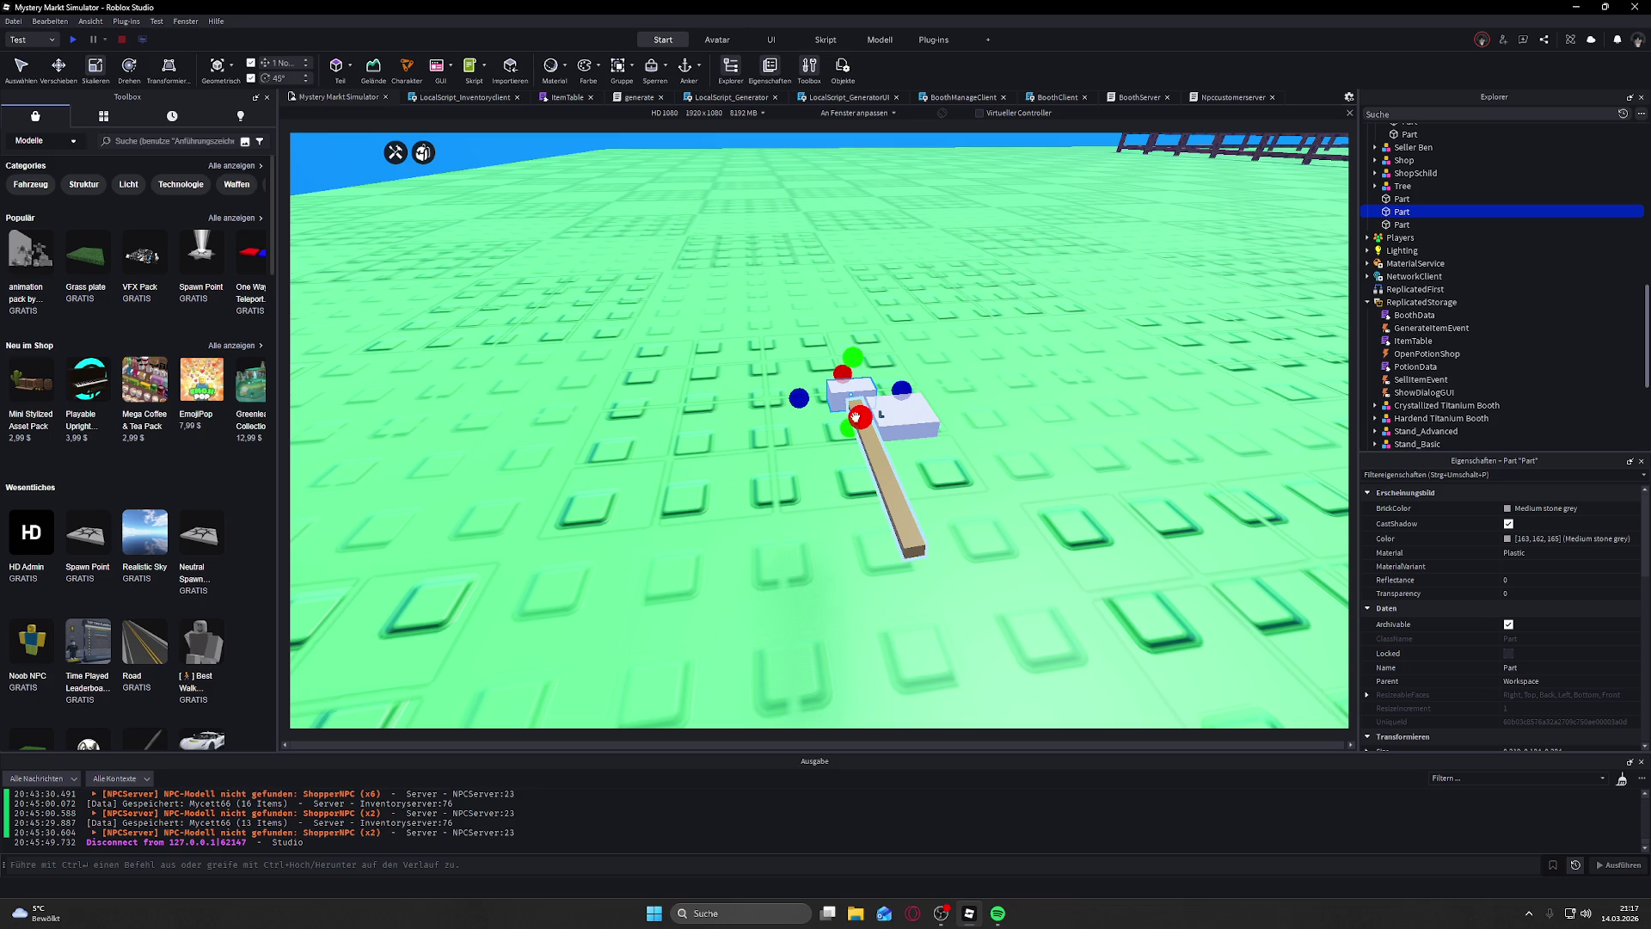
key("ctrl+z")
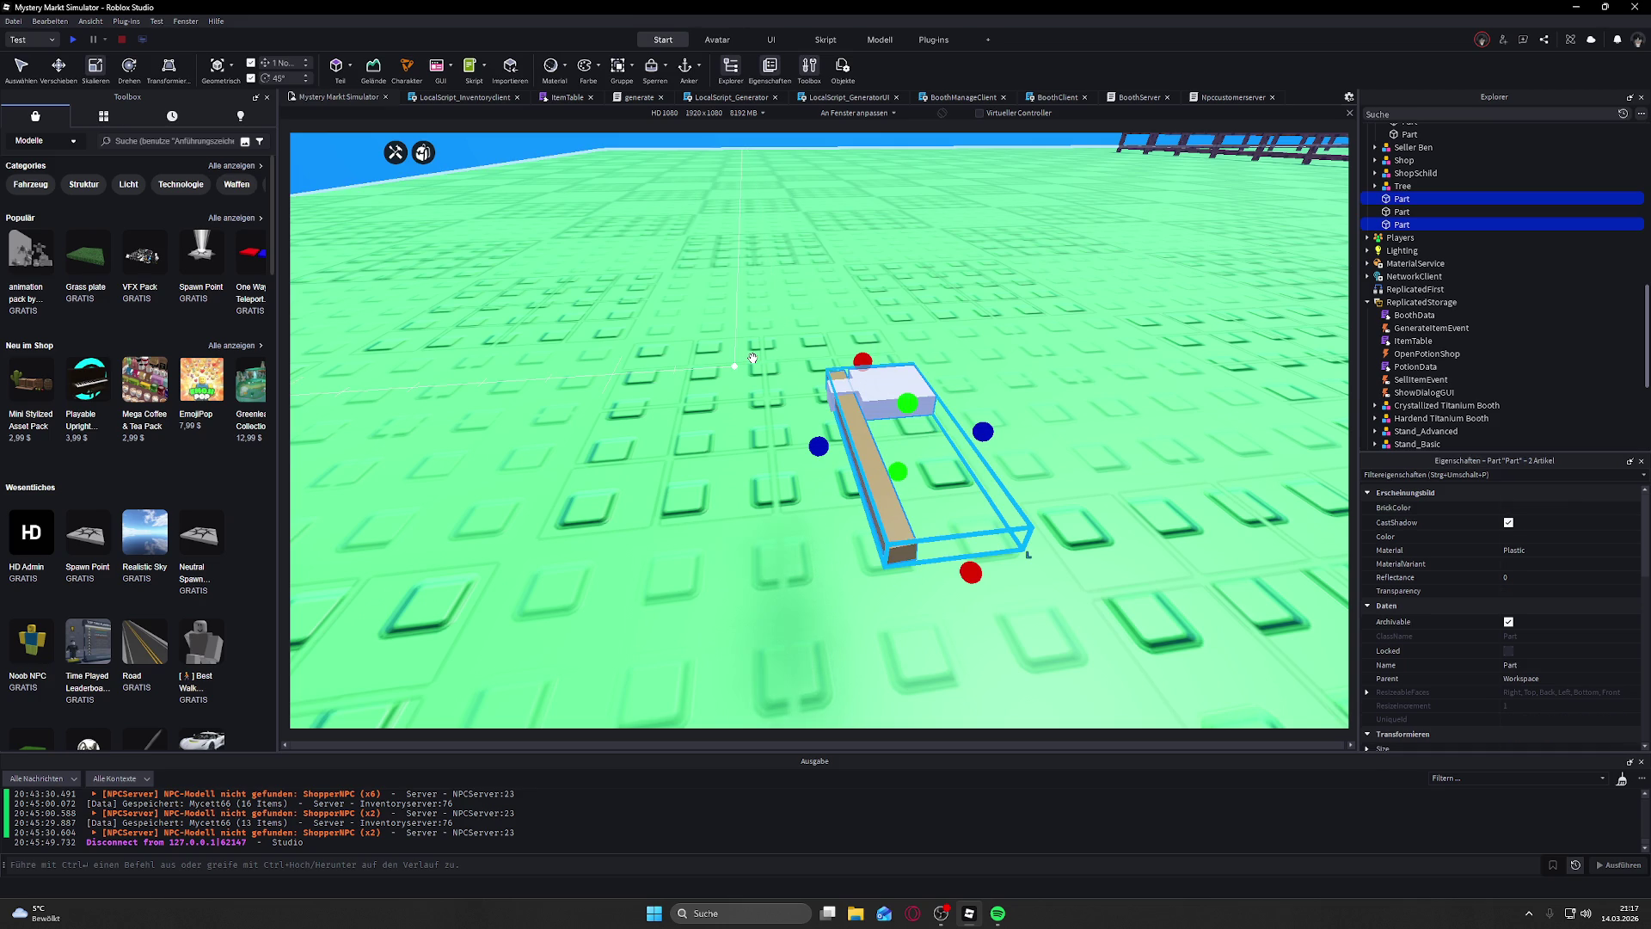
left_click(1386, 211, "ctrl")
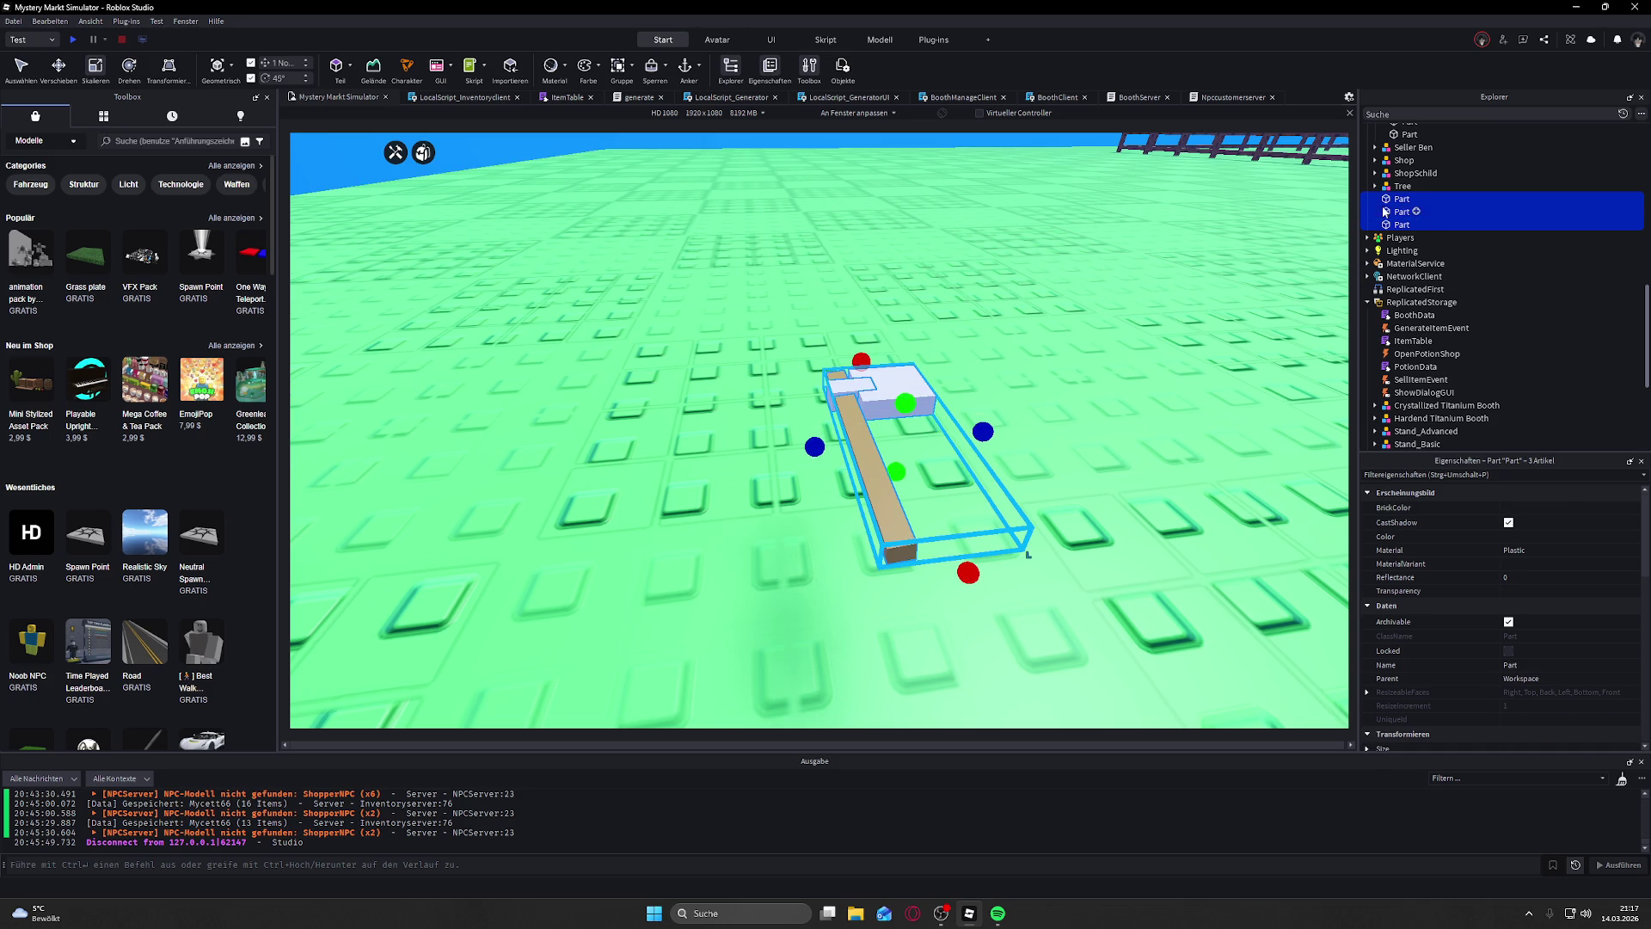
mouse_move(861, 361)
left_mouse_down()
mouse_move(874, 386)
mouse_move(778, 421)
mouse_move(634, 435)
left_mouse_up()
scroll(874, 386, "down", 5)
left_click(59, 68)
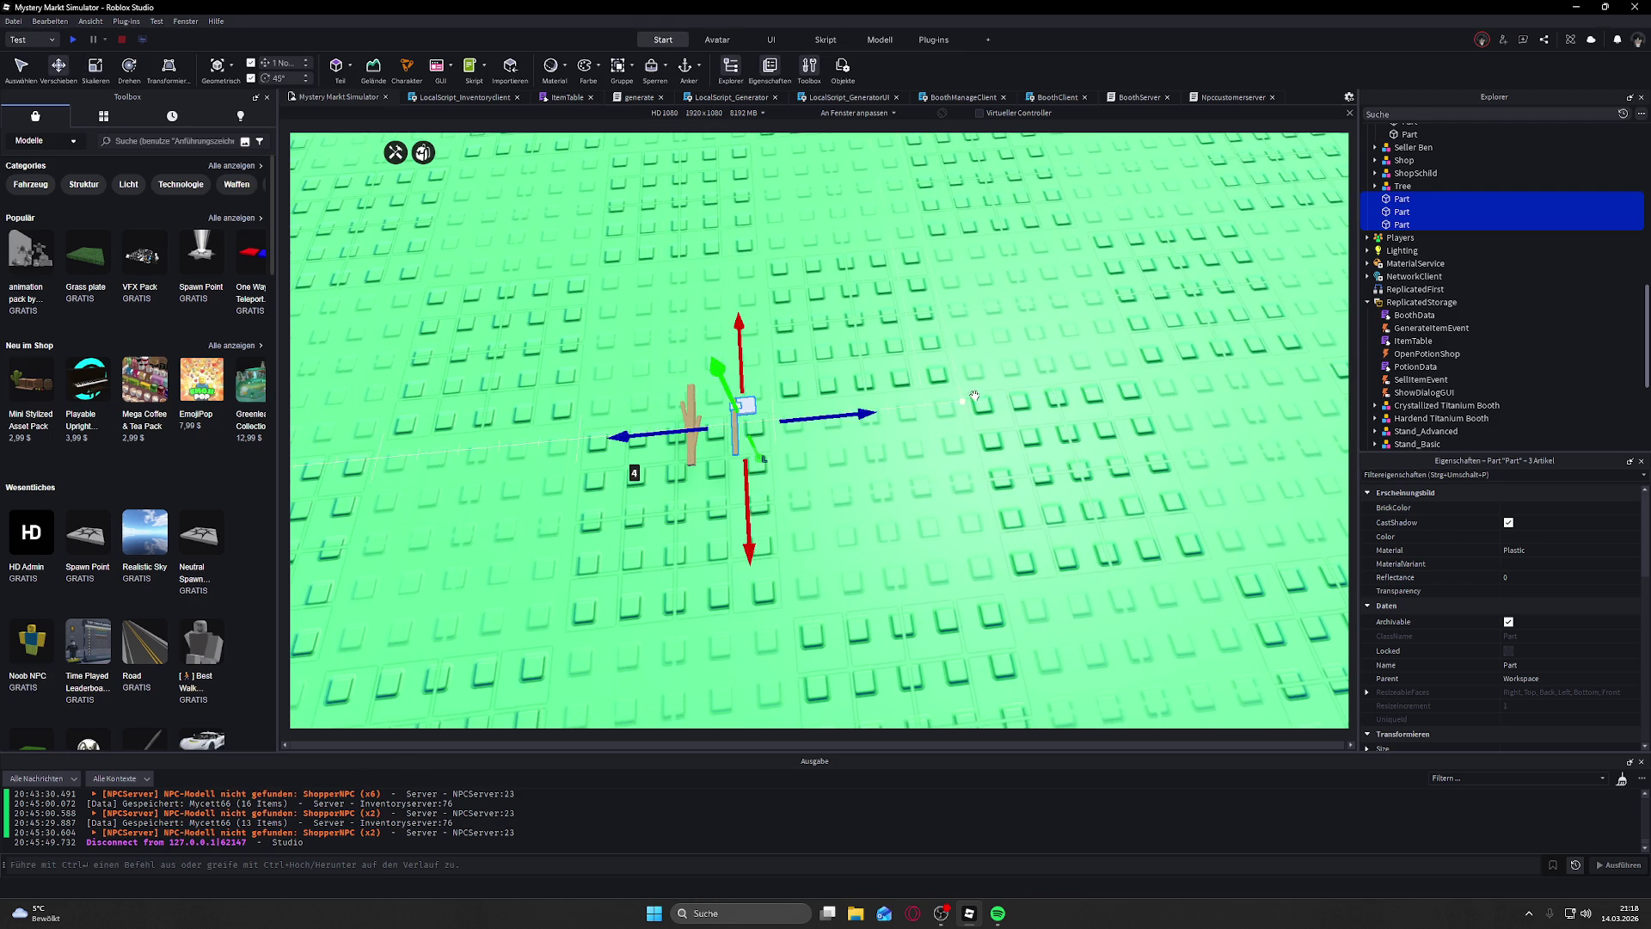
left_click_drag(843, 420, 830, 434)
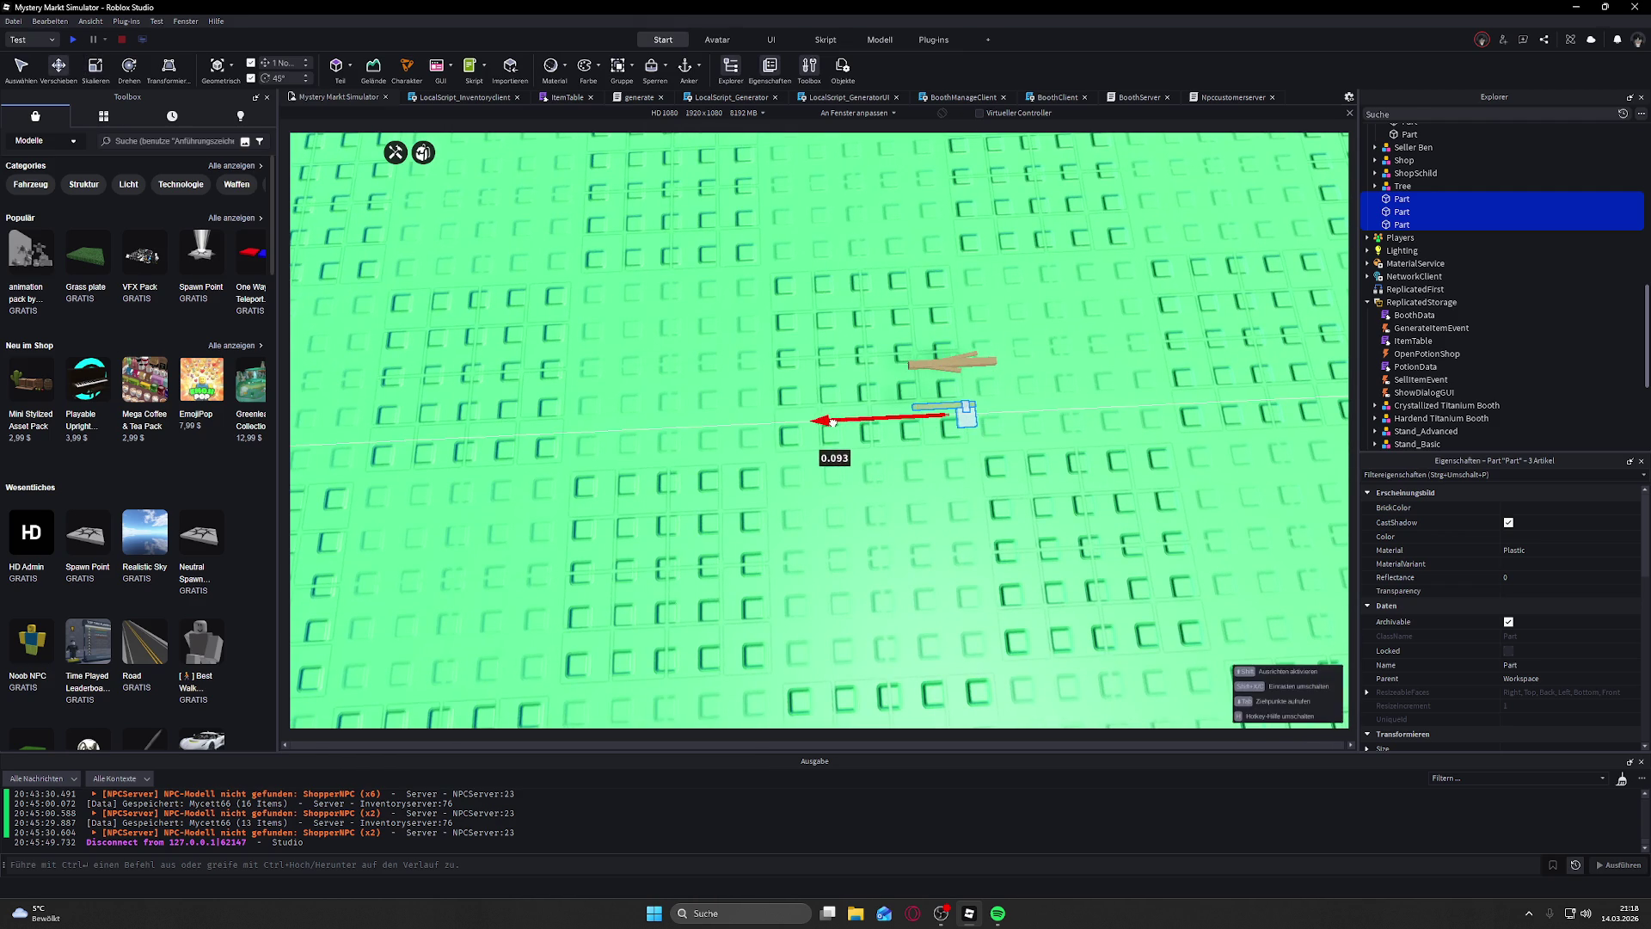
Step: Nudge the wooden handle slightly along its length
left_click(1031, 391)
scroll(1031, 391, "up", 10)
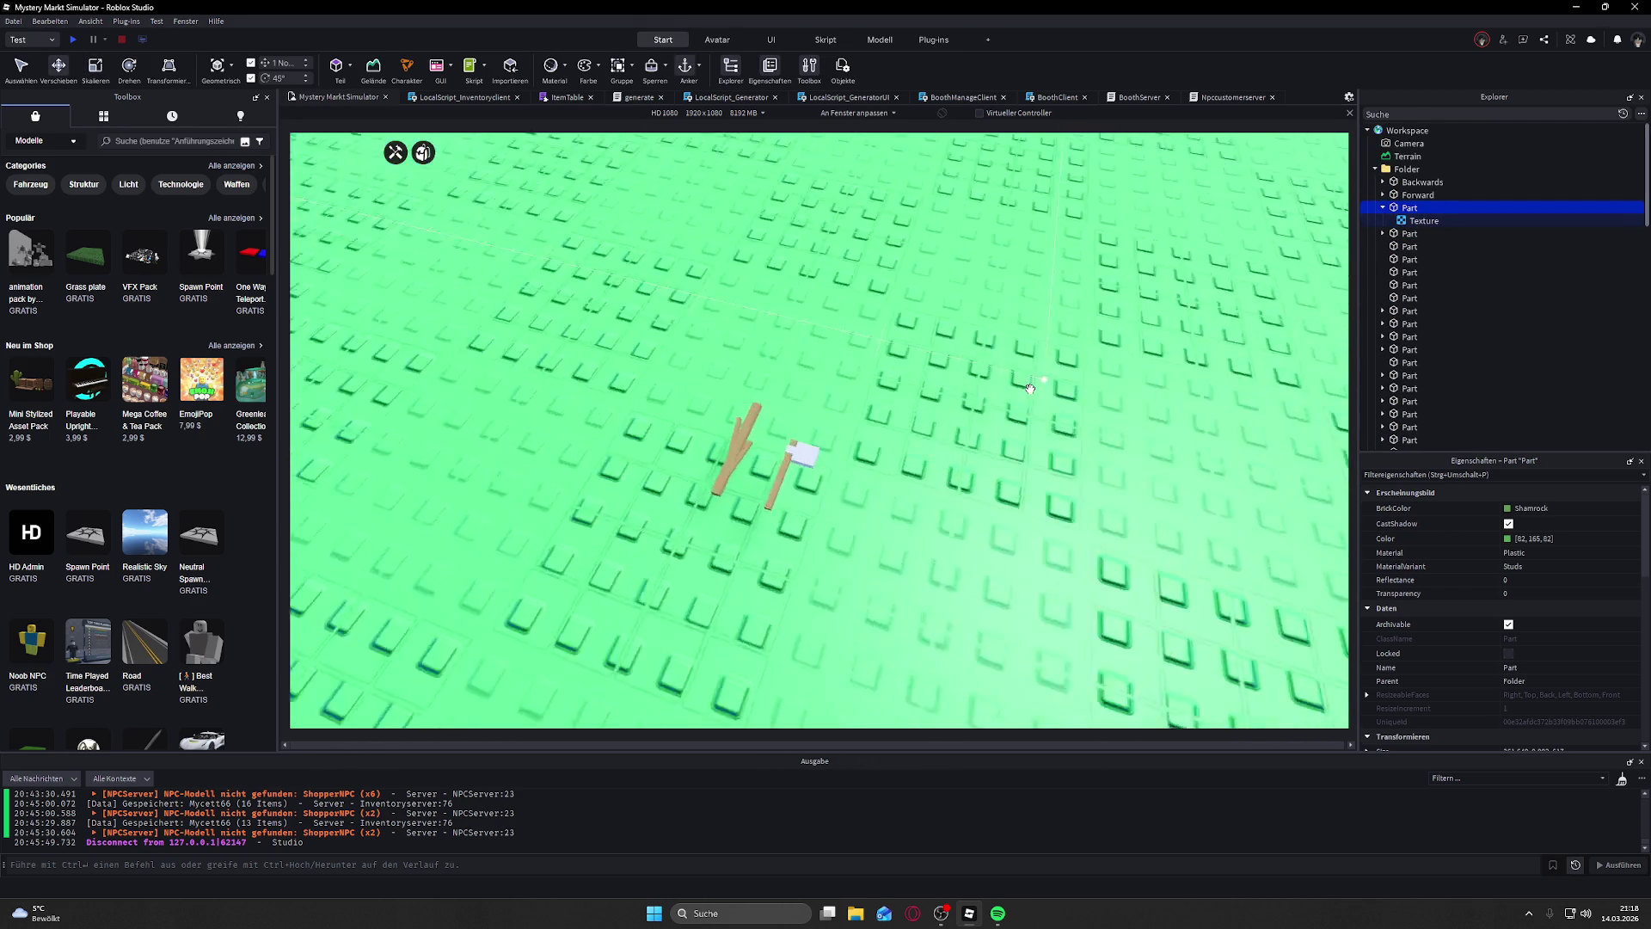
scroll(1031, 388, "down", 10)
scroll(1032, 388, "up", 5)
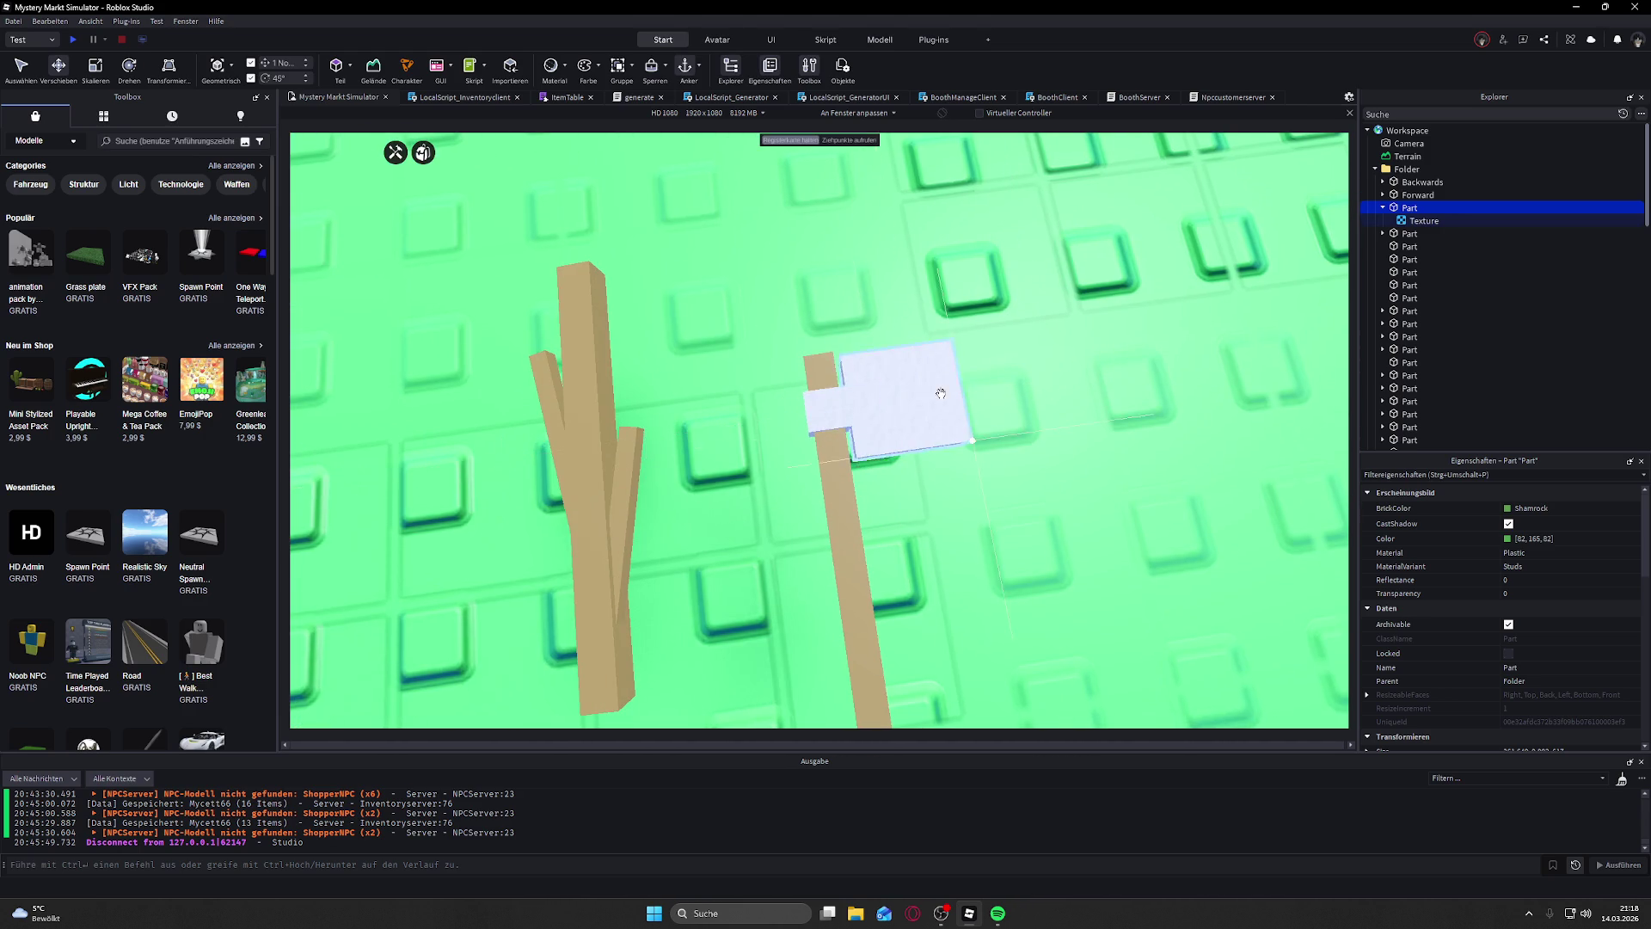
scroll(941, 393, "down", 10)
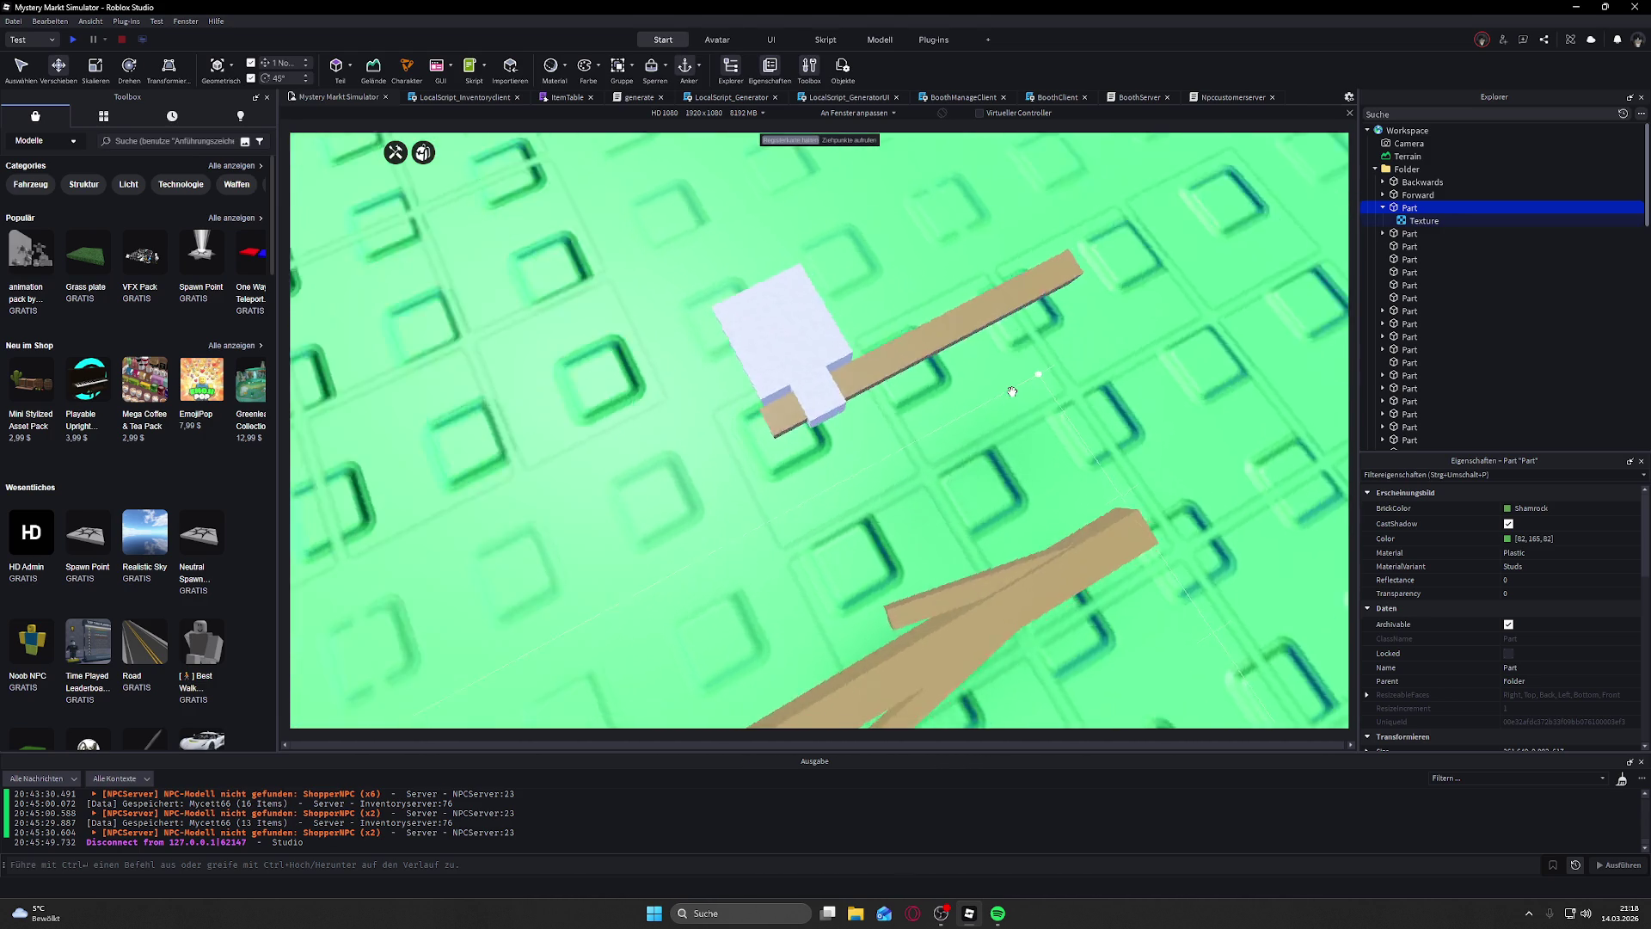
scroll(843, 516, "up", 5)
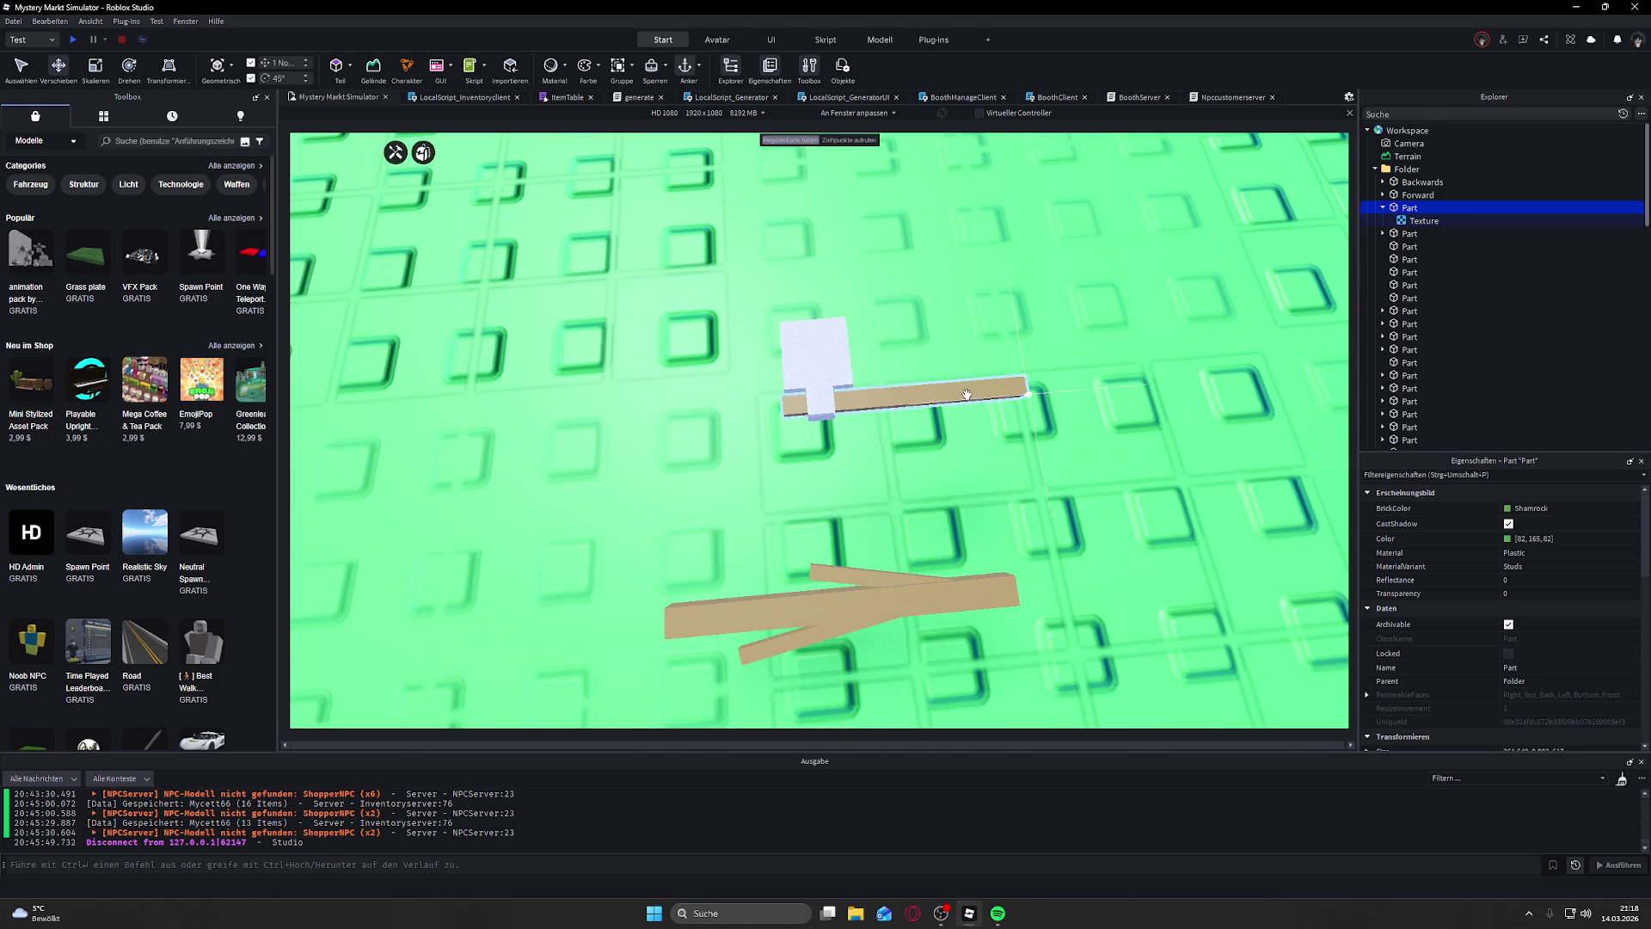
left_click(1002, 394)
mouse_move(1024, 394)
left_mouse_down()
mouse_move(1005, 392)
mouse_move(1023, 391)
left_mouse_up()
scroll(1032, 389, "up", 2)
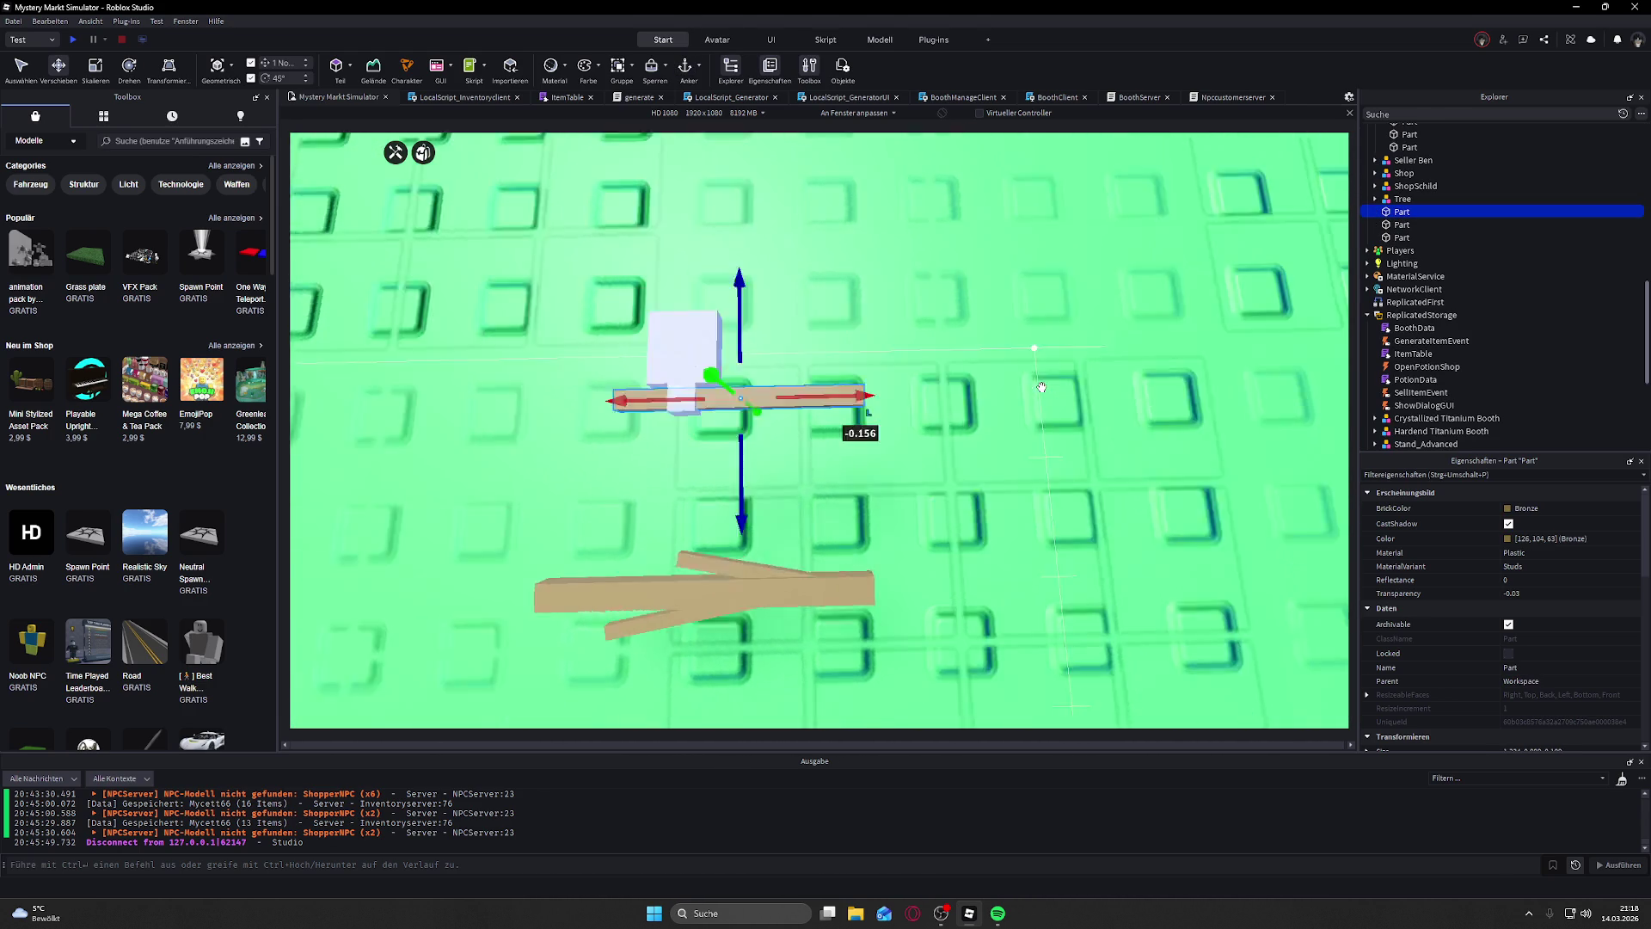
Step: Nudge the white stone block into place, then shift handle and block left together
left_click(795, 365)
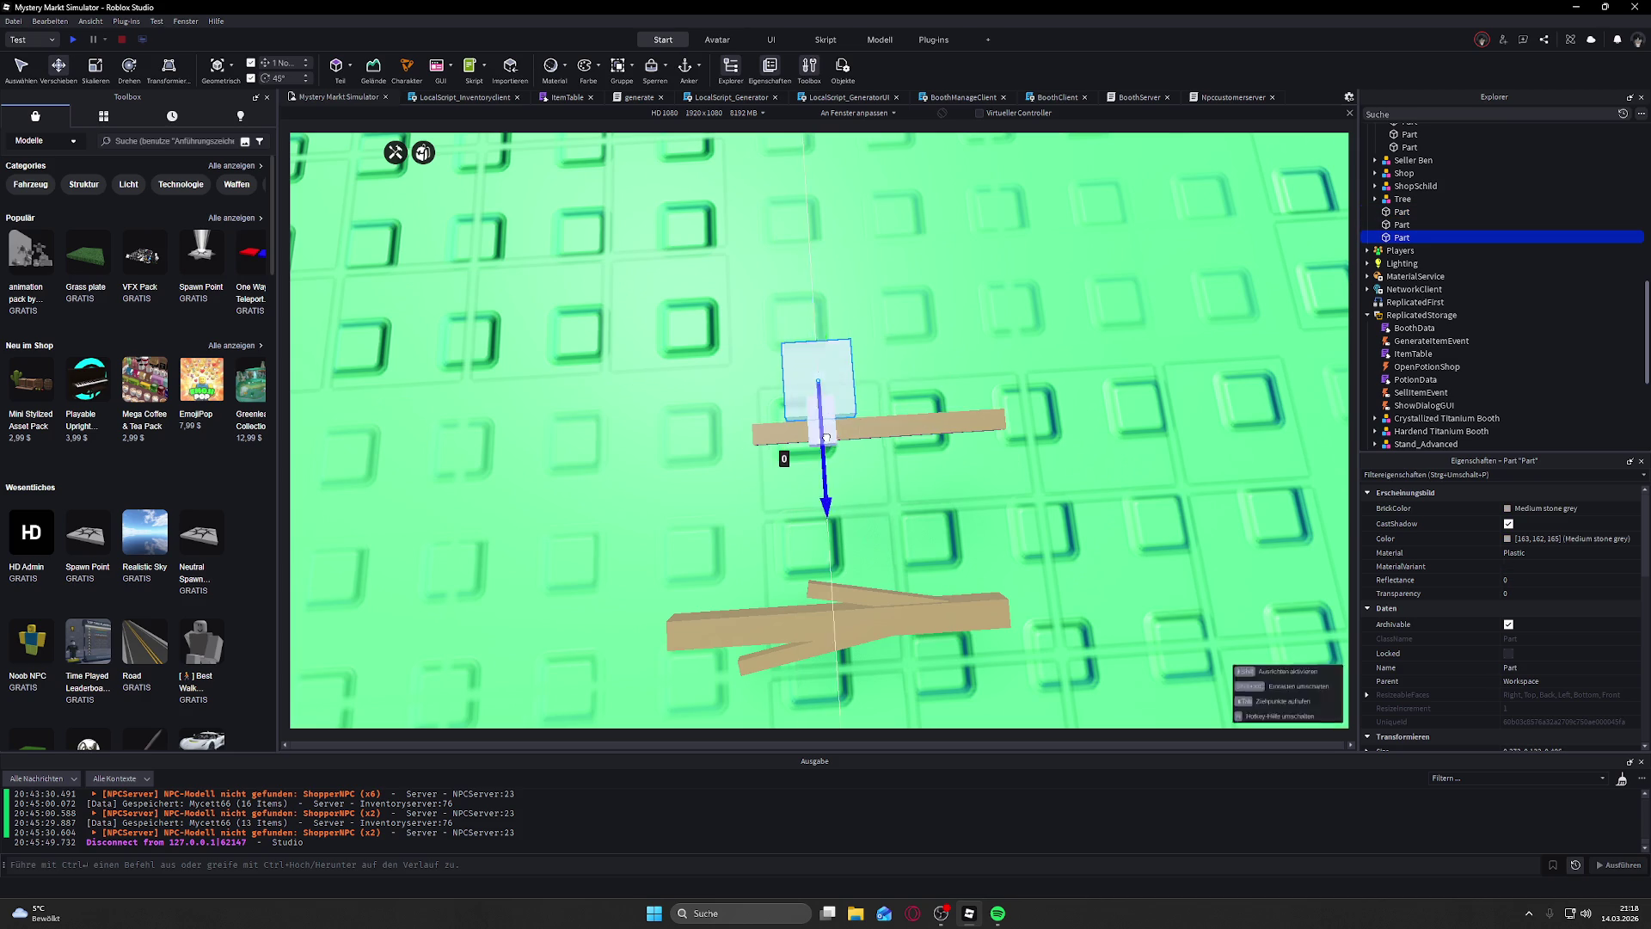
left_click_drag(751, 389, 758, 390)
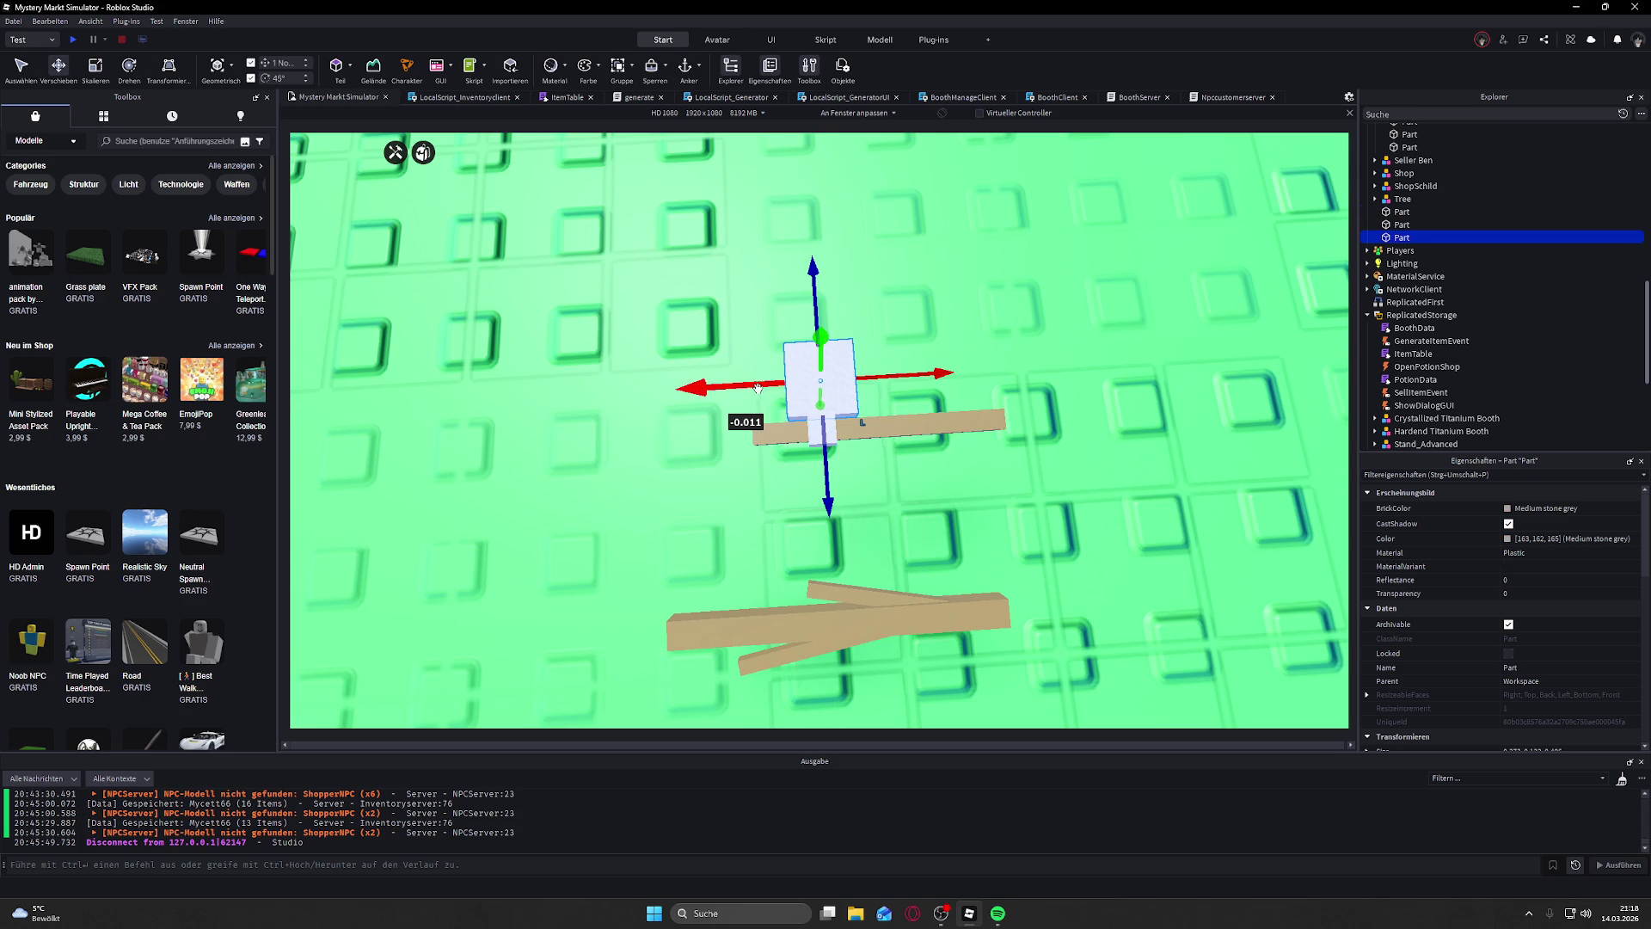
left_click(838, 415)
left_click(817, 370, "ctrl")
left_click_drag(768, 397, 737, 398)
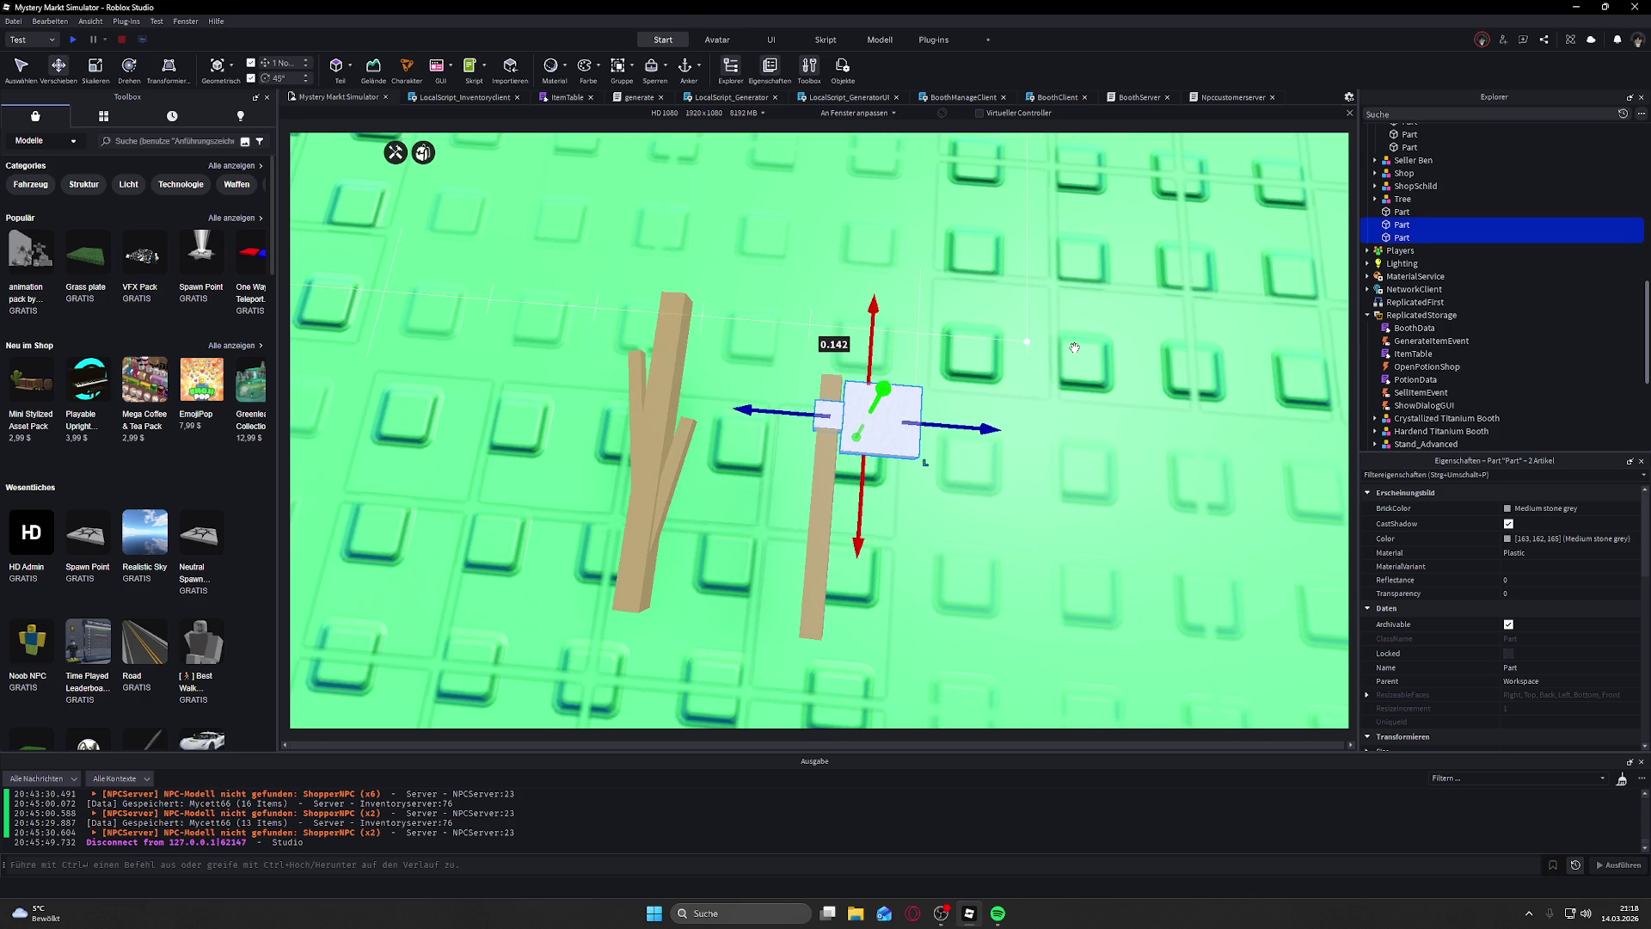
Step: Group the three axe parts into a model and rename it 'Stone Axt'
left_click(1401, 213, "ctrl")
right_click(1401, 215)
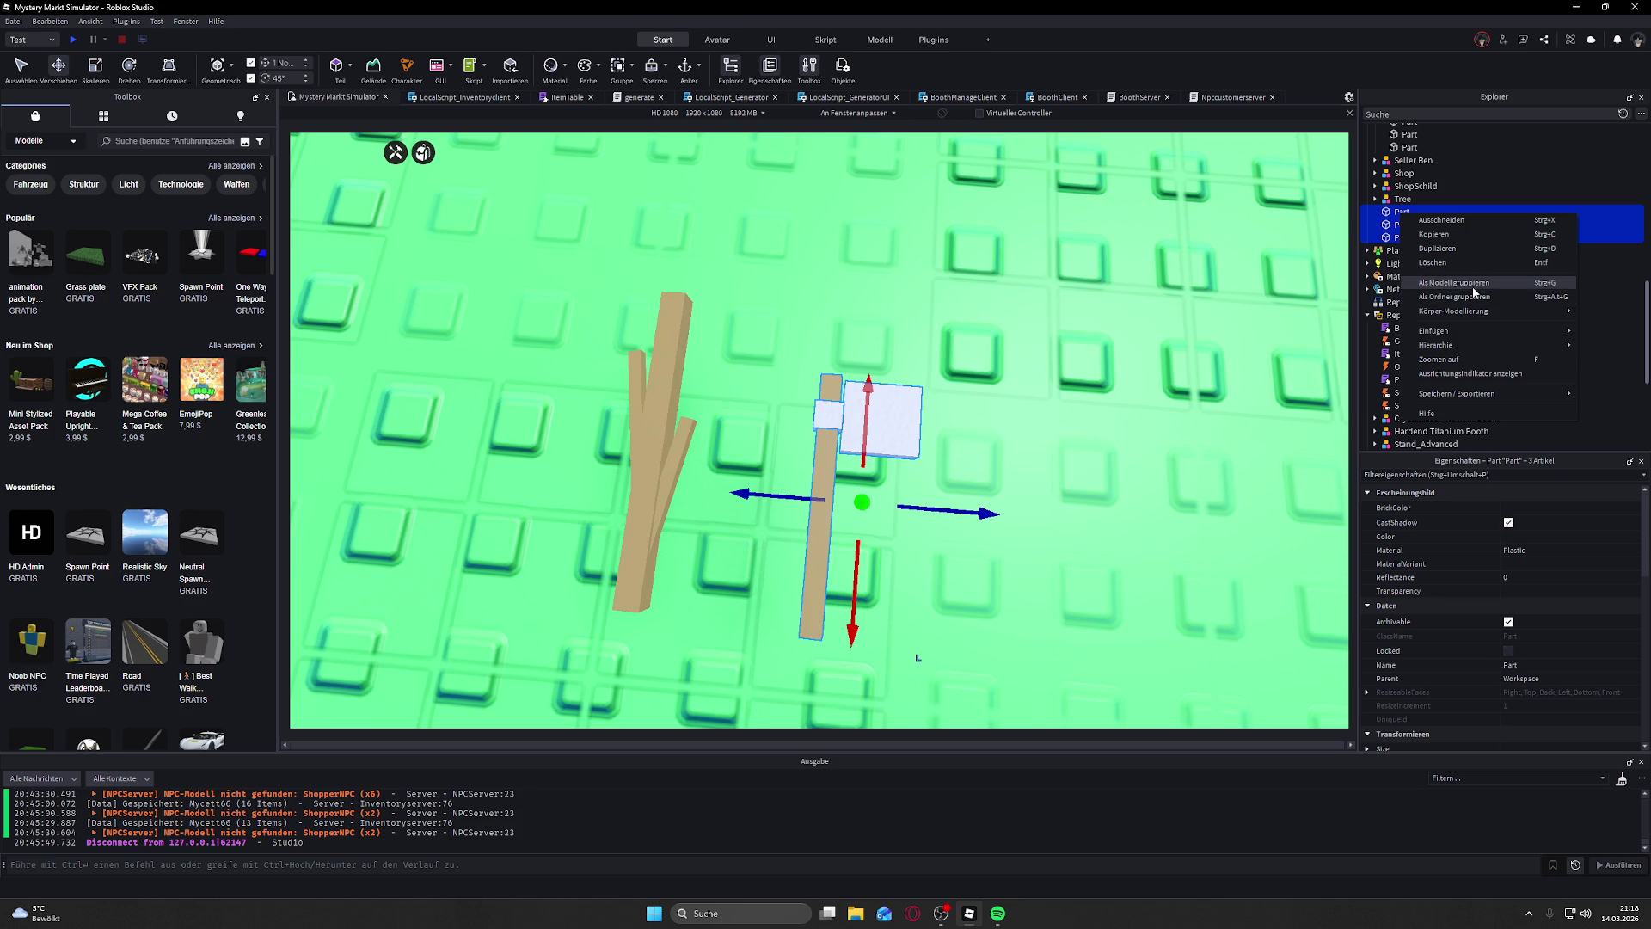
left_click(1474, 291)
right_click(1412, 212)
left_click(1459, 271)
key("BackSpace")
type("Stone Axt")
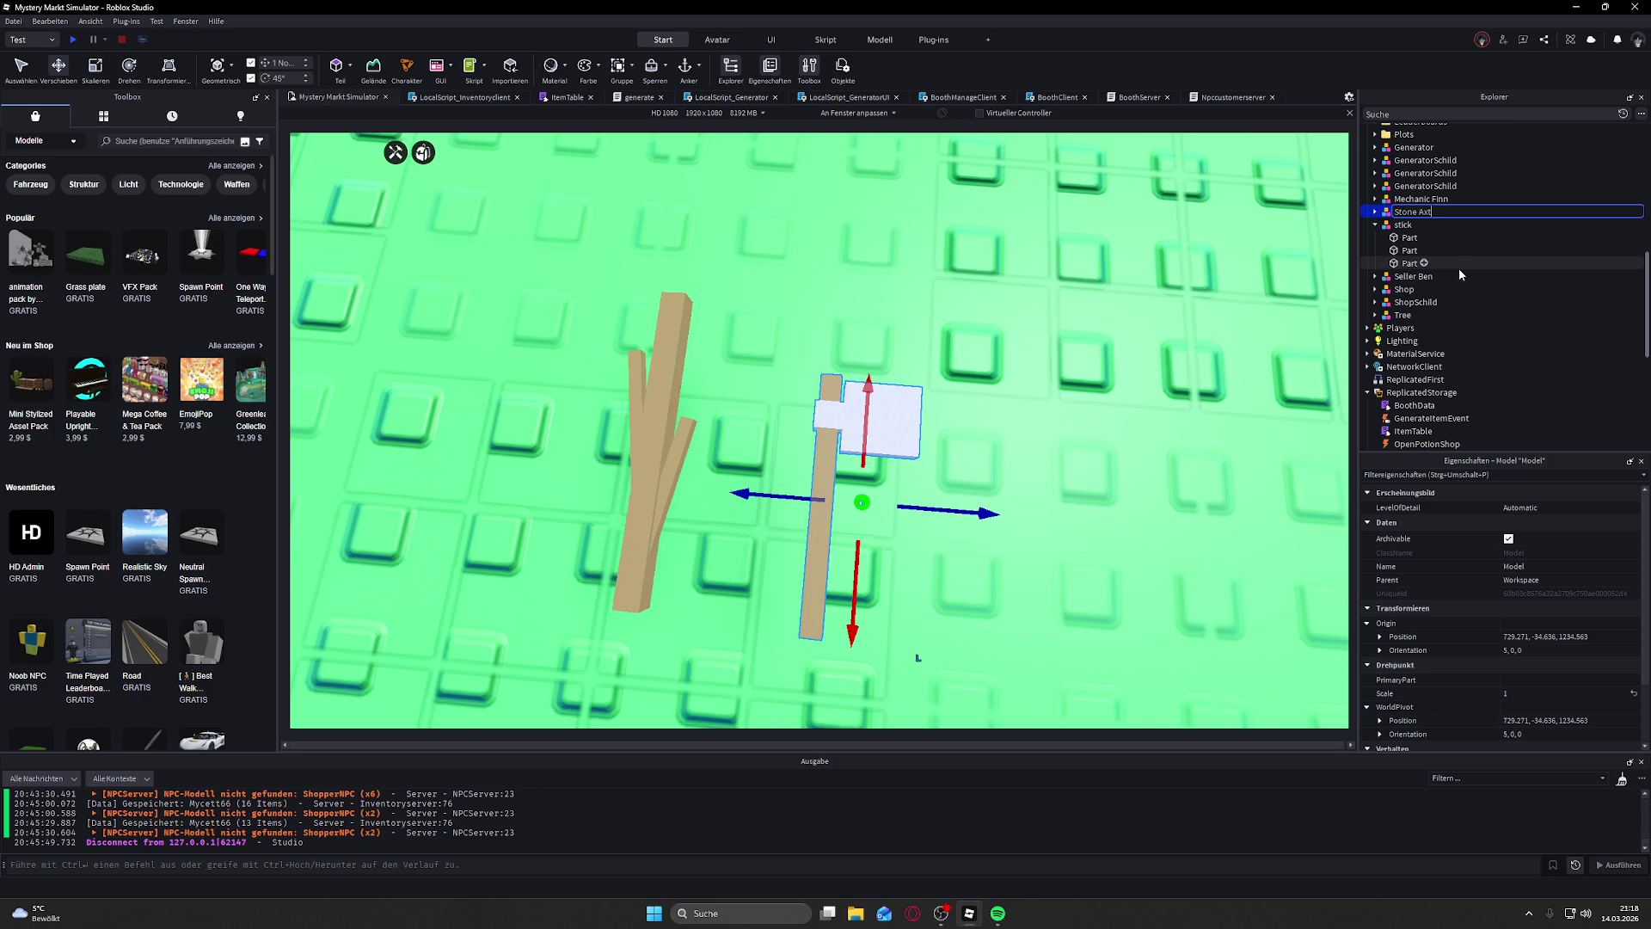
key("Return")
Step: Check the Stone Axt and stick models and centre the view on them
left_click(701, 277)
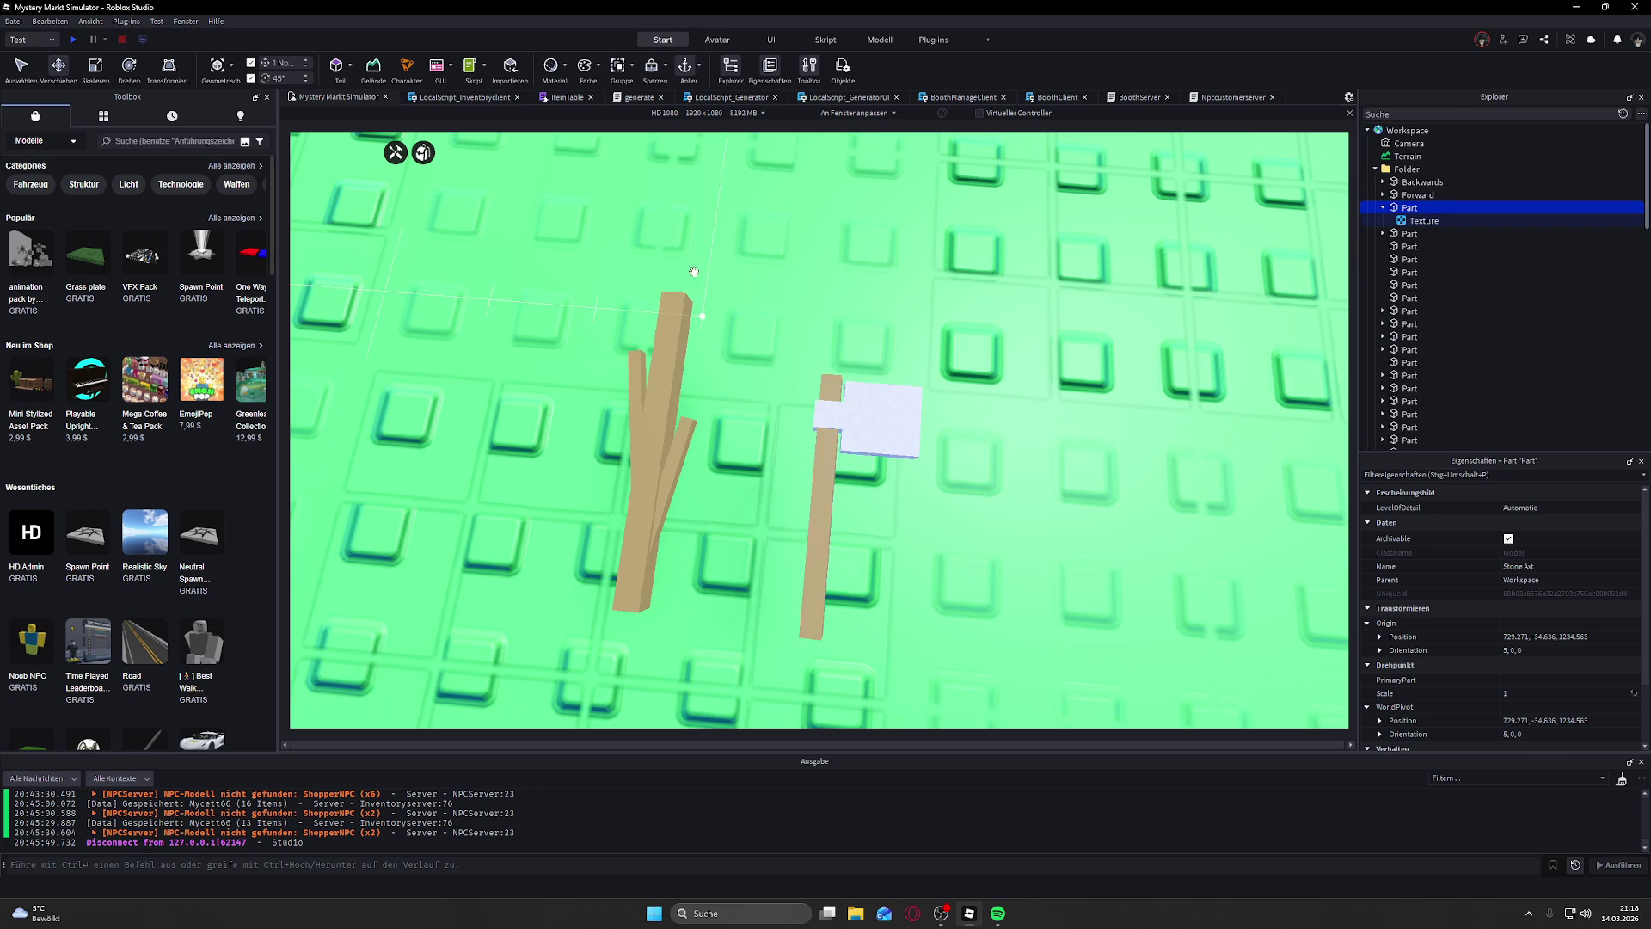
left_click(842, 427)
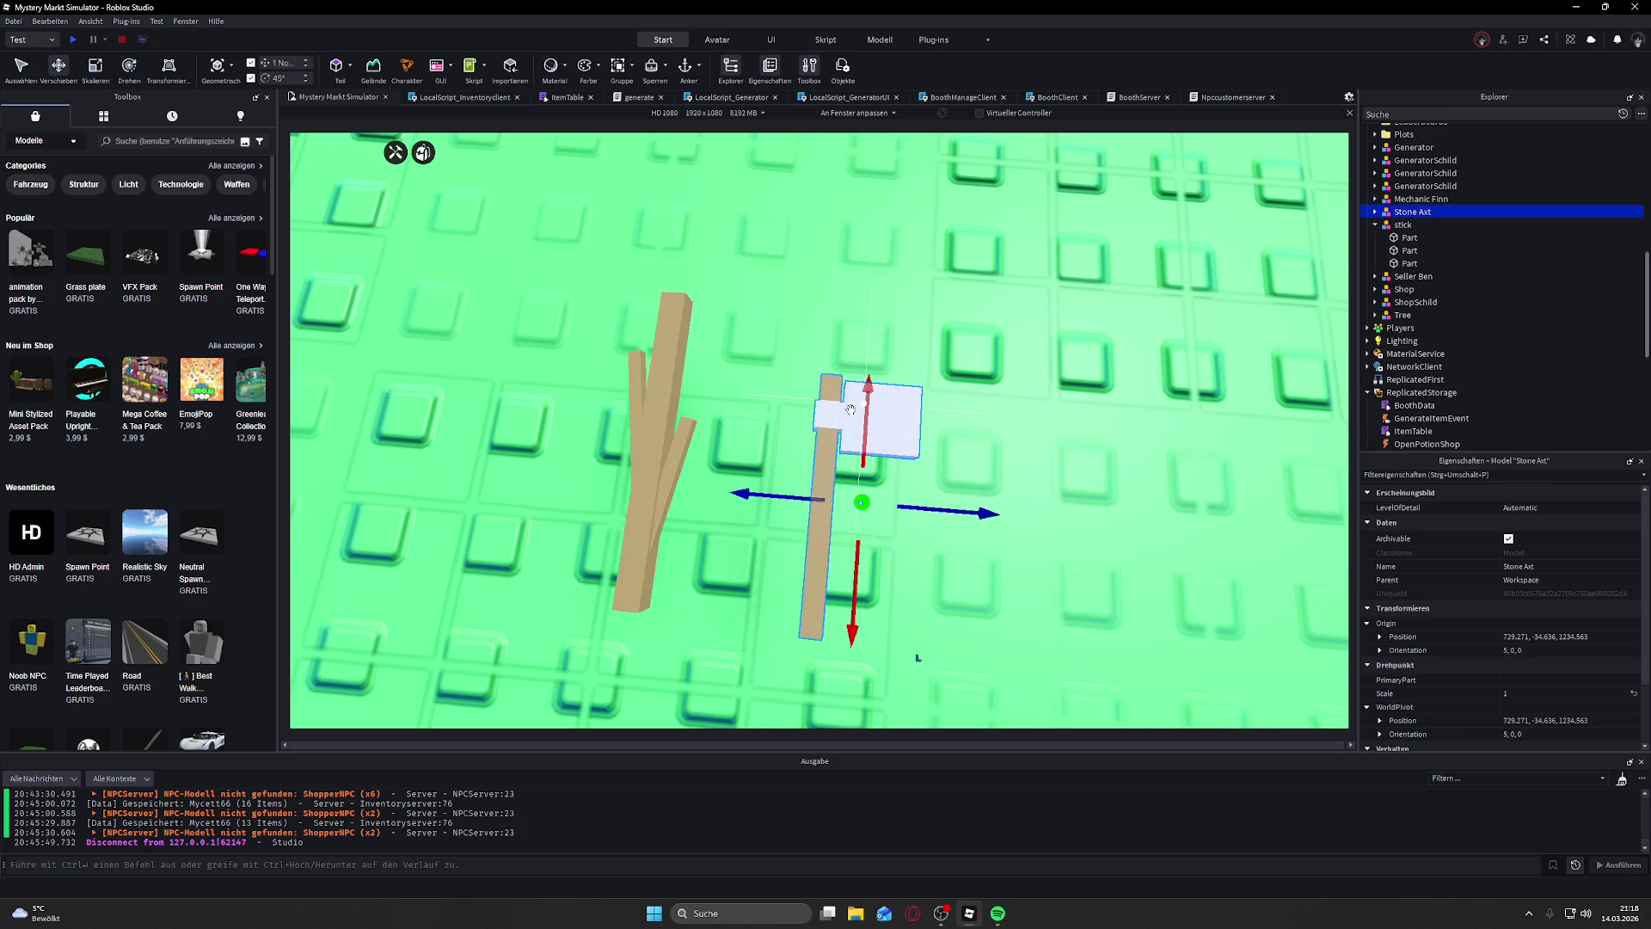
left_click(676, 377)
left_click(763, 377)
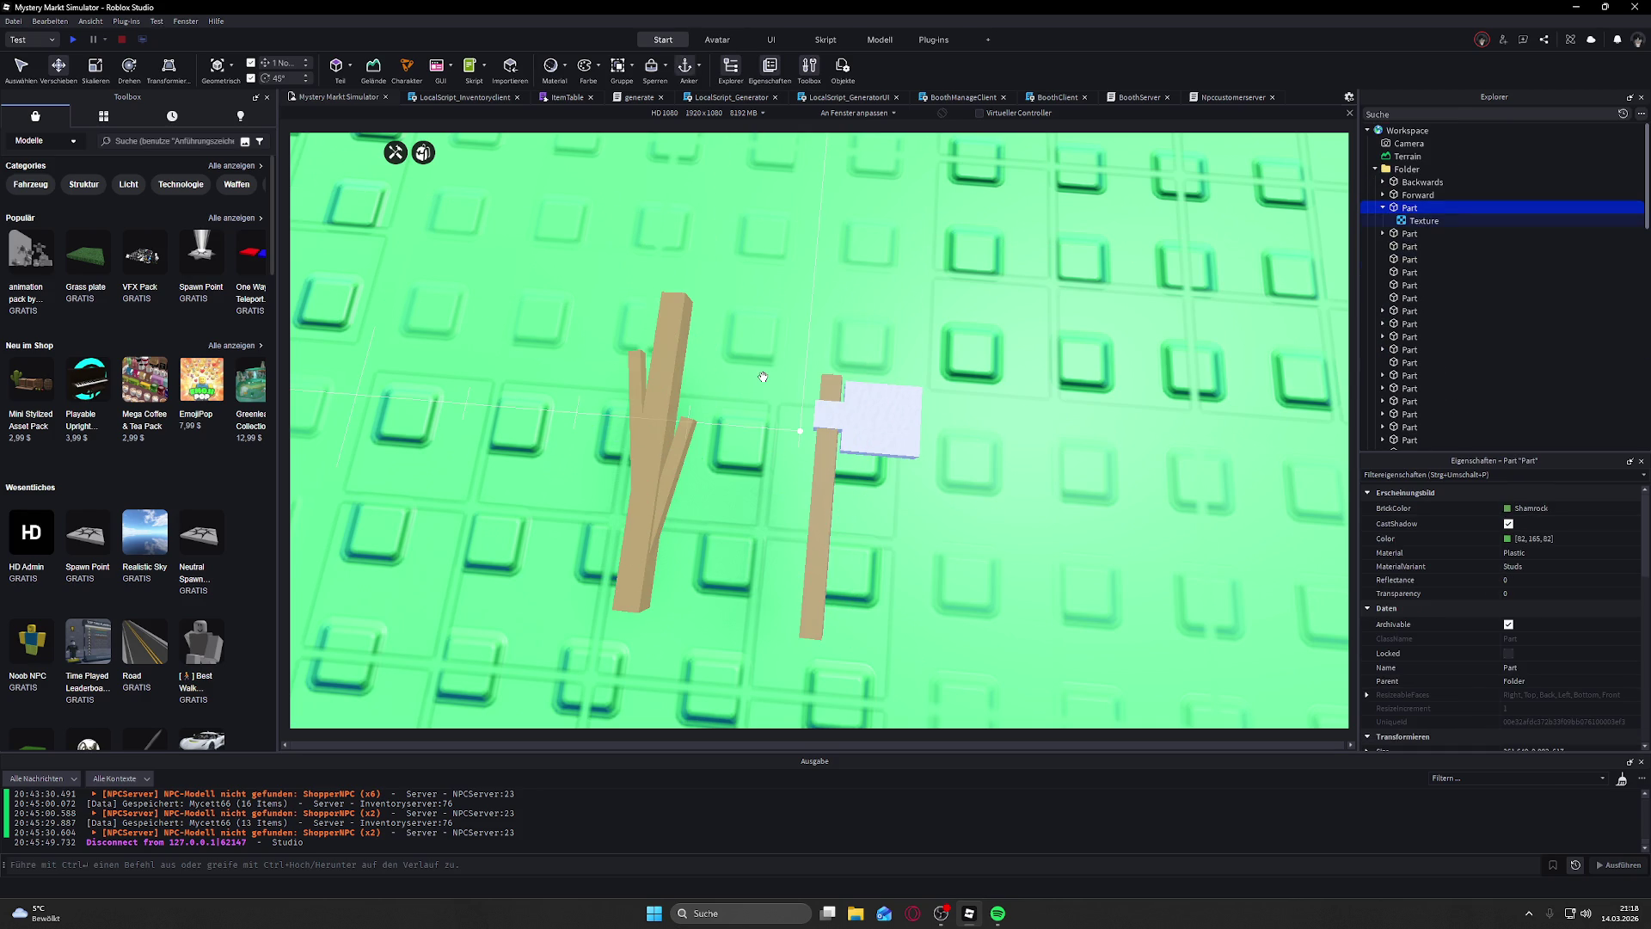
key("a")
key("d")
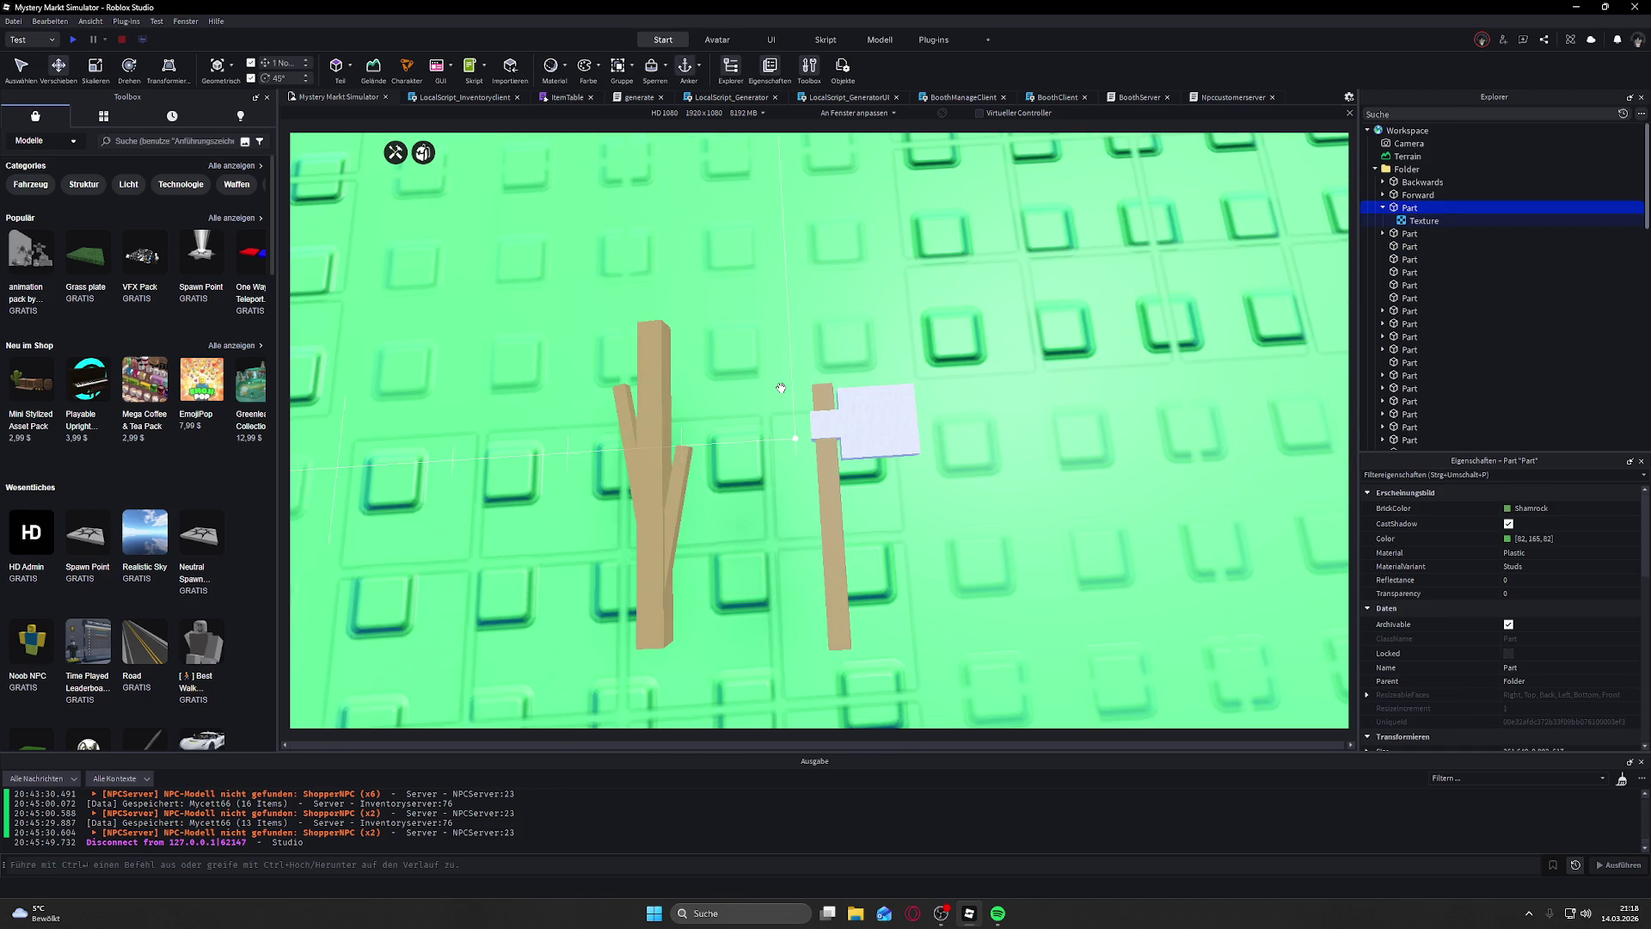
key("s")
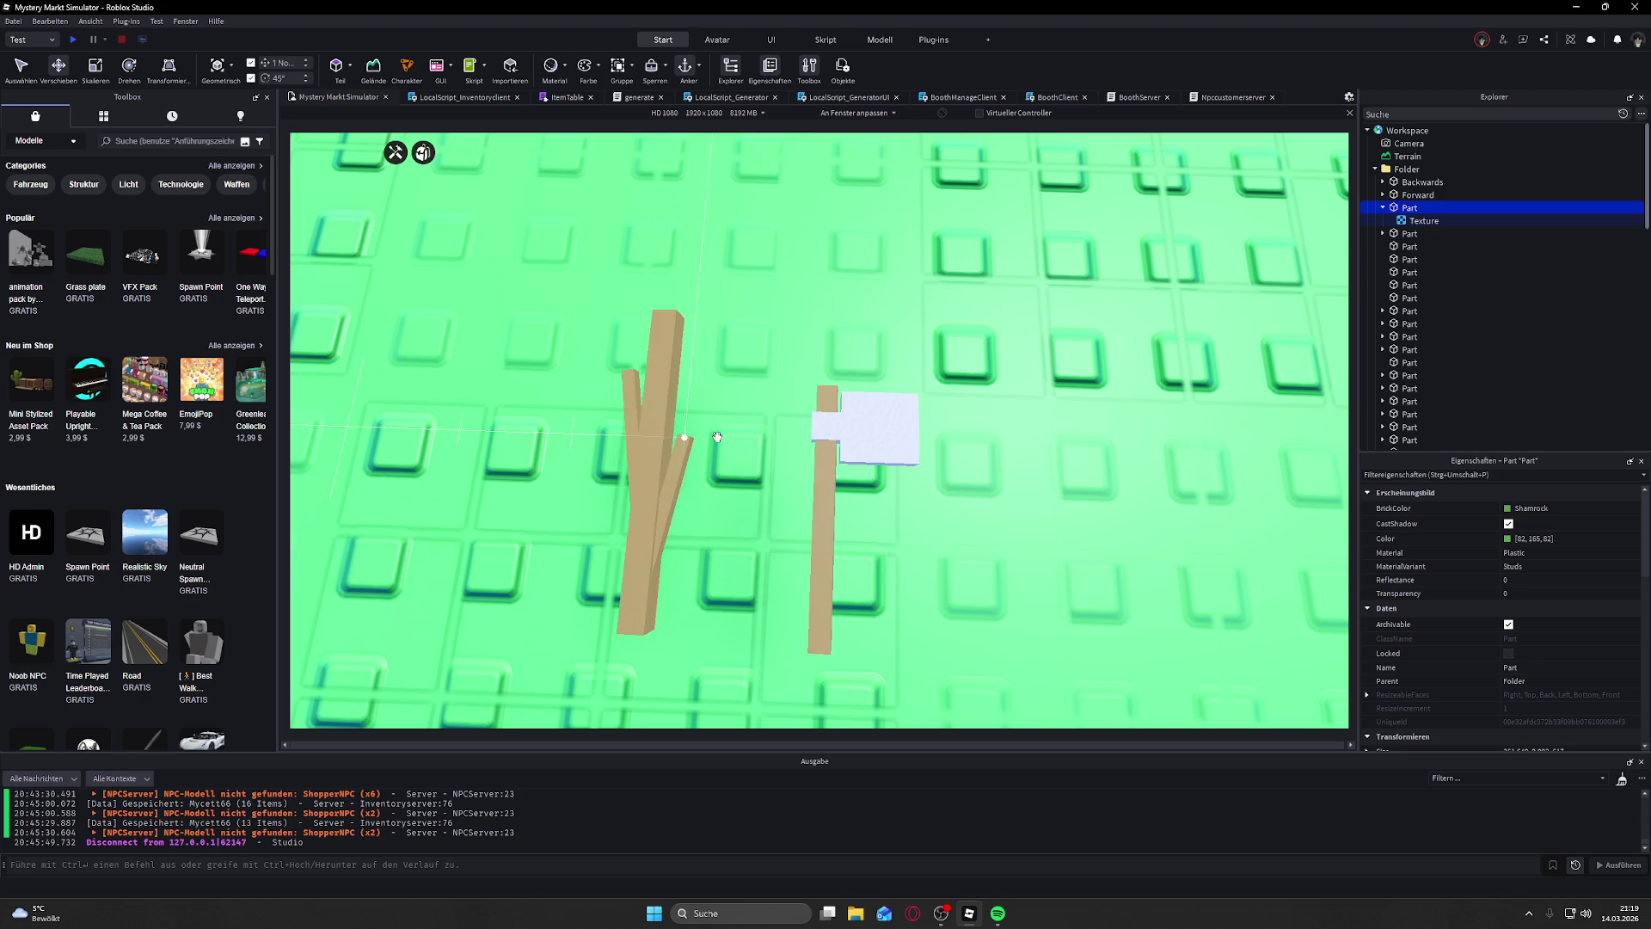
scroll(717, 437, "down", 5)
scroll(788, 486, "up", 10)
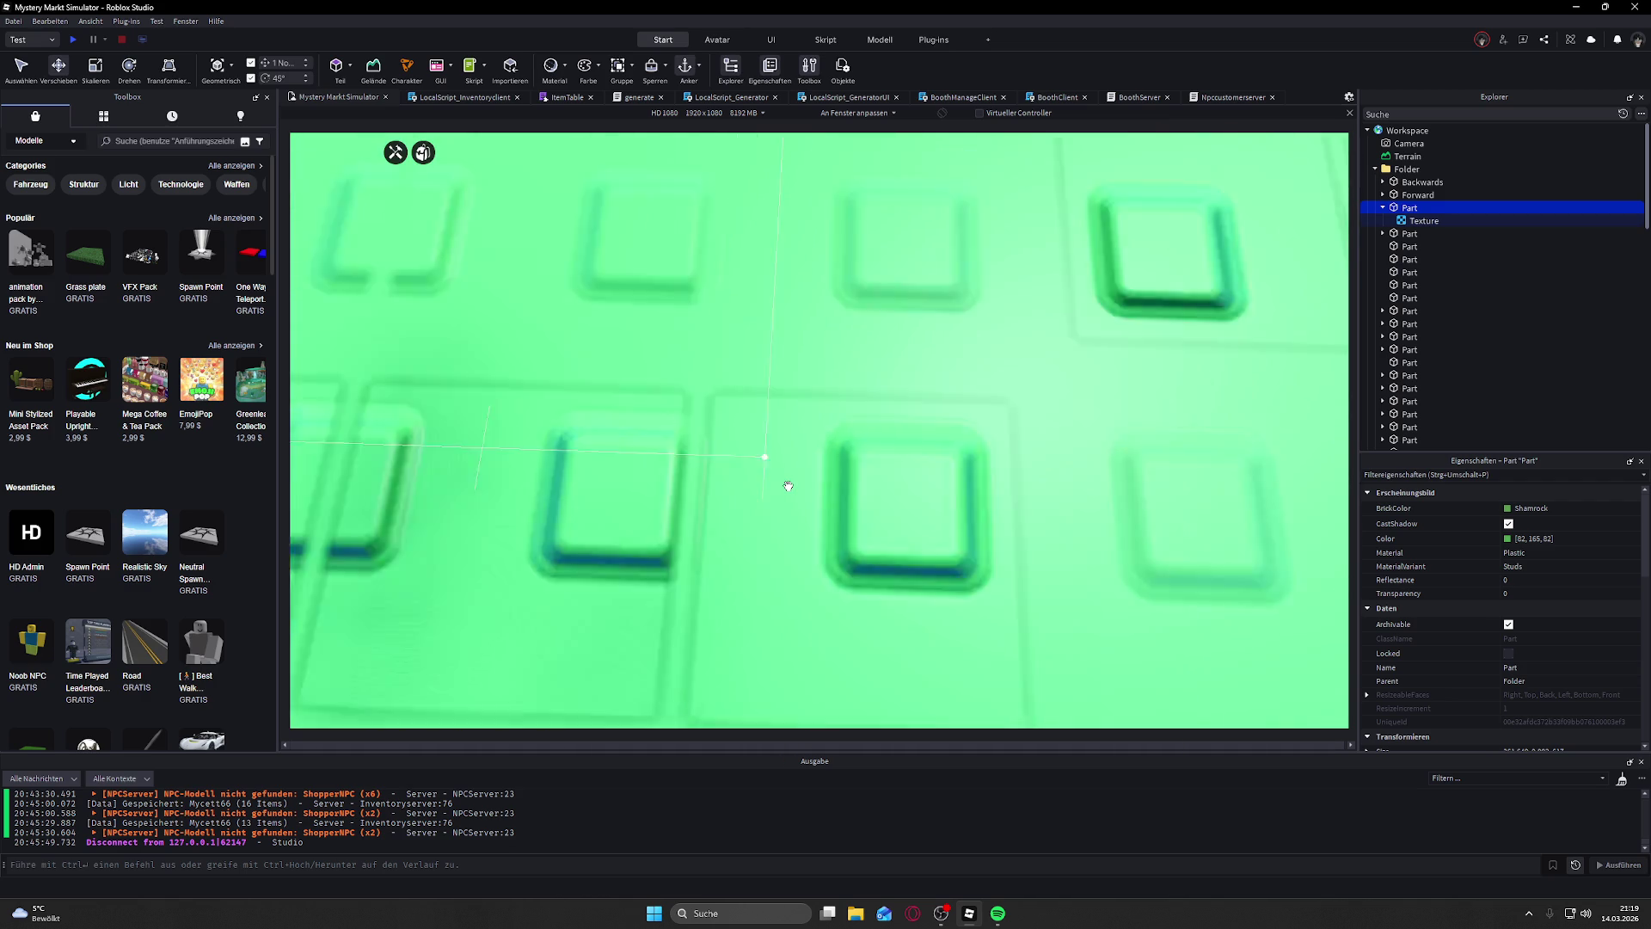
scroll(787, 486, "down", 3)
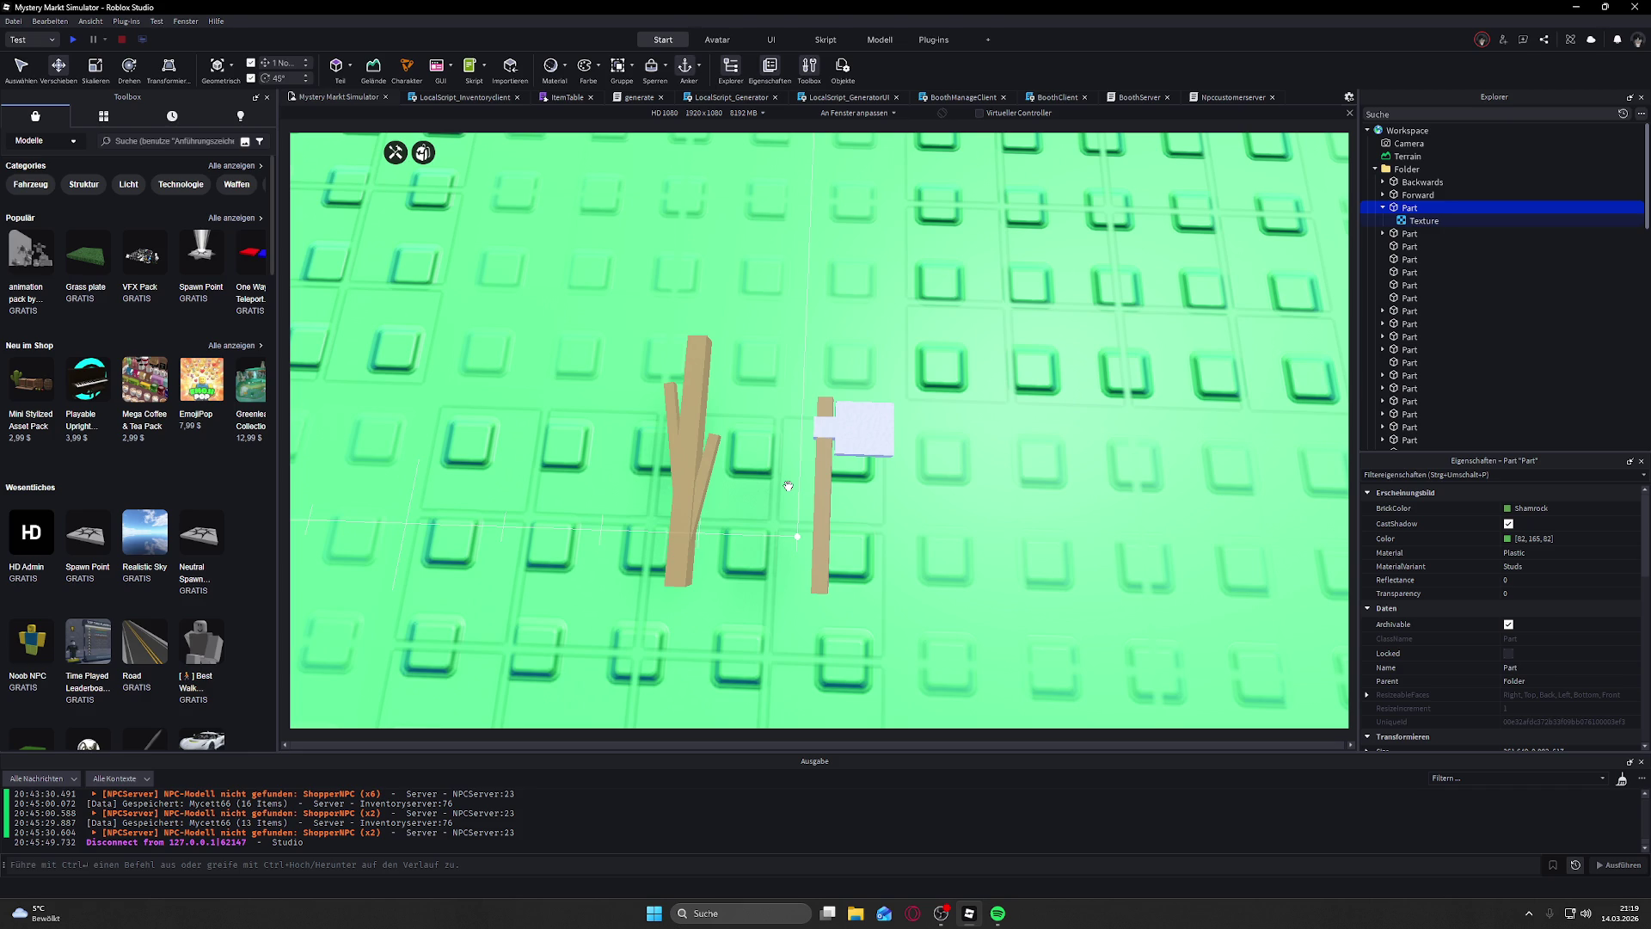
scroll(788, 485, "down", 10)
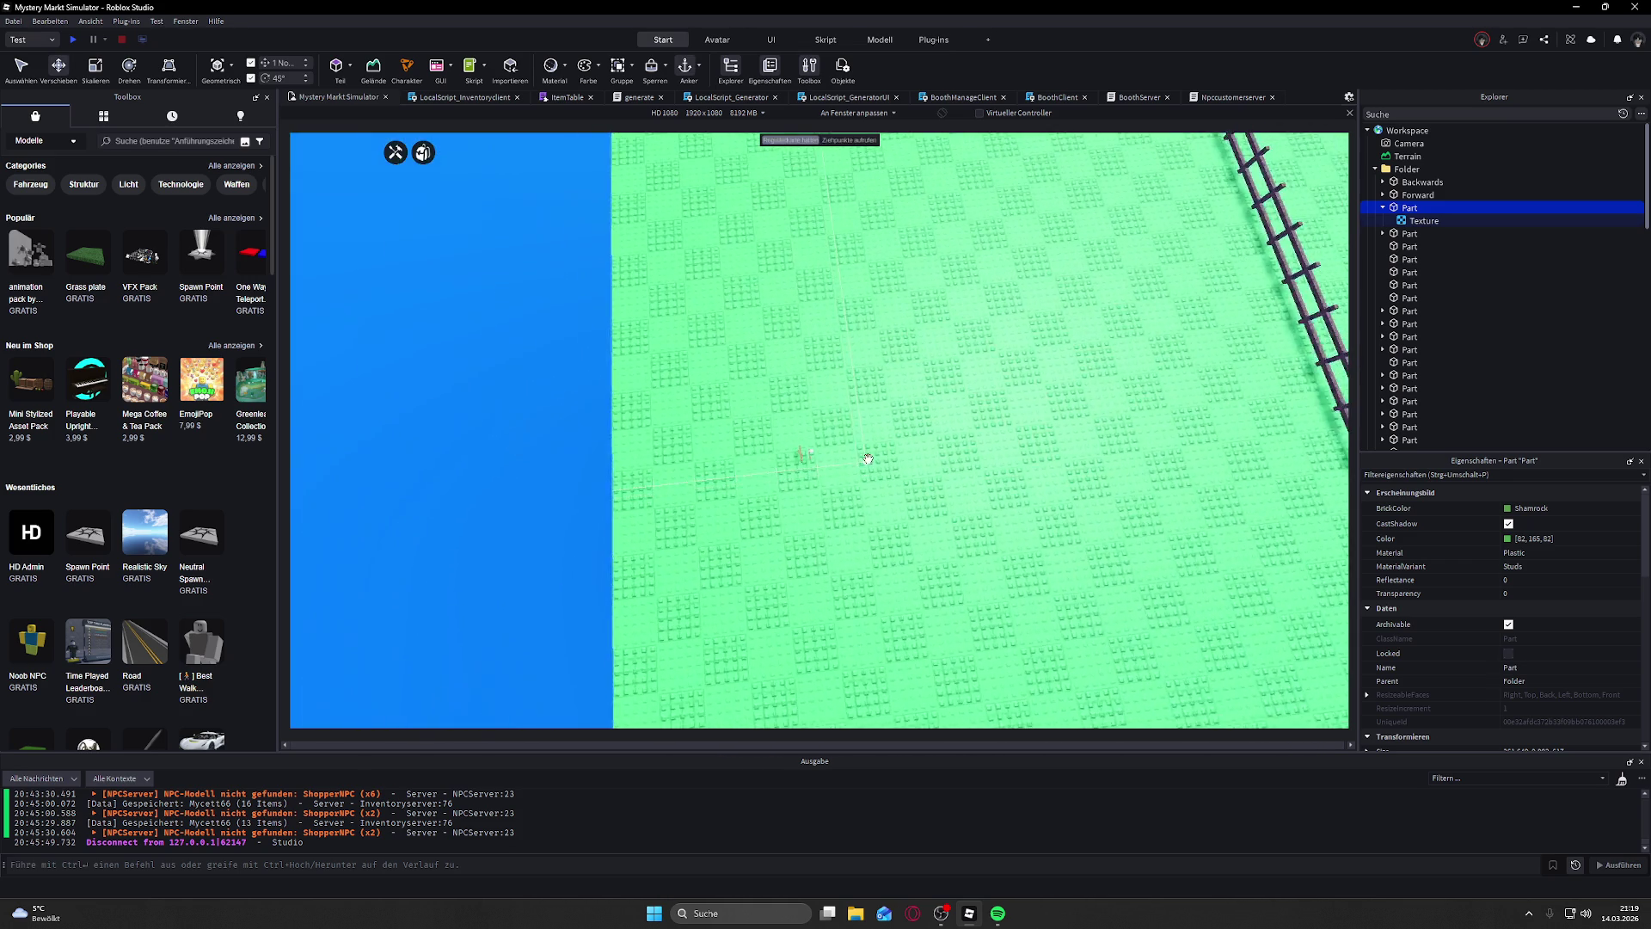
scroll(867, 458, "up", 10)
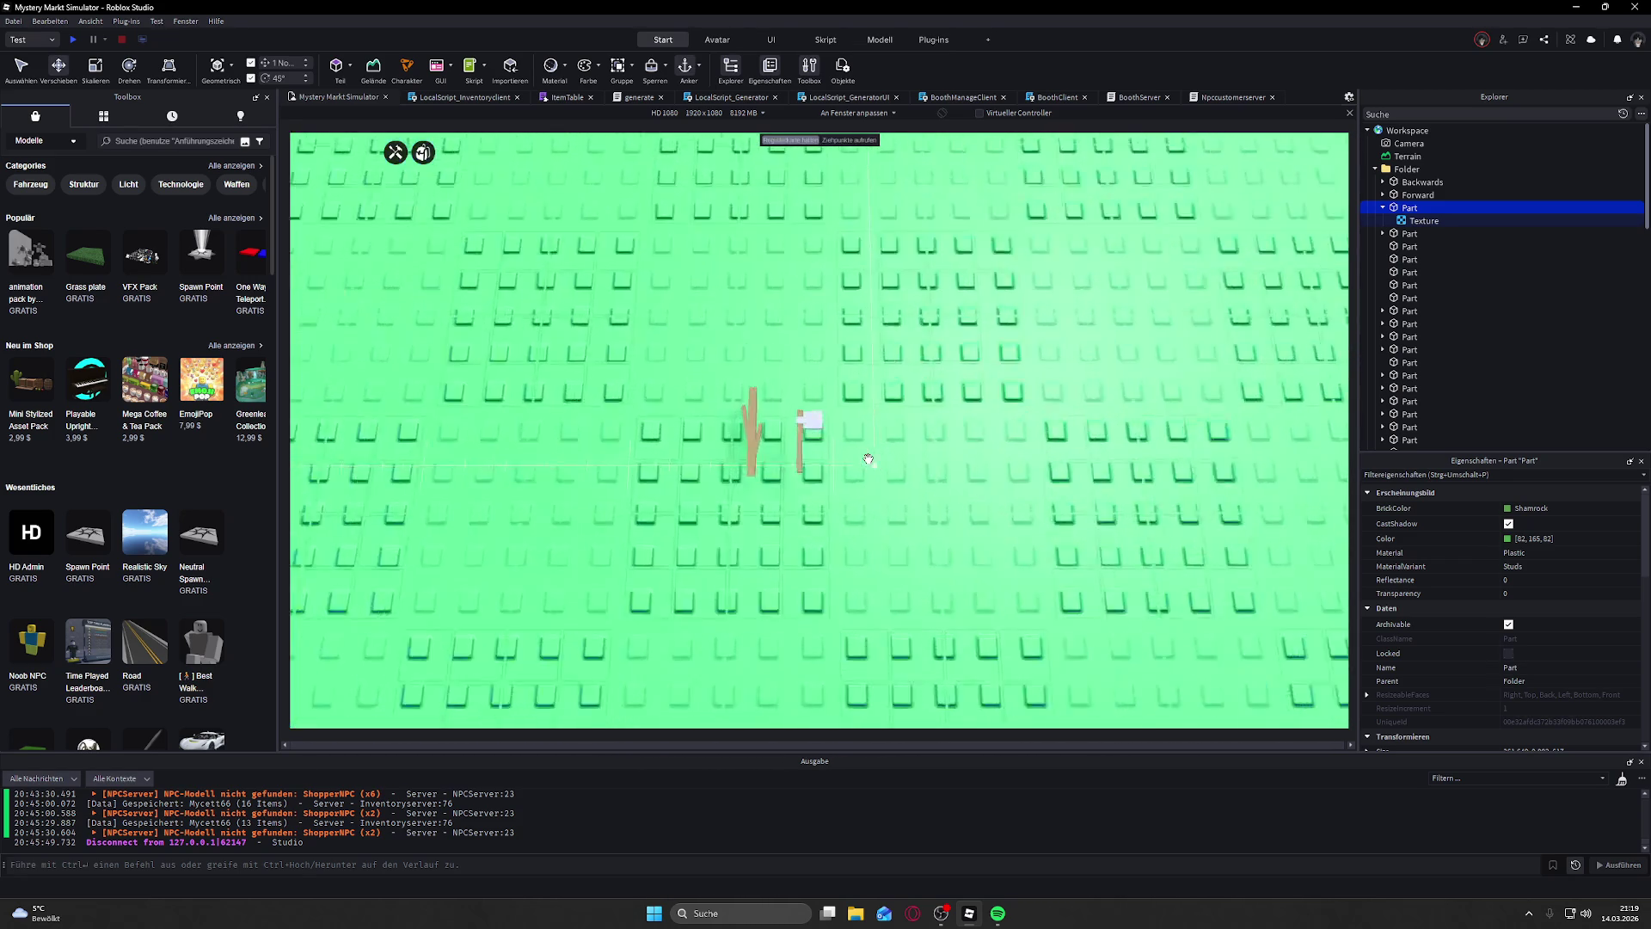
left_click(472, 98)
left_click(557, 98)
left_click(497, 213)
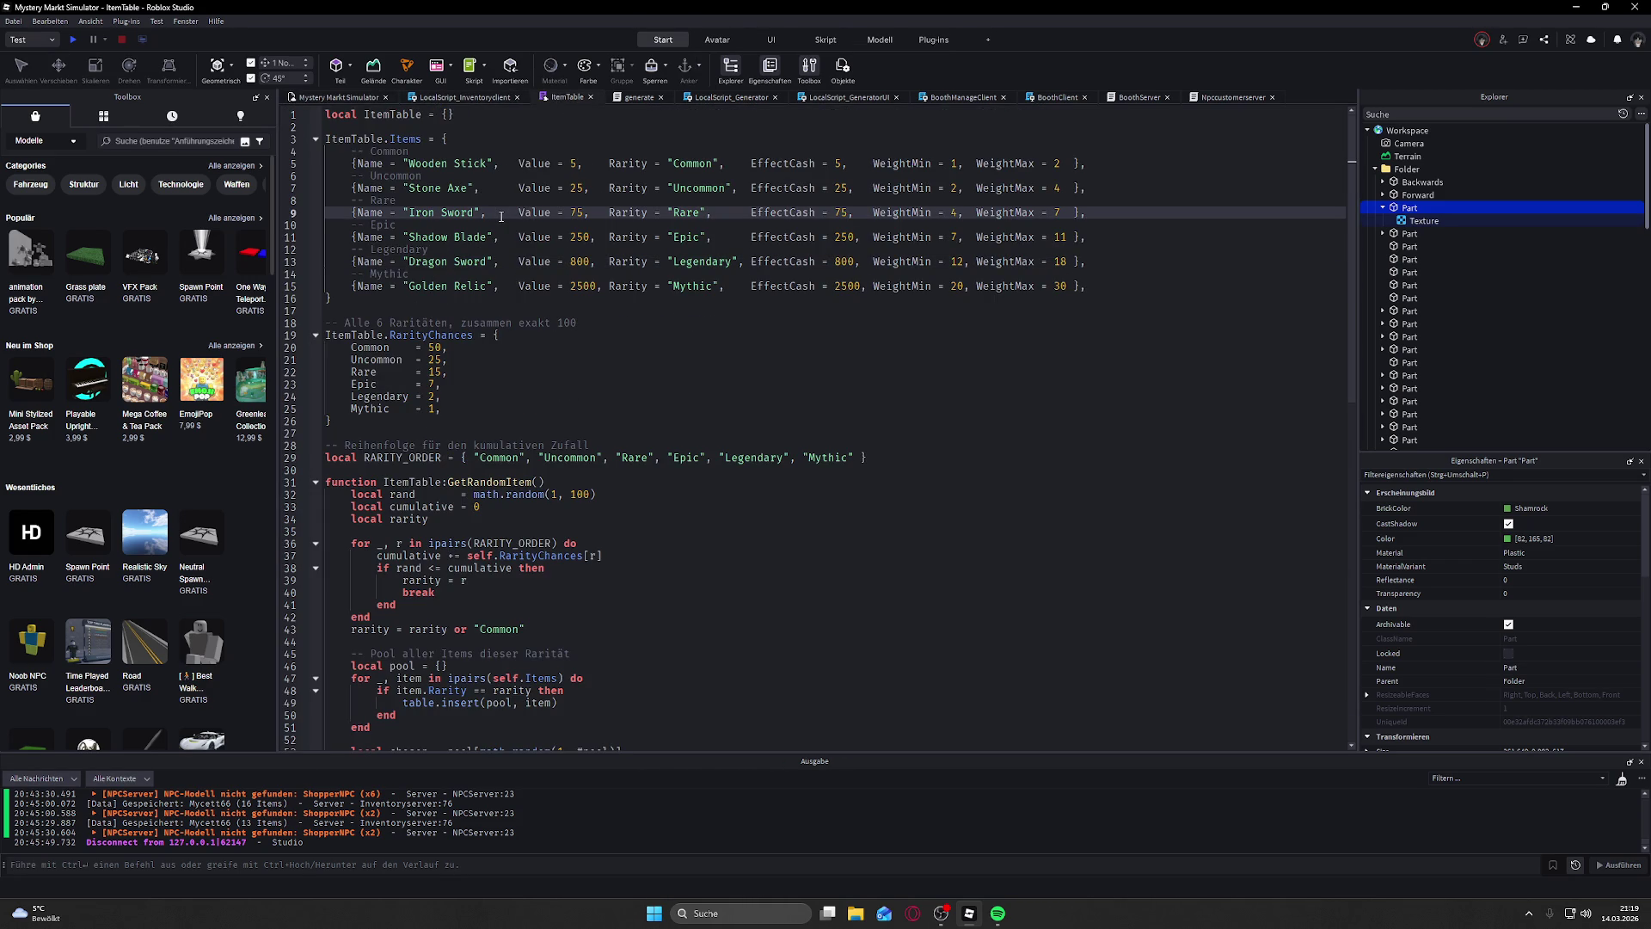
left_click(351, 100)
scroll(854, 365, "up", 5)
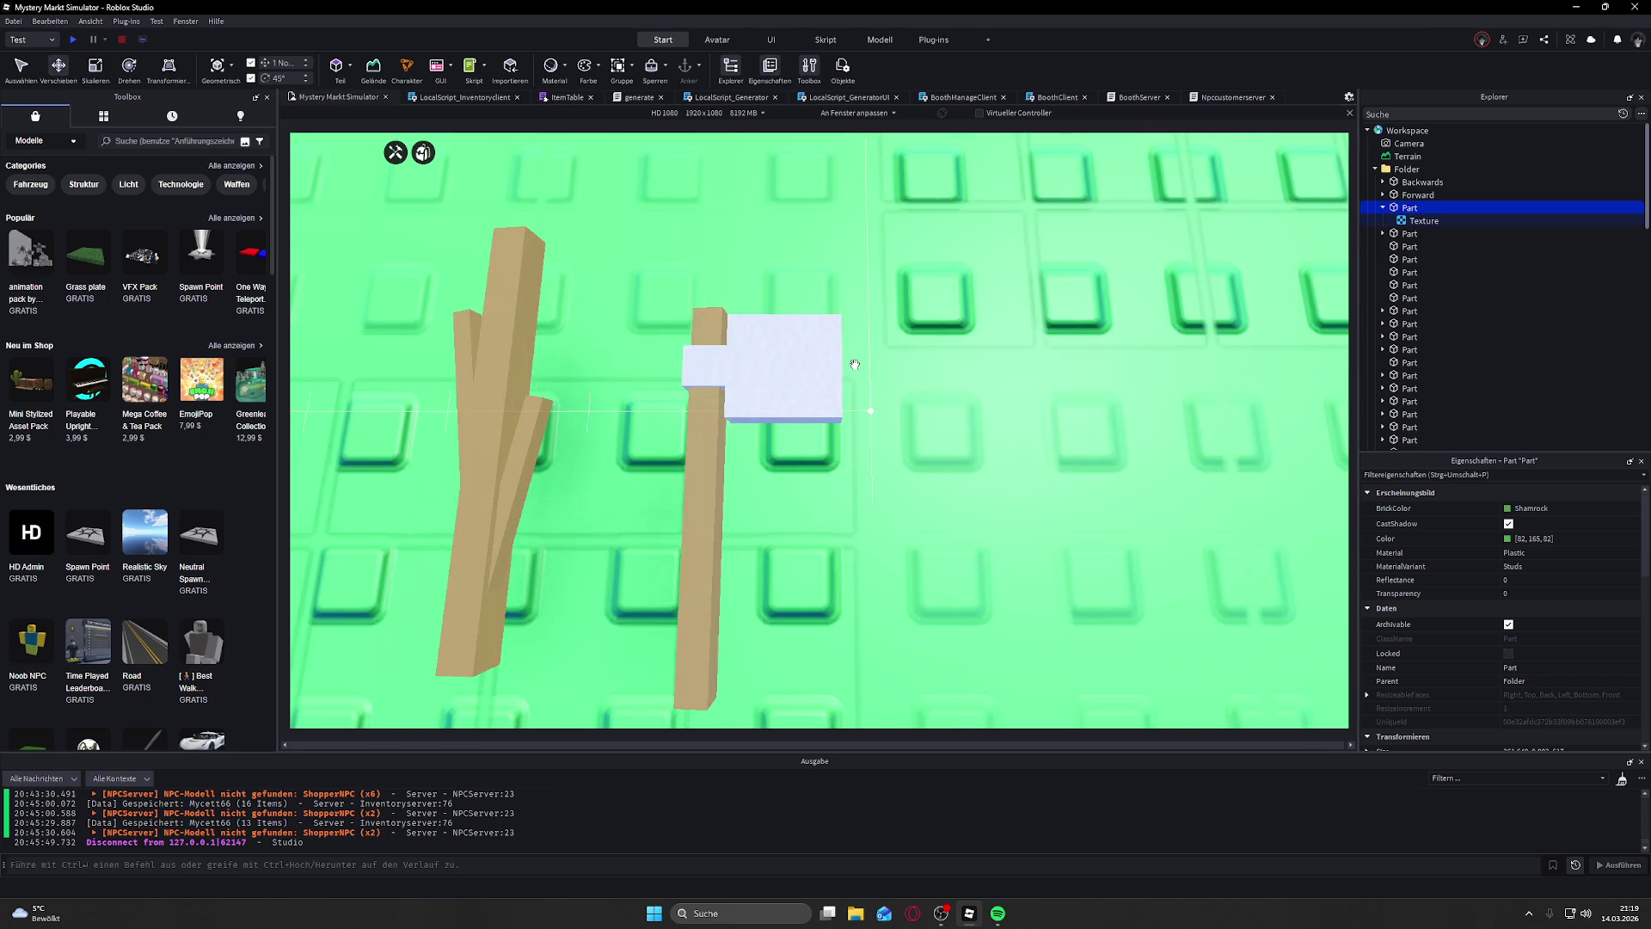
scroll(854, 364, "down", 5)
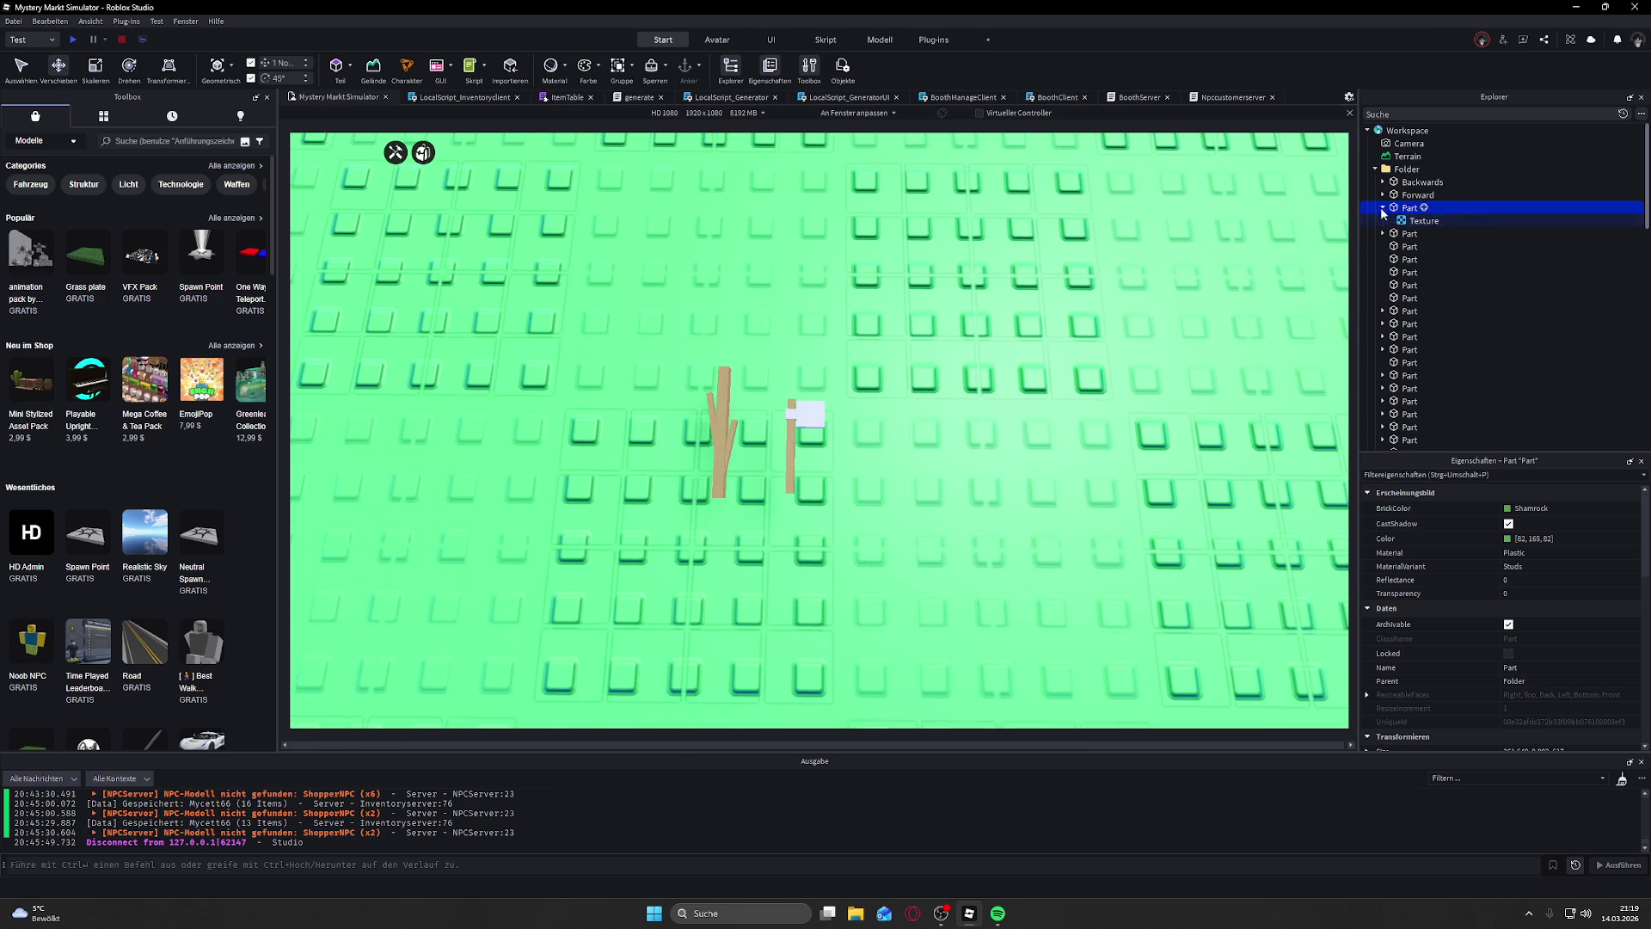
scroll(1402, 258, "down", 10)
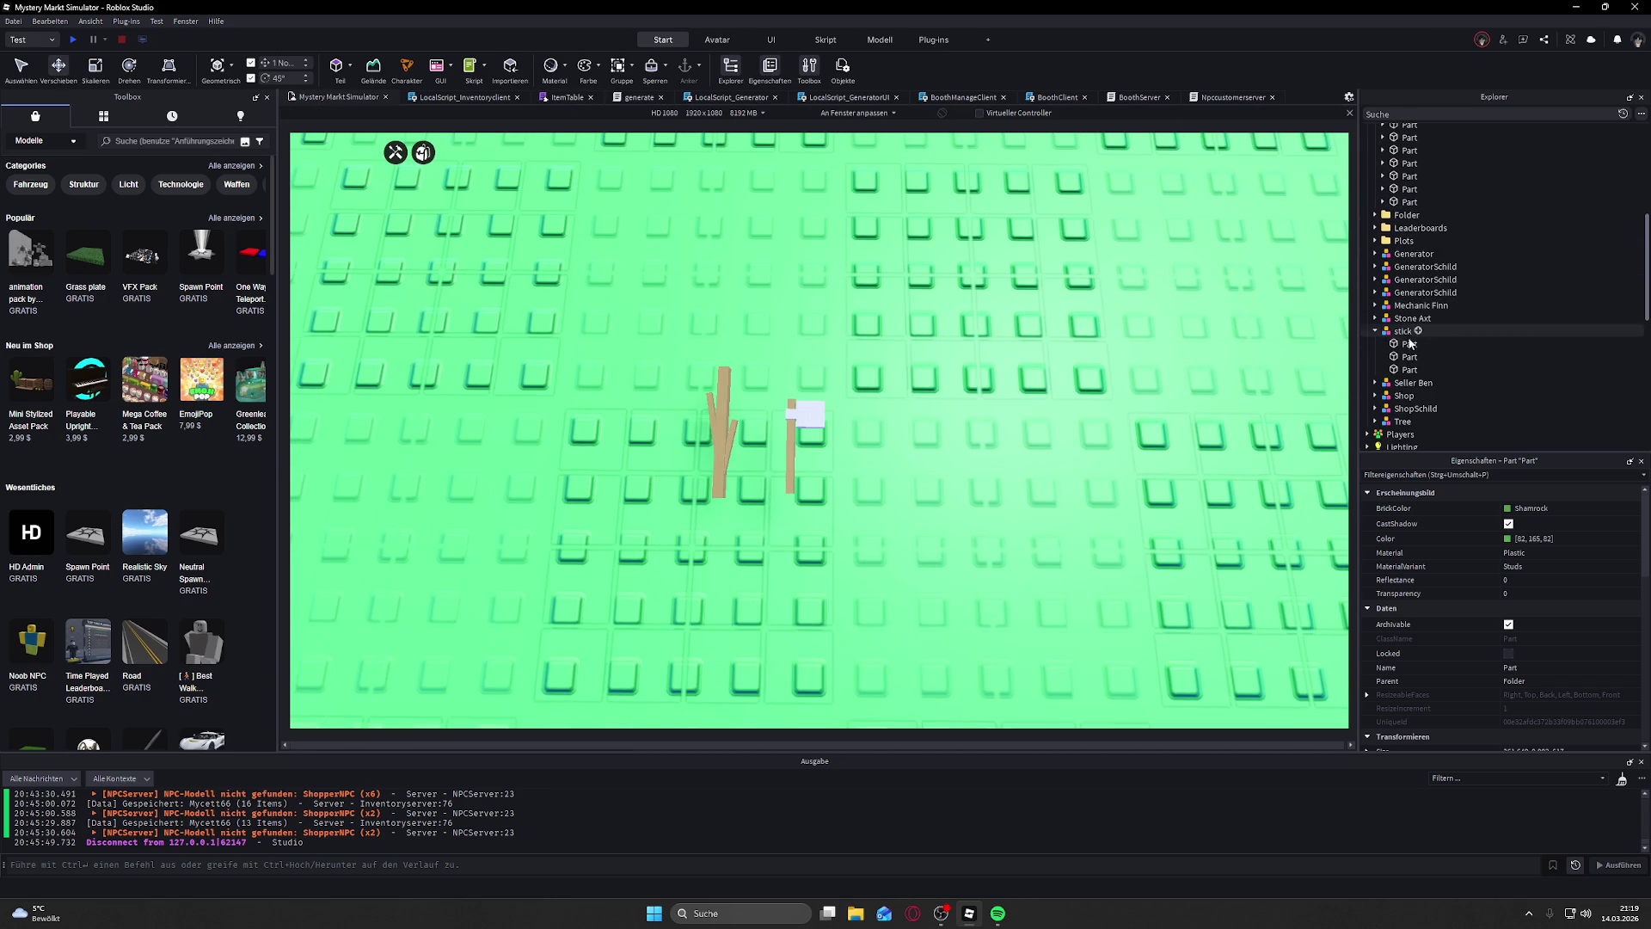
Step: Duplicate the Stone Axt's bronze handle part and drag the copy out into Workspace
left_click(1403, 331)
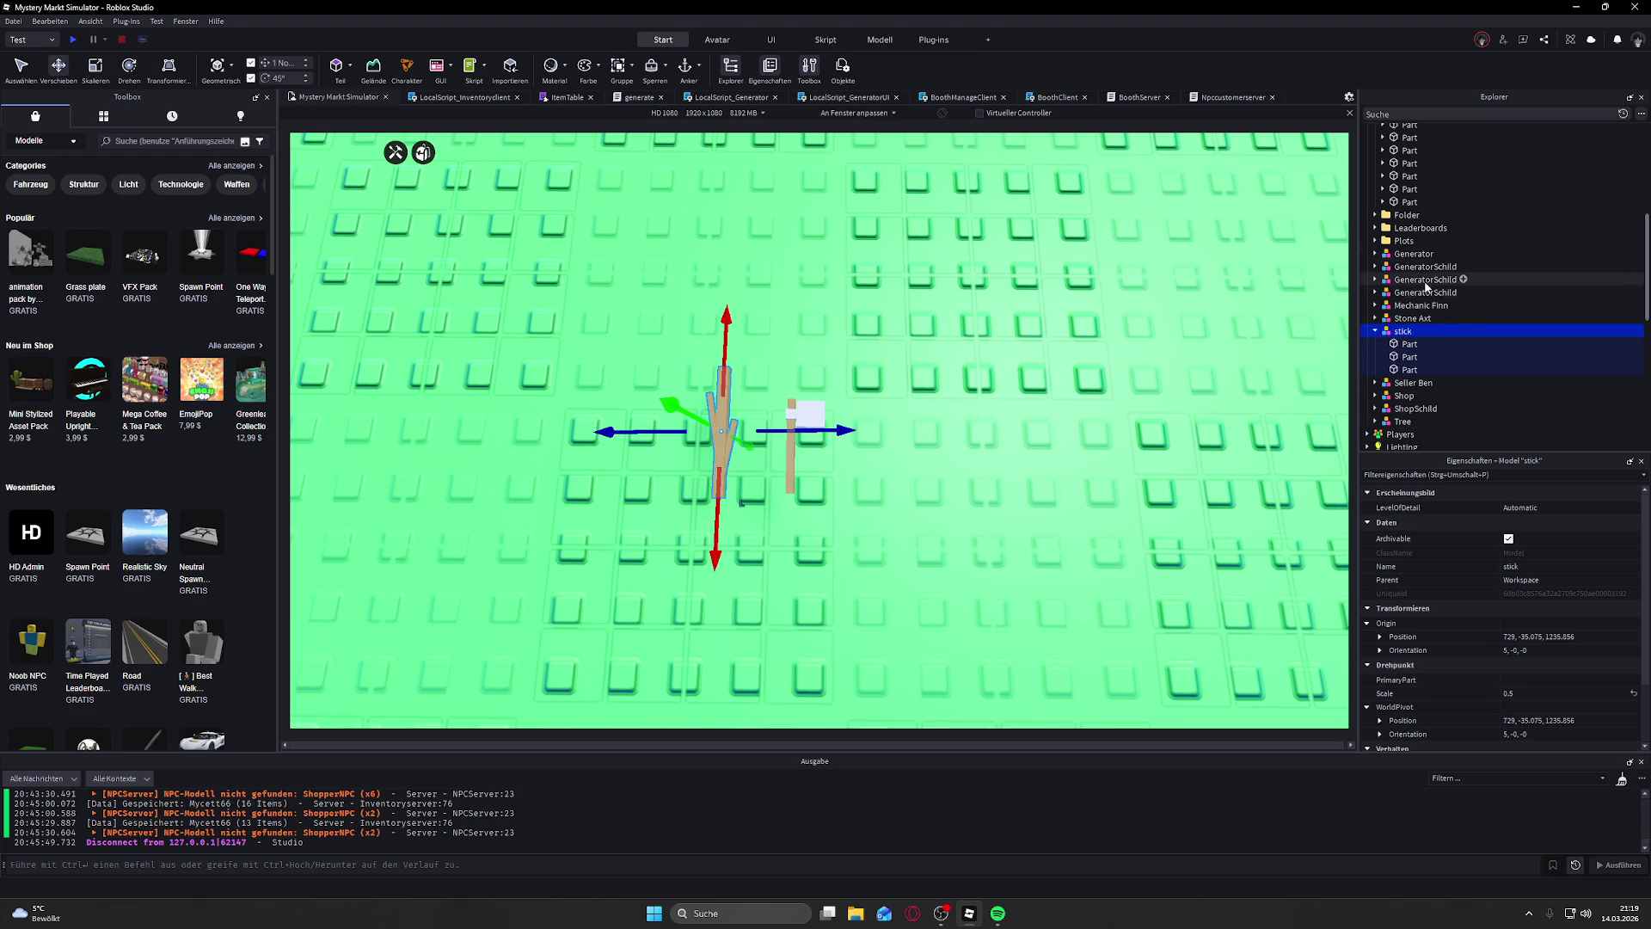
left_click(1424, 321)
left_click(1375, 318)
left_click(1409, 332)
left_click(1411, 344)
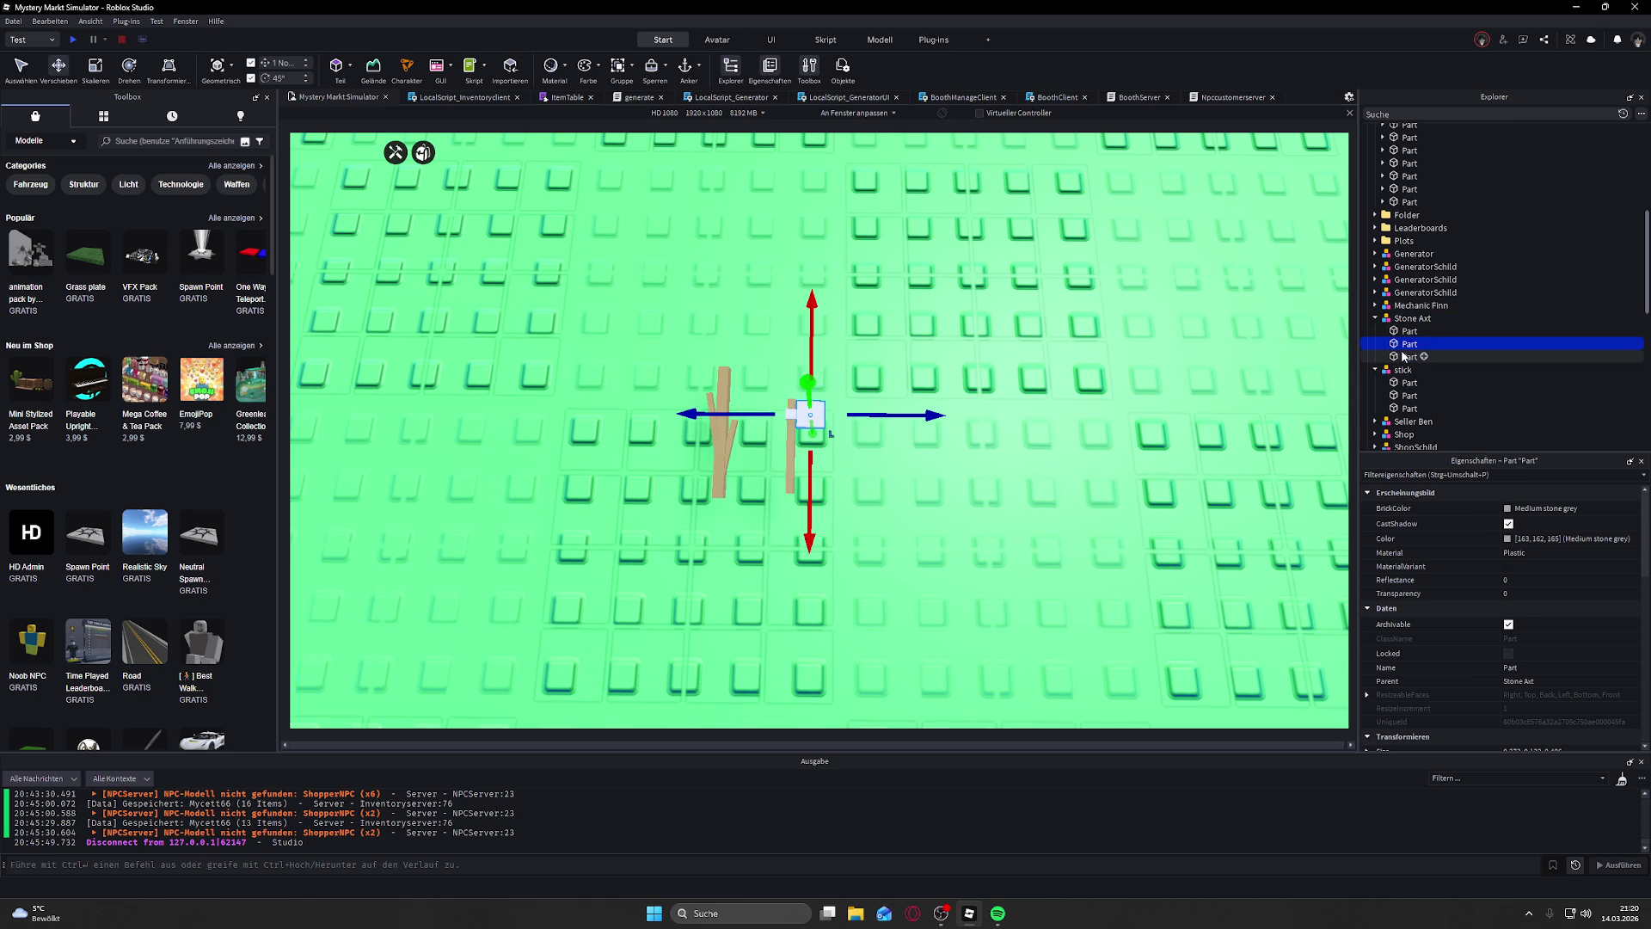
left_click(1405, 357)
key("ctrl+d")
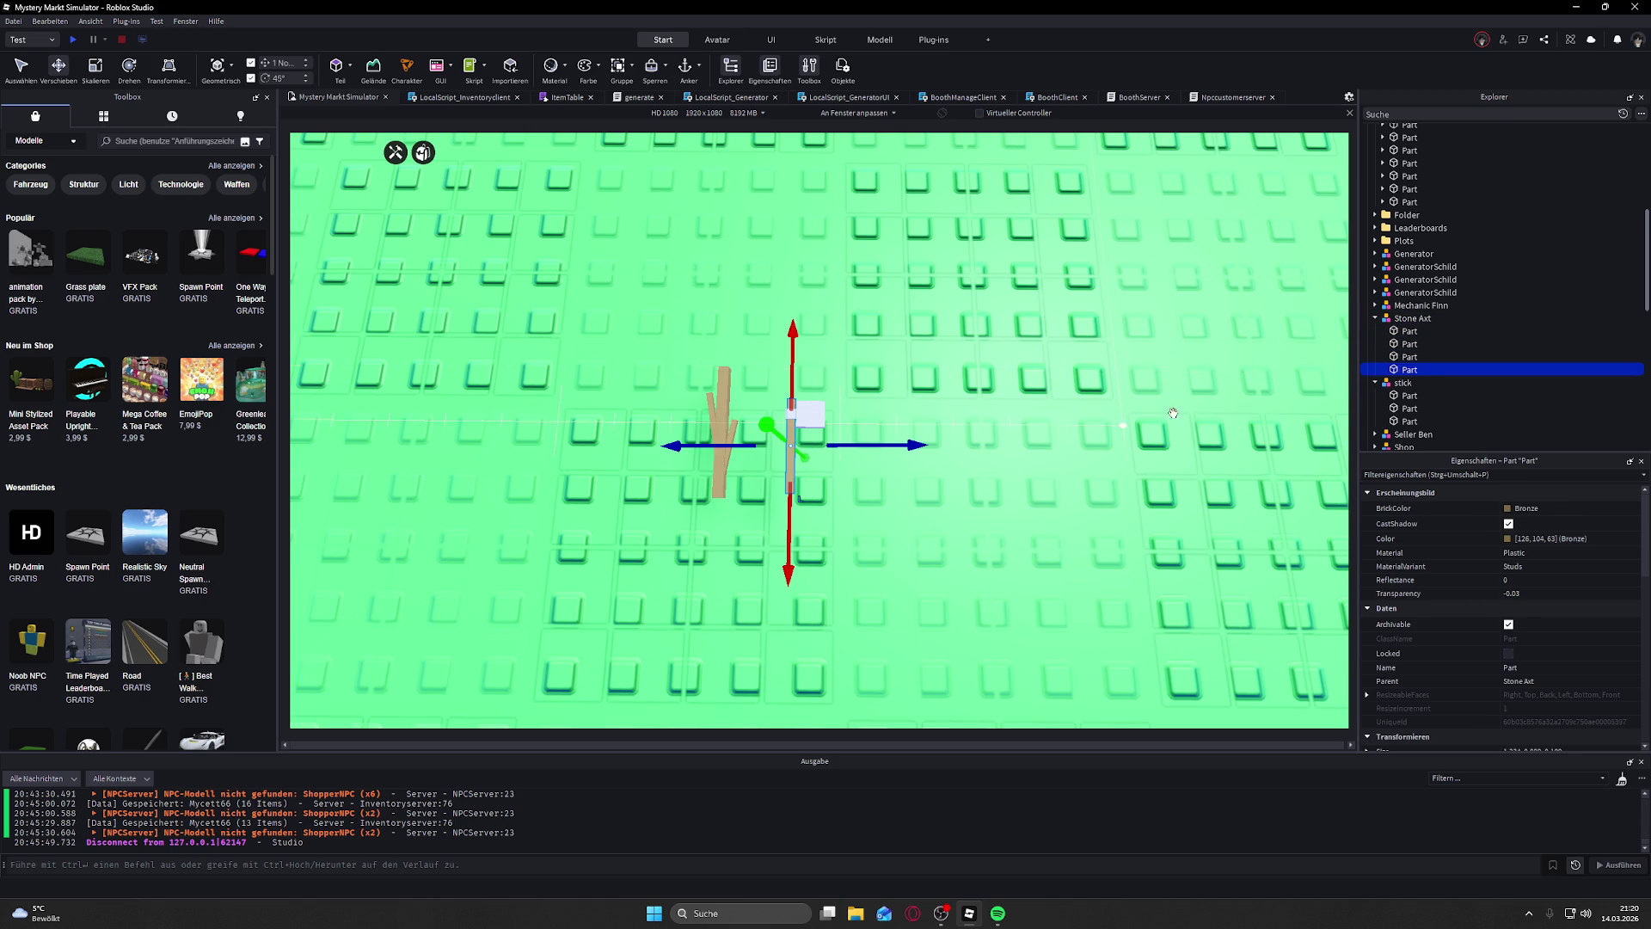
left_click_drag(1399, 376, 1393, 315)
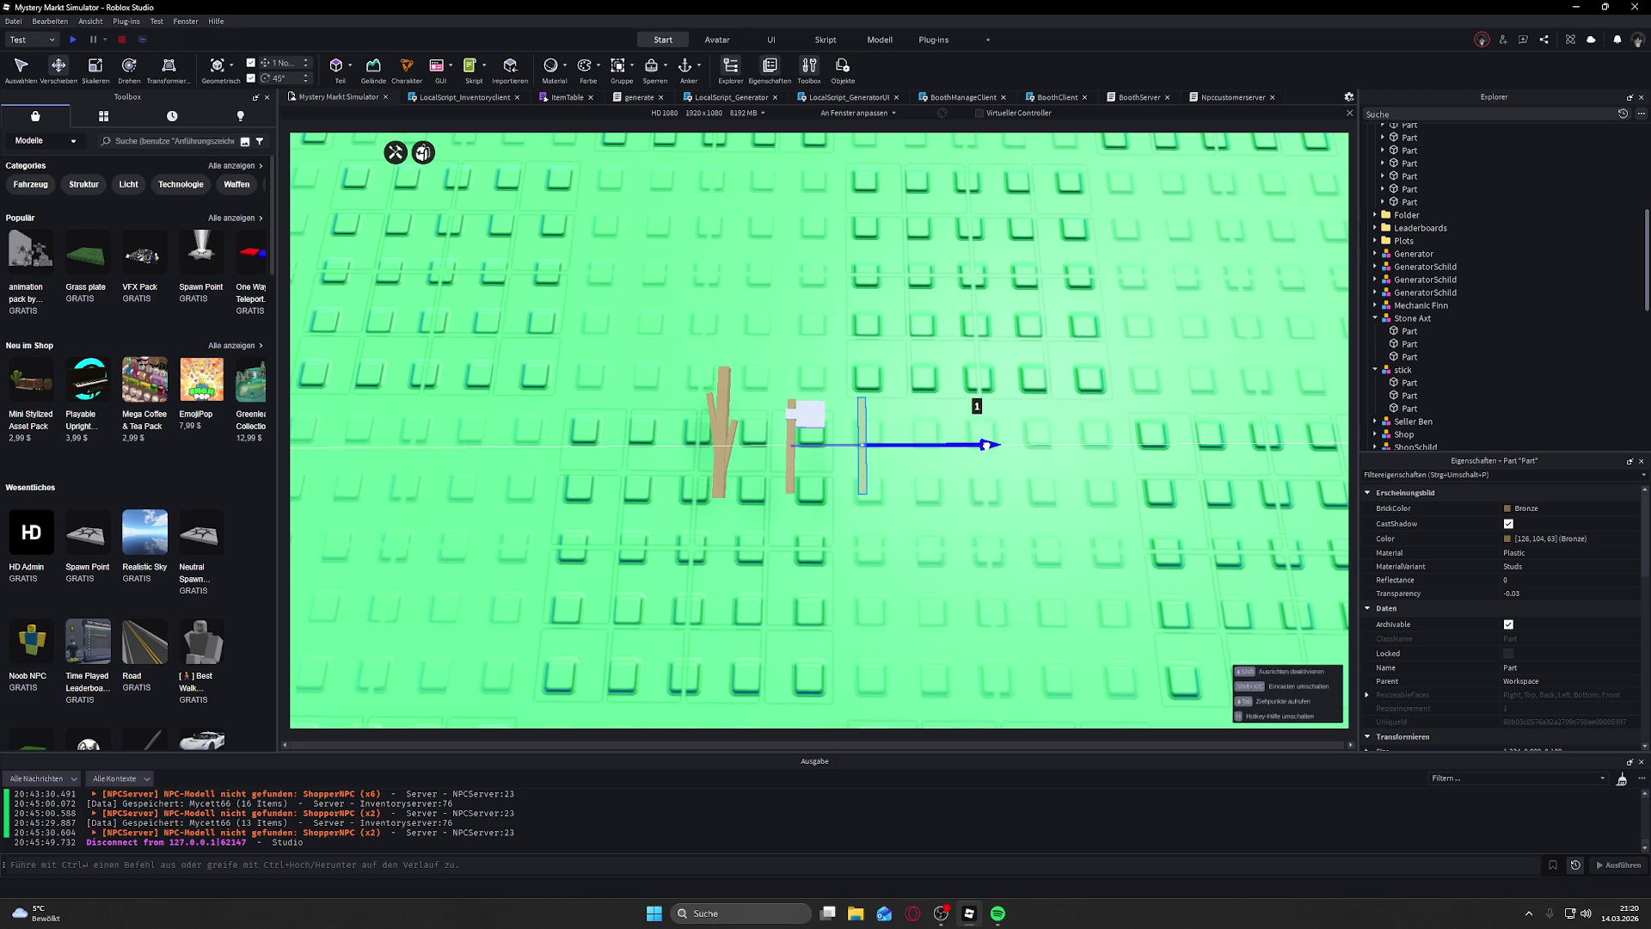
Step: Place the copied part right of the axe and shorten it into a small block
left_click_drag(1004, 445, 1004, 445)
left_click_drag(874, 400, 876, 393)
scroll(918, 397, "up", 5)
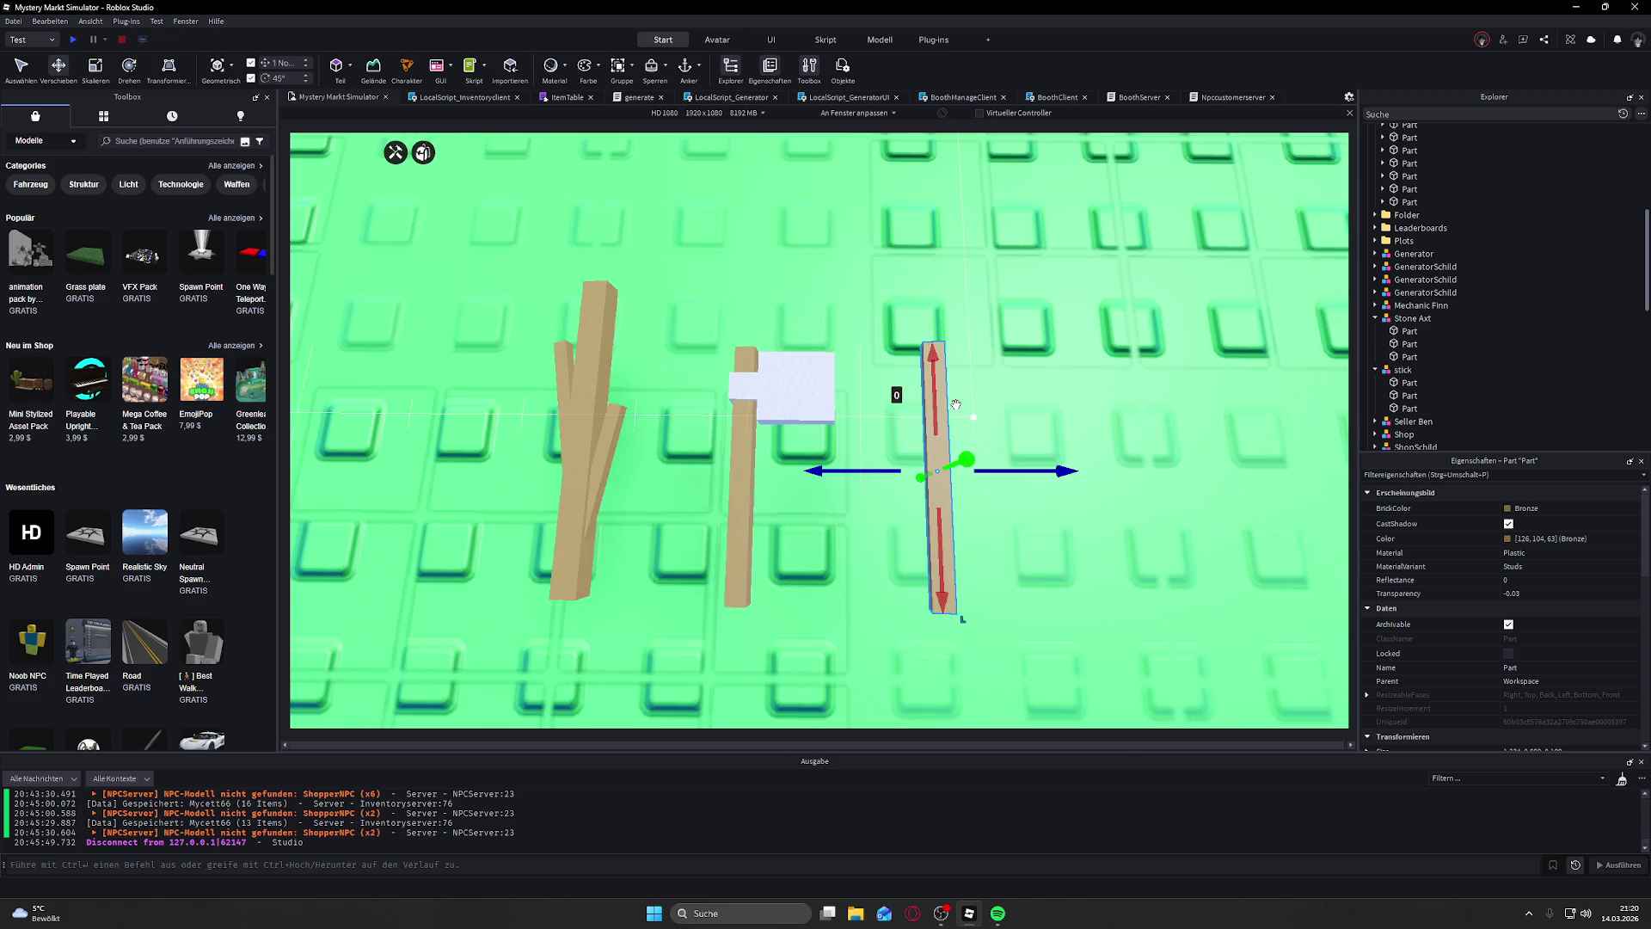
key("d")
key("a")
key("d")
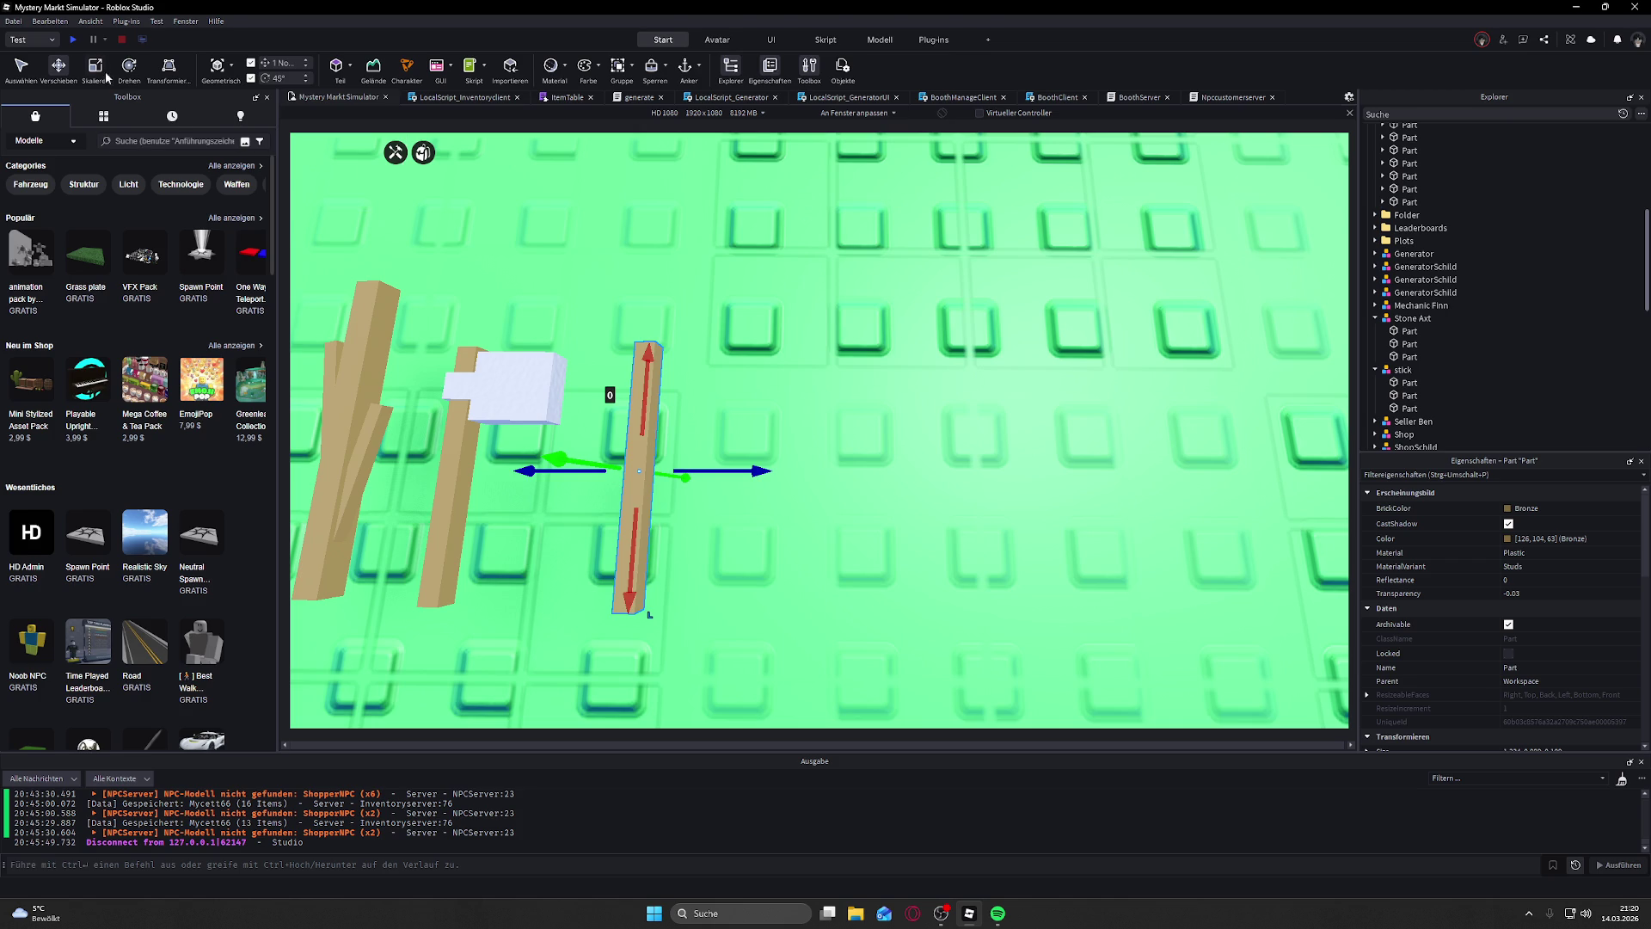
key("ctrl+3")
left_click_drag(651, 319, 647, 544)
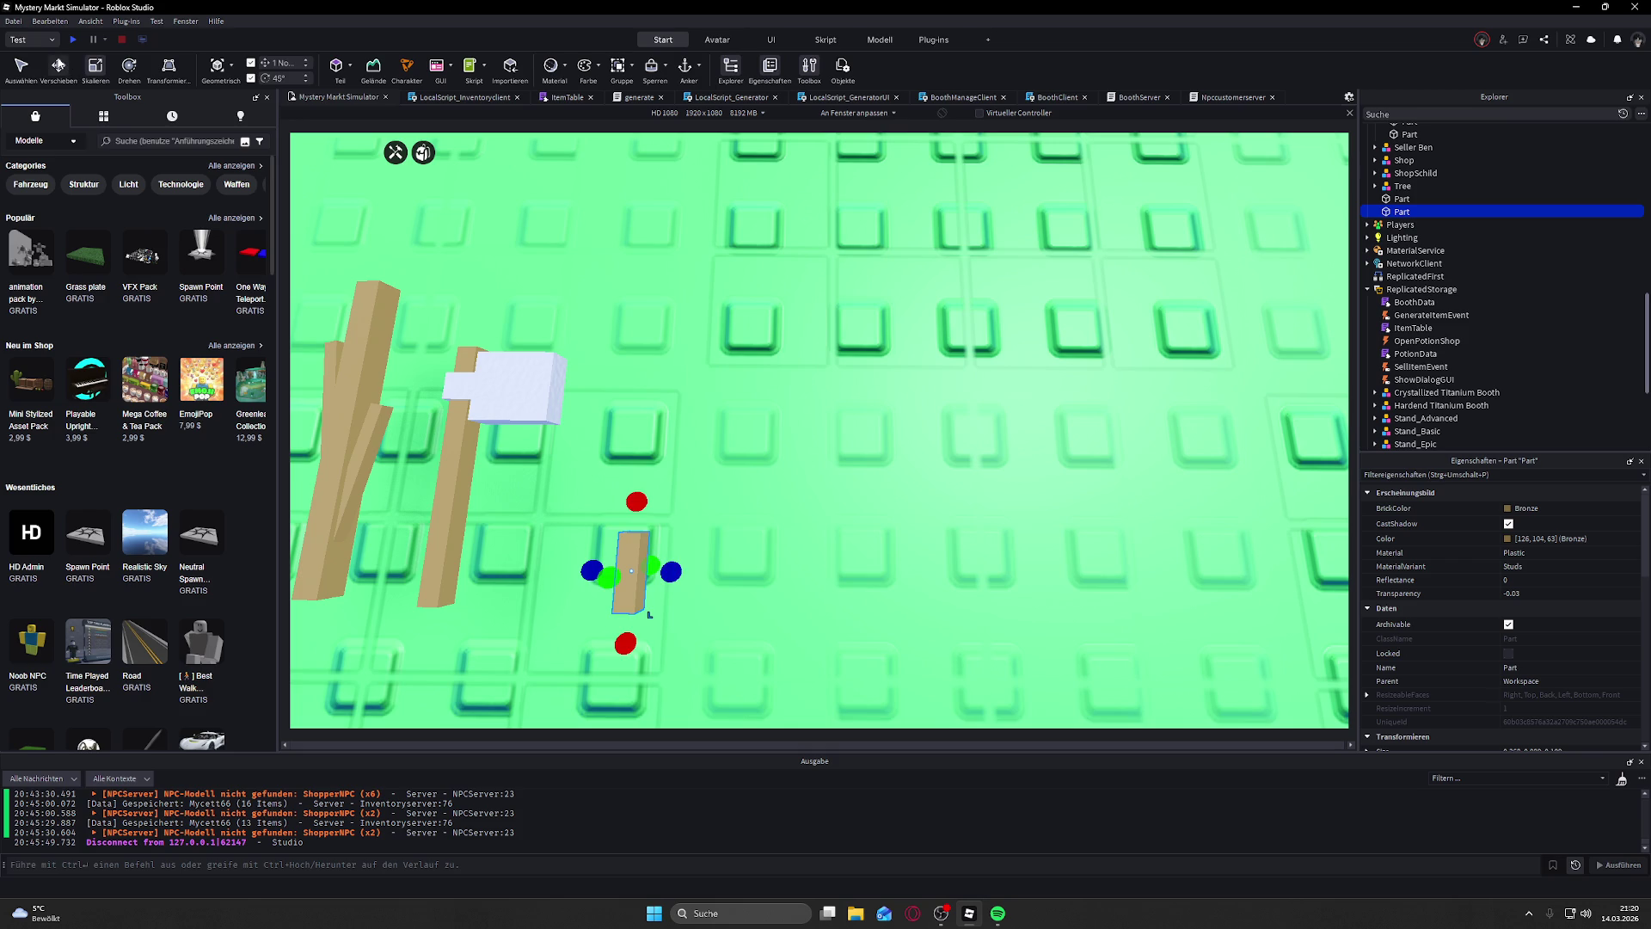
Step: Raise the short block and rotate it about 90 degrees crosswise
key("ctrl+2")
left_click_drag(640, 481, 643, 435)
left_click_drag(643, 491, 642, 454)
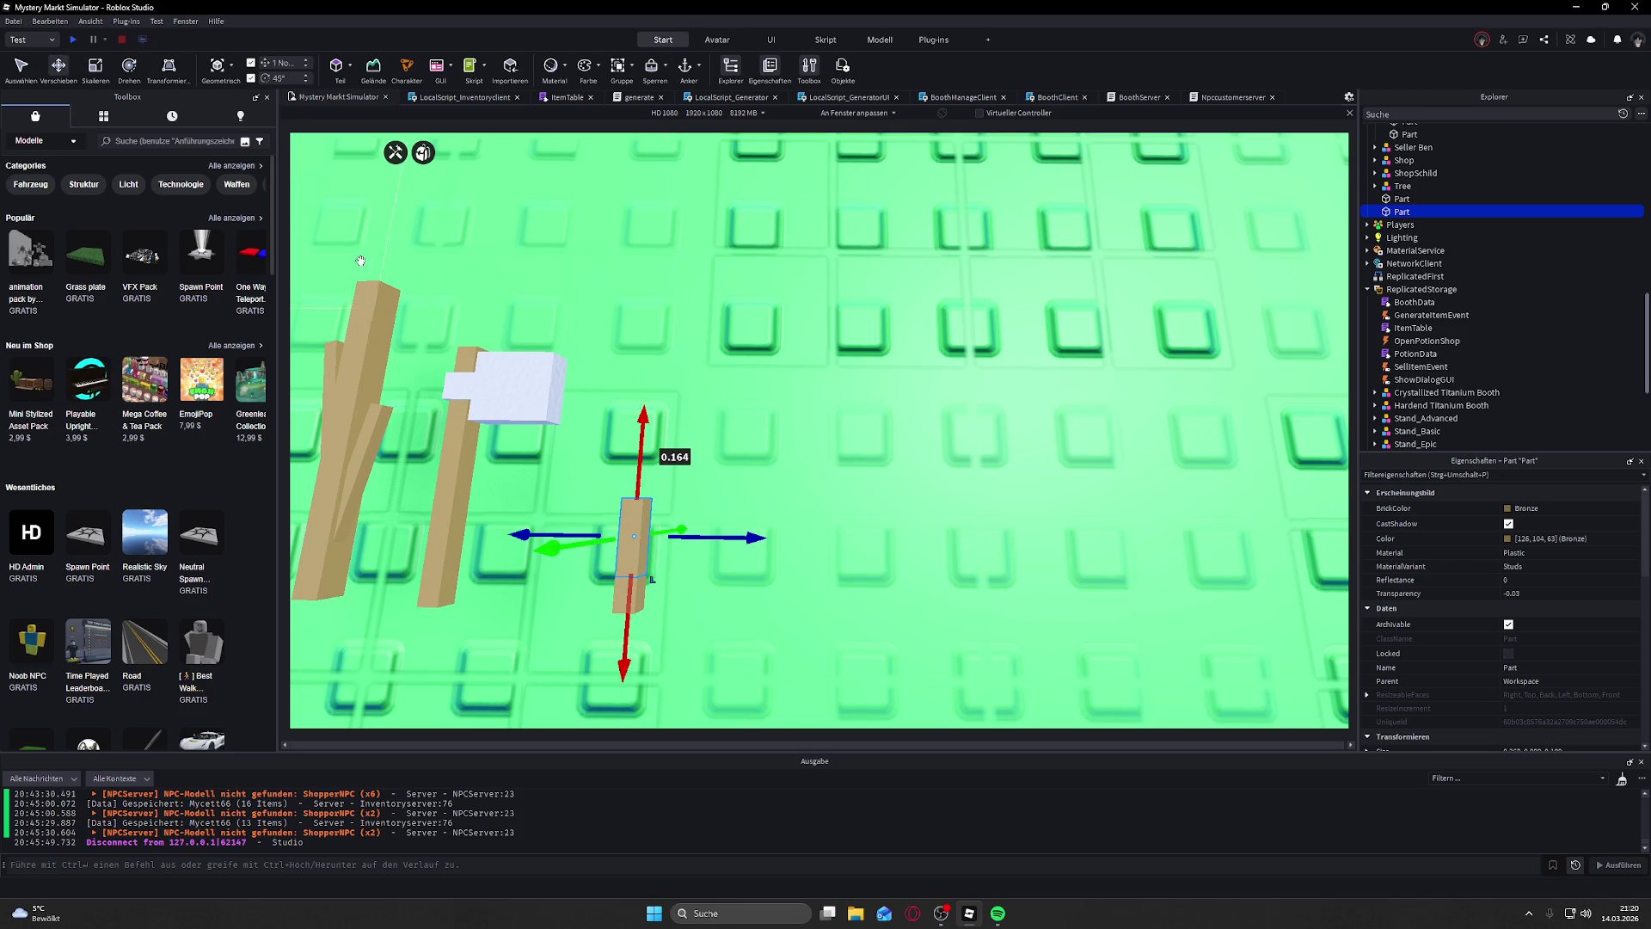
left_click(95, 67)
left_click(58, 68)
left_click(129, 67)
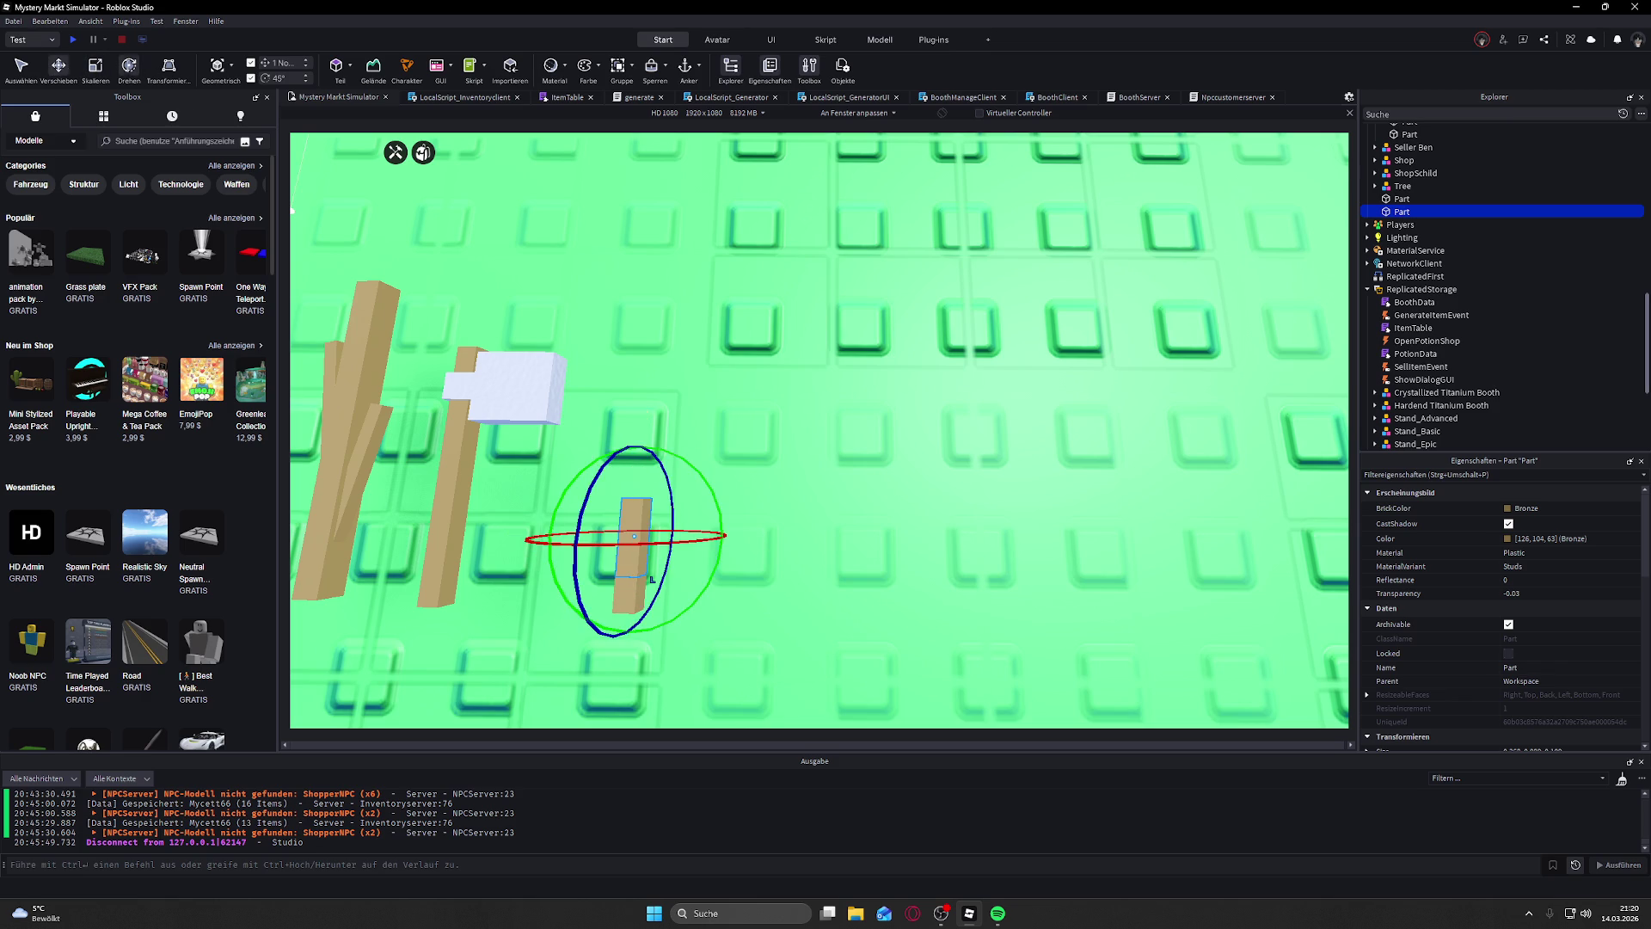
mouse_move(698, 483)
left_mouse_down()
mouse_move(727, 550)
mouse_move(735, 681)
left_mouse_up()
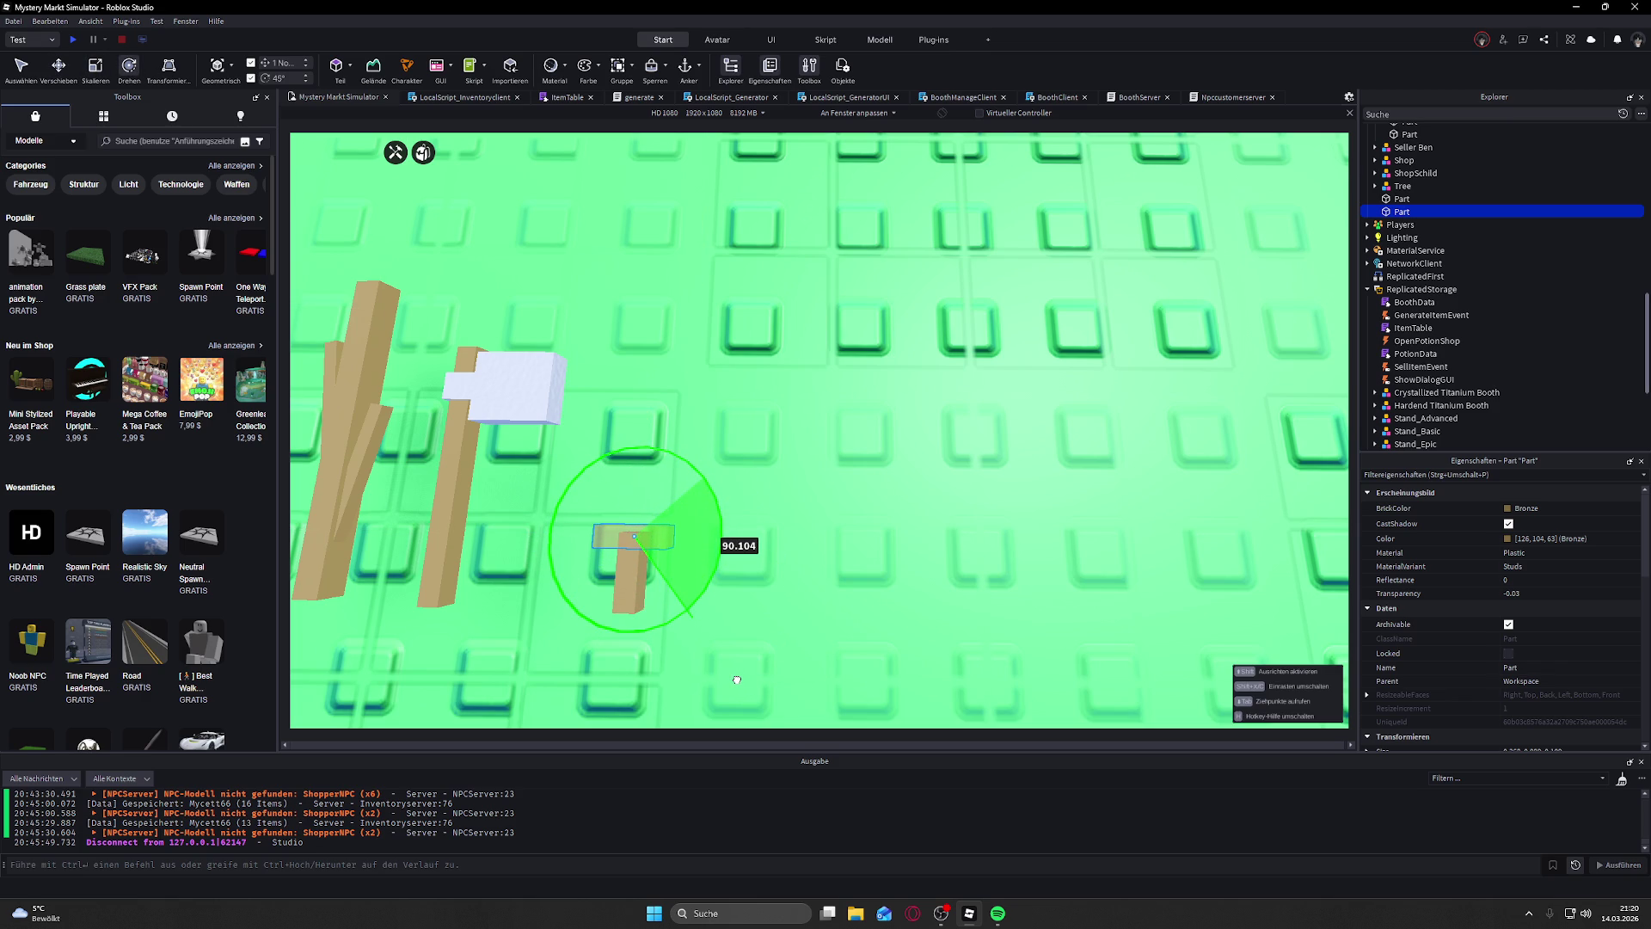
left_click_drag(737, 679, 737, 680)
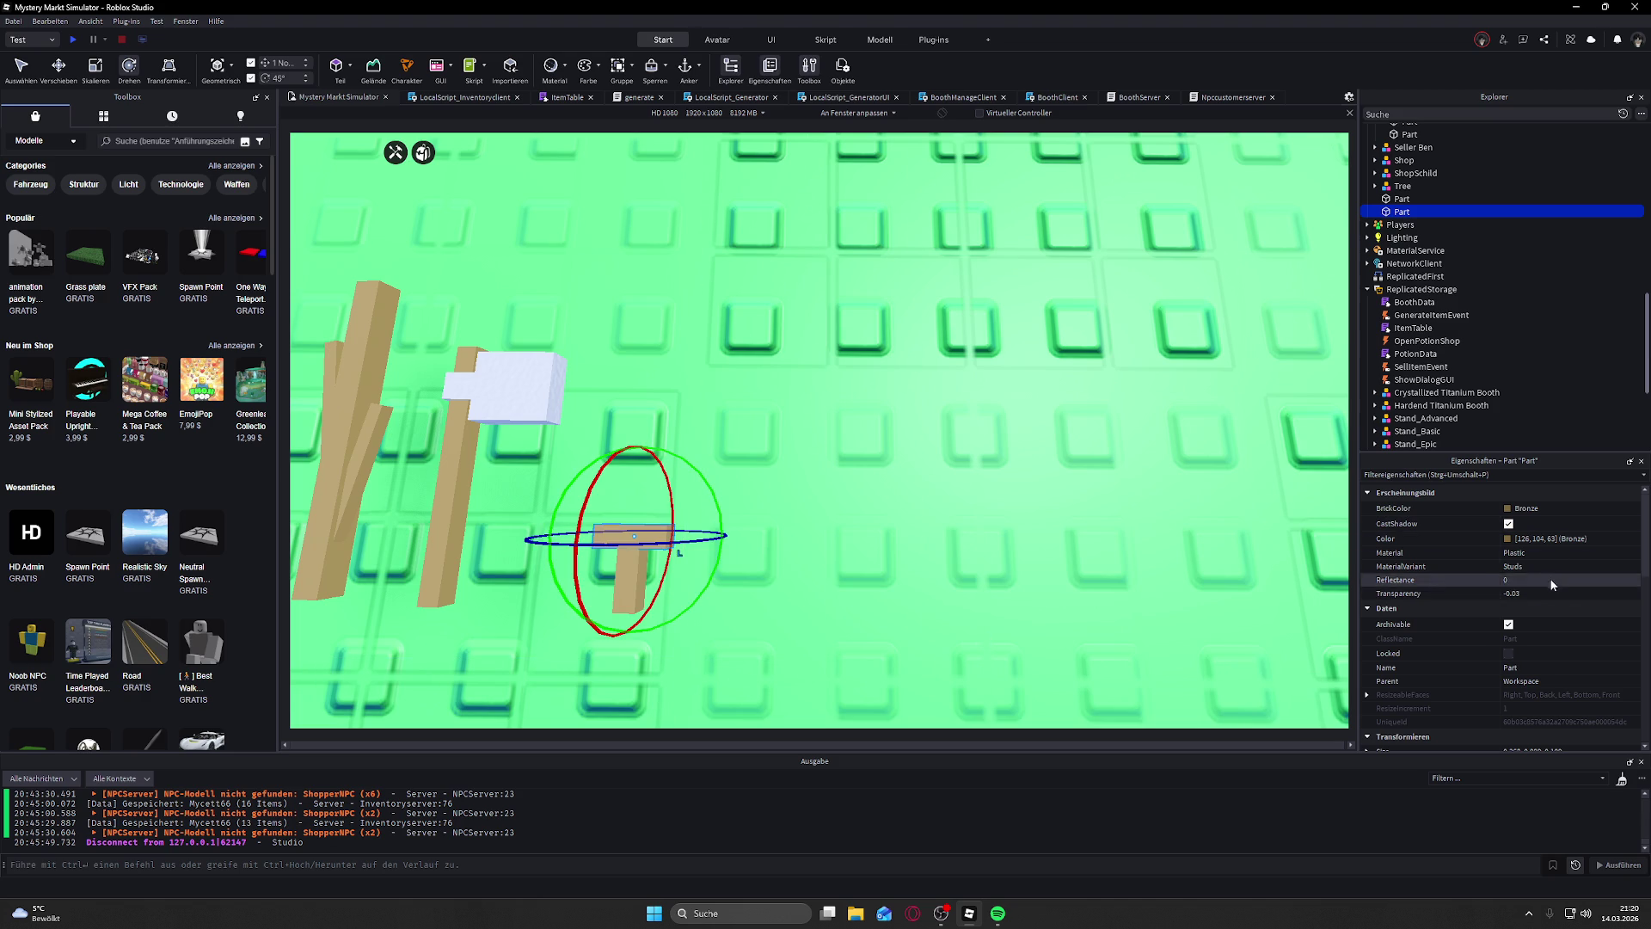
Step: Inspect the block's position and orientation (0, -90, -5) in Properties
scroll(1530, 568, "down", 5)
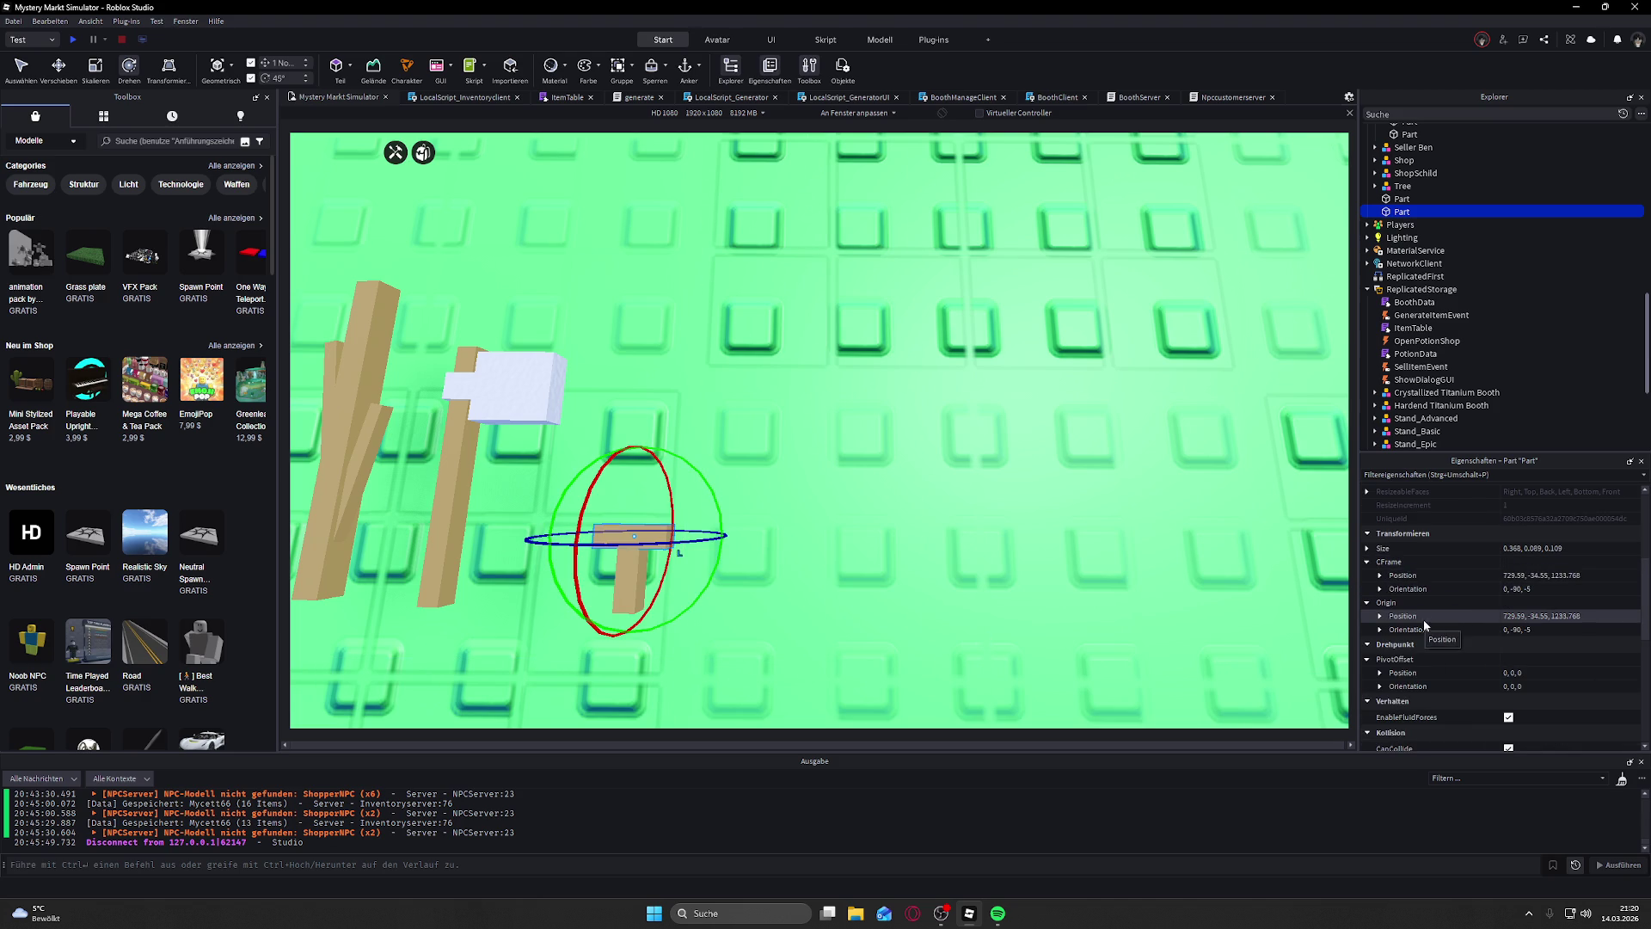
left_click(1378, 577)
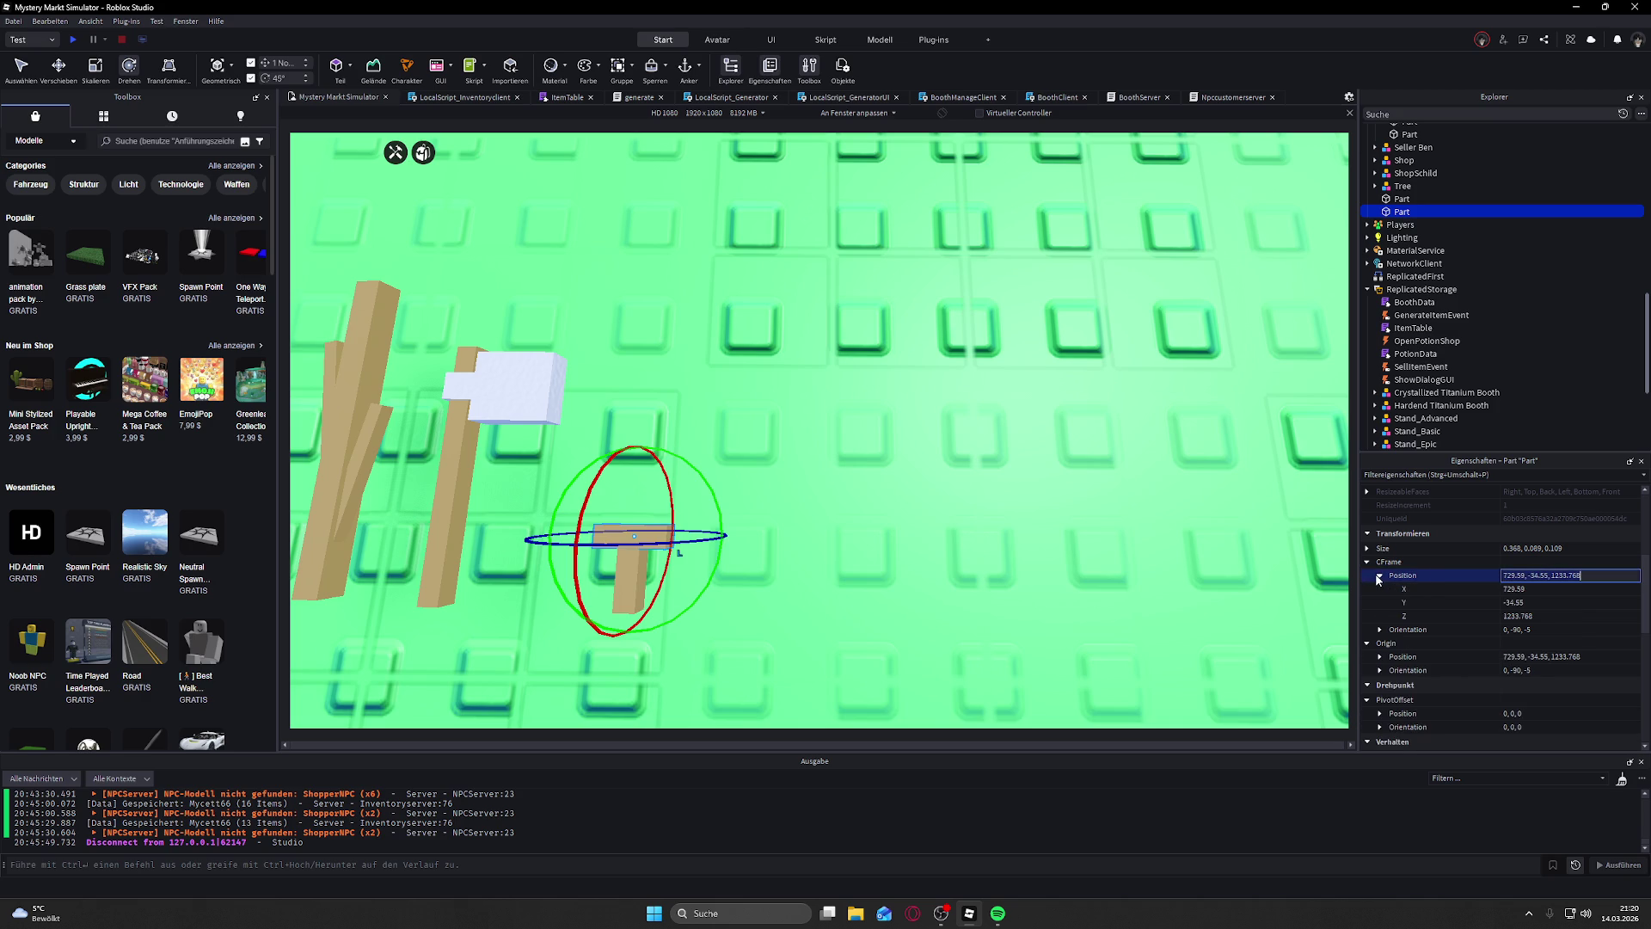
left_click(1380, 630)
scroll(1502, 599, "down", 2)
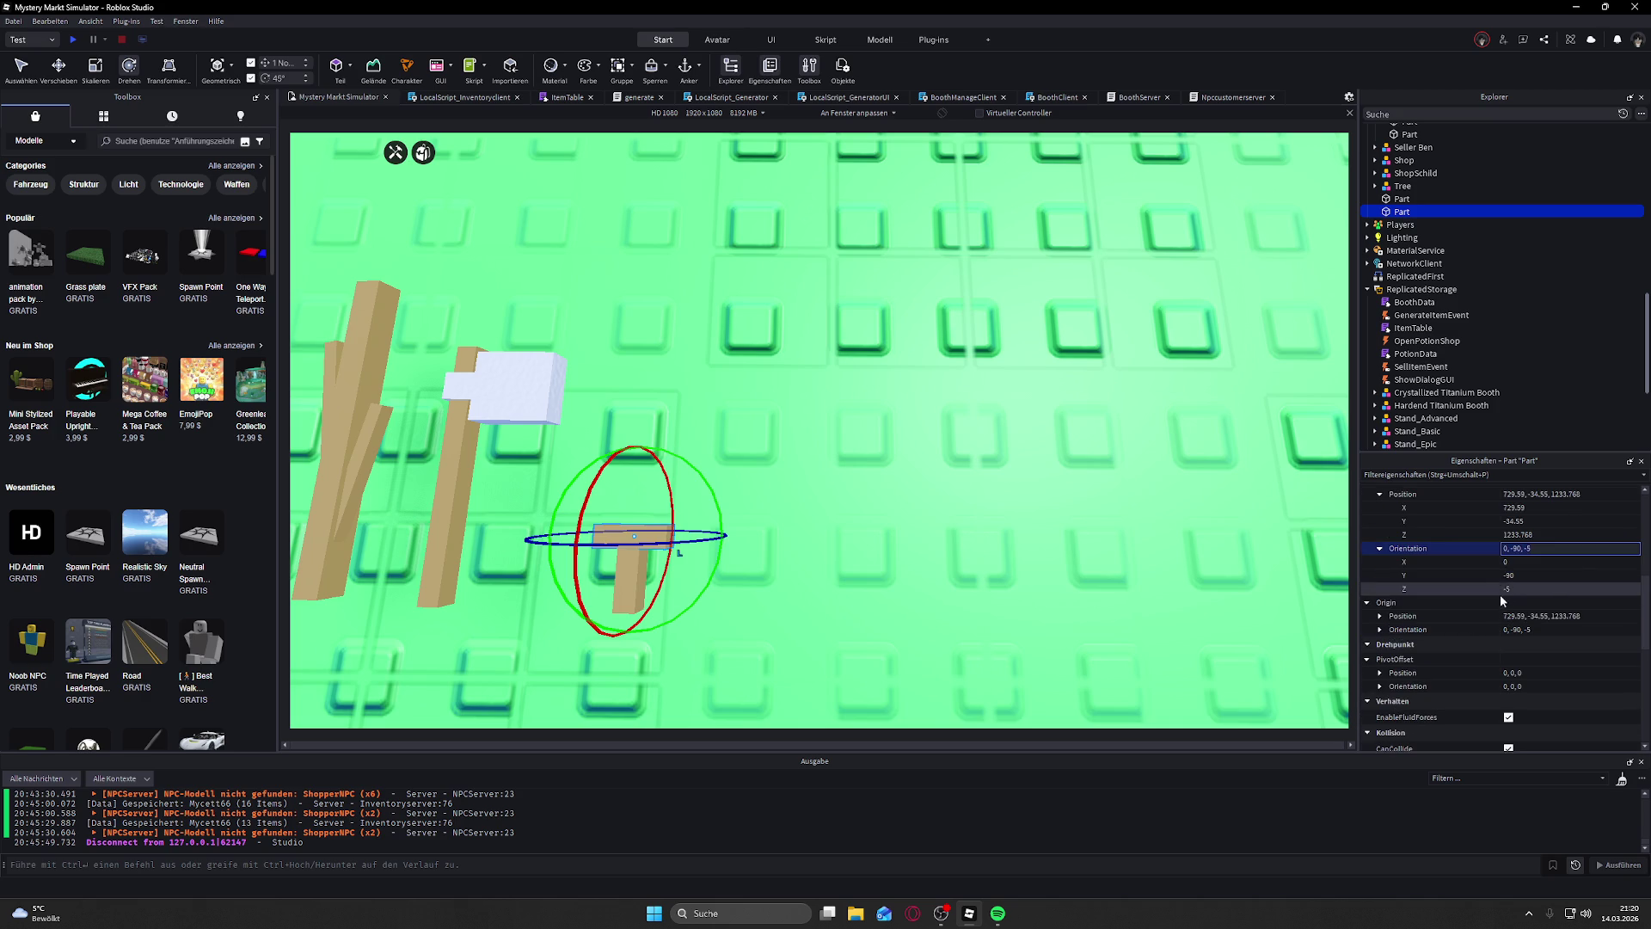
left_click(1201, 506)
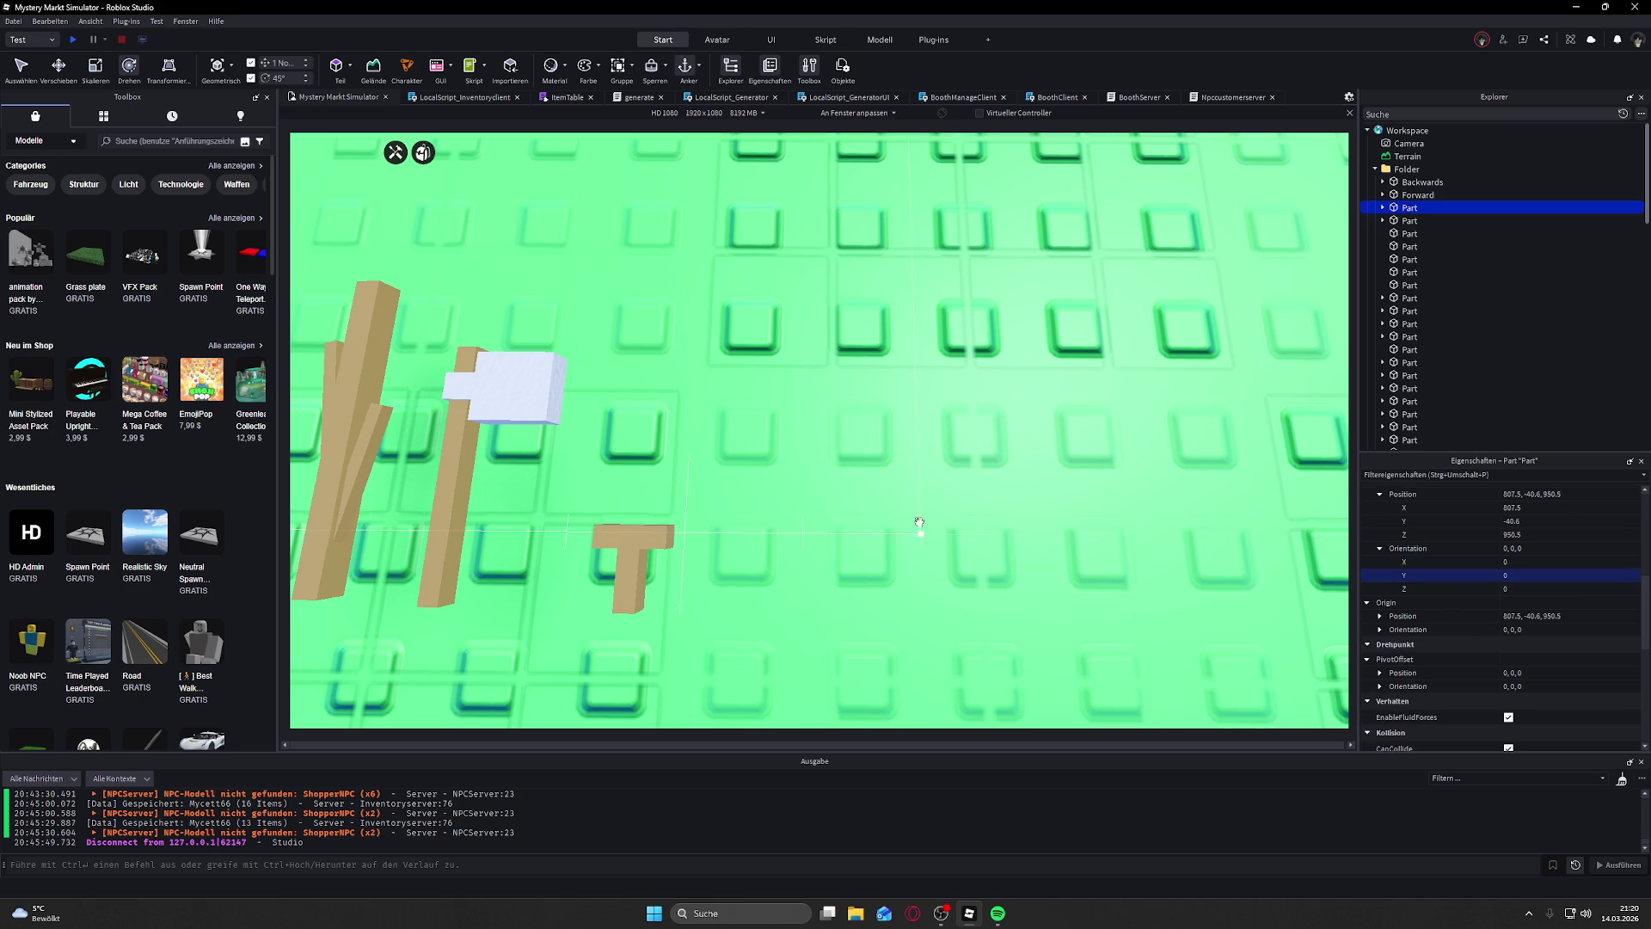
left_click(645, 535)
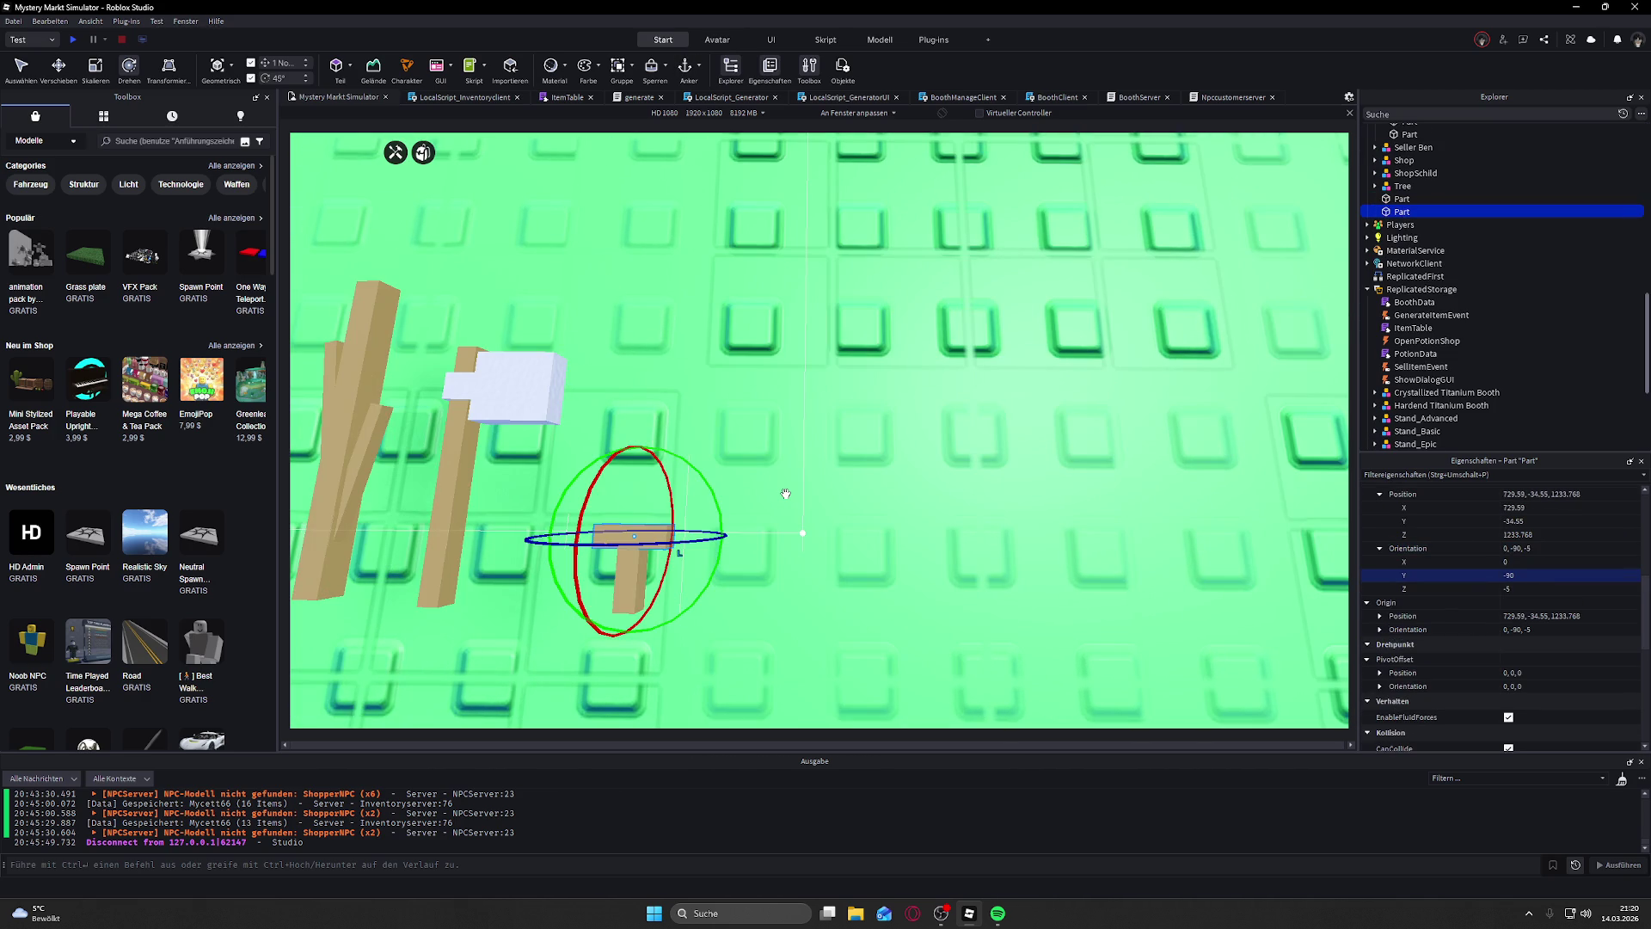
scroll(785, 494, "down", 3)
scroll(651, 465, "up", 3)
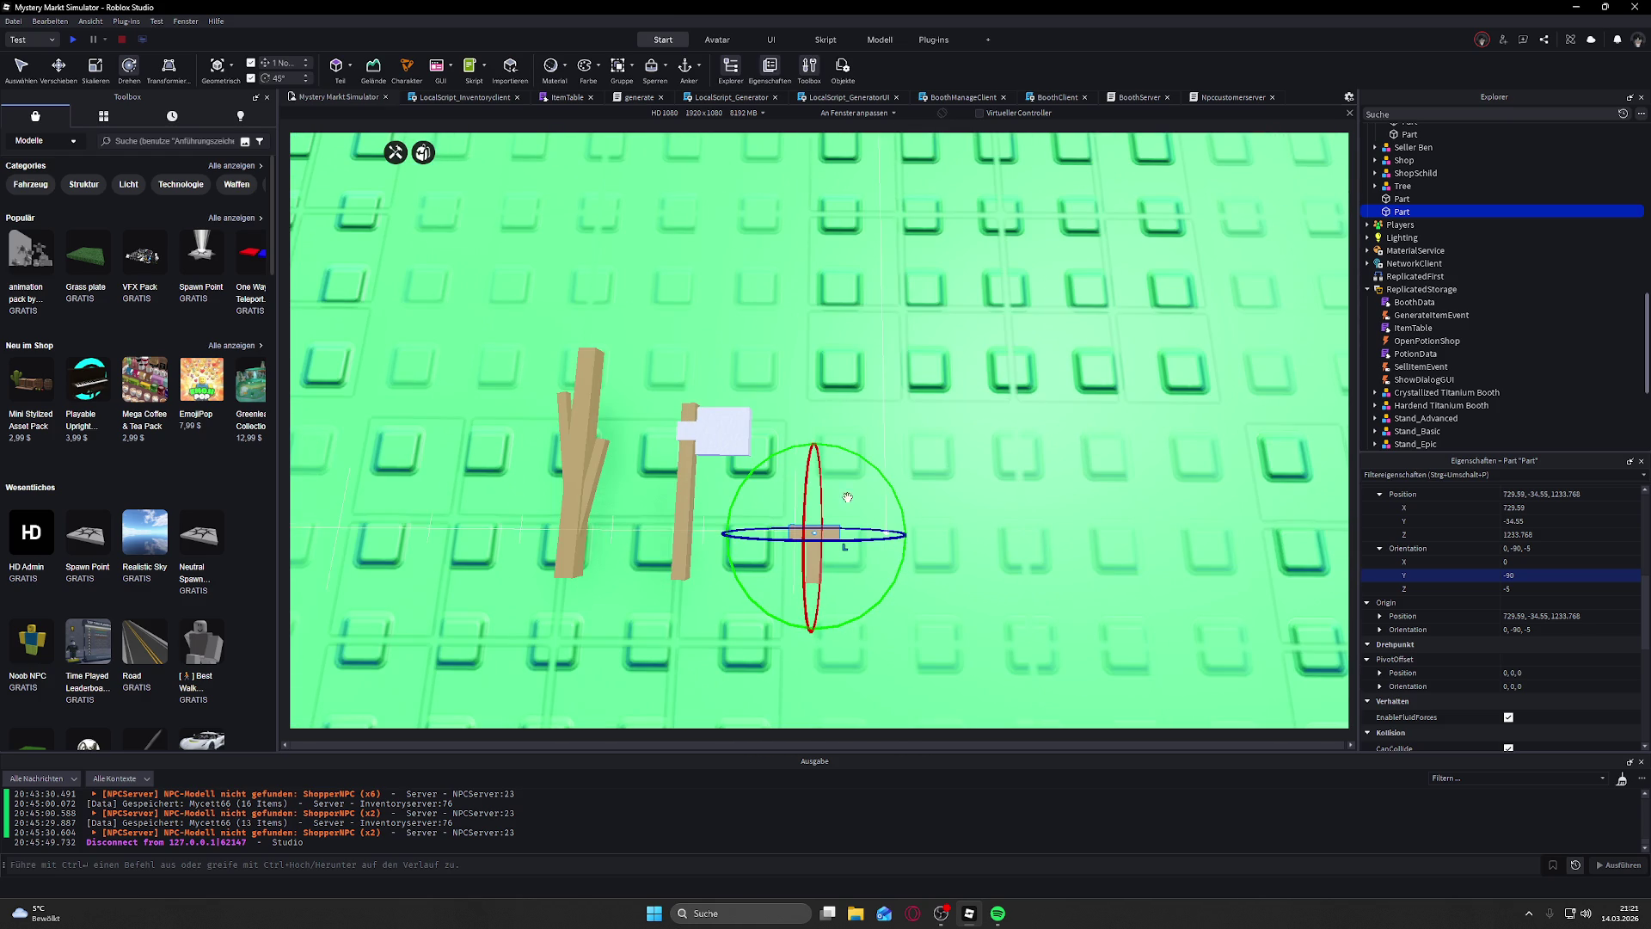
Step: Undo the rotation, duplicate the piece, and raise the copy to start the blade
key("ctrl+z")
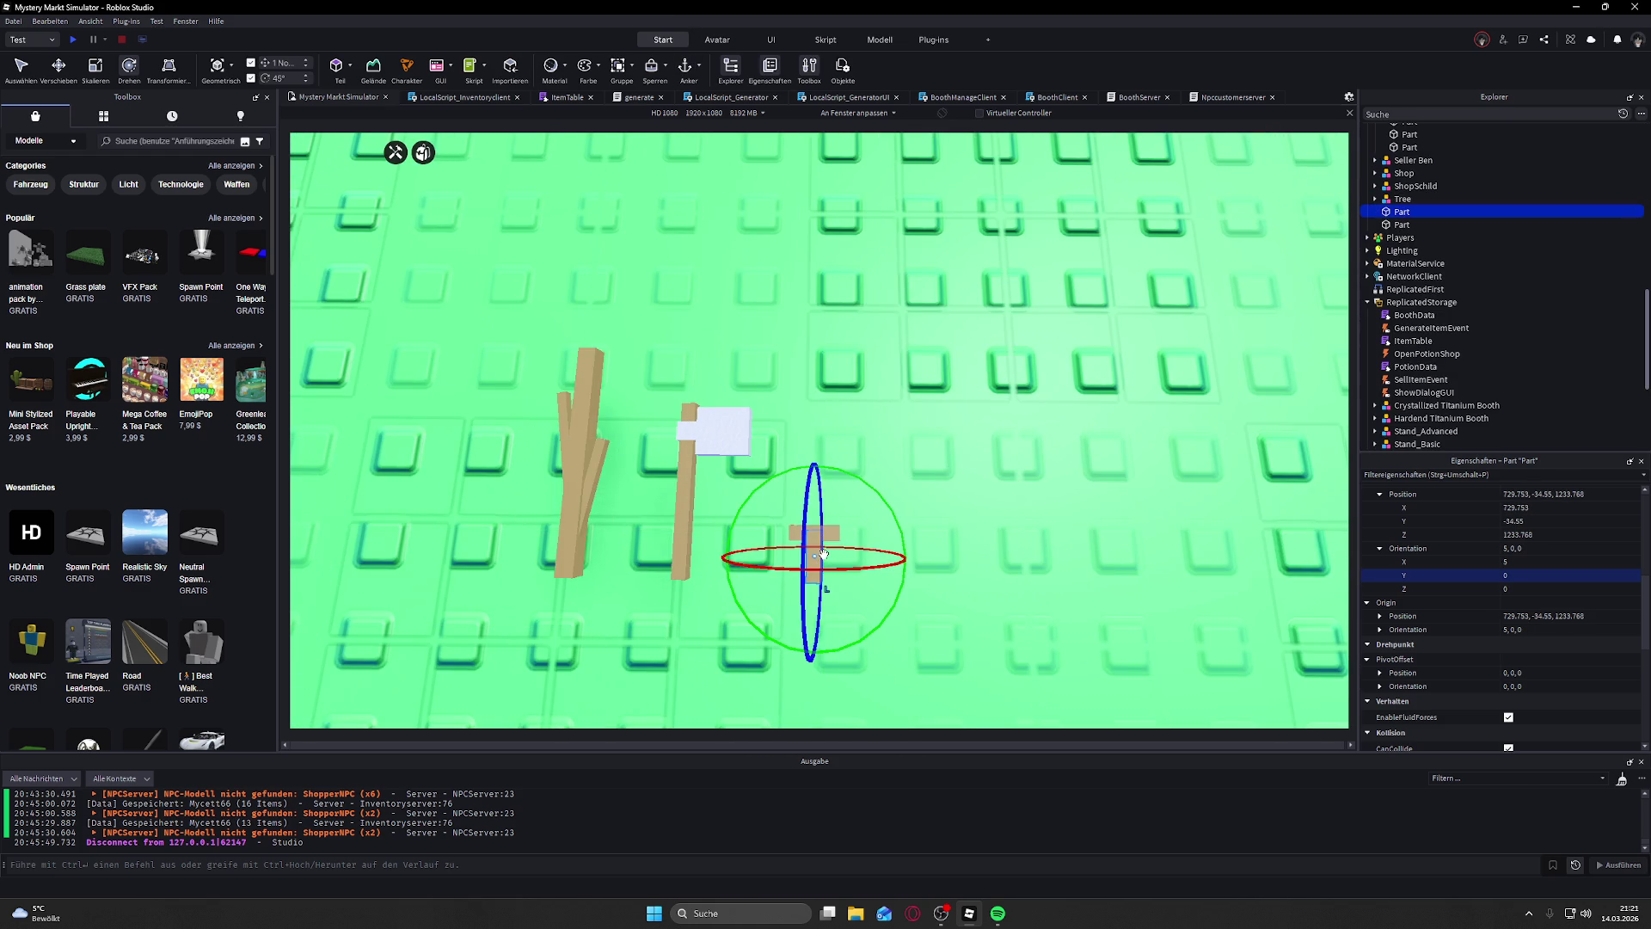
key("d")
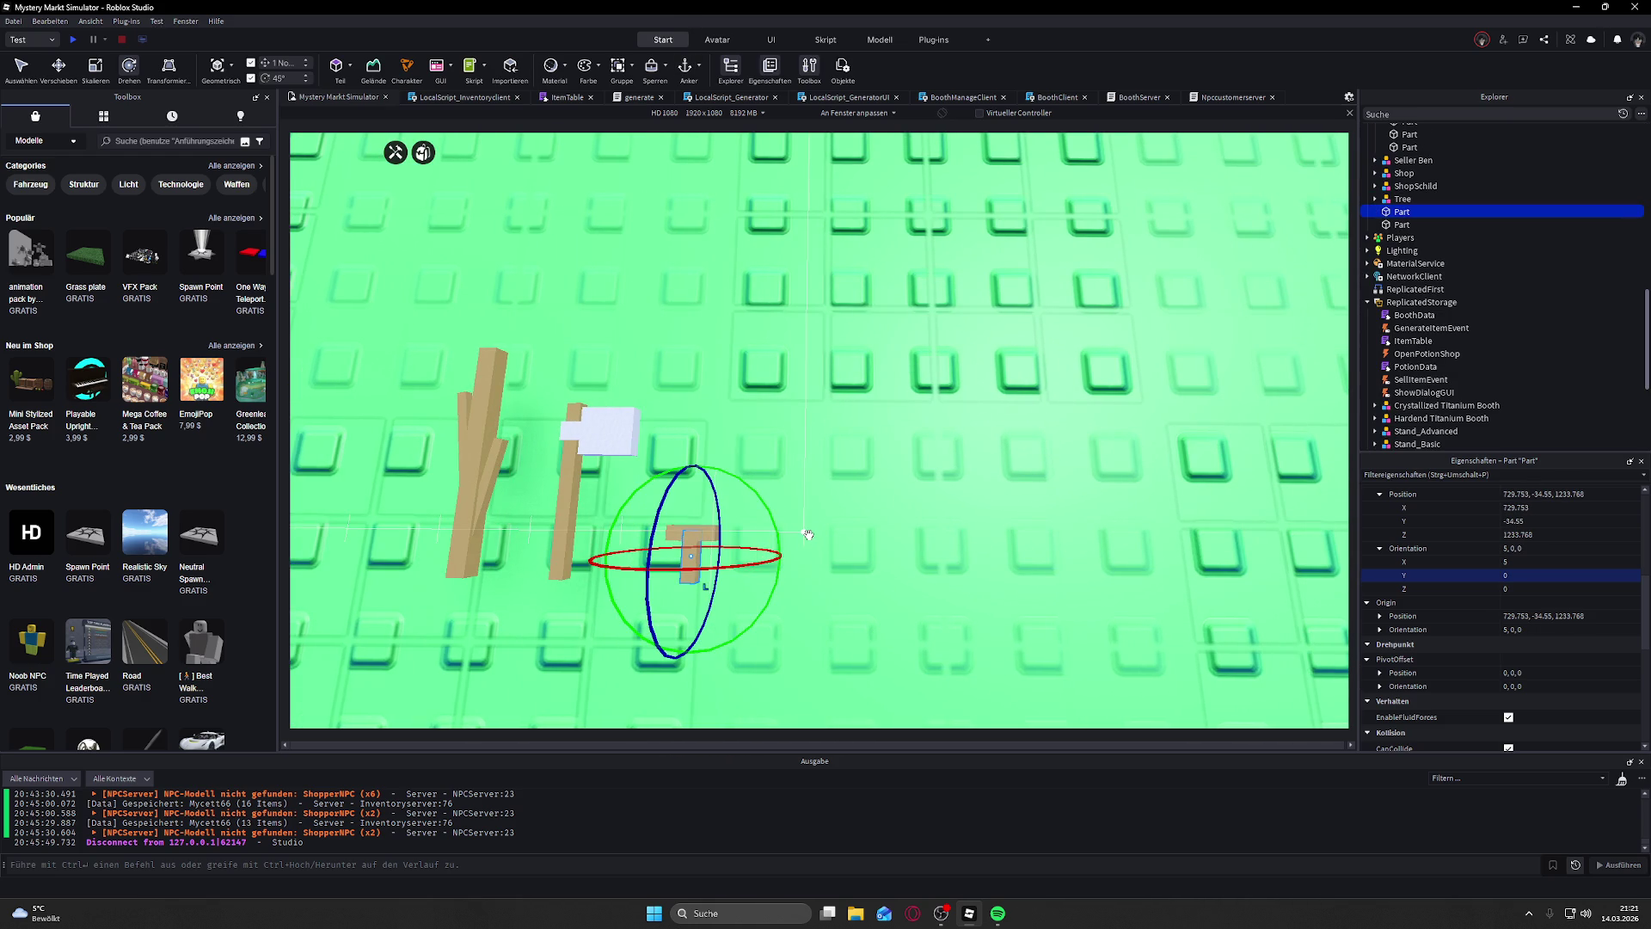
key("ctrl+d")
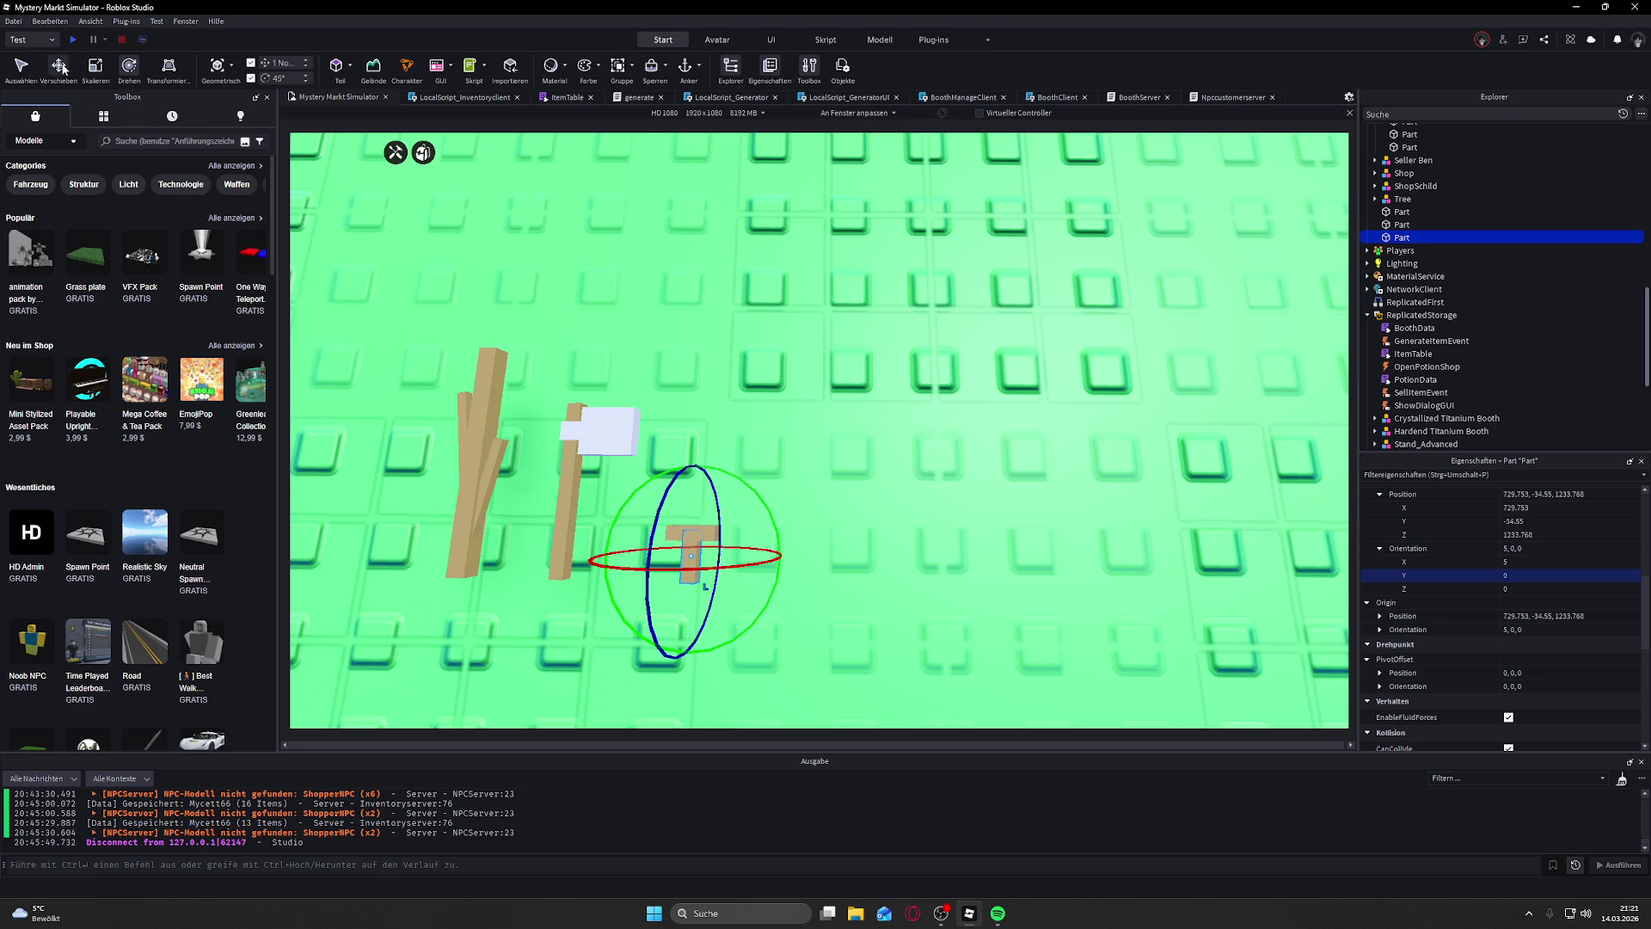
left_click(61, 68)
left_click_drag(698, 478, 709, 140)
left_click(97, 74)
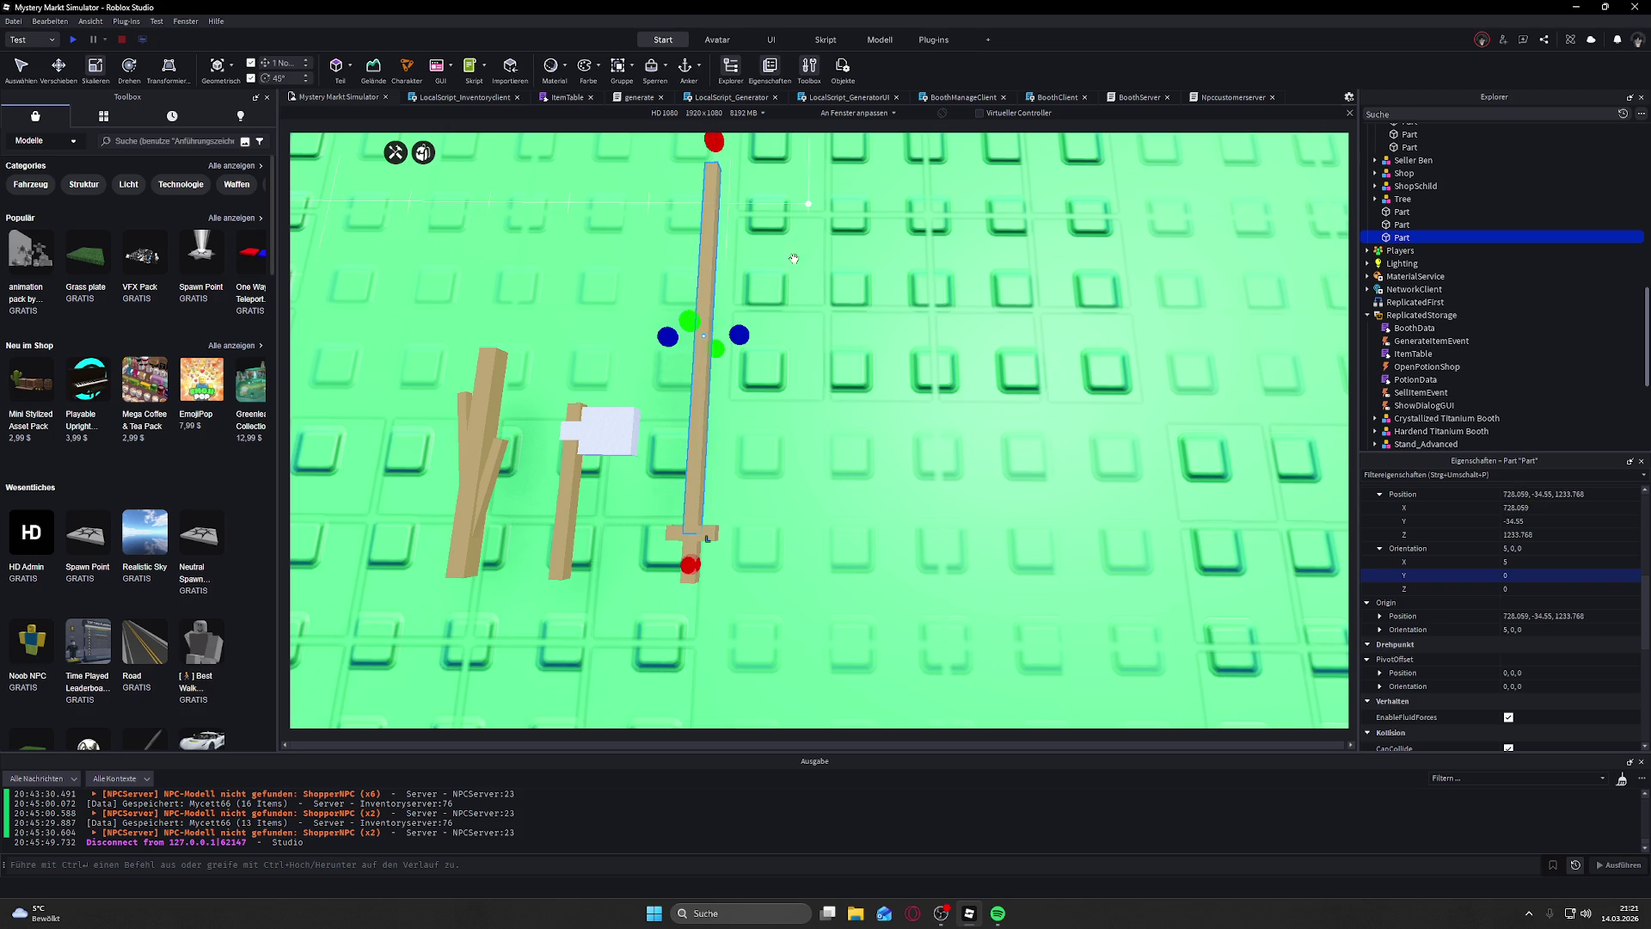
key("f")
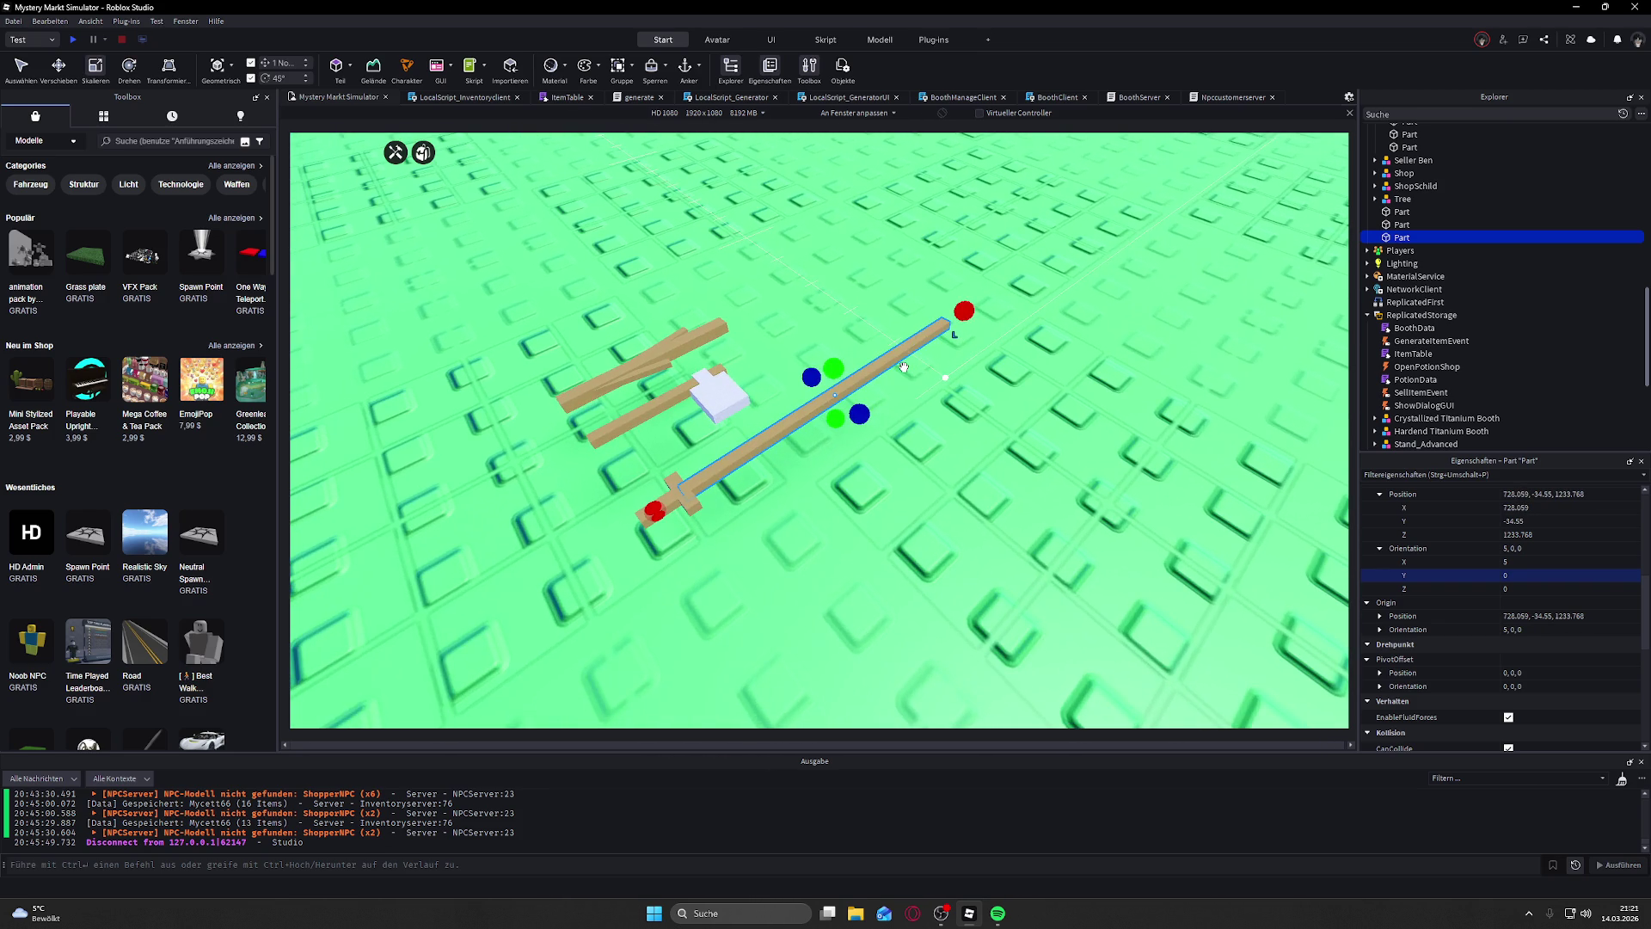
left_click_drag(841, 425, 832, 375)
Step: Shorten the long blade and resize the crossguard pieces' thickness and height
left_click_drag(912, 418, 911, 418)
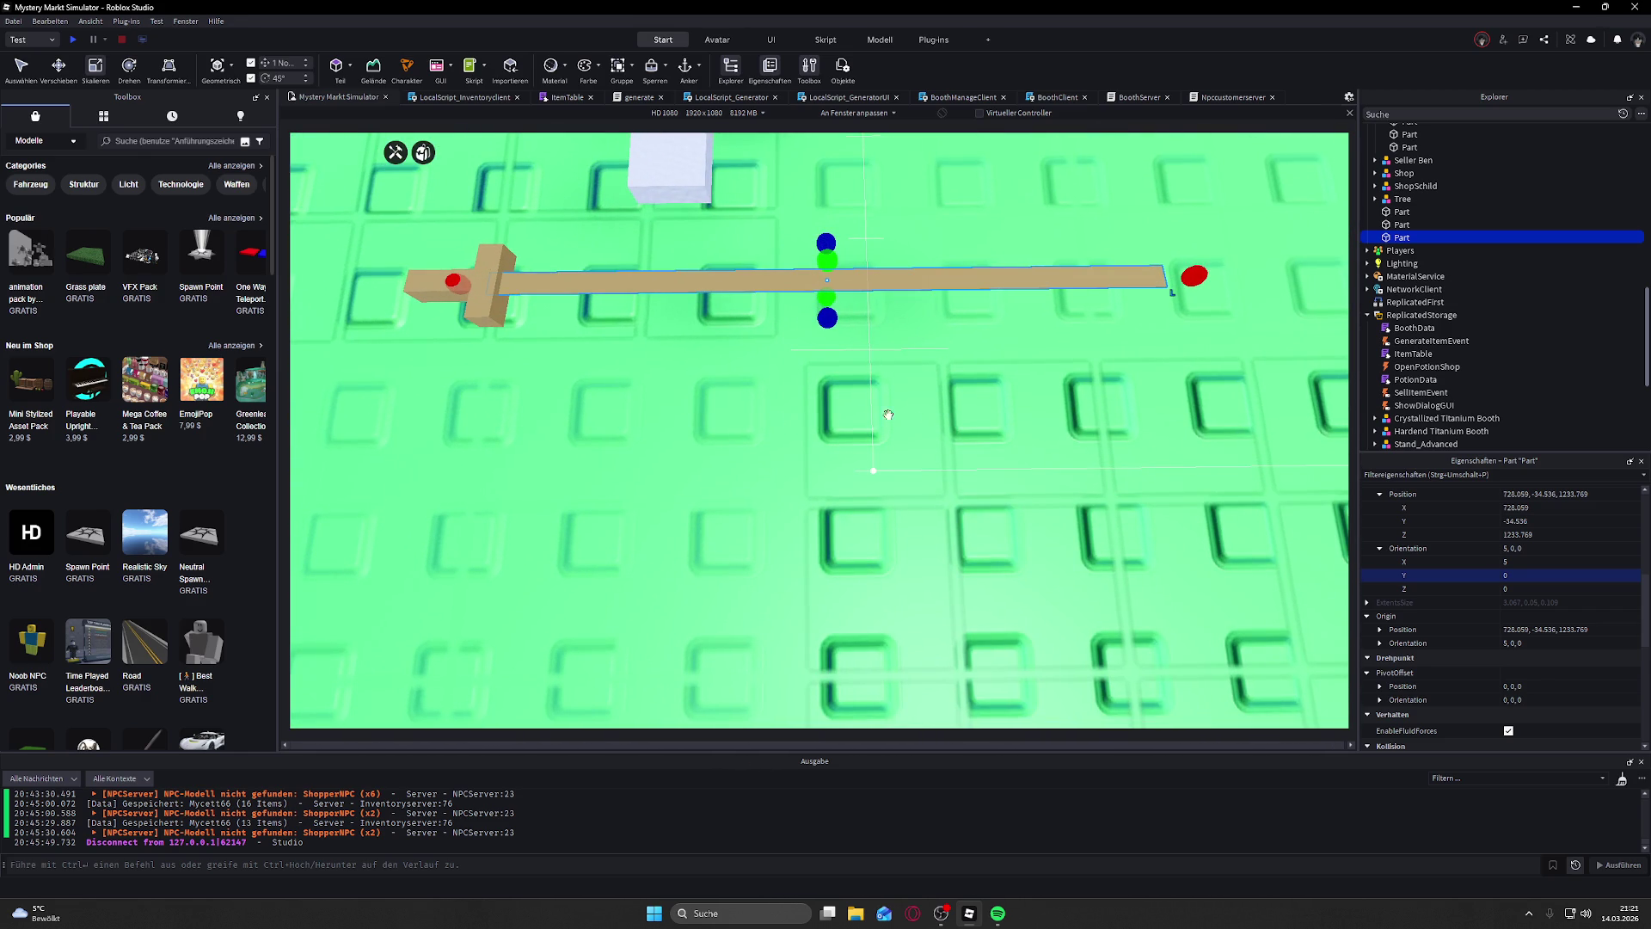
left_click_drag(1165, 290, 1002, 292)
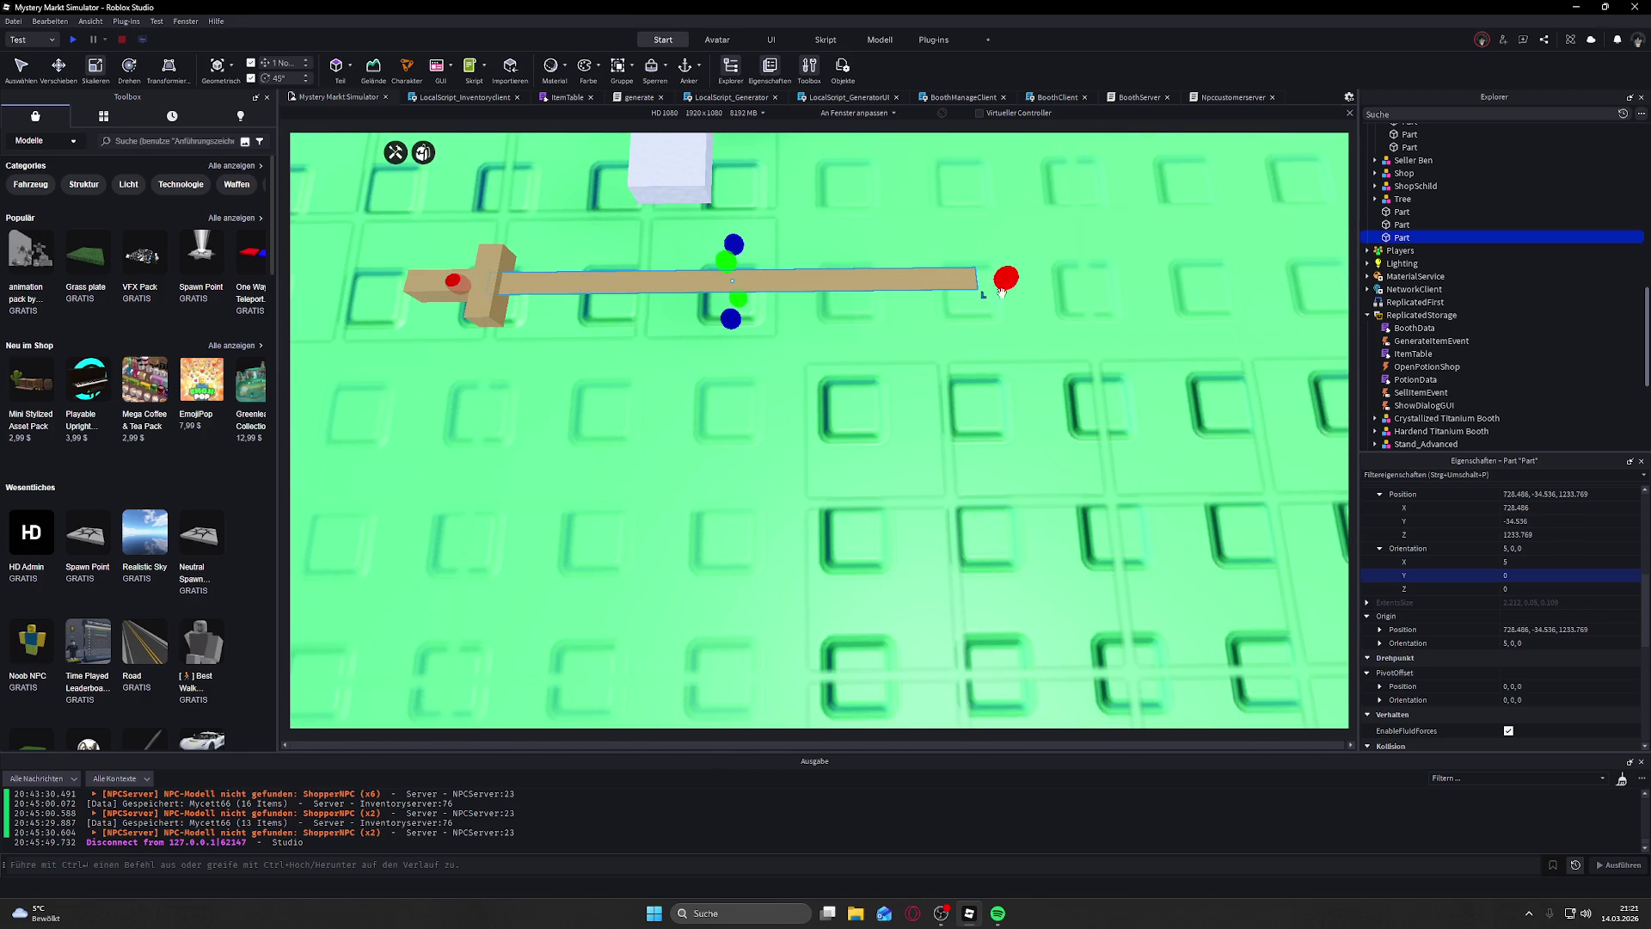
left_click(490, 292)
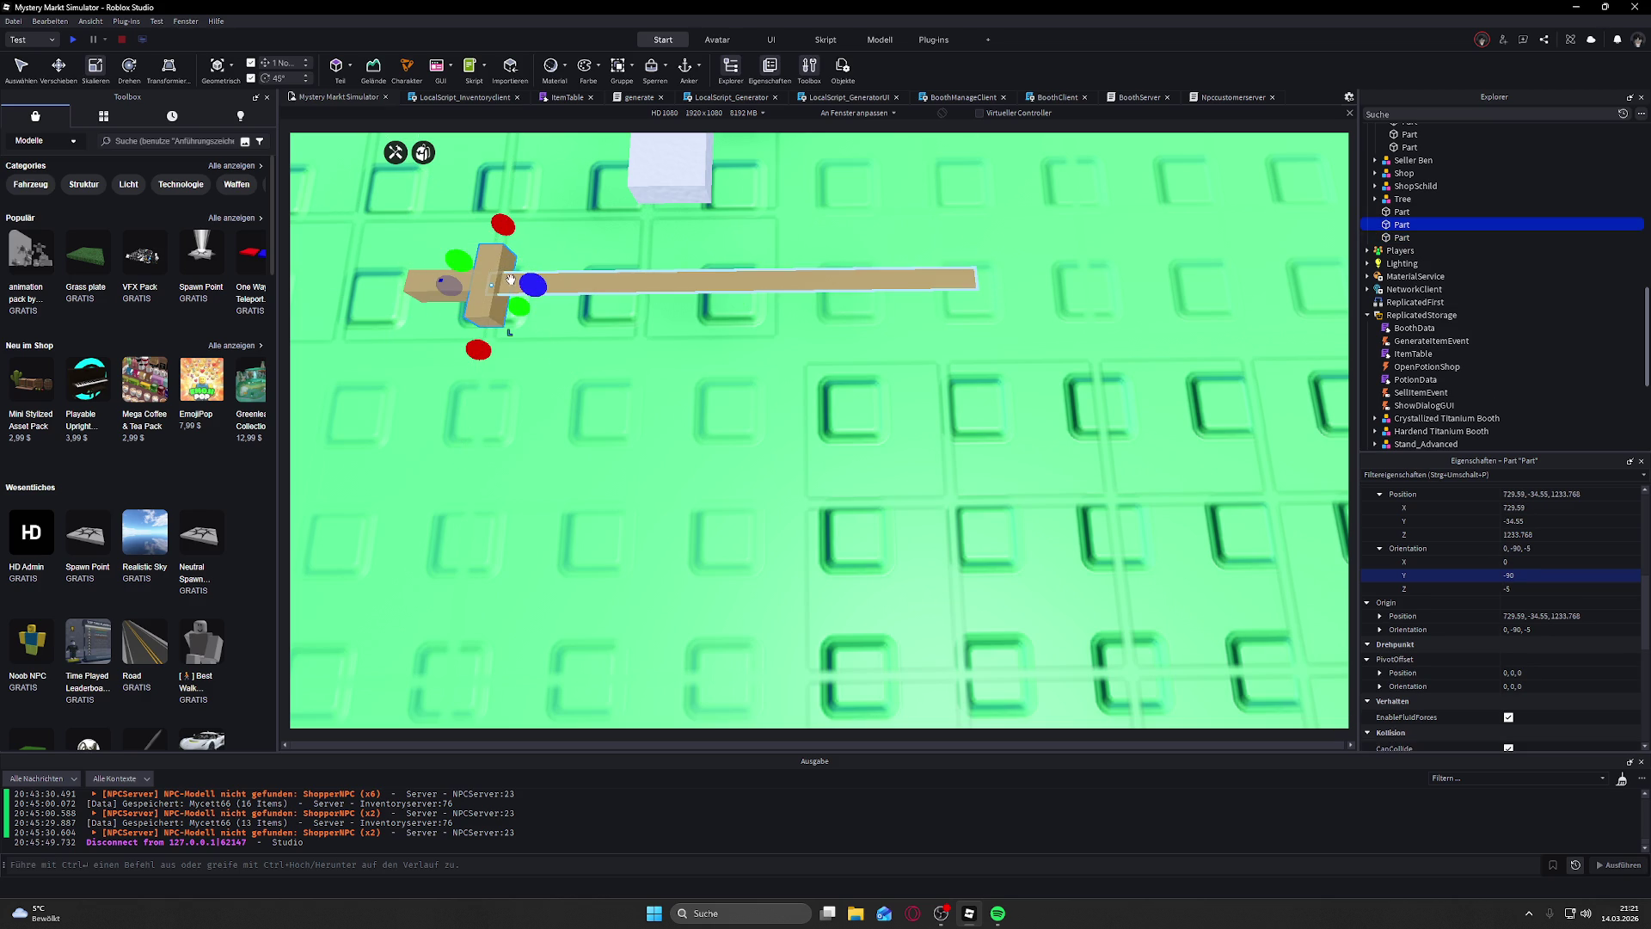
left_click_drag(458, 259, 516, 305)
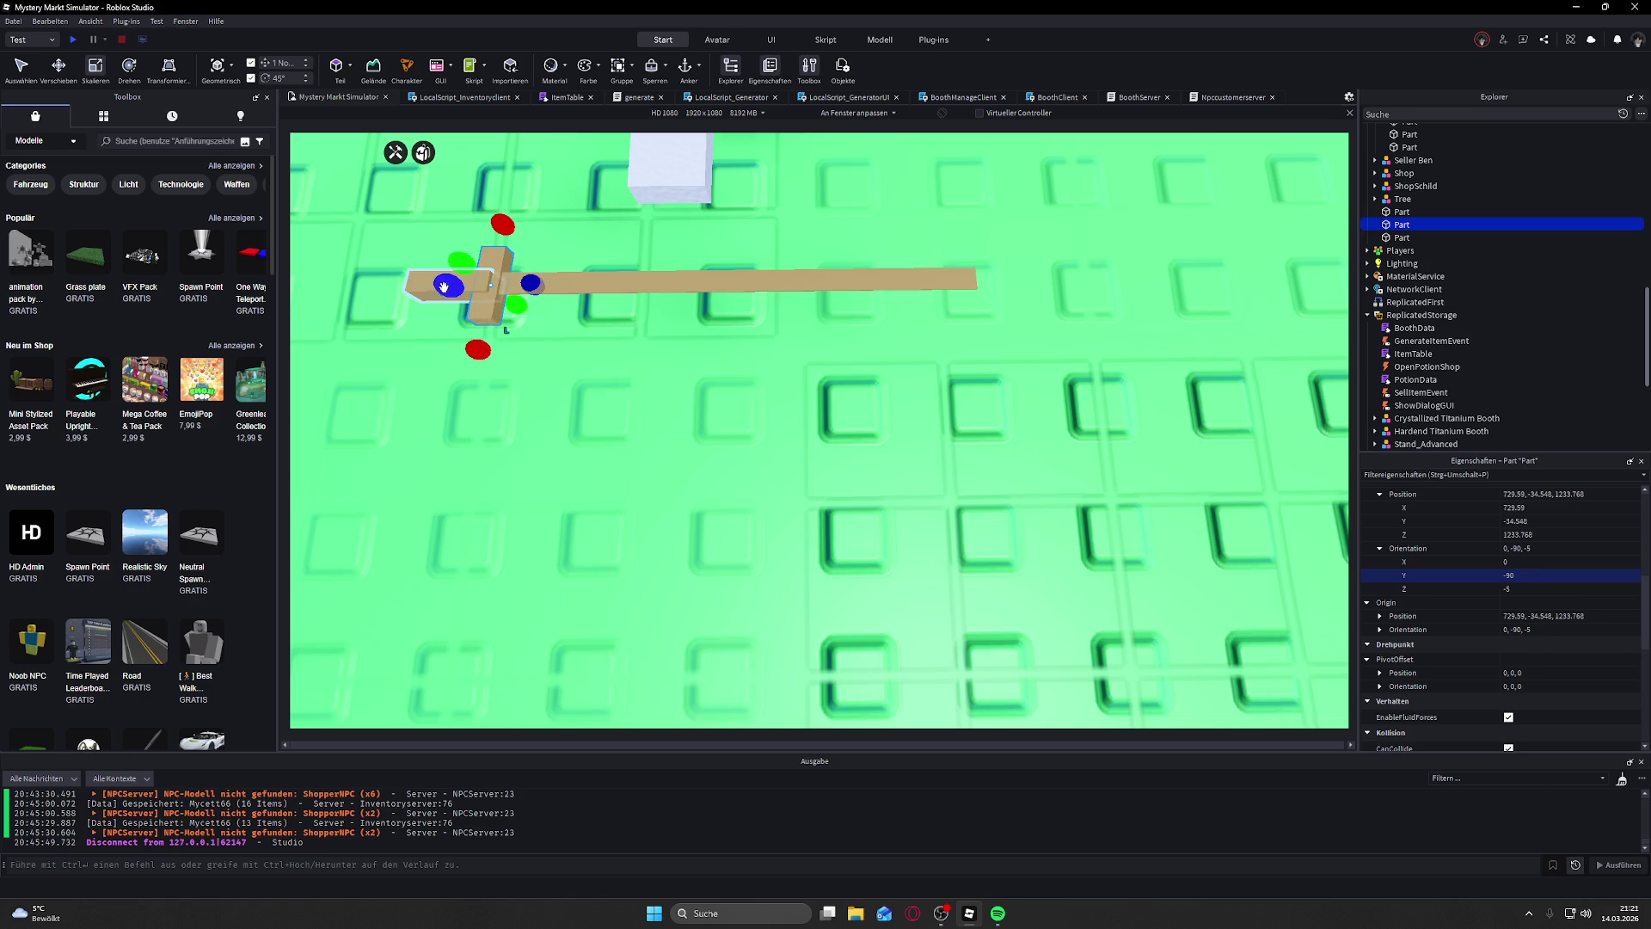
left_click(425, 282)
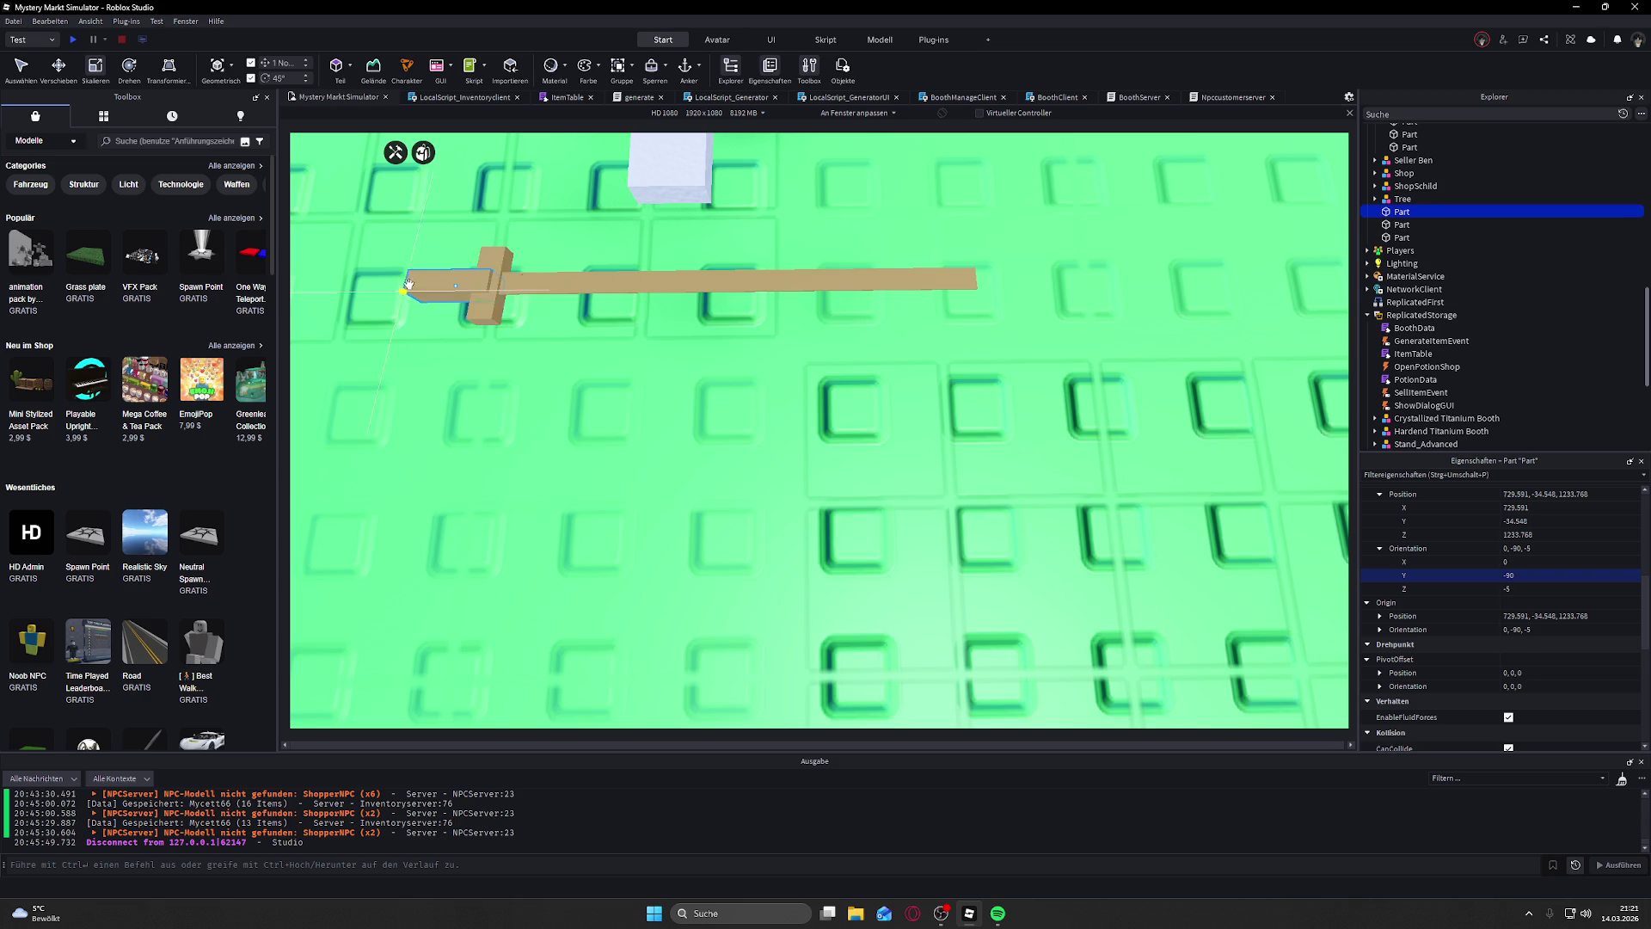
left_click_drag(421, 269, 442, 276)
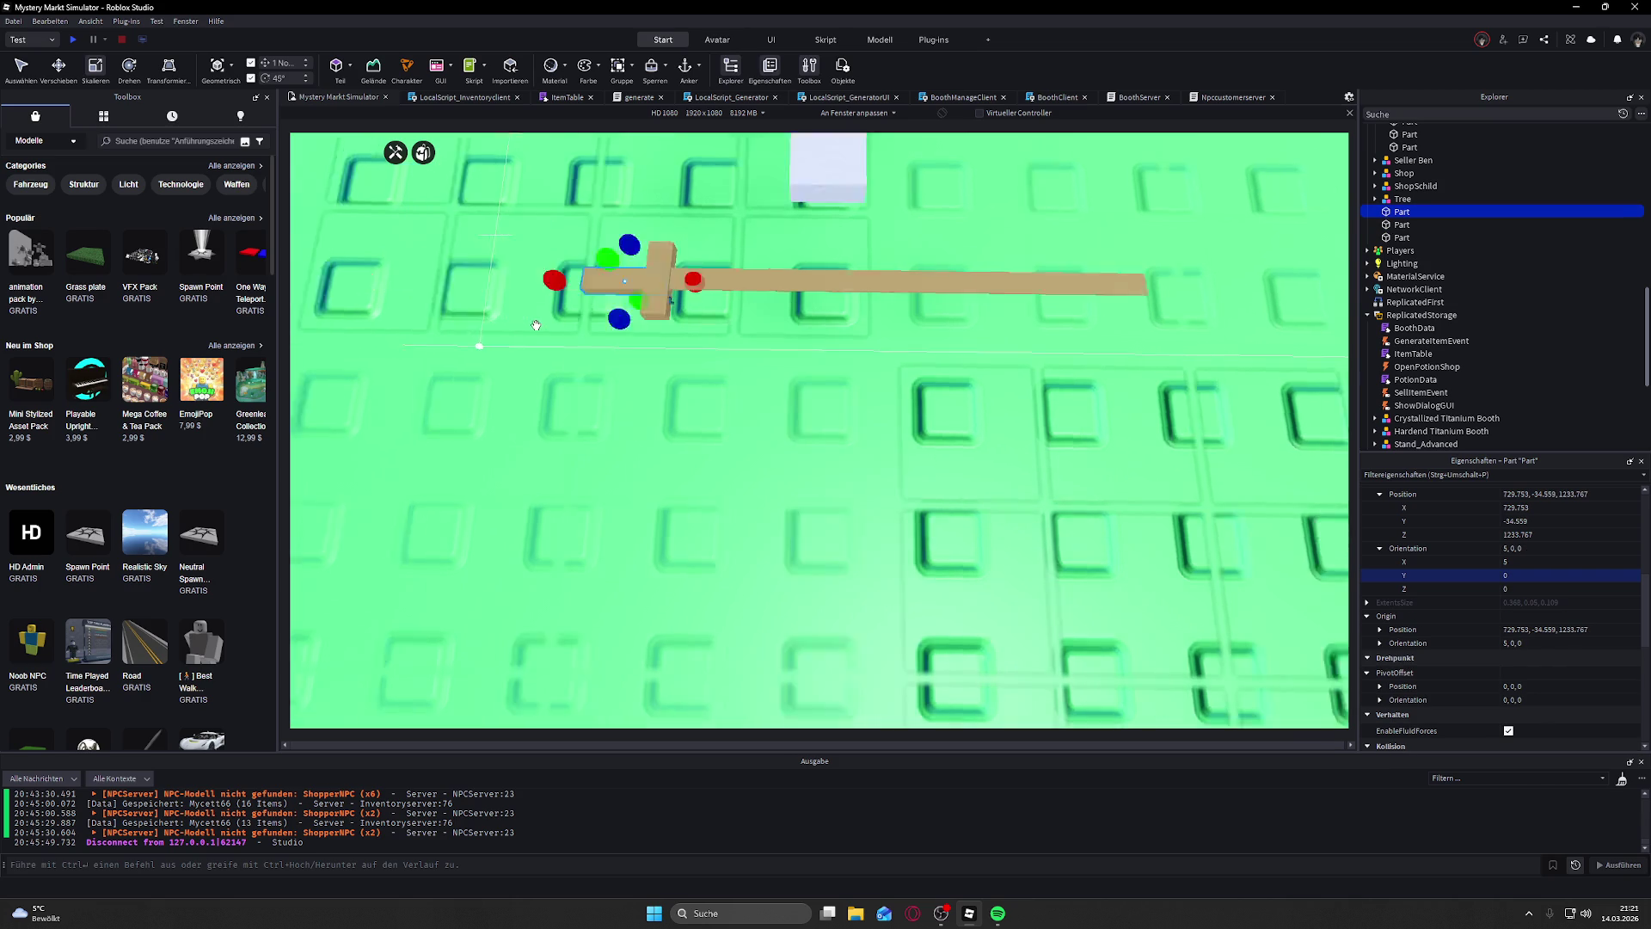
scroll(534, 324, "up", 5)
scroll(536, 325, "down", 5)
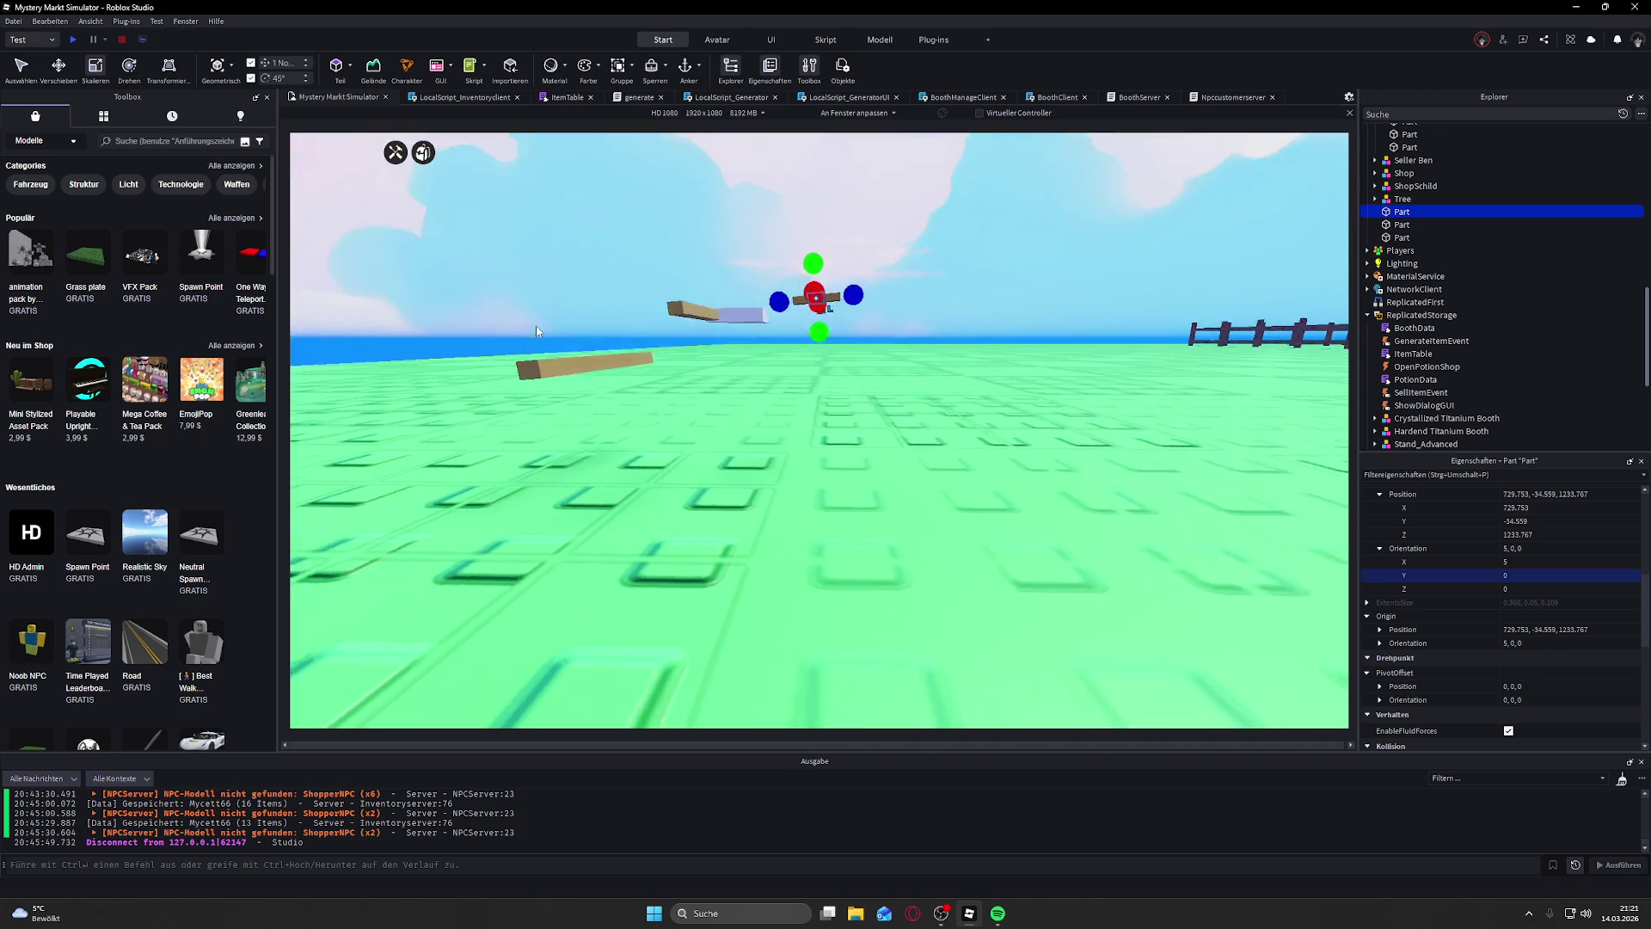
Step: Slightly resize the floating part near the sword pieces
left_click(923, 207)
left_click_drag(923, 207, 870, 214)
scroll(871, 213, "up", 3)
scroll(870, 213, "up", 2)
left_click(997, 366)
left_click_drag(995, 380, 998, 399)
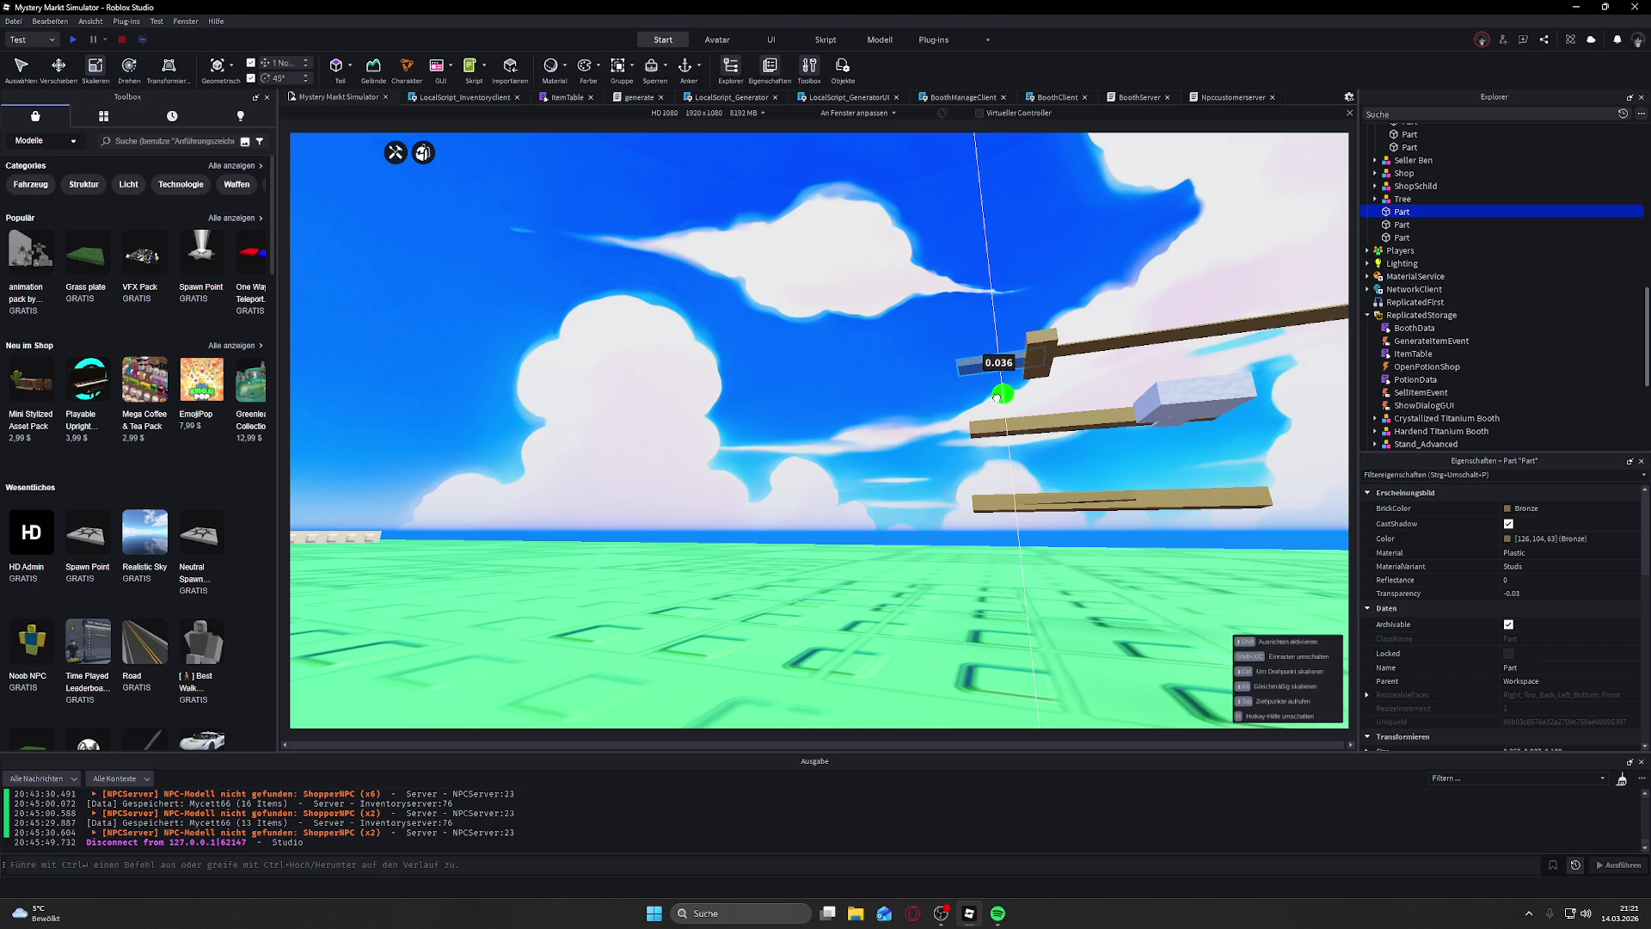
Step: Recolour the long wooden blade to Medium stone grey from the BrickColor palette
left_click(974, 246)
left_click_drag(976, 254, 982, 254)
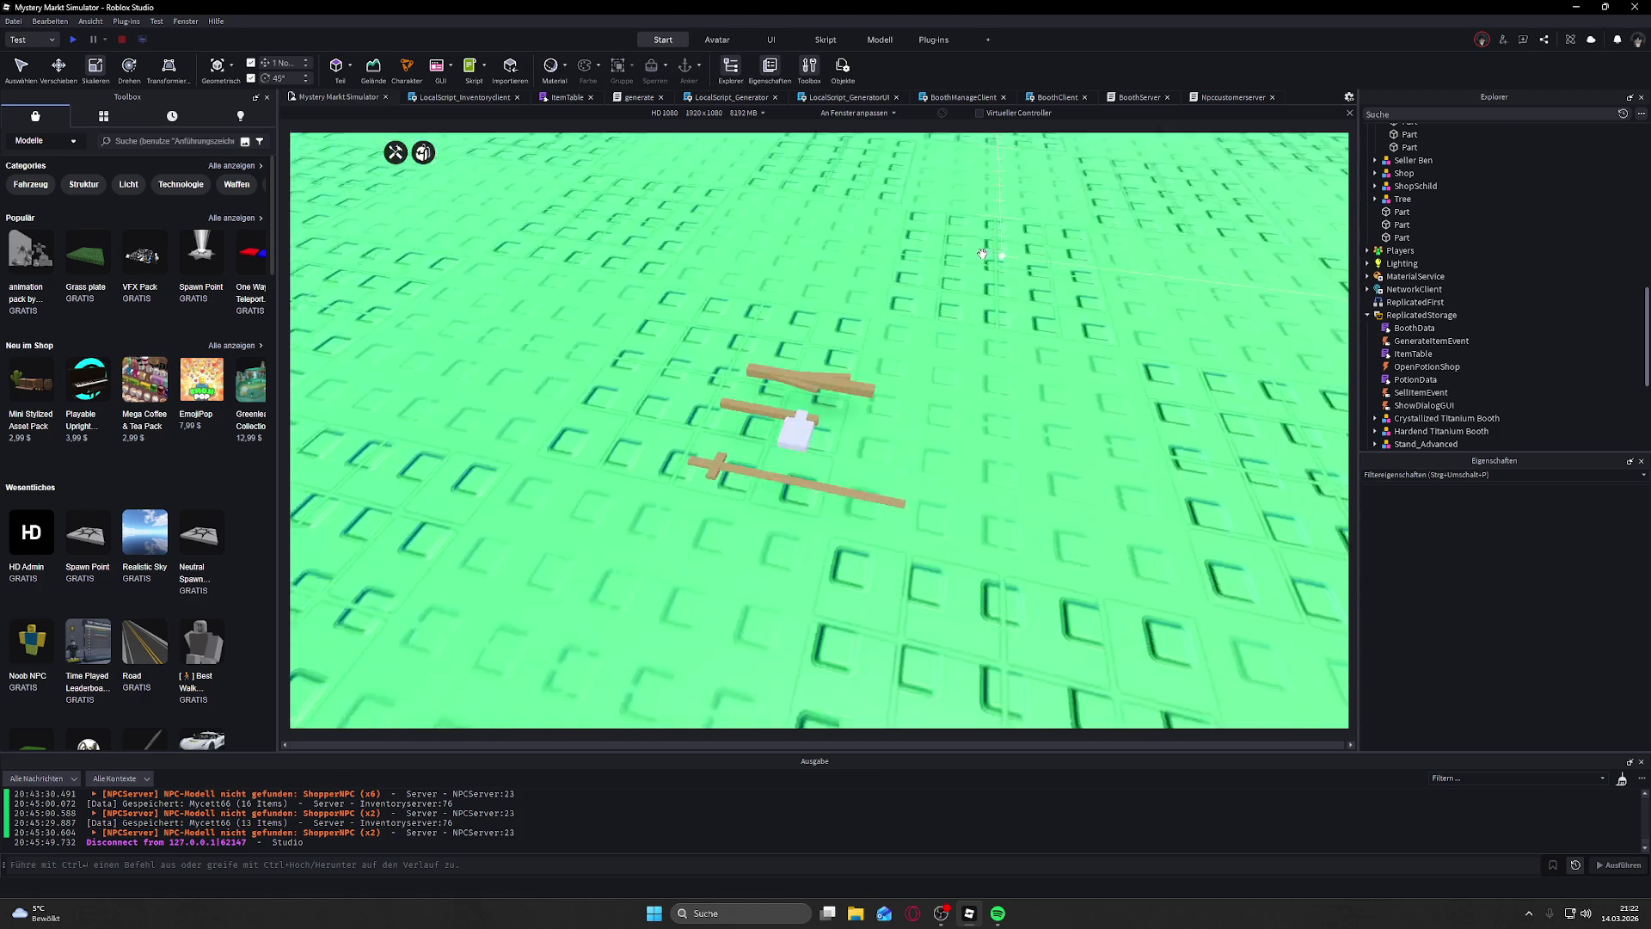
scroll(983, 251, "up", 5)
left_click(794, 378)
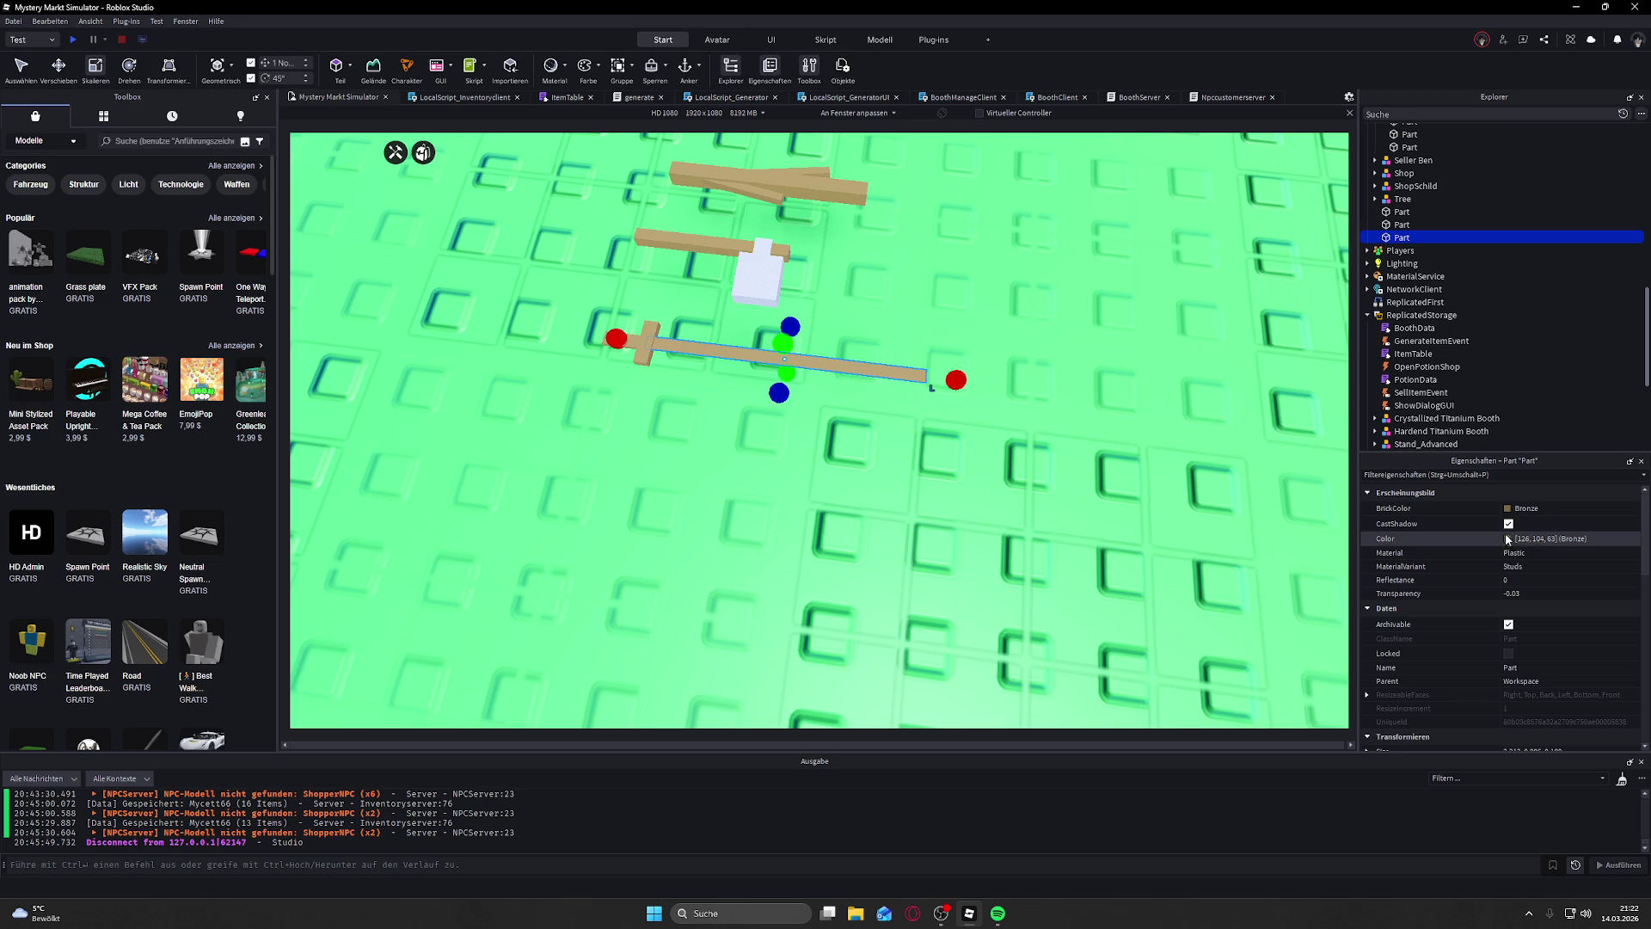
left_click(1522, 508)
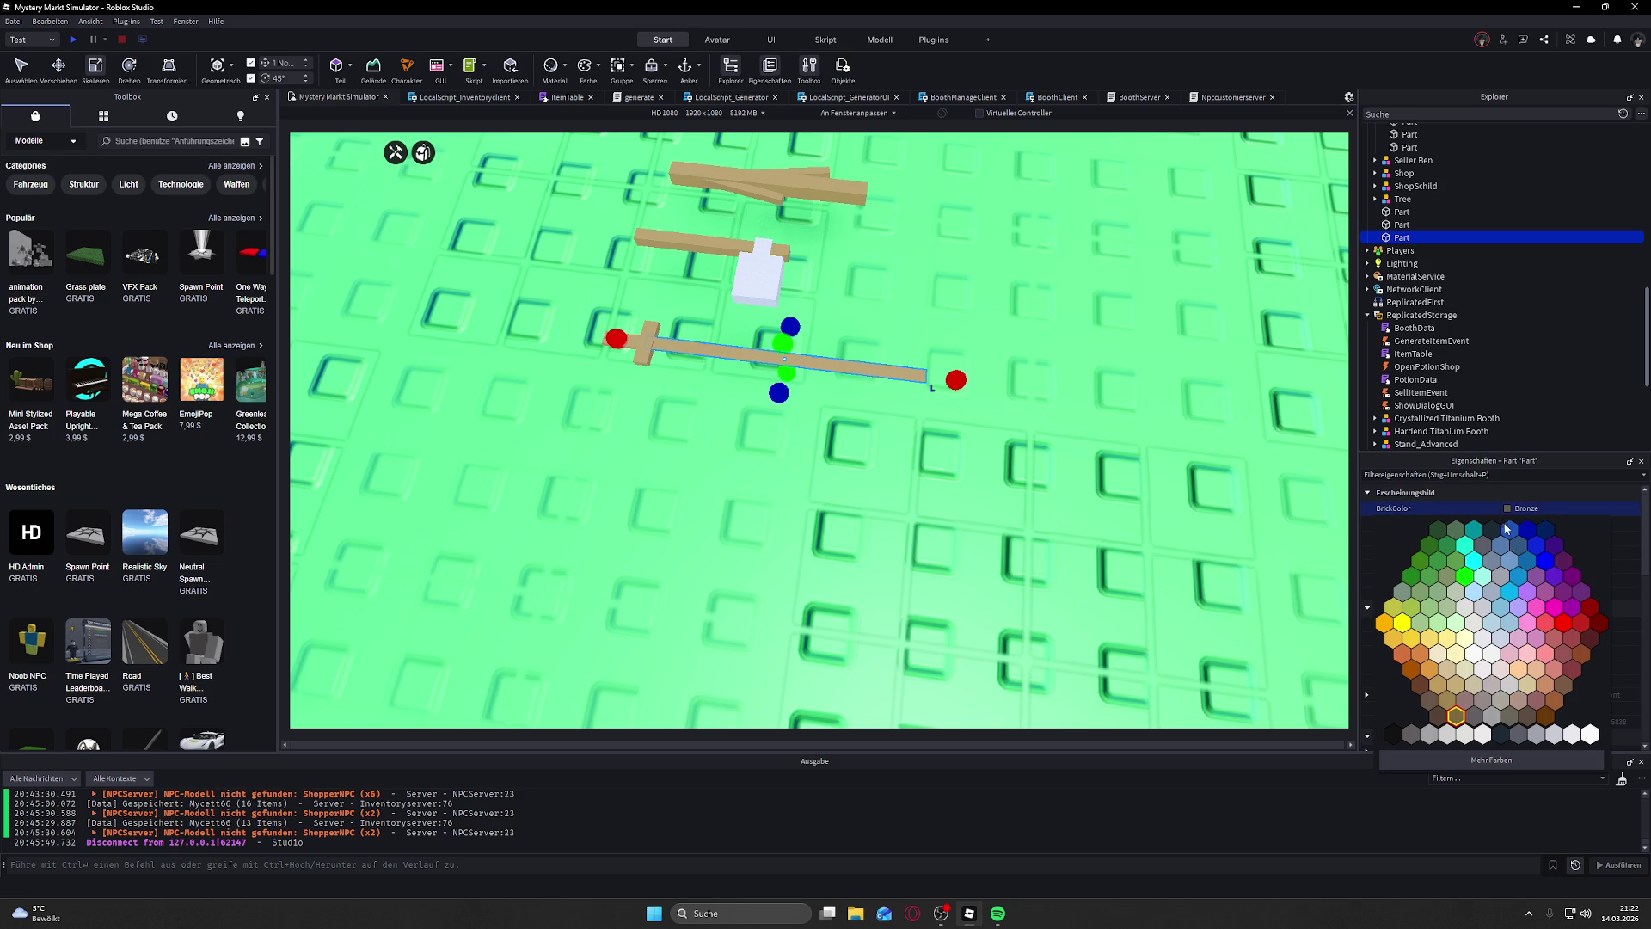
left_click(1447, 737)
left_click(920, 160)
scroll(920, 326, "up", 5)
Step: Shorten the grey blade at its tip end so it sits closer to the crossguard
left_click(896, 372)
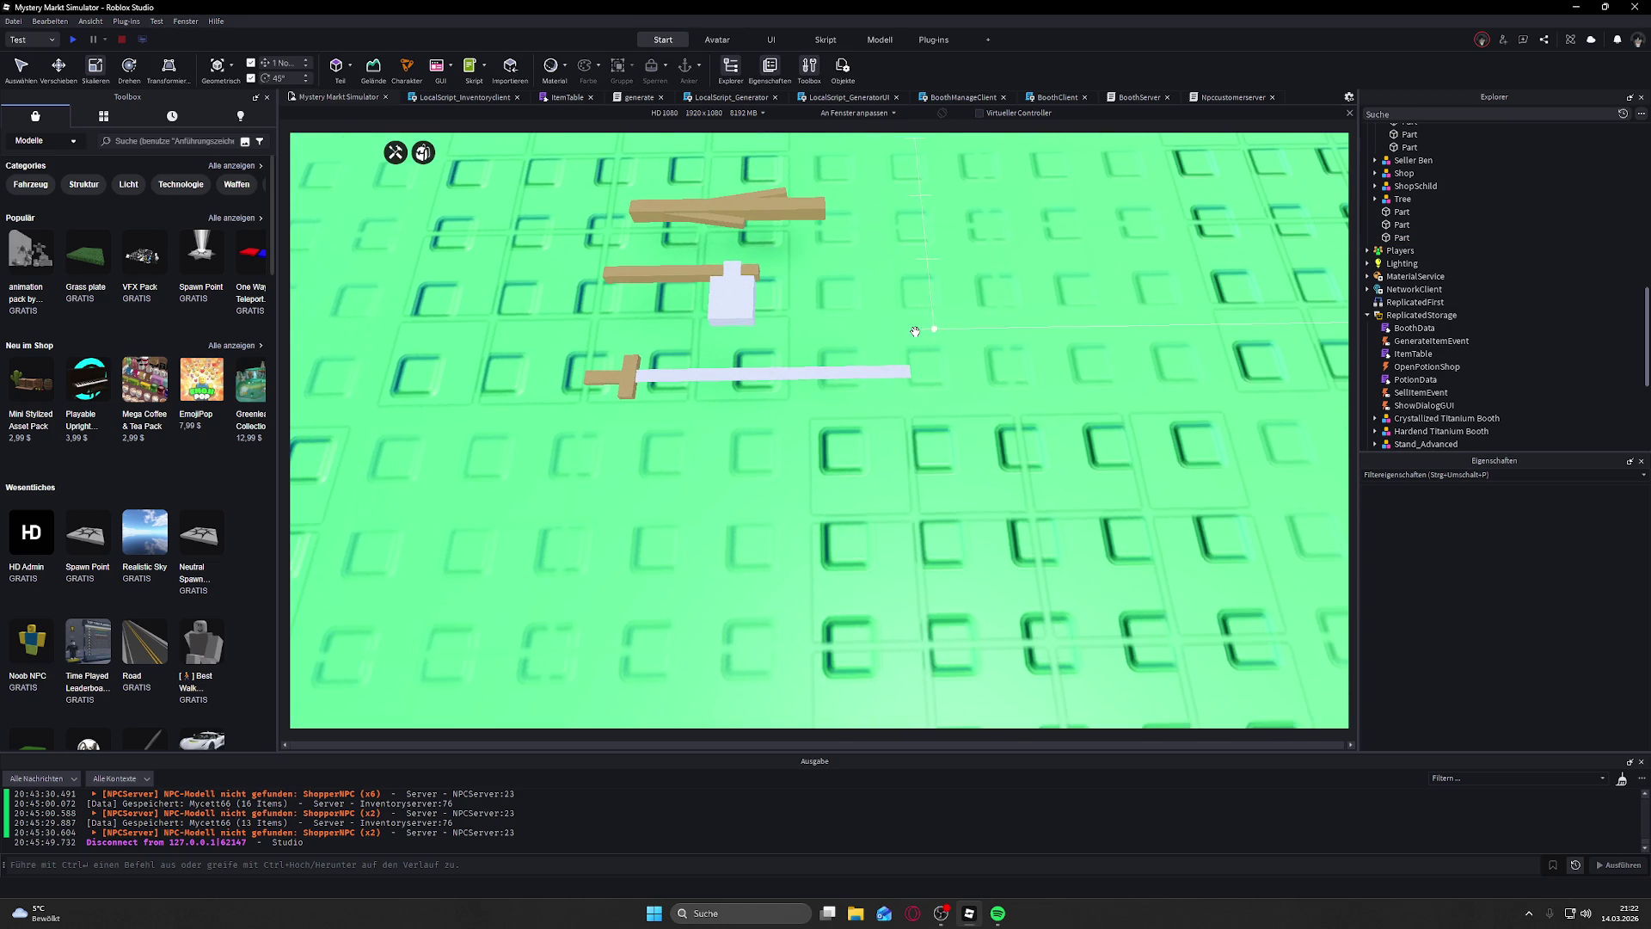
left_click(895, 371)
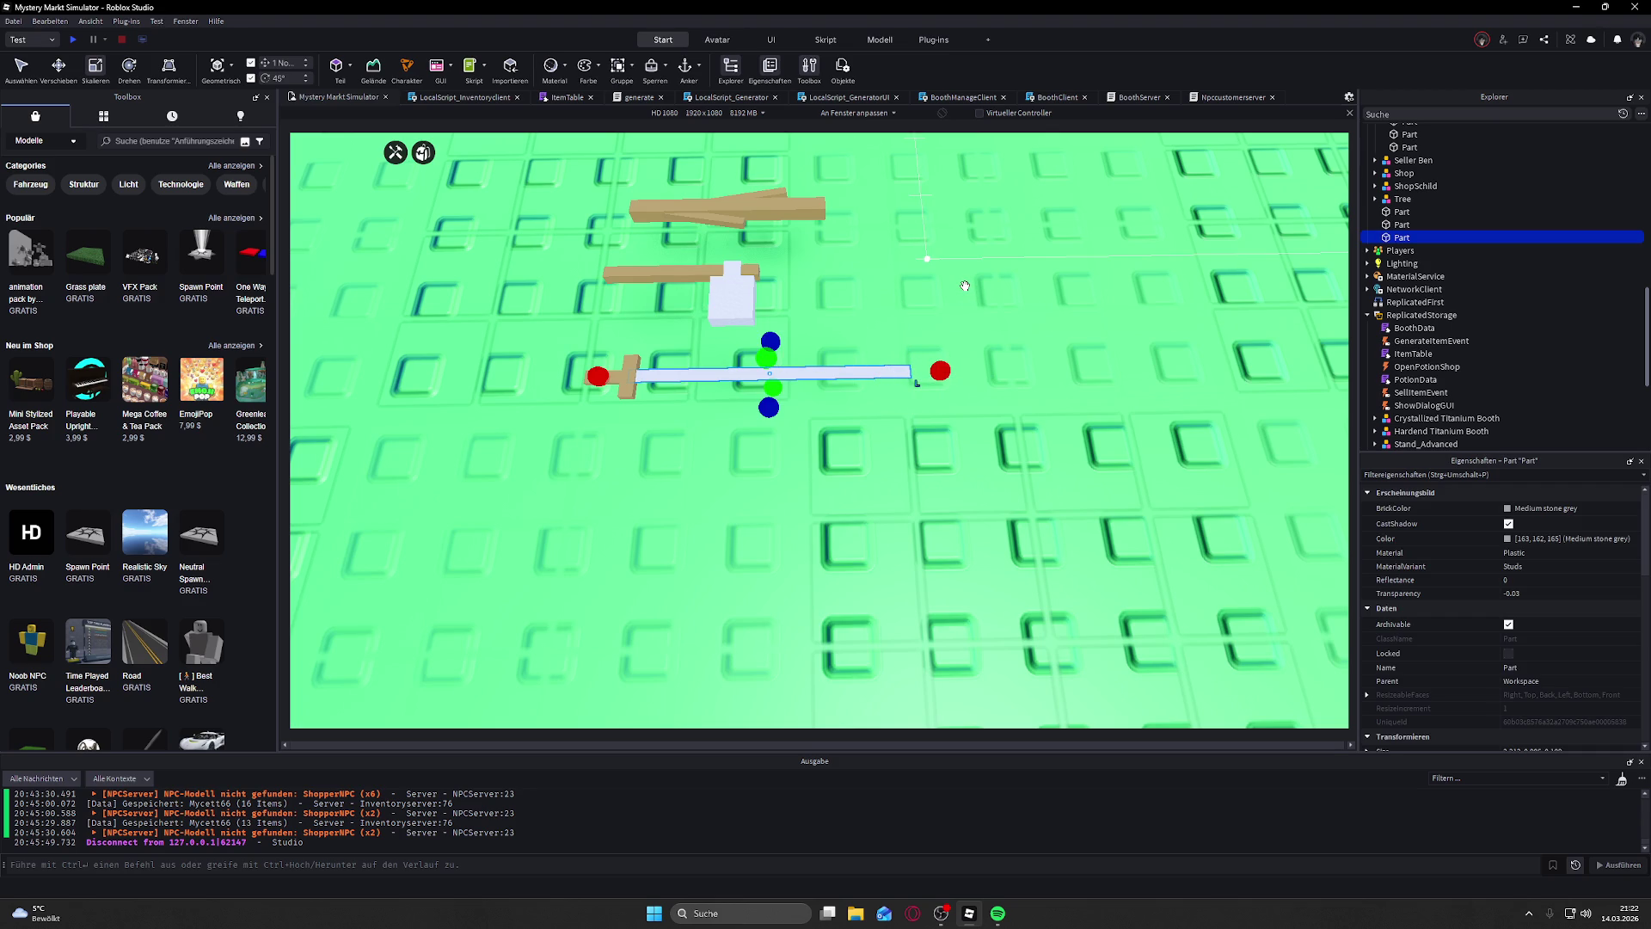
key("a")
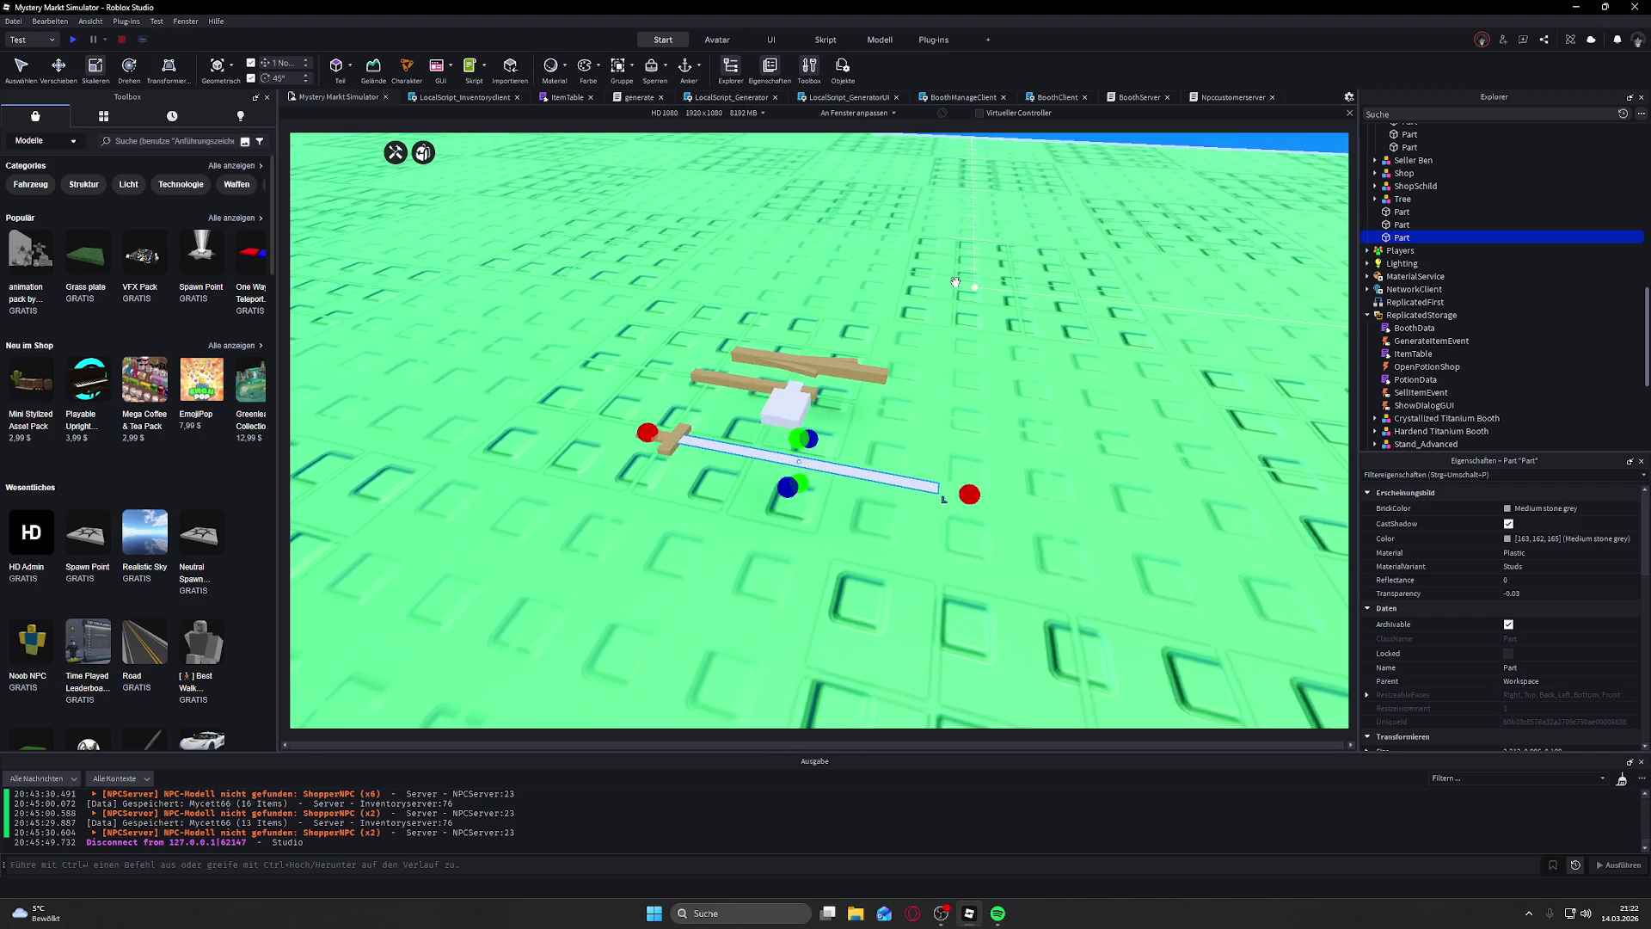
key("d")
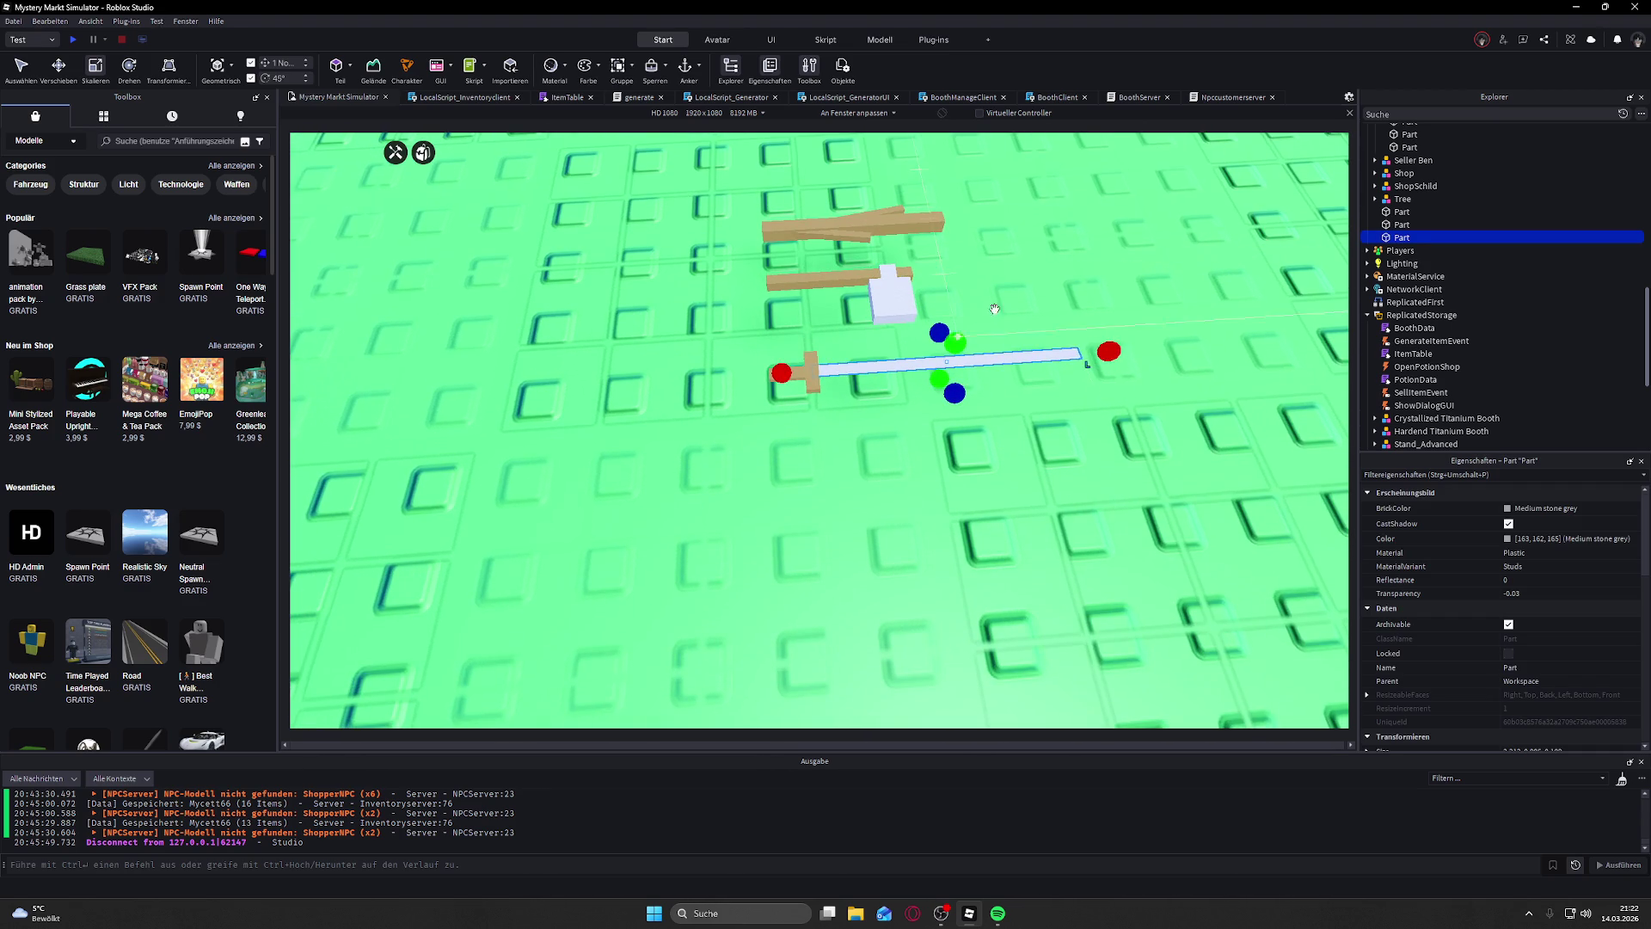
left_click_drag(1107, 354, 1057, 362)
left_click(793, 374)
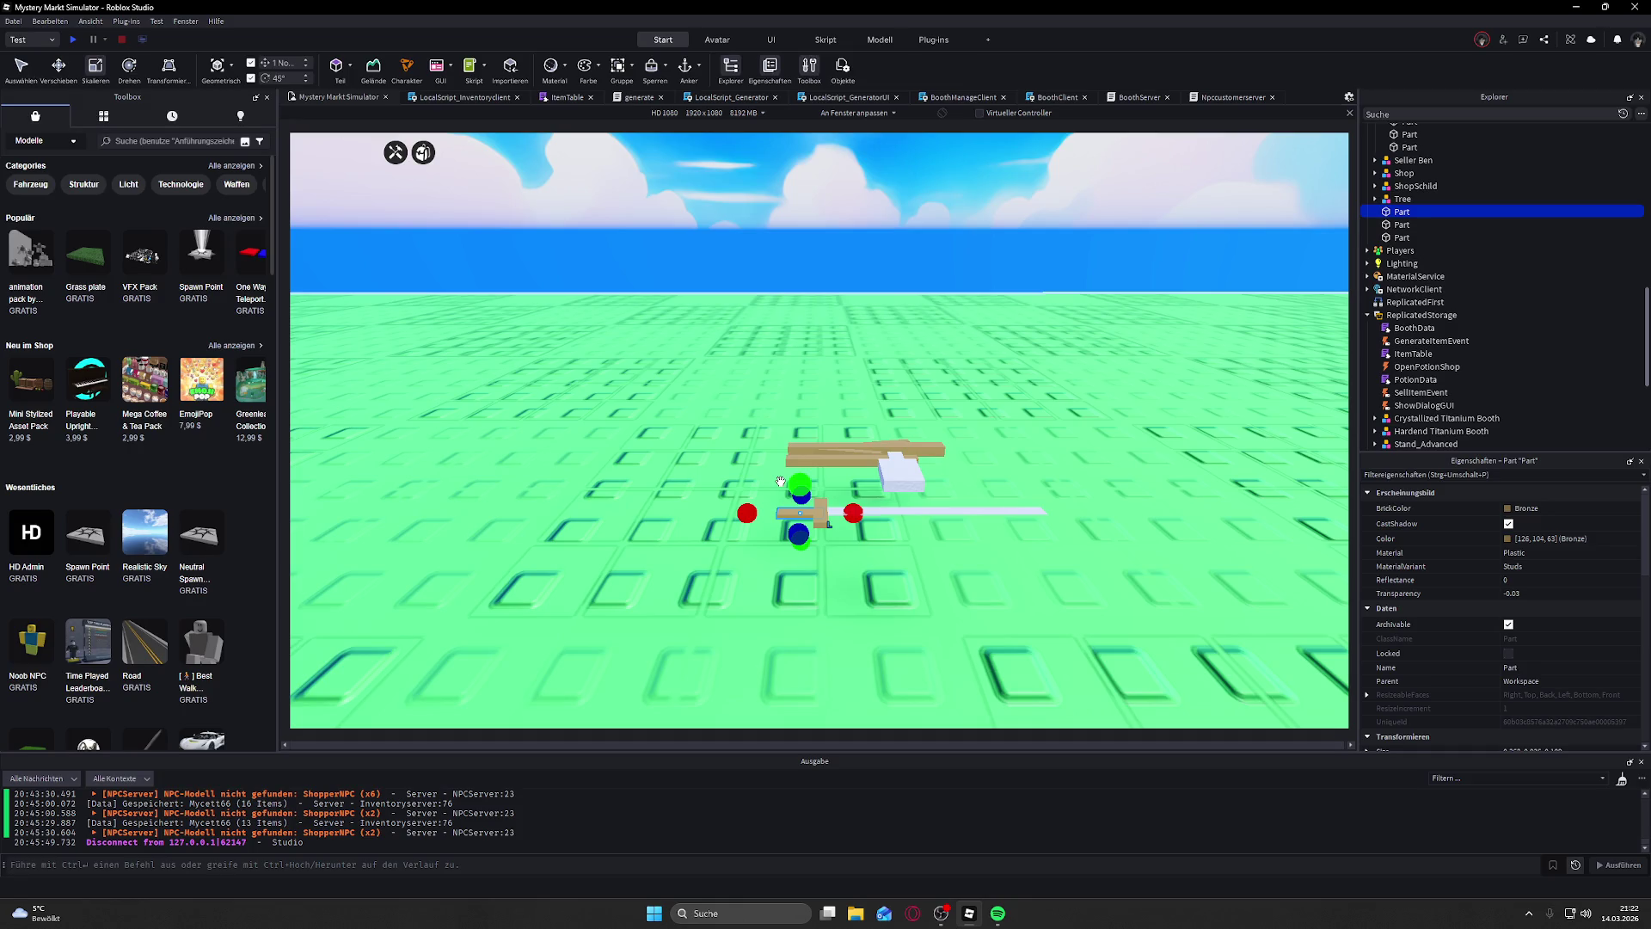
Step: Duplicate the small brown piece and move the copy down below the crossguard
left_click(815, 515)
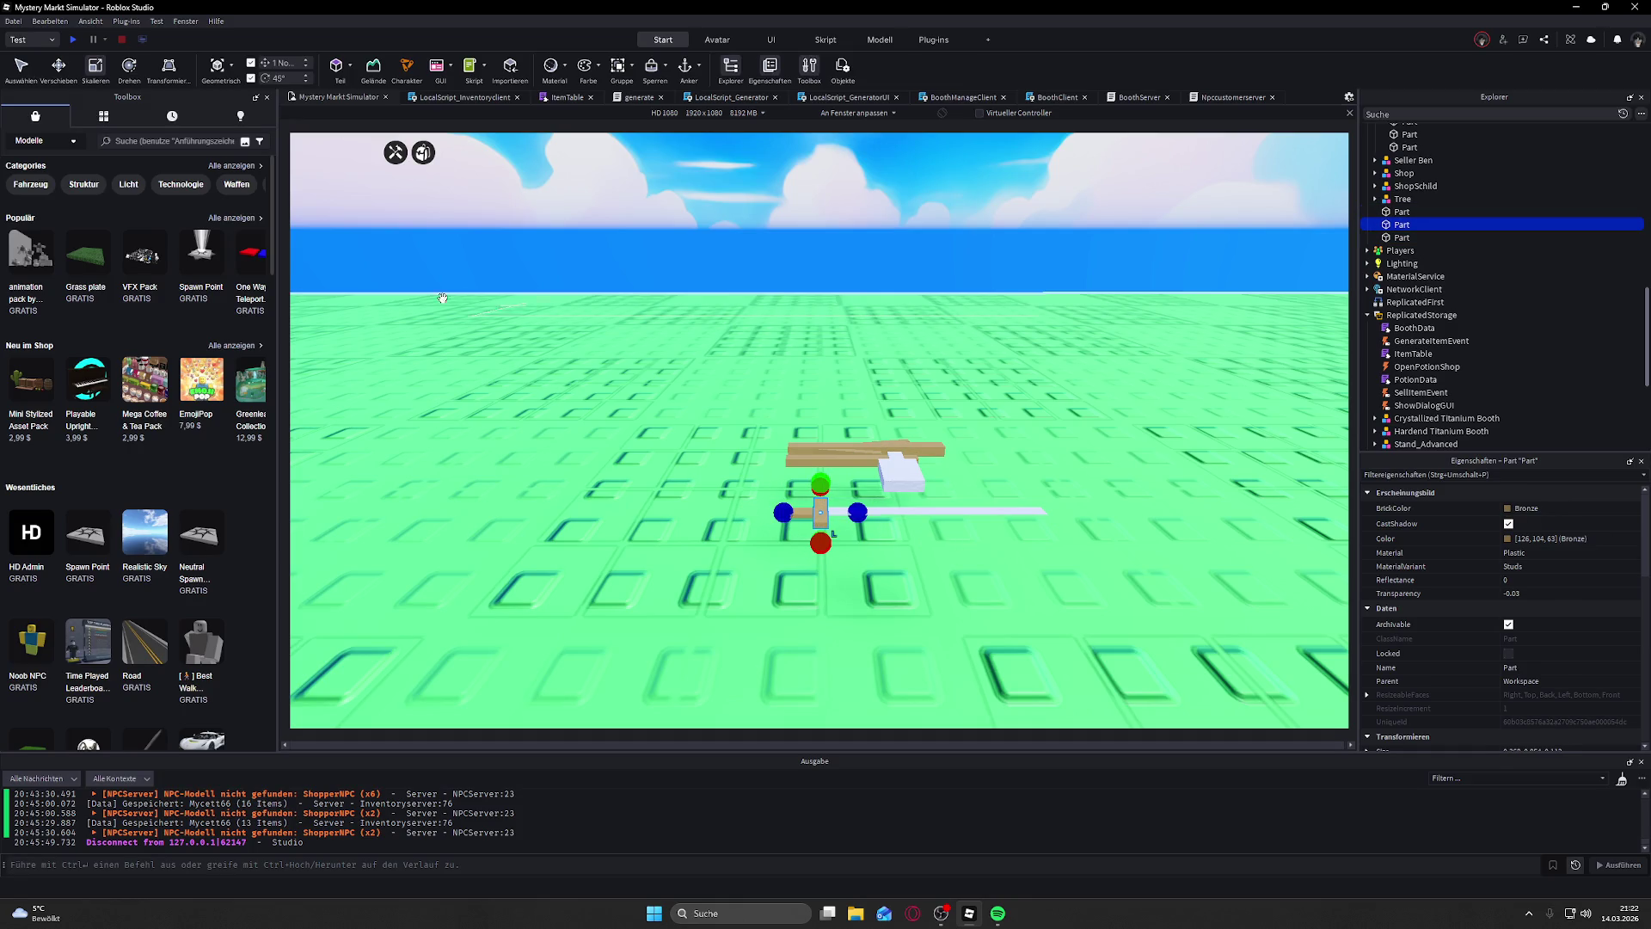
key("ctrl+2")
mouse_move(698, 514)
left_mouse_down()
mouse_move(714, 514)
mouse_move(677, 514)
left_mouse_up()
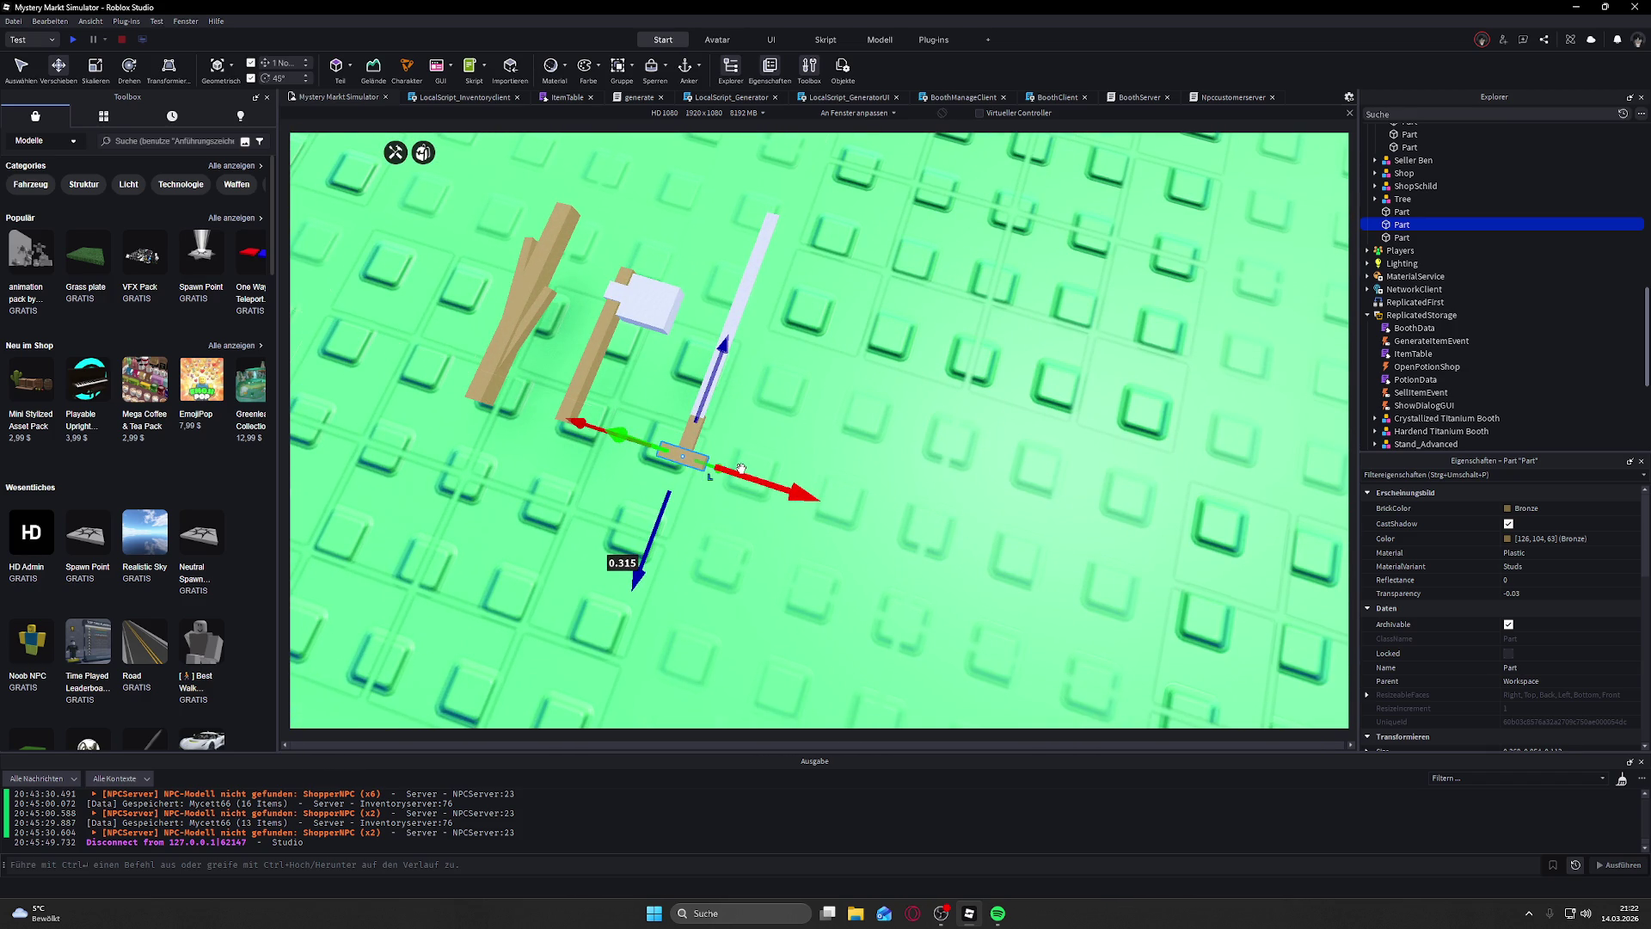
key("ctrl+z")
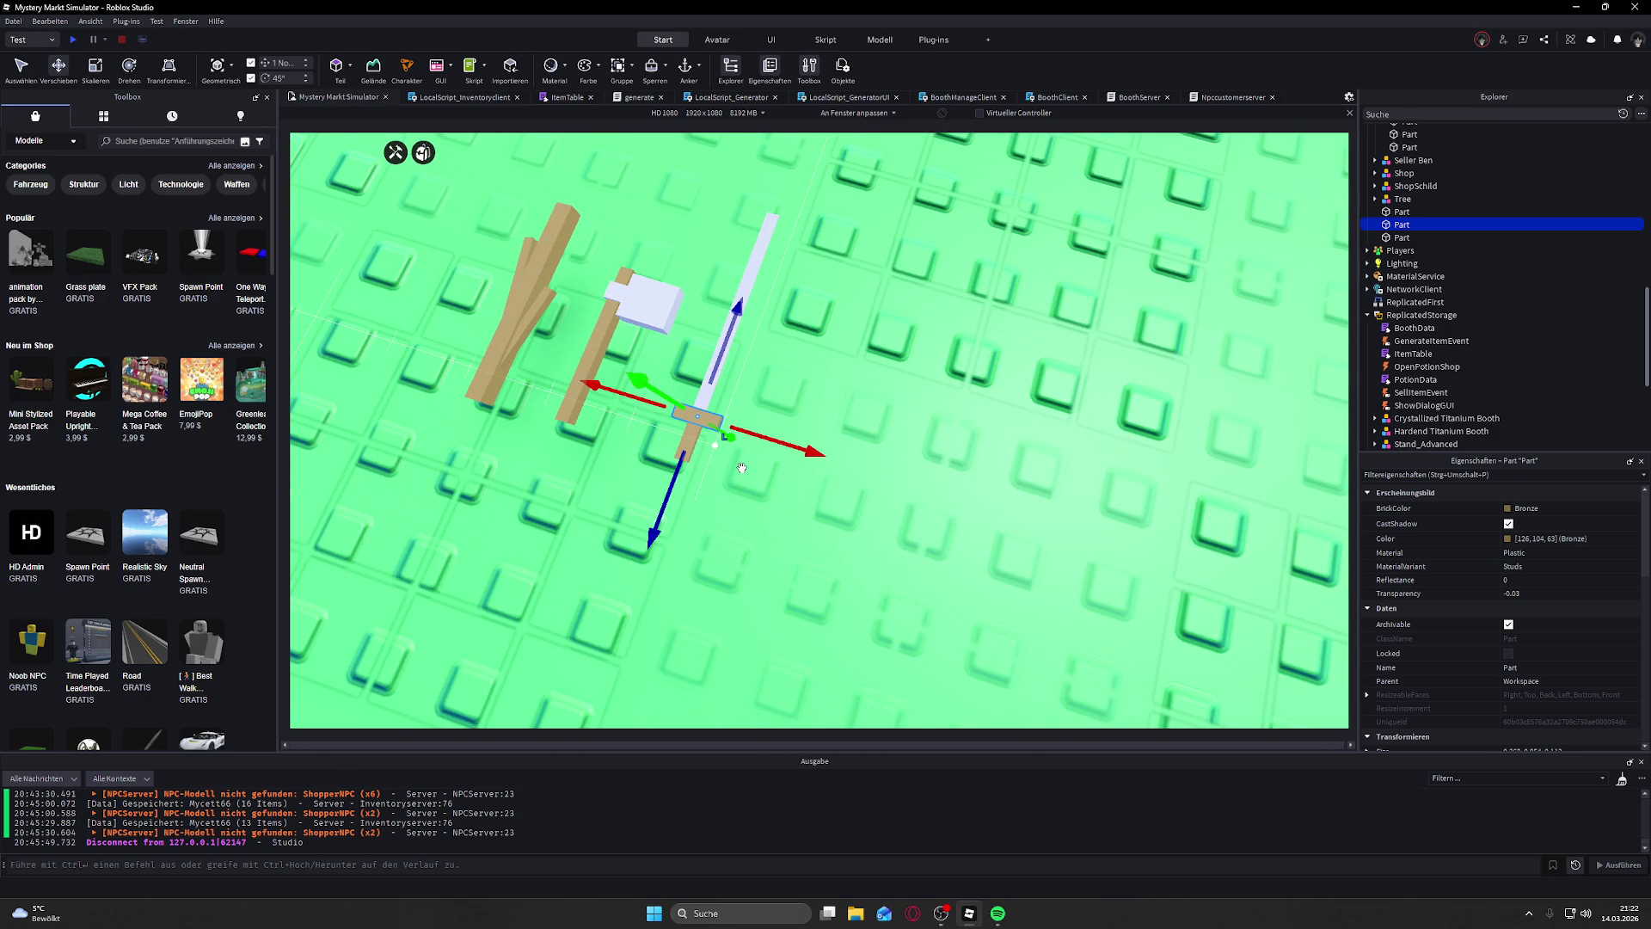
key("ctrl+d")
left_click_drag(677, 499, 662, 534)
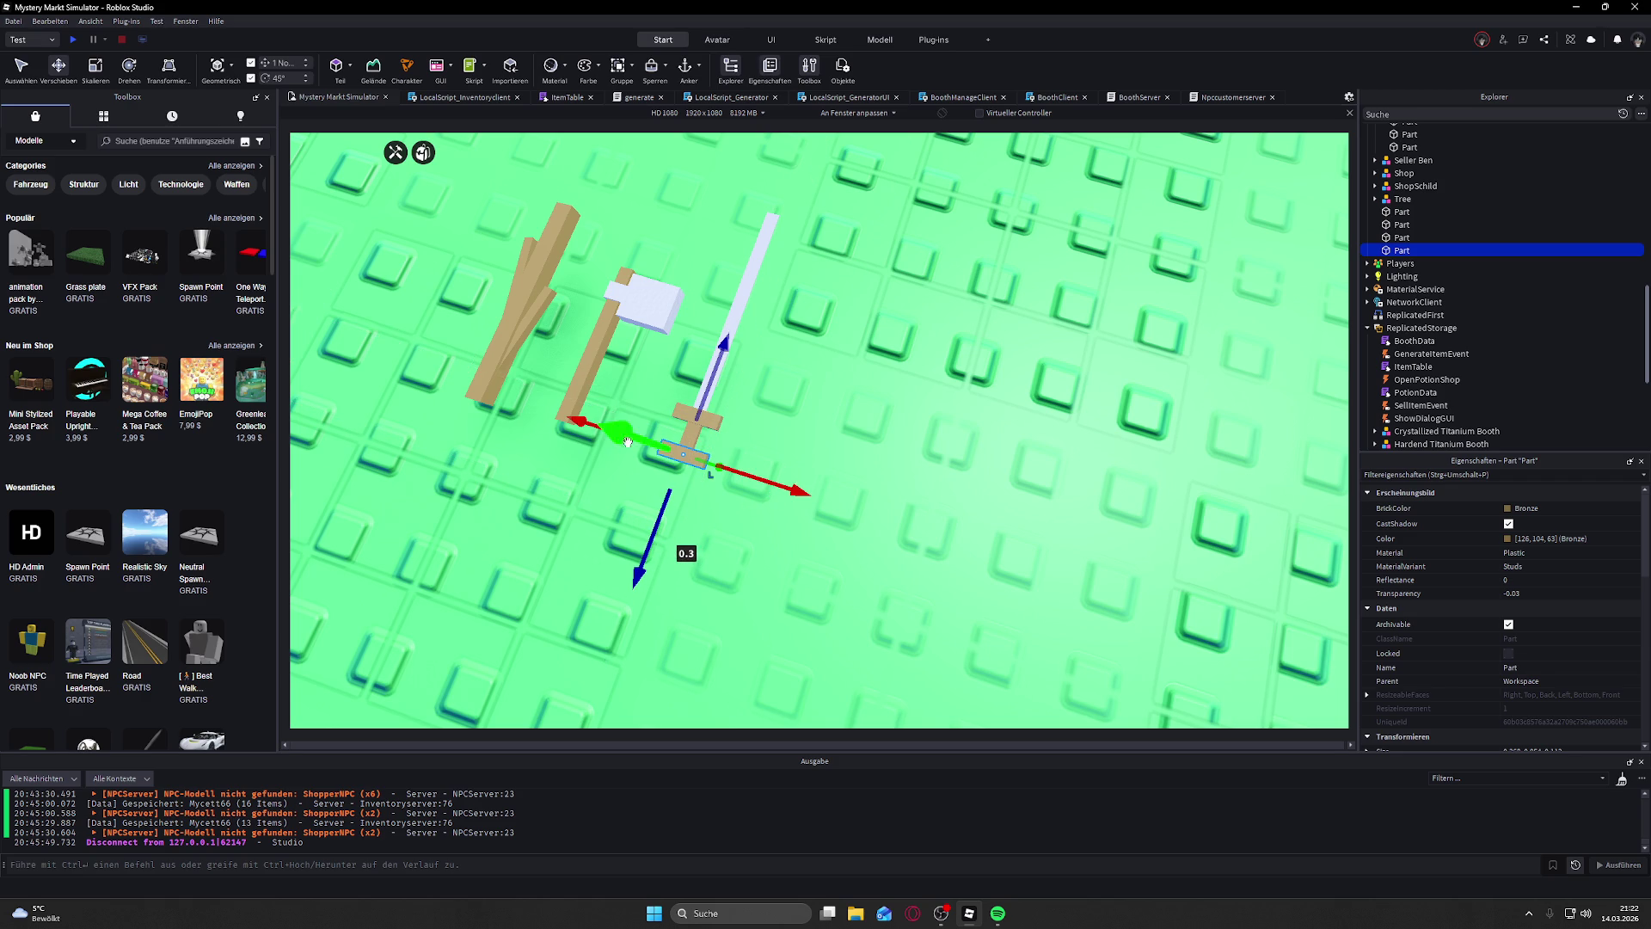
Step: Scale the copied piece's width and thickness to form the sword grip
left_click(128, 69)
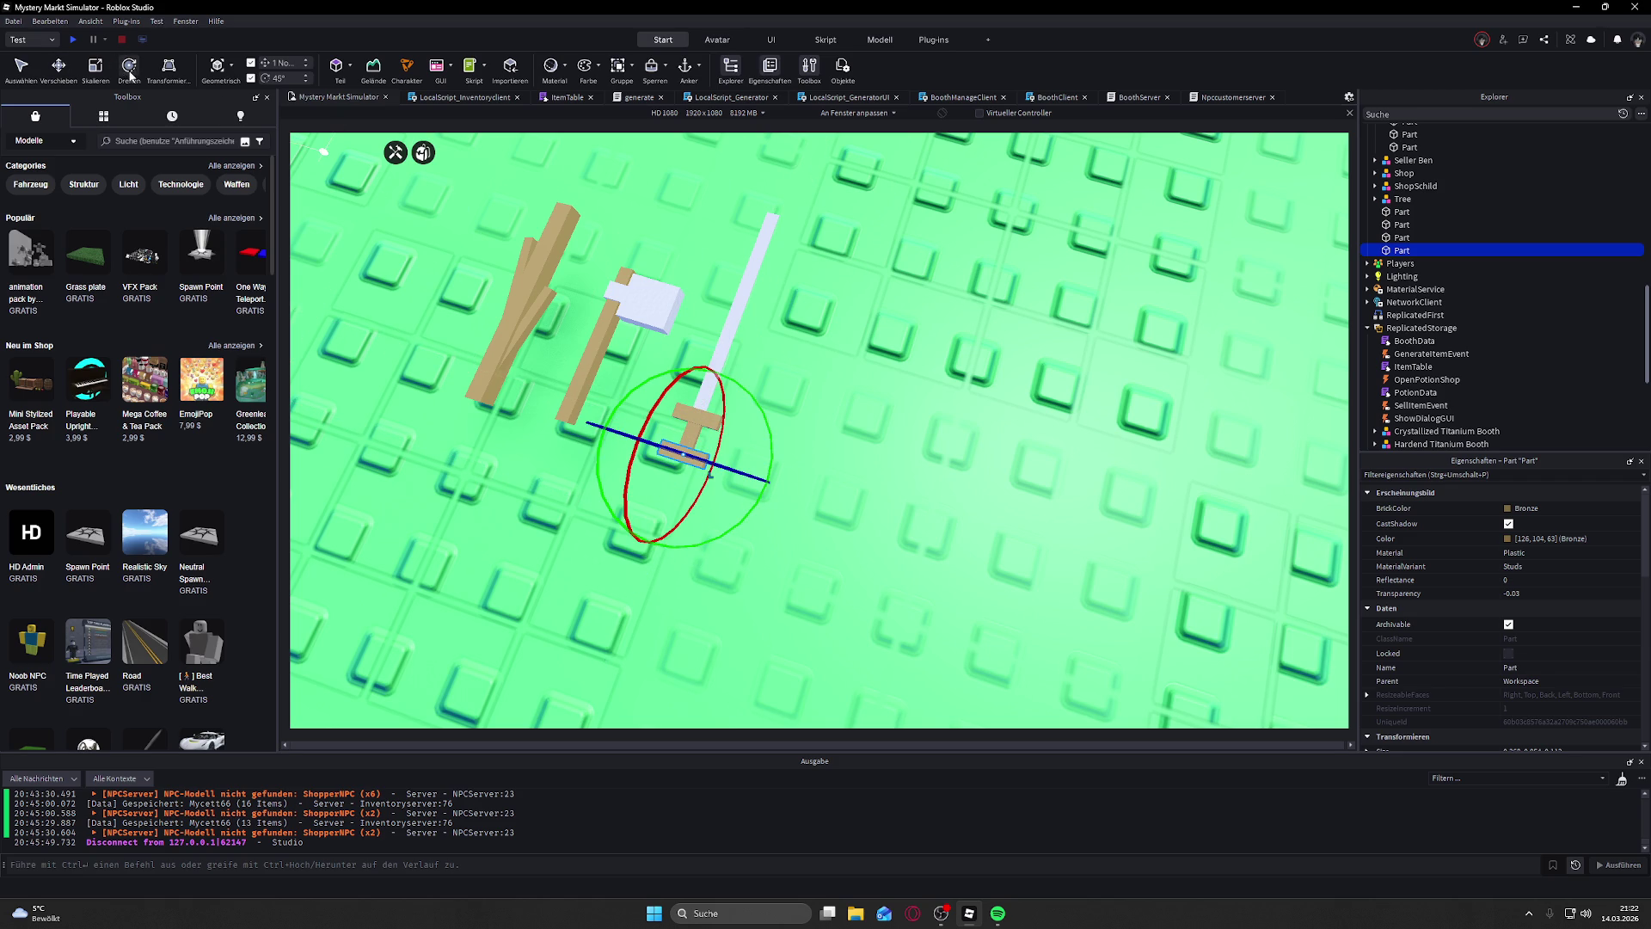
left_click(97, 72)
left_click_drag(733, 471, 719, 475)
left_click_drag(627, 438, 629, 440)
scroll(742, 455, "up", 10)
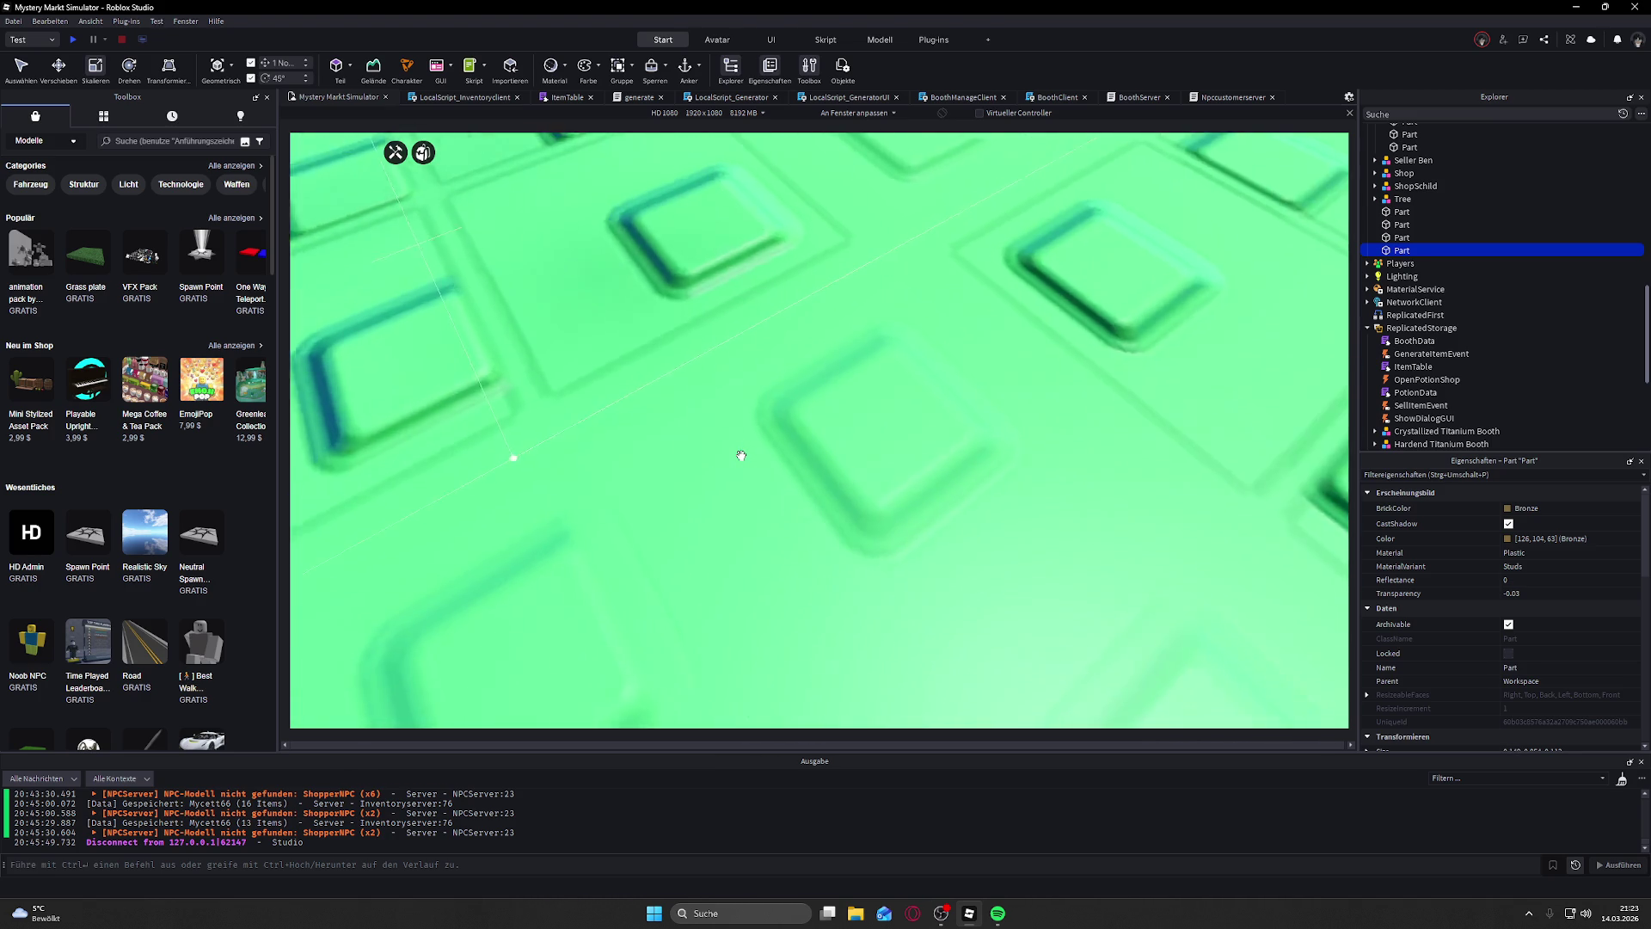
scroll(741, 456, "down", 10)
left_click_drag(717, 405, 718, 411)
left_click_drag(716, 334, 716, 332)
left_click(848, 291)
key("w")
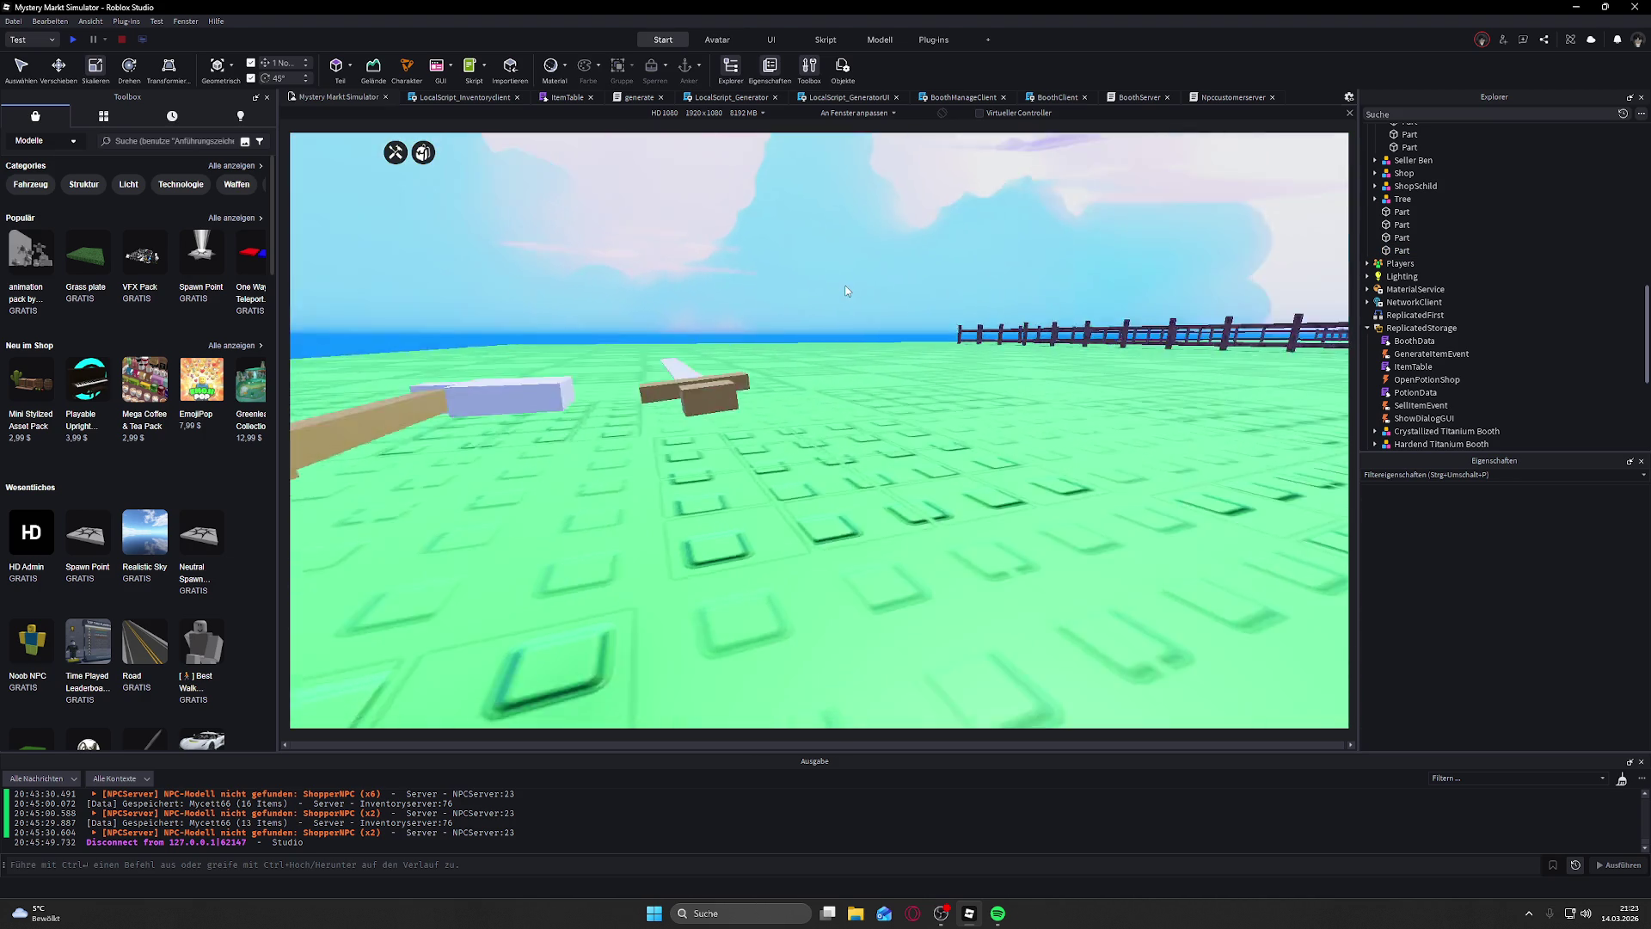
key("s")
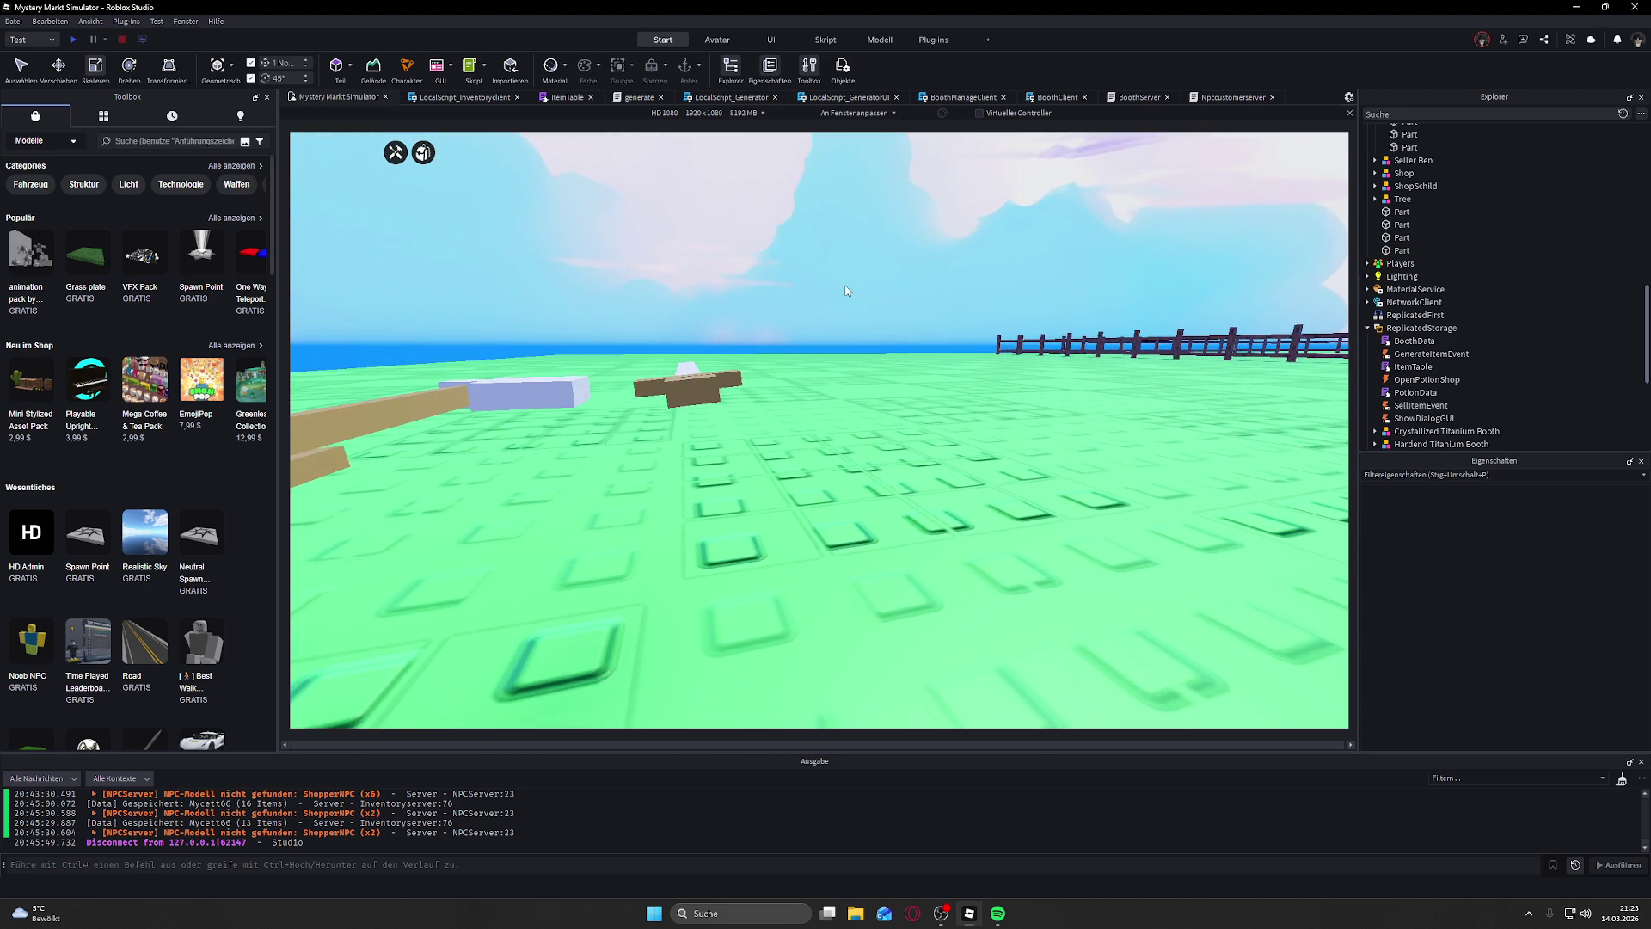
key("s")
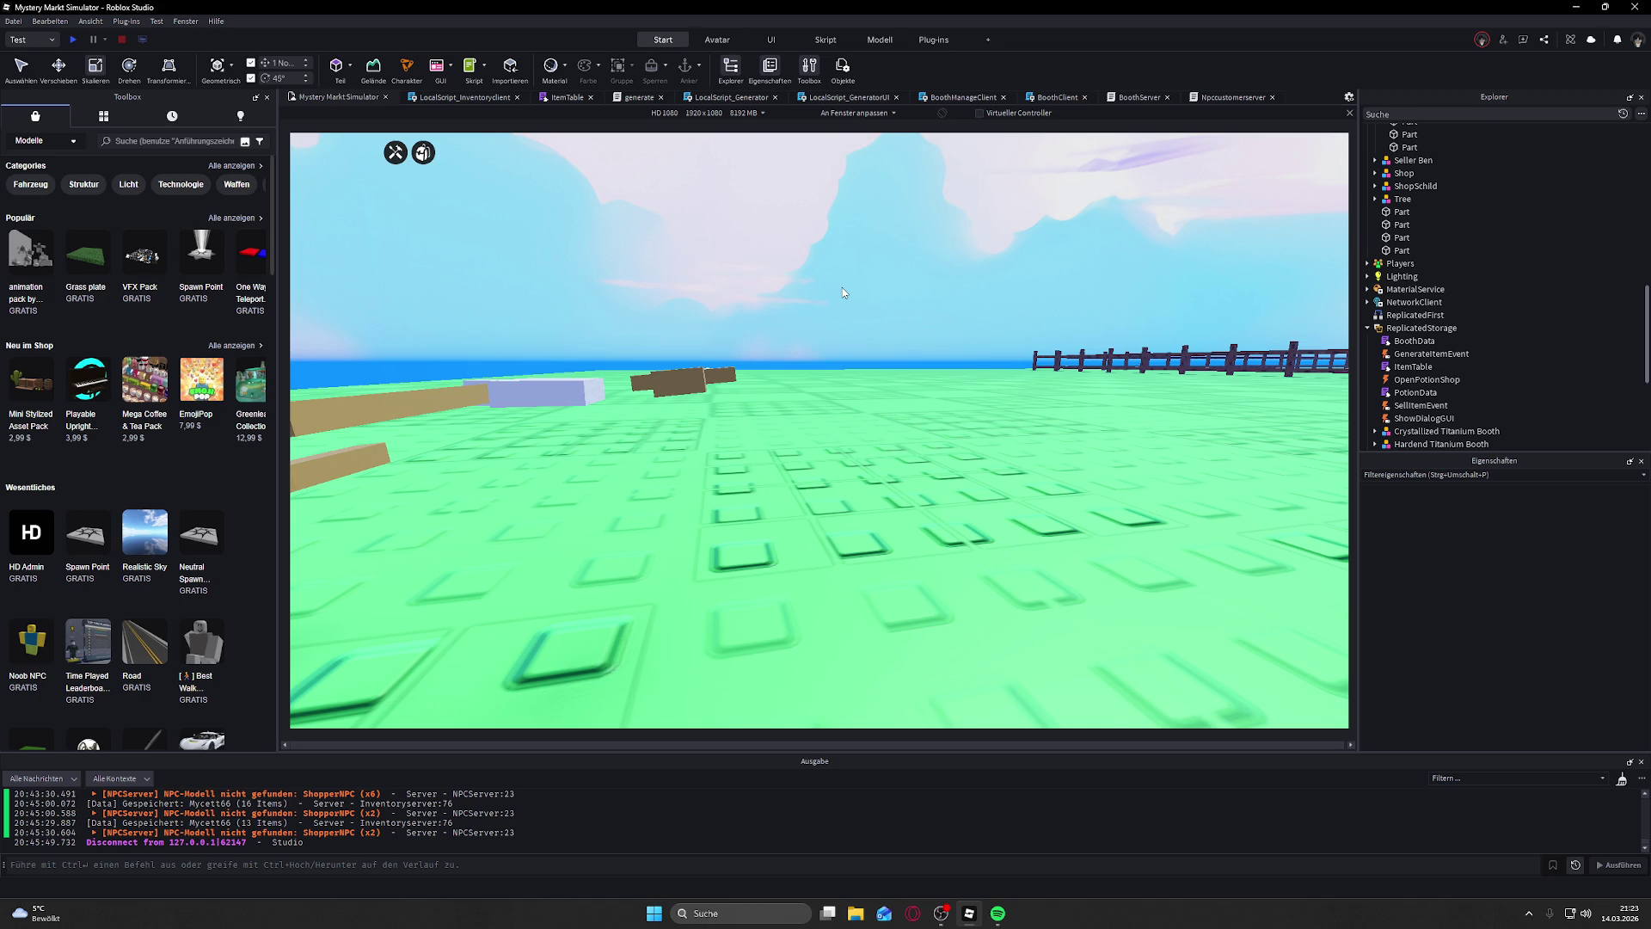
key("w")
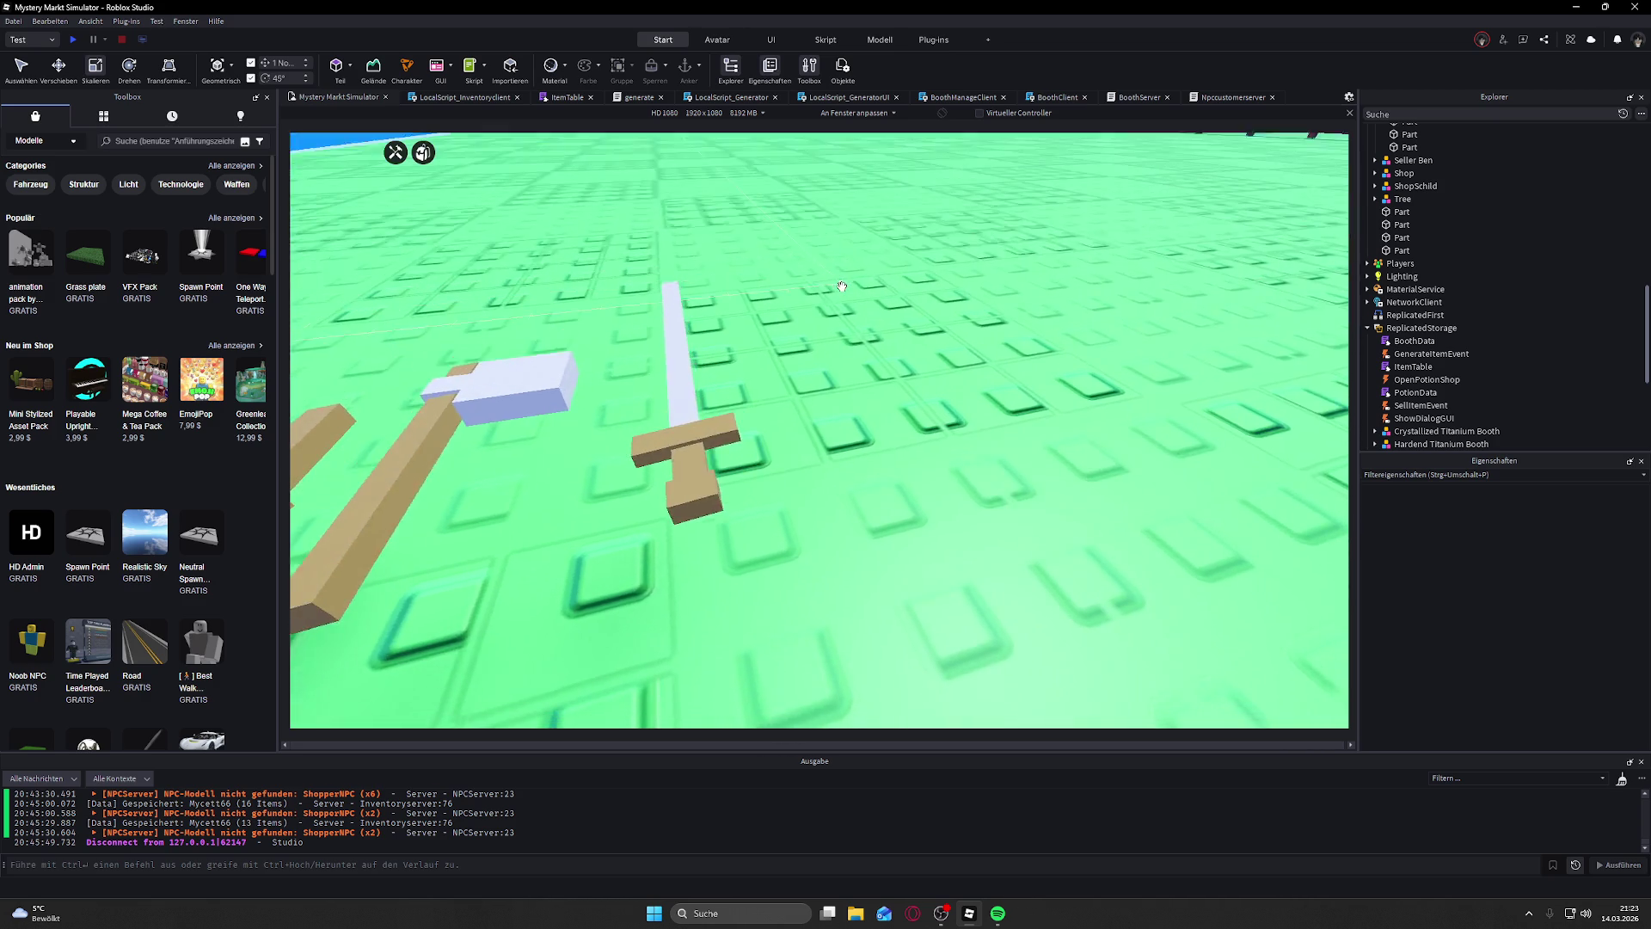
key("s")
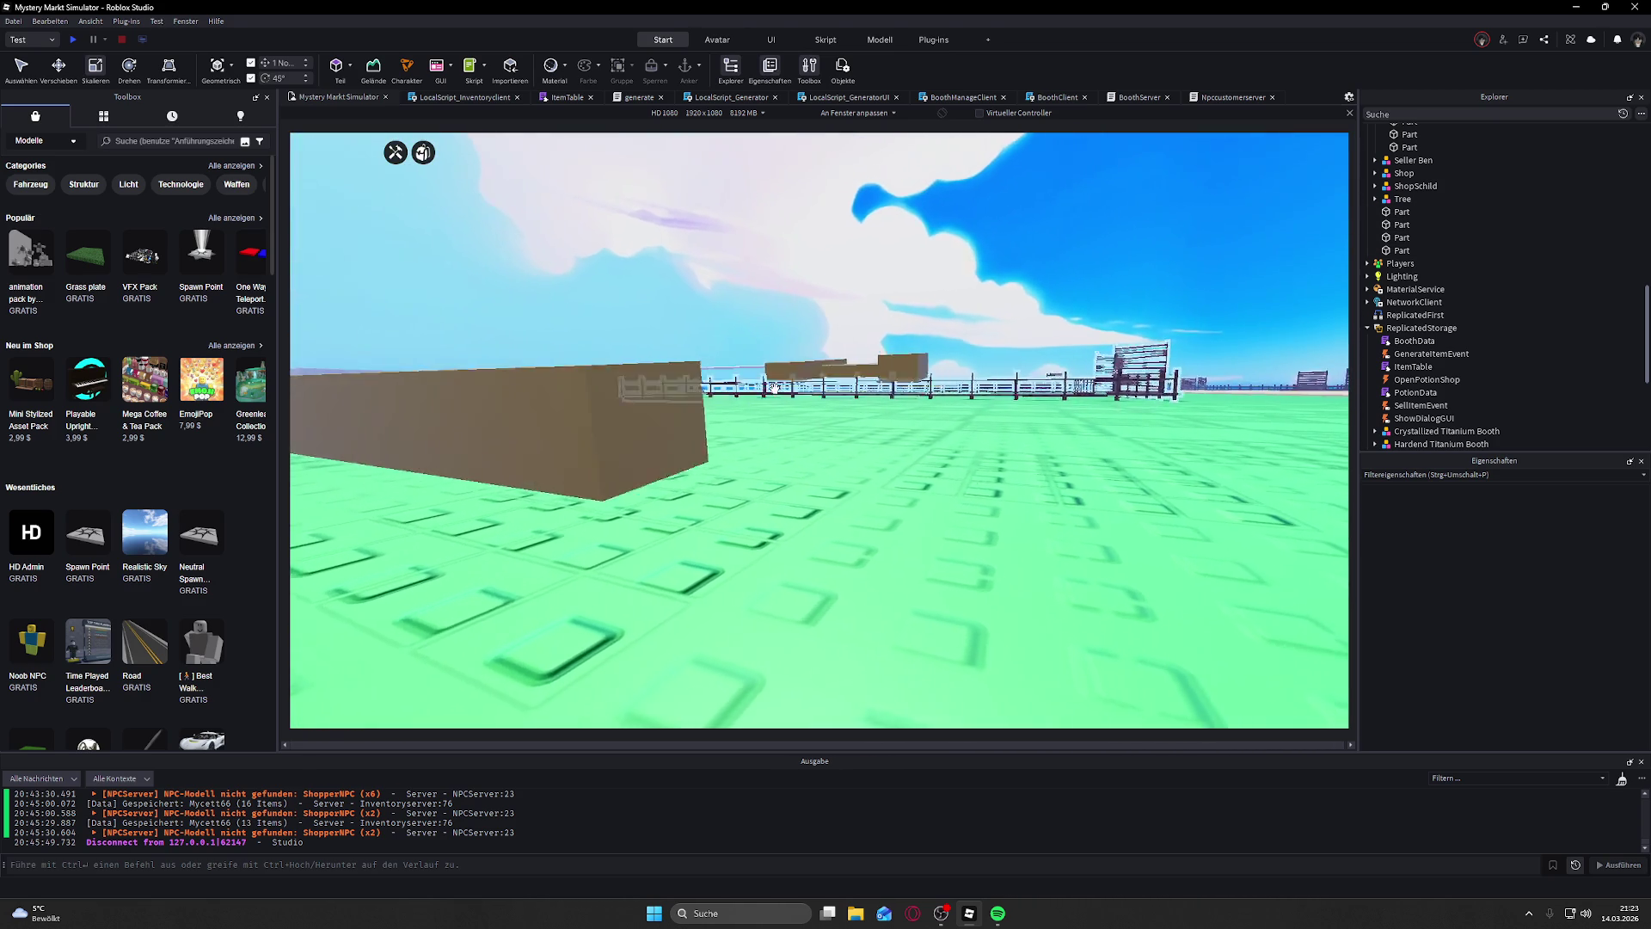
key("e")
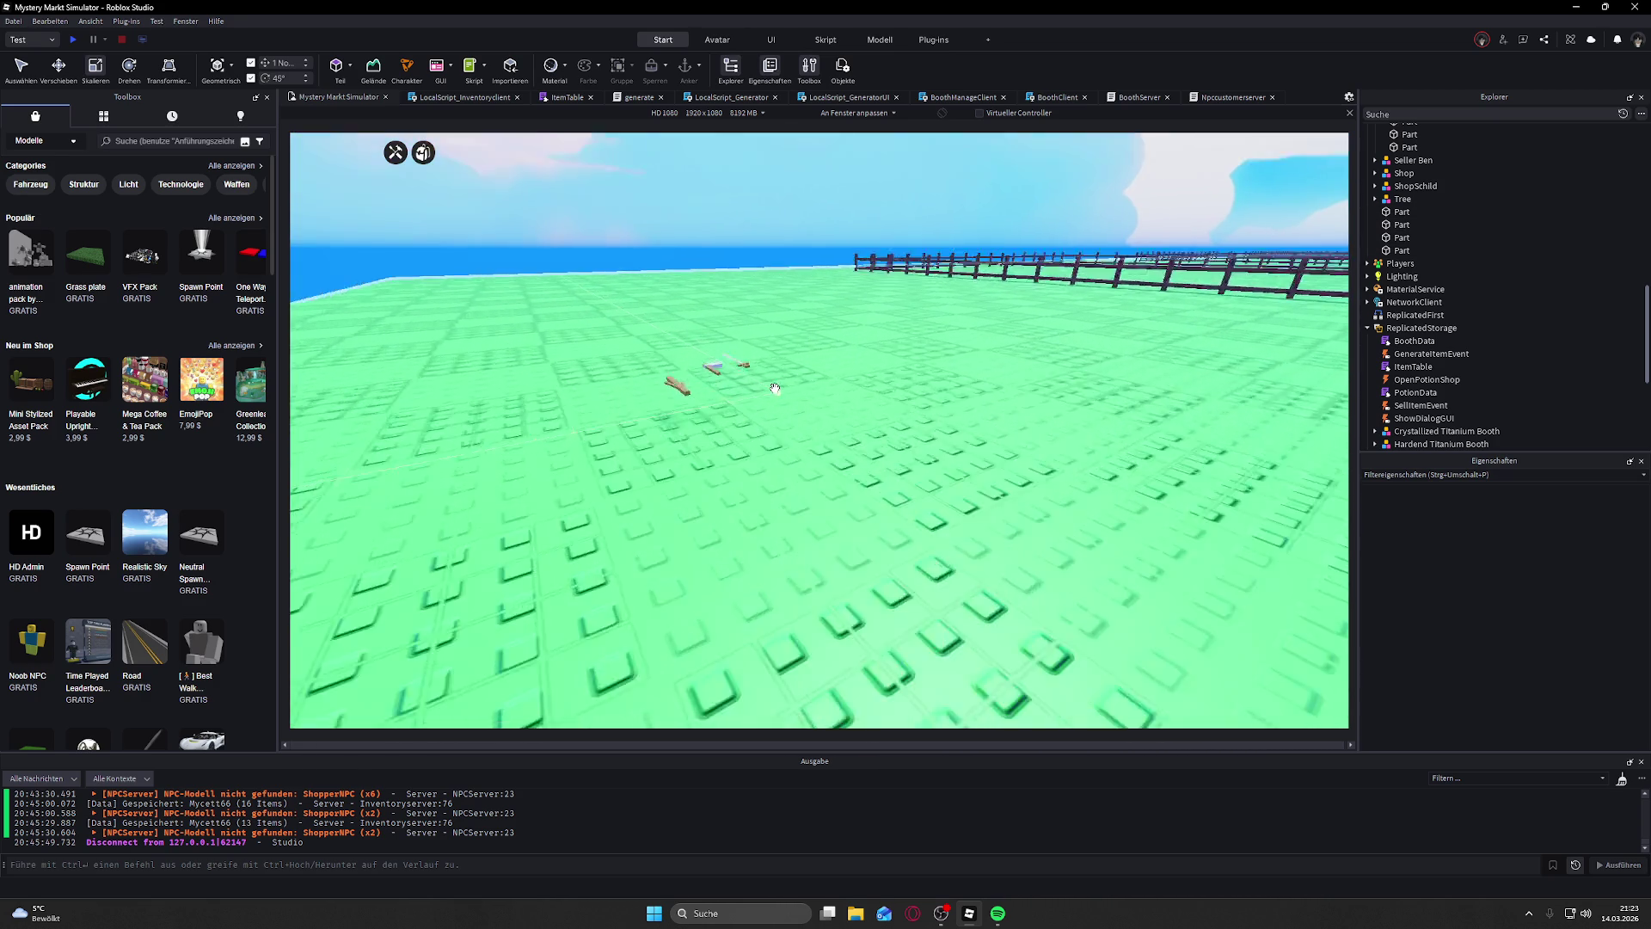
key("q")
key("w")
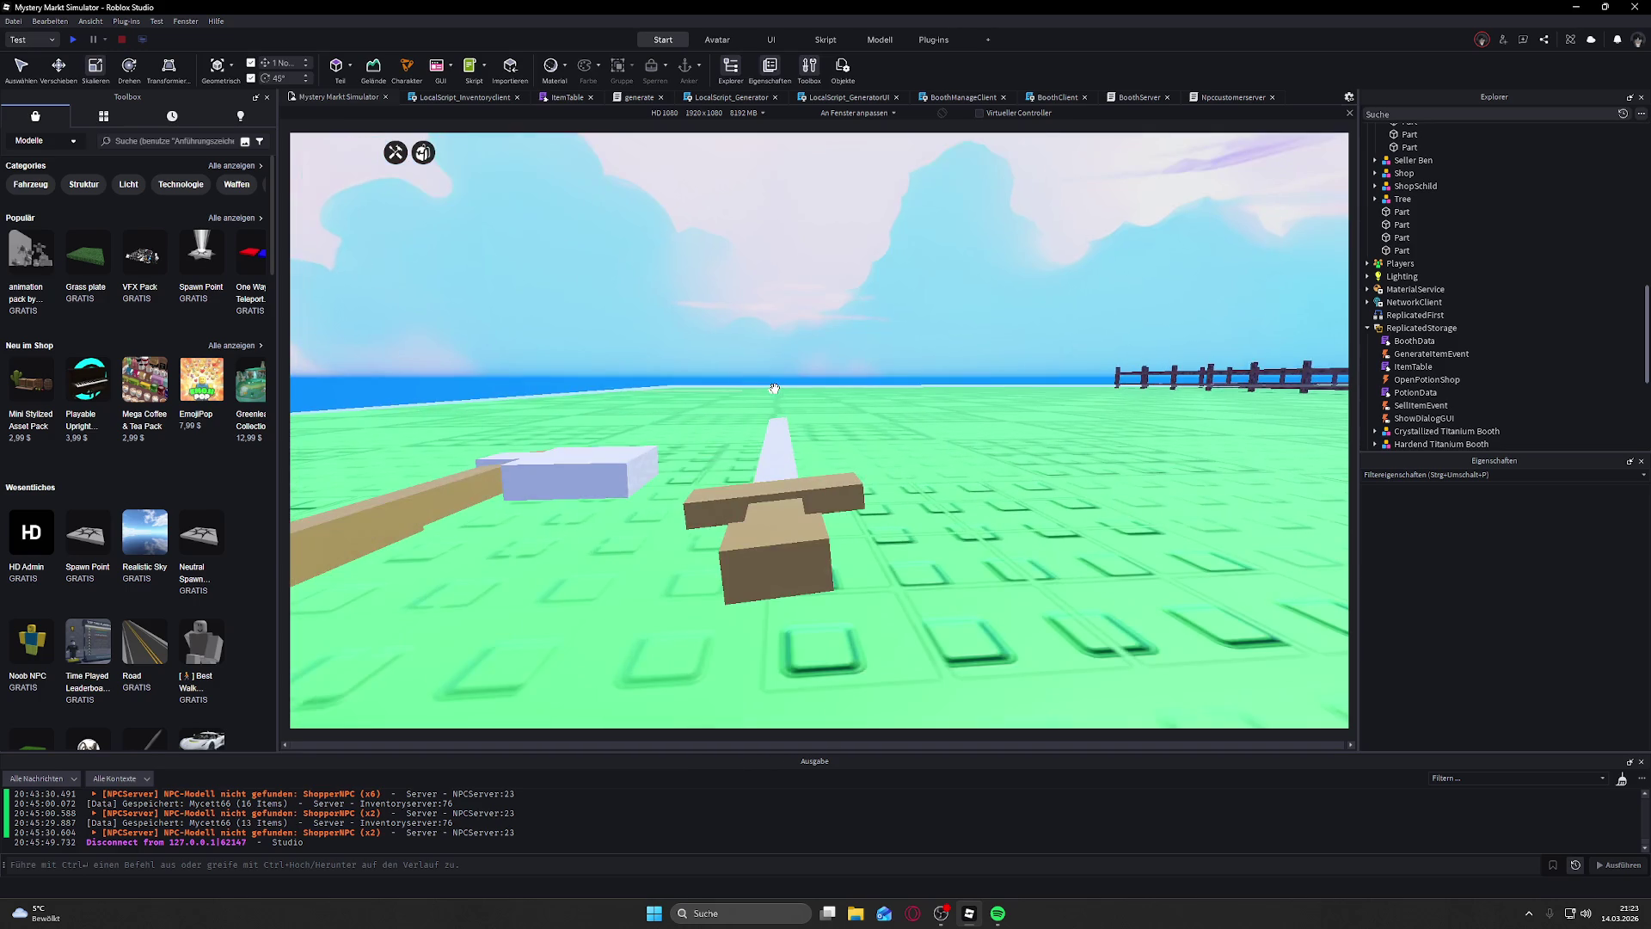
key("s")
key("w")
left_click(813, 484)
key("f")
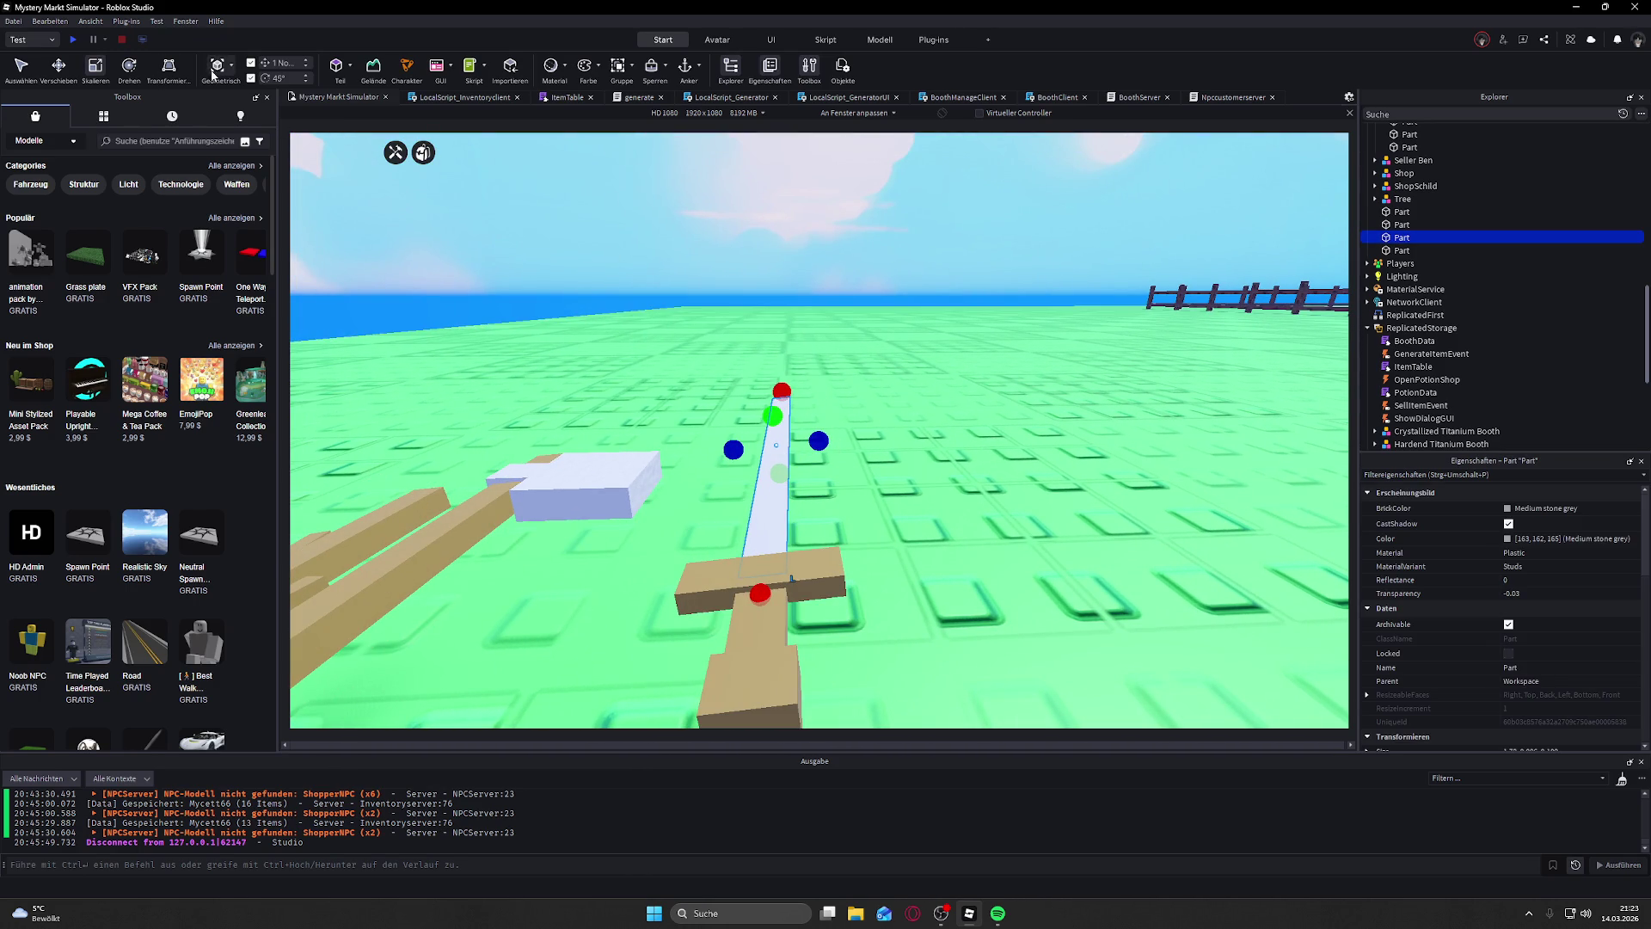
Step: Tilt the sword blade about 4 degrees on its crossguard, then deselect it
mouse_move(886, 336)
left_mouse_down()
mouse_move(814, 290)
mouse_move(627, 260)
mouse_move(883, 336)
left_mouse_up()
left_click_drag(888, 332, 891, 260)
scroll(916, 275, "down", 5)
scroll(816, 489, "up", 3)
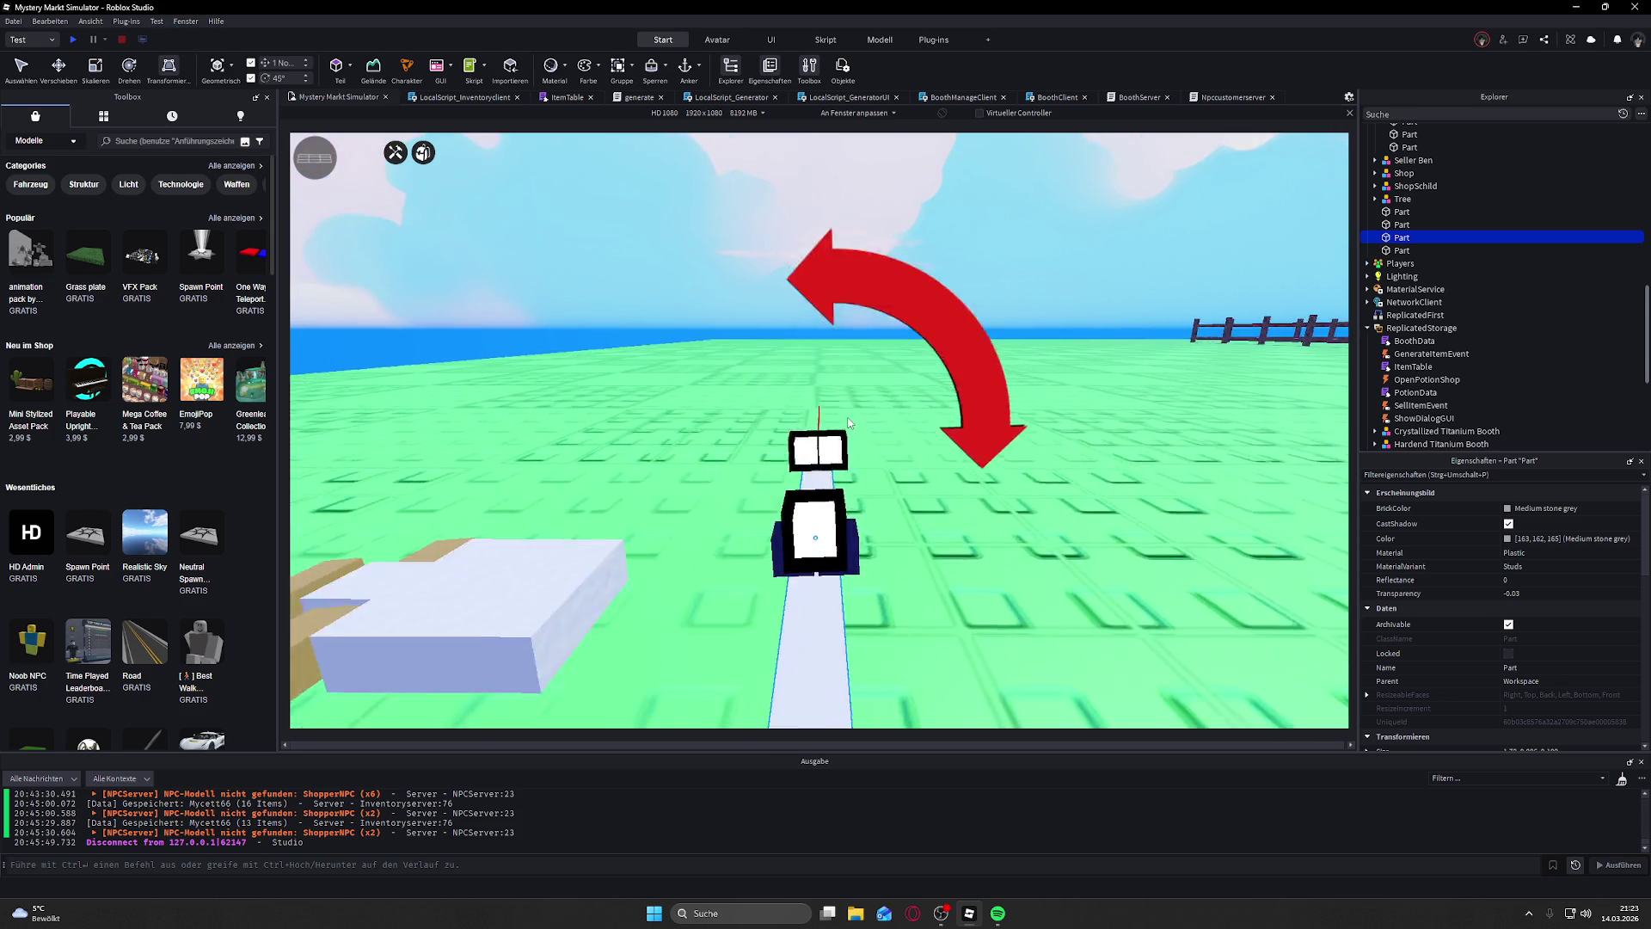
scroll(815, 488, "down", 5)
left_click(382, 298)
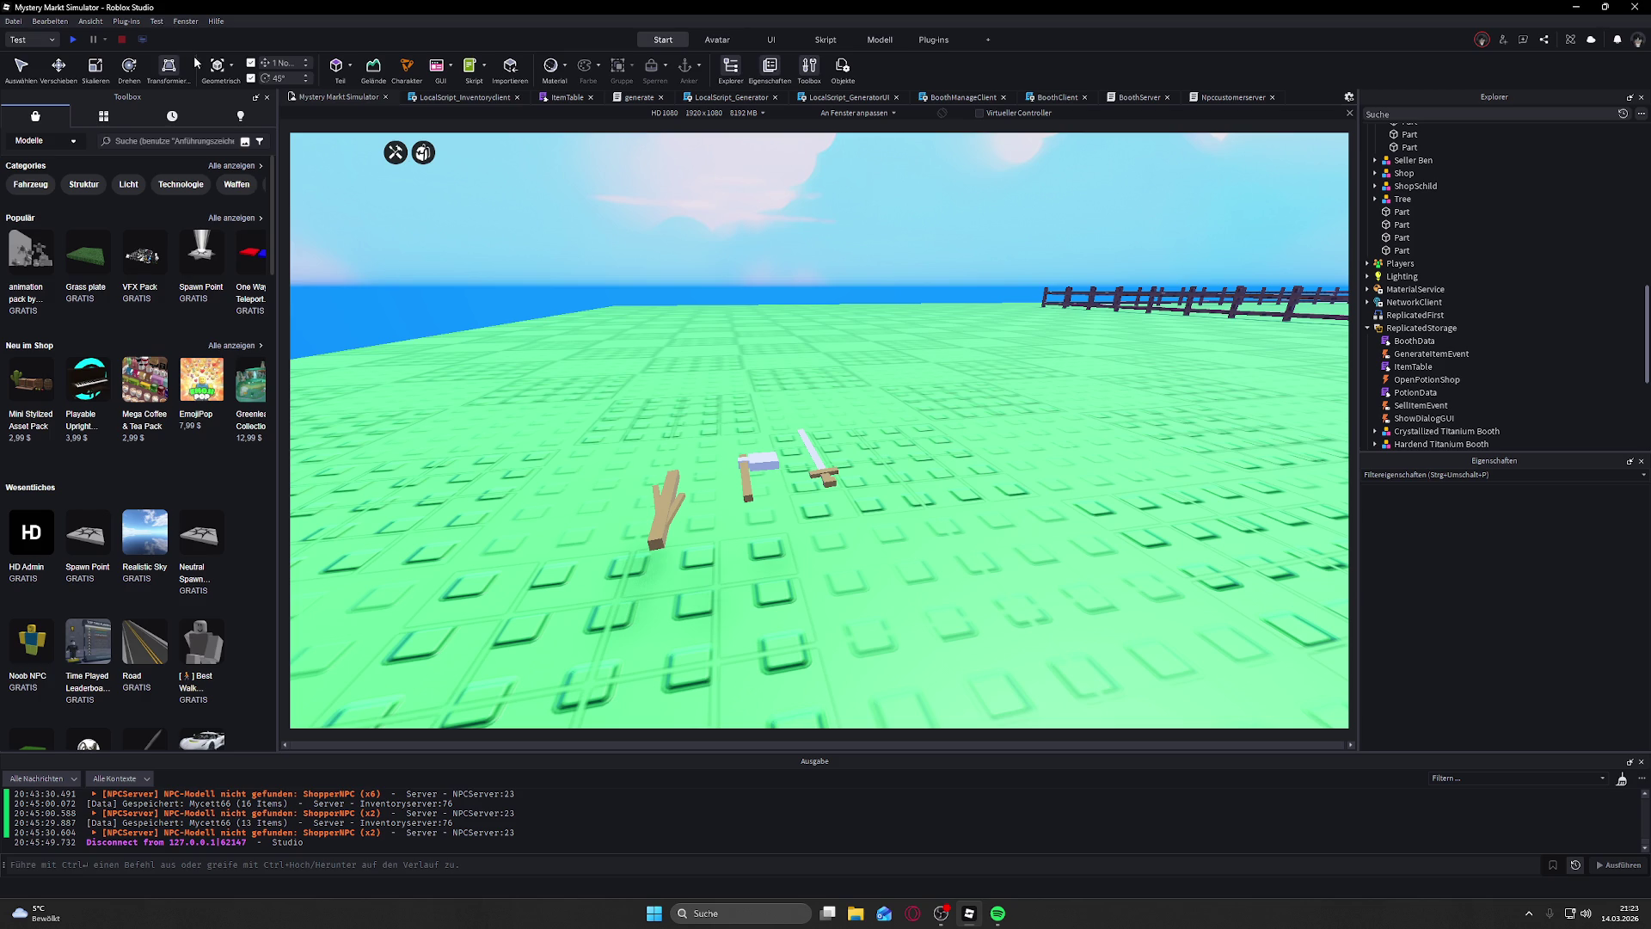
left_click_drag(722, 301, 947, 398)
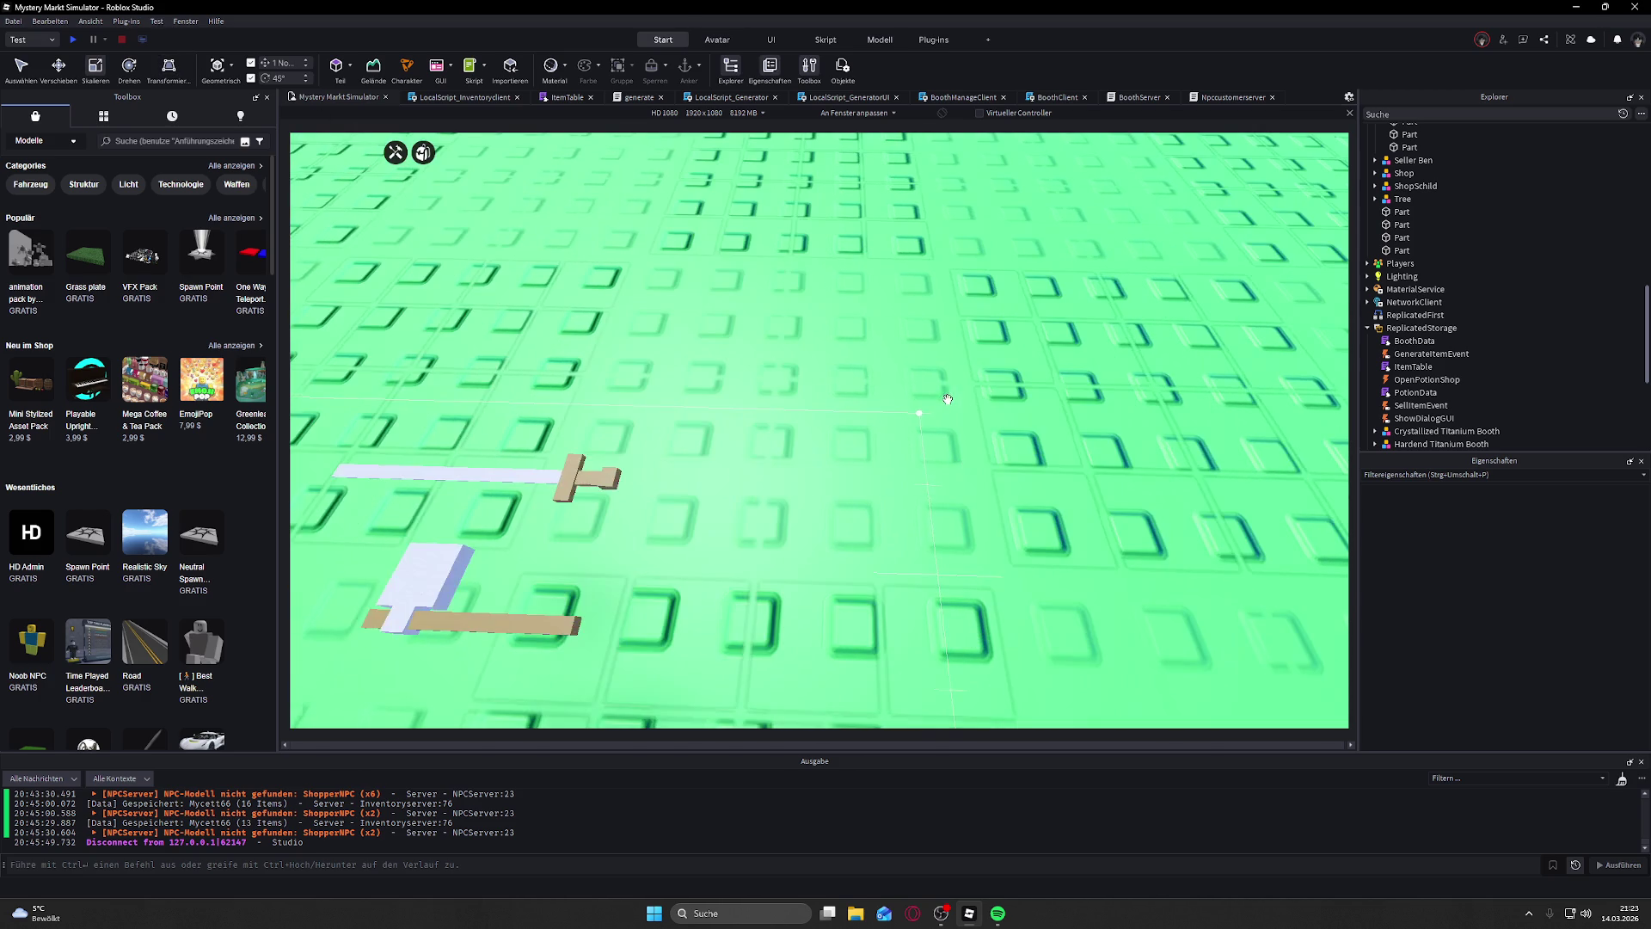
left_click(620, 456)
Step: Shrink the small brown piece at the sword's base along its blue scale axis
key("a")
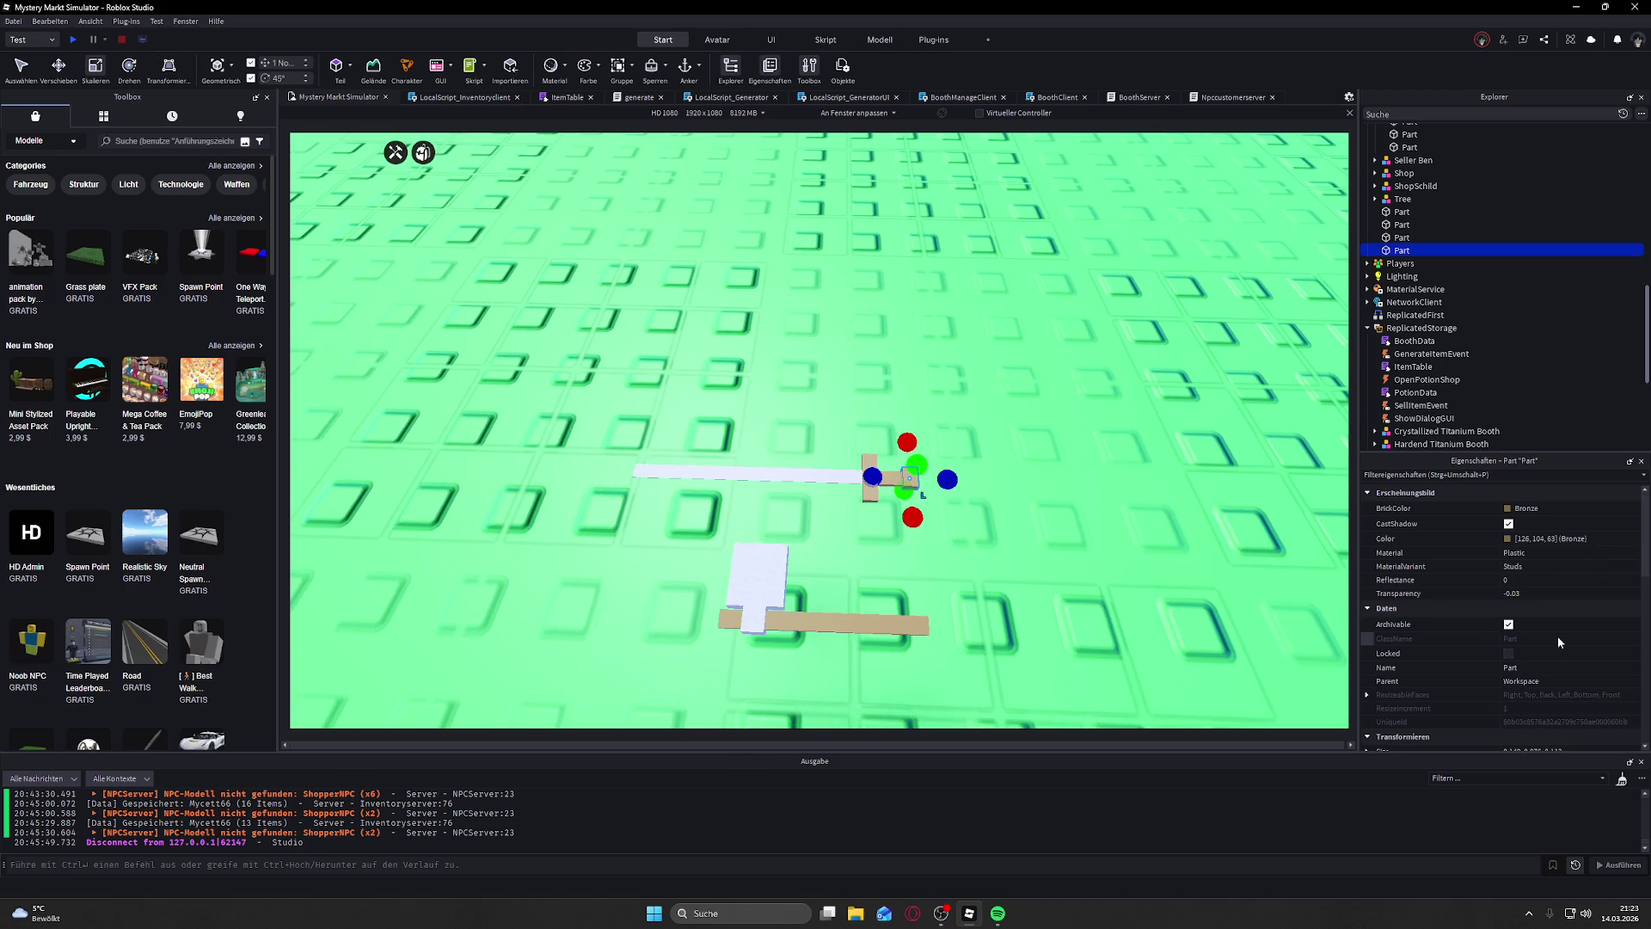
scroll(1558, 642, "down", 2)
left_click_drag(872, 476, 882, 478)
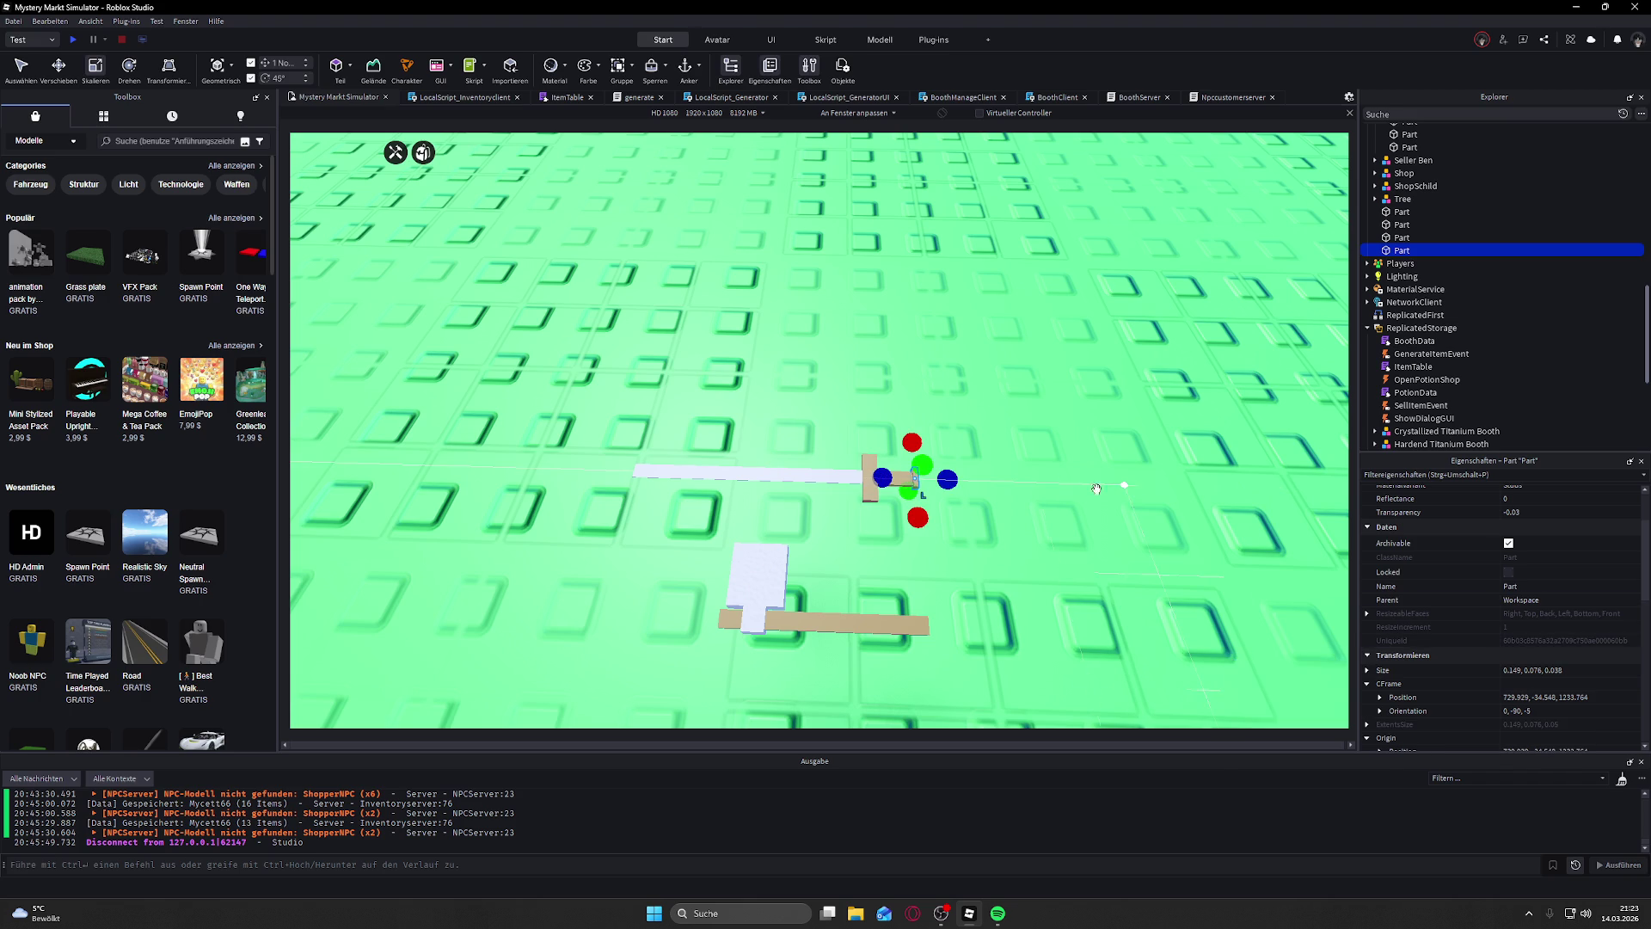
left_click(1151, 362)
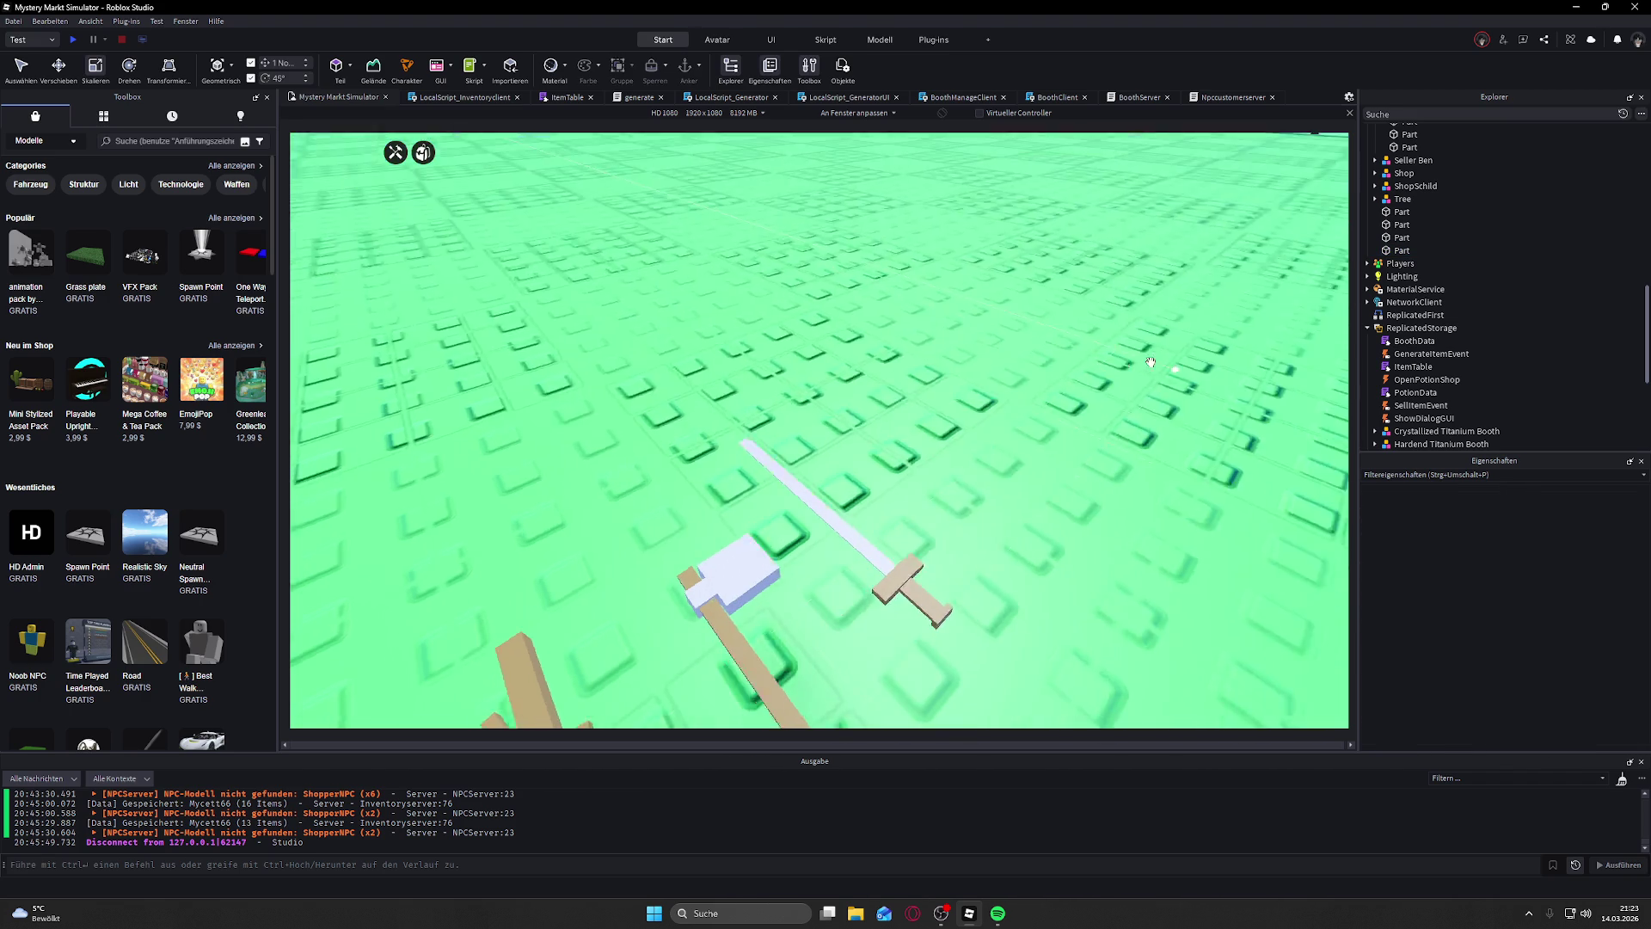
scroll(1100, 425, "up", 3)
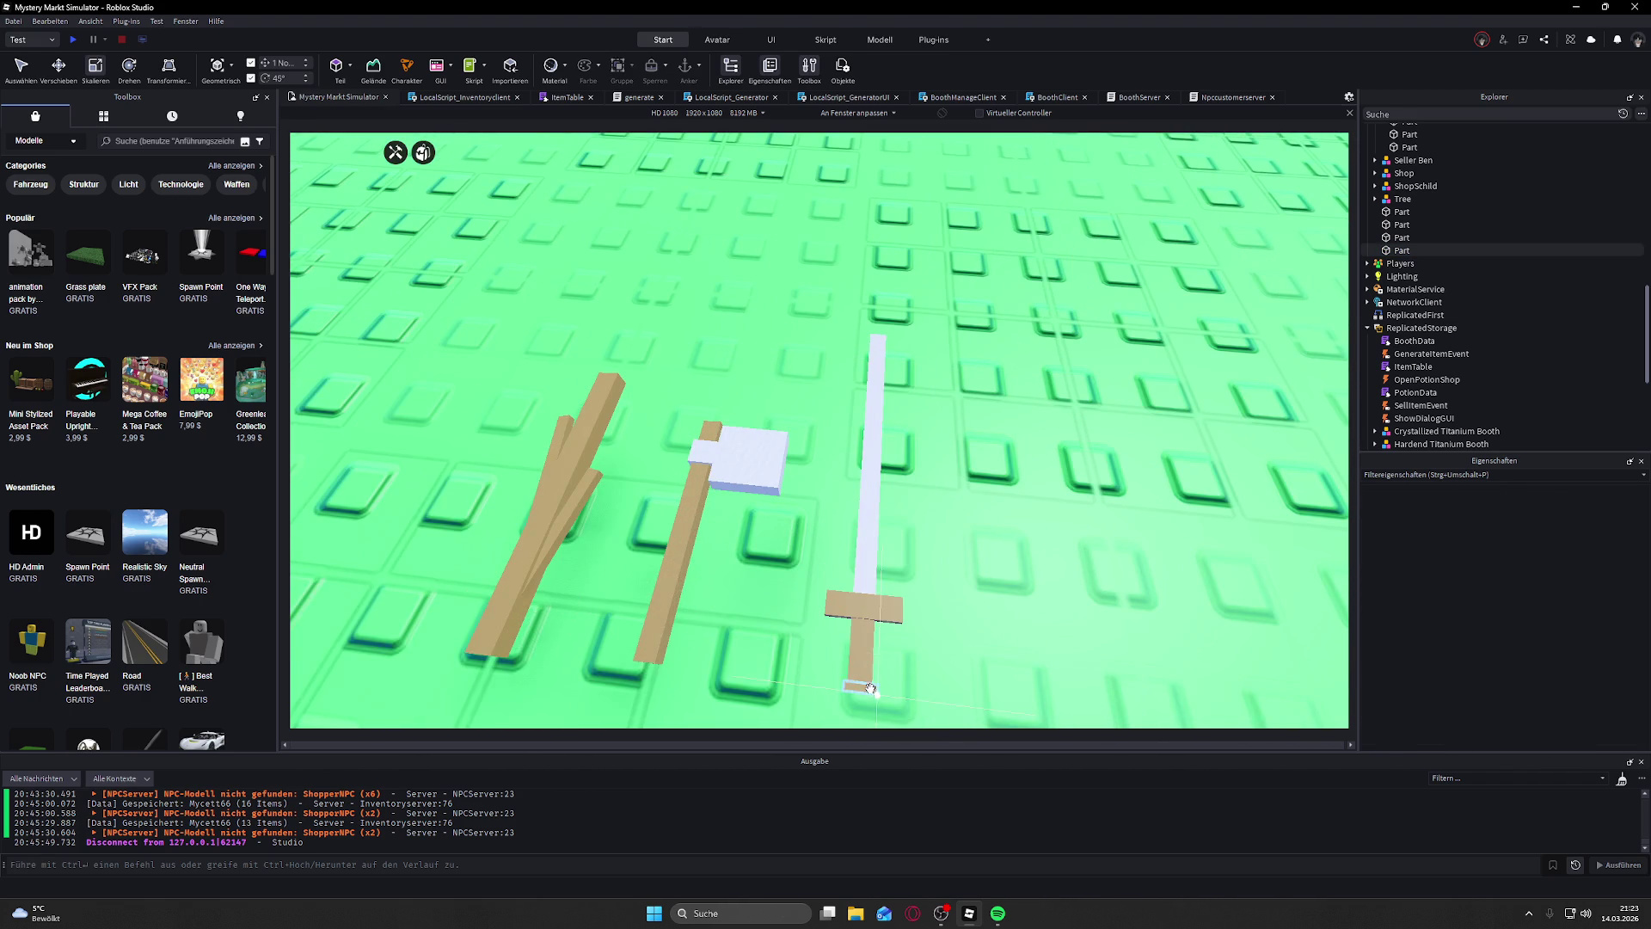
left_click(871, 688)
left_click_drag(899, 695, 899, 694)
left_click(975, 628)
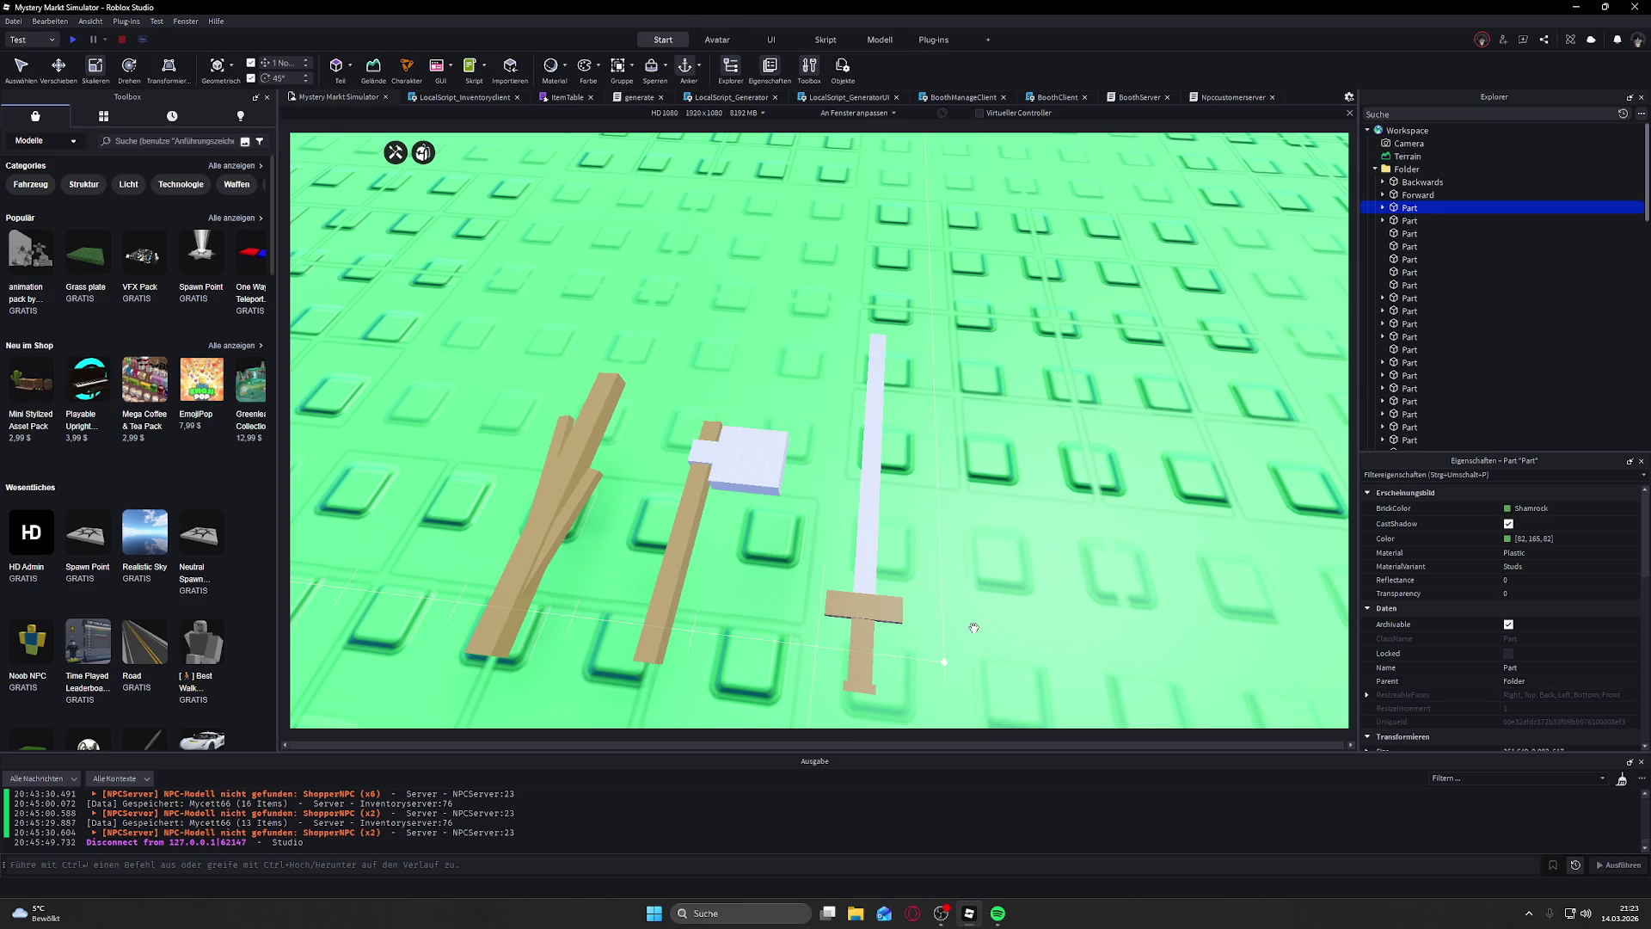
scroll(946, 482, "down", 5)
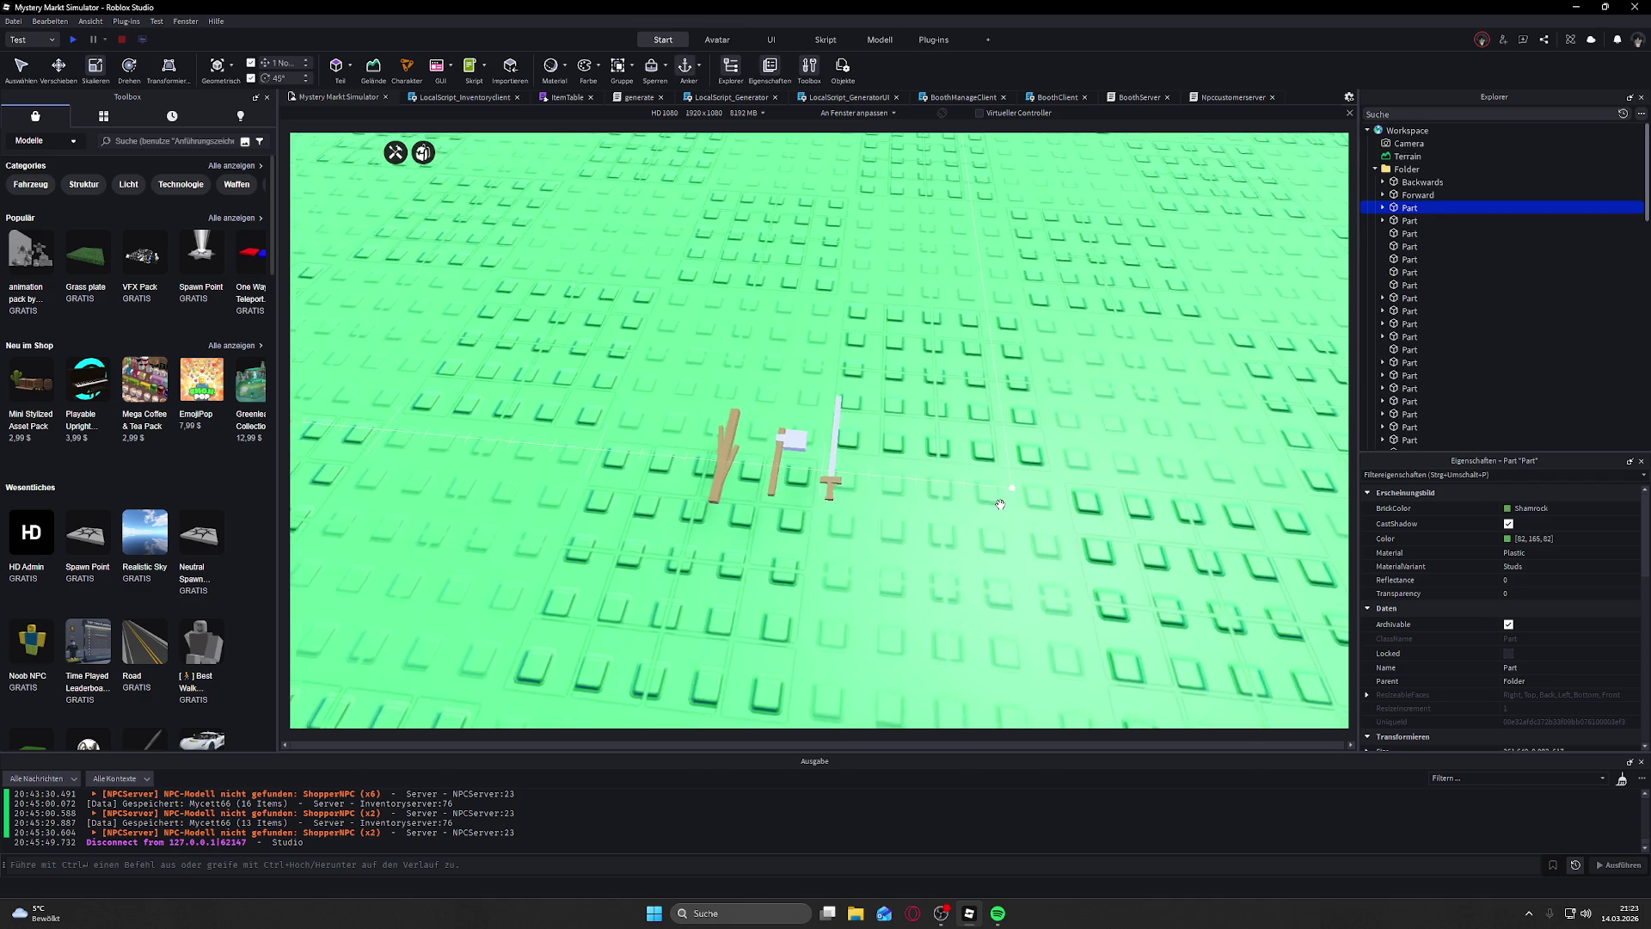
scroll(989, 494, "up", 5)
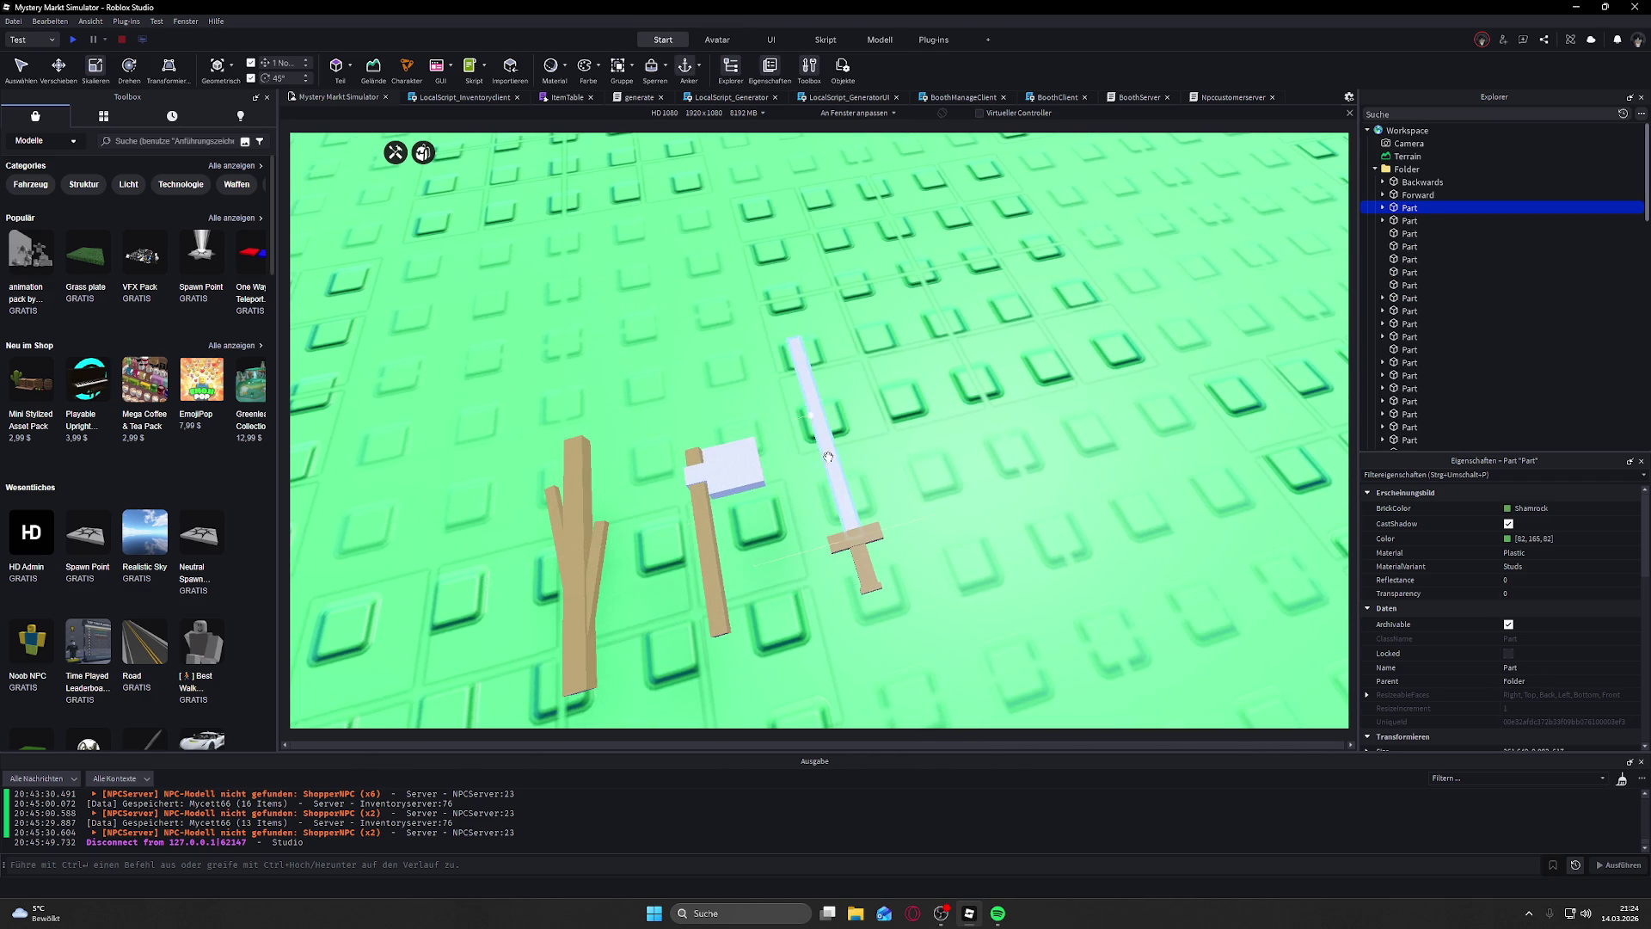
left_click(722, 482)
Step: Give the sword blade a lighter Mid gray colour in the colour picker
left_click(817, 413)
left_click(1506, 538)
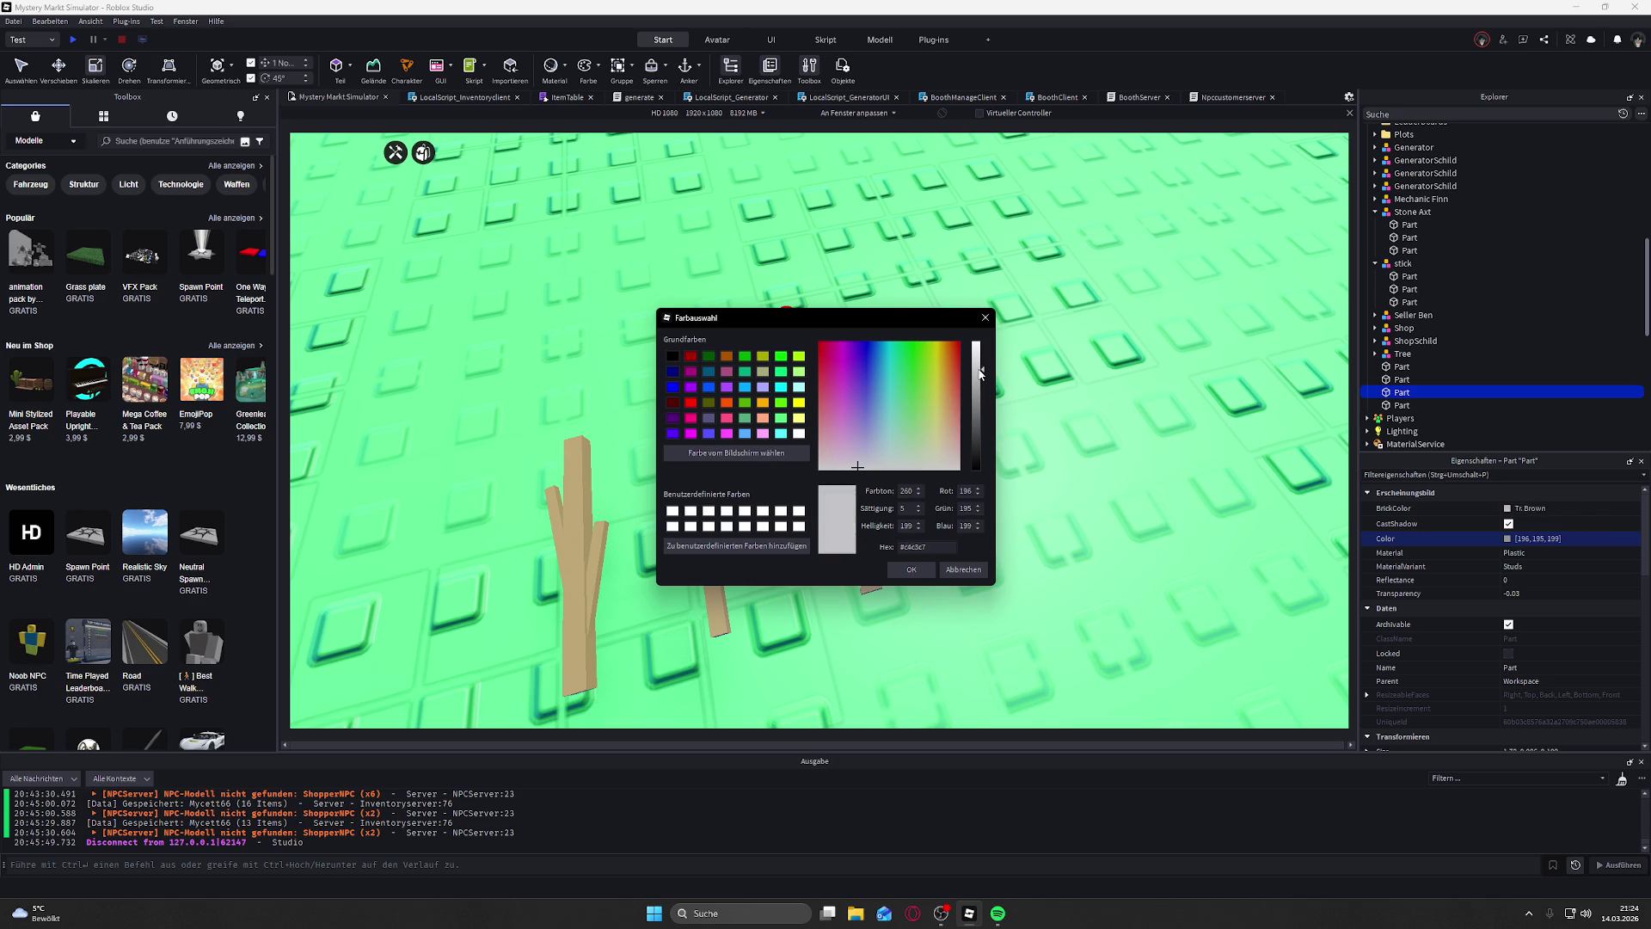
left_click(911, 569)
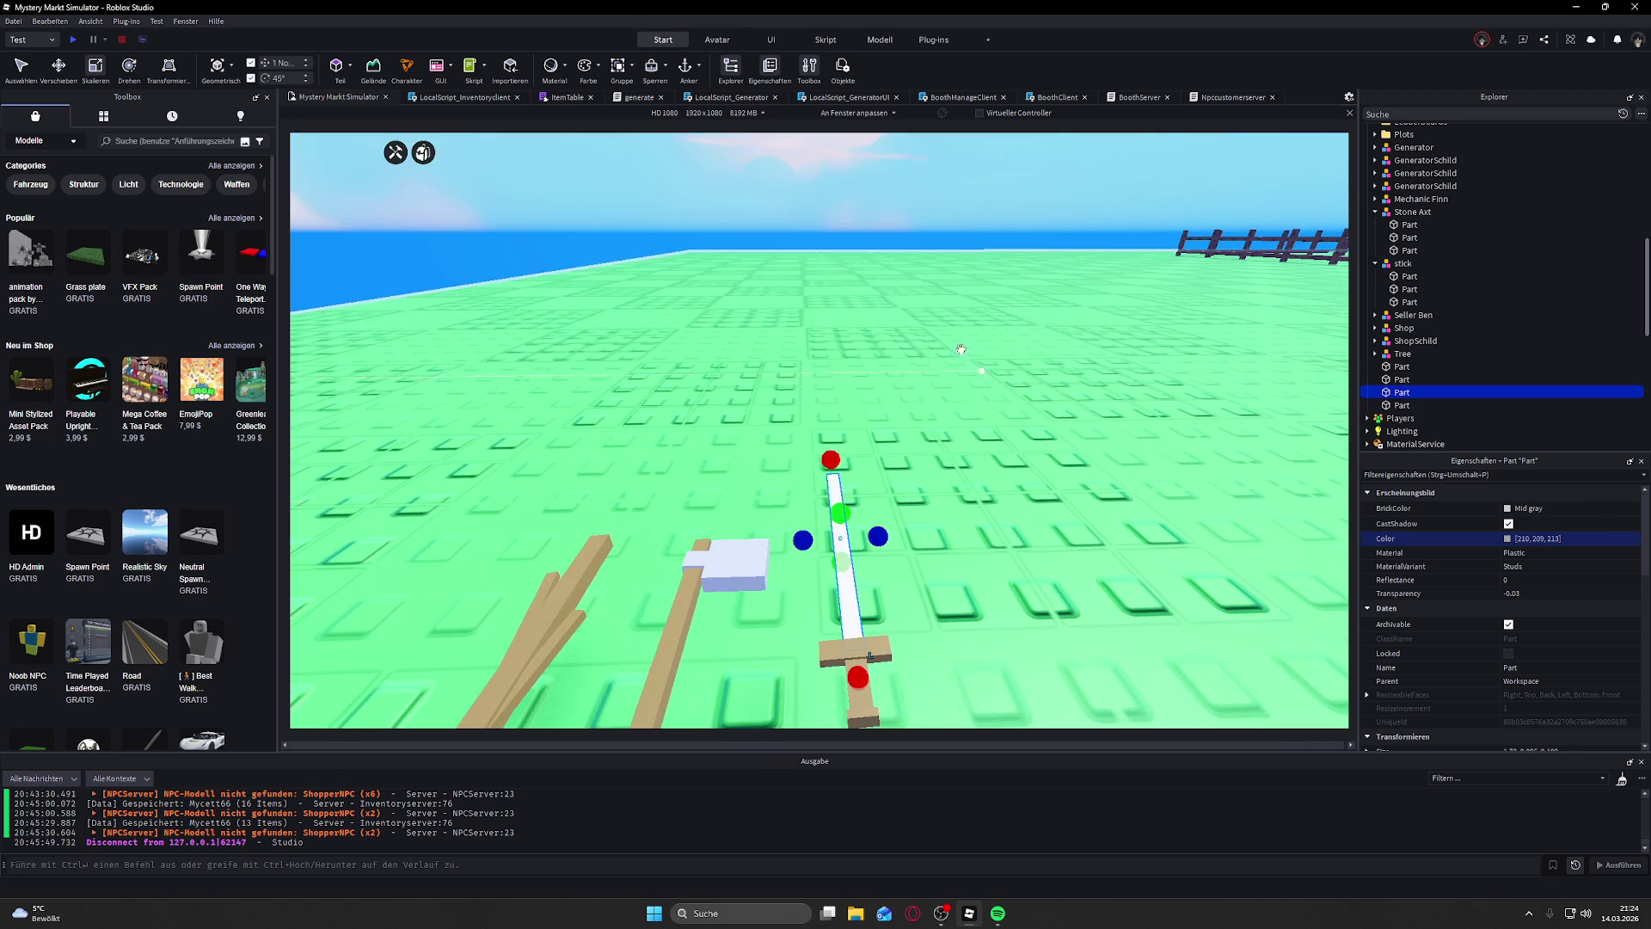
left_click(890, 237)
left_click_drag(889, 237, 916, 404)
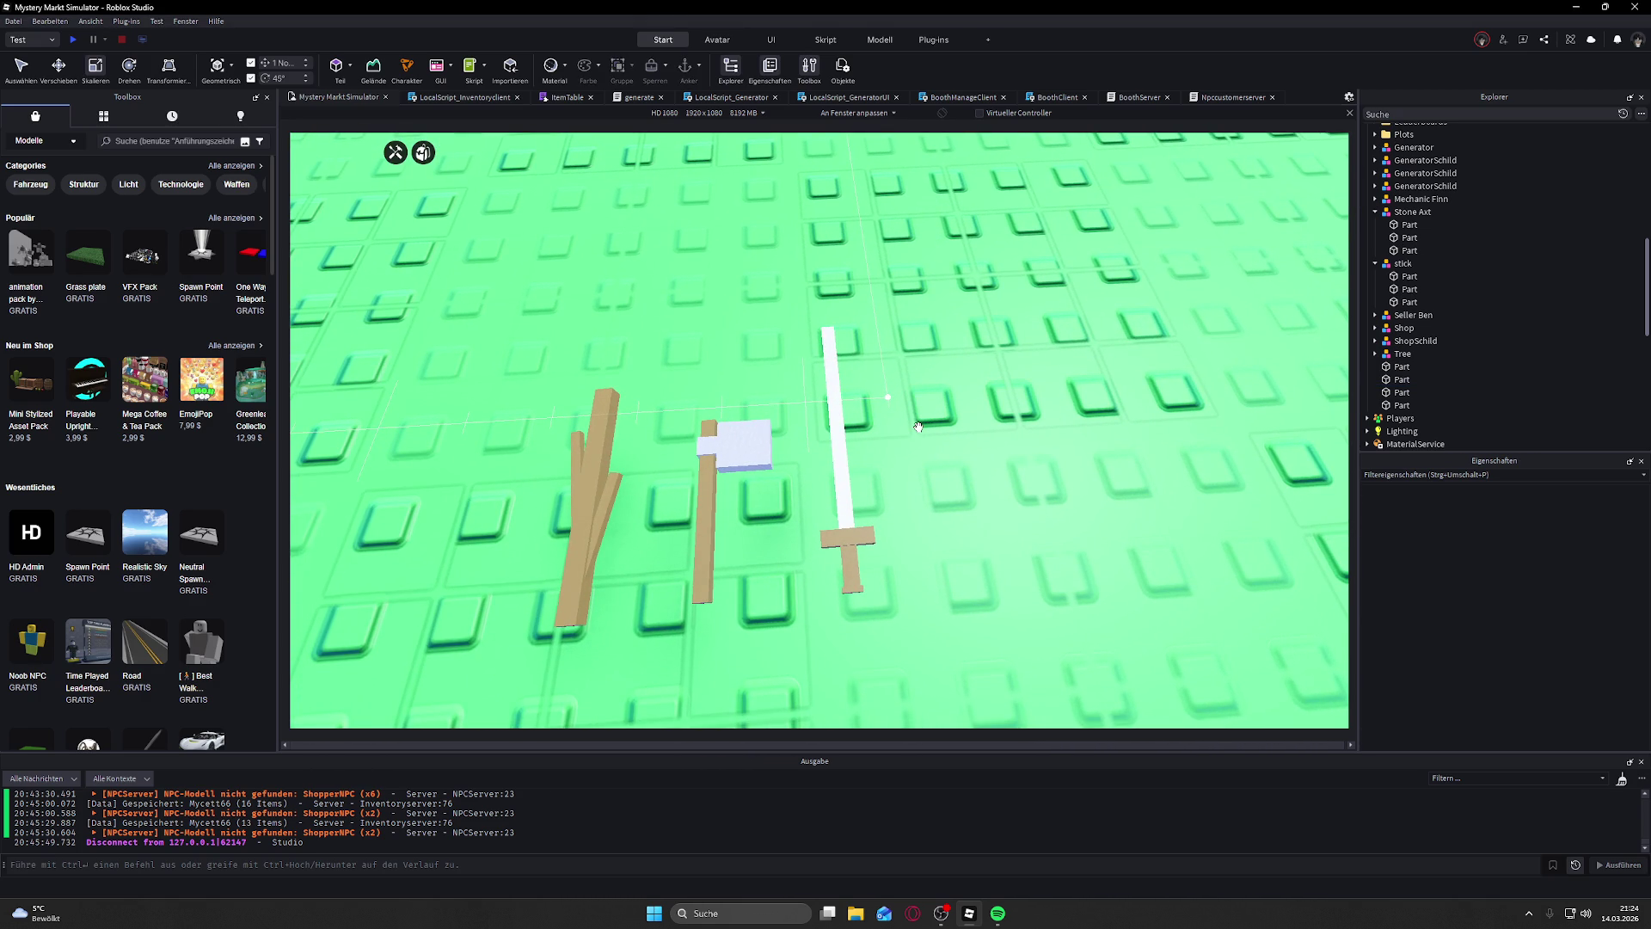
scroll(919, 428, "up", 5)
left_click_drag(919, 427, 898, 427)
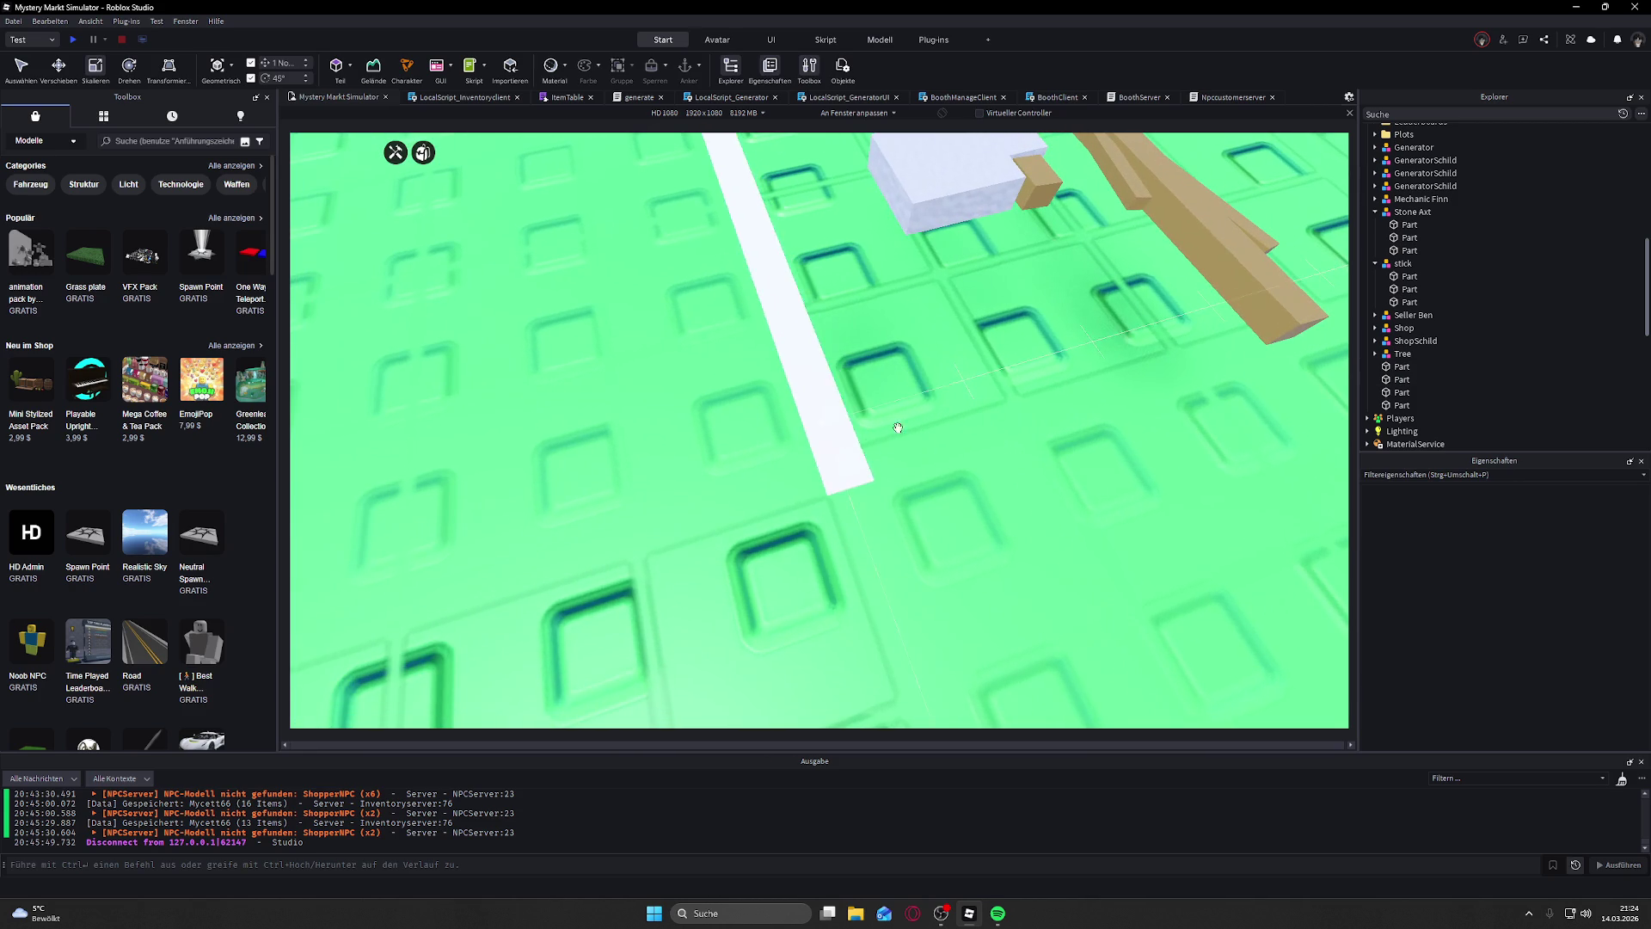
left_click(835, 491)
mouse_move(870, 482)
left_mouse_down()
mouse_move(981, 486)
mouse_move(1157, 371)
left_mouse_up()
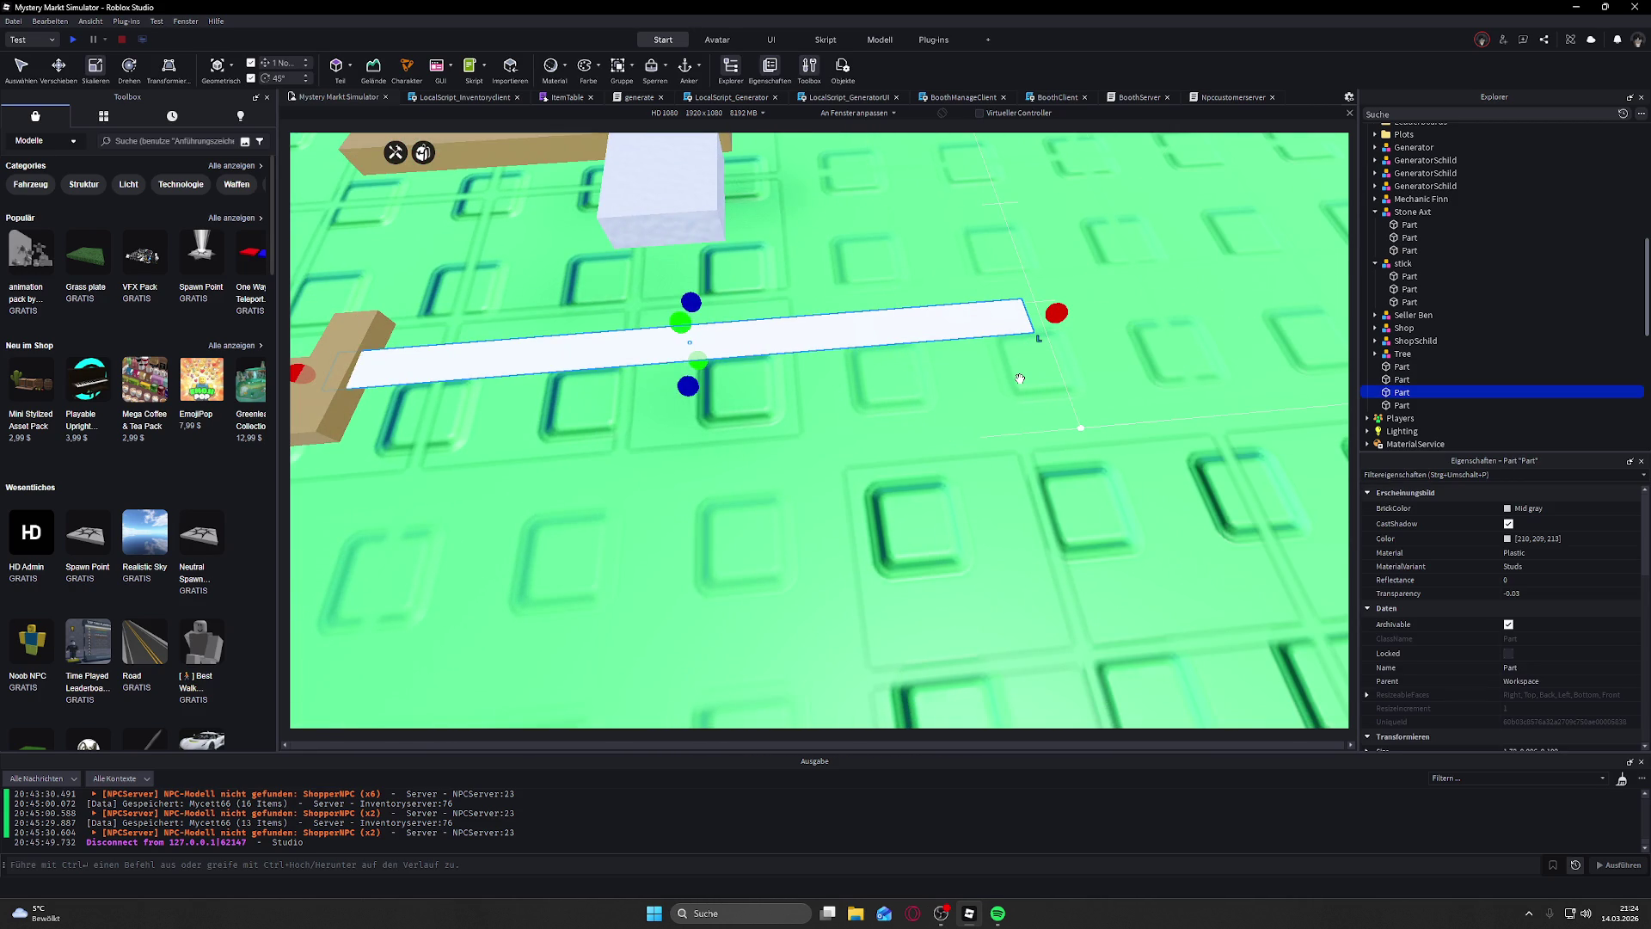
scroll(1020, 378, "down", 3)
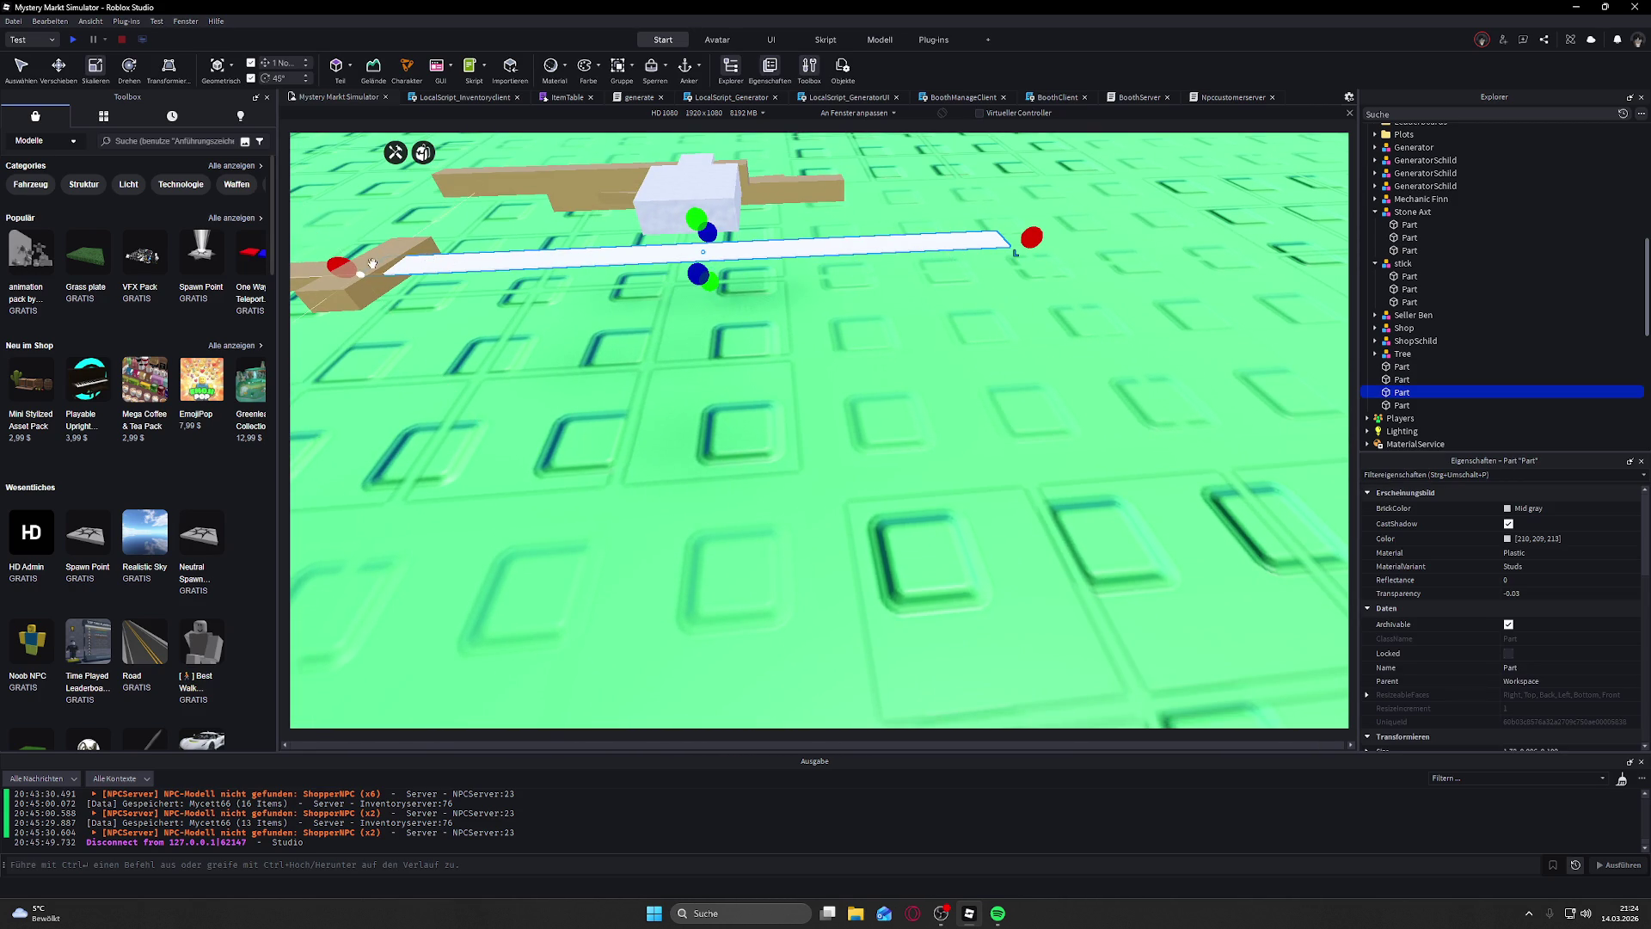
Step: Nudge the pale blade along its green axis so it lies flat beside the axe and stick
left_click_drag(373, 263, 433, 245)
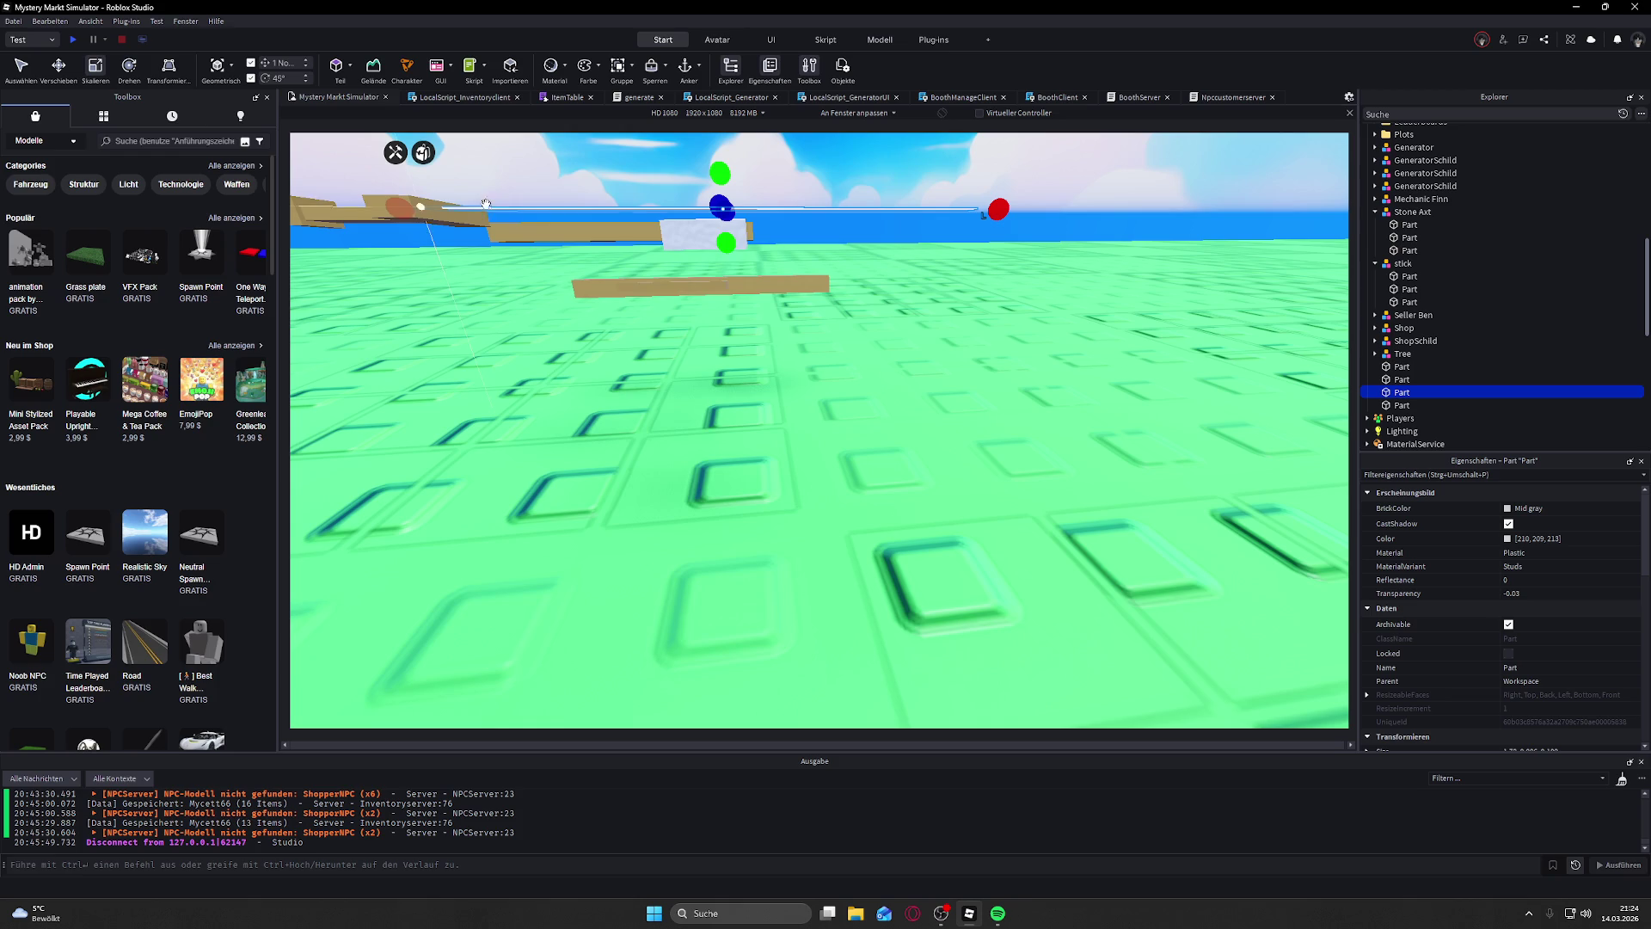
left_click(58, 65)
left_click_drag(730, 320, 730, 325)
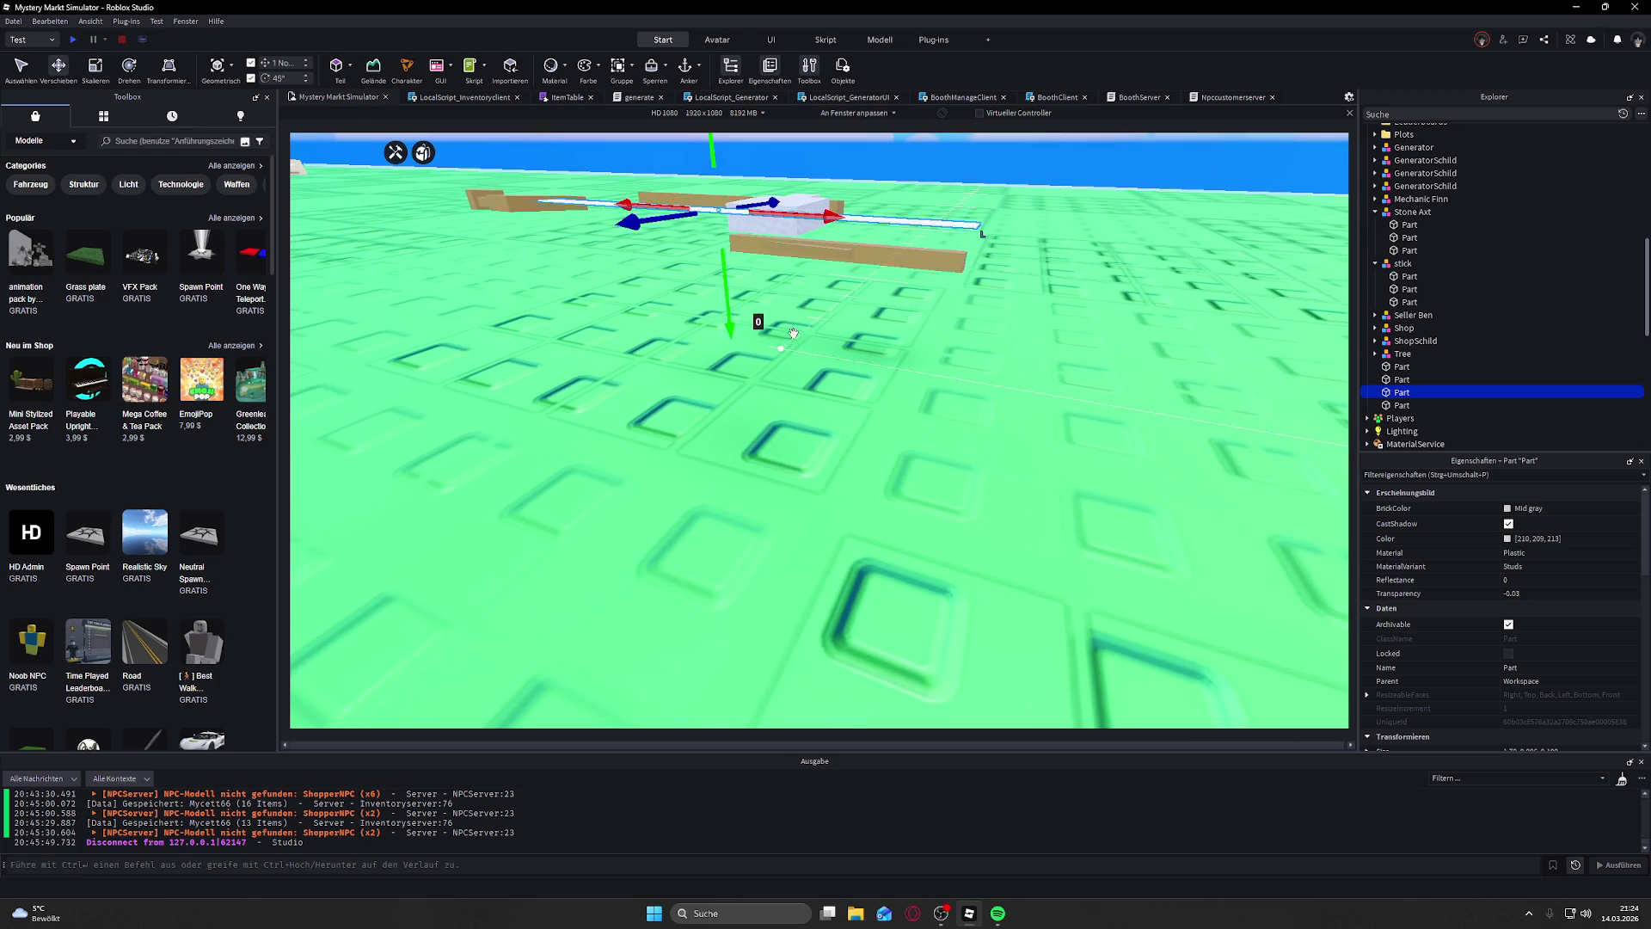
scroll(834, 313, "up", 5)
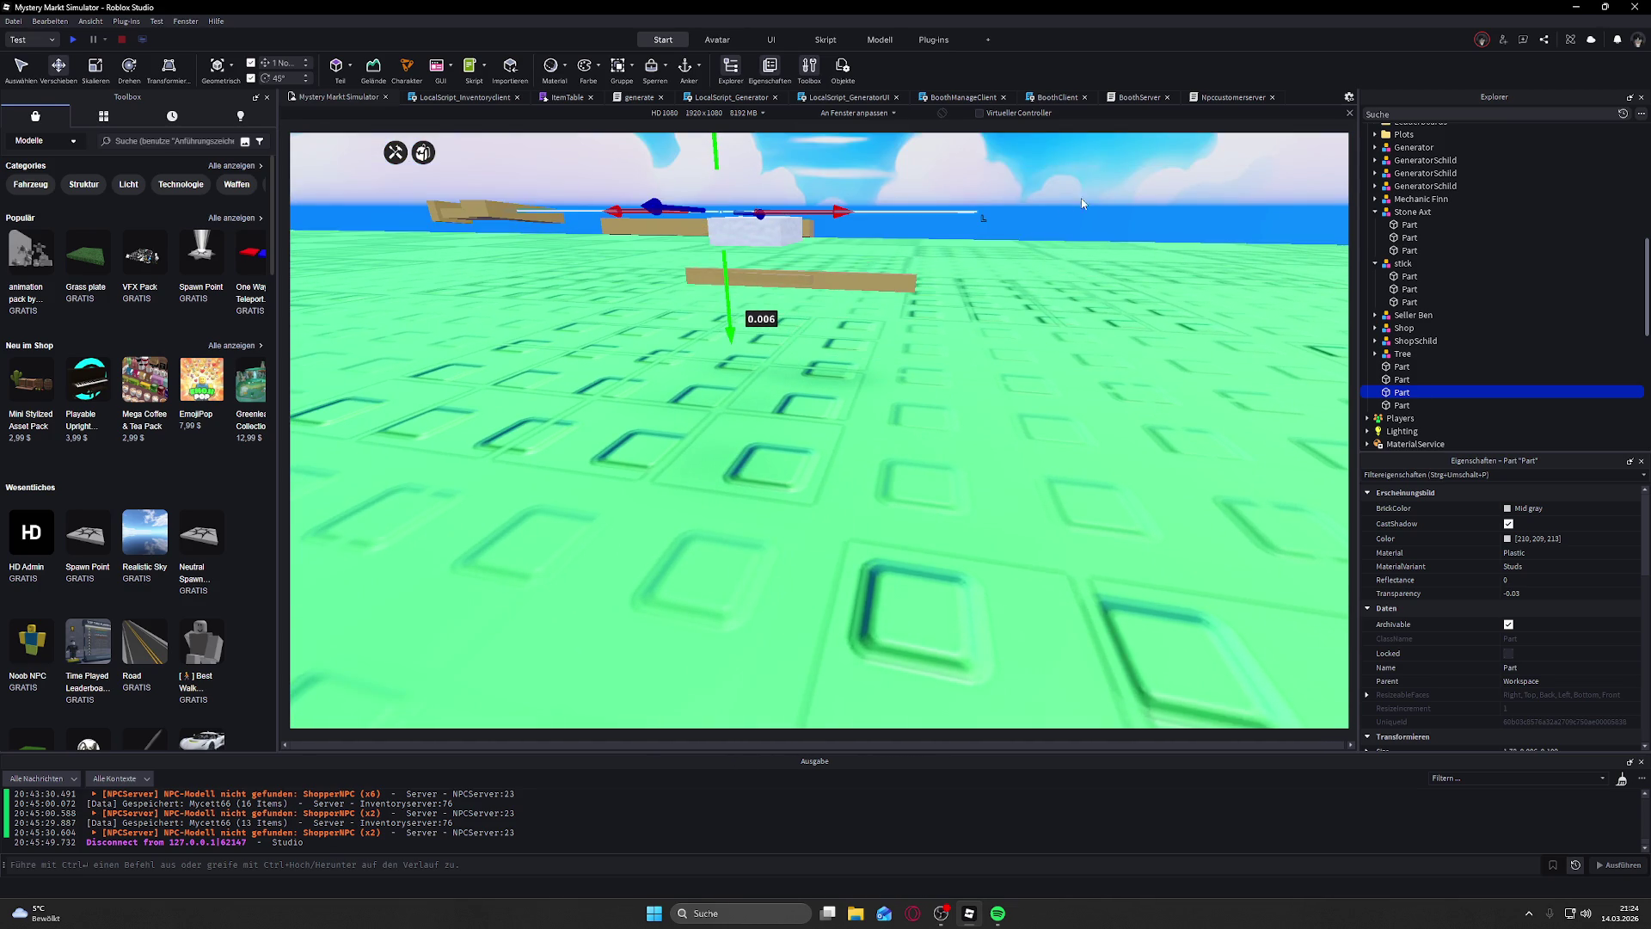
left_click(1081, 198)
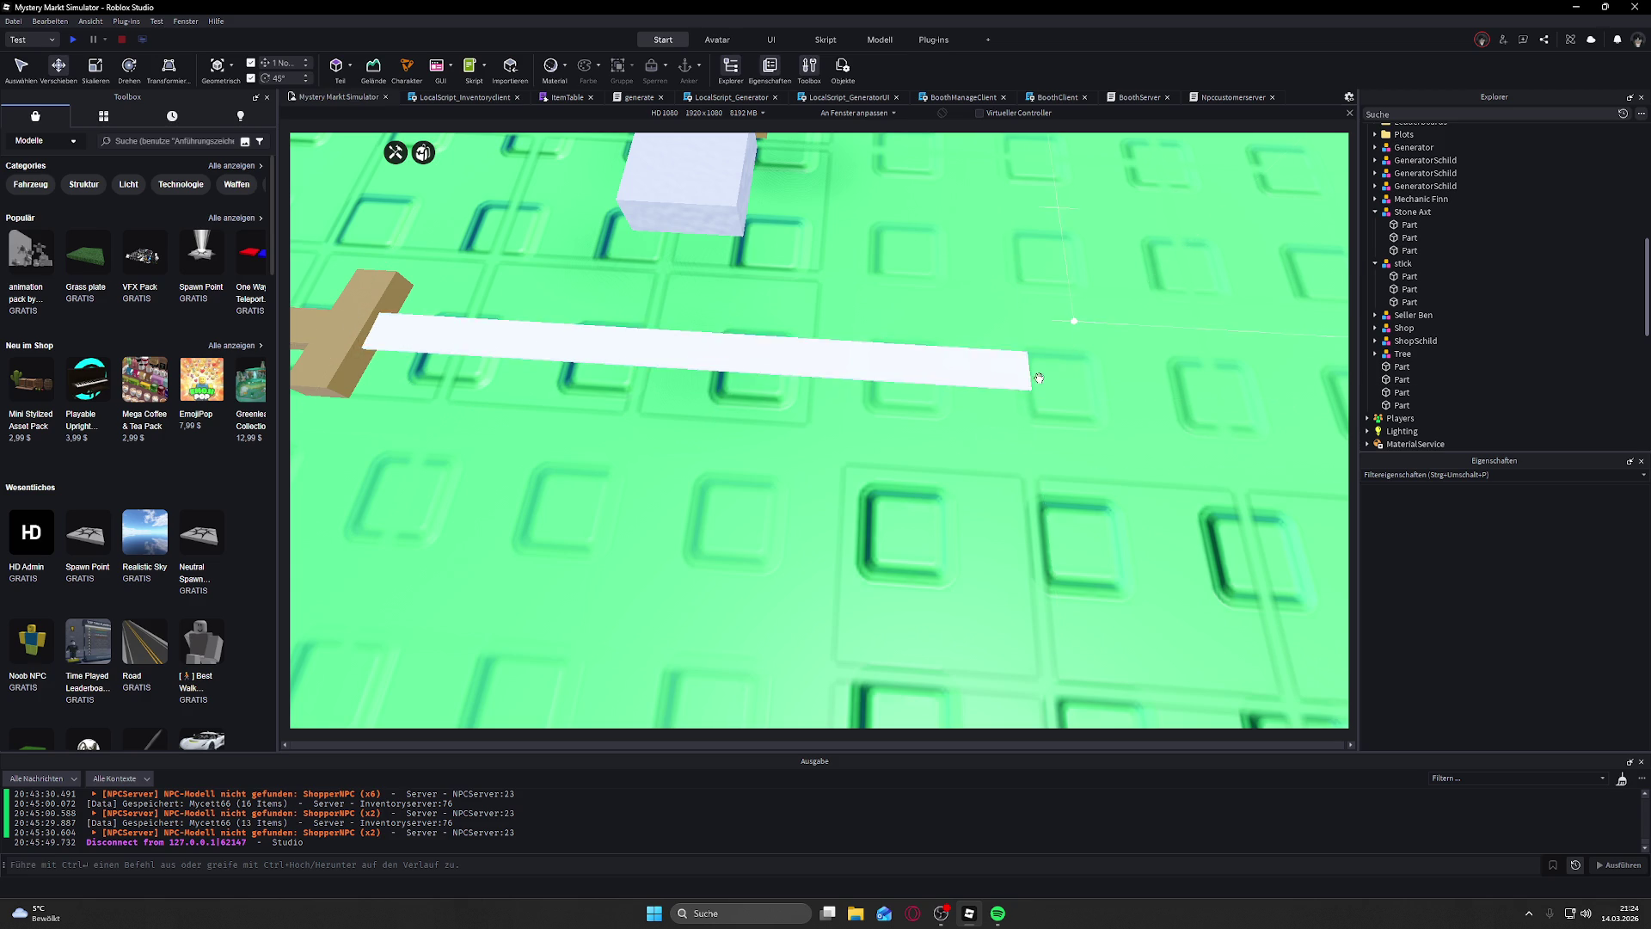
scroll(1060, 380, "down", 5)
scroll(946, 422, "up", 3)
scroll(869, 460, "up", 3)
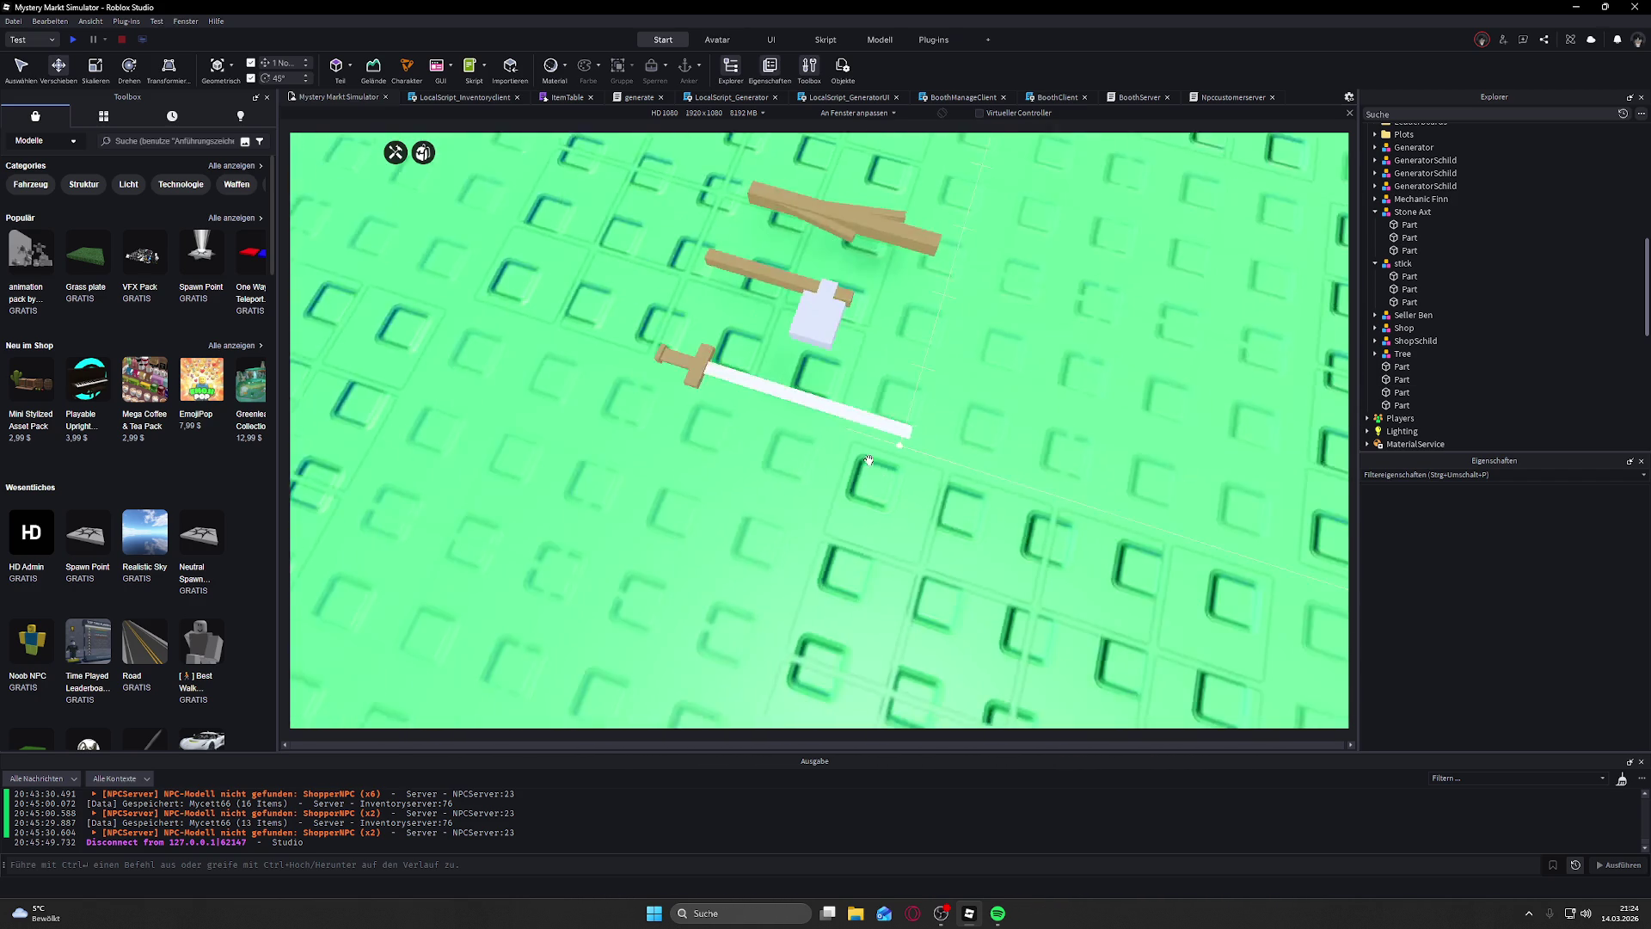
left_click_drag(868, 461, 869, 461)
scroll(710, 571, "up", 5)
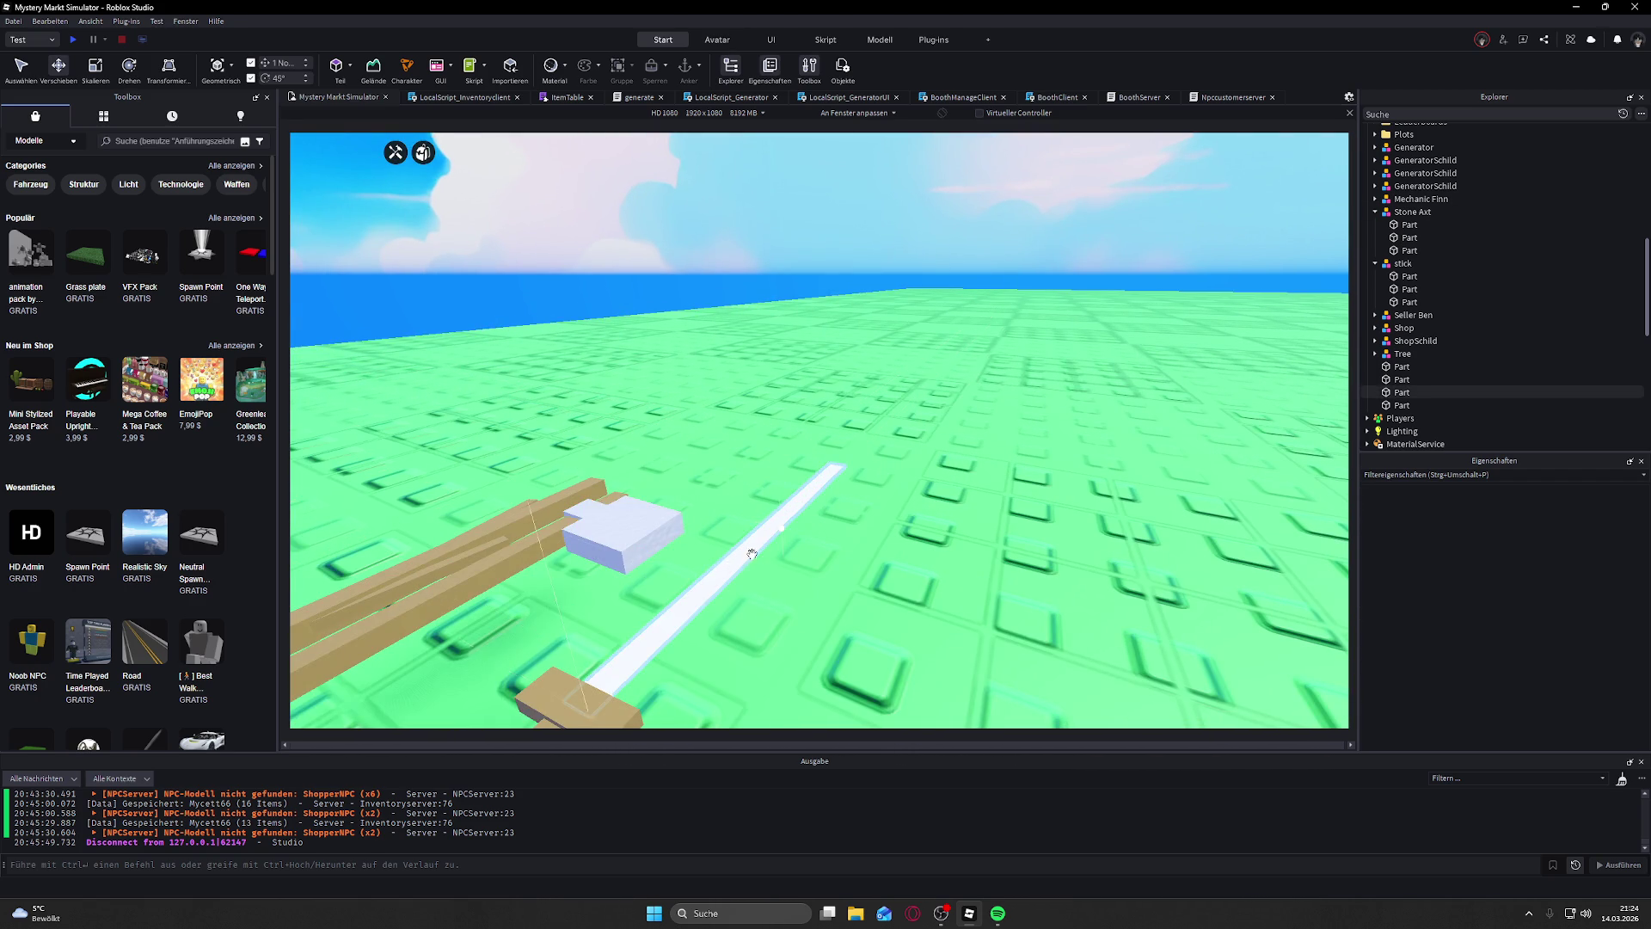
scroll(752, 553, "down", 5)
scroll(763, 560, "up", 3)
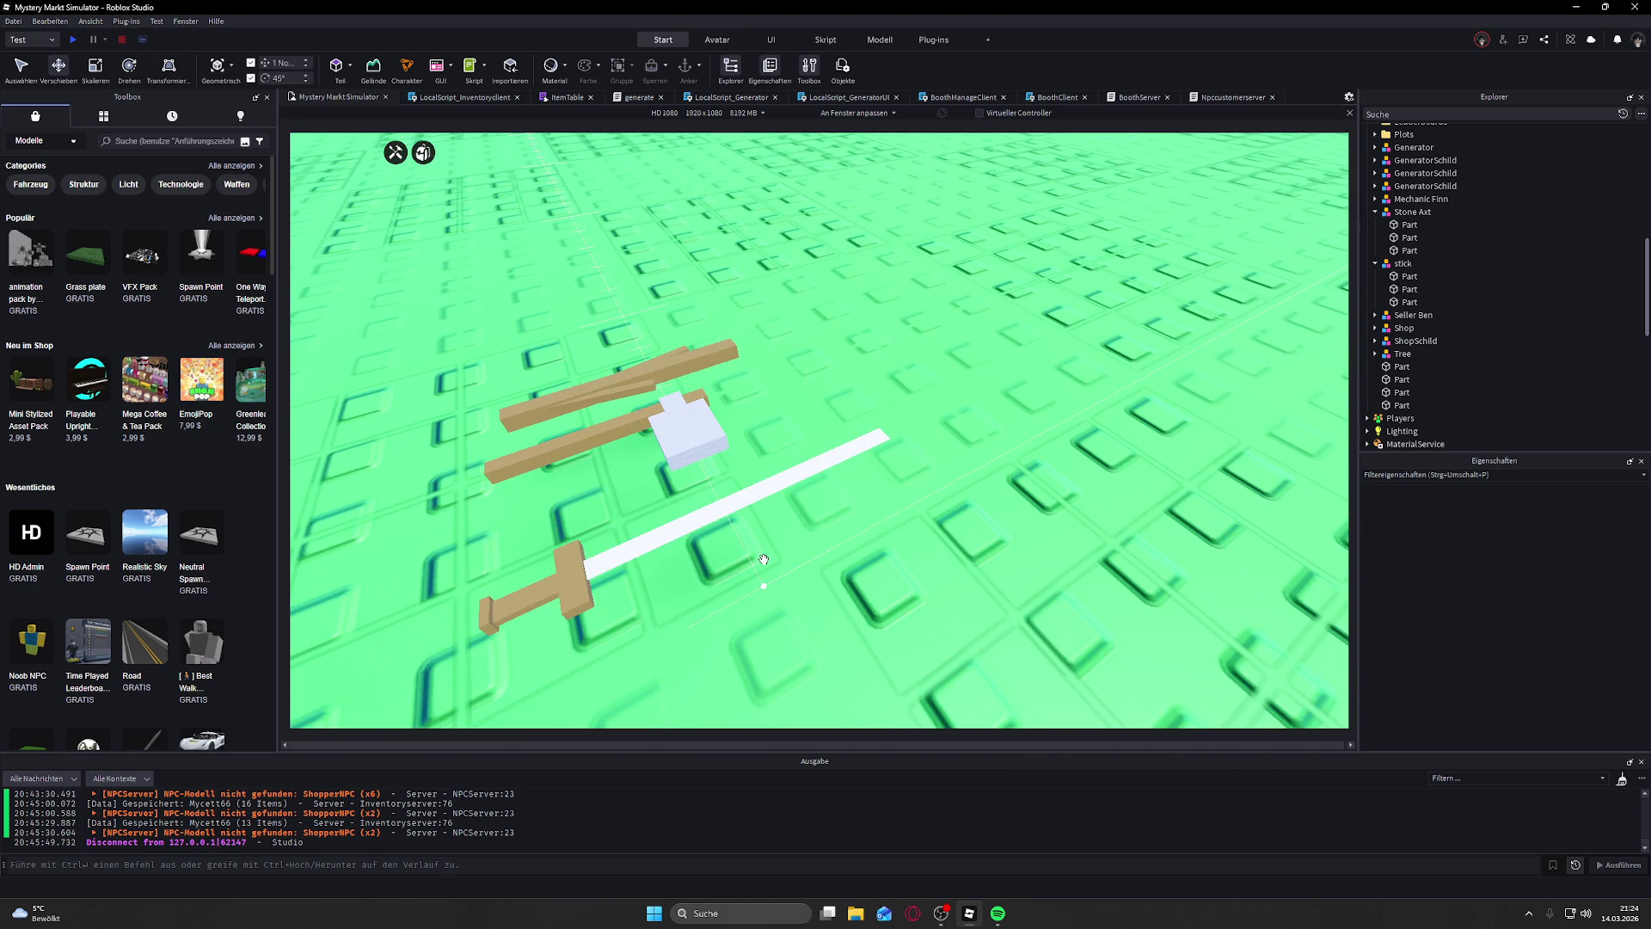
scroll(800, 559, "down", 4)
left_click_drag(803, 560, 812, 563)
scroll(807, 562, "up", 4)
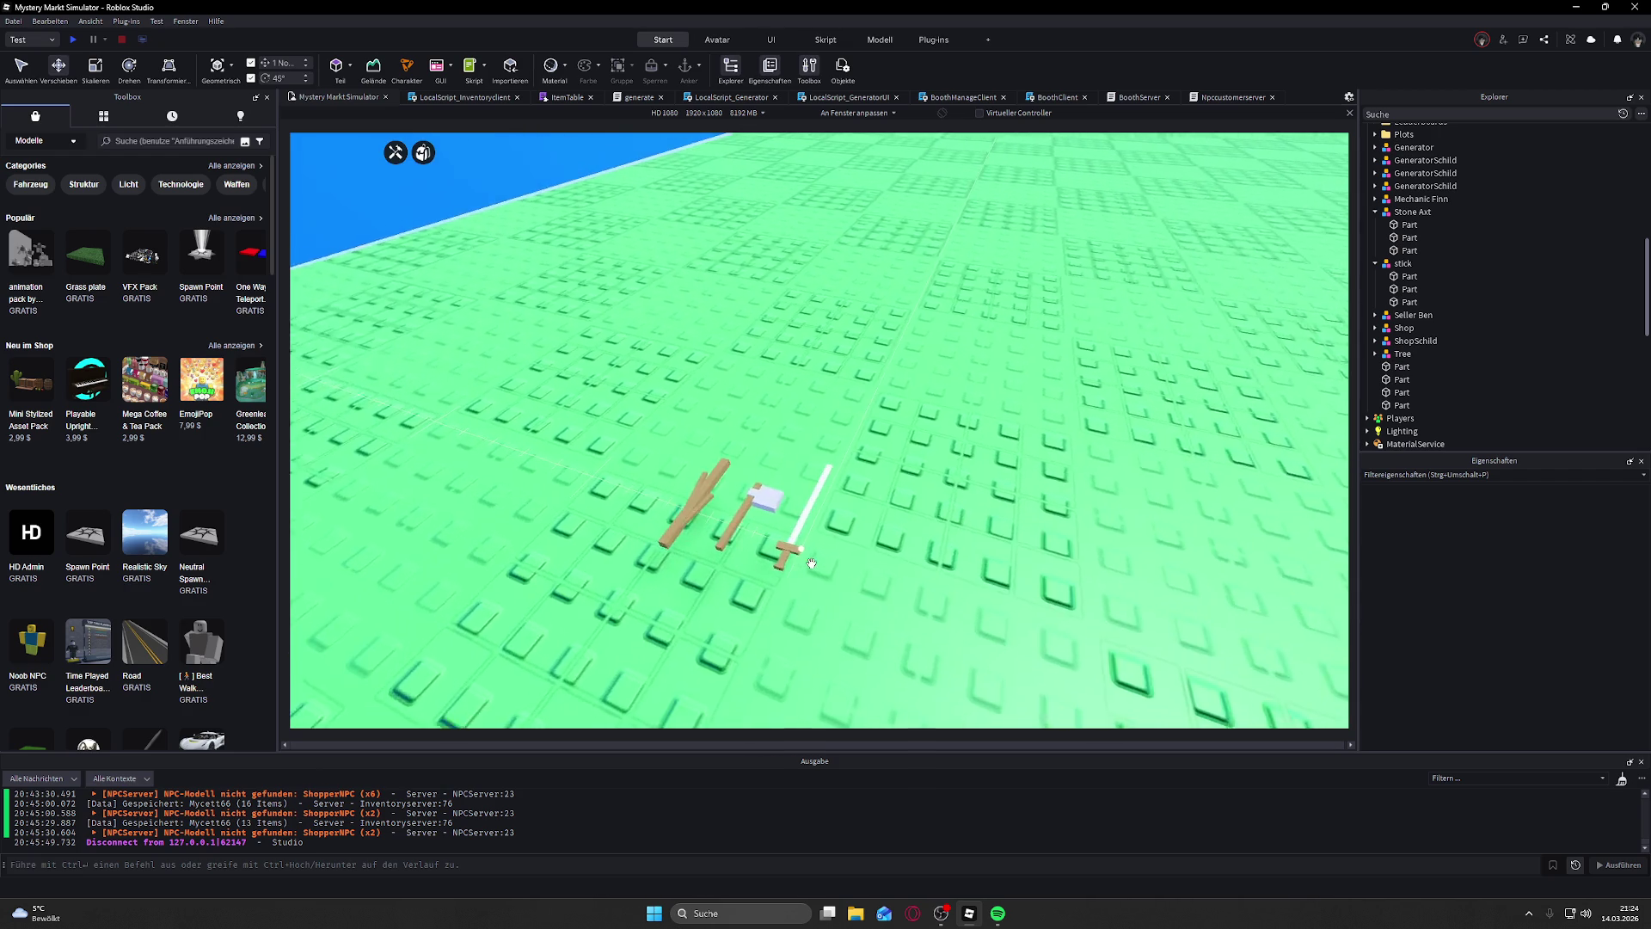
scroll(811, 563, "down", 4)
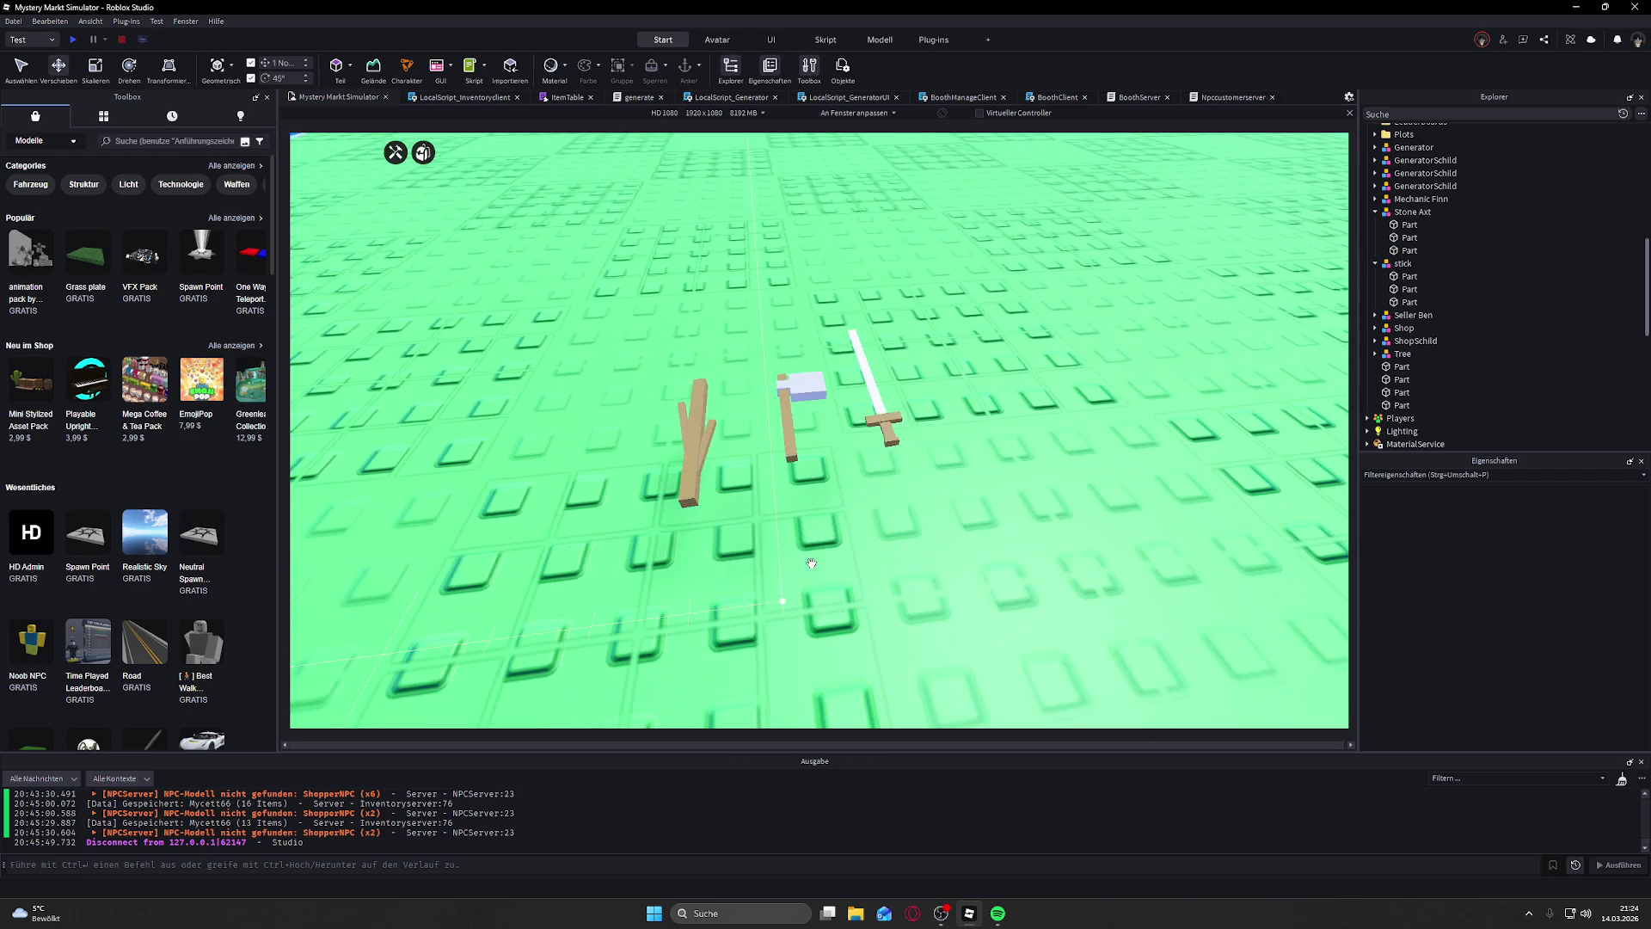
scroll(812, 563, "up", 3)
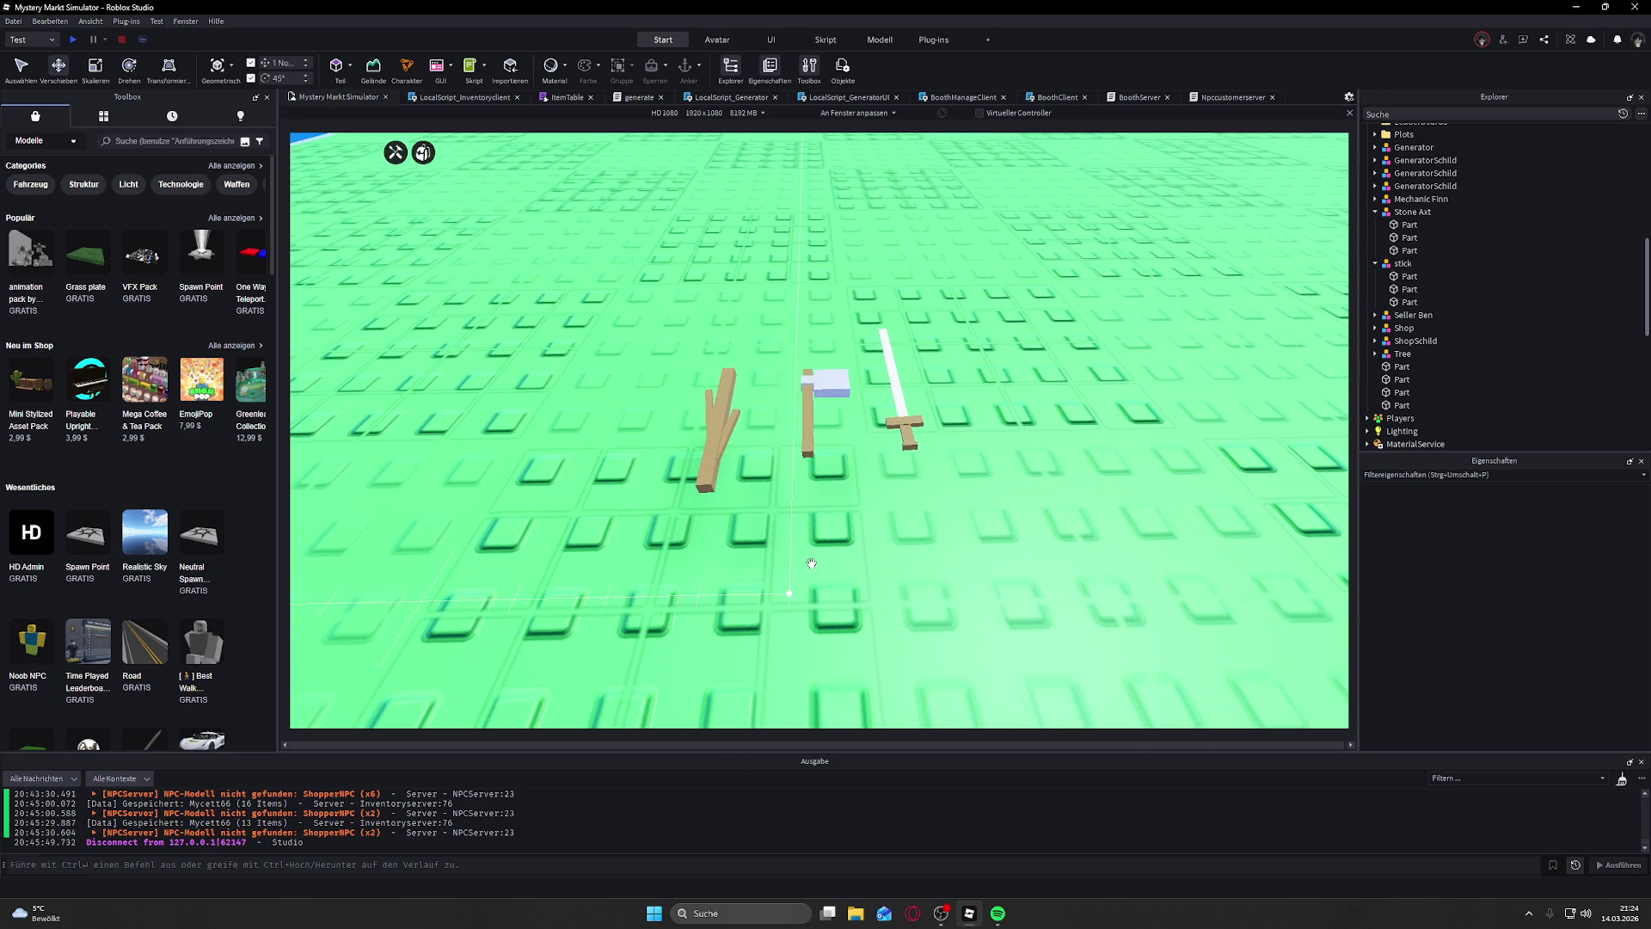
scroll(812, 563, "down", 4)
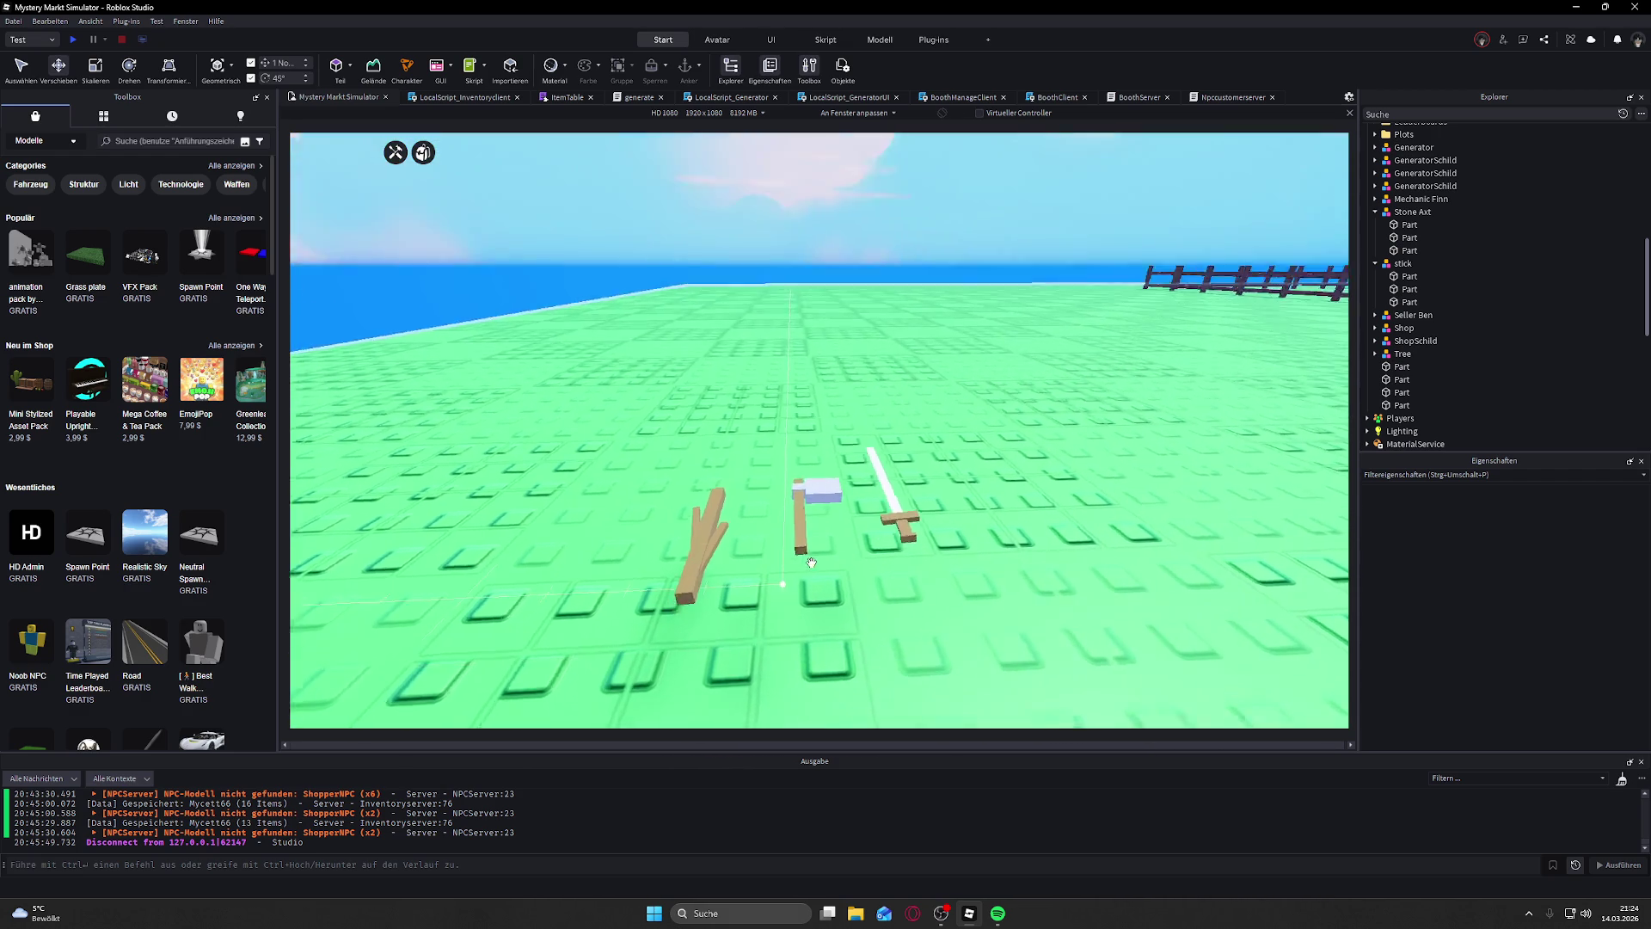
scroll(812, 563, "up", 4)
scroll(812, 563, "down", 3)
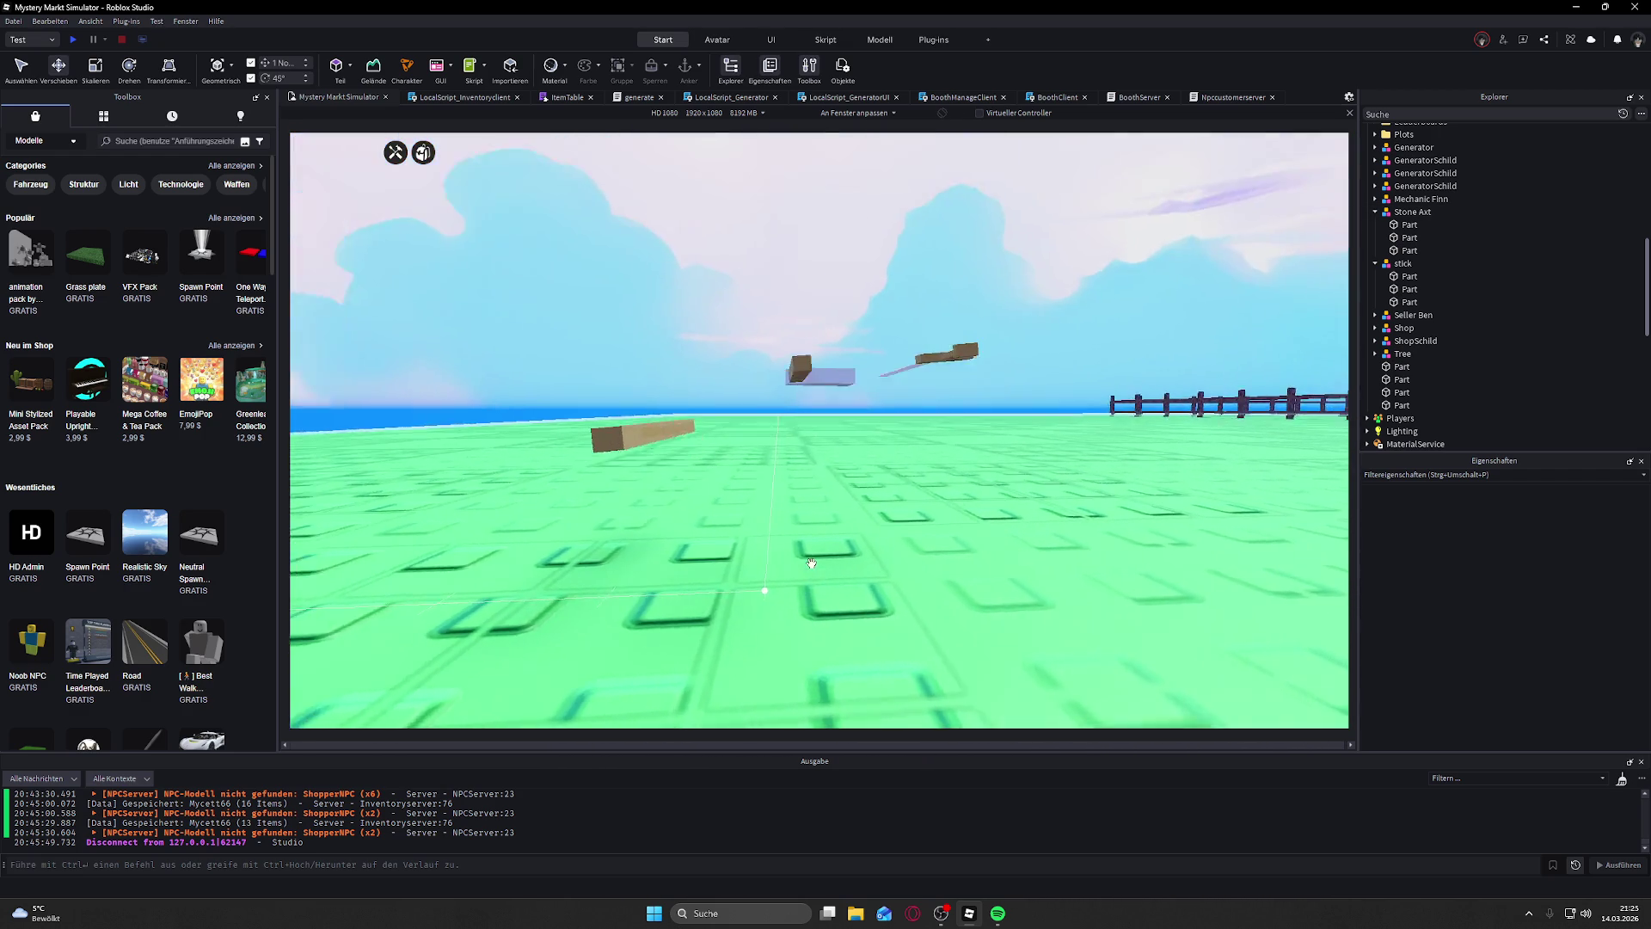
scroll(812, 563, "up", 2)
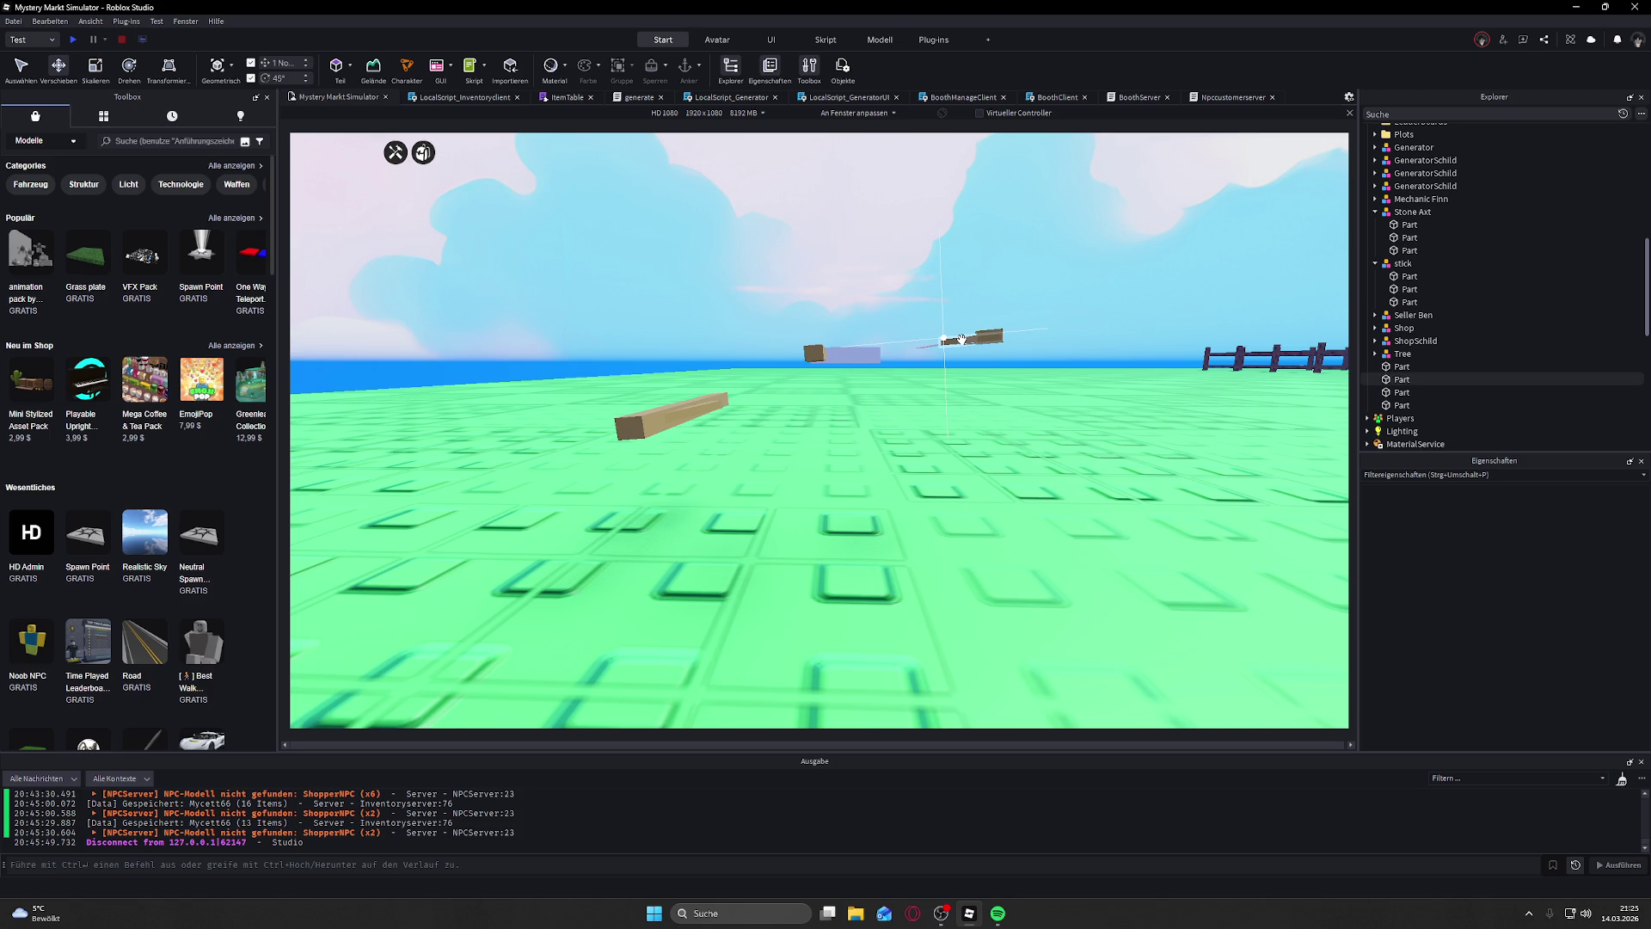
scroll(959, 339, "down", 5)
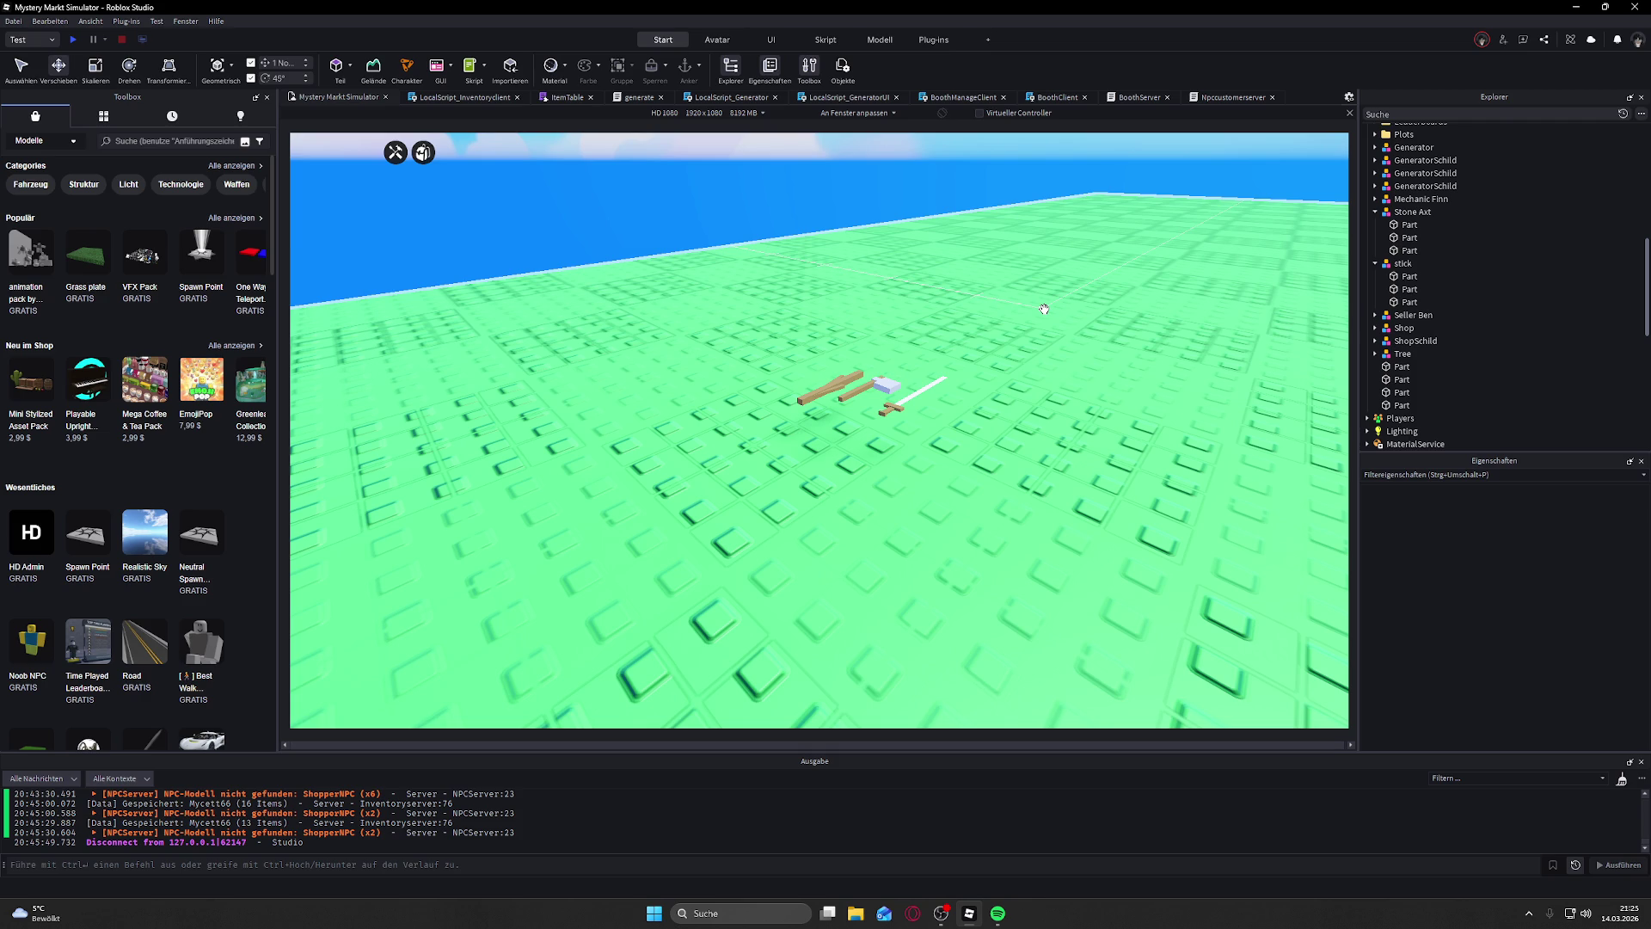
scroll(1044, 309, "up", 5)
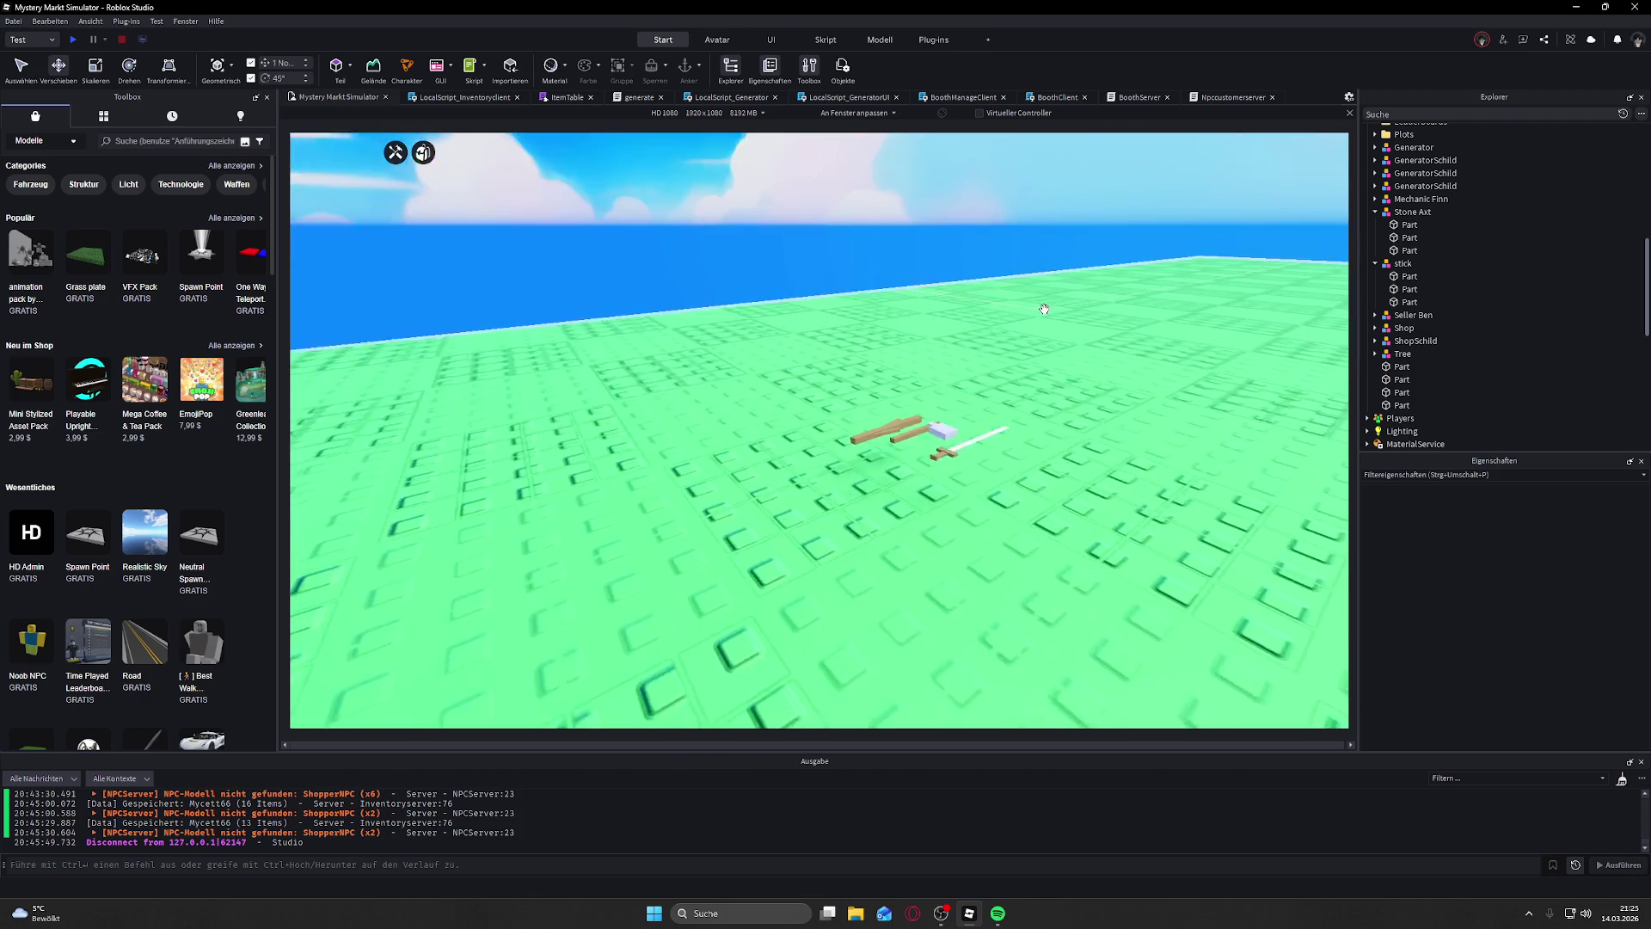
scroll(1044, 309, "up", 5)
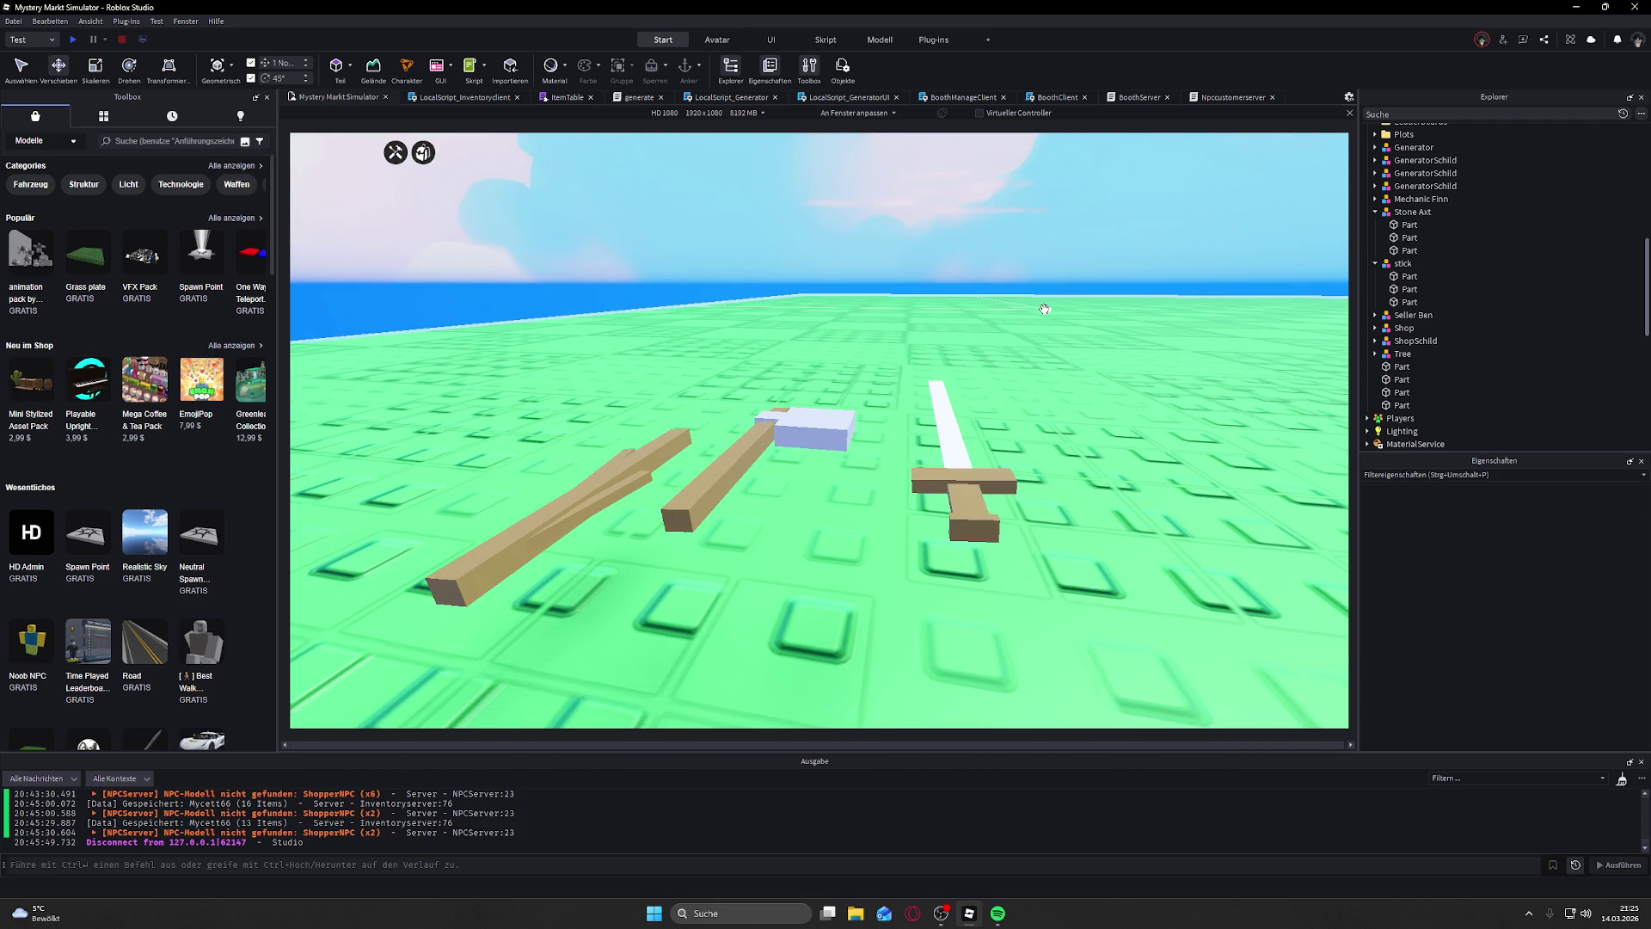
scroll(1044, 308, "down", 10)
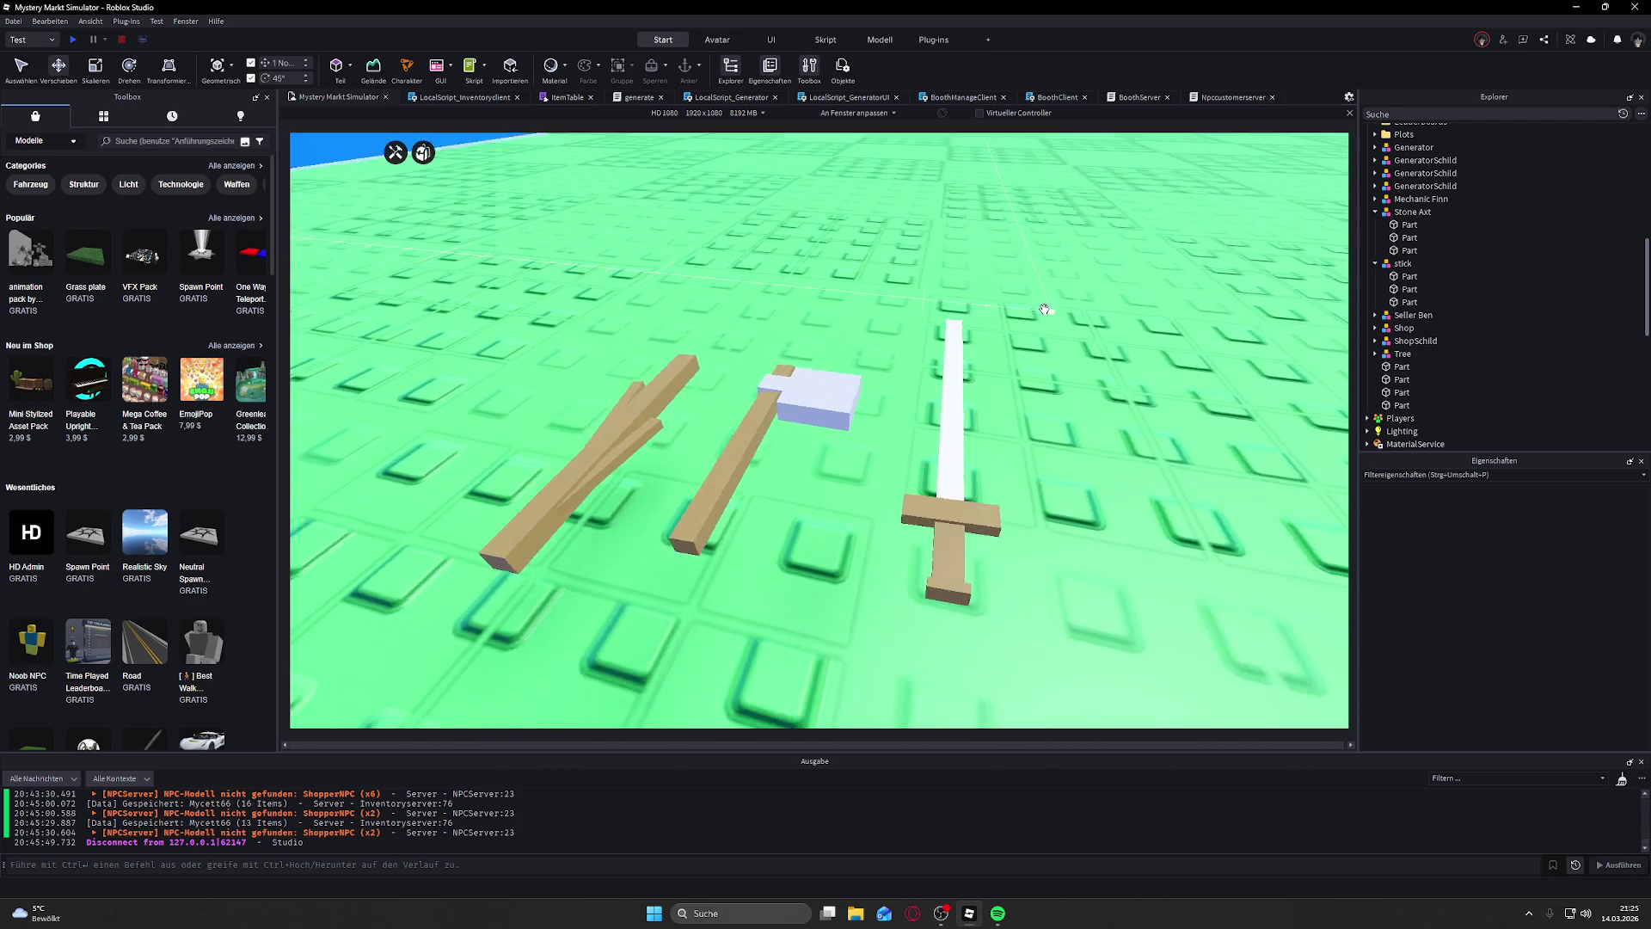
scroll(1044, 308, "down", 10)
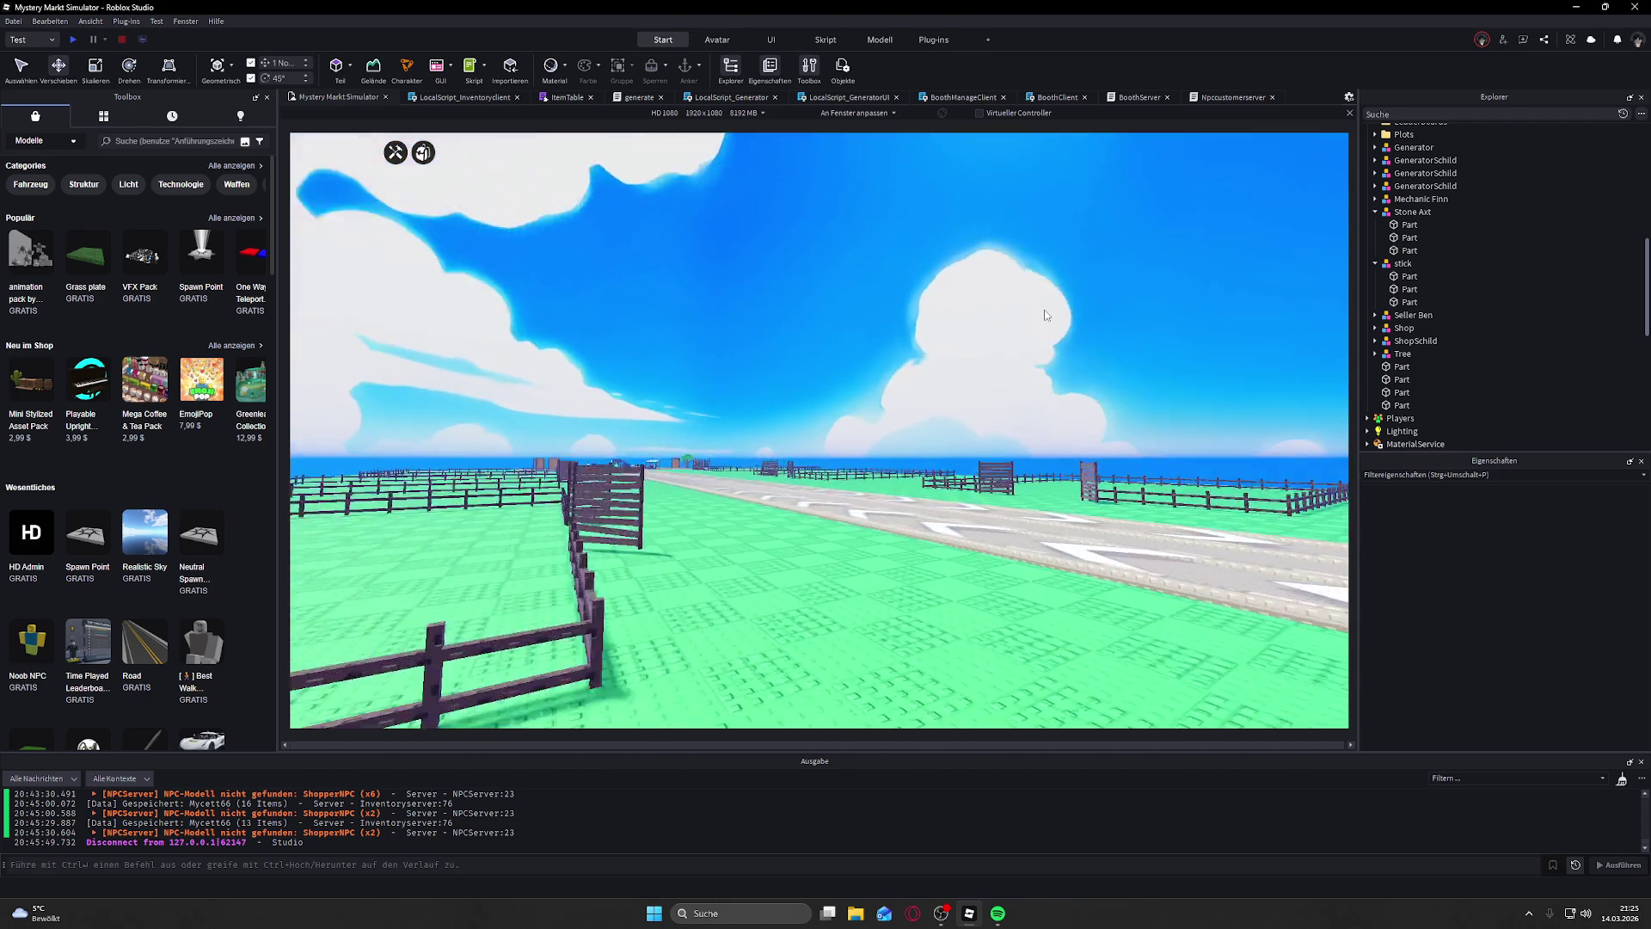
scroll(1044, 308, "up", 10)
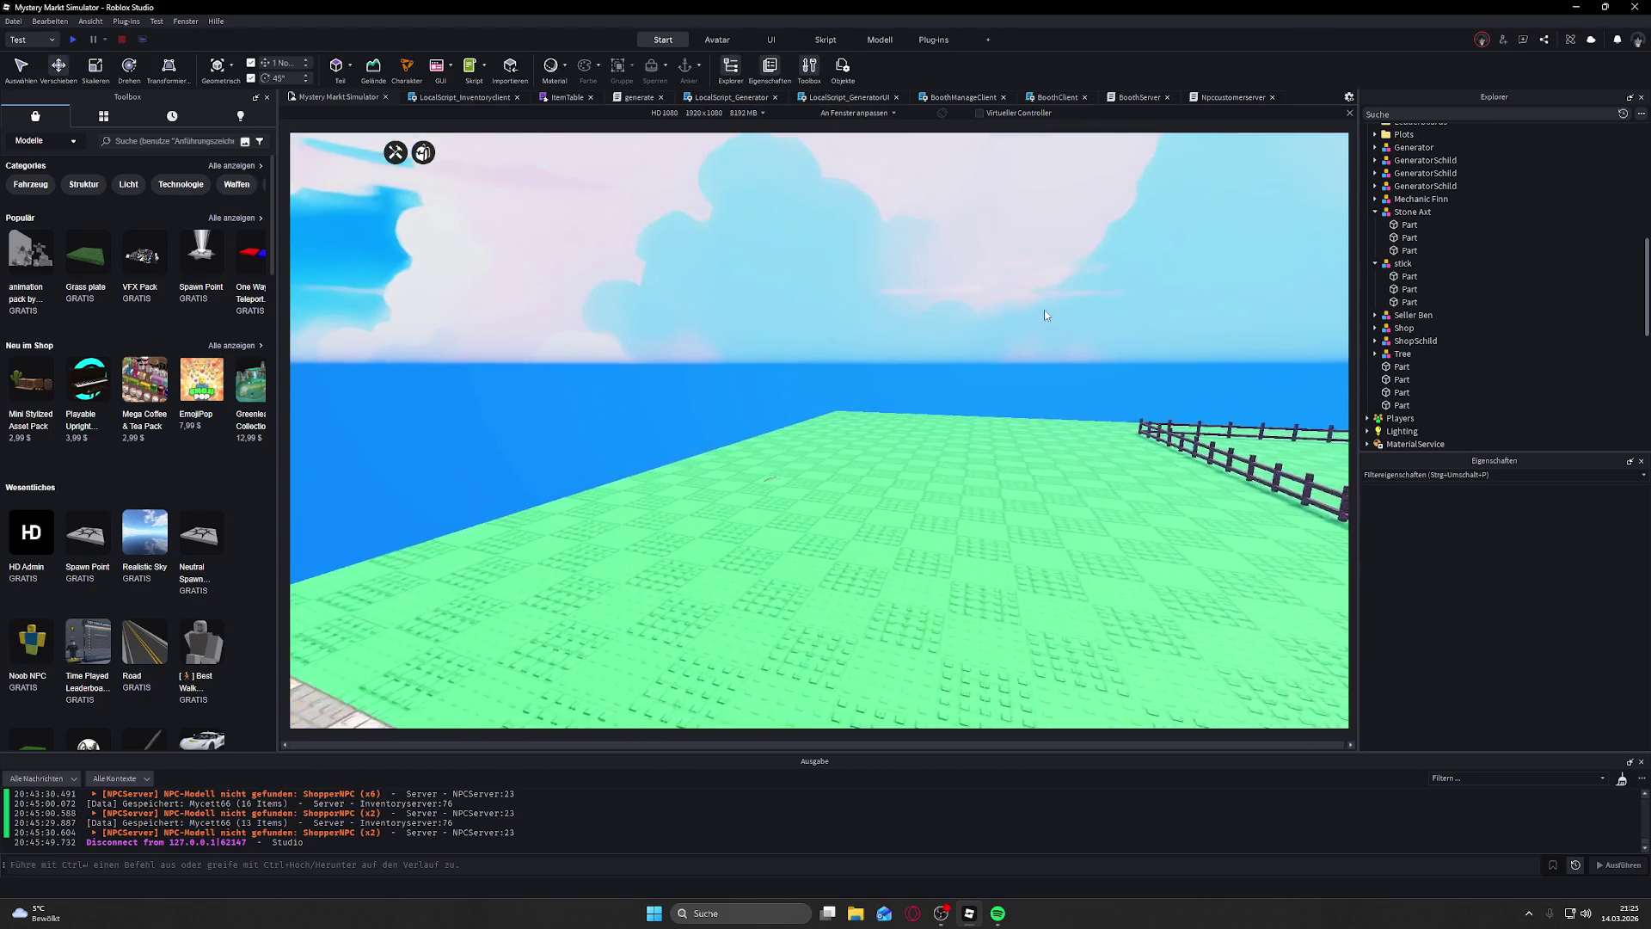
scroll(1044, 311, "up", 10)
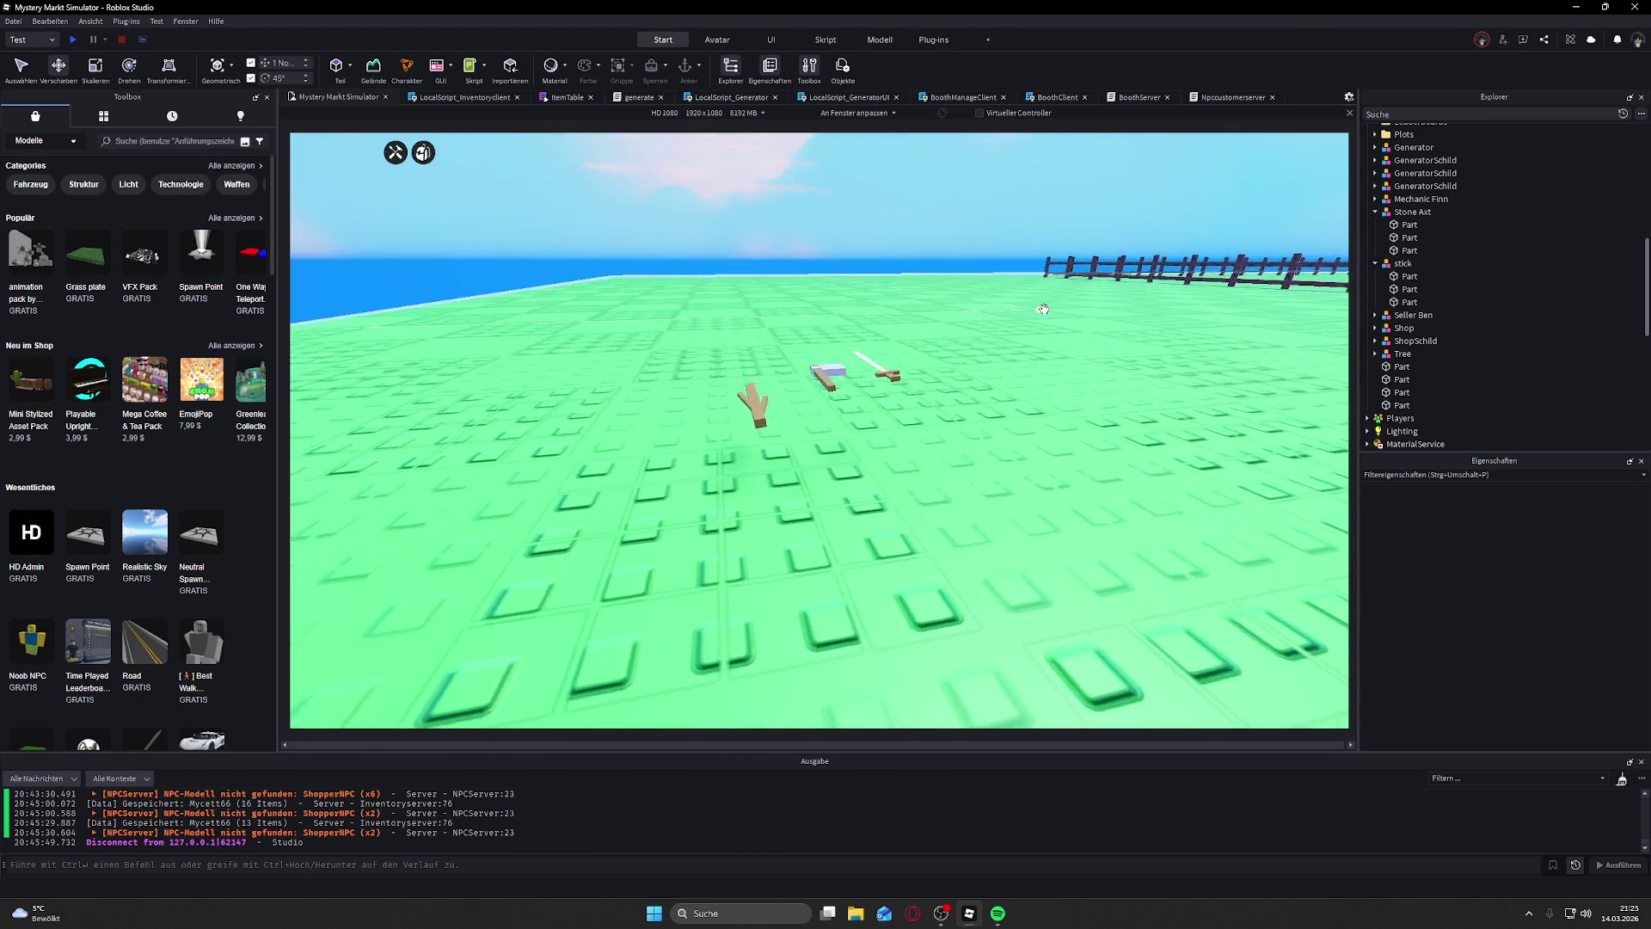
scroll(1044, 308, "up", 10)
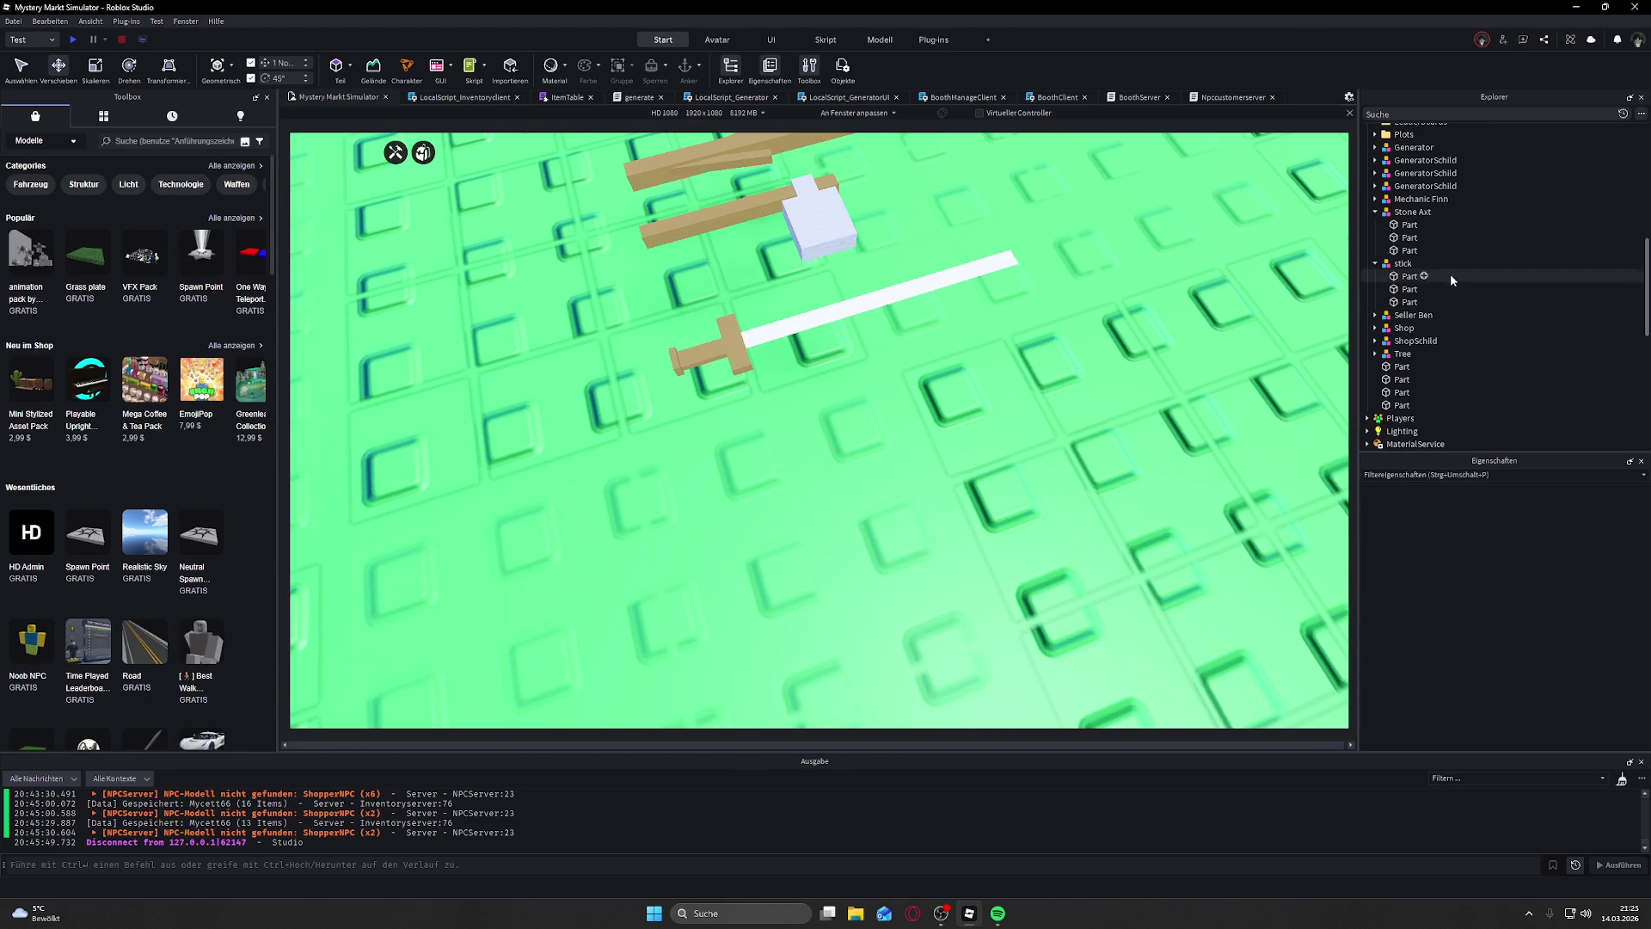
Step: Select the four loose sword parts in Explorer and group them as a model
left_click(1402, 367)
left_click(1402, 379, "ctrl")
left_click(1402, 392, "ctrl")
left_click(1402, 405, "ctrl")
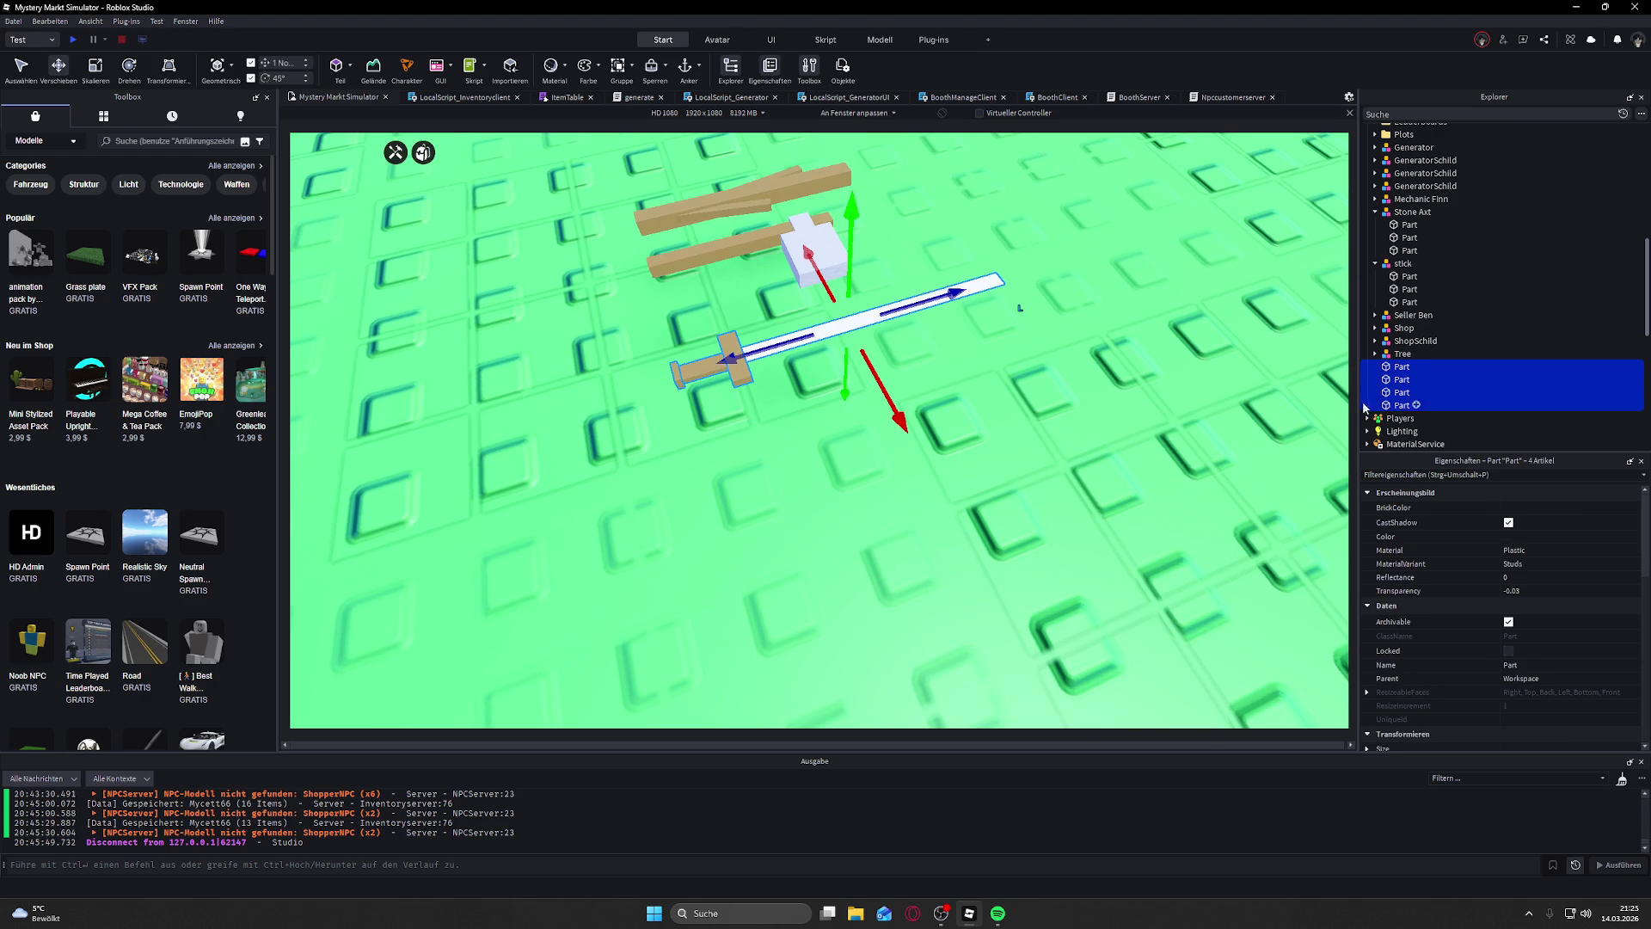
right_click(1397, 381)
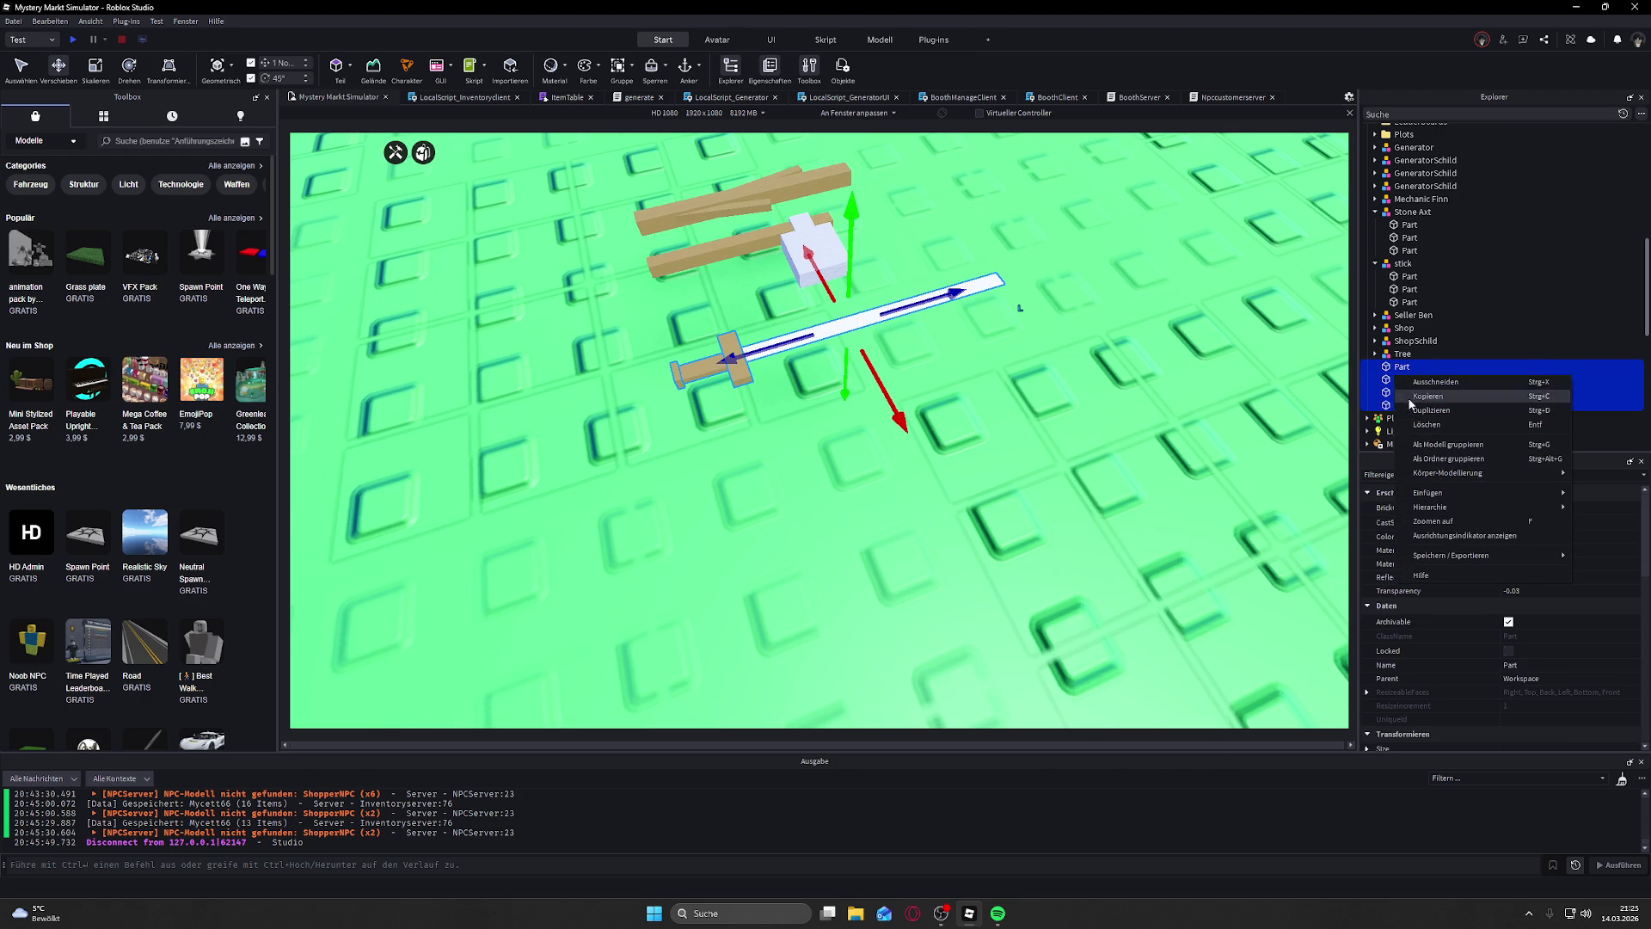
left_click(1448, 445)
Step: Rename the new model to 'Iron Sword'
right_click(1411, 212)
left_click(1469, 273)
type("Iron Swor")
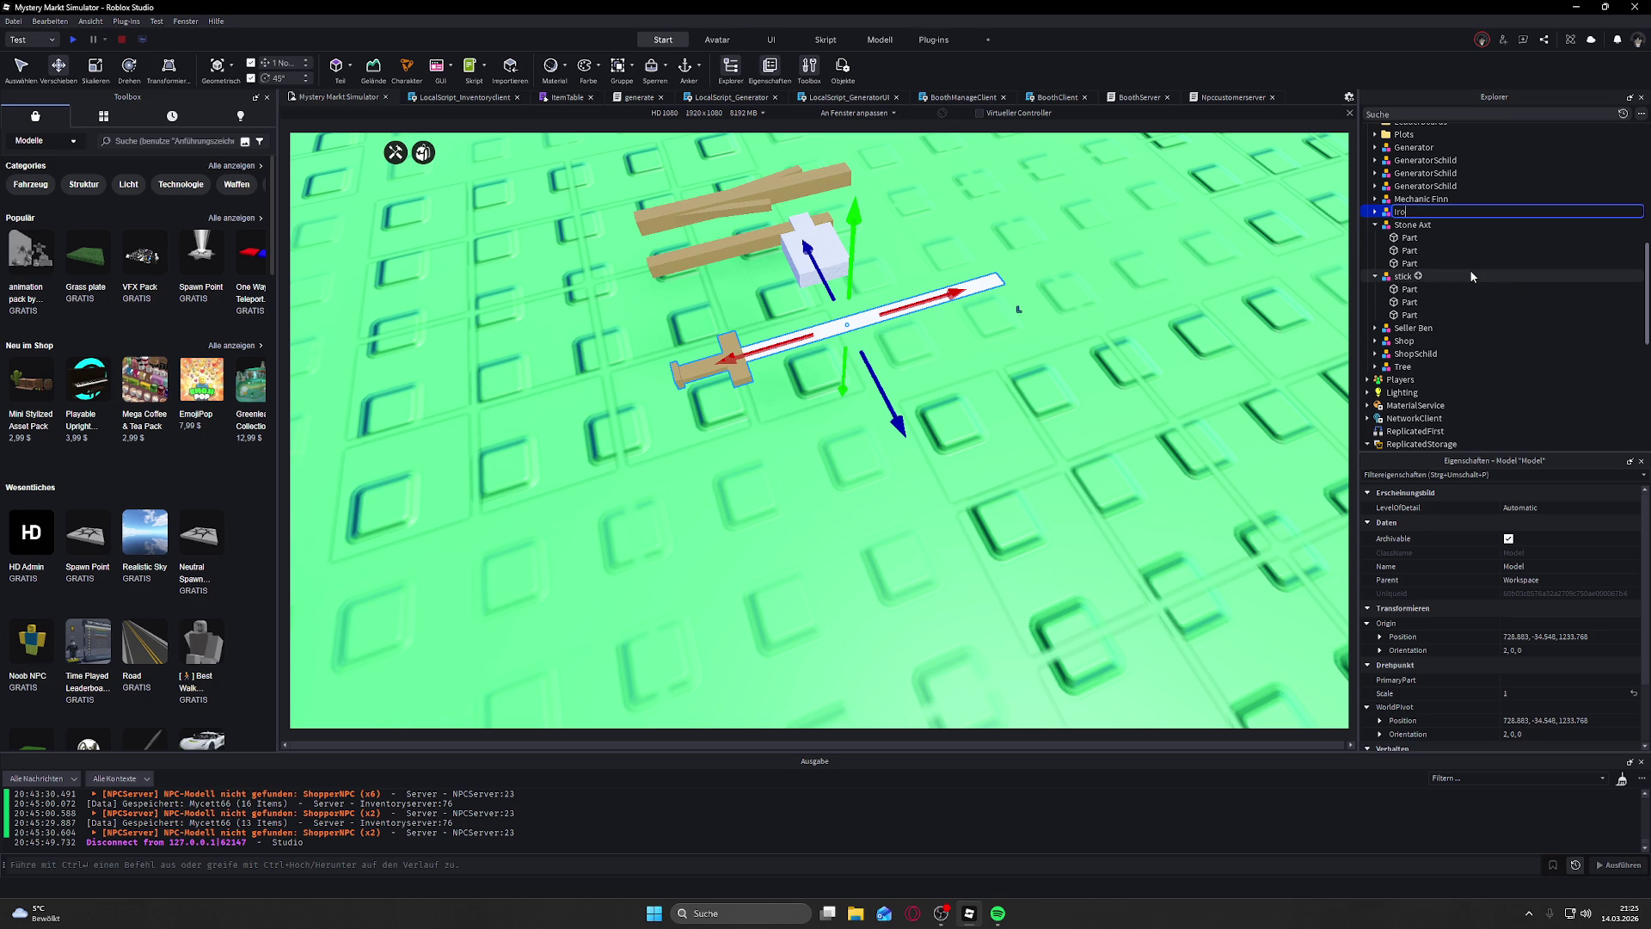
type("d")
key("Return")
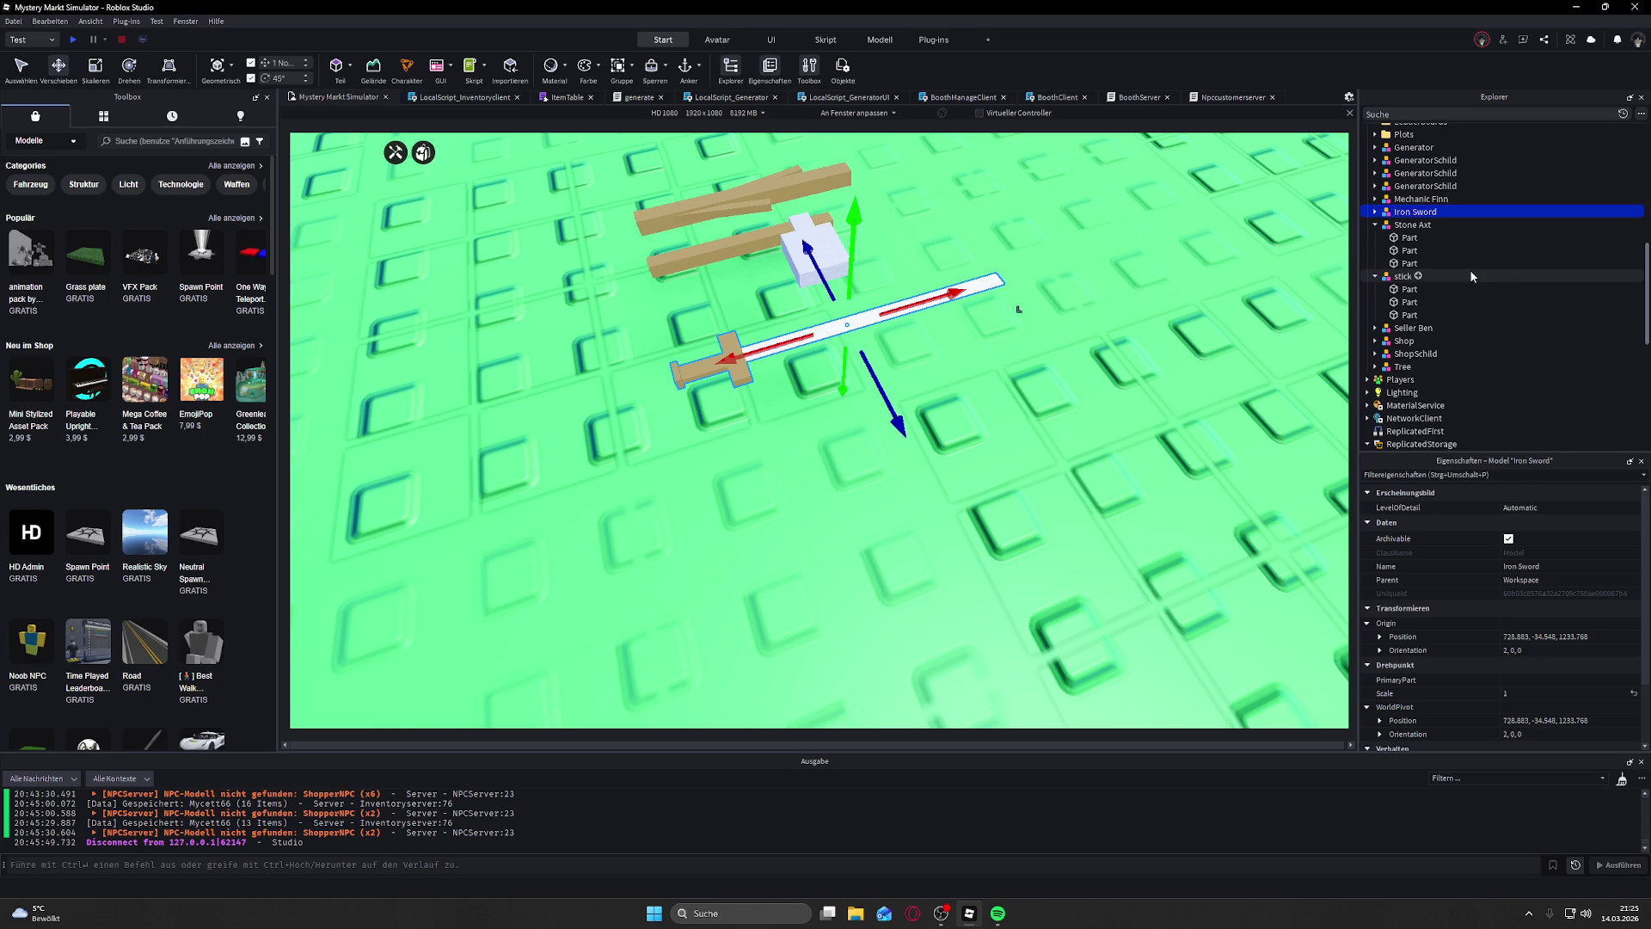
key("f")
scroll(769, 155, "down", 10)
Step: Zoom in and out over the baseplate to inspect the stick, Stone Axt and Iron Sword
left_click(736, 183)
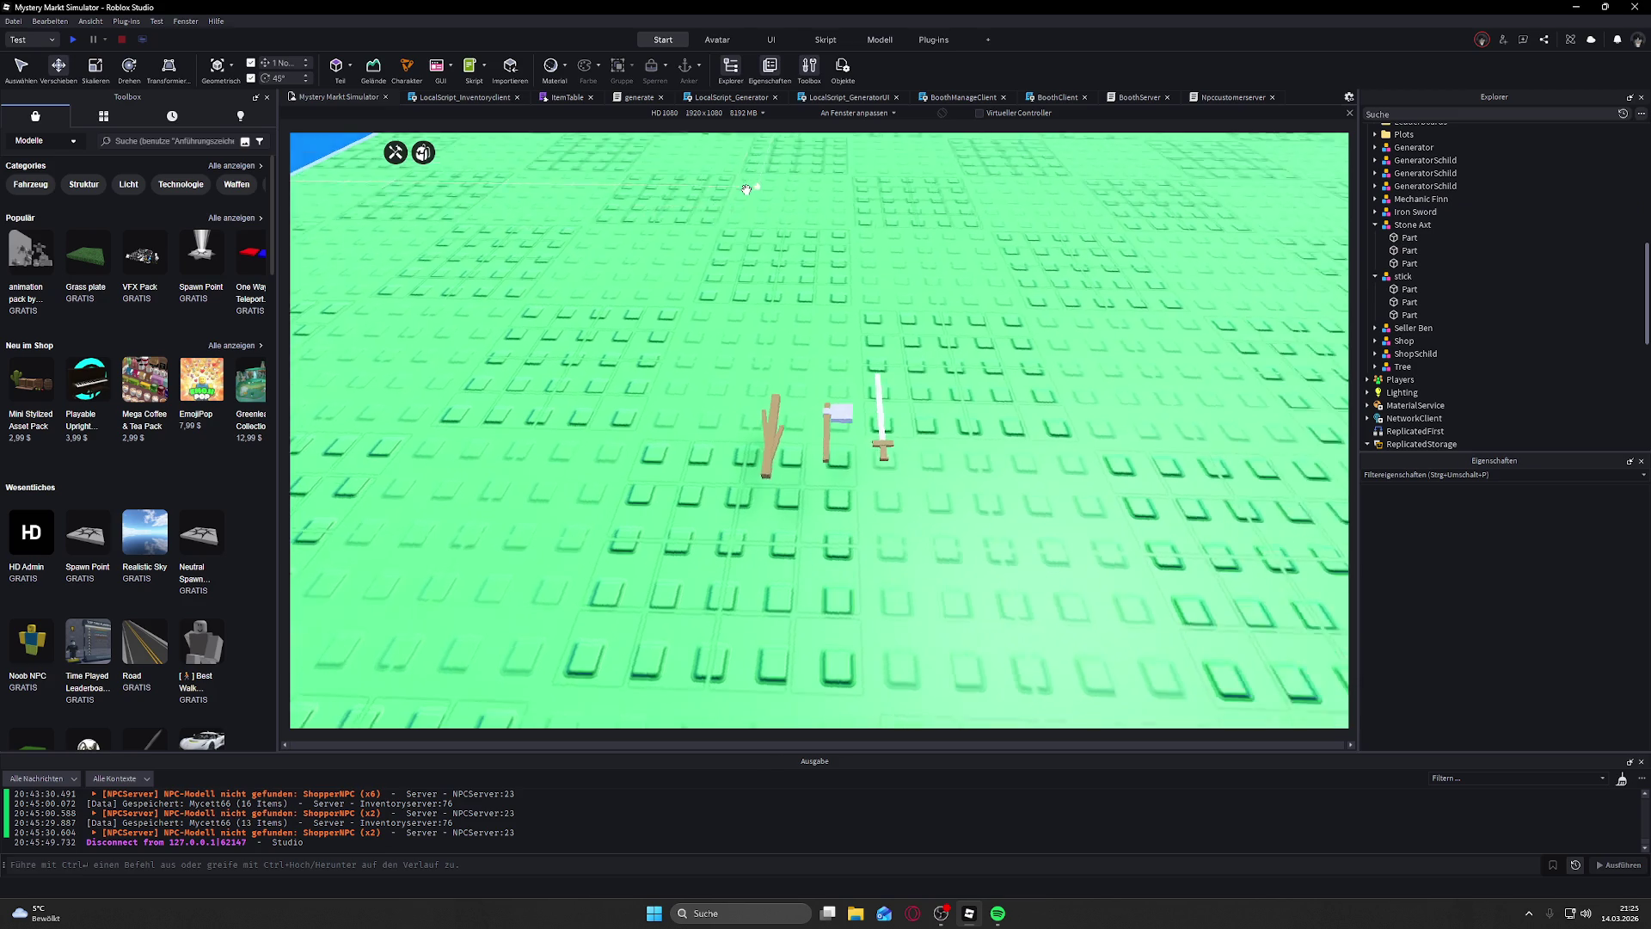
scroll(747, 189, "up", 5)
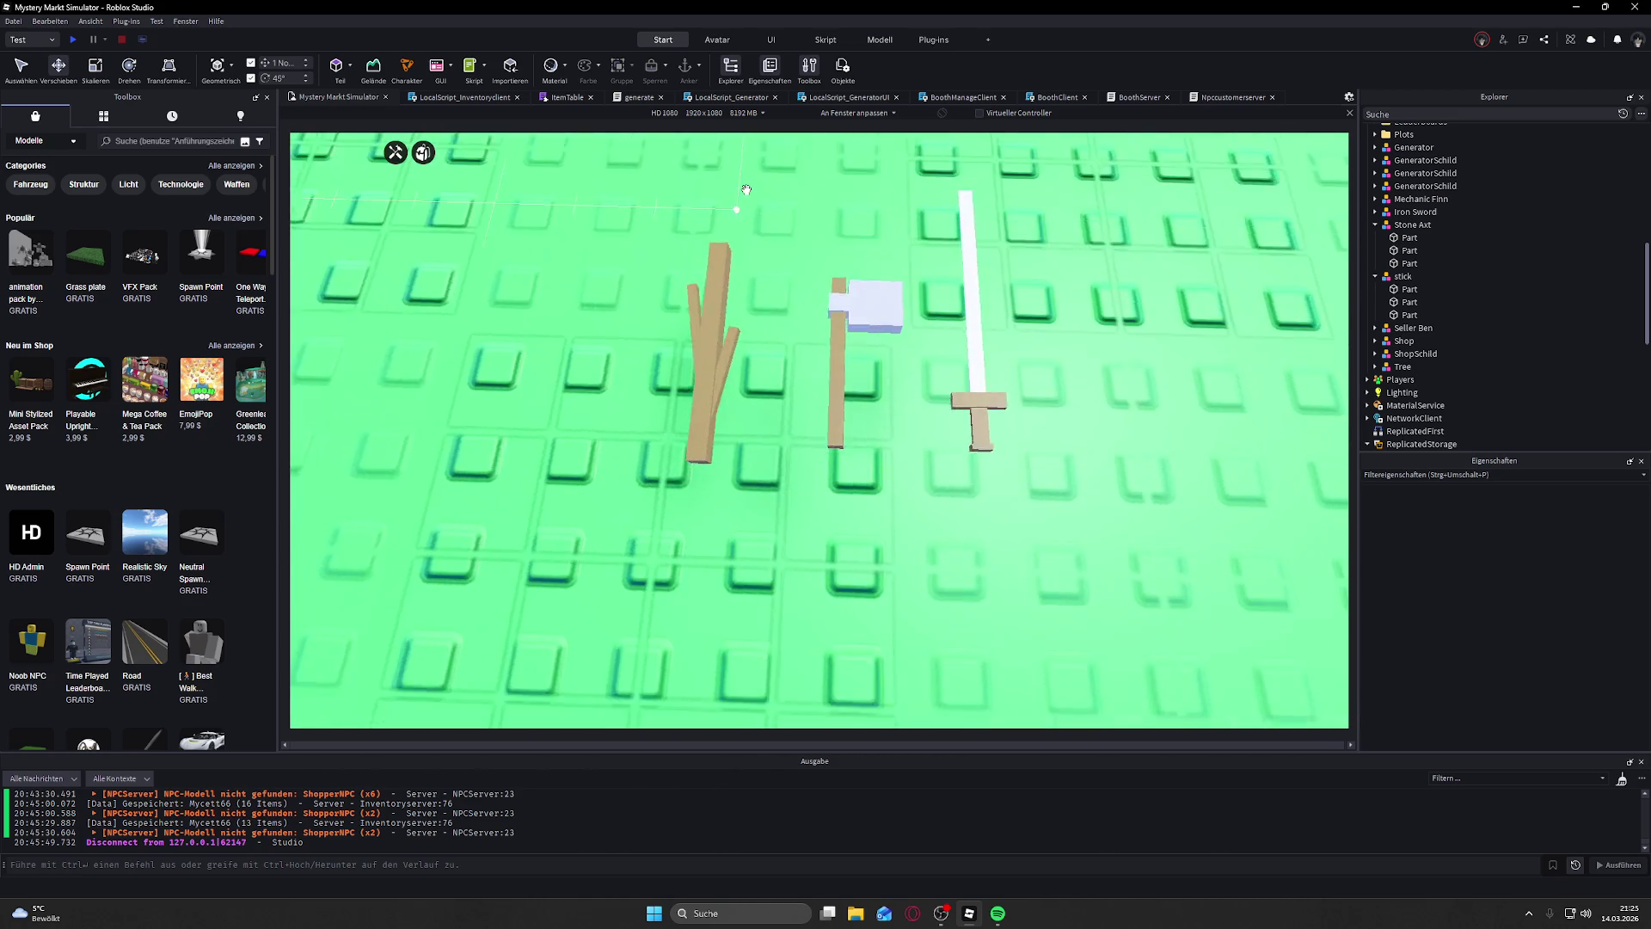
scroll(747, 189, "down", 3)
scroll(746, 189, "up", 6)
scroll(746, 189, "down", 5)
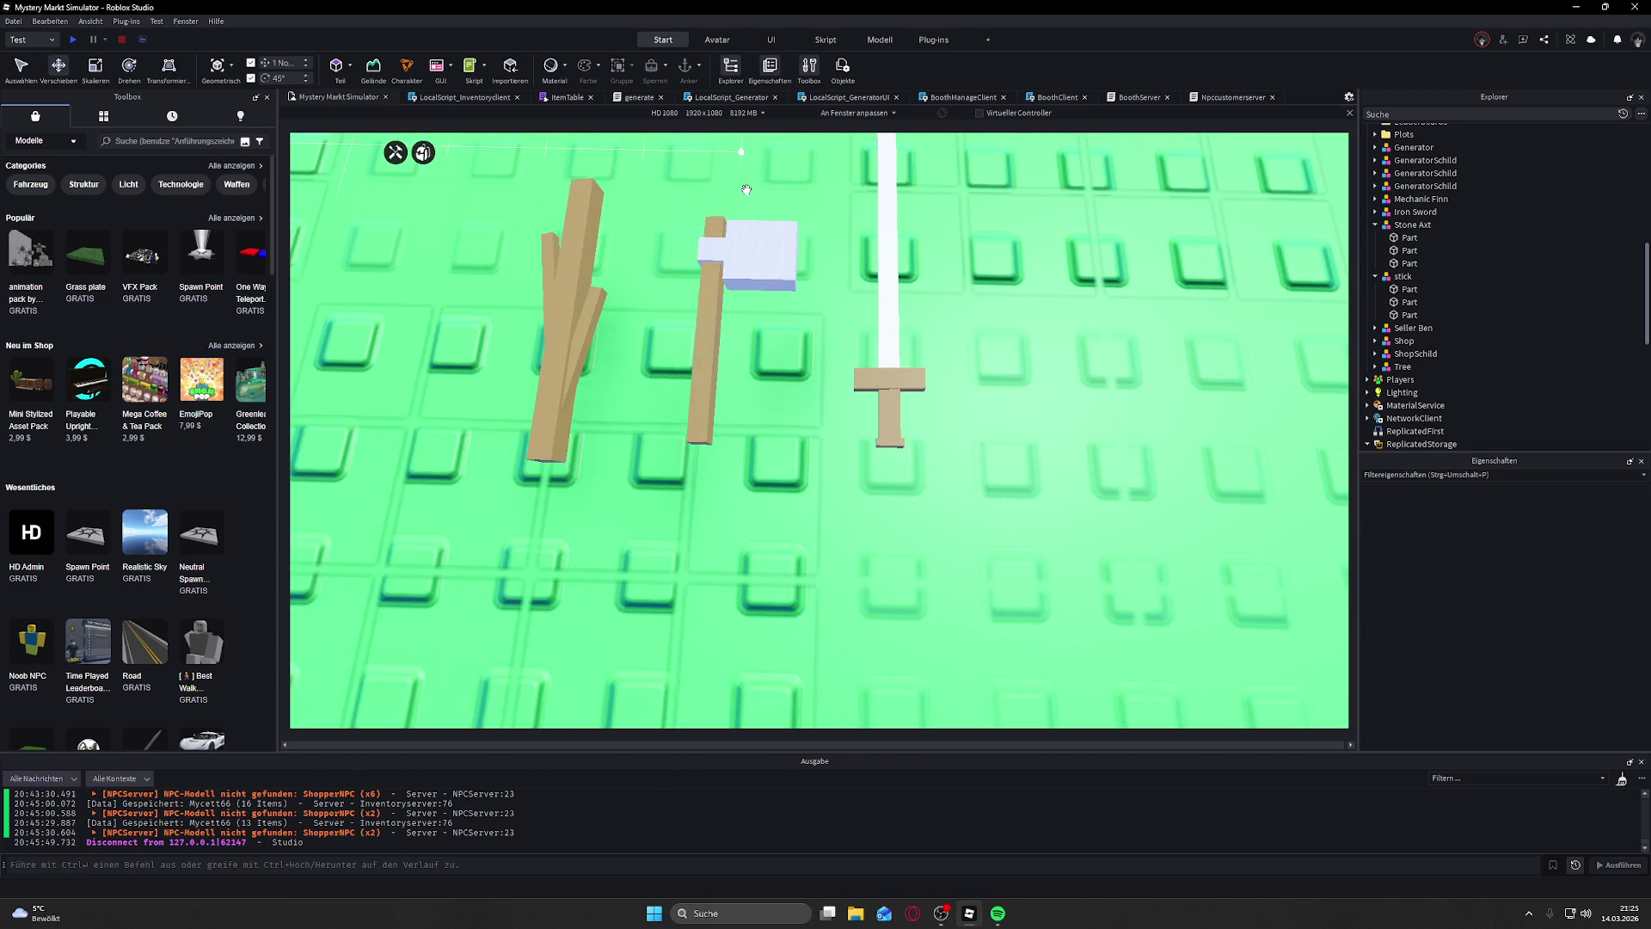
scroll(747, 193, "up", 5)
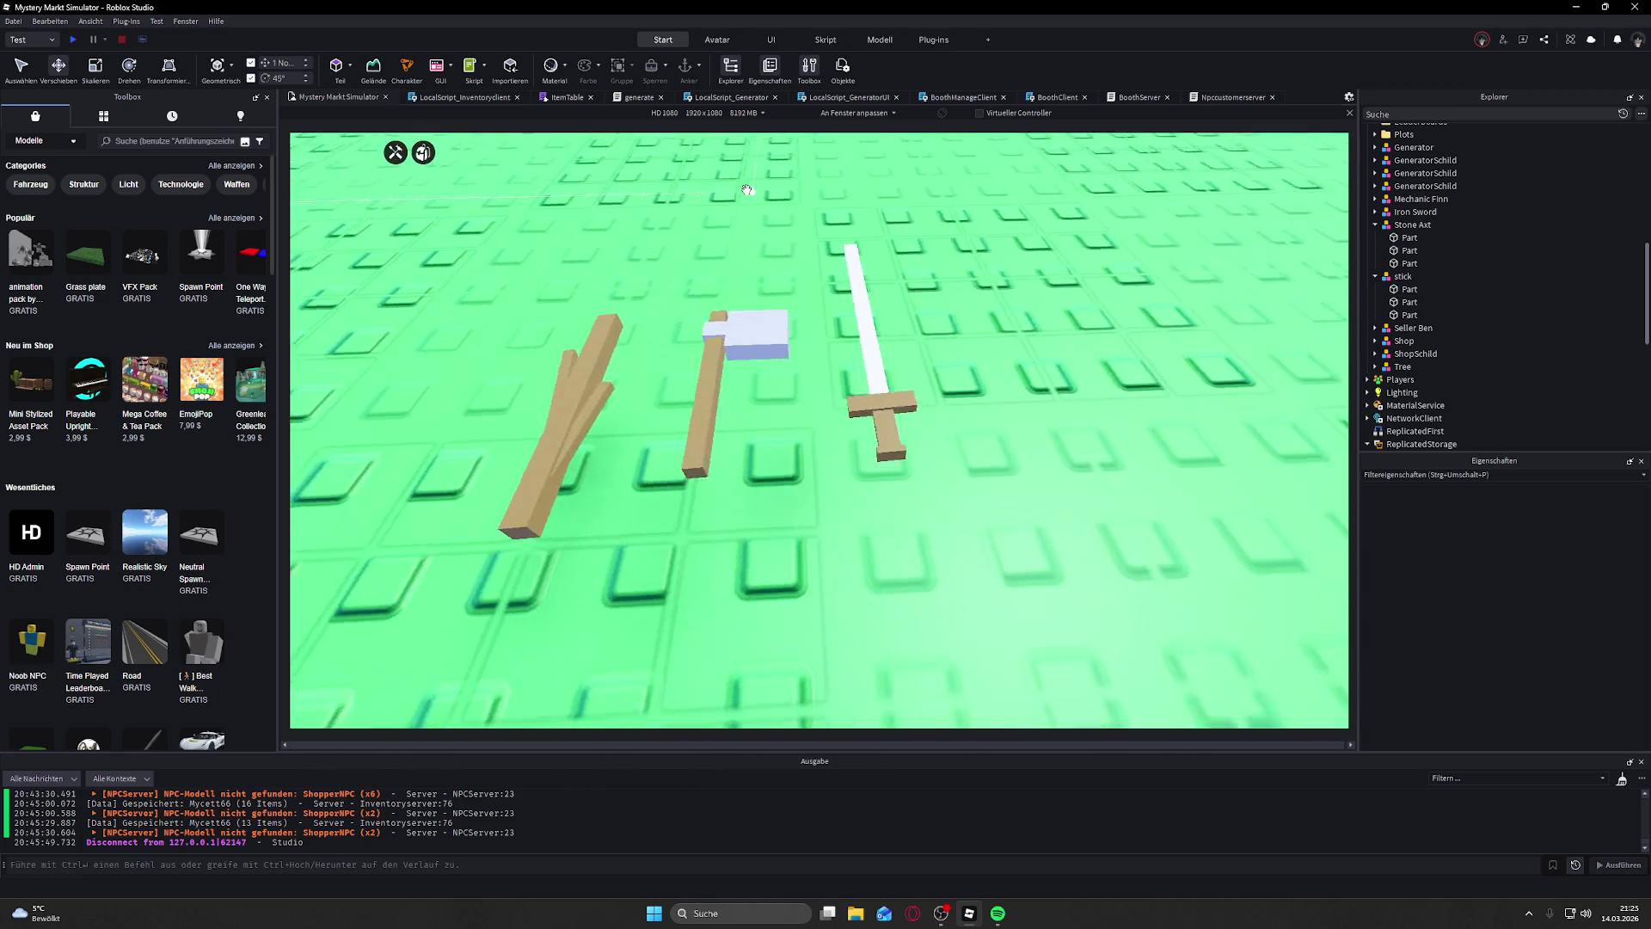
scroll(747, 190, "down", 4)
scroll(746, 190, "up", 6)
scroll(747, 189, "up", 1)
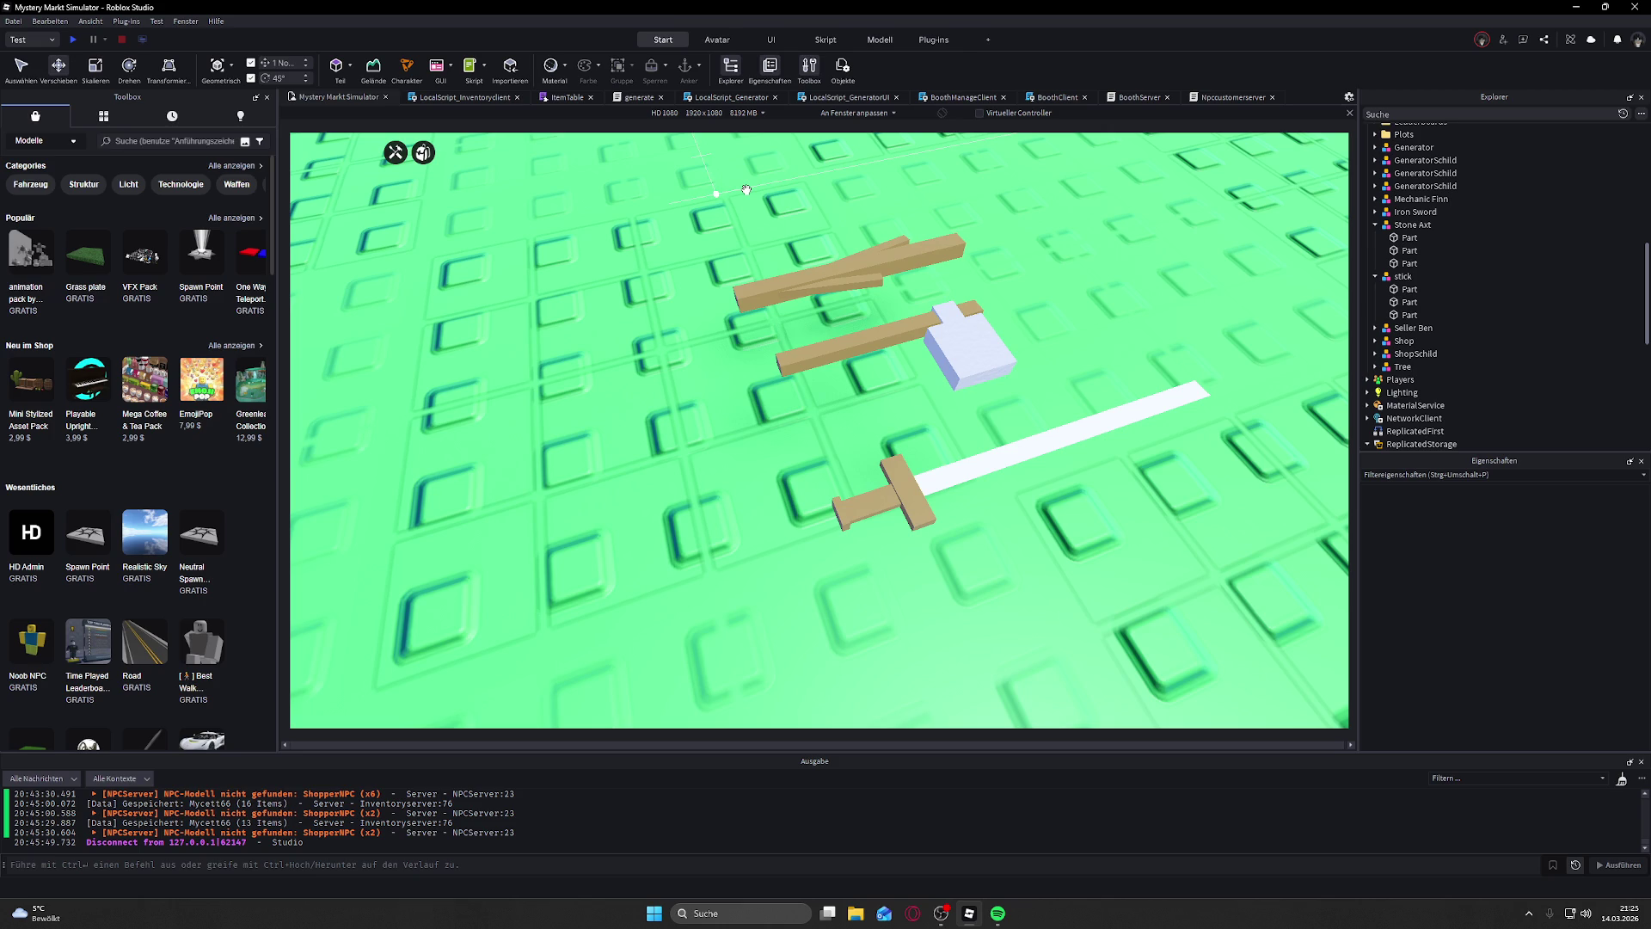
scroll(811, 253, "down", 5)
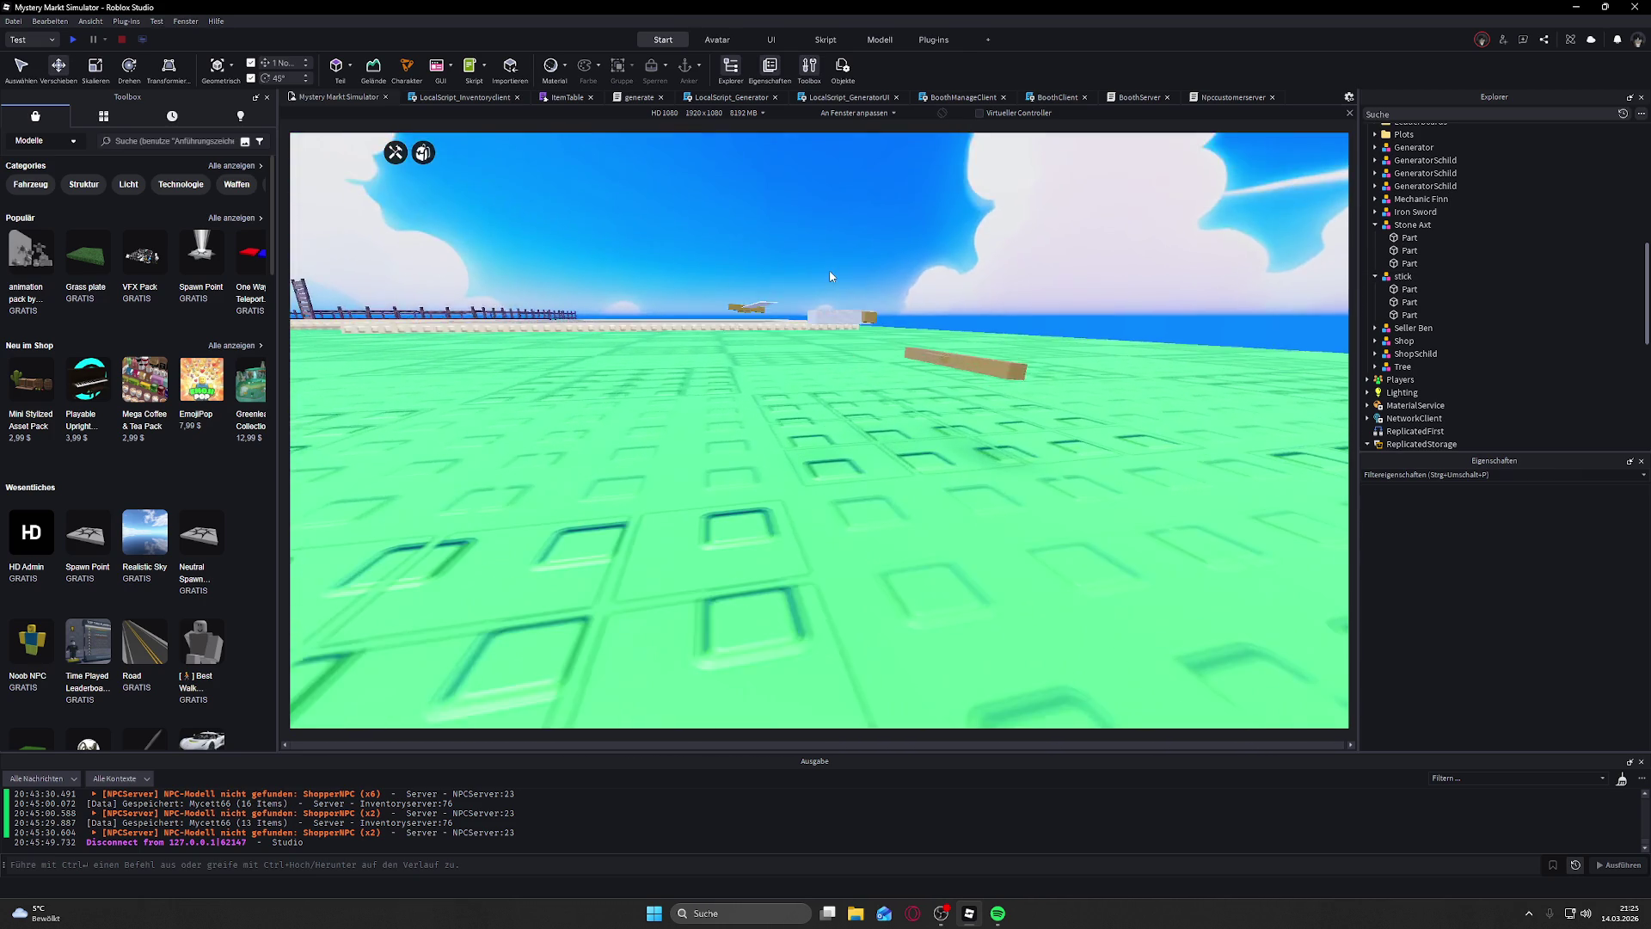
scroll(830, 276, "up", 5)
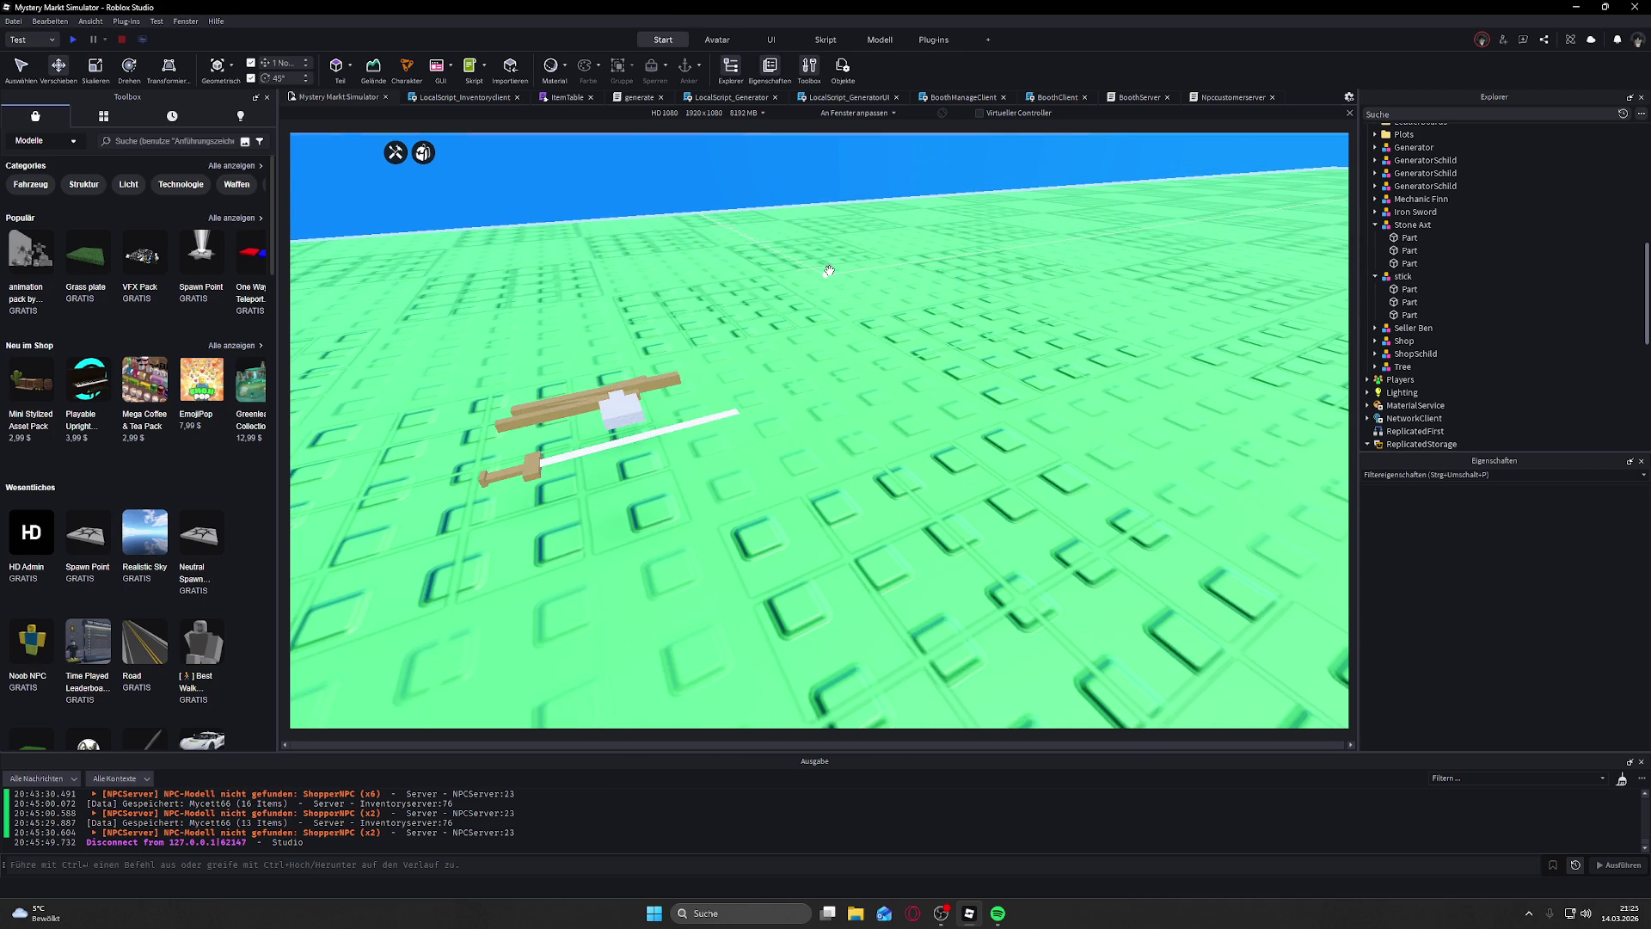
scroll(830, 270, "up", 5)
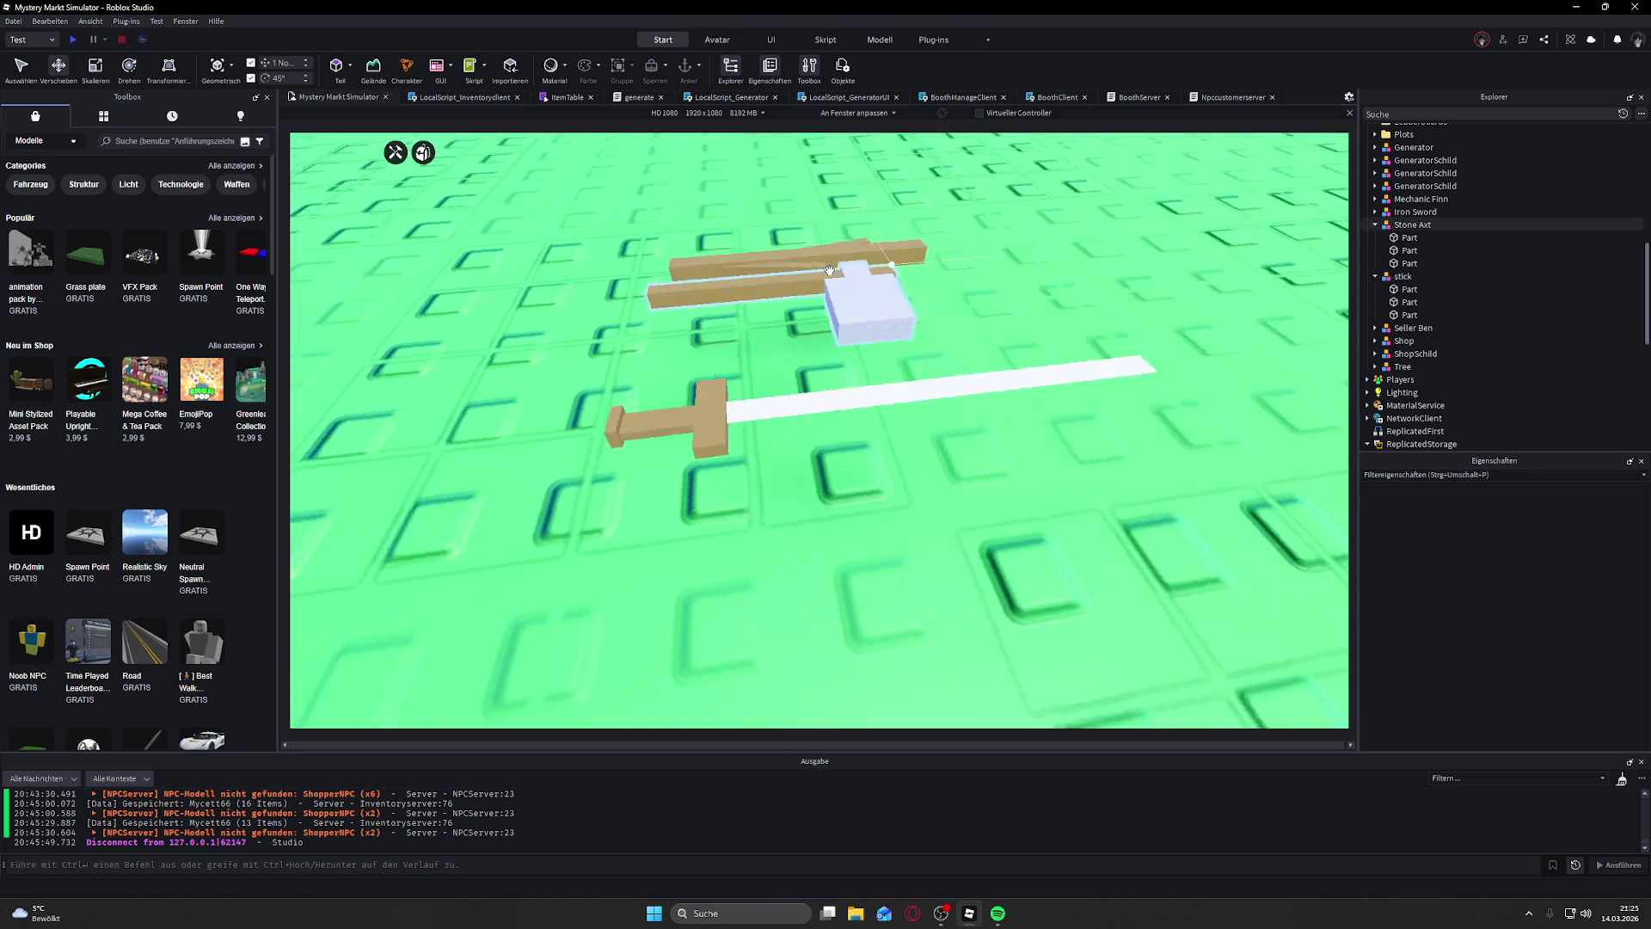
scroll(829, 270, "down", 5)
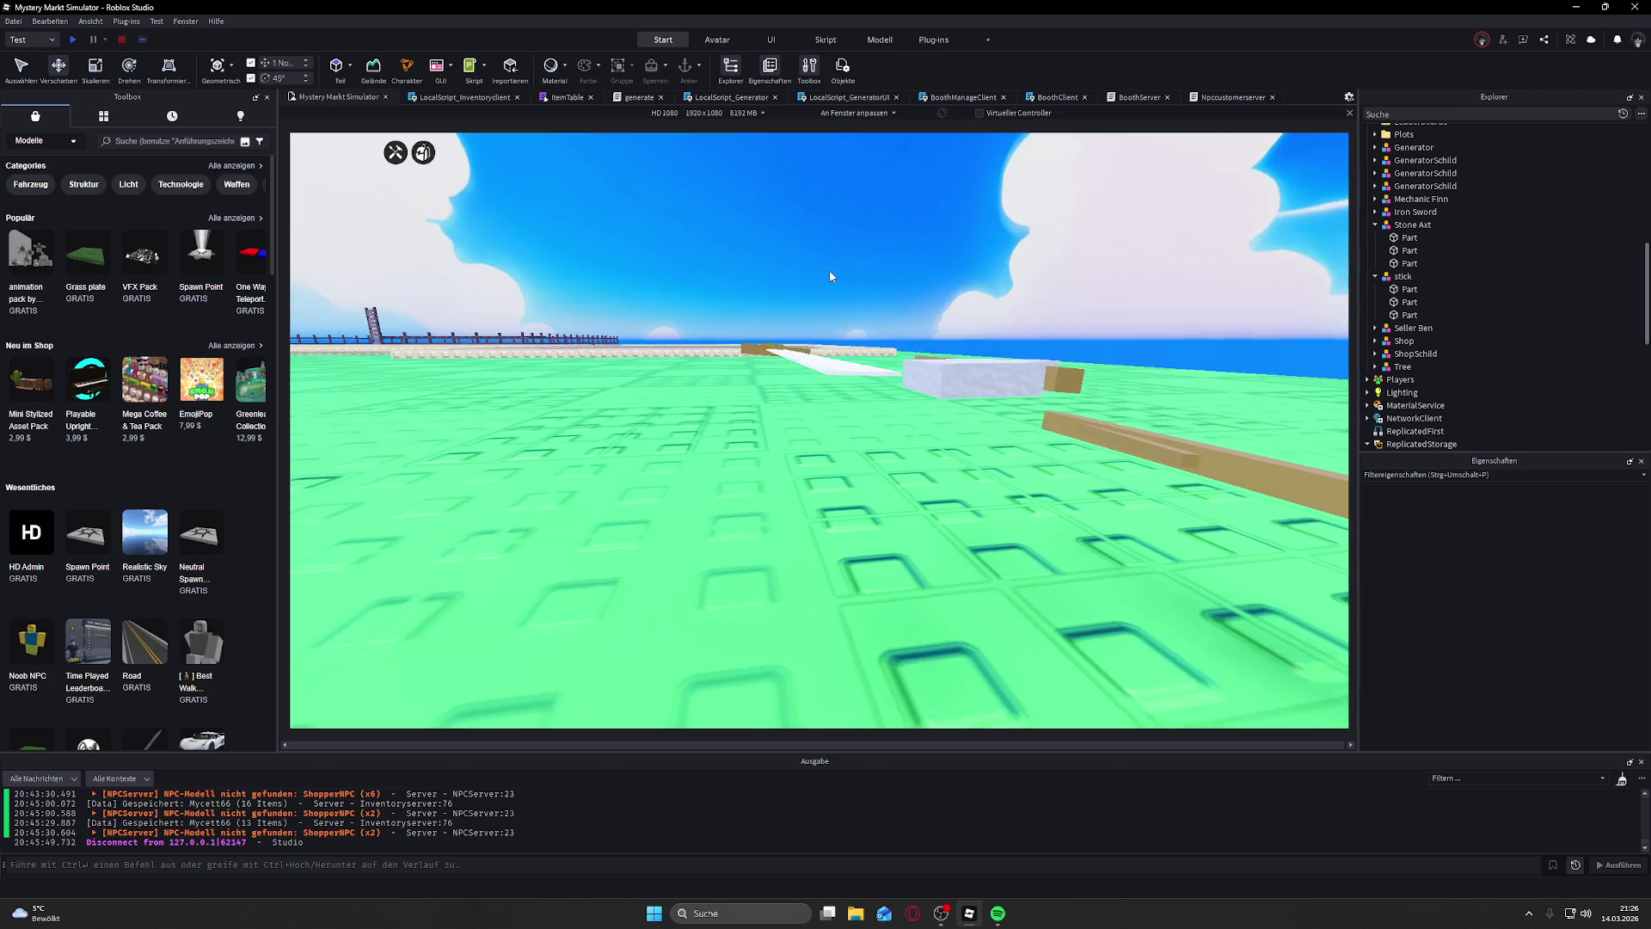
scroll(829, 270, "up", 5)
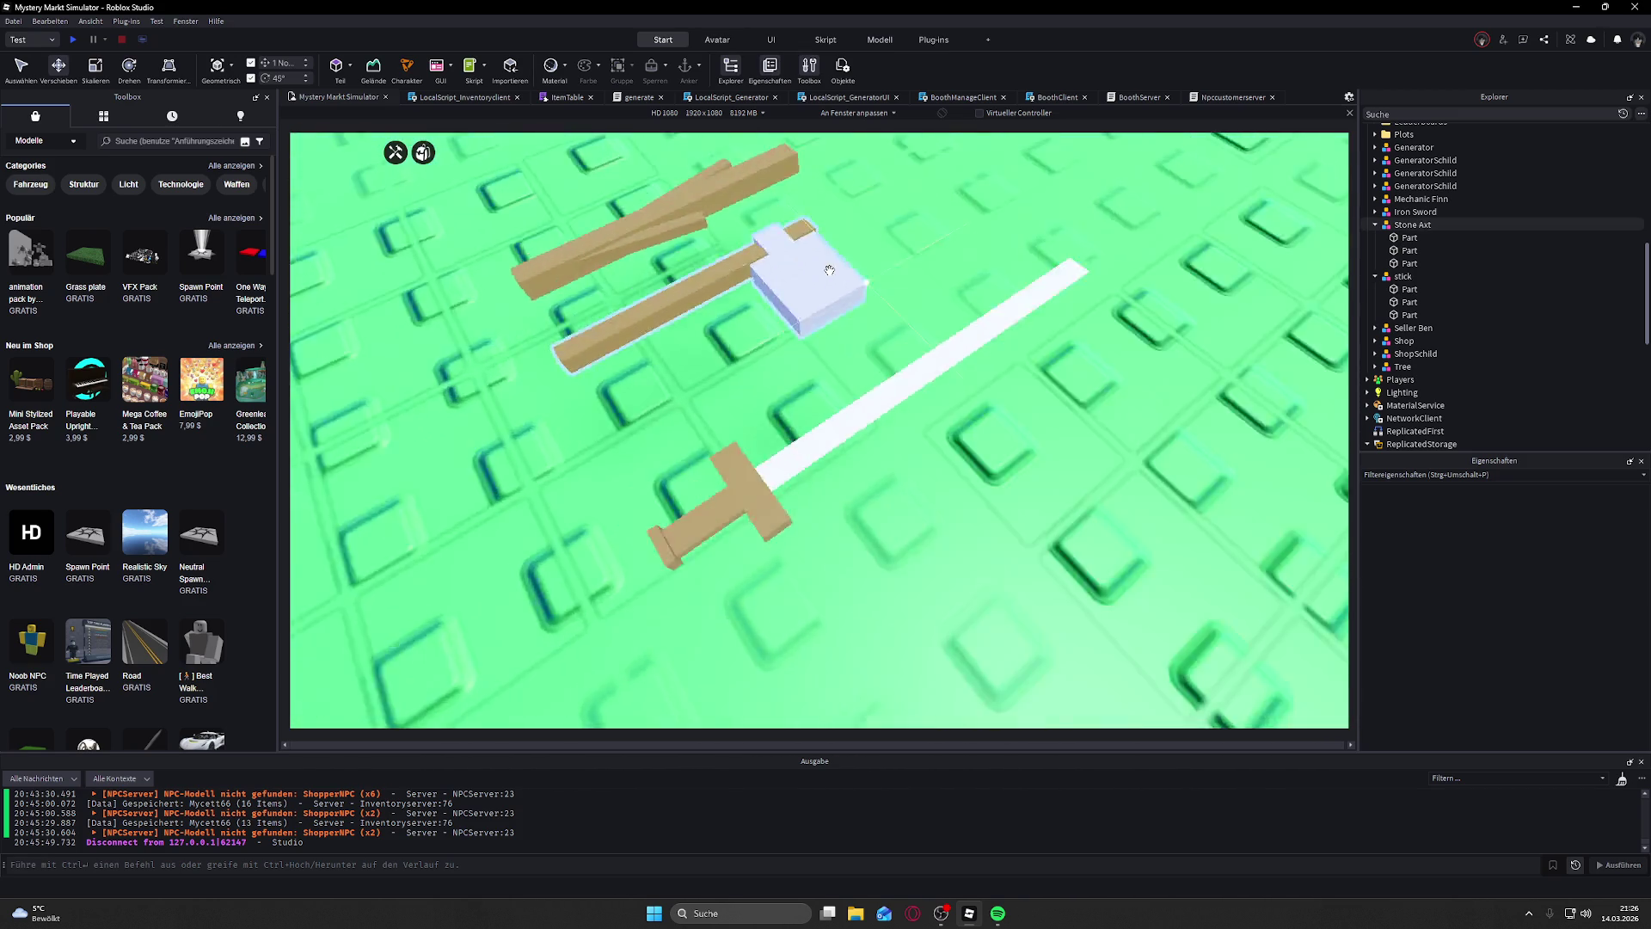
scroll(829, 270, "down", 5)
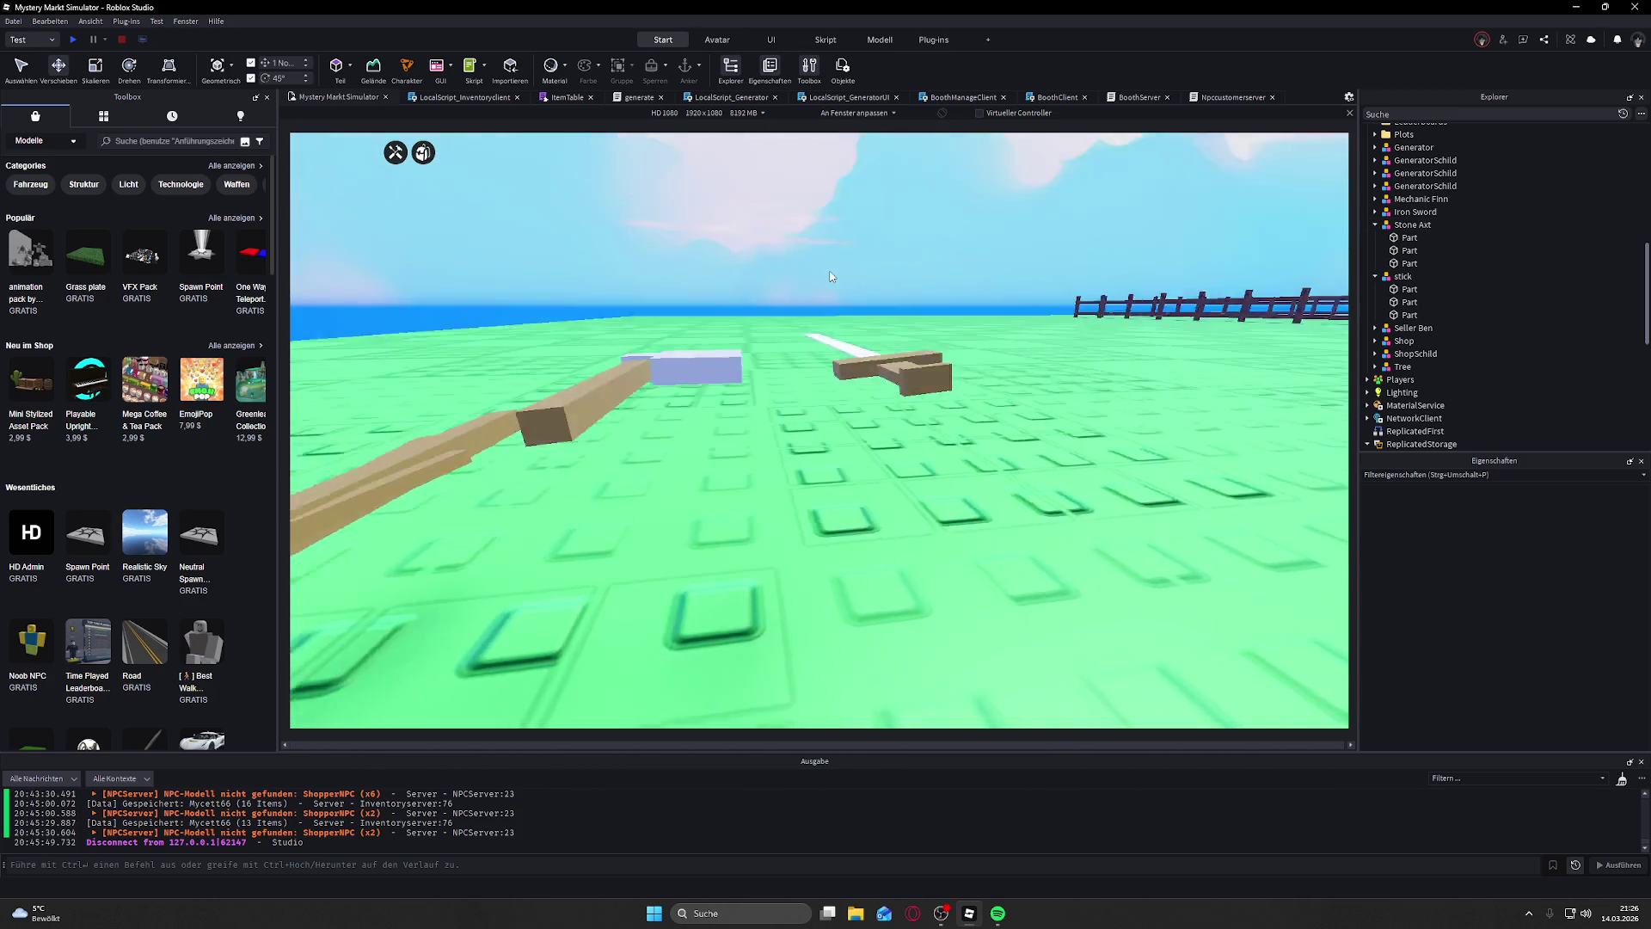
scroll(829, 270, "up", 5)
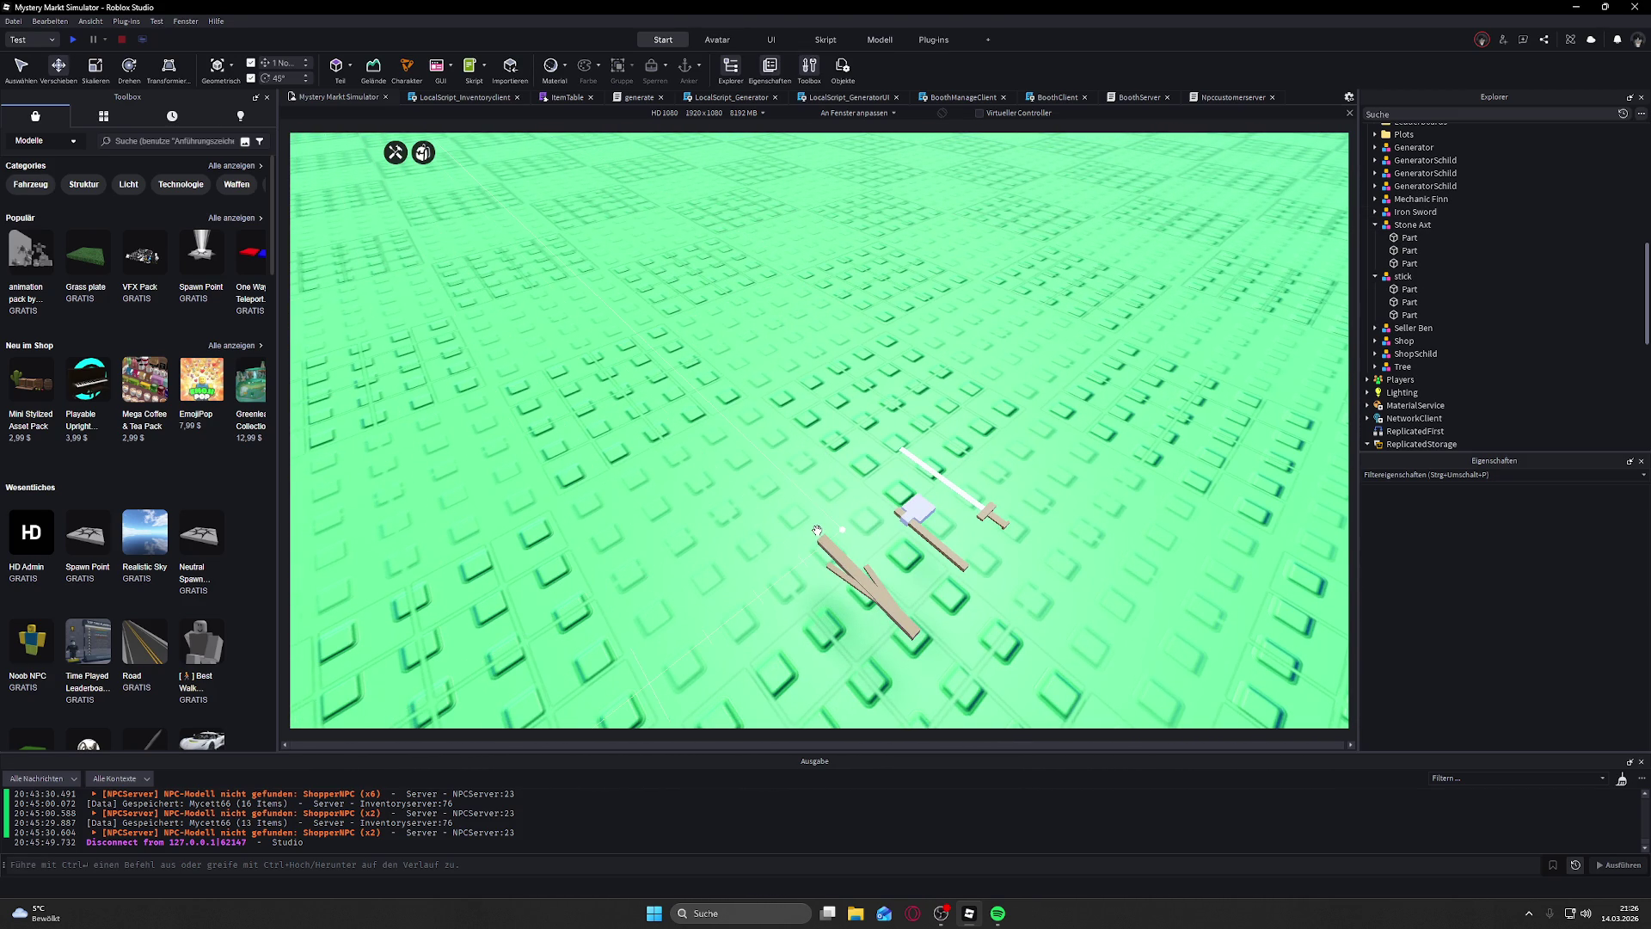
scroll(1015, 550, "up", 5)
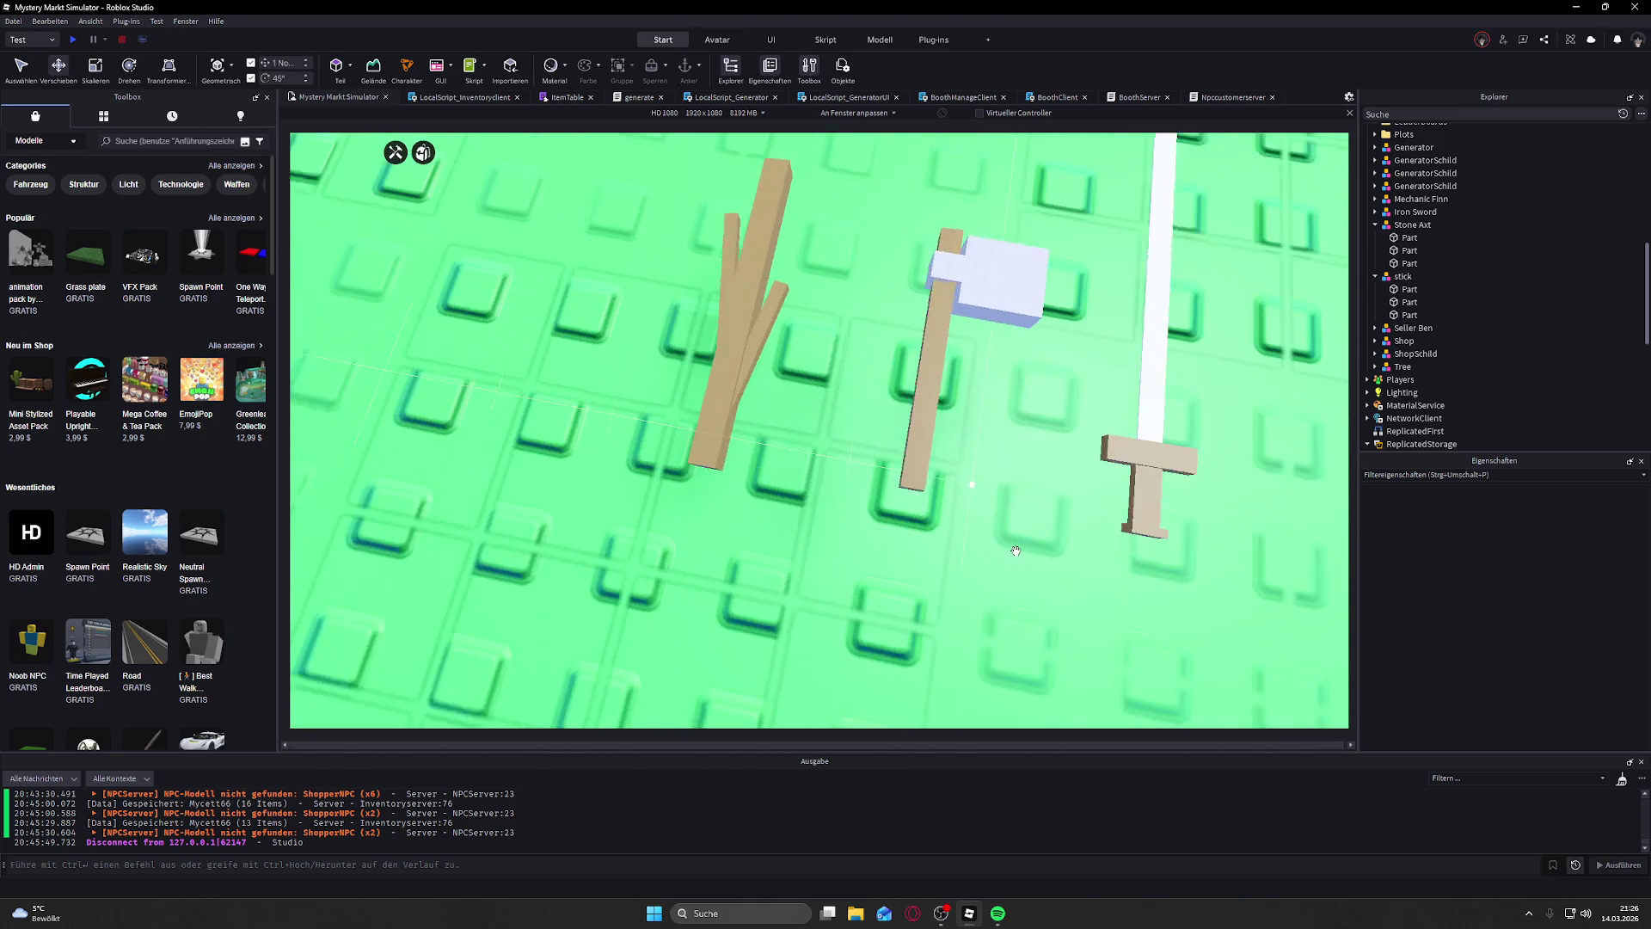
left_click(989, 267)
Step: Pick the Stone Axt's grey head part and shrink its height slightly
key("s")
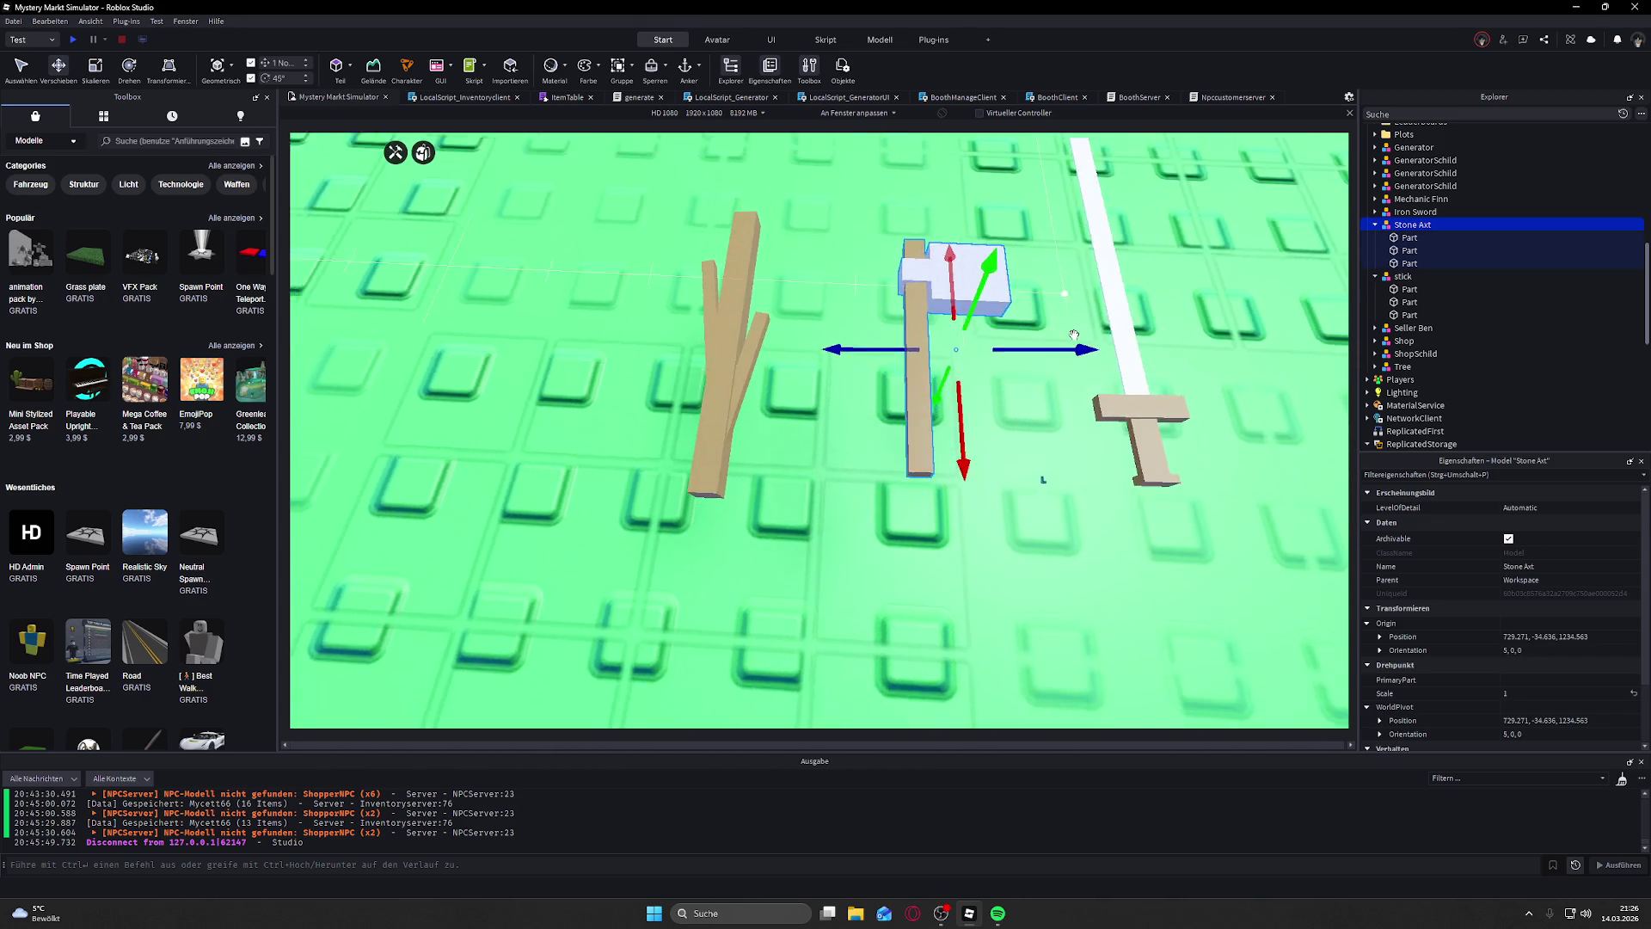
left_click(1387, 239)
left_click(1396, 264)
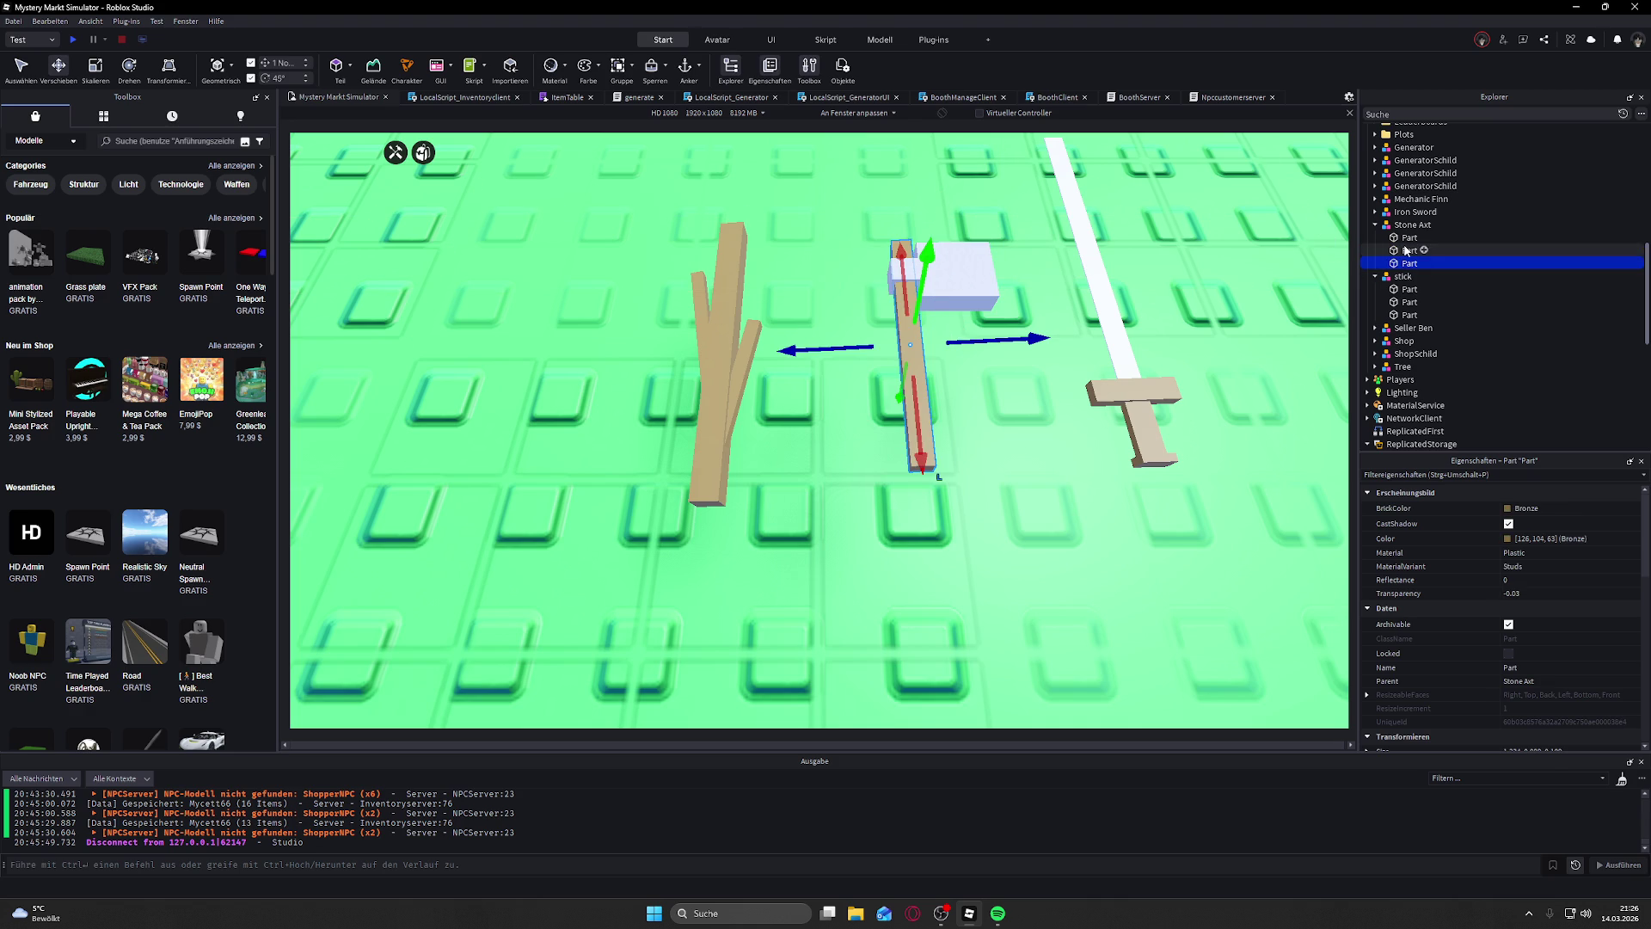
left_click(1407, 237)
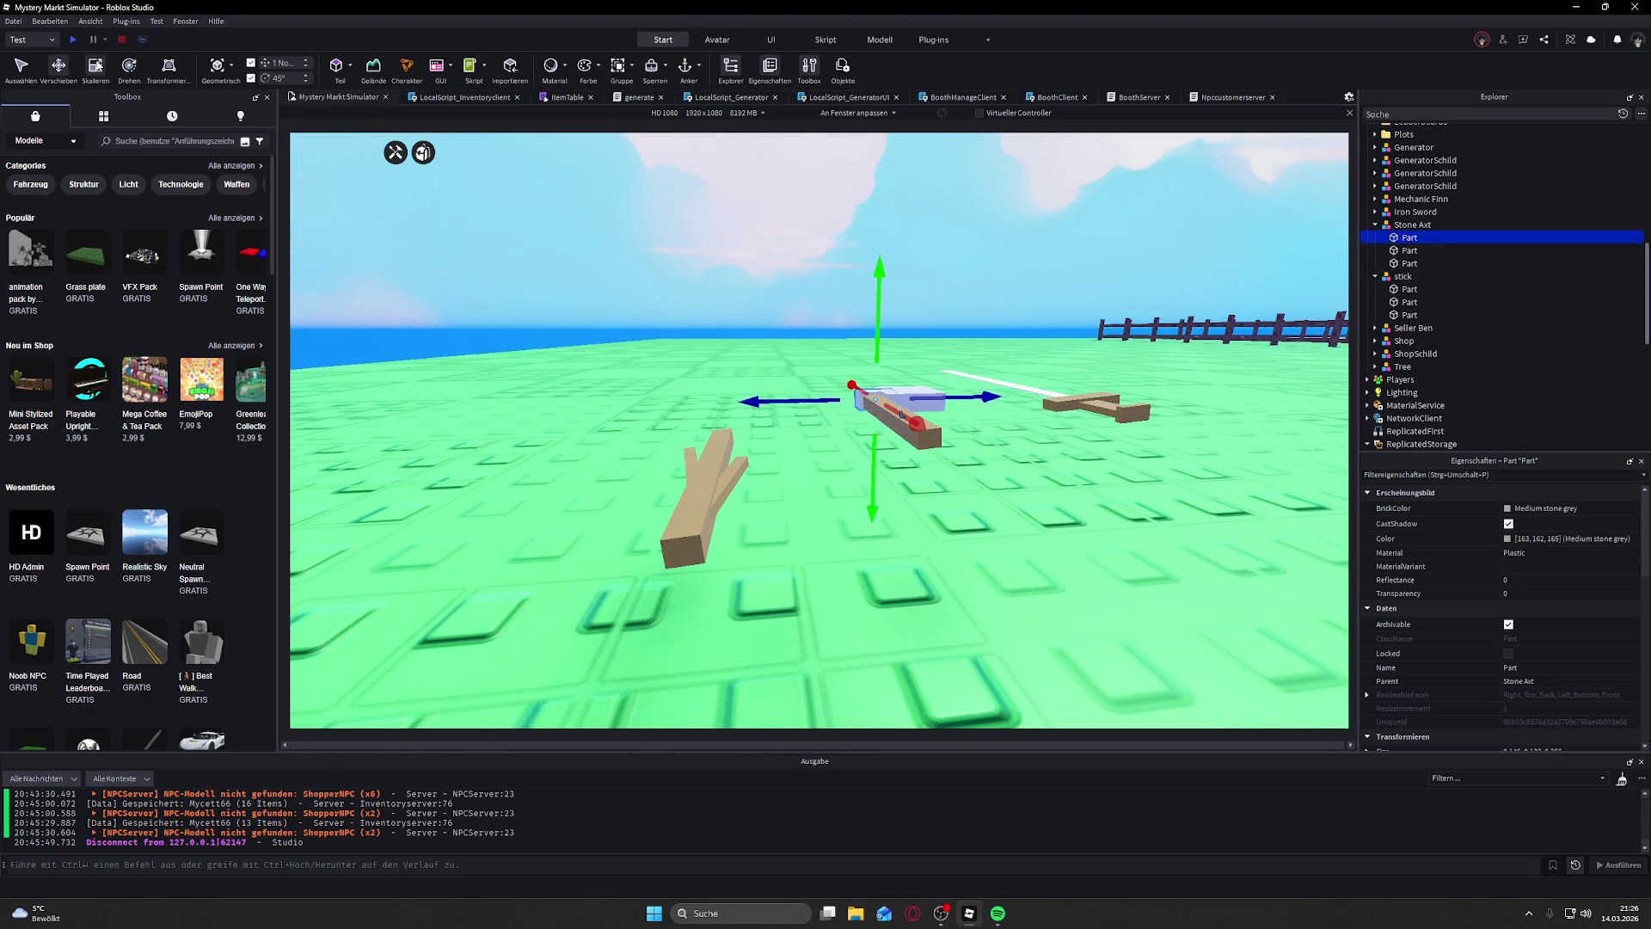
left_click_drag(878, 359, 877, 365)
left_click(963, 298)
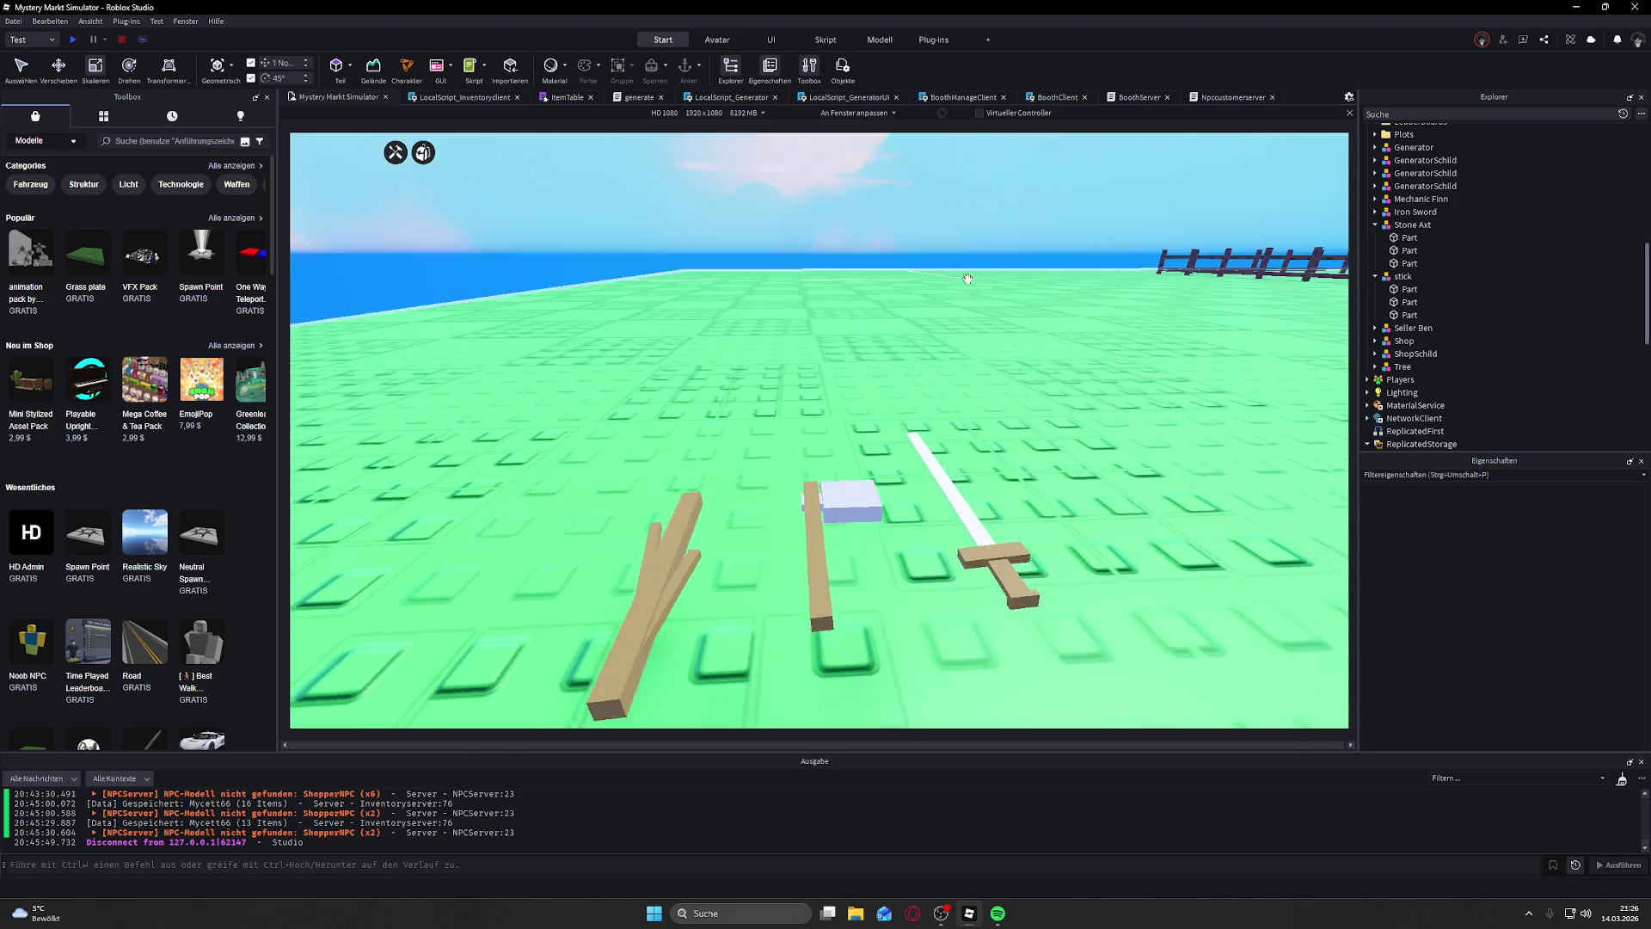
scroll(968, 278, "up", 5)
scroll(968, 278, "down", 6)
scroll(967, 278, "up", 3)
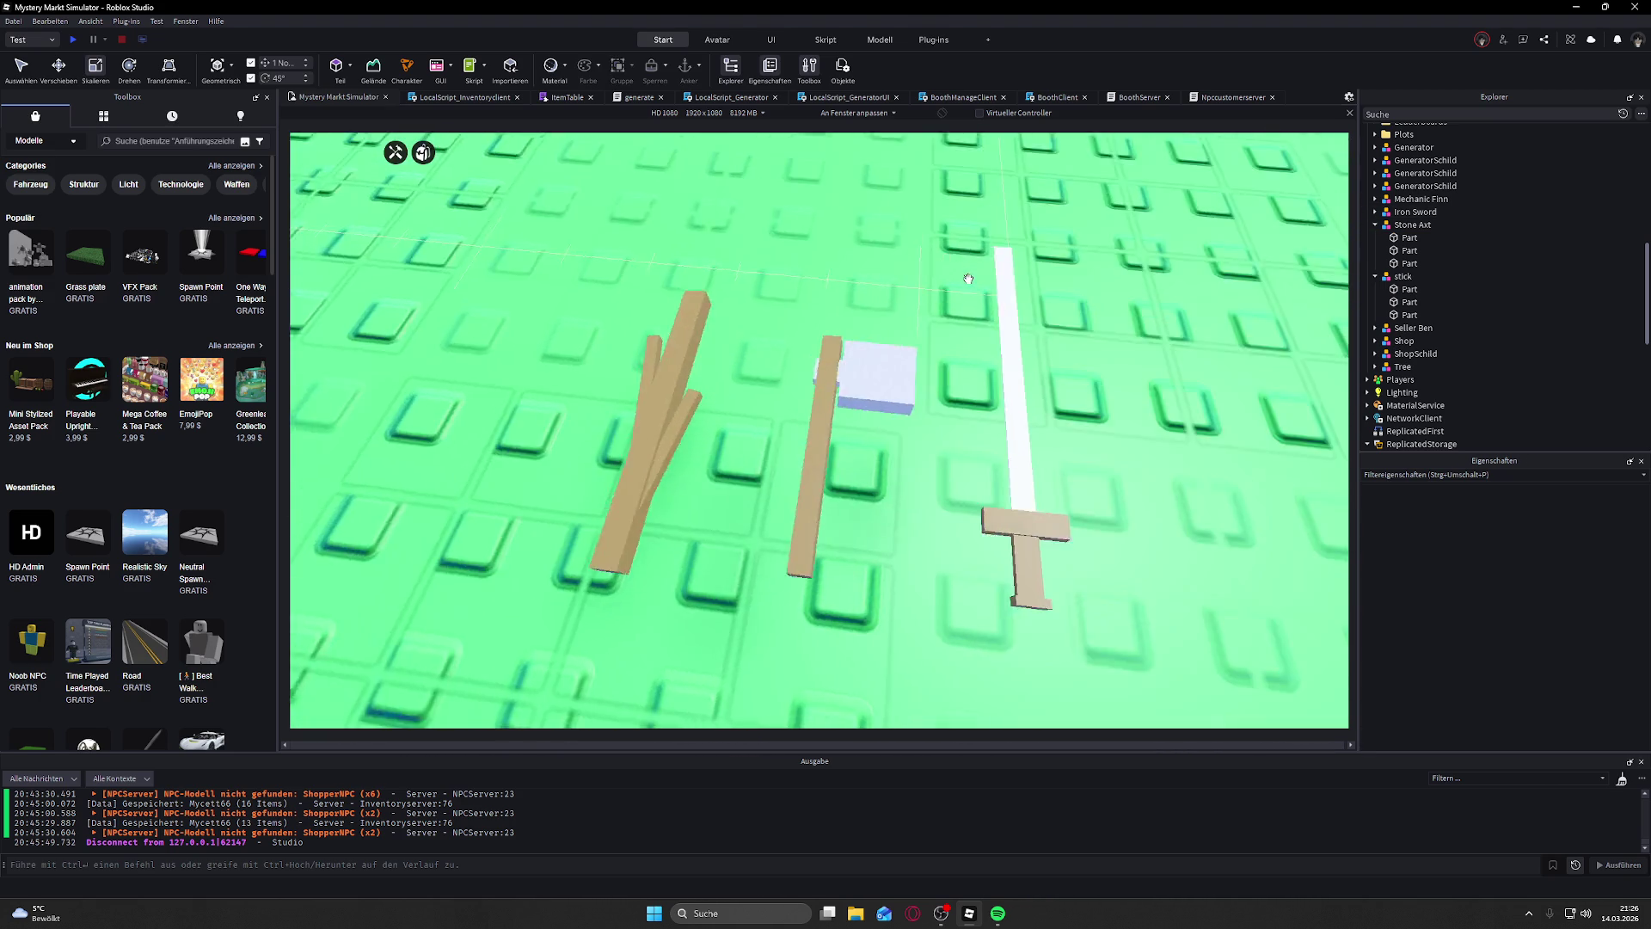
scroll(967, 278, "down", 2)
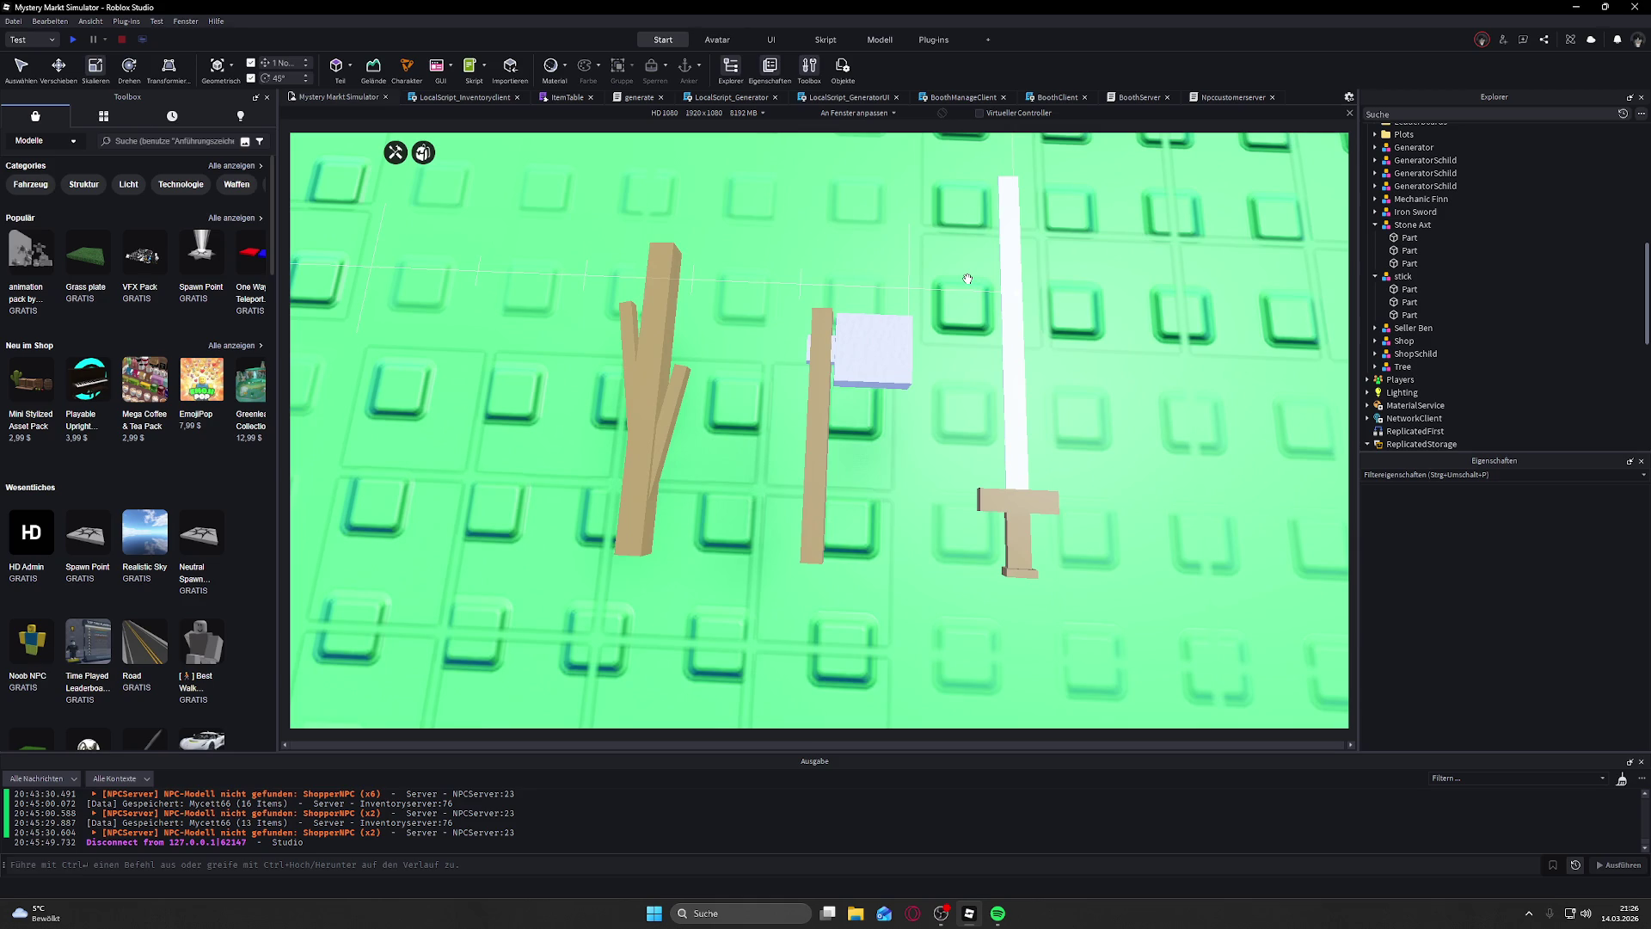
left_click_drag(968, 278, 969, 285)
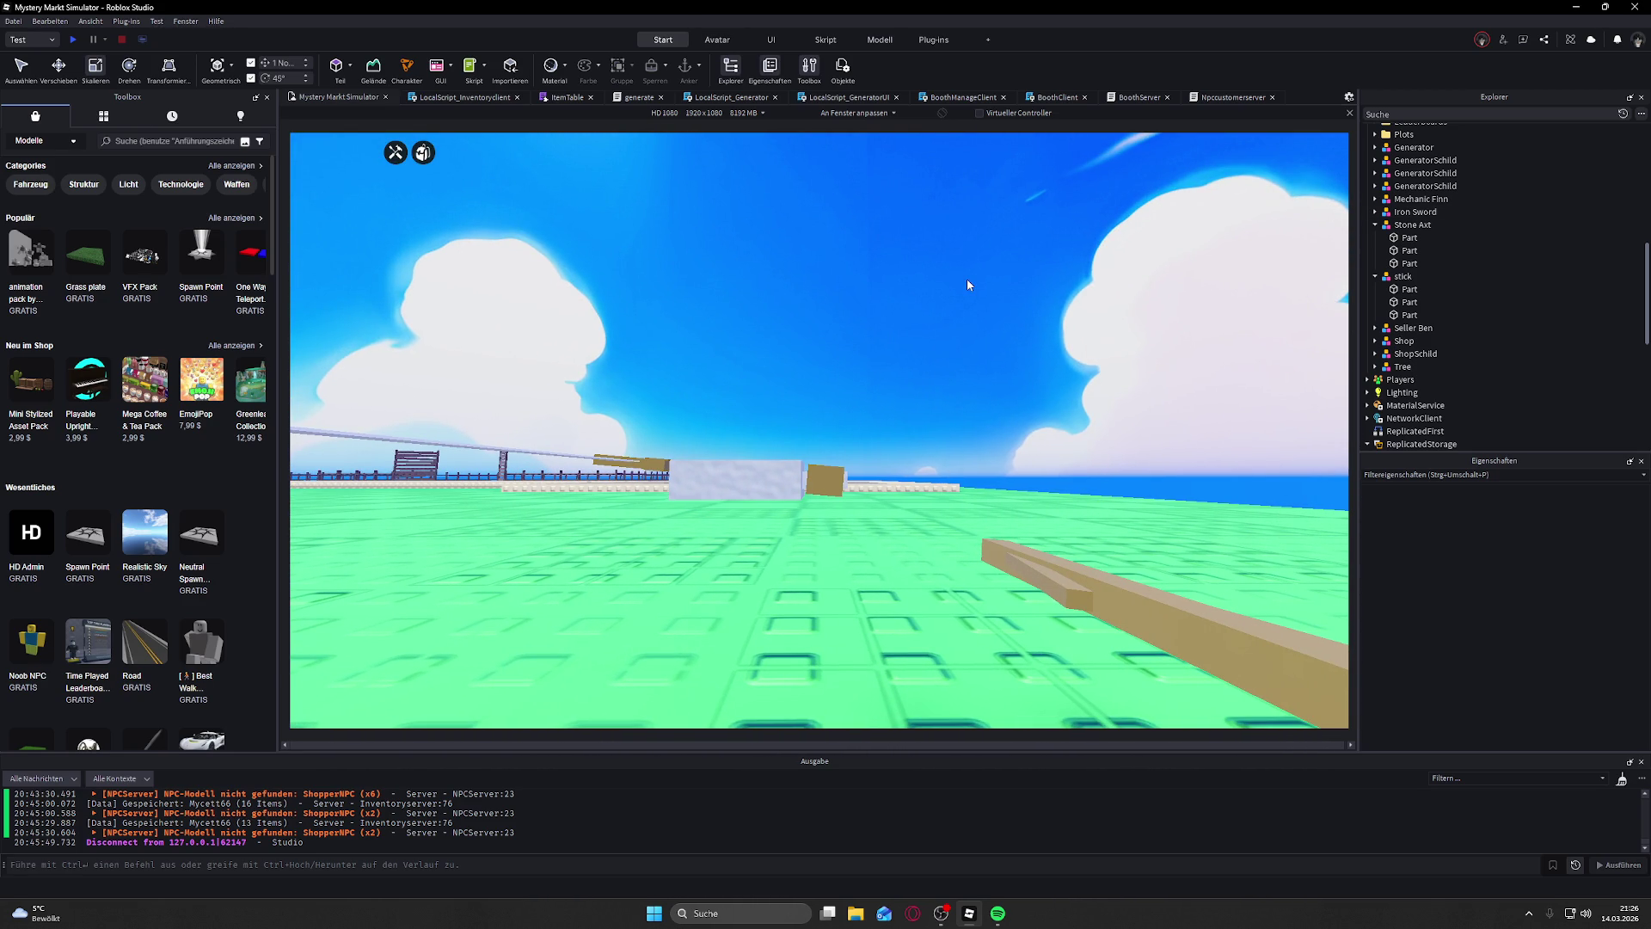
left_click_drag(967, 285, 980, 284)
key("w")
key("w")
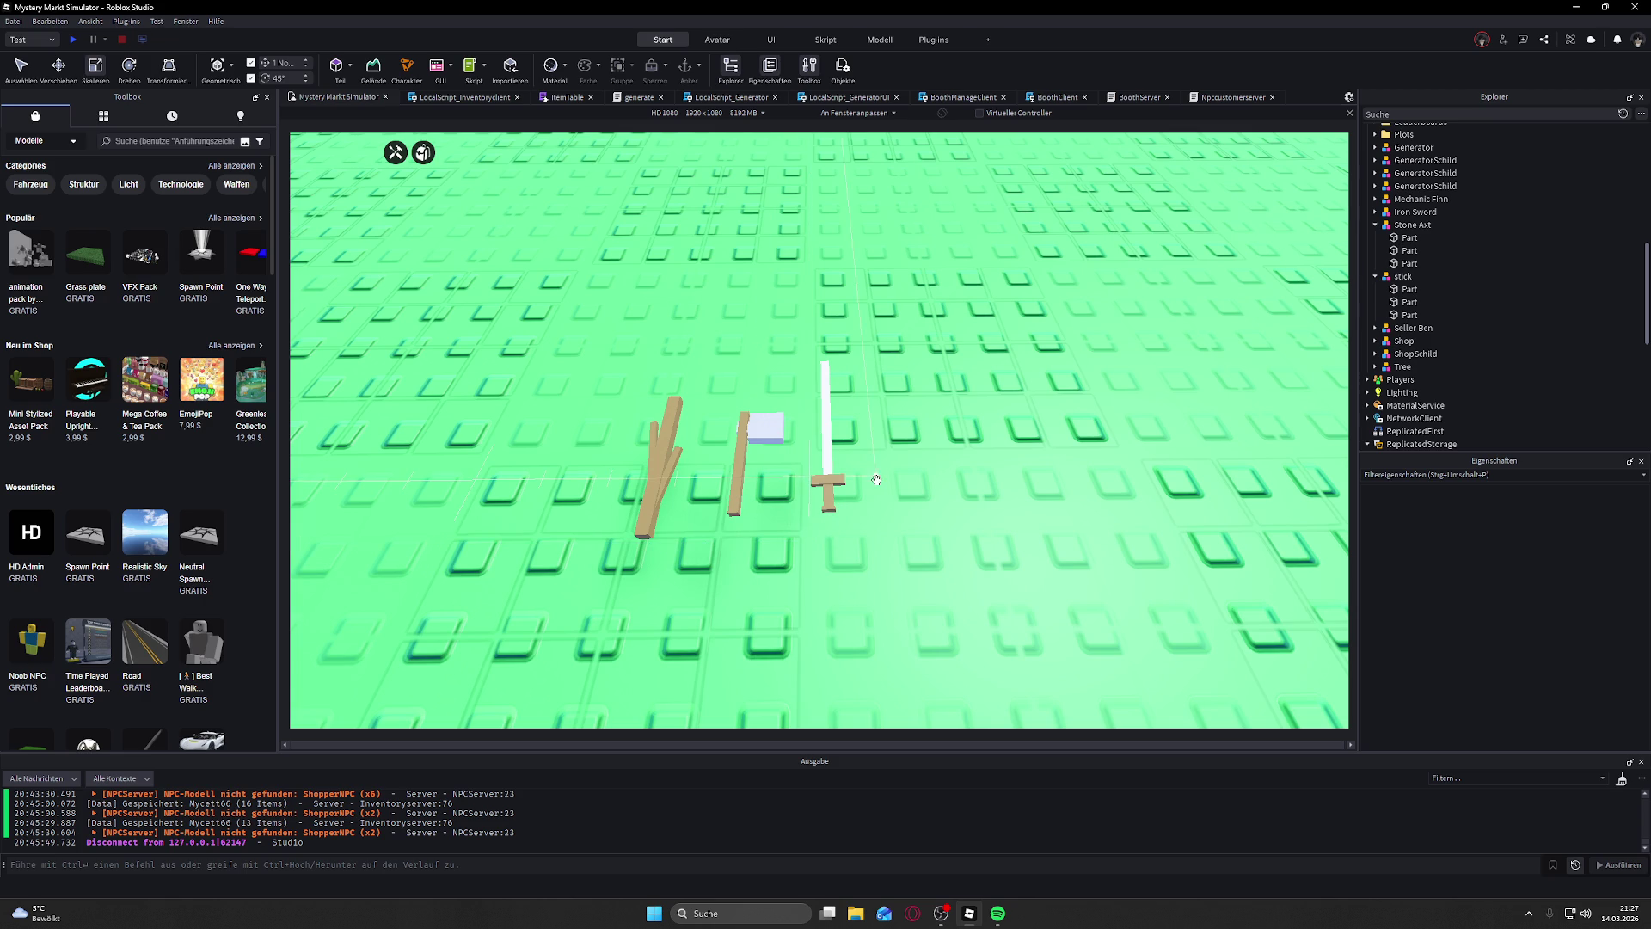
scroll(877, 479, "down", 5)
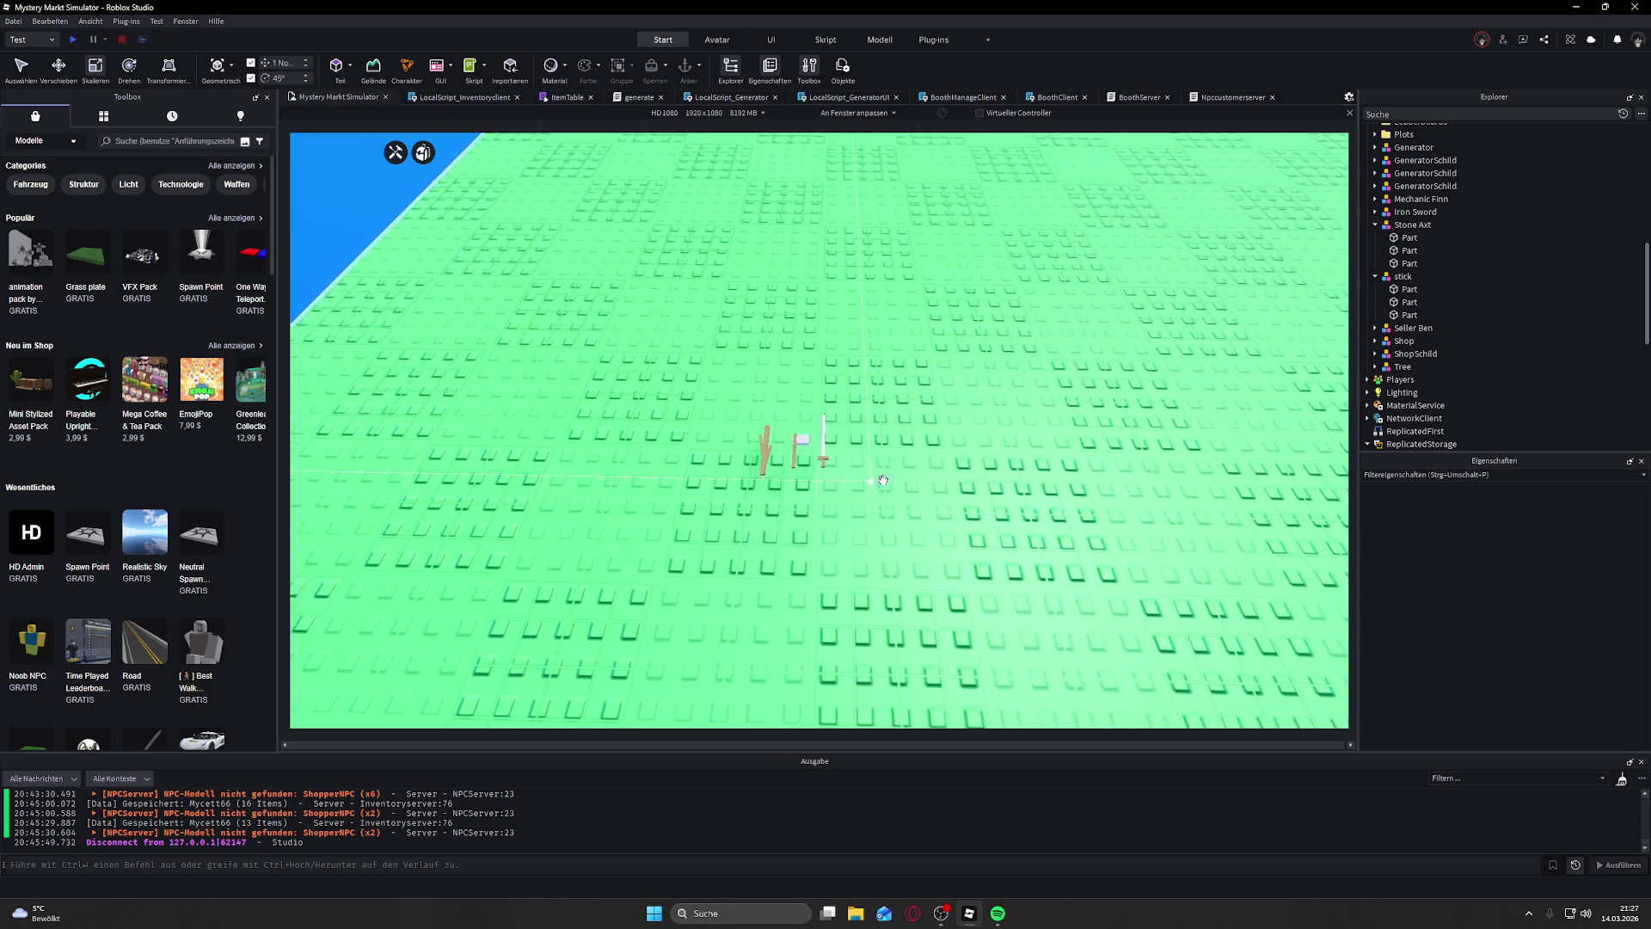
scroll(883, 479, "up", 4)
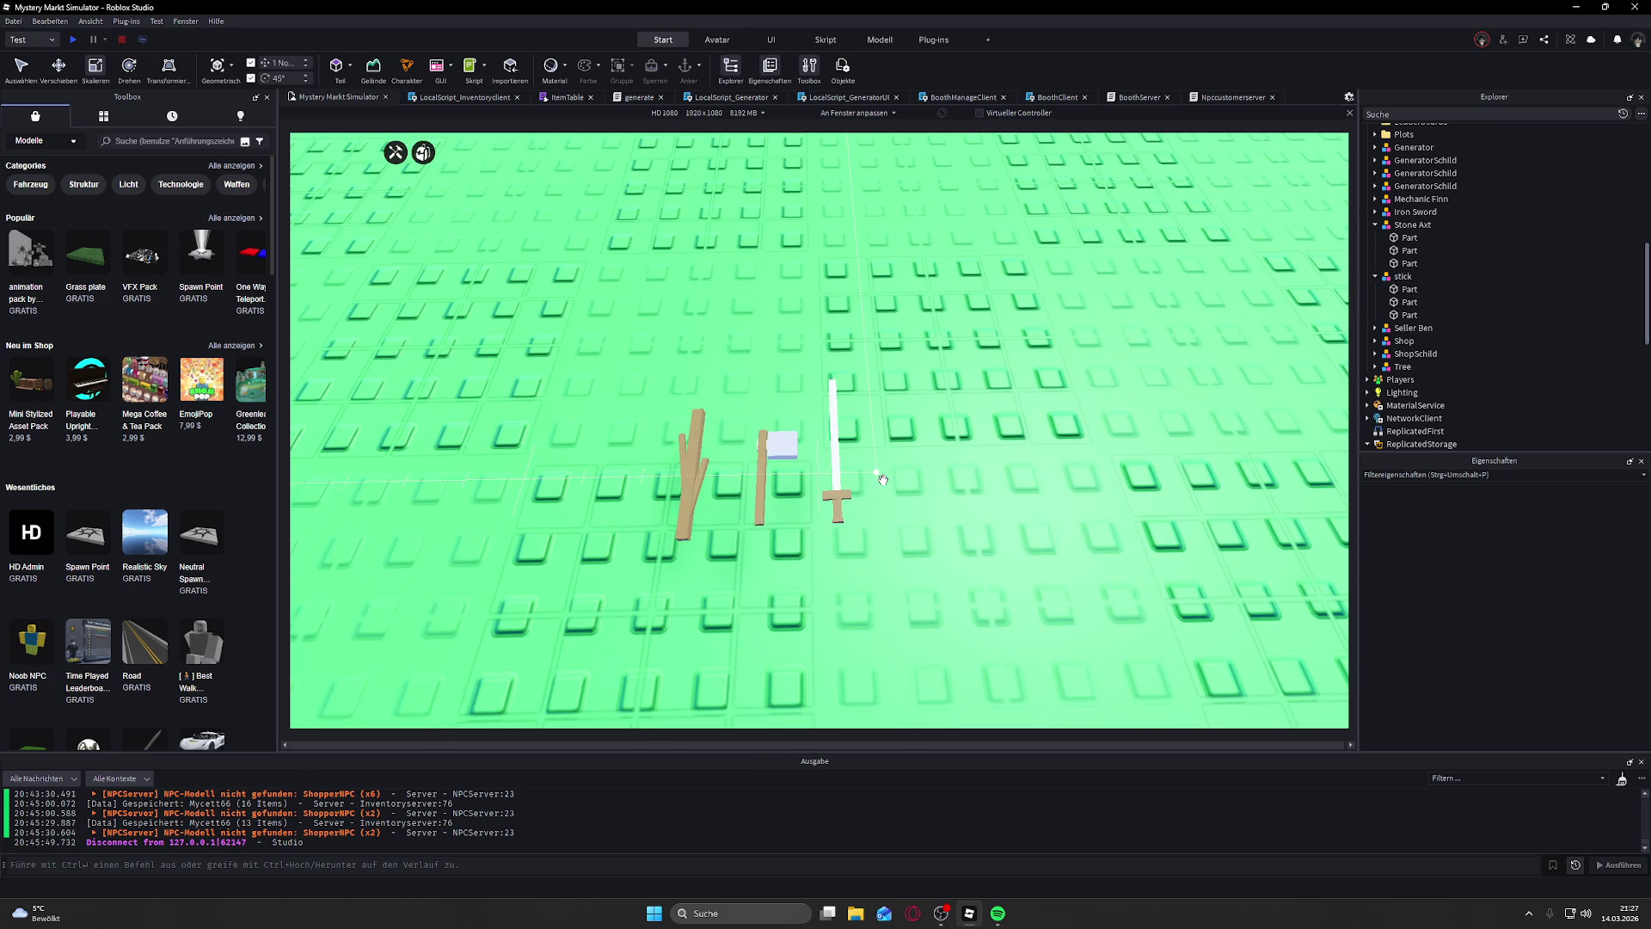
scroll(883, 479, "down", 2)
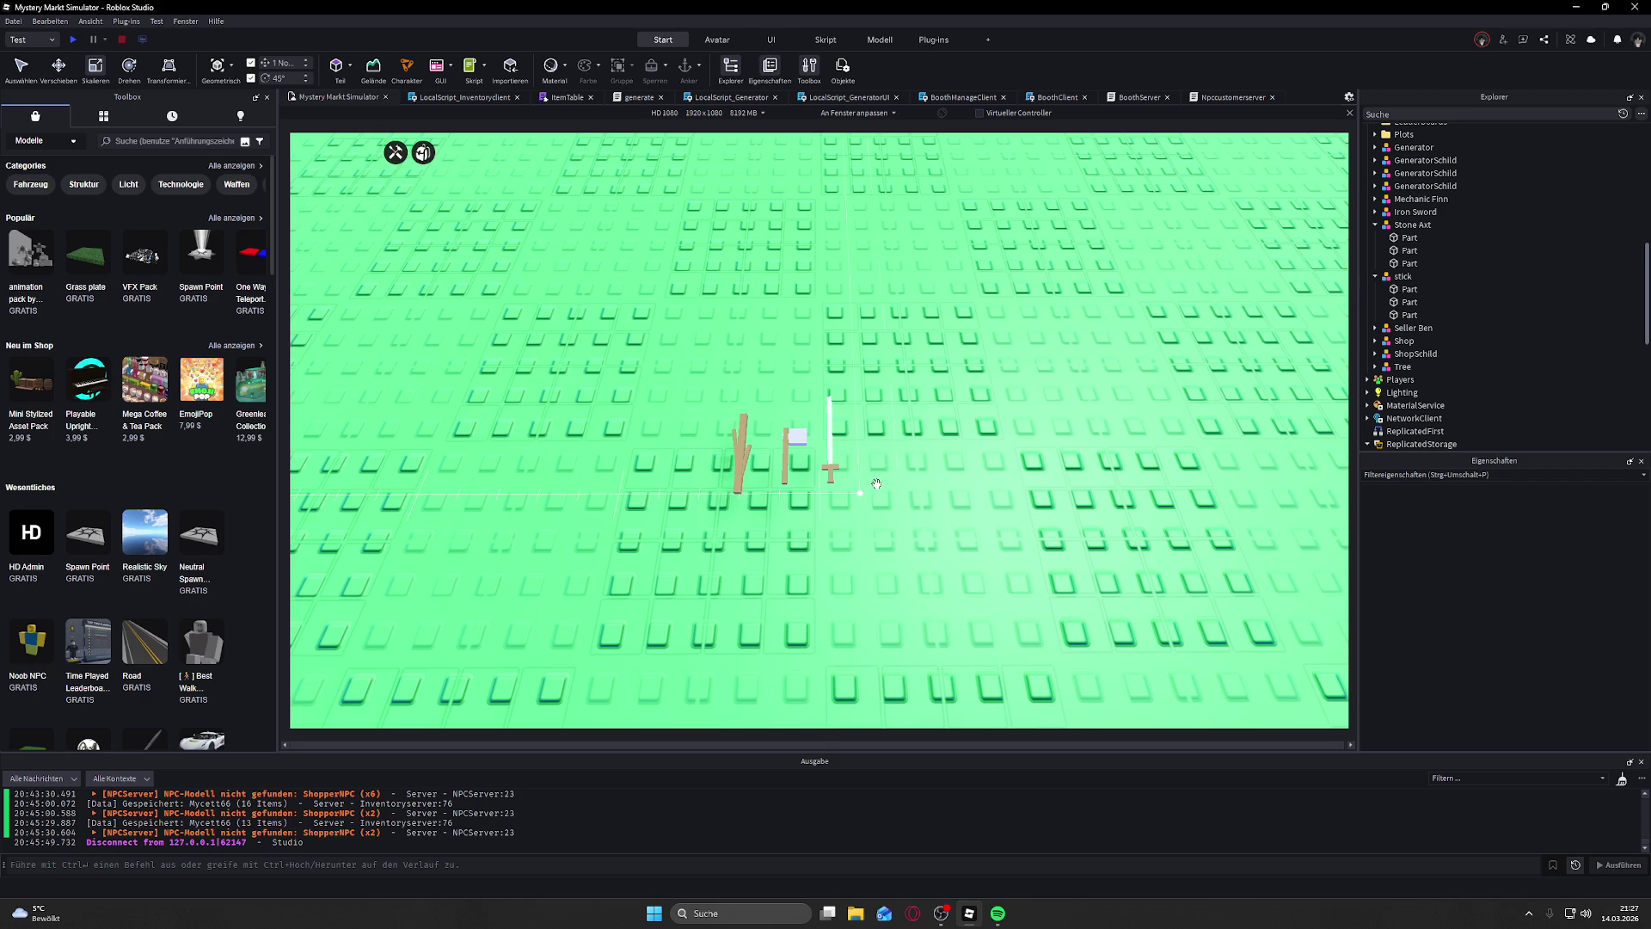
scroll(931, 498, "down", 5)
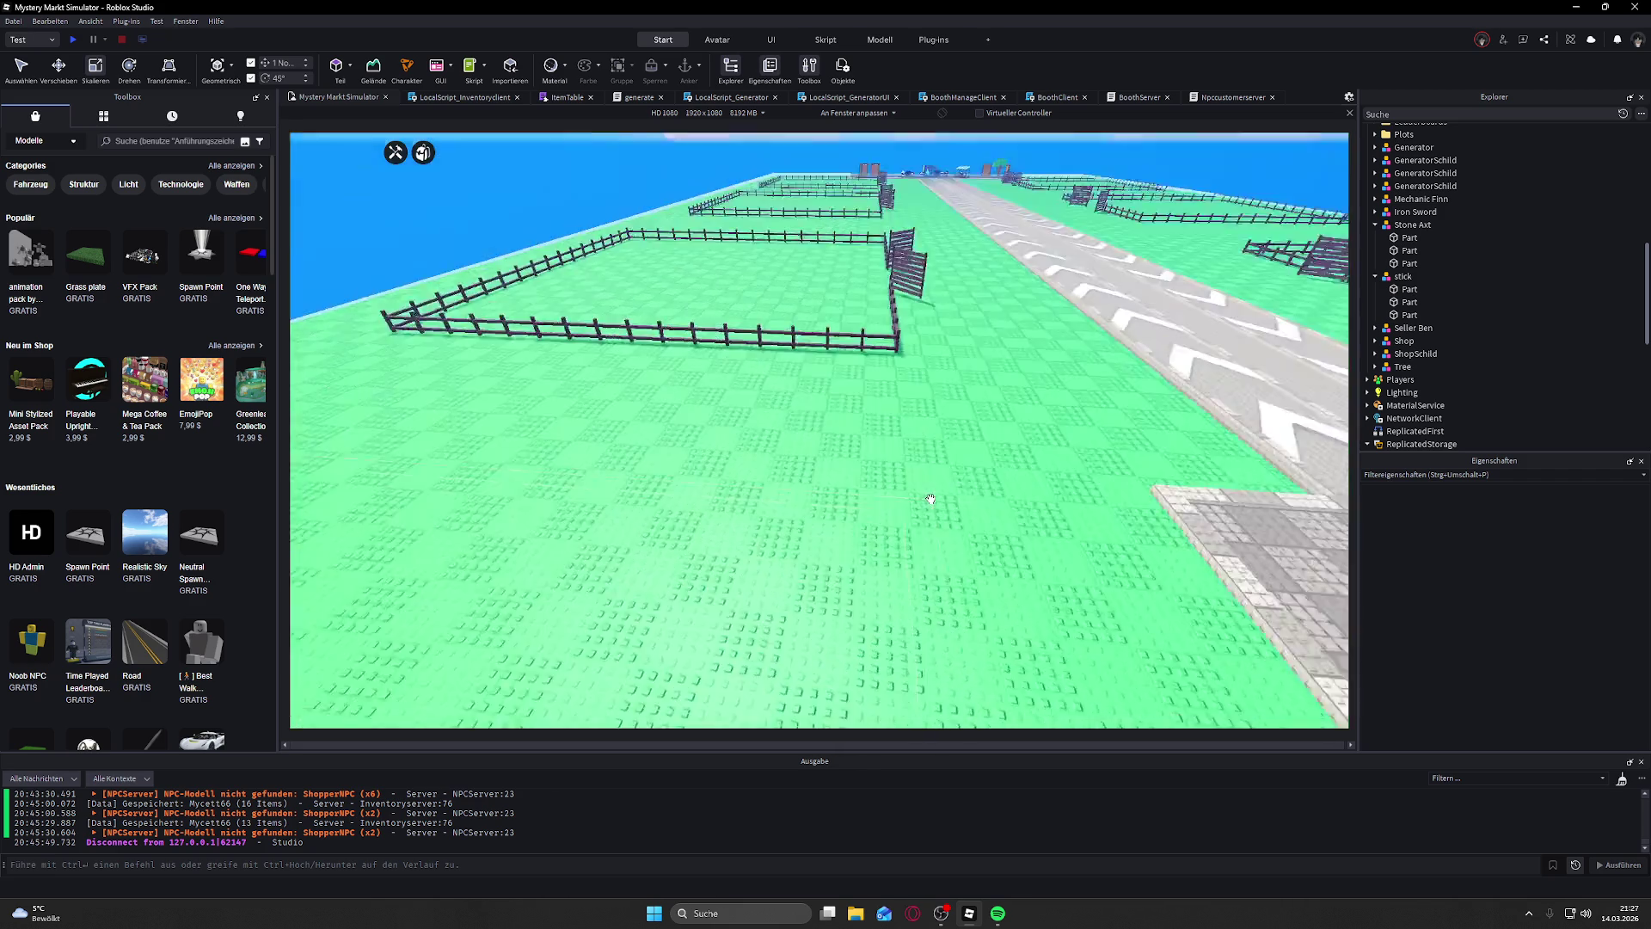
key("w")
key("d")
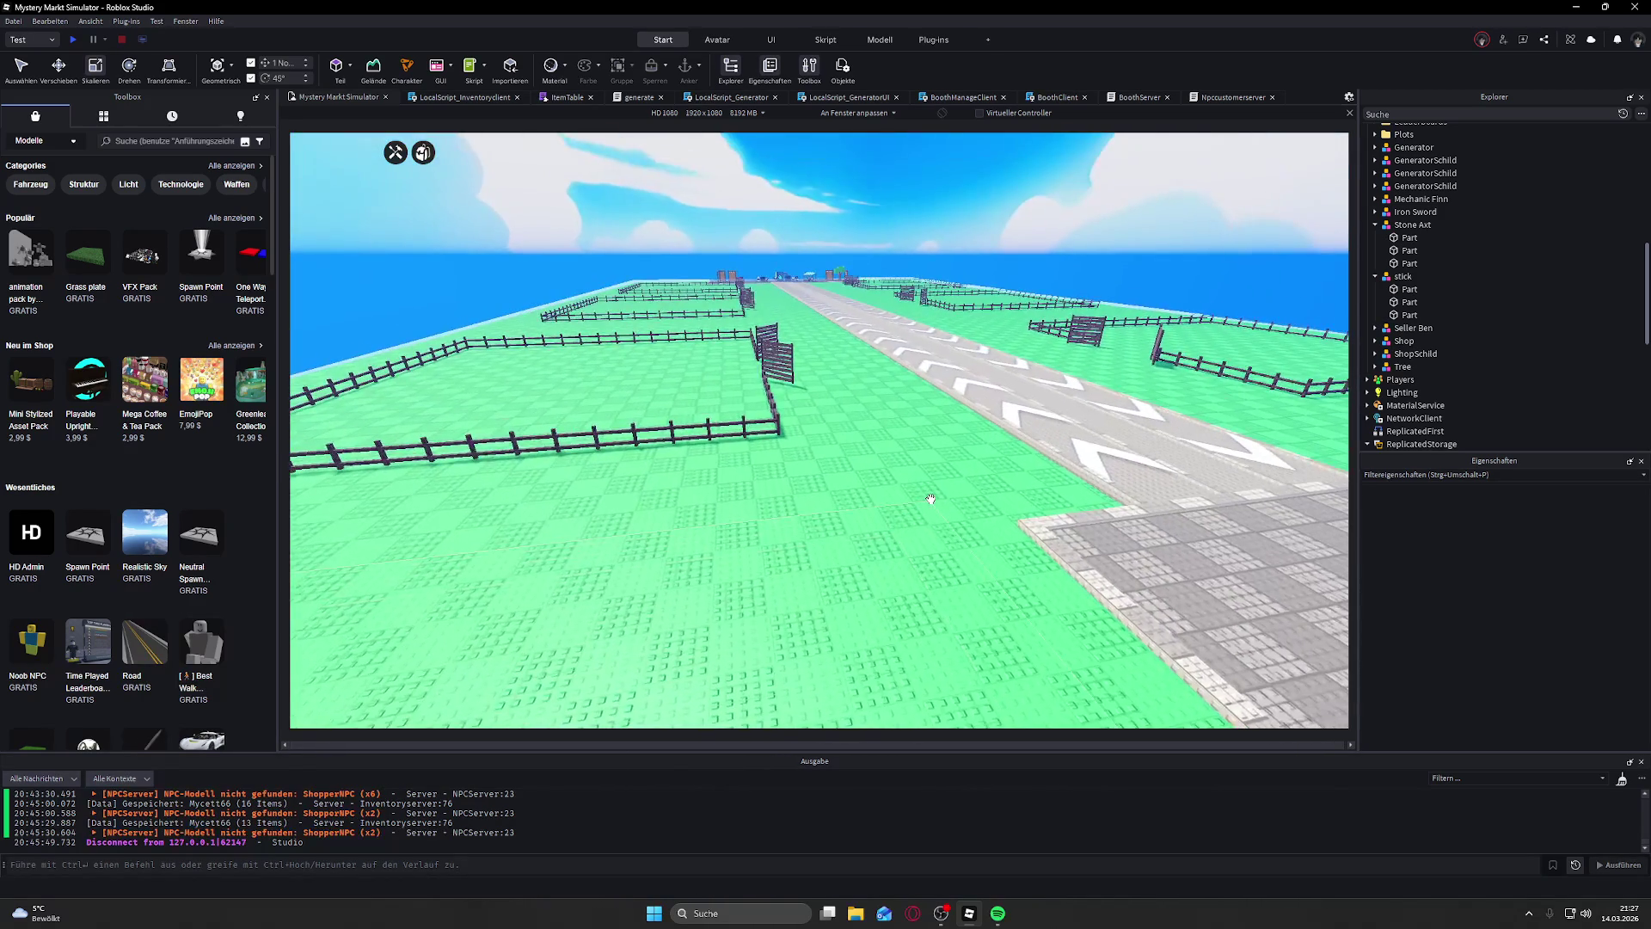
key("s")
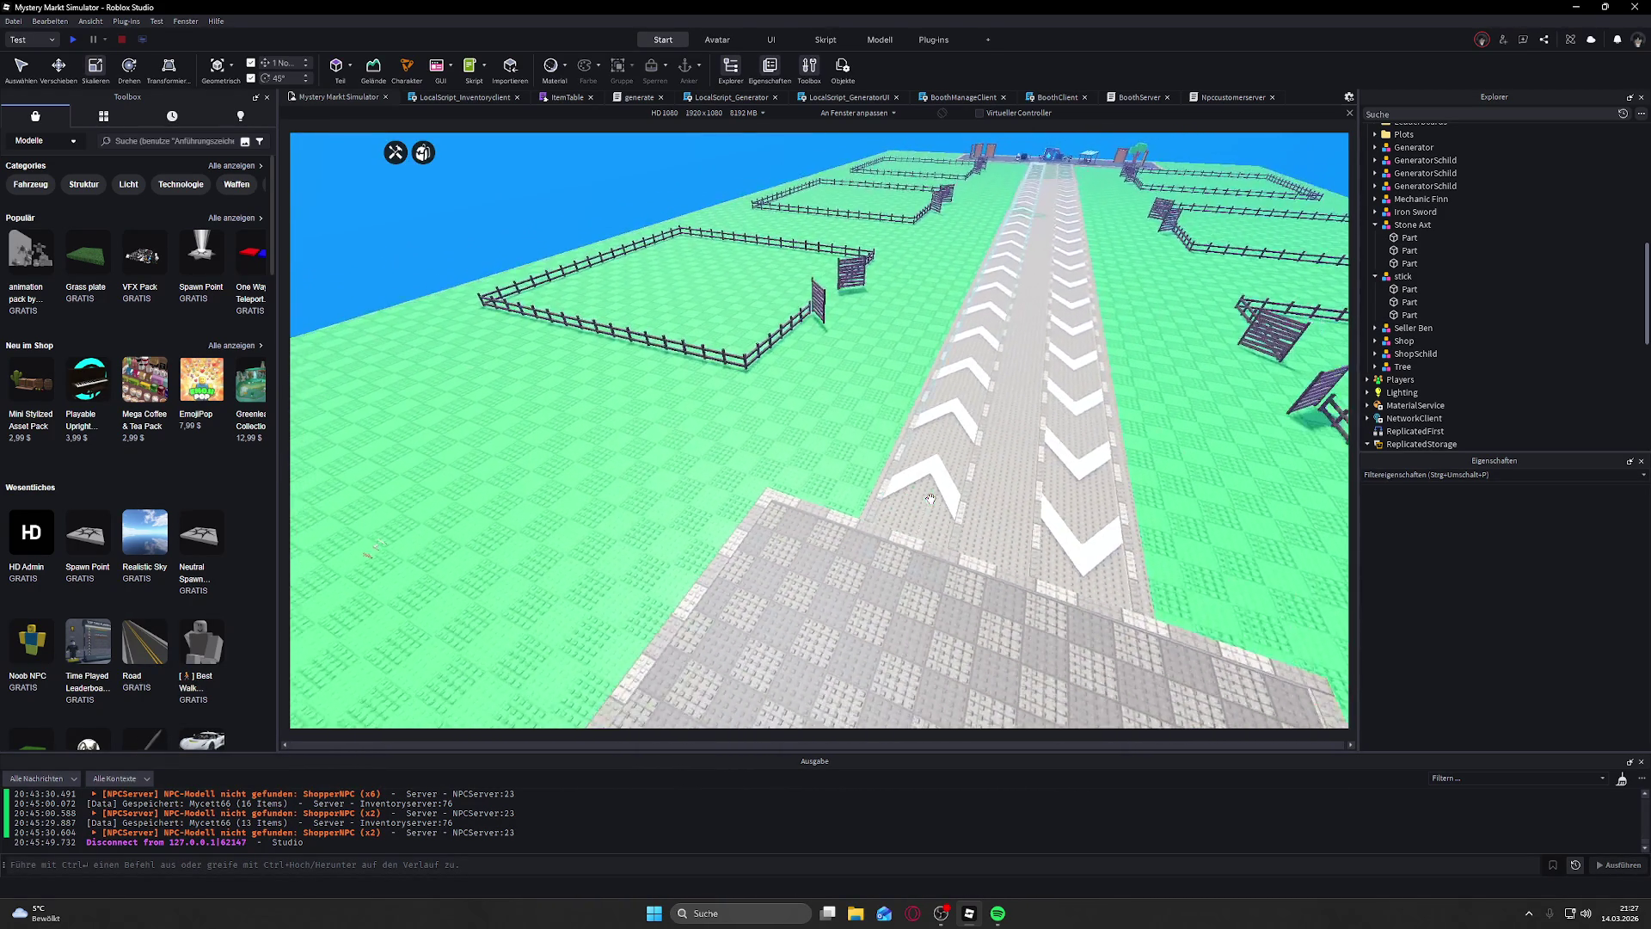
key("w")
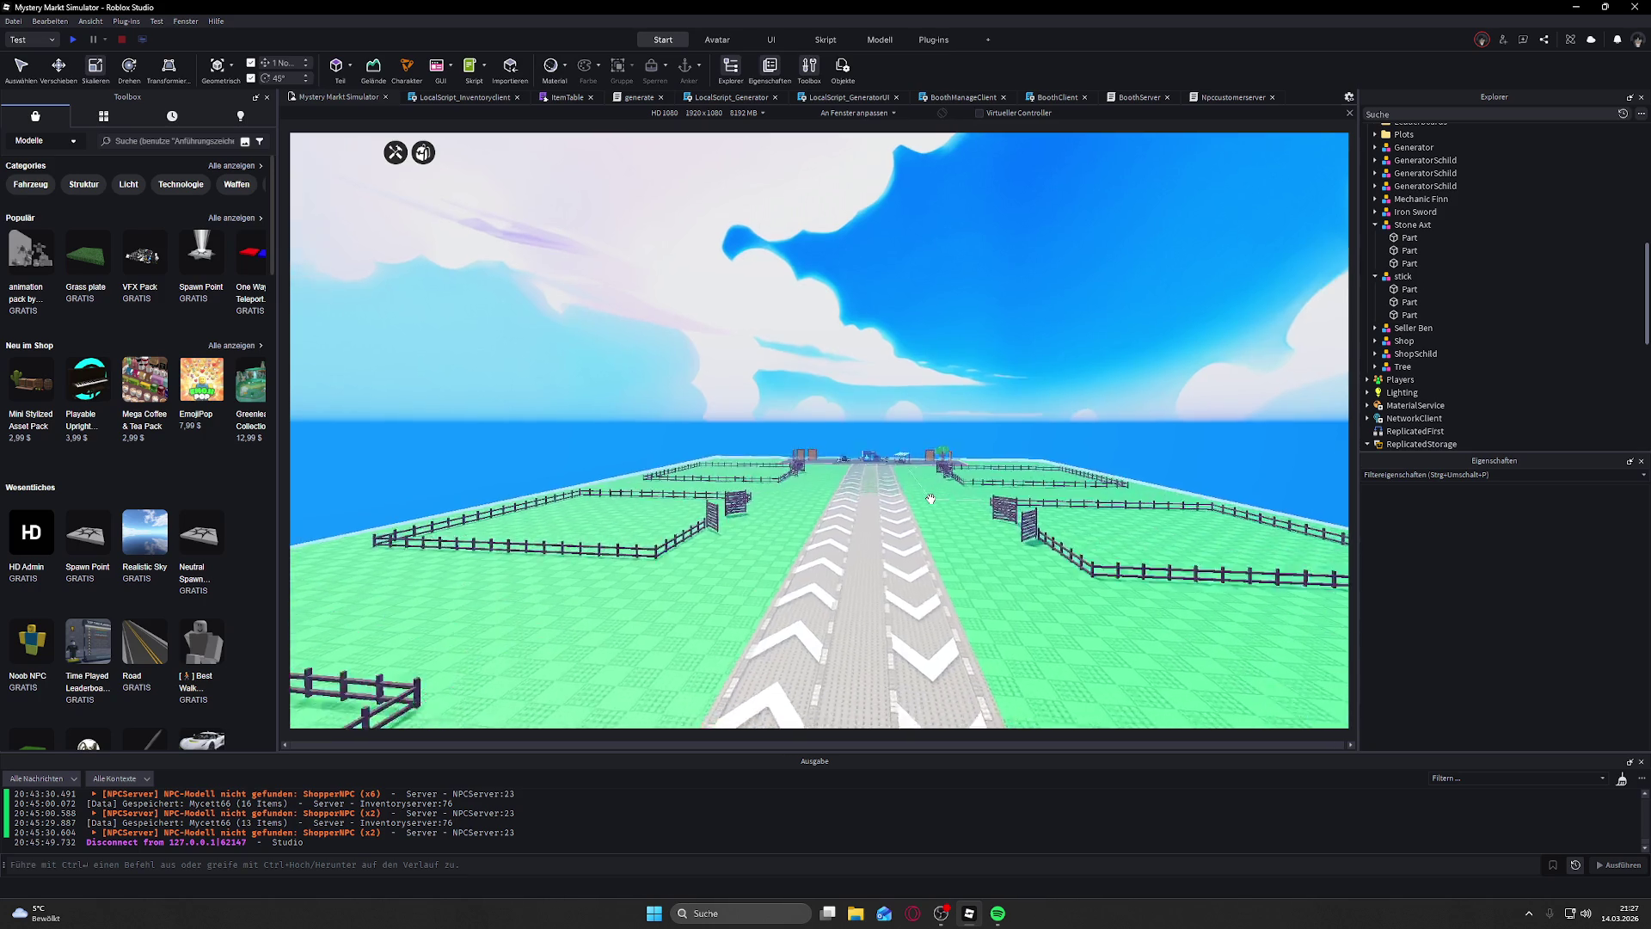
key("w")
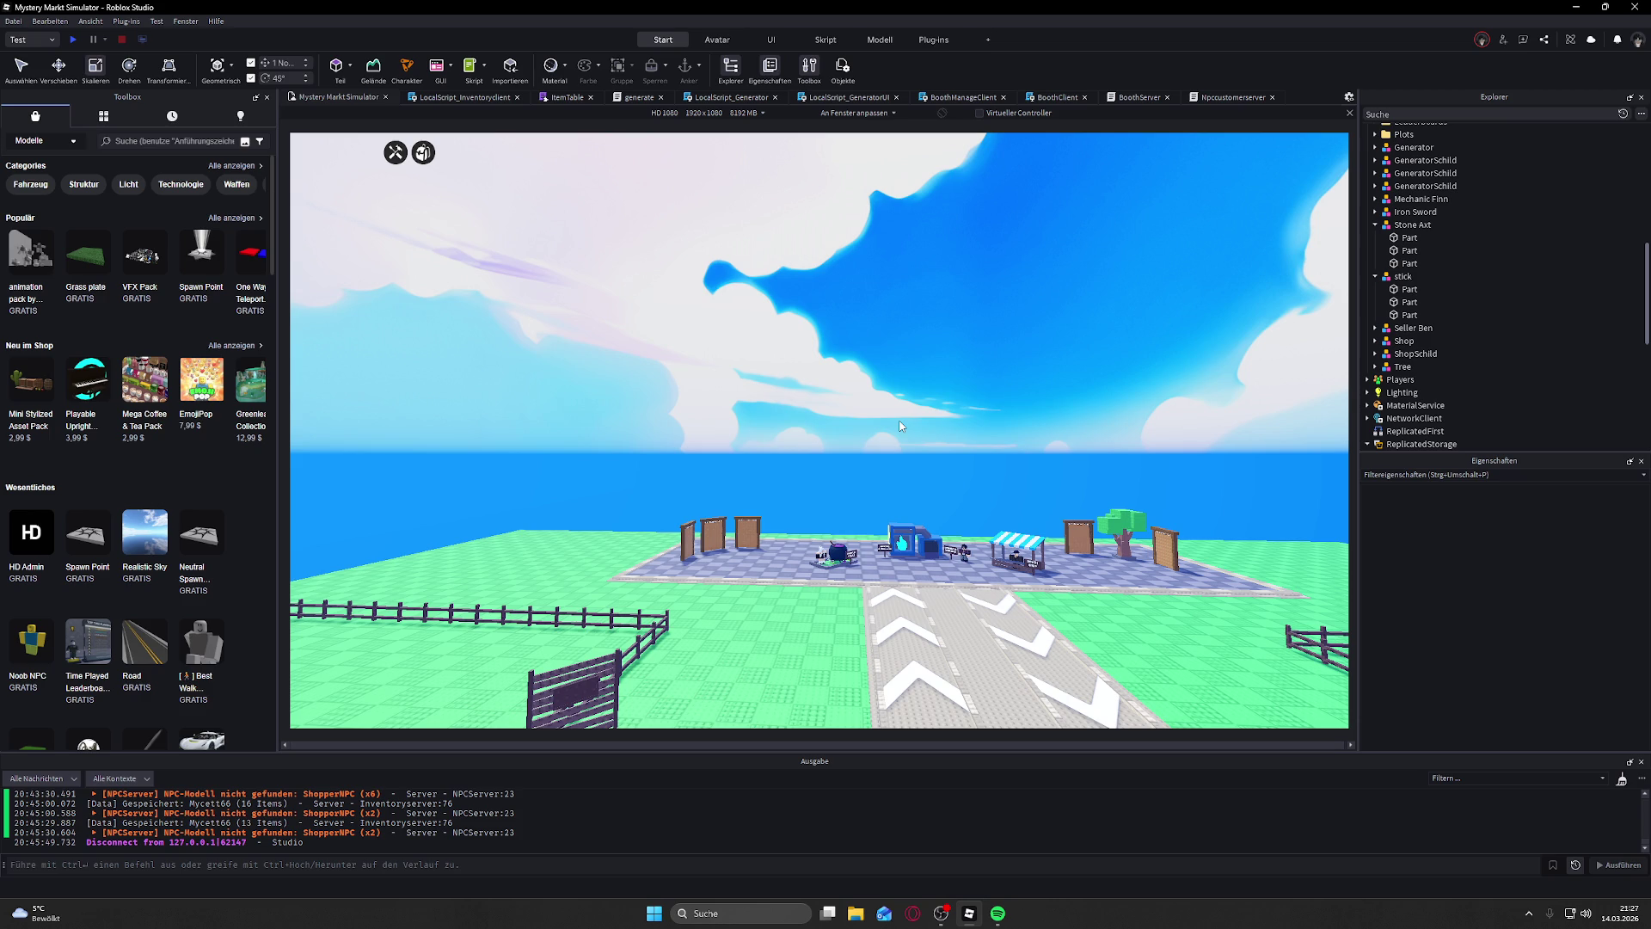
left_click_drag(900, 425, 899, 419)
left_click_drag(744, 377, 742, 372)
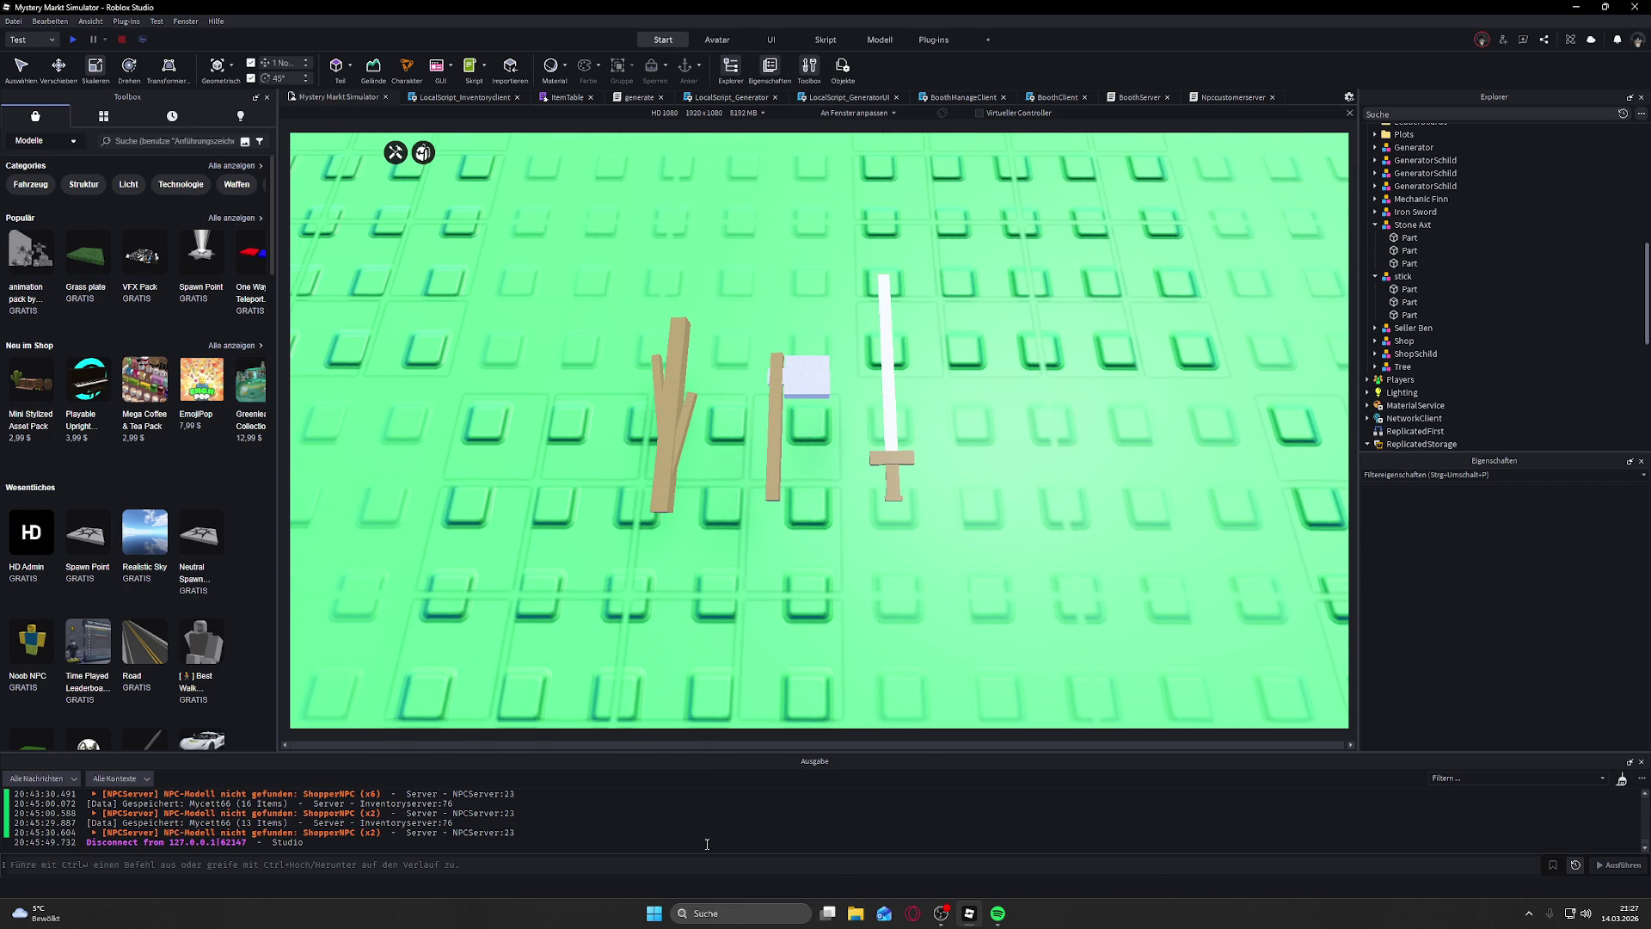
left_click(787, 919)
Step: Search Windows for 'steam' and launch the Steam app
type("s")
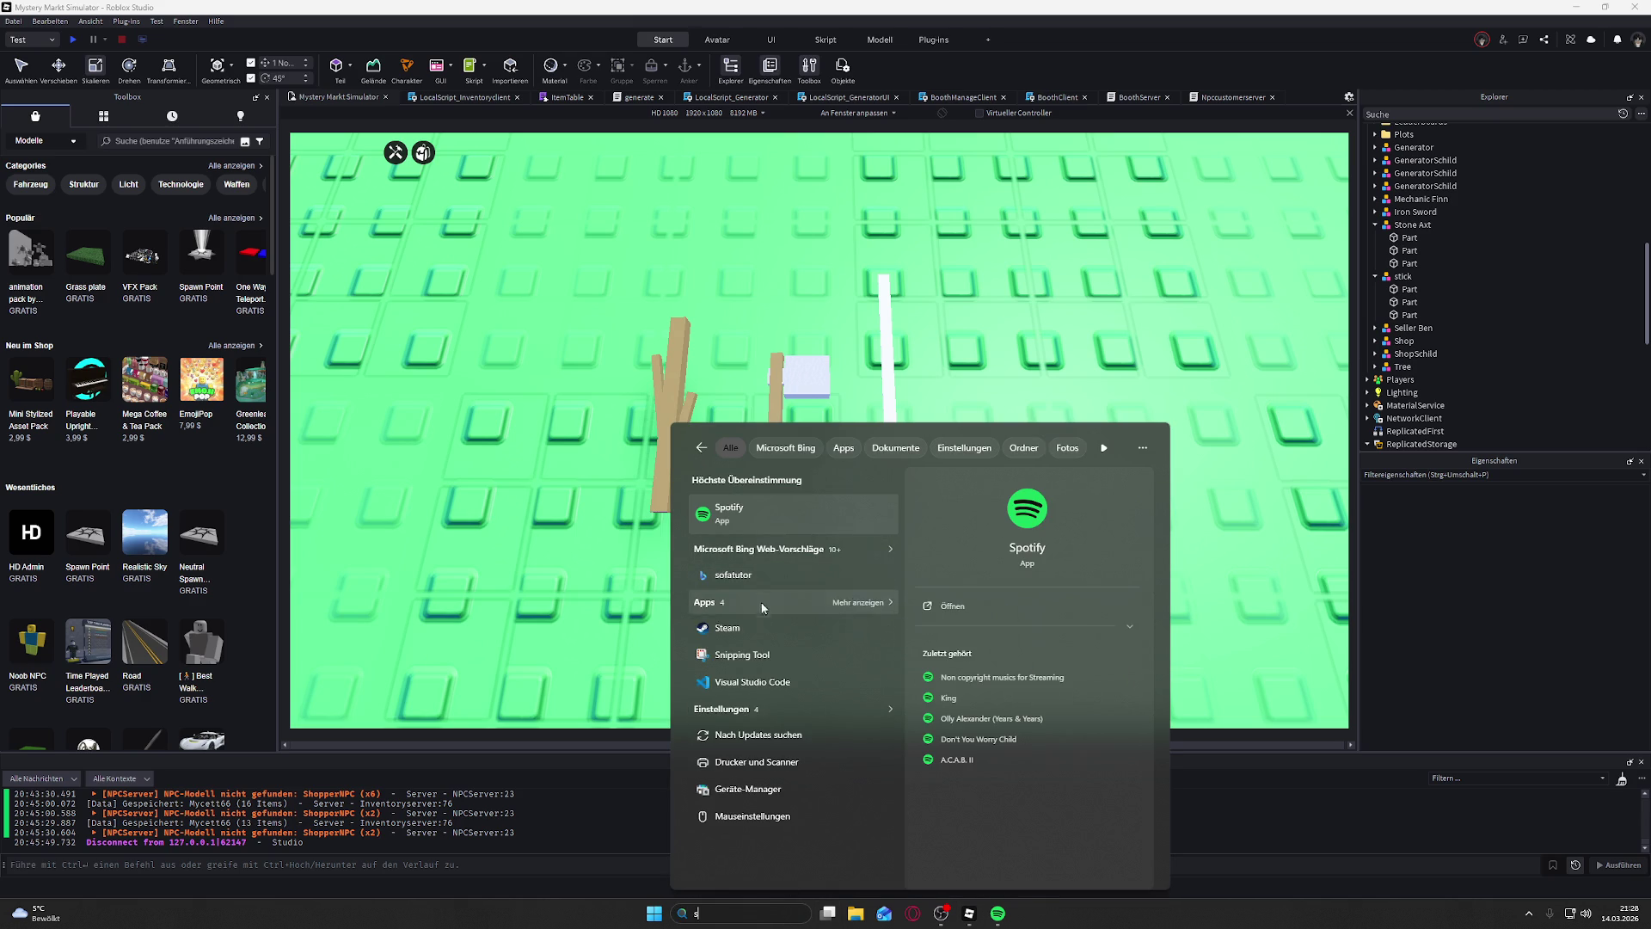
type("team")
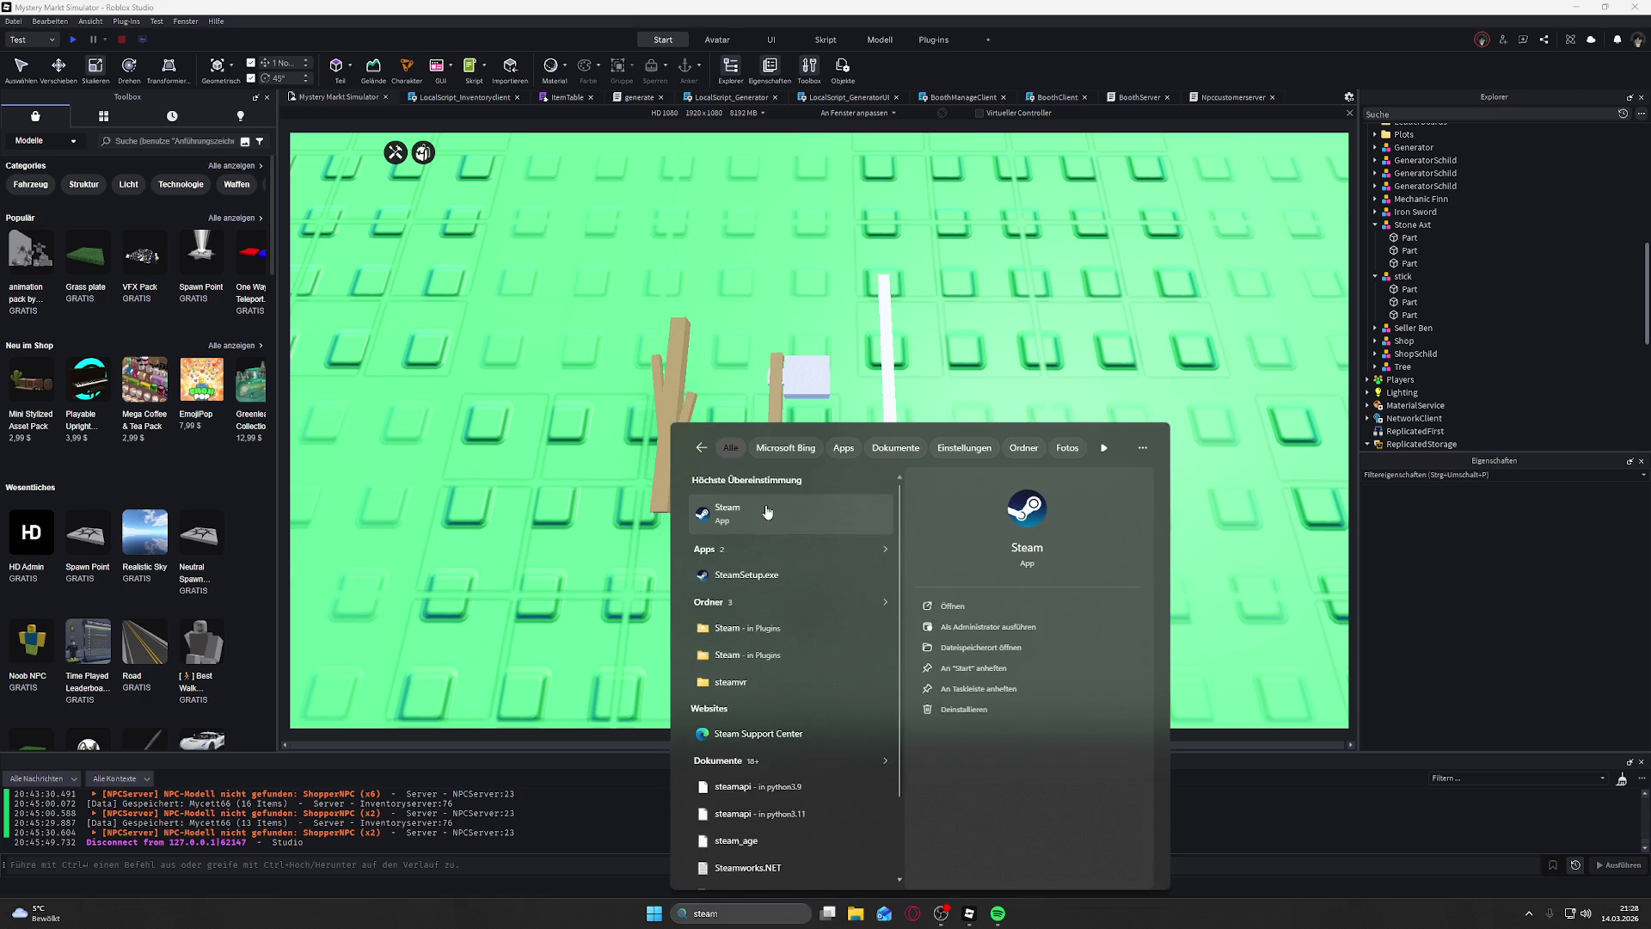
left_click(741, 541)
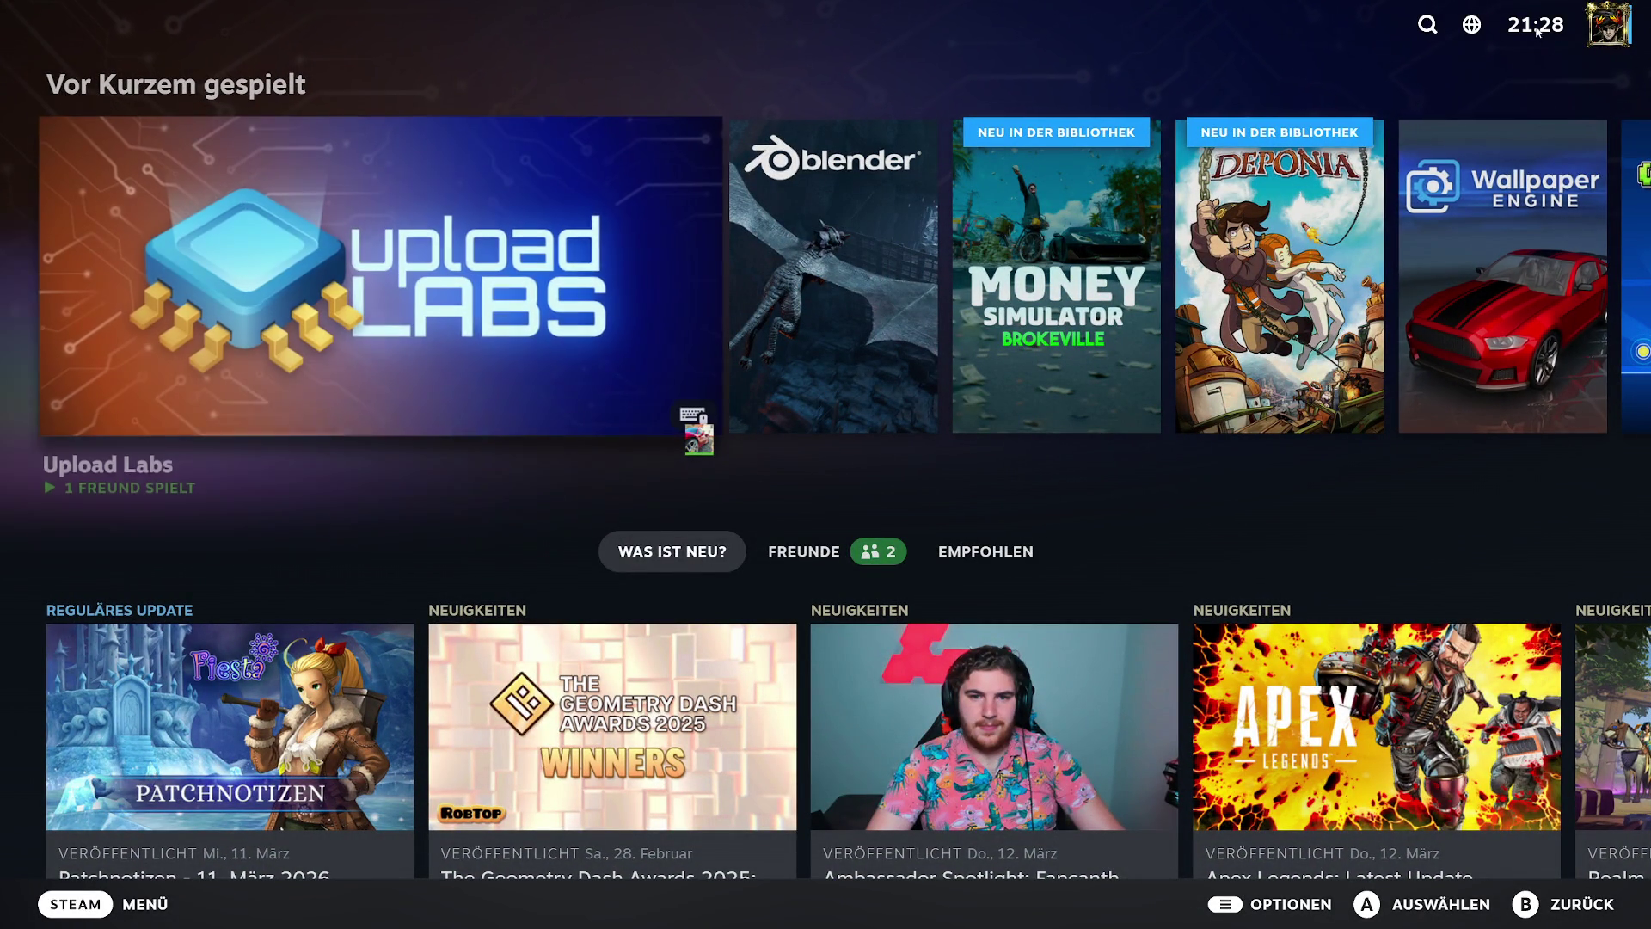
Step: Look through the Big Picture account panel and the Upload Labs game options
left_click(1596, 33)
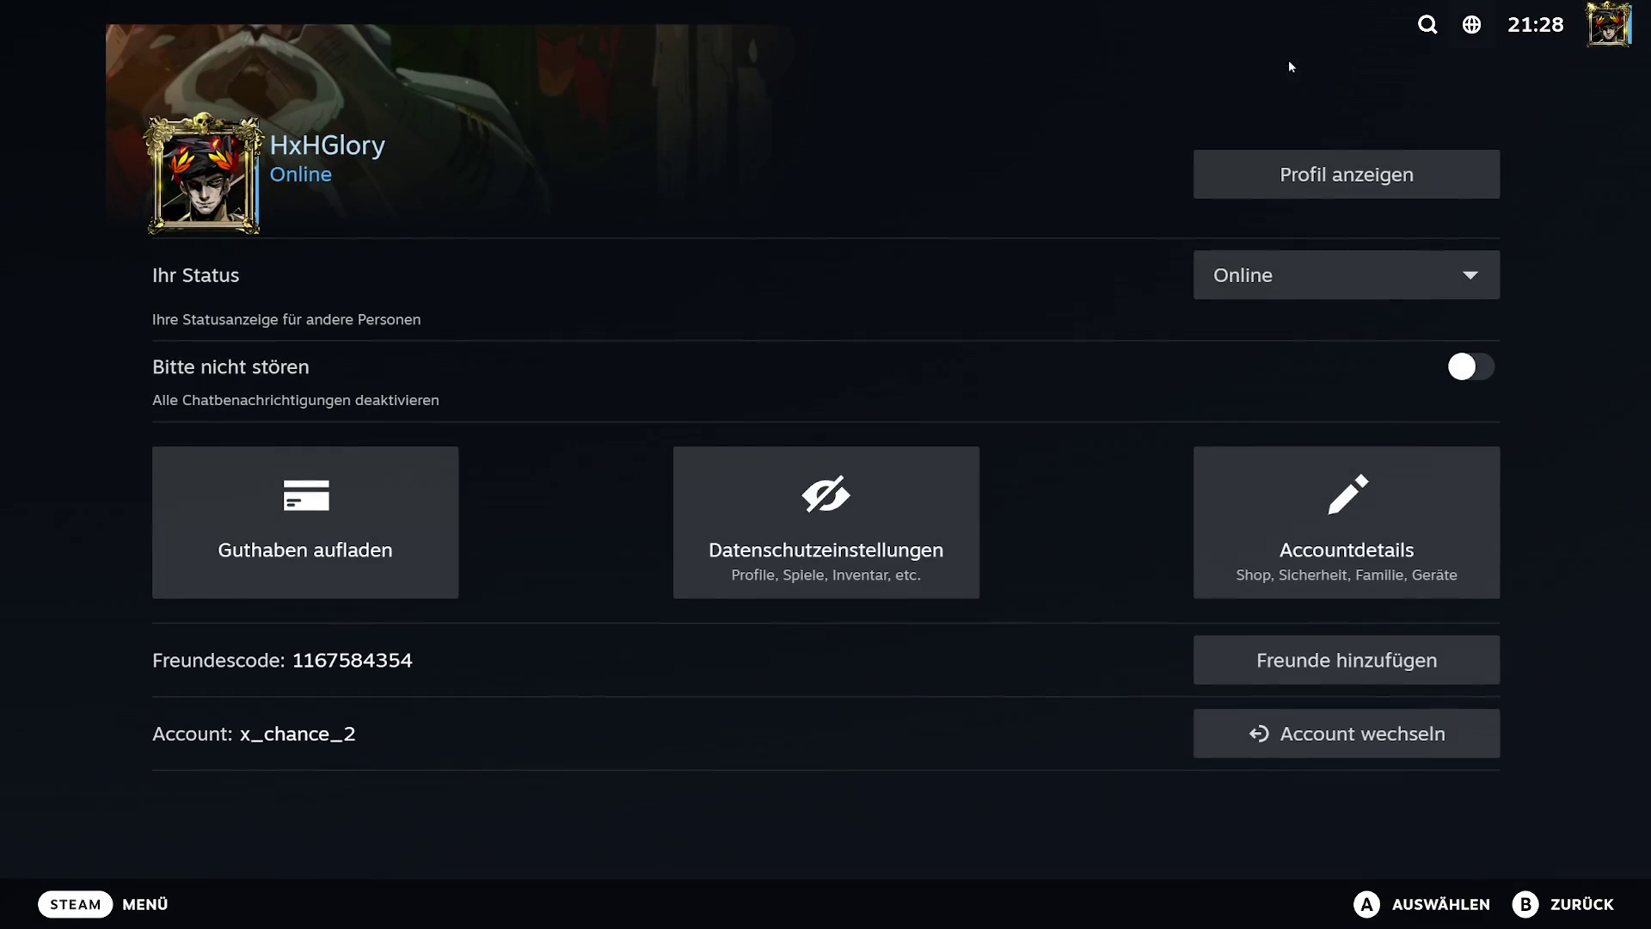
left_click(1562, 911)
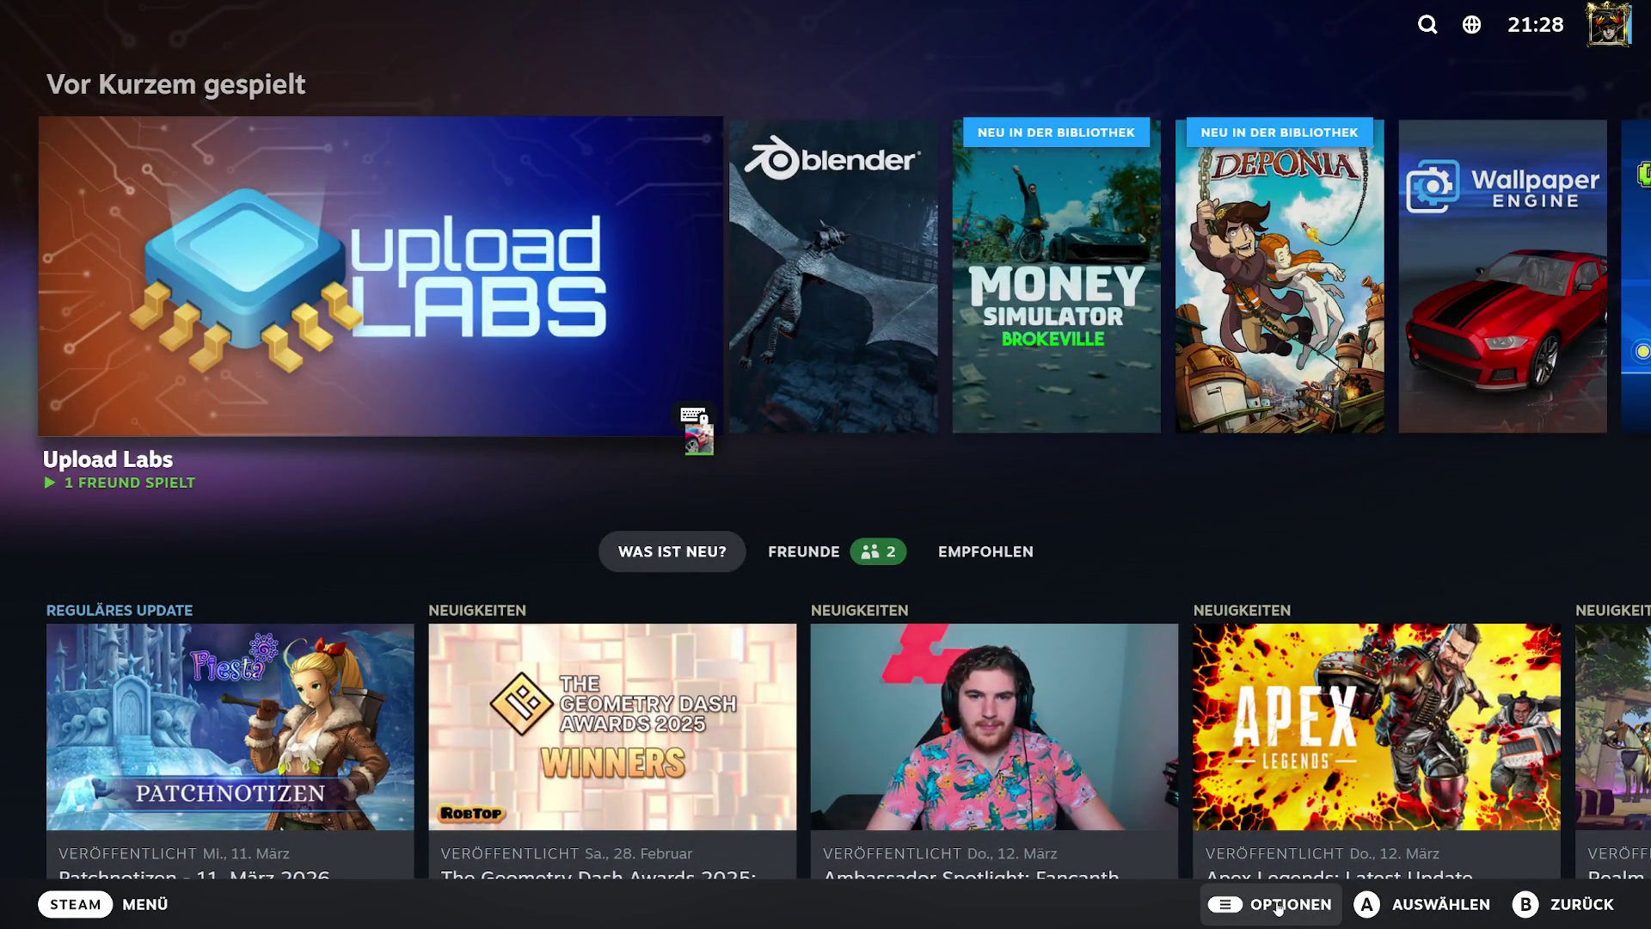
left_click(1279, 909)
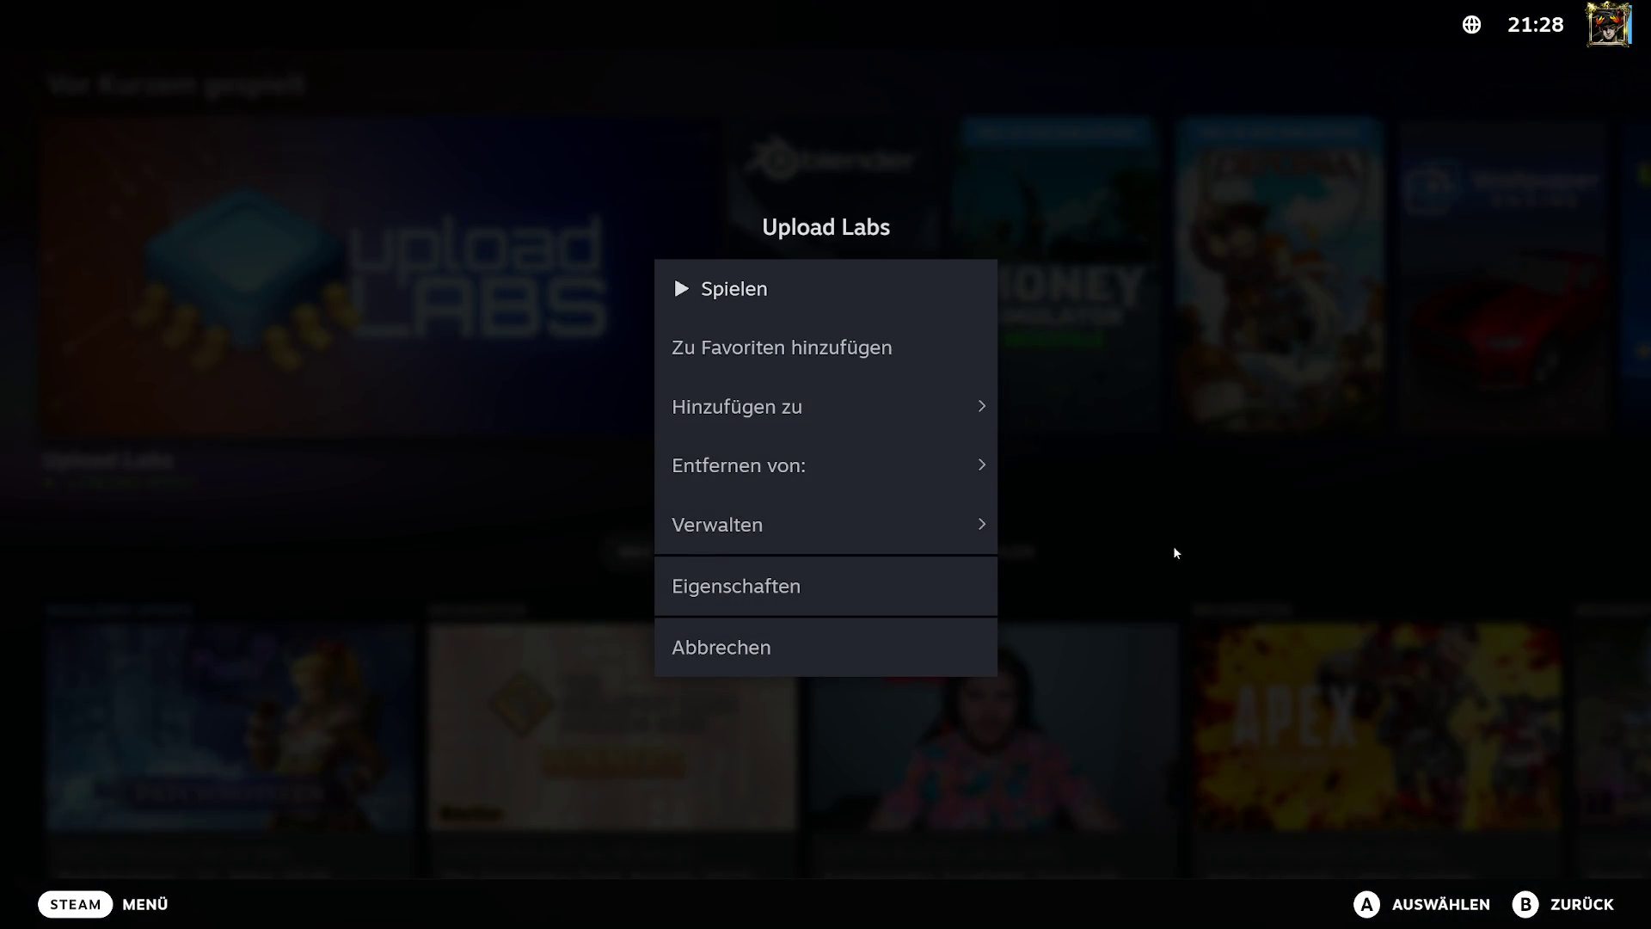
left_click(1176, 552)
Step: Go to the library from the main menu, then exit Big Picture mode with Alt+F4
left_click(86, 903)
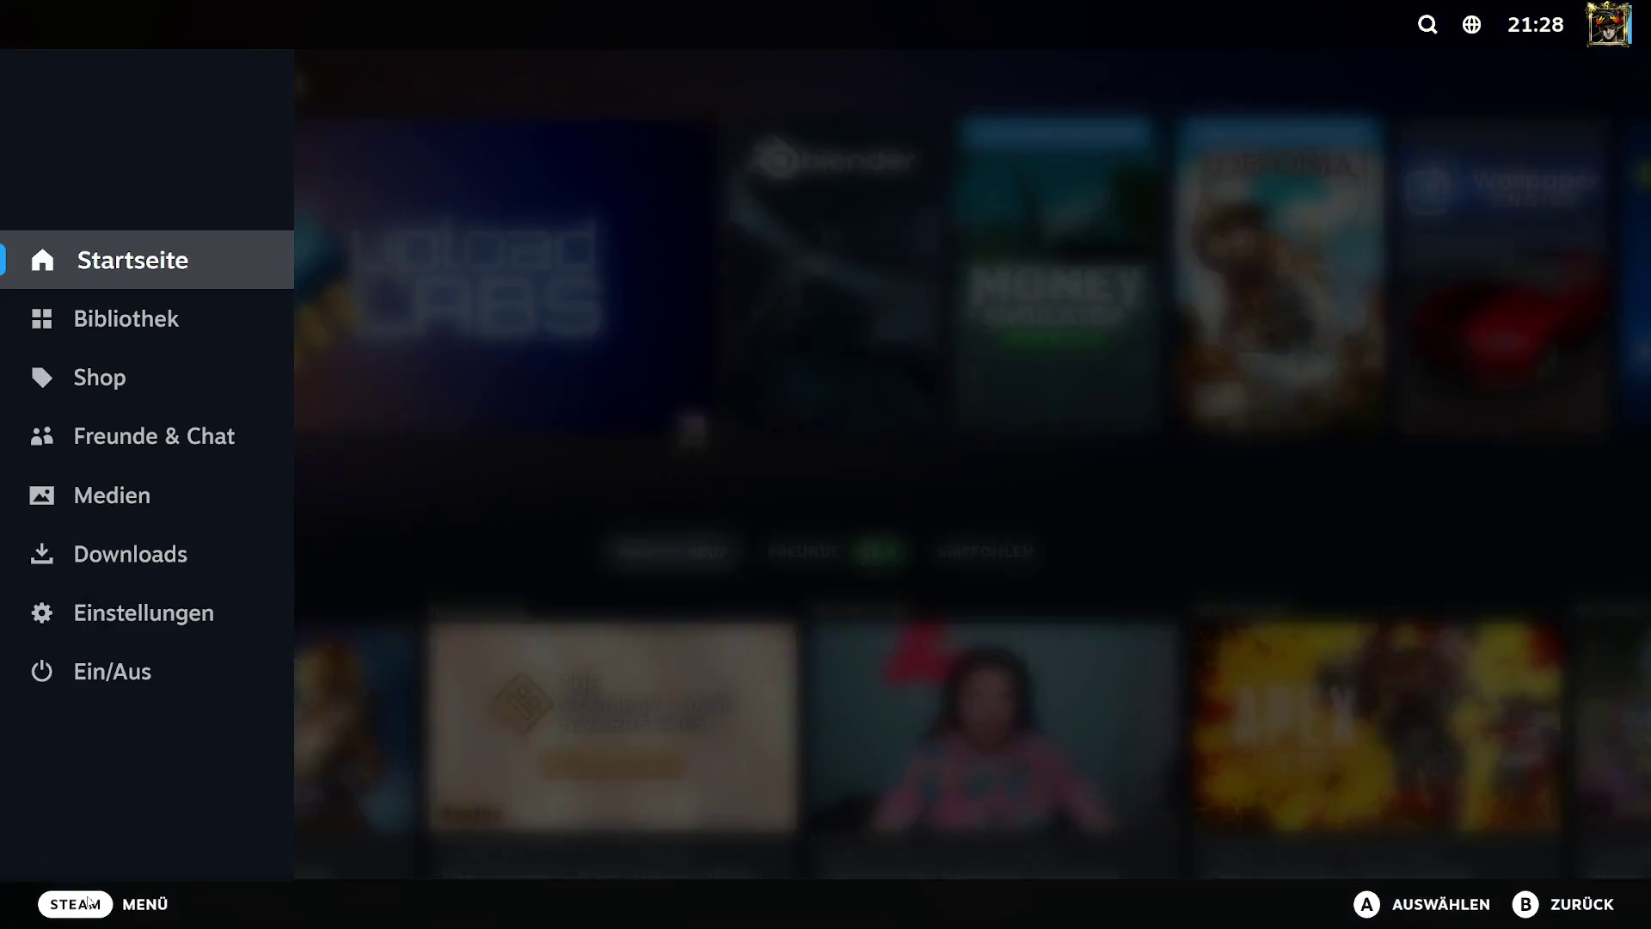
left_click(172, 320)
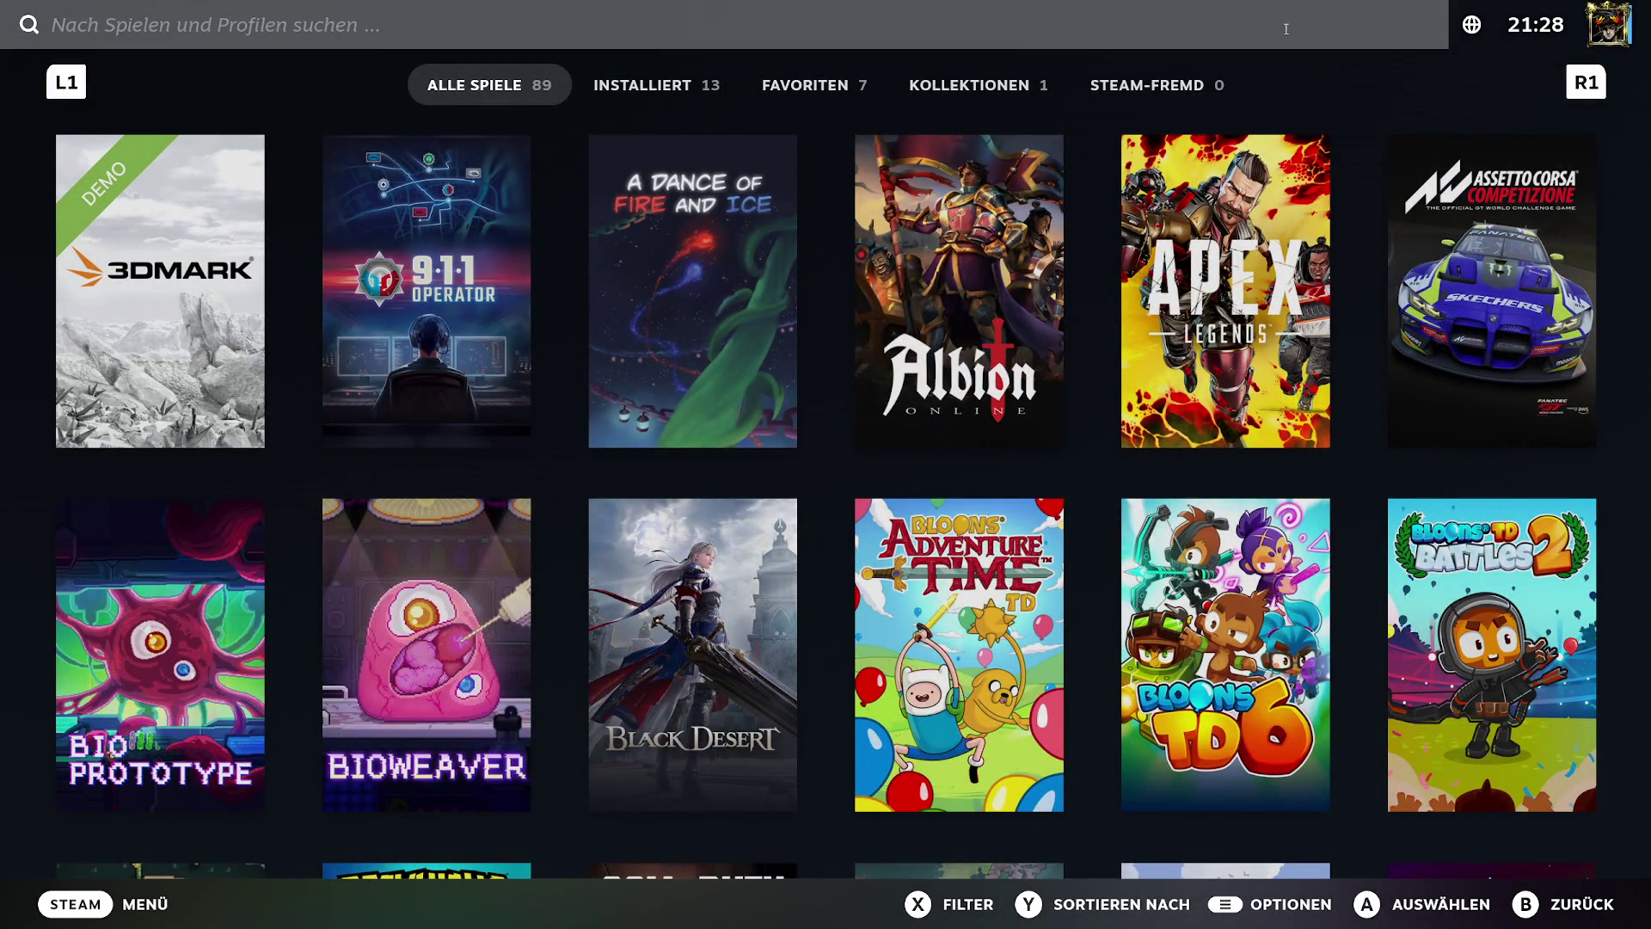
key("alt+F4")
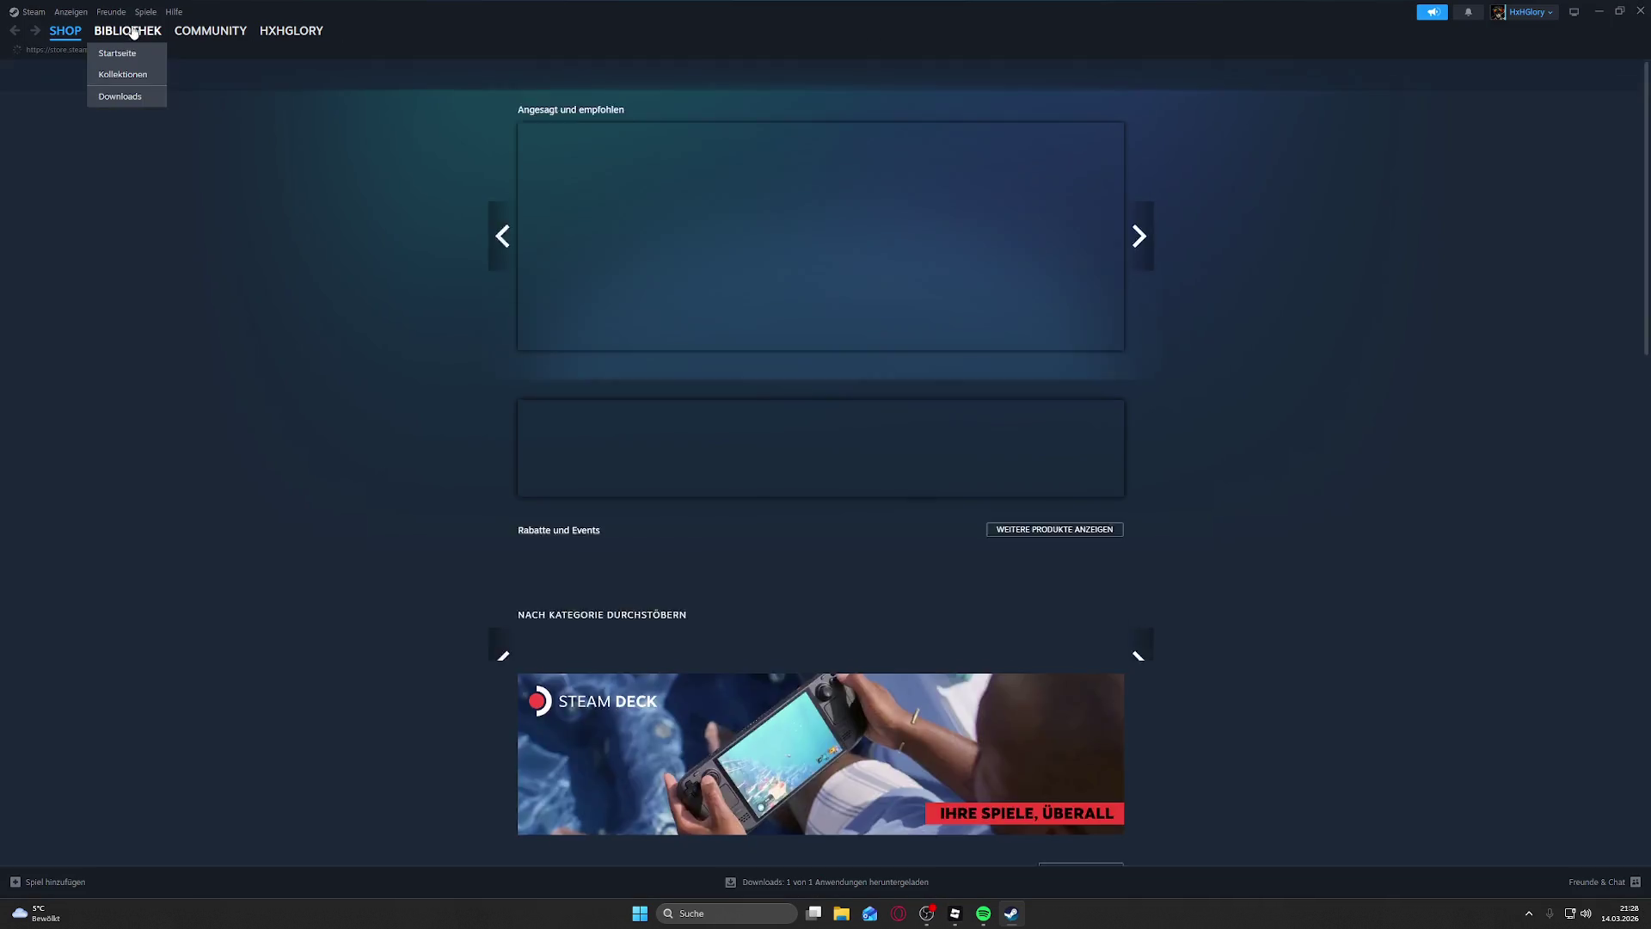
Step: Show Steam's library home and scroll to recently played games, led by Upload Labs
left_click(127, 31)
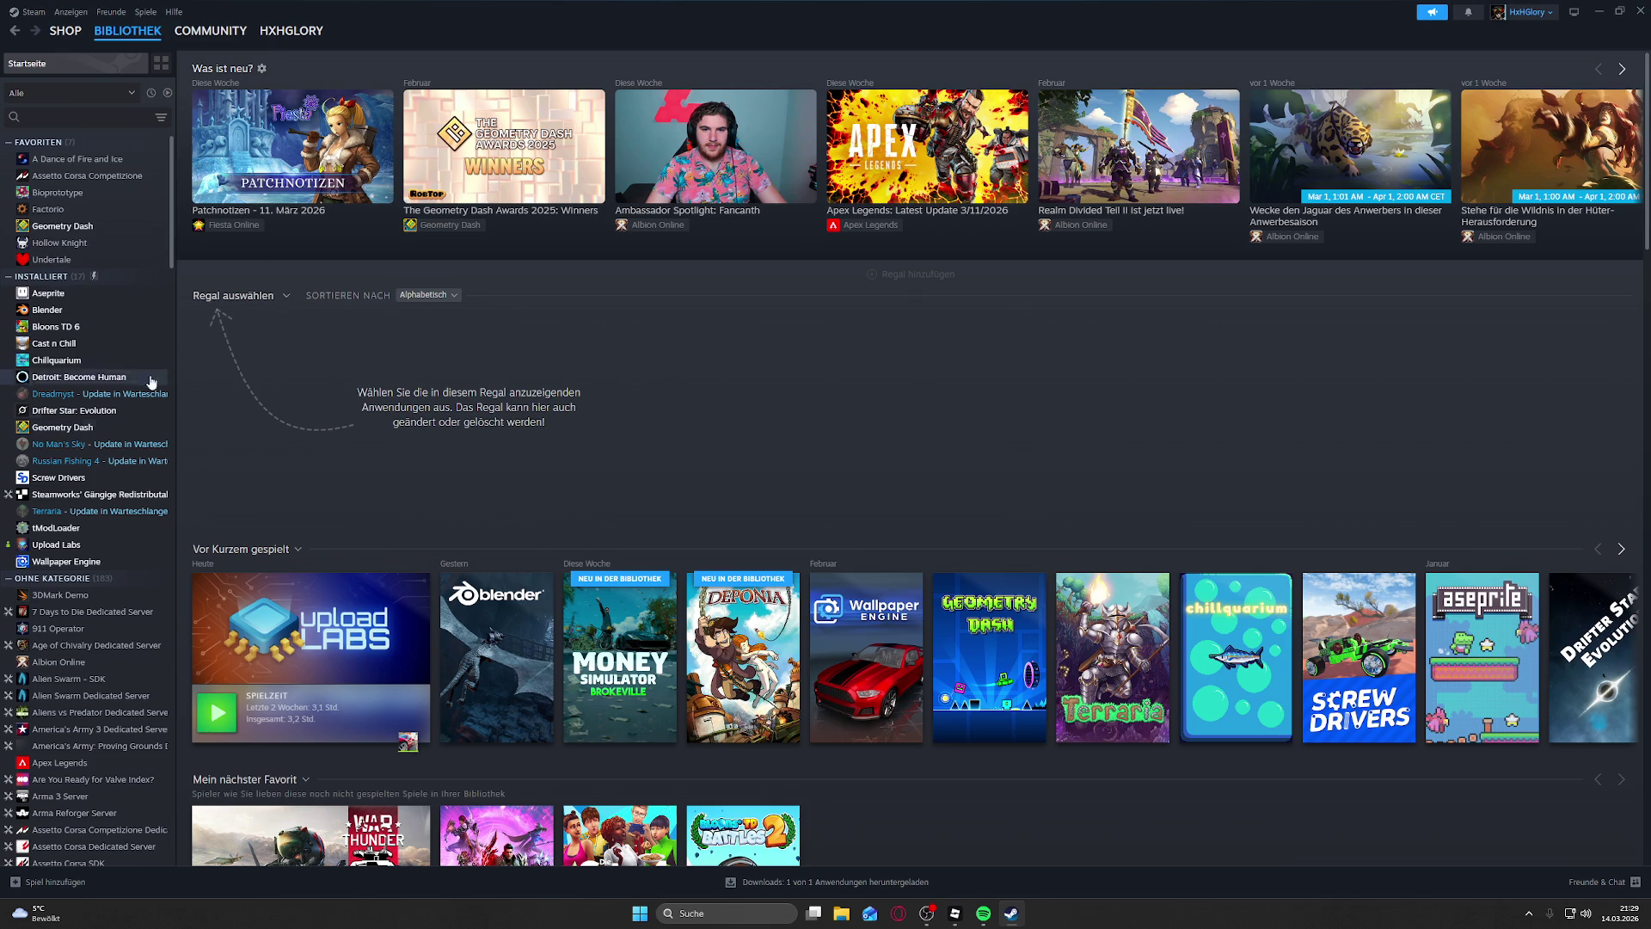
scroll(1302, 741, "down", 3)
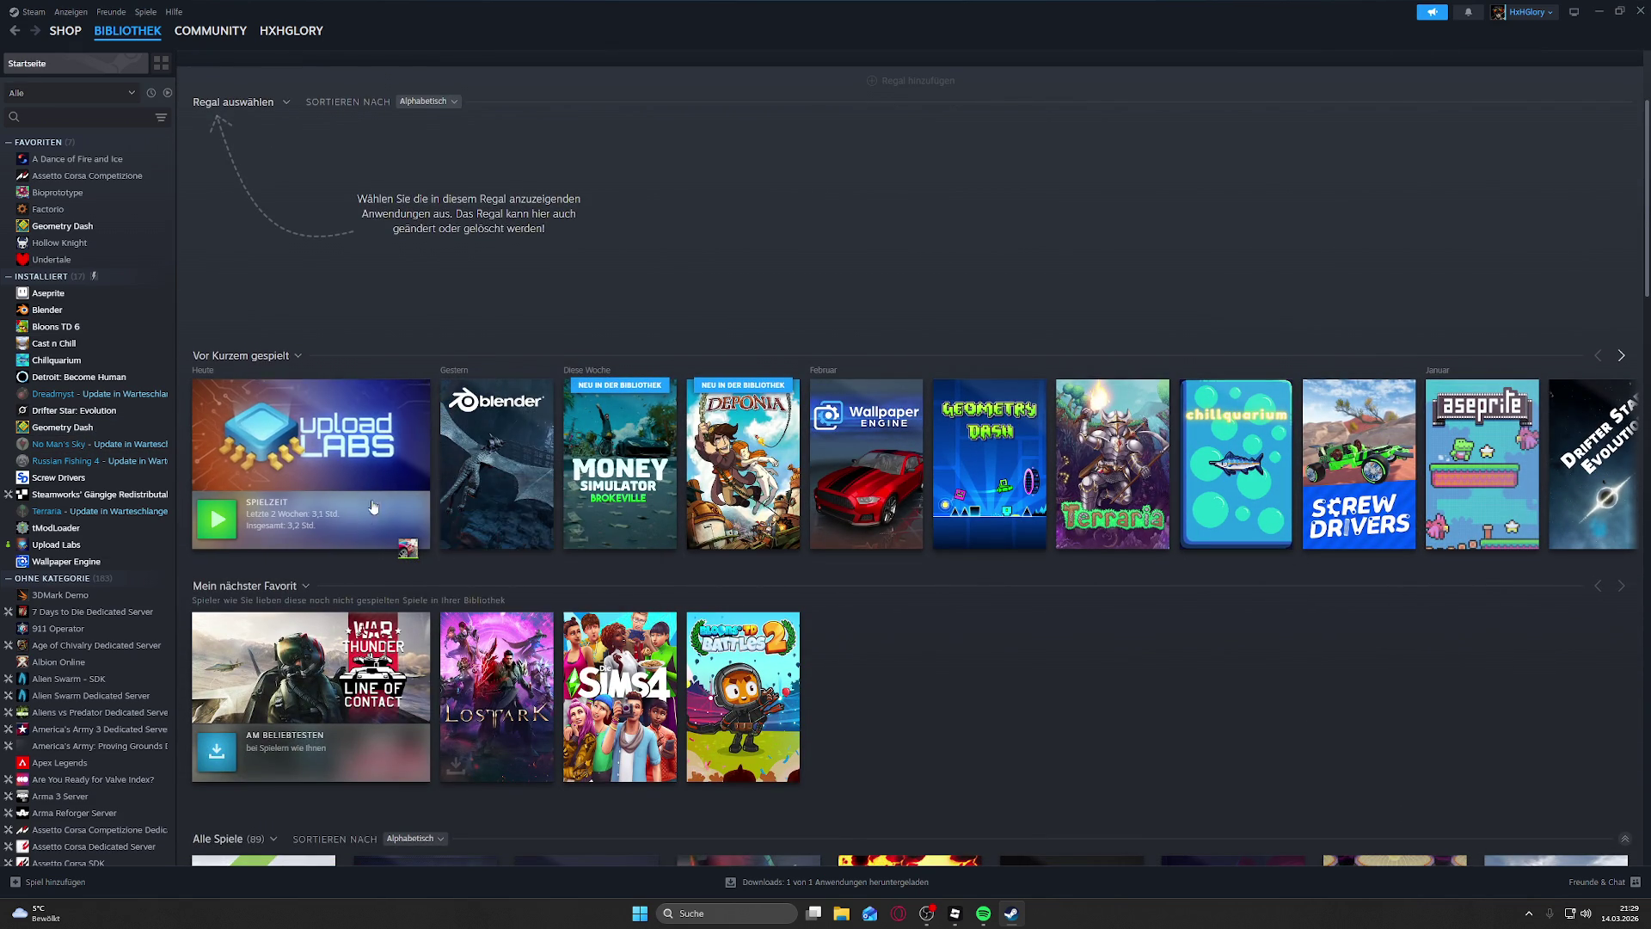
mouse_move(194, 497)
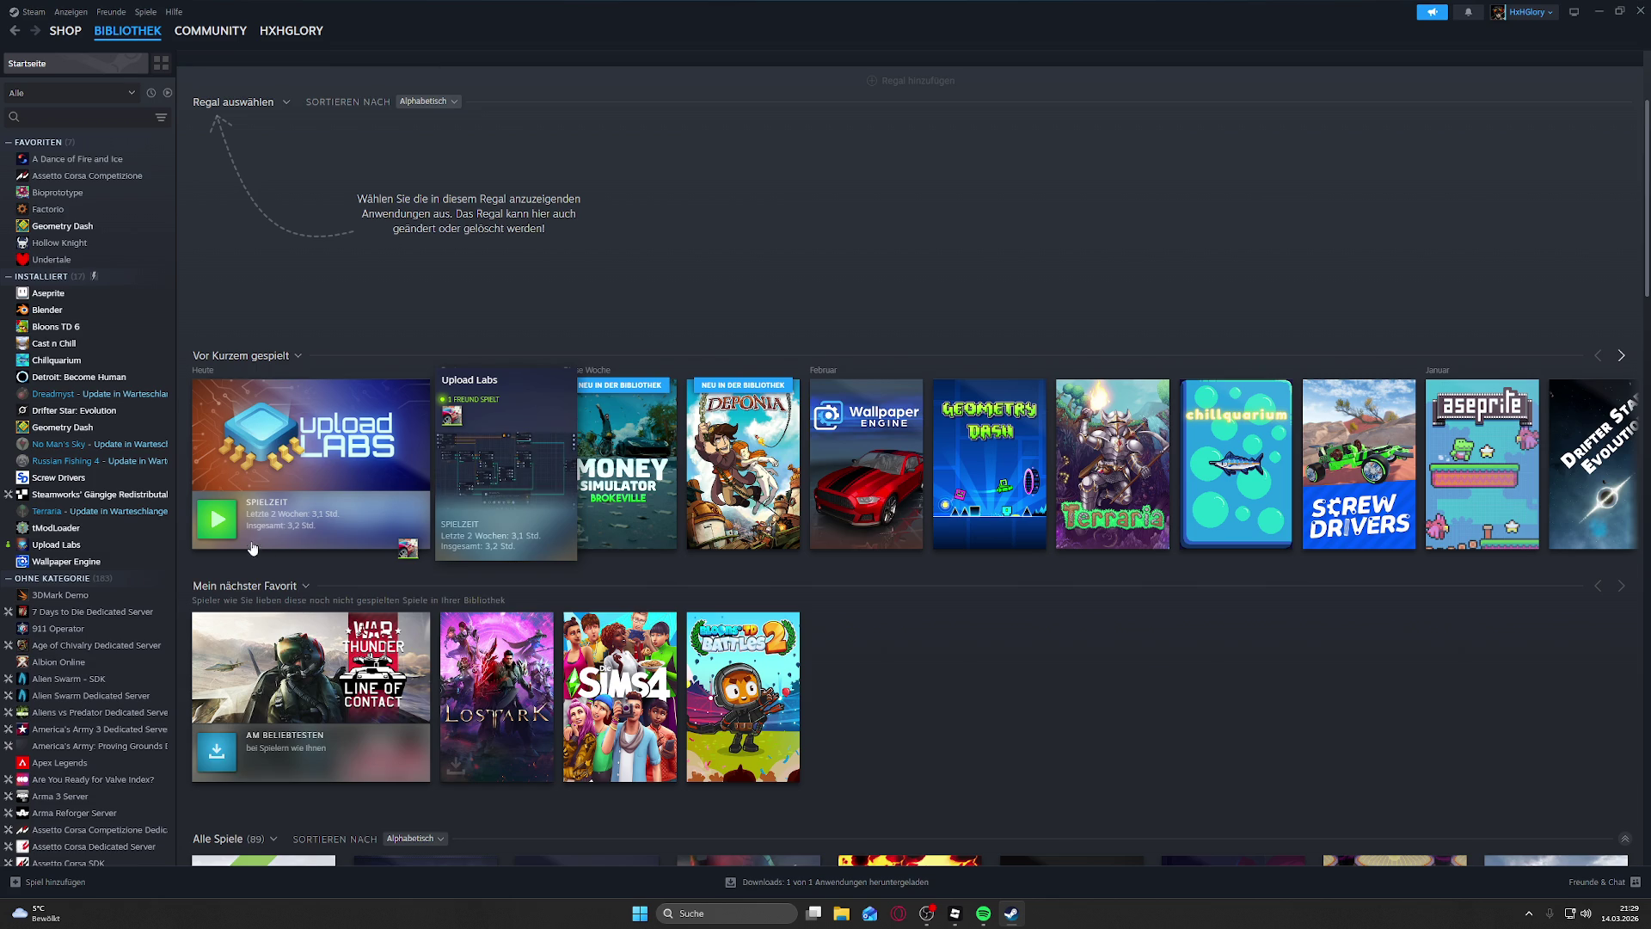